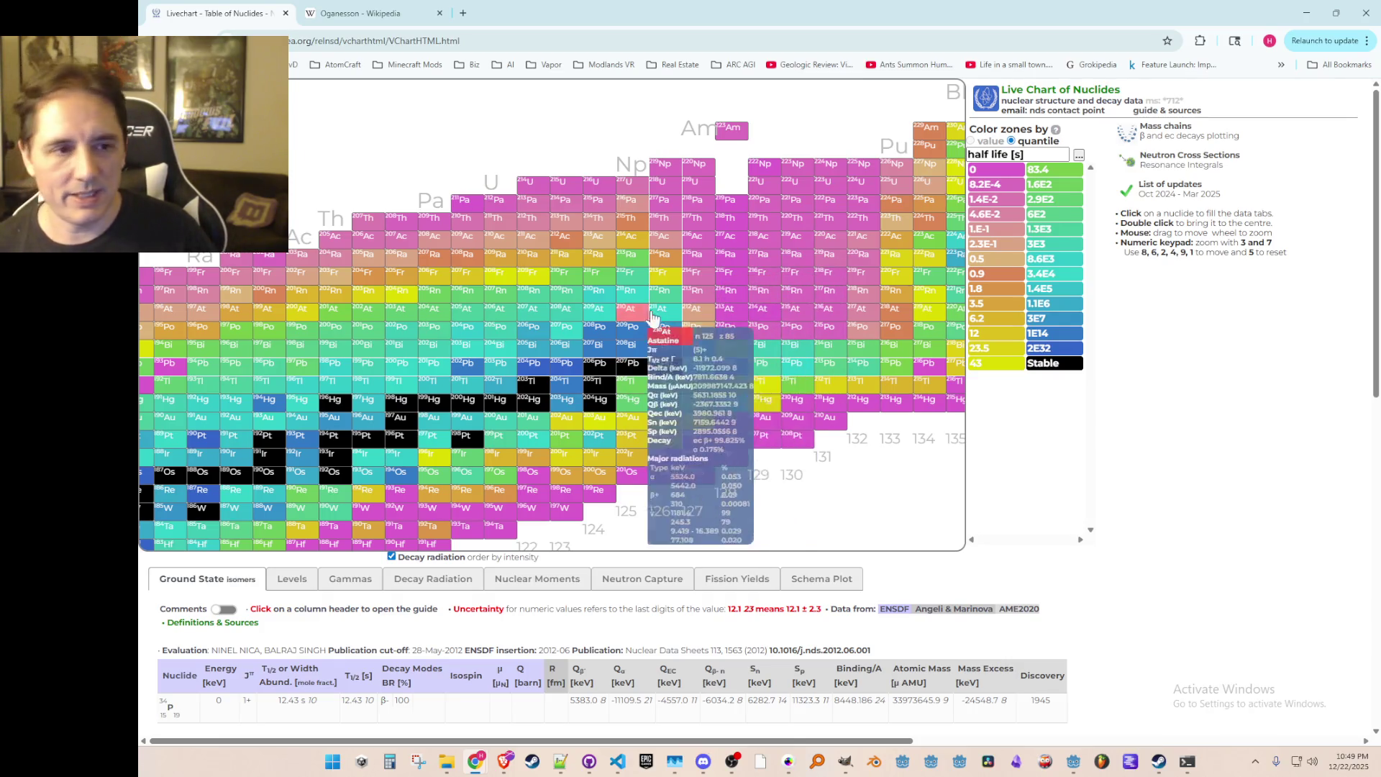
# Step: Zoom out and pan the half-life nuclide chart toward the astatine–californium heavy-element region
pyautogui.scroll(-2, 699, 385)
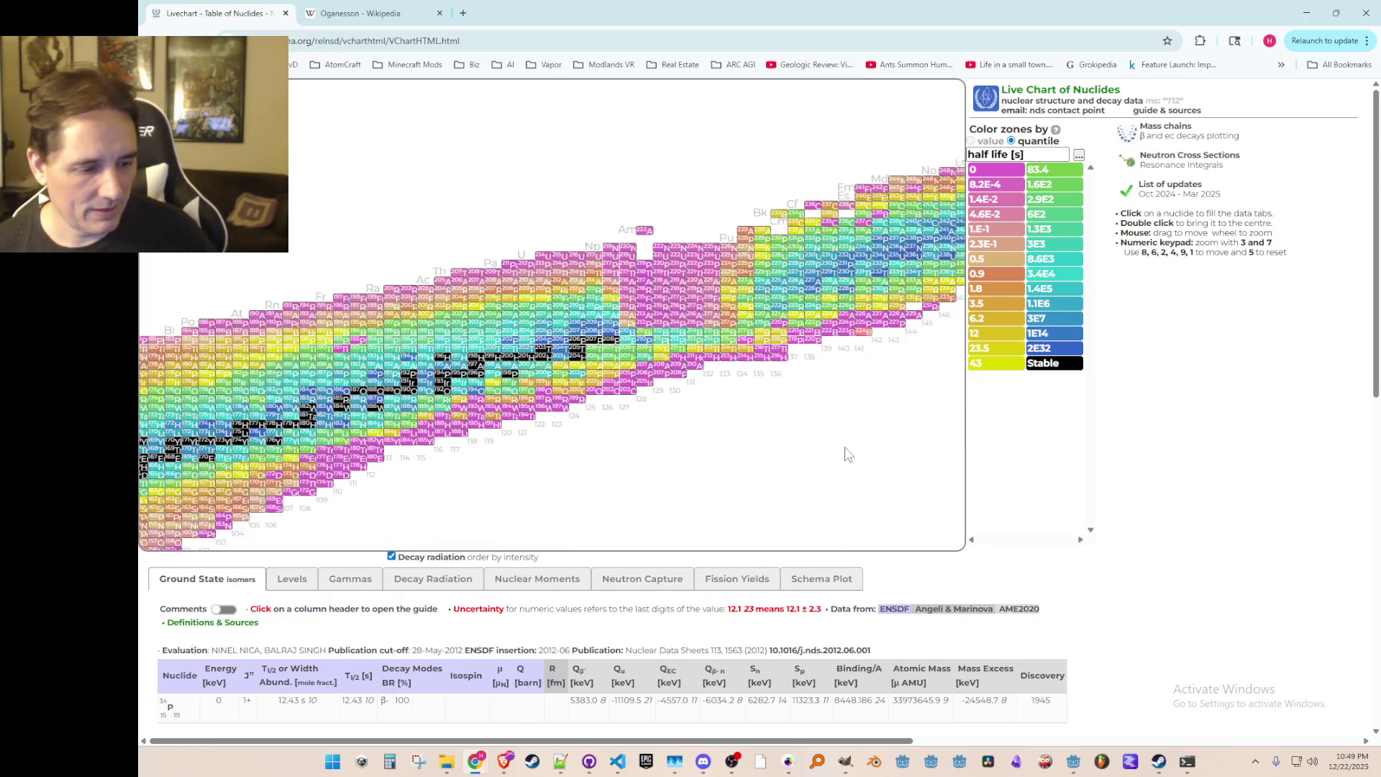
pyautogui.moveTo(823, 456)
pyautogui.mouseDown()
pyautogui.moveTo(789, 485)
pyautogui.moveTo(878, 463)
pyautogui.moveTo(789, 478)
pyautogui.moveTo(811, 468)
pyautogui.mouseUp()
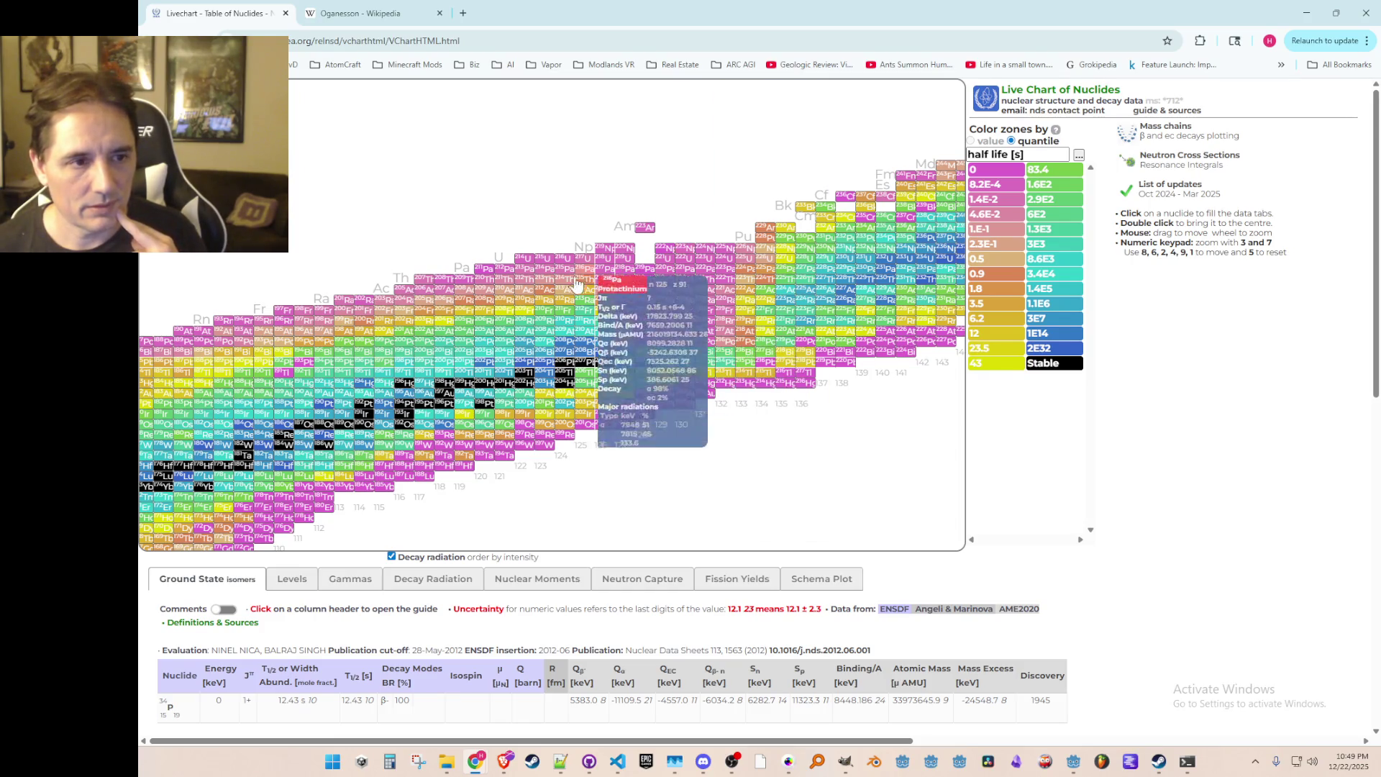
pyautogui.moveTo(547, 309)
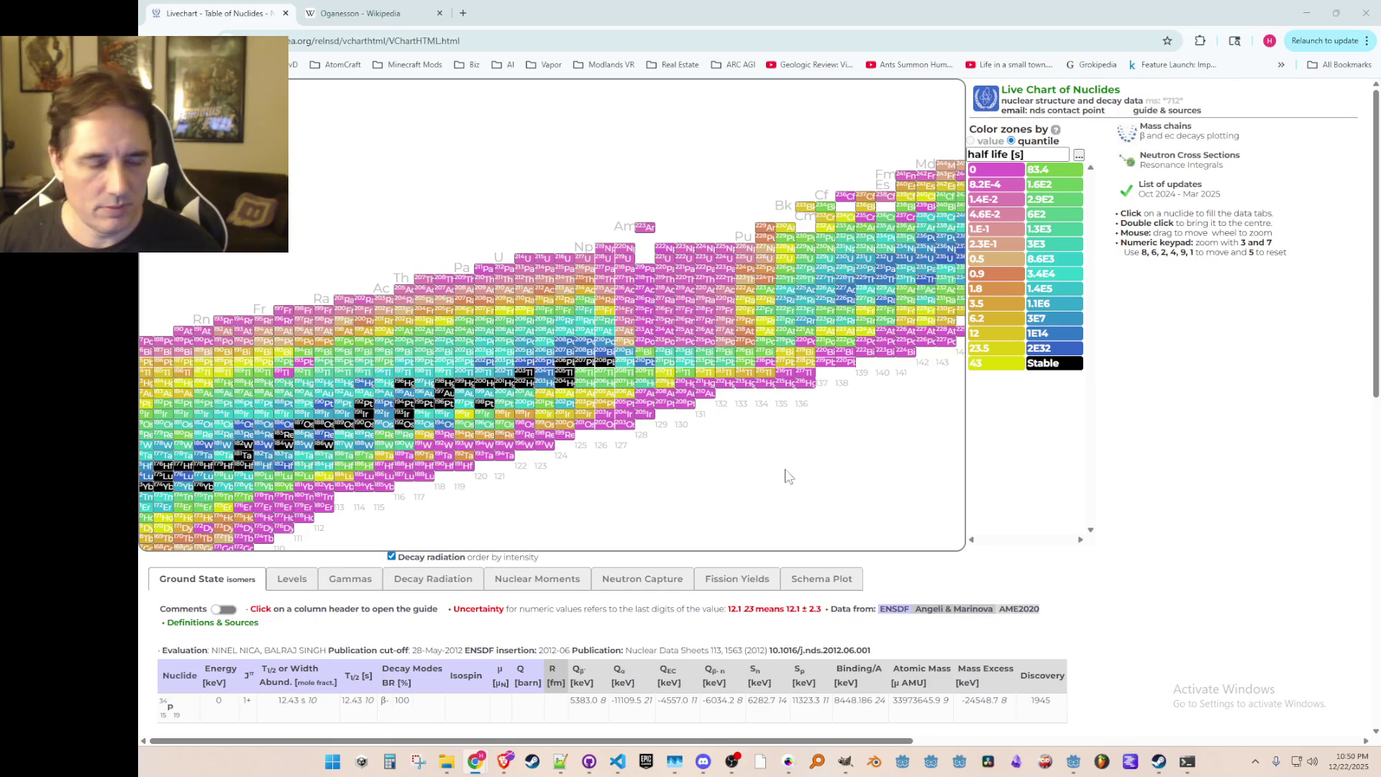
pyautogui.press('1')
pyautogui.press('9')
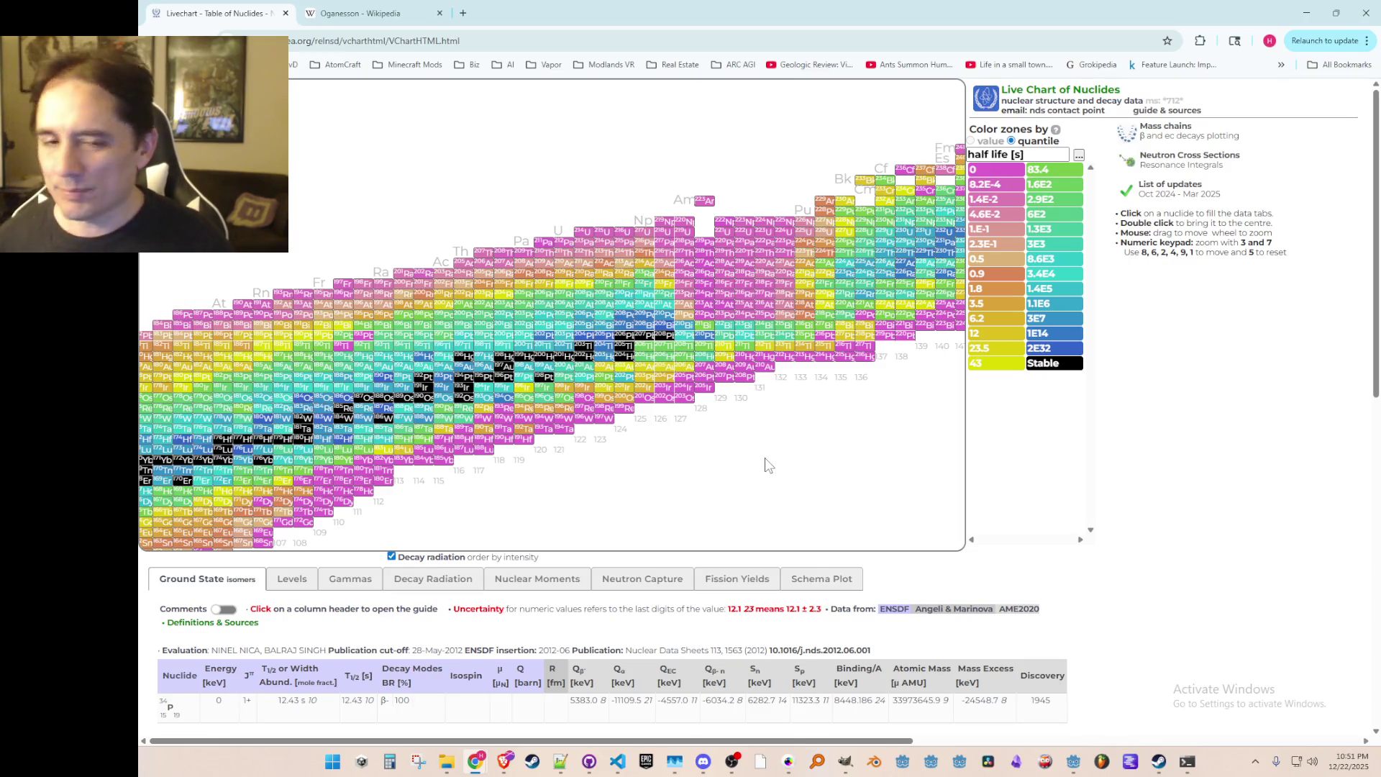
pyautogui.scroll(-1, 624, 451)
pyautogui.scroll(-4, 624, 452)
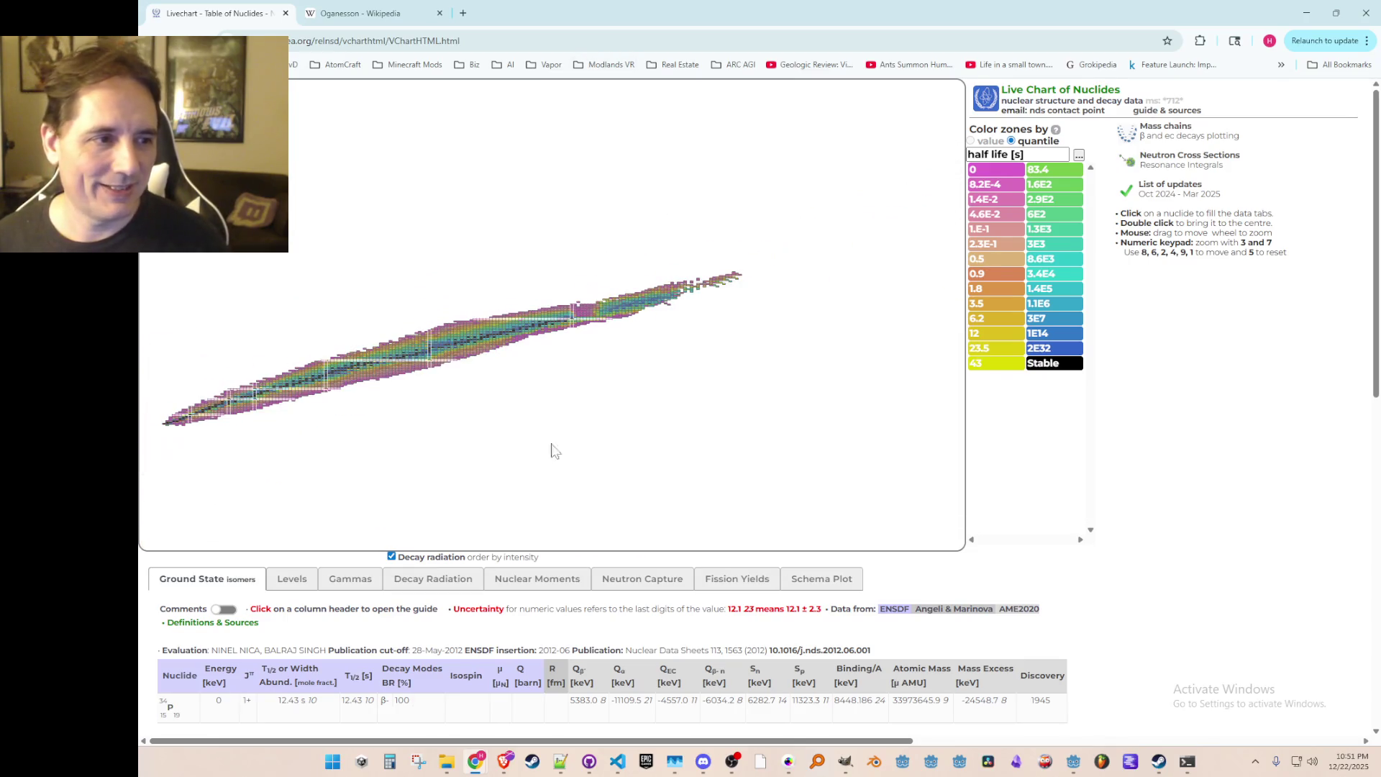
pyautogui.scroll(3, 725, 503)
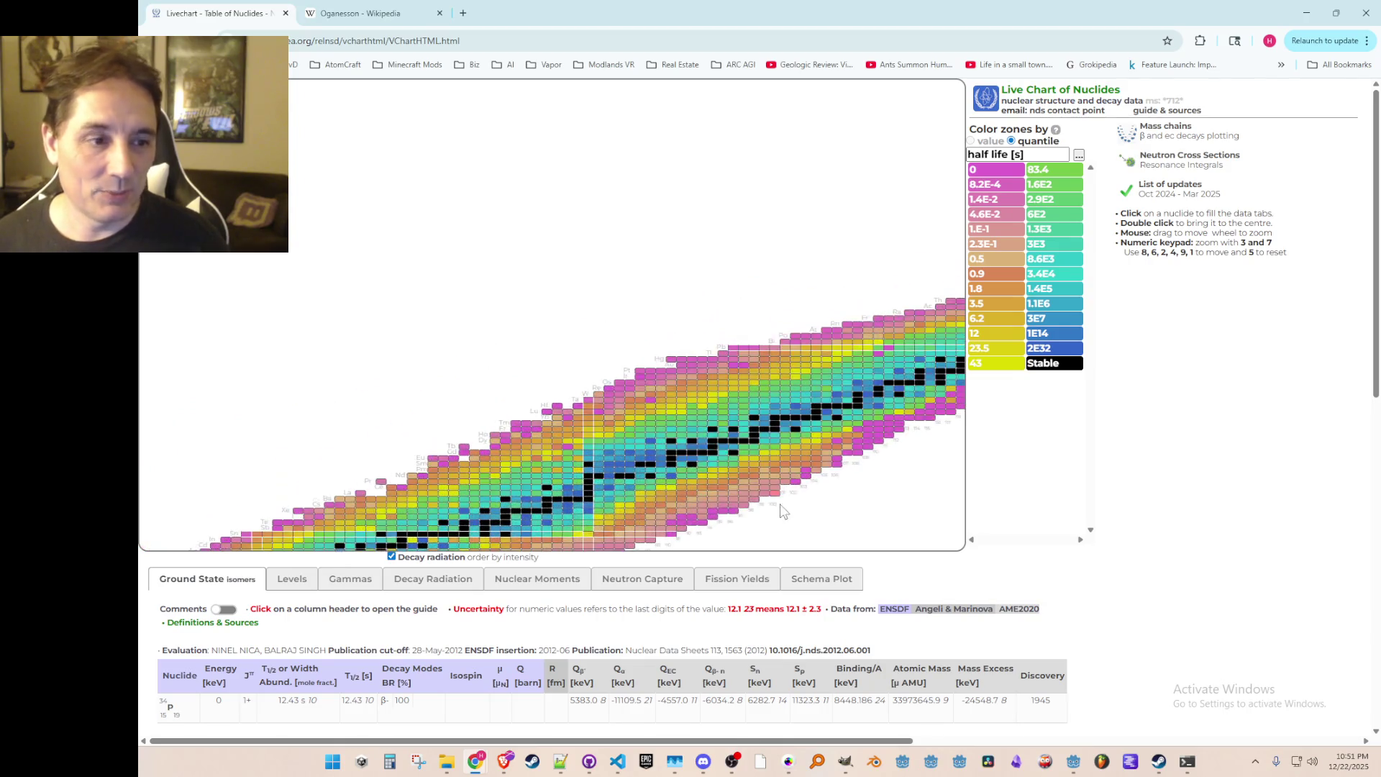
pyautogui.scroll(2, 827, 517)
pyautogui.scroll(4, 784, 413)
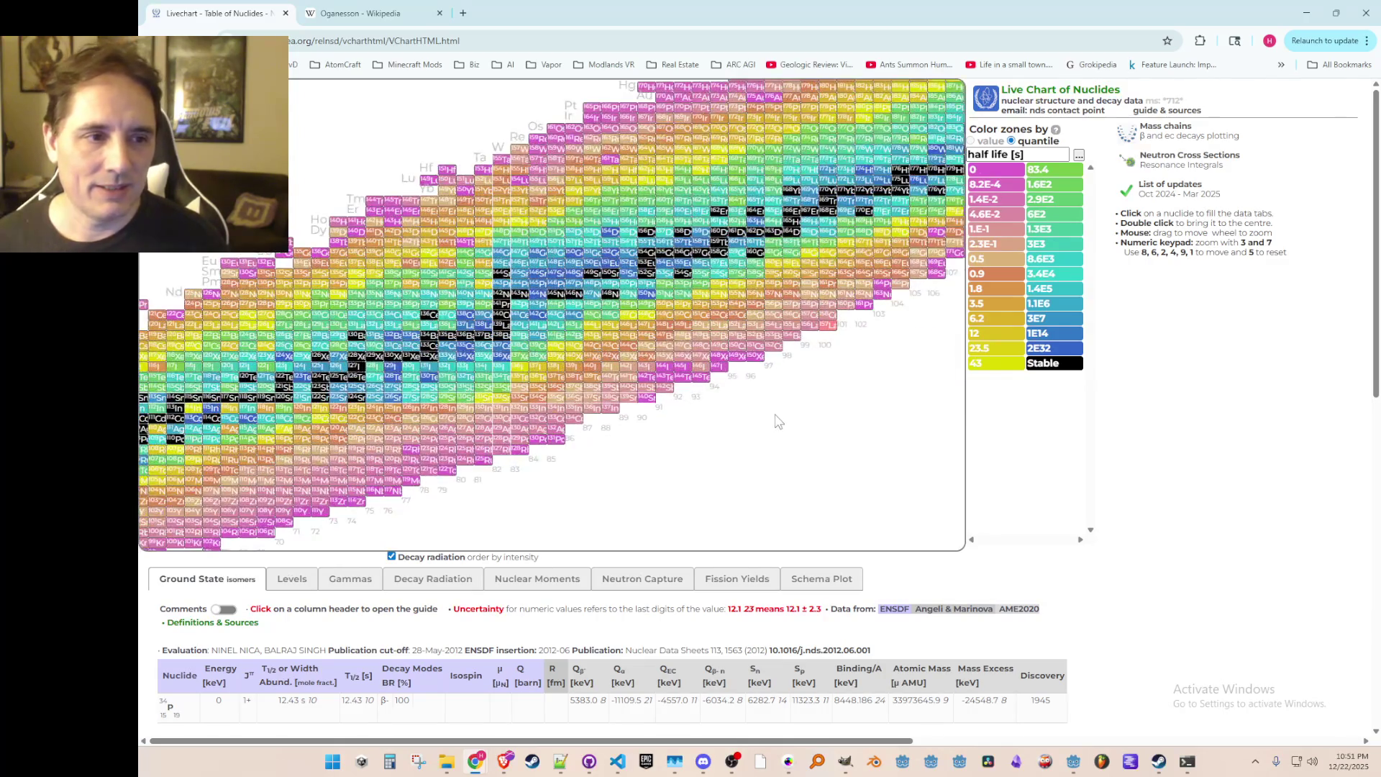
pyautogui.moveTo(820, 439)
pyautogui.mouseDown()
pyautogui.moveTo(820, 456)
pyautogui.moveTo(678, 478)
pyautogui.moveTo(567, 468)
pyautogui.mouseUp()
pyautogui.moveTo(725, 451)
pyautogui.mouseDown()
pyautogui.moveTo(712, 478)
pyautogui.moveTo(687, 473)
pyautogui.mouseUp()
pyautogui.scroll(-1, 715, 462)
pyautogui.scroll(1, 725, 447)
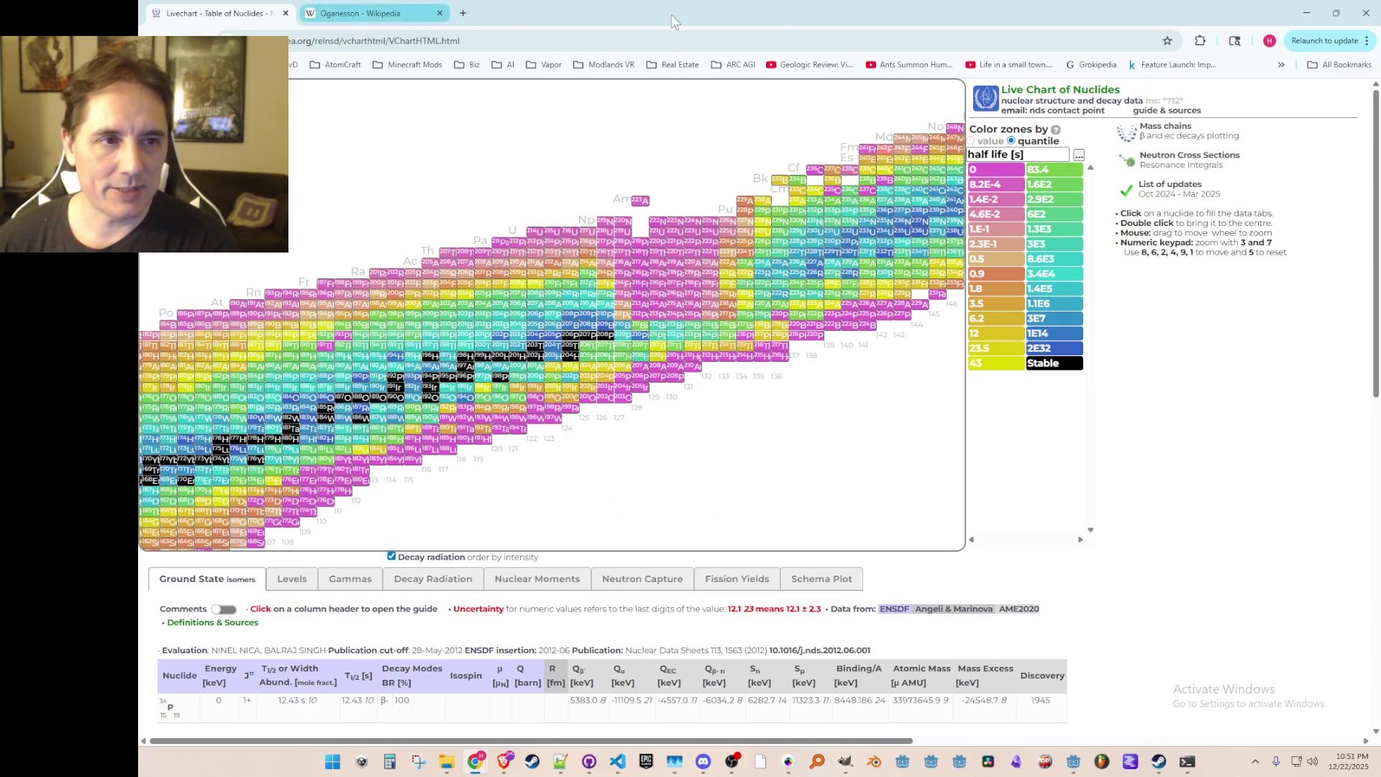
# Step: Minimize Chrome, adjust the 2D canvas, and launch Atomcraft to its Single Player/Settings/Exit menu
pyautogui.click(1307, 13)
pyautogui.hscroll(-2, 903, 276)
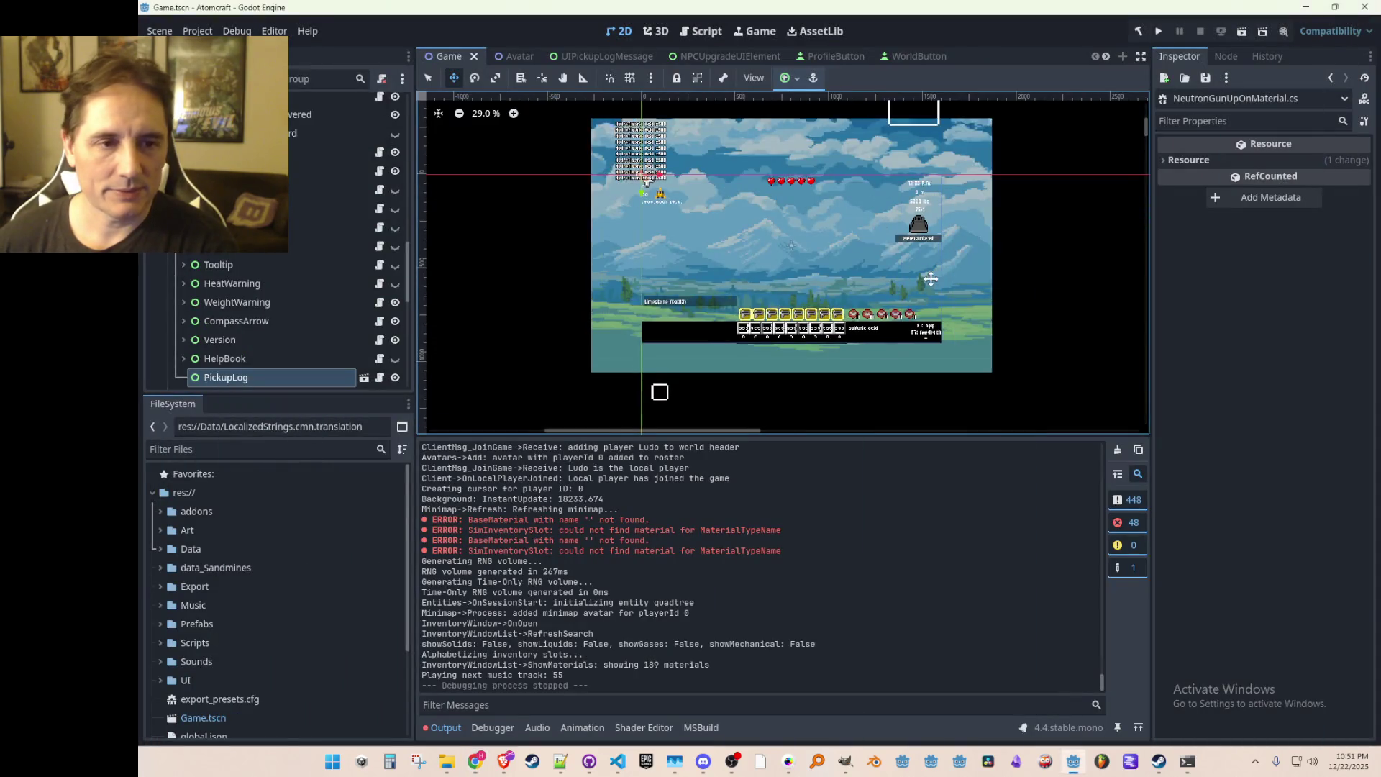
pyautogui.scroll(1, 921, 286)
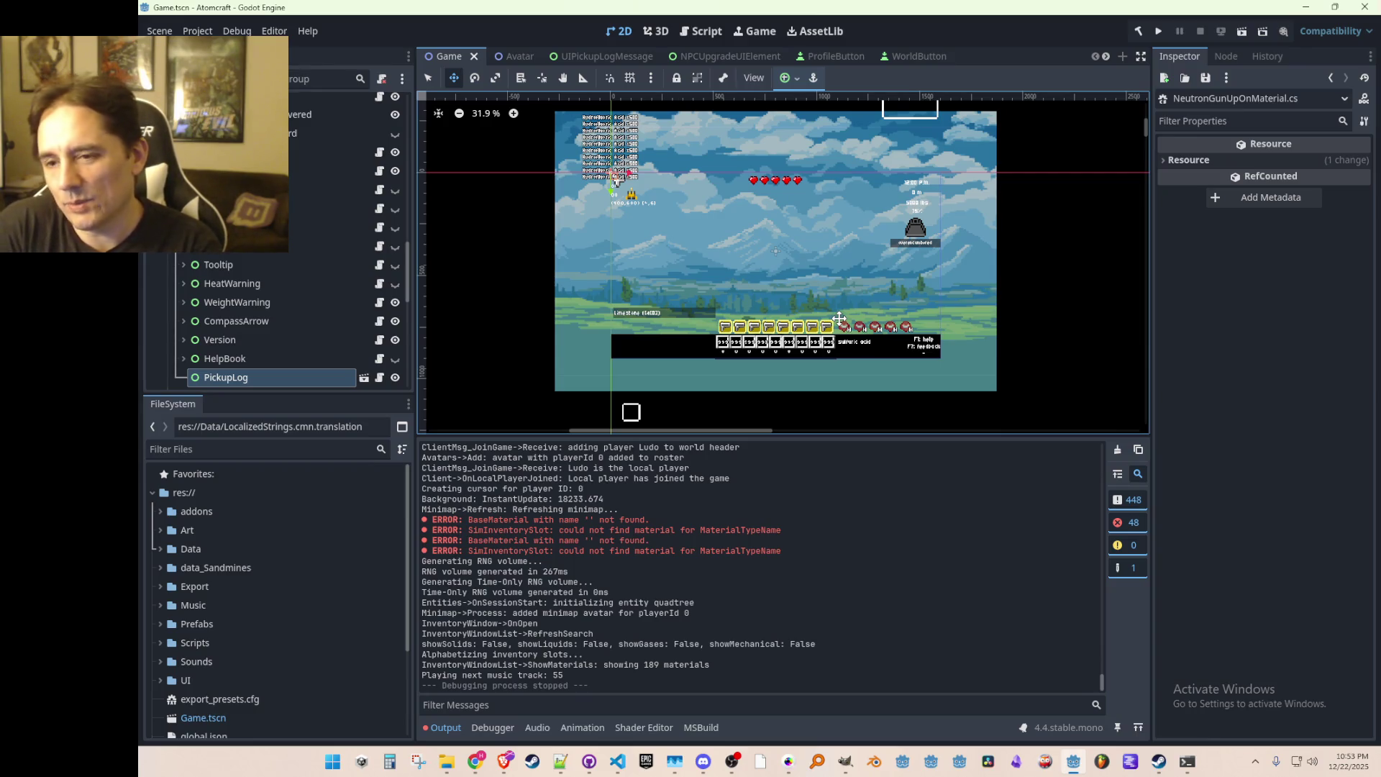
pyautogui.click(1154, 35)
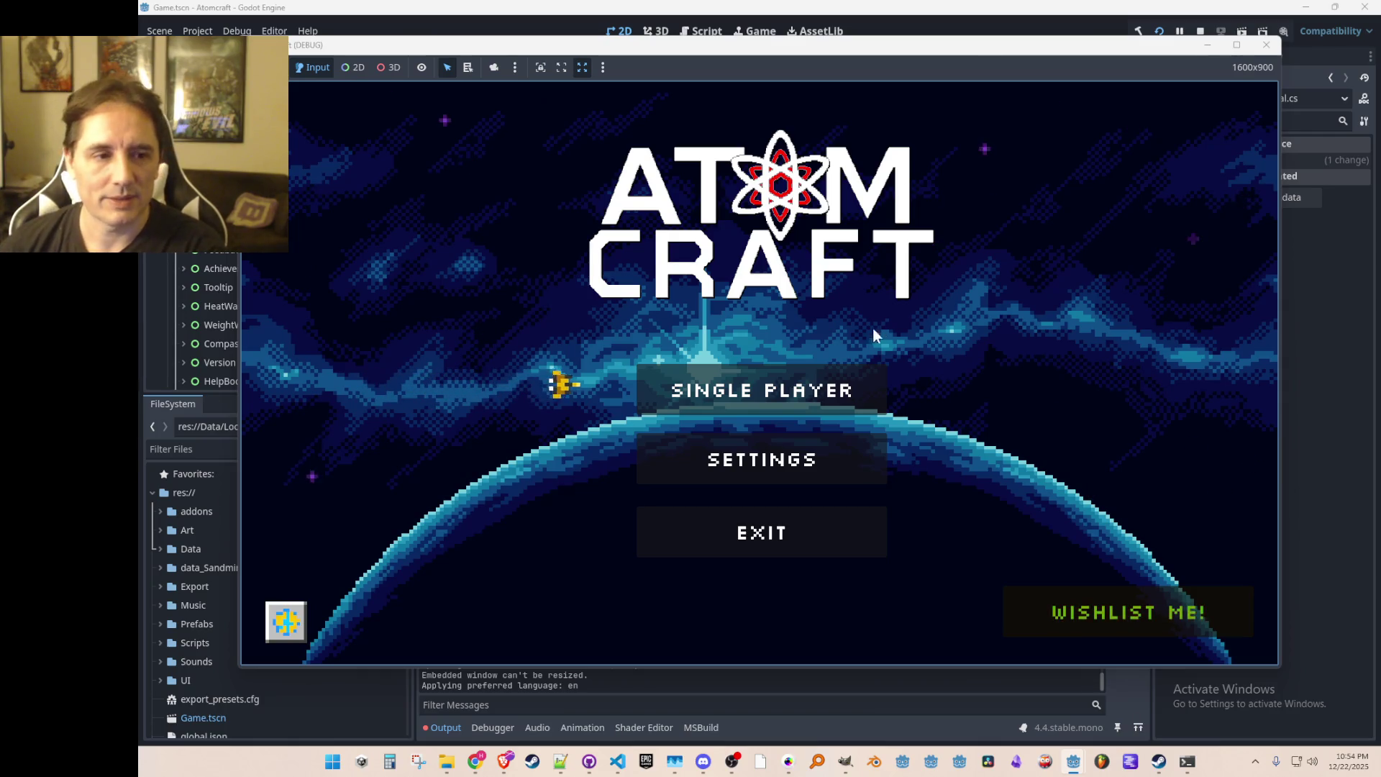
# Step: Load a single-player game with the saved profile and fly over to the gas container
pyautogui.click(794, 394)
pyautogui.click(782, 287)
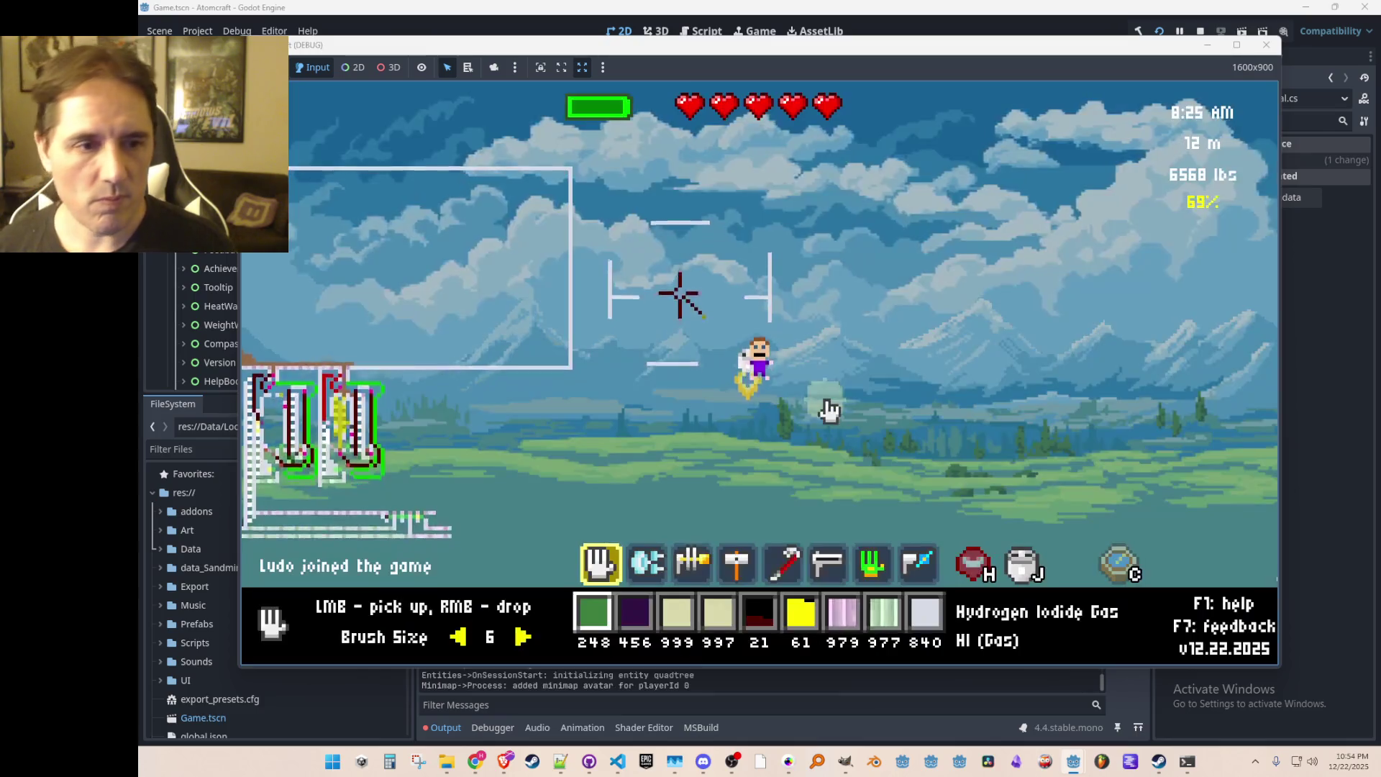
pyautogui.press('d')
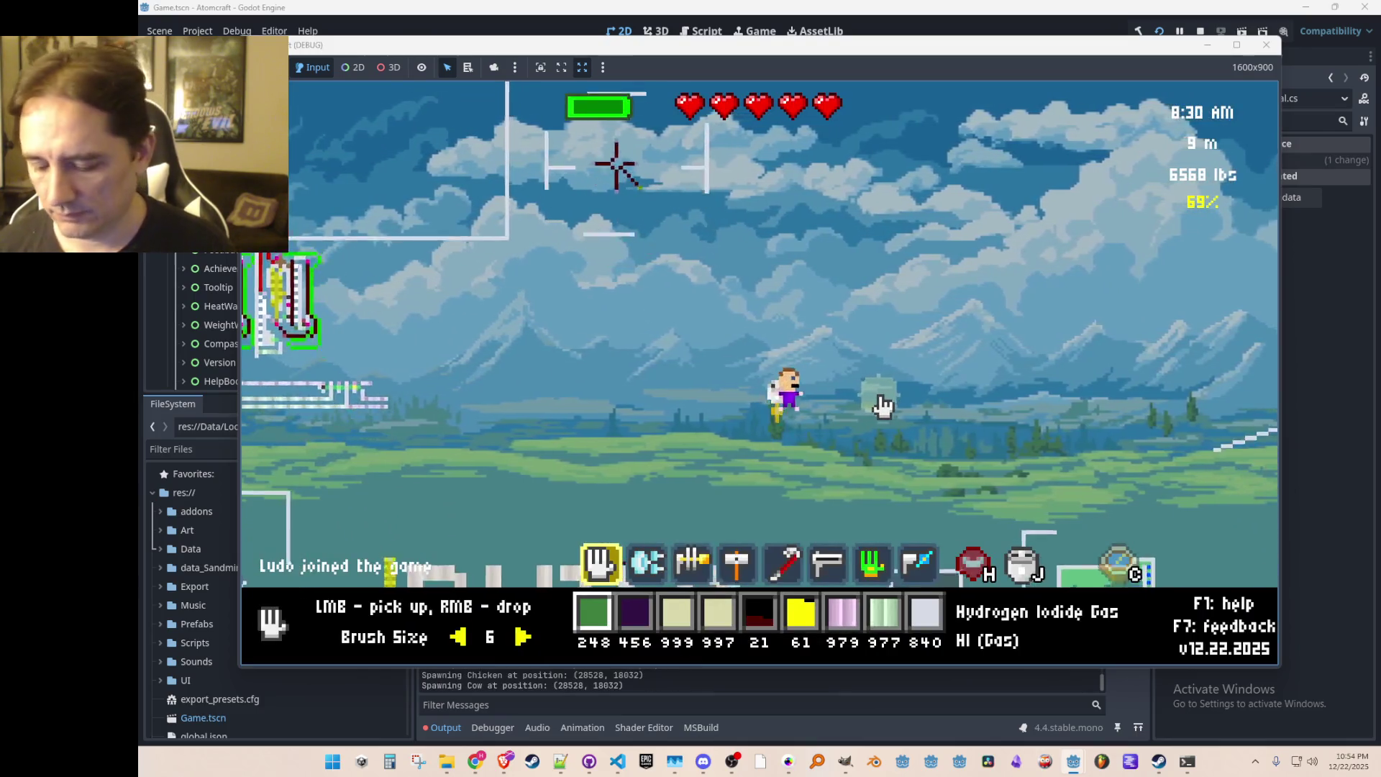
pyautogui.press('d')
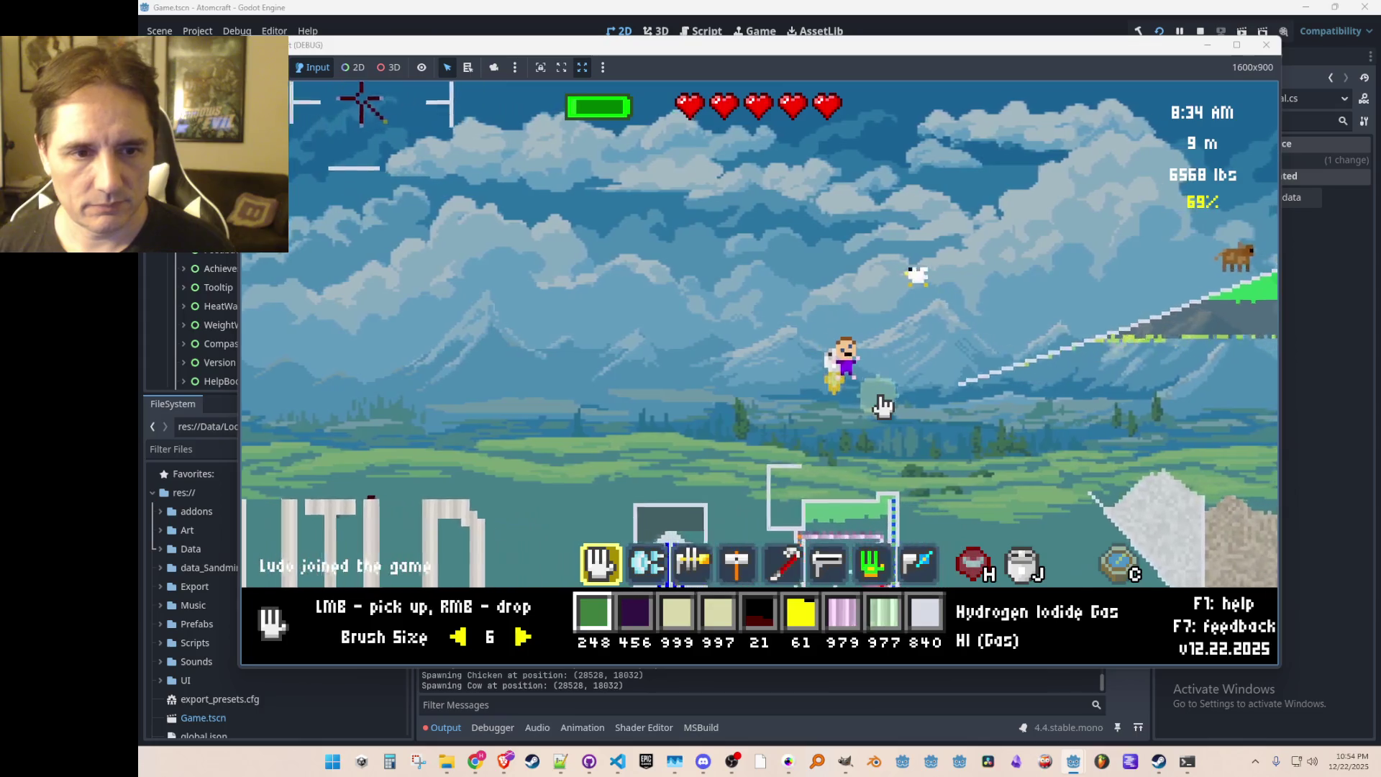
pyautogui.press('d')
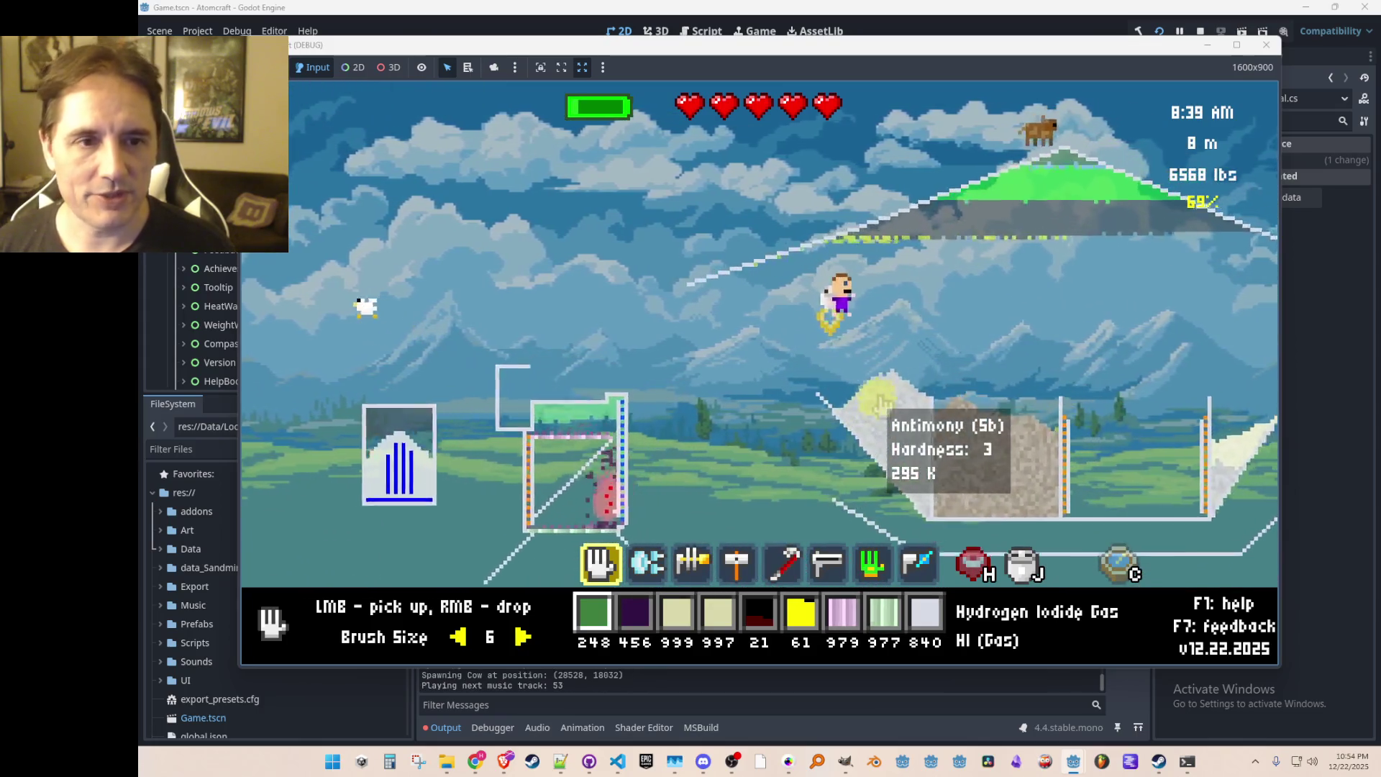
pyautogui.press('d')
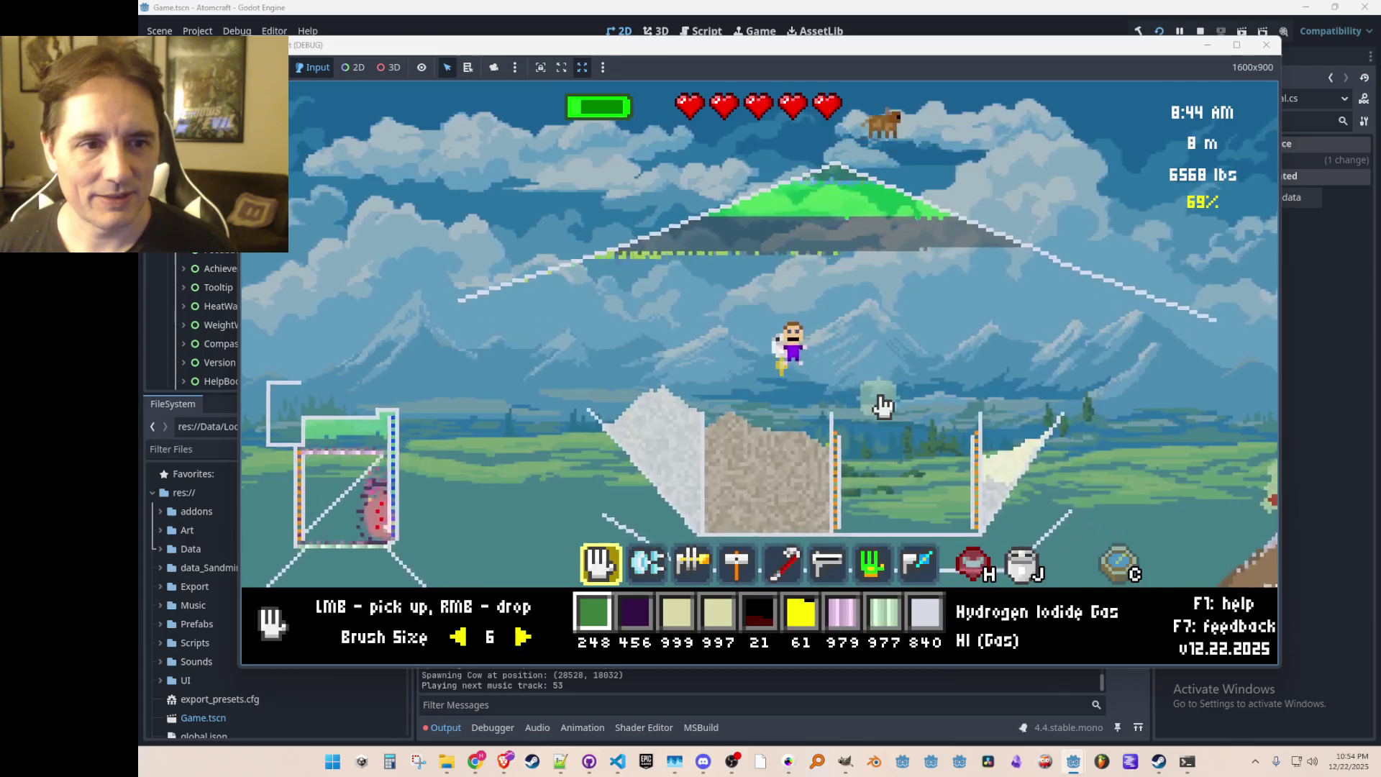
pyautogui.press('d')
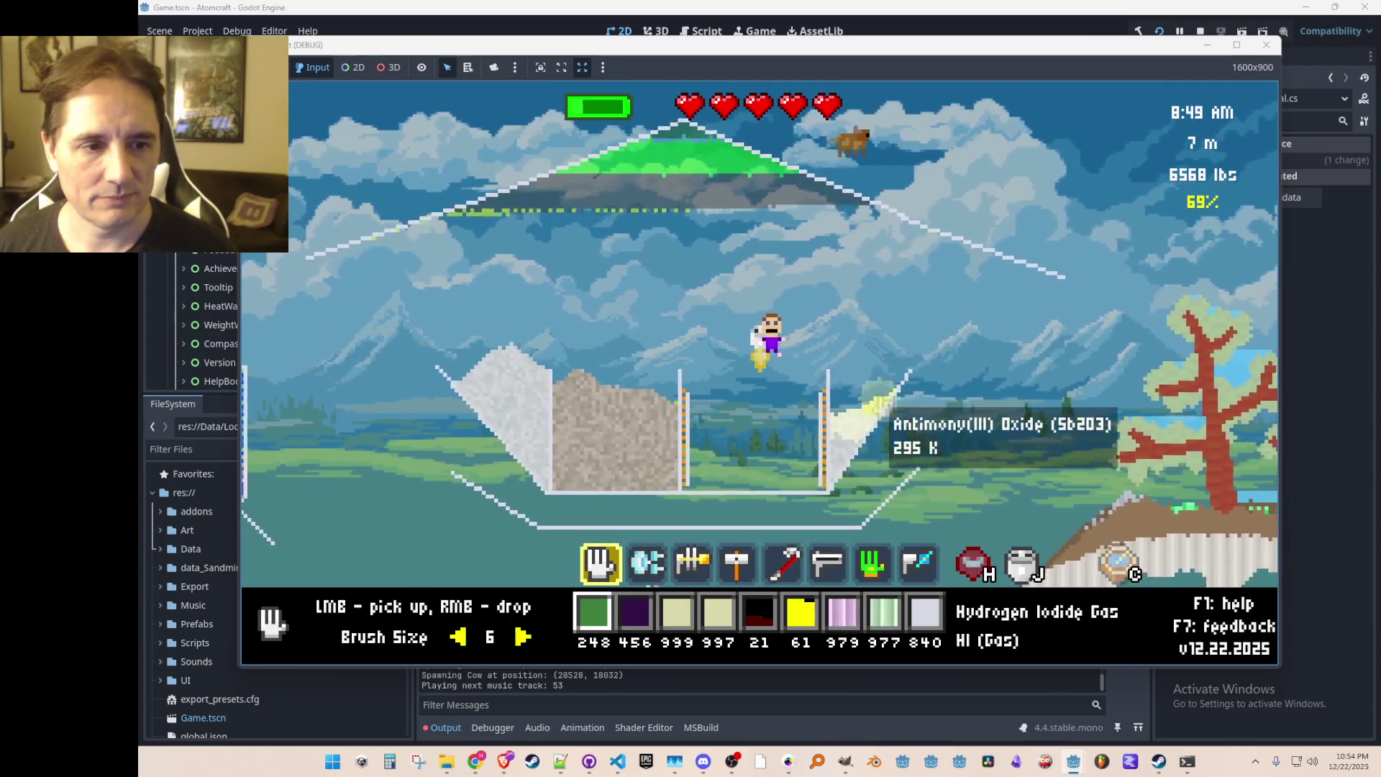
pyautogui.press('w')
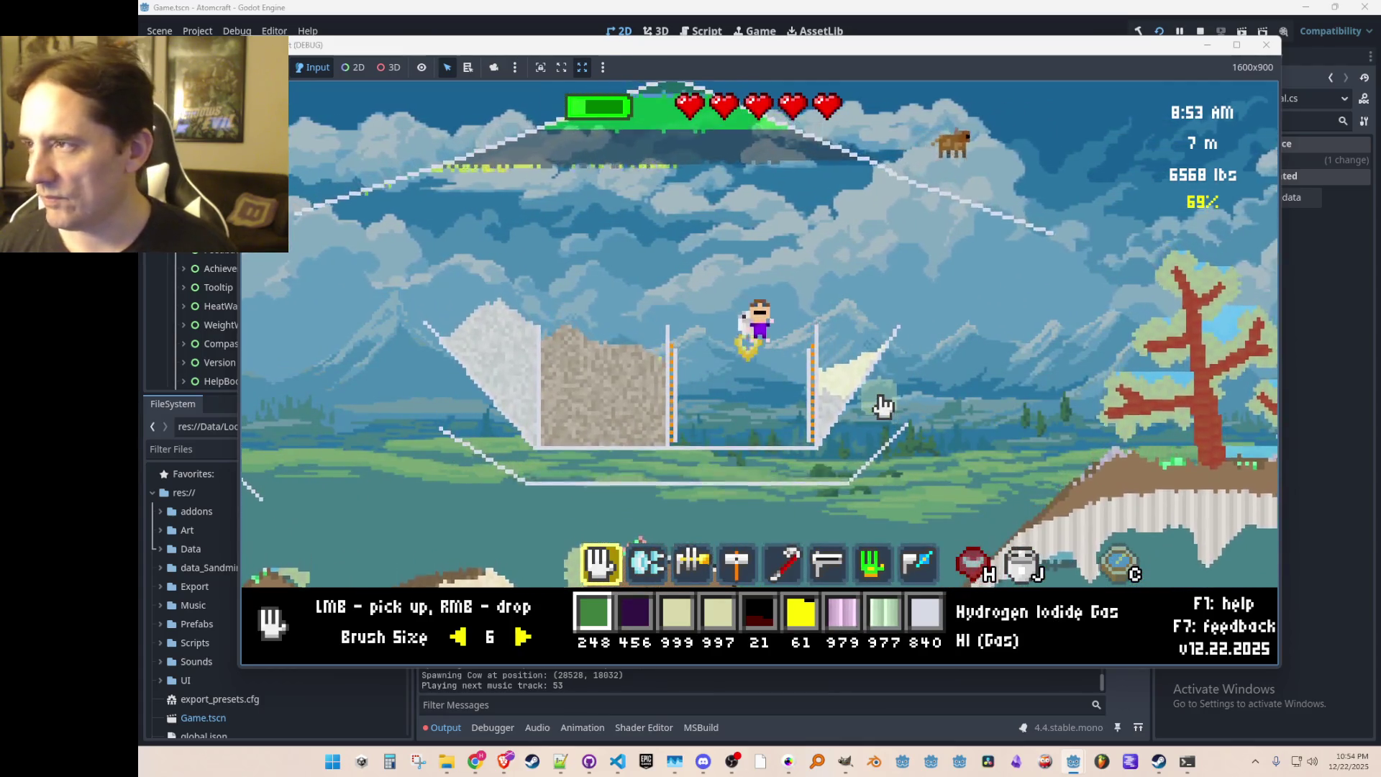
pyautogui.press('a')
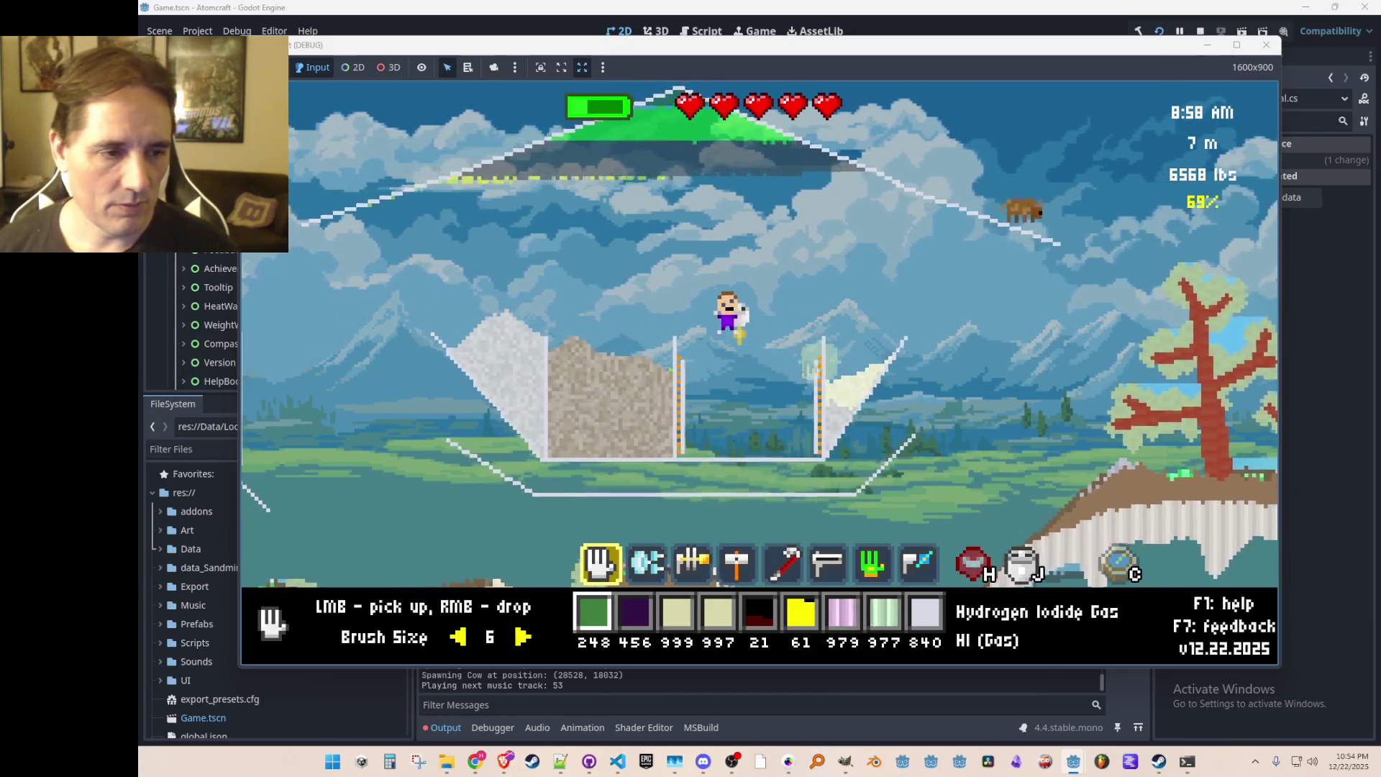
pyautogui.press('a')
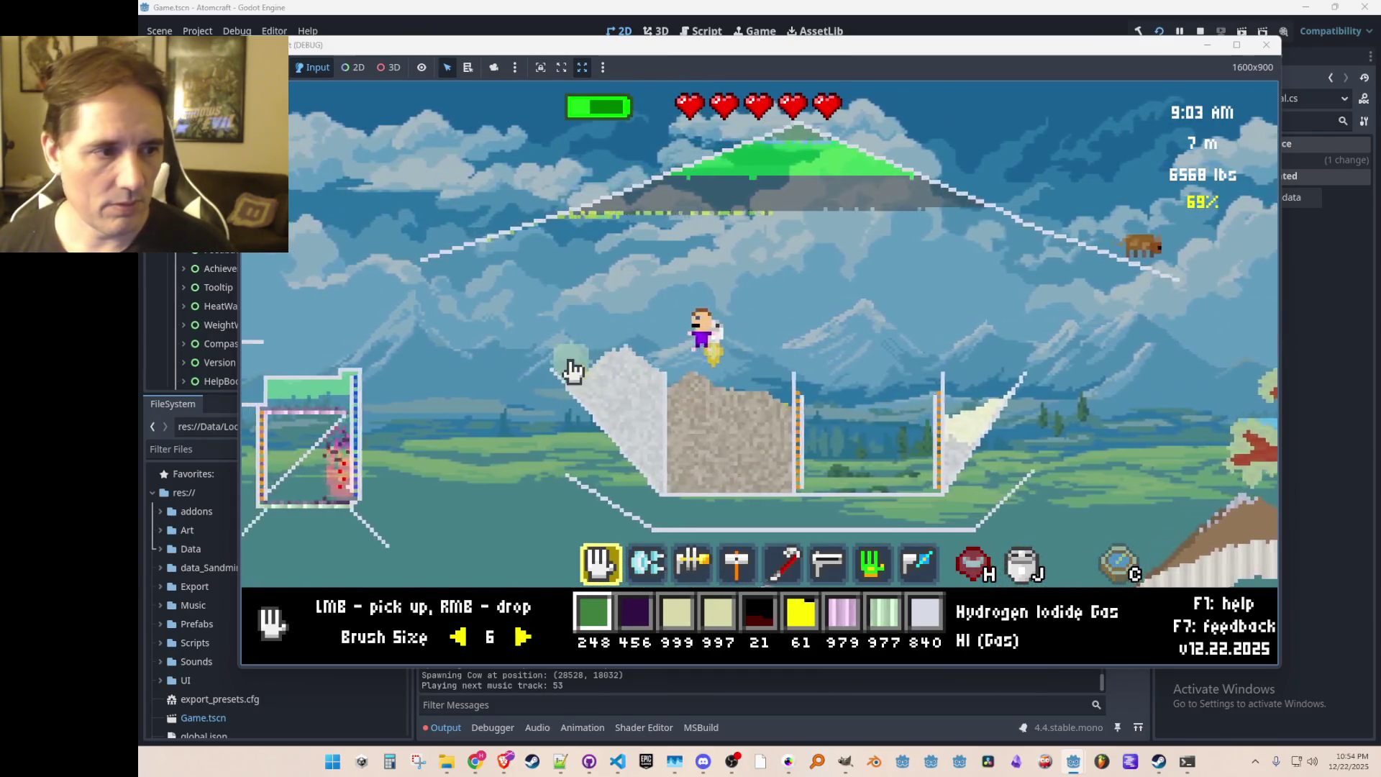
pyautogui.press('a')
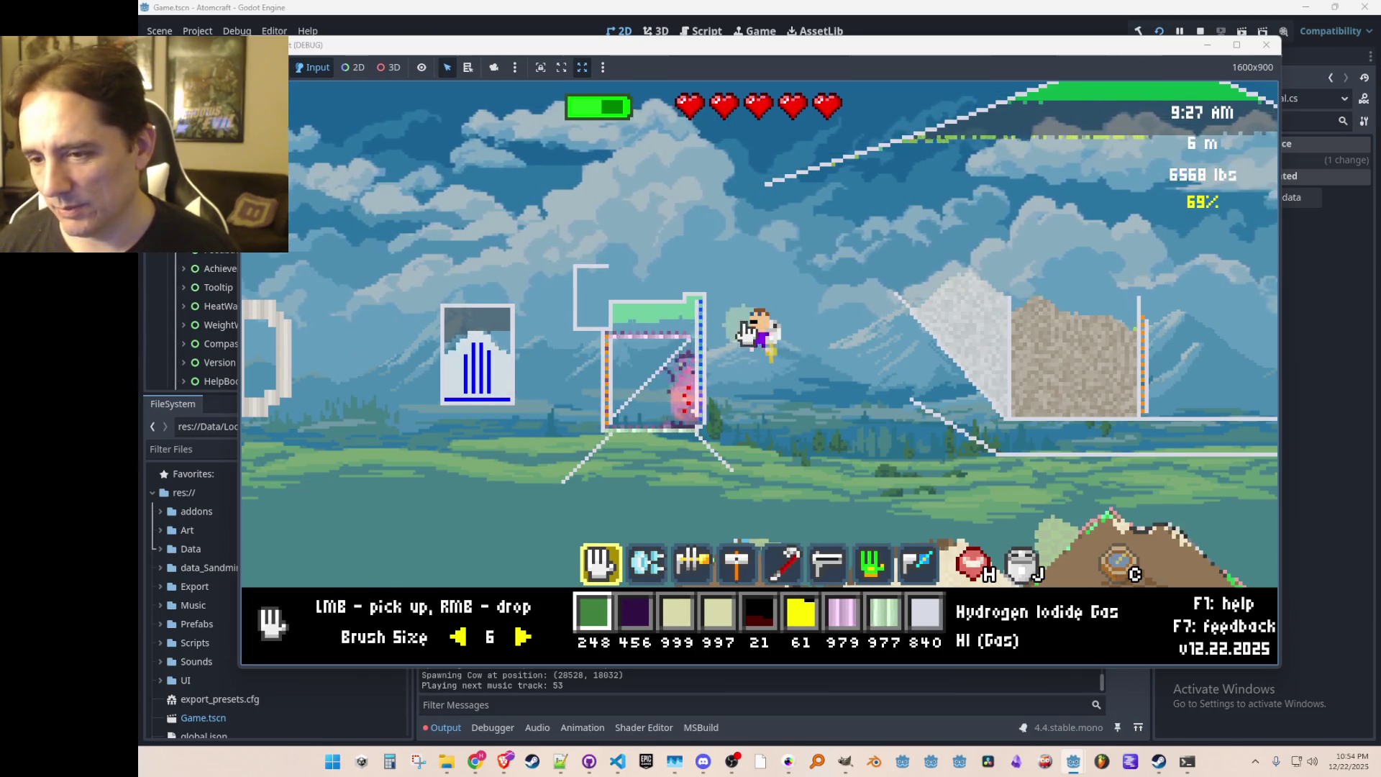
# Step: Toggle the materials inventory open and closed, then fly upward on the jetpack
pyautogui.press('i')
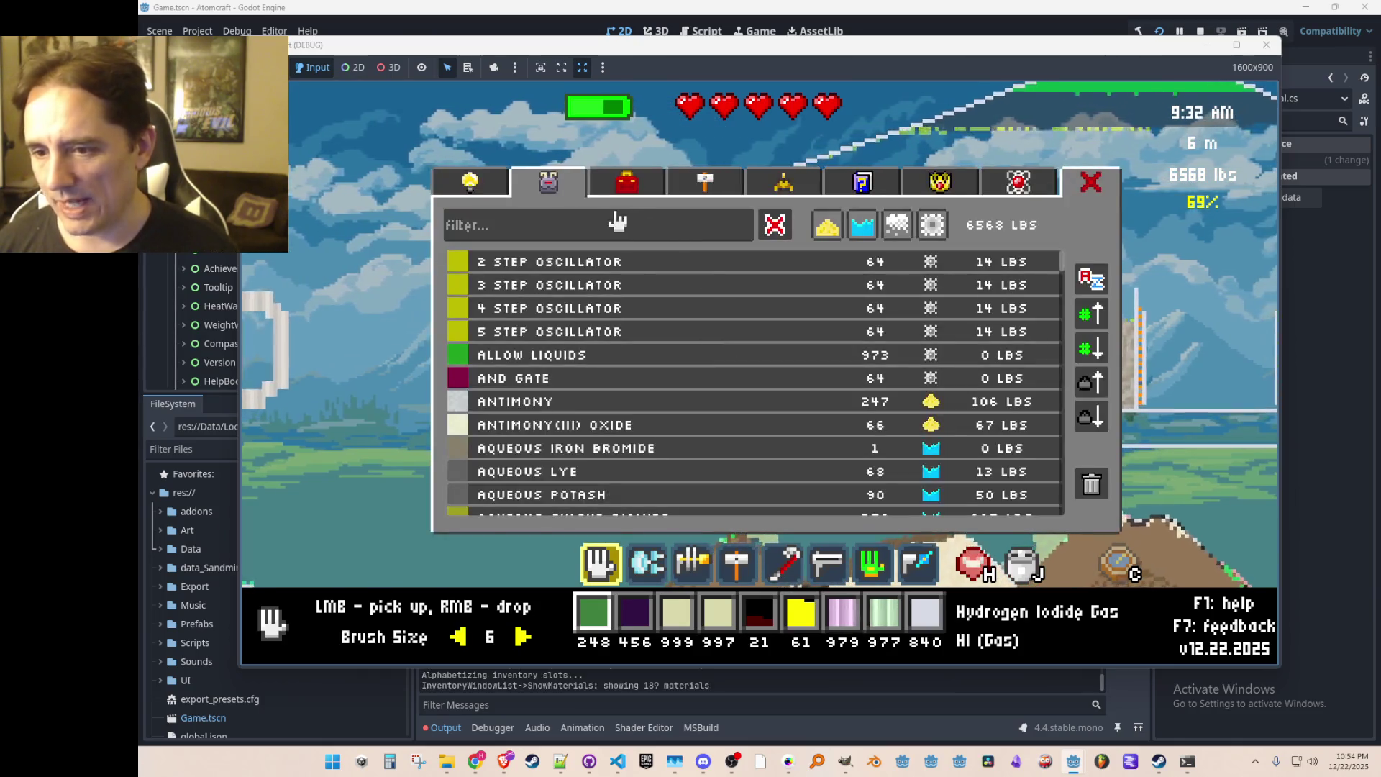
pyautogui.press('i')
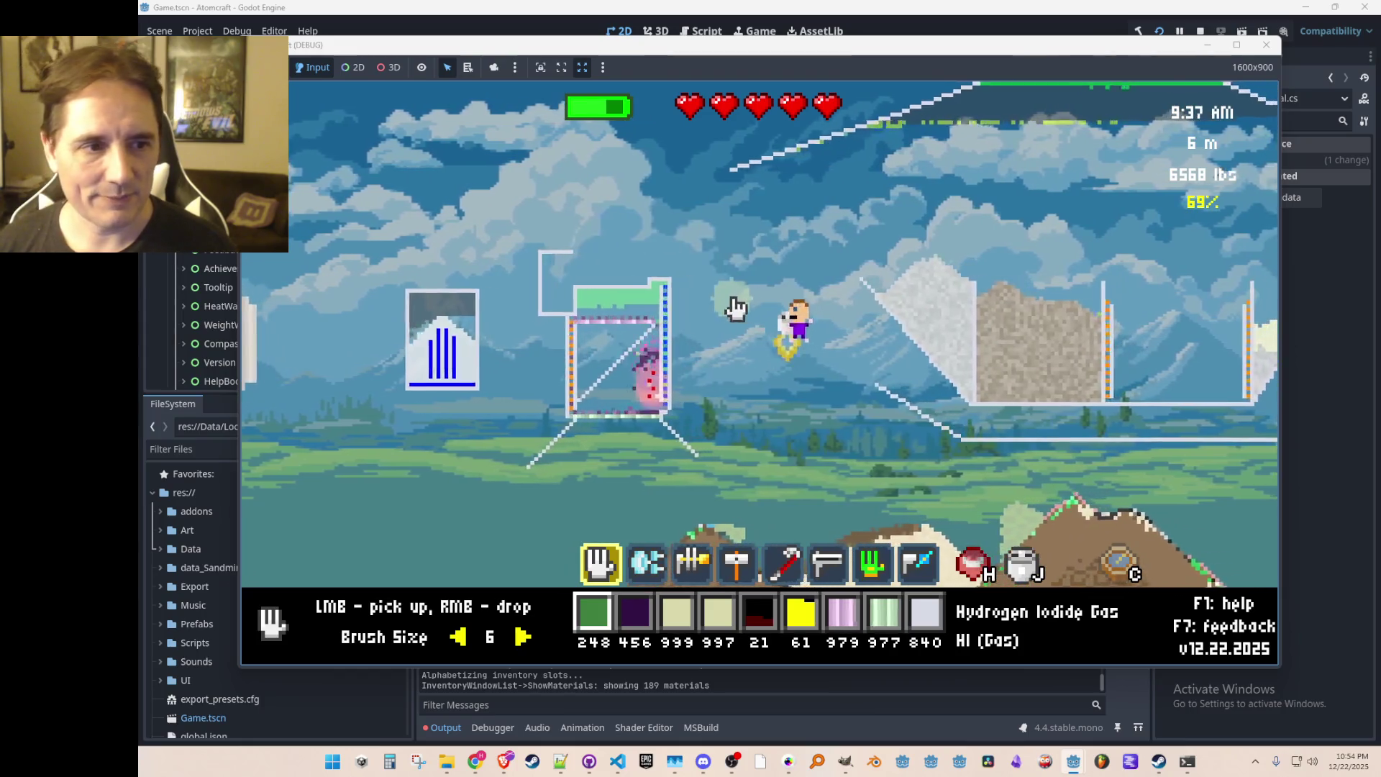
pyautogui.press('w')
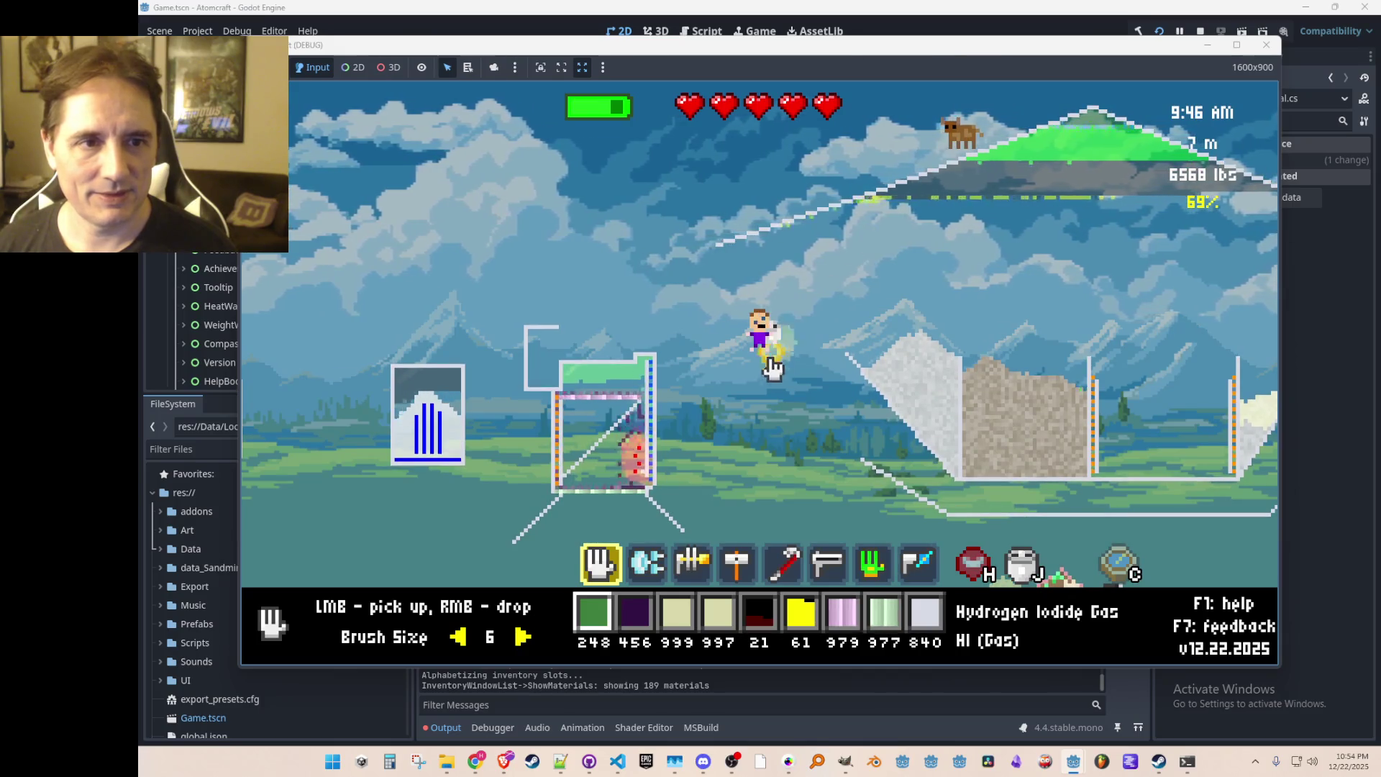
# Step: Reopen the window, browse the shop's Food items, then close the shop
pyautogui.press('i')
pyautogui.press('i')
pyautogui.press('i')
pyautogui.press('i')
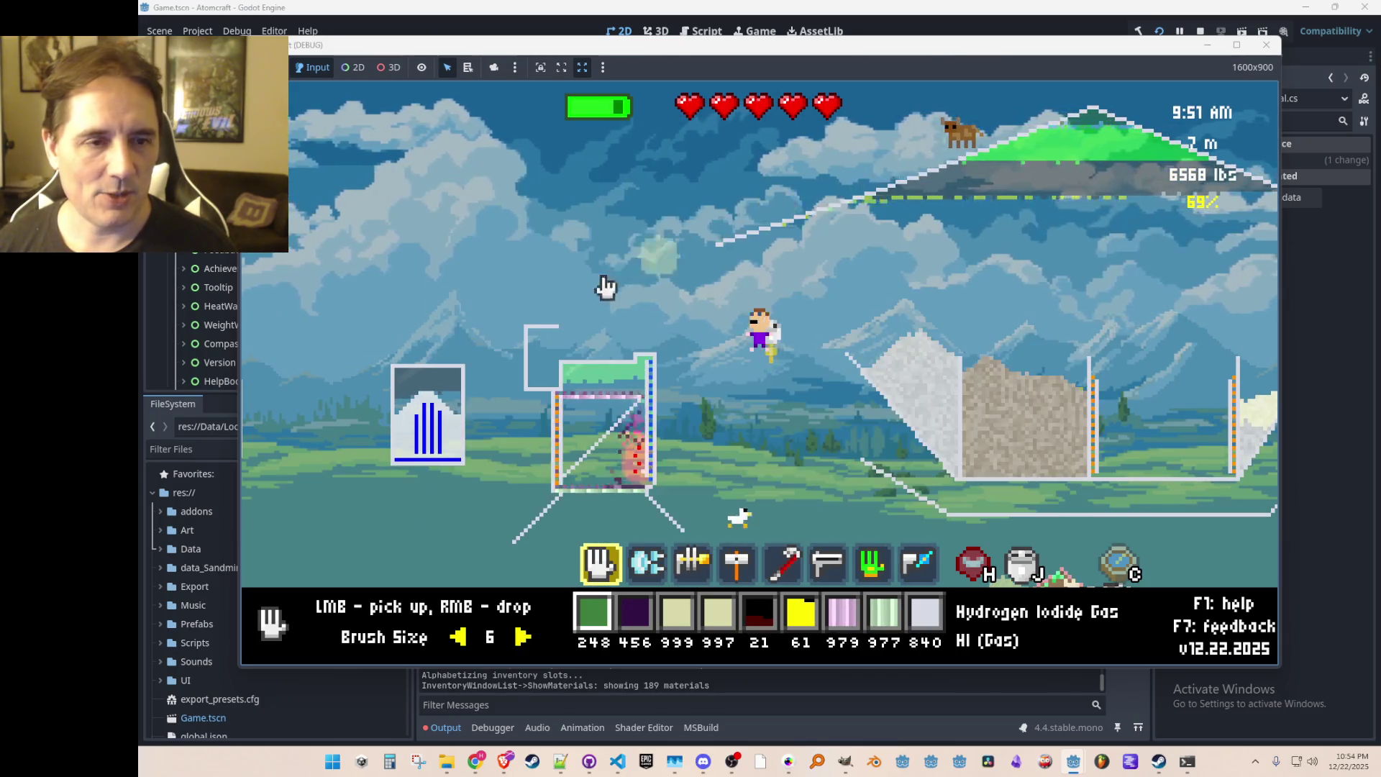
pyautogui.click(469, 181)
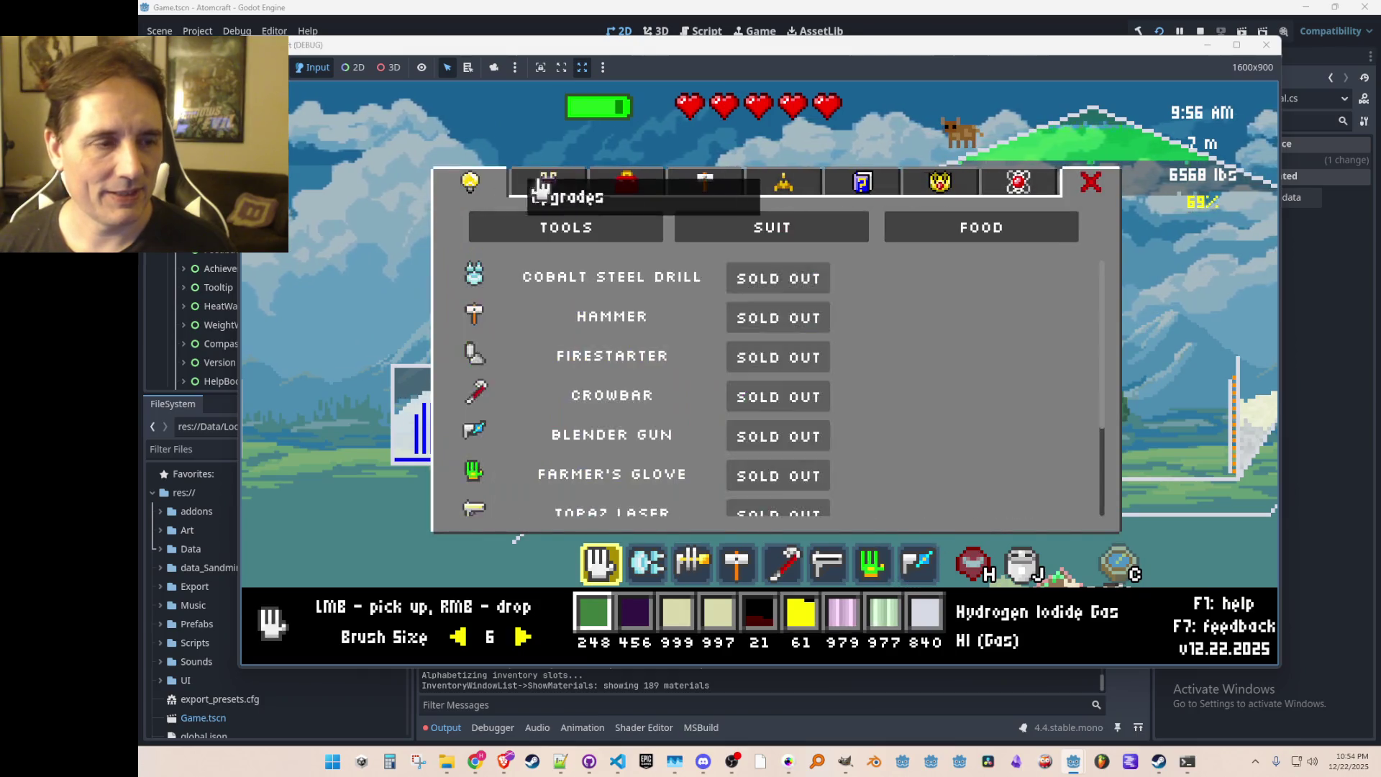
pyautogui.click(626, 183)
pyautogui.click(469, 181)
pyautogui.click(1011, 229)
pyautogui.scroll(-6, 848, 385)
pyautogui.scroll(6, 931, 302)
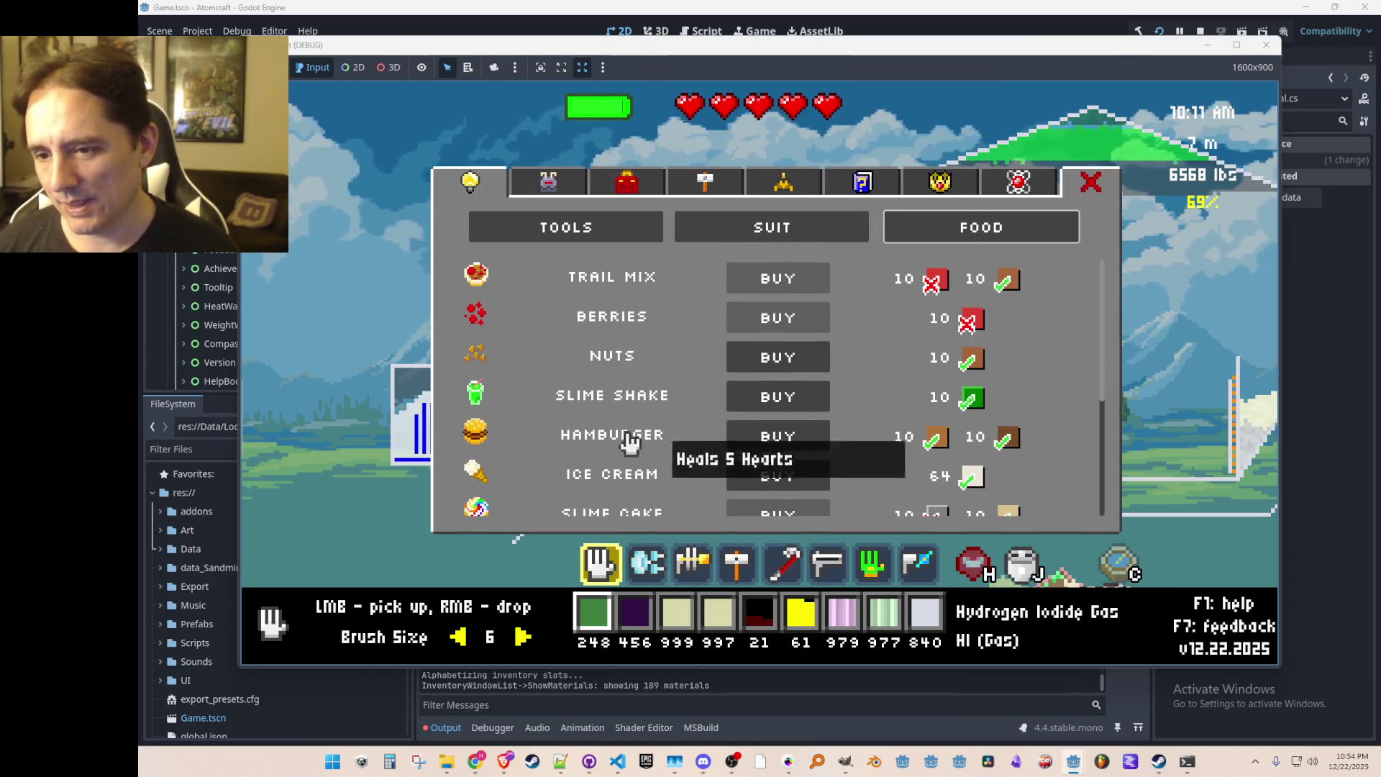
pyautogui.scroll(-6, 633, 442)
pyautogui.scroll(4, 752, 421)
pyautogui.scroll(2, 755, 413)
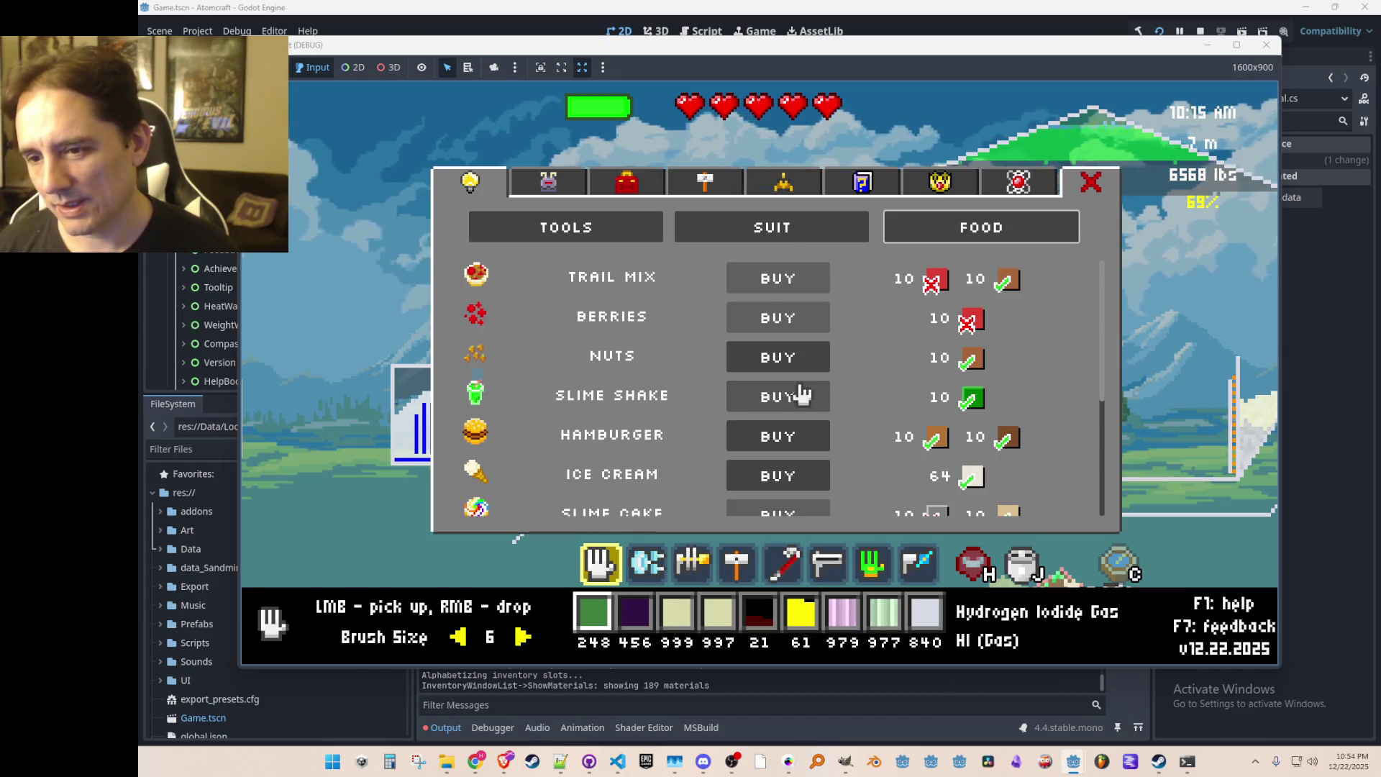
pyautogui.press('Escape')
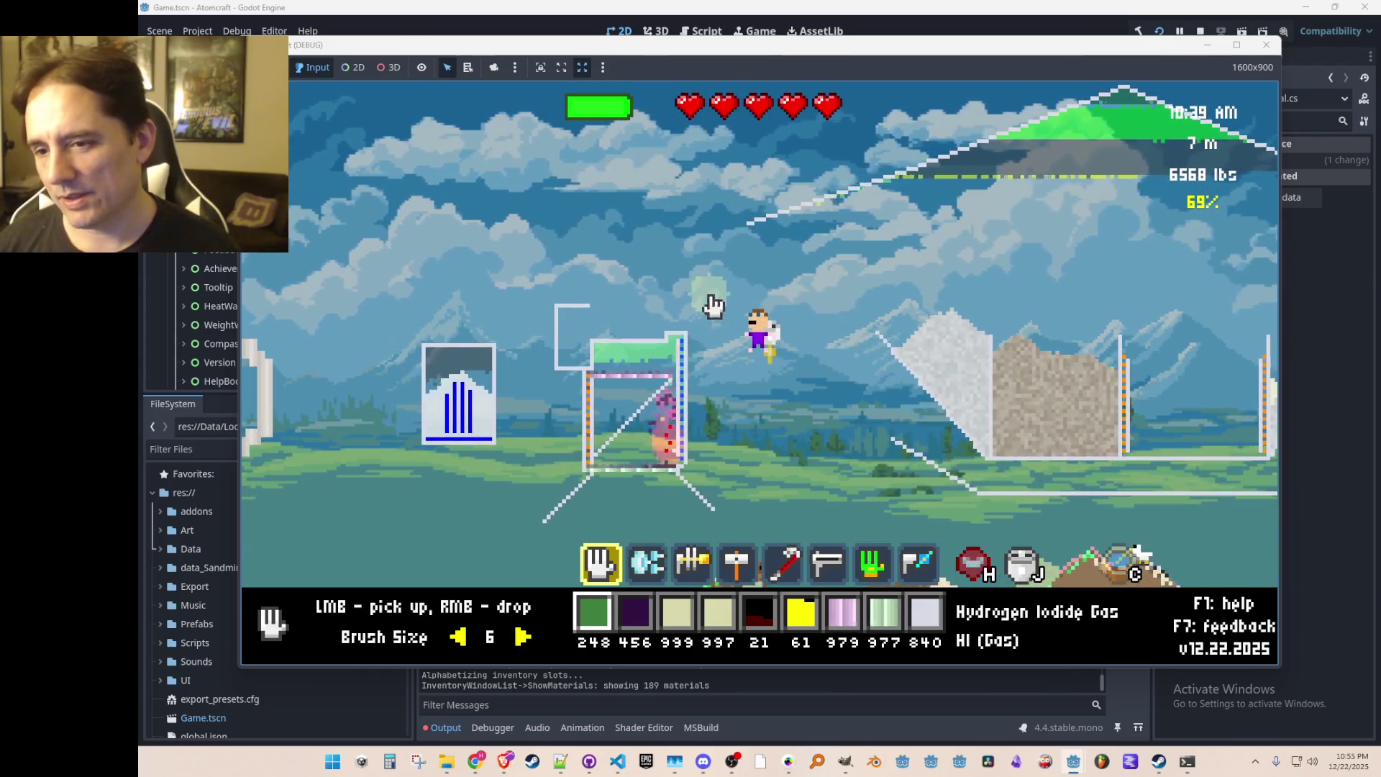
# Step: Fly the character right, left, then right again beside the container
pyautogui.press('d')
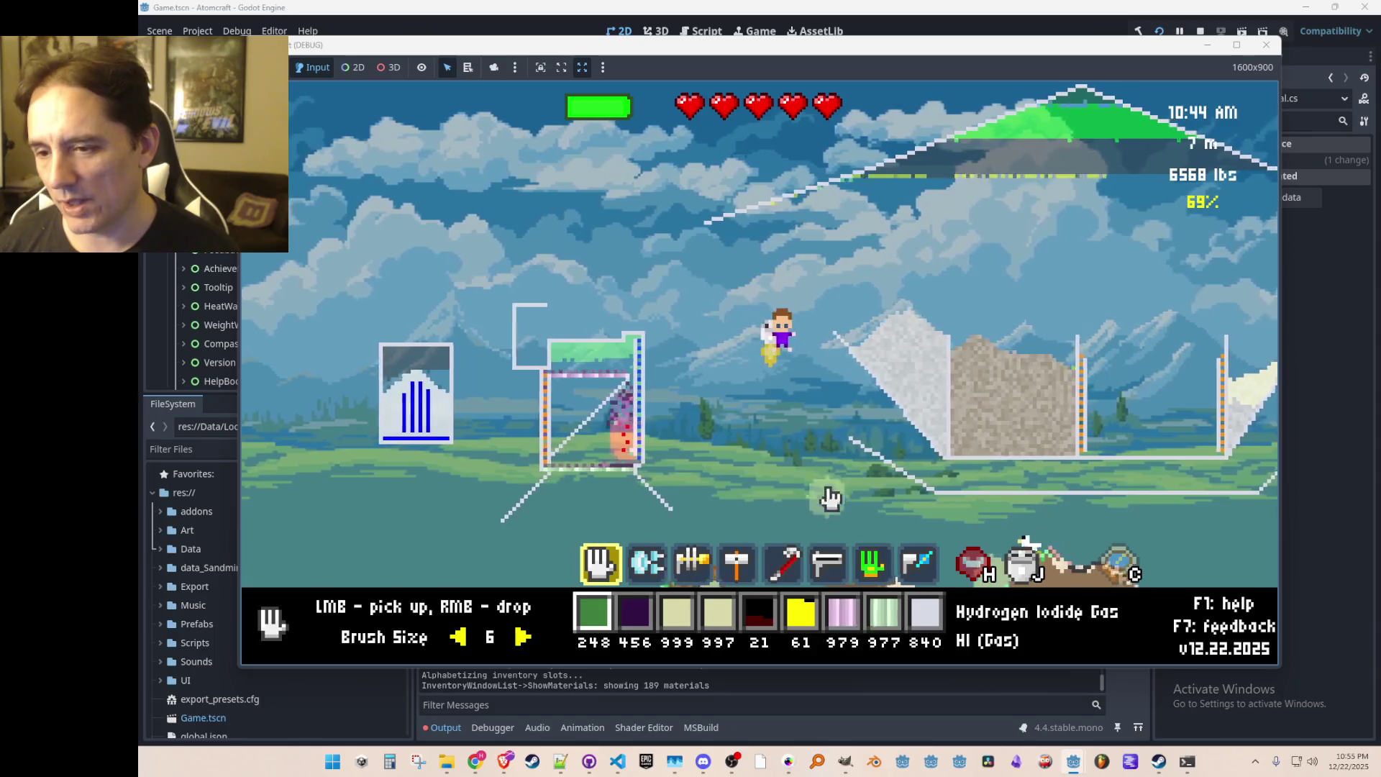
pyautogui.press('a')
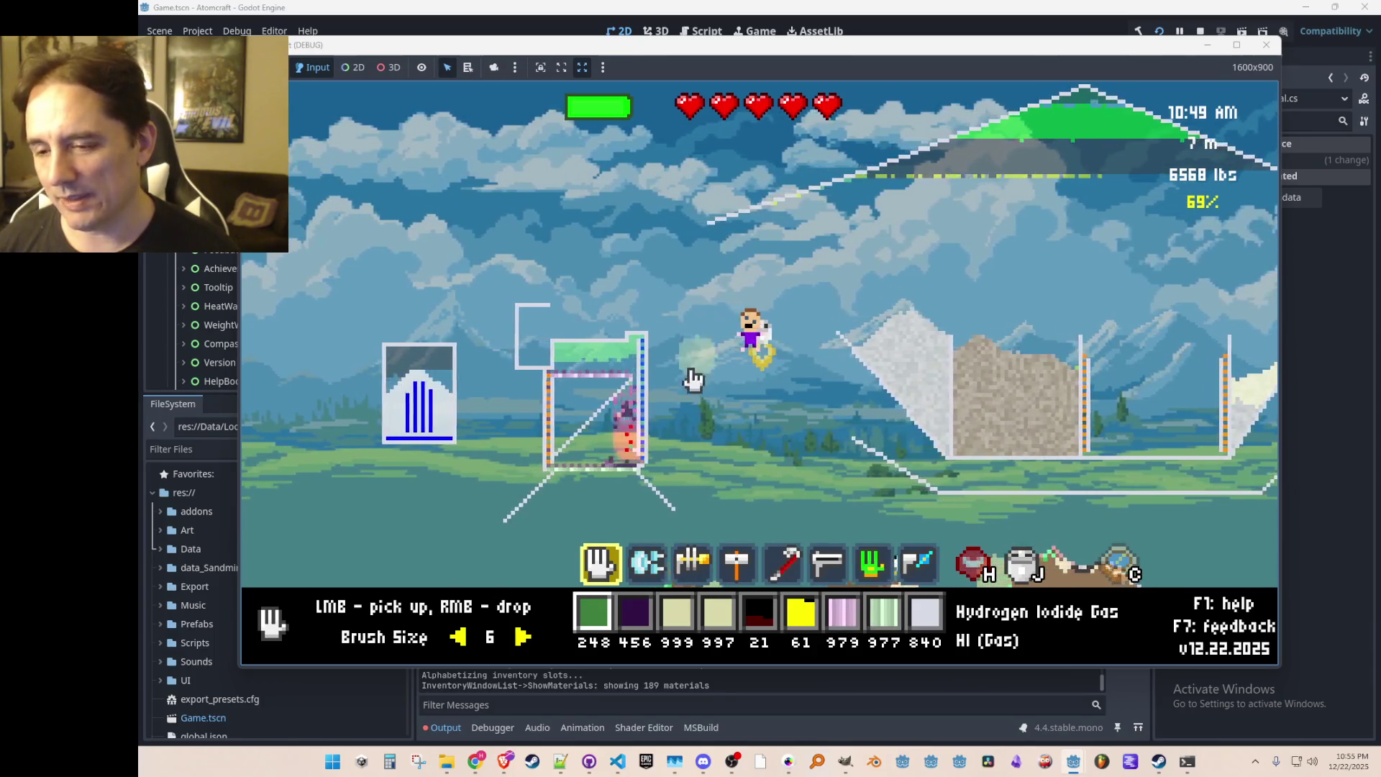
pyautogui.press('d')
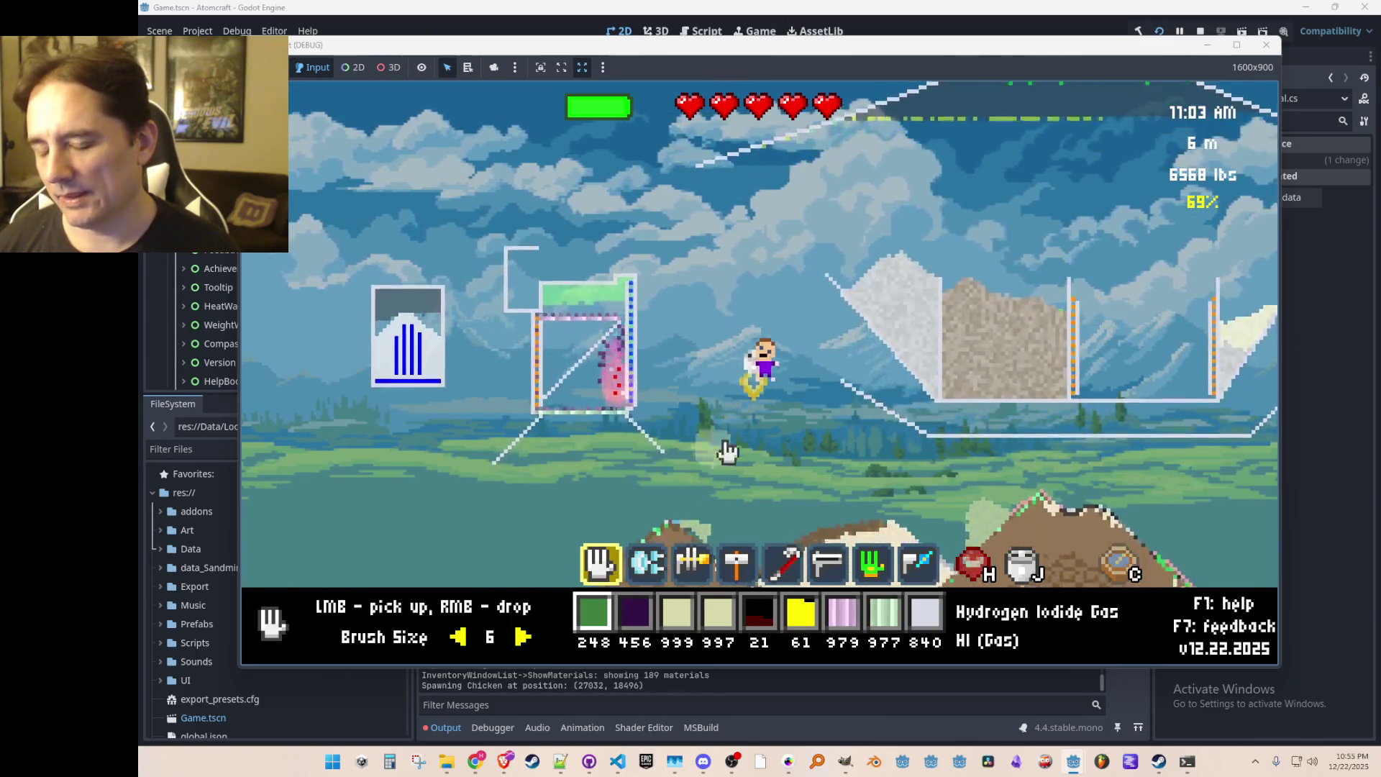
# Step: Scoop hydrogen iodide gas out of the container, raising its stock to 350
pyautogui.moveTo(590, 338)
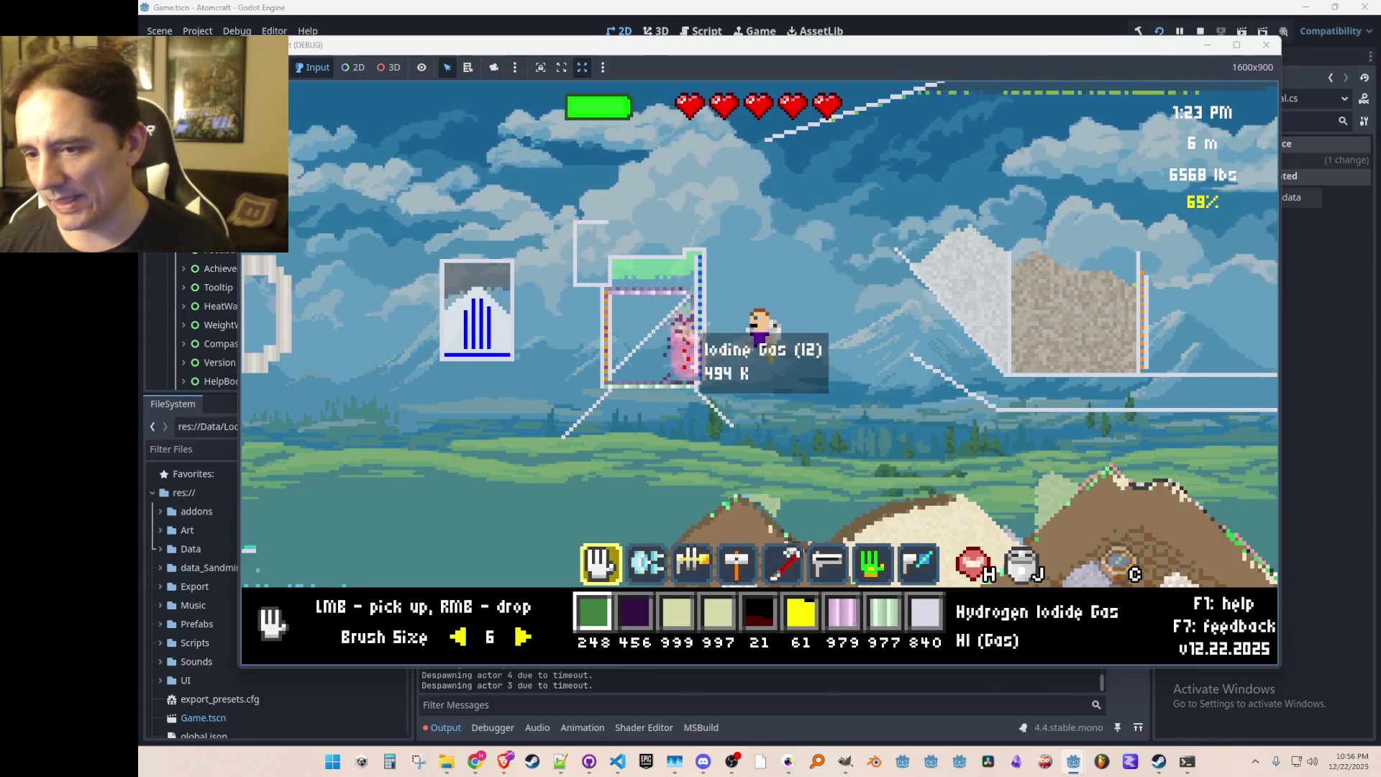
pyautogui.moveTo(676, 394)
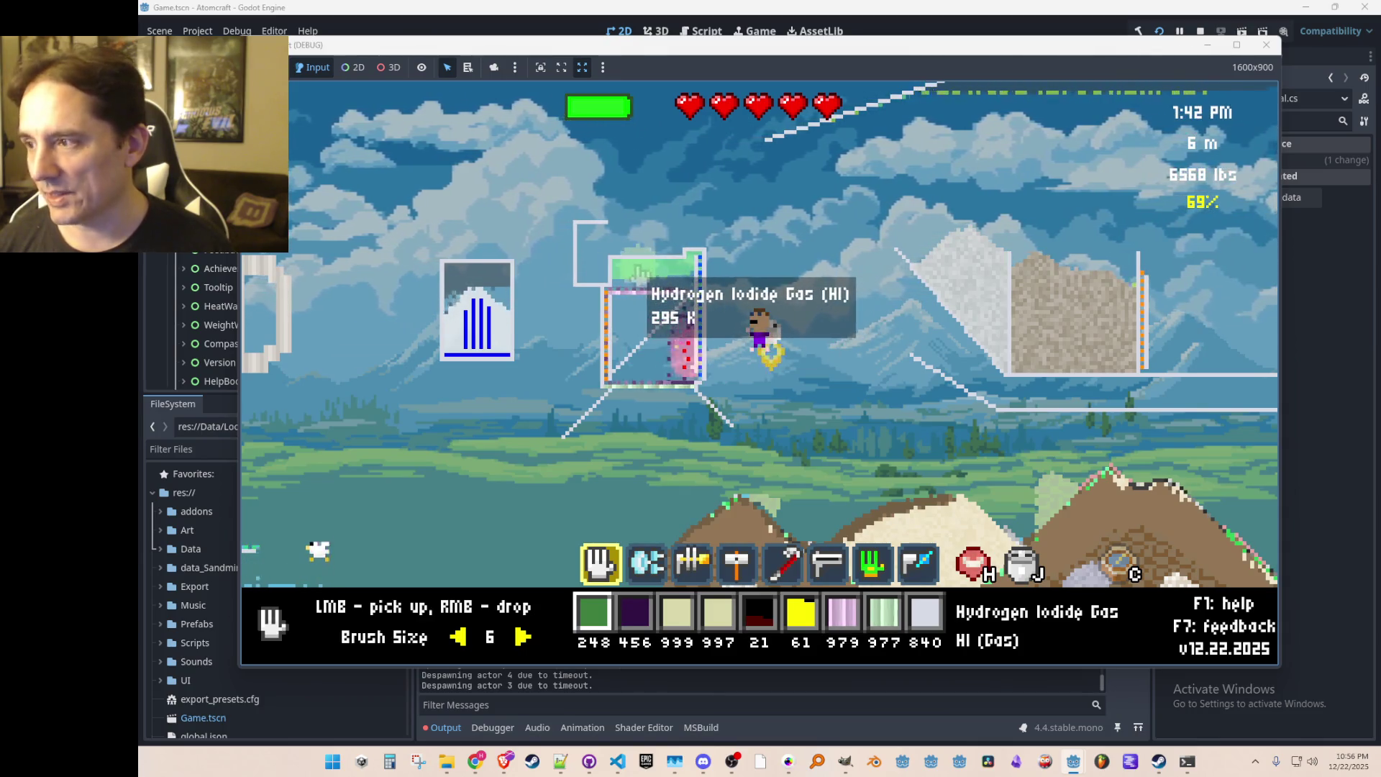
pyautogui.moveTo(667, 269)
pyautogui.mouseDown()
pyautogui.moveTo(742, 283)
pyautogui.moveTo(737, 294)
pyautogui.mouseUp()
pyautogui.scroll(-1, 755, 291)
pyautogui.scroll(1, 748, 296)
pyautogui.scroll(-1, 734, 303)
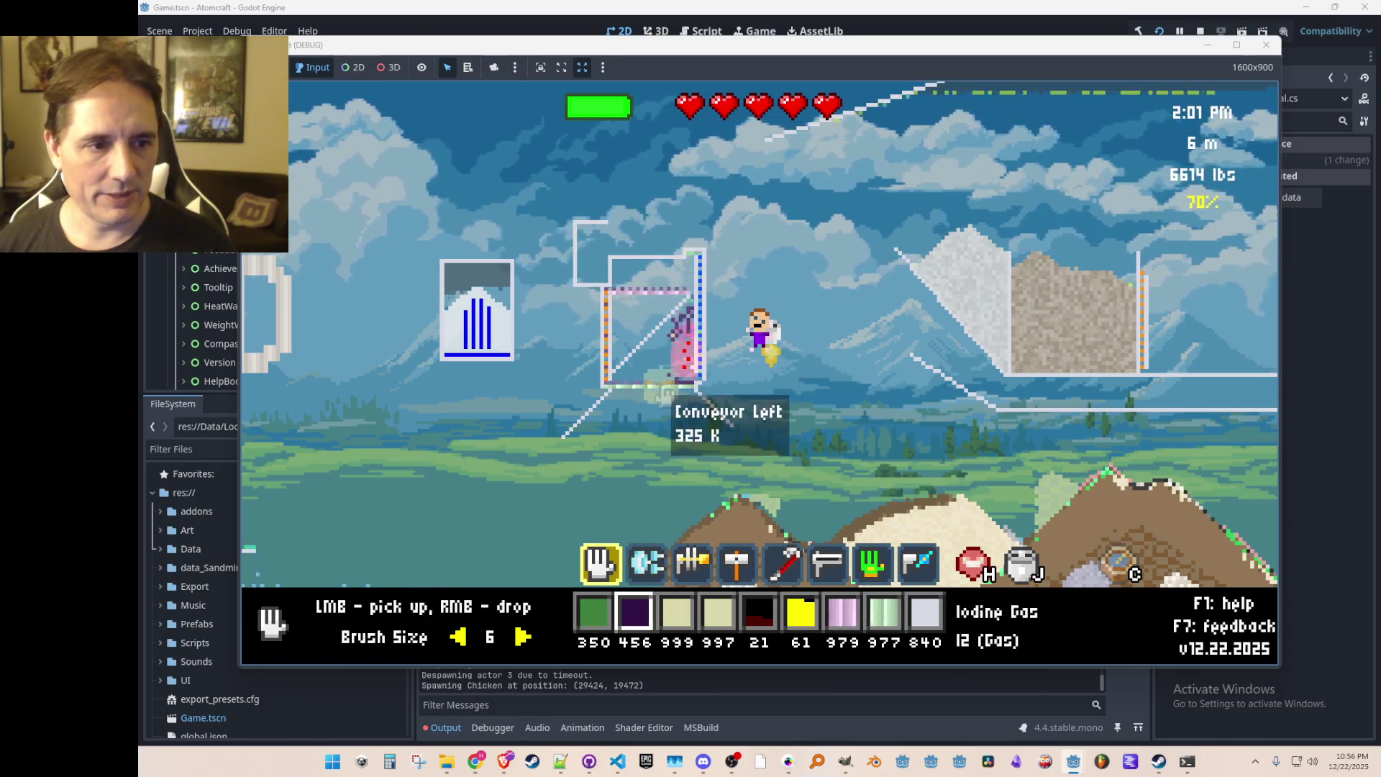
pyautogui.scroll(-1, 798, 317)
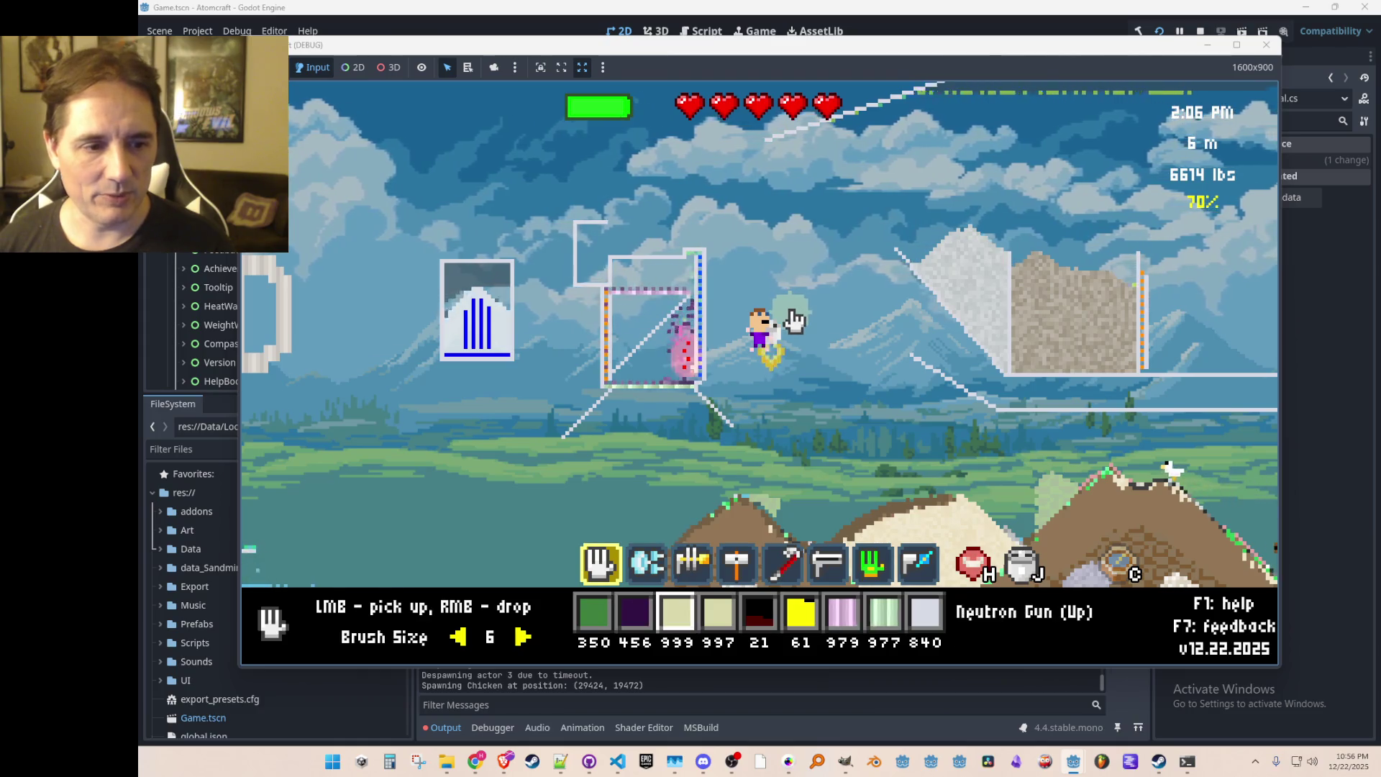
pyautogui.scroll(-1, 811, 300)
pyautogui.scroll(-1, 799, 300)
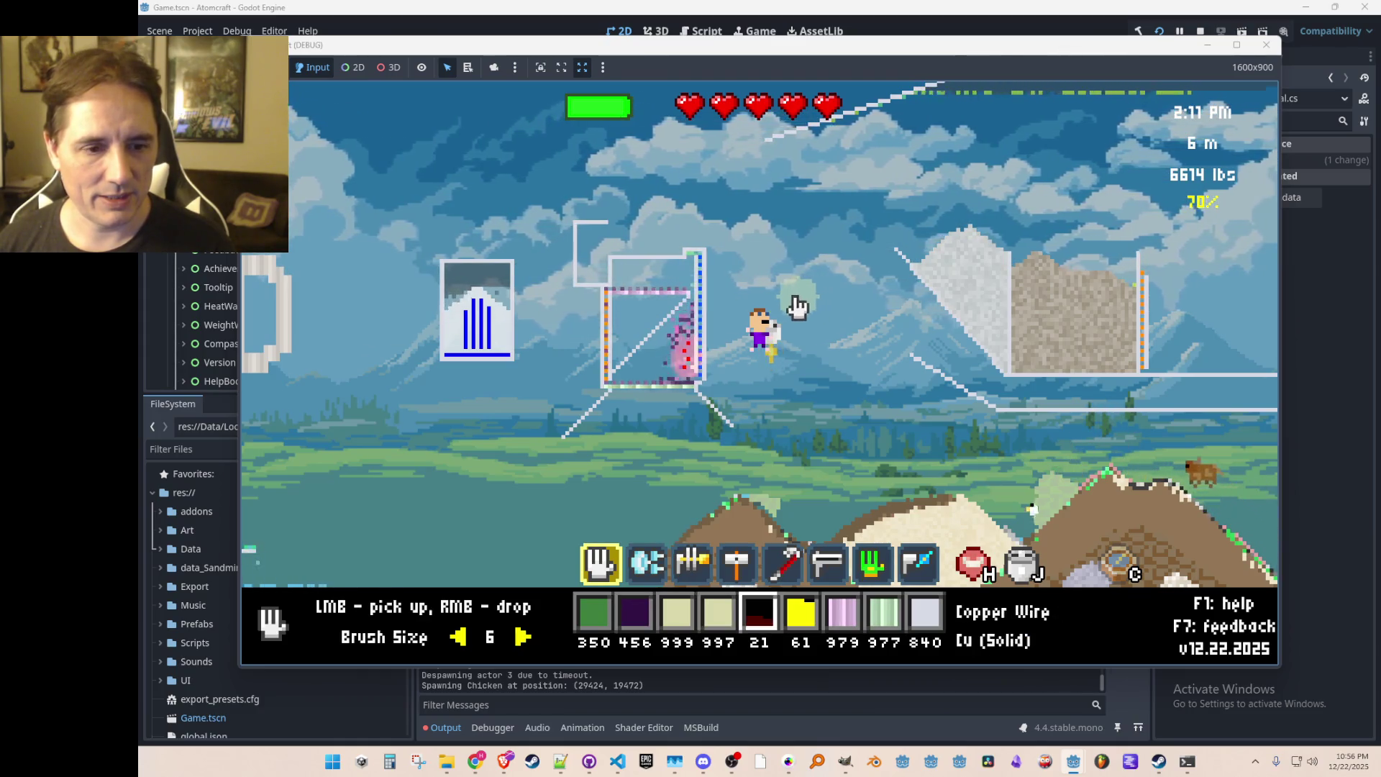
# Step: Filter materials by 'hydrog', put Hydrogen Gas in the hotbar, and release it into the container top
pyautogui.press('i')
pyautogui.click(551, 187)
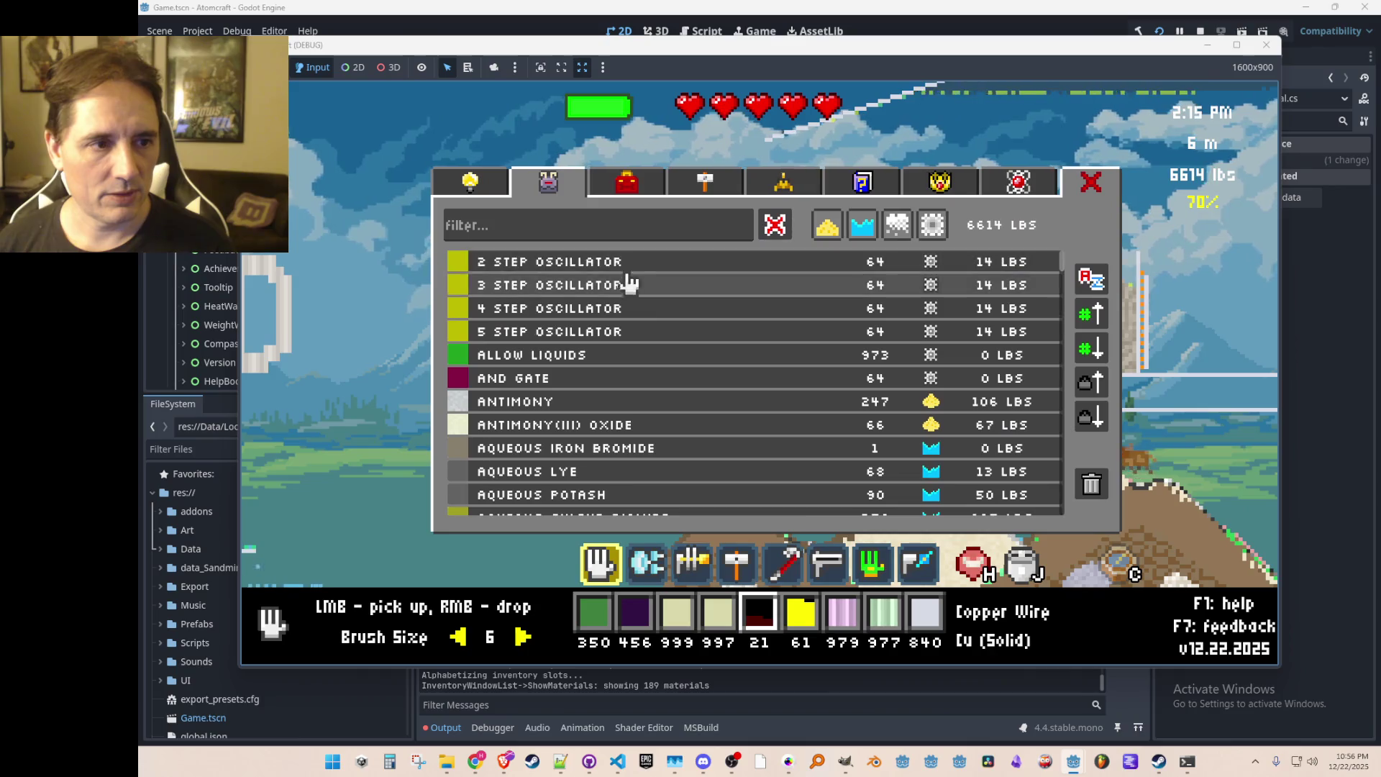
pyautogui.click(639, 237)
pyautogui.write('hydrog')
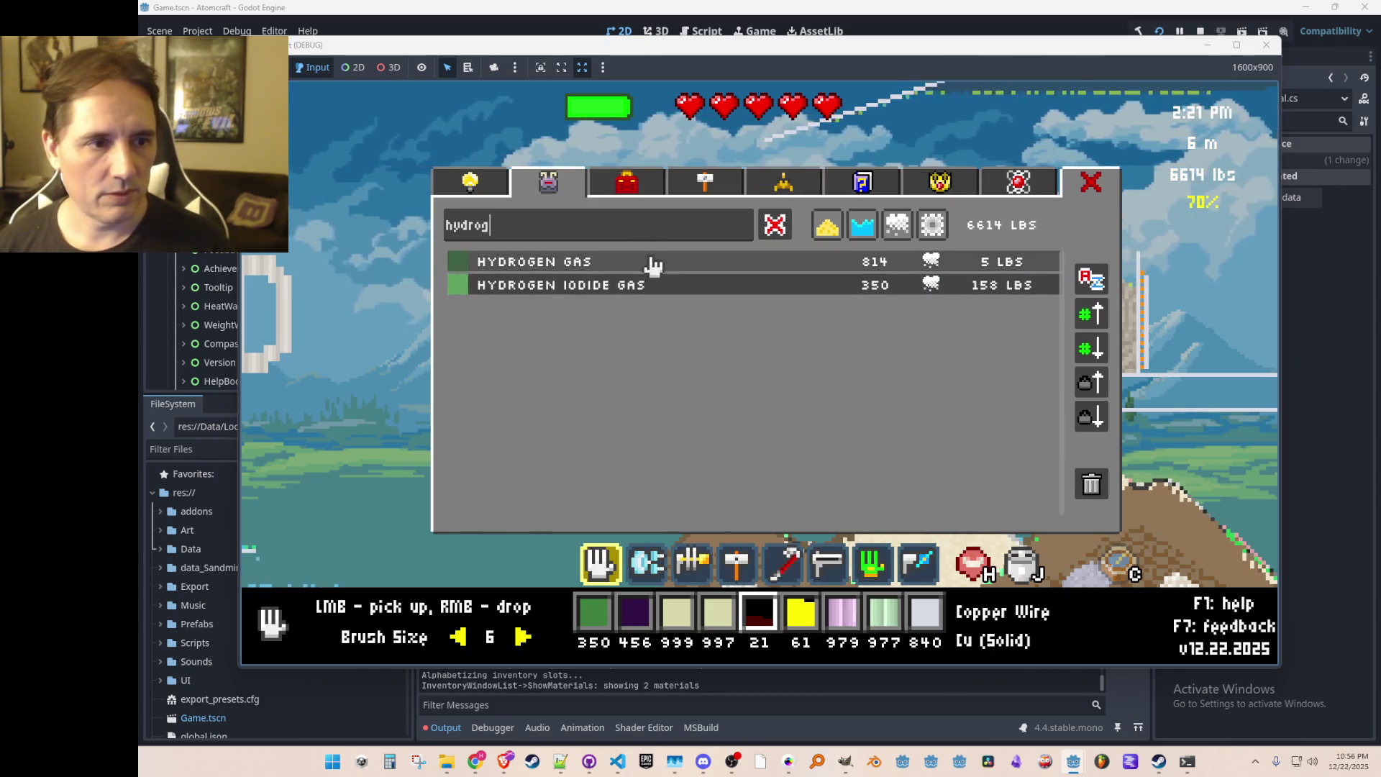
pyautogui.click(652, 264)
pyautogui.press('i')
pyautogui.rightClick(671, 280)
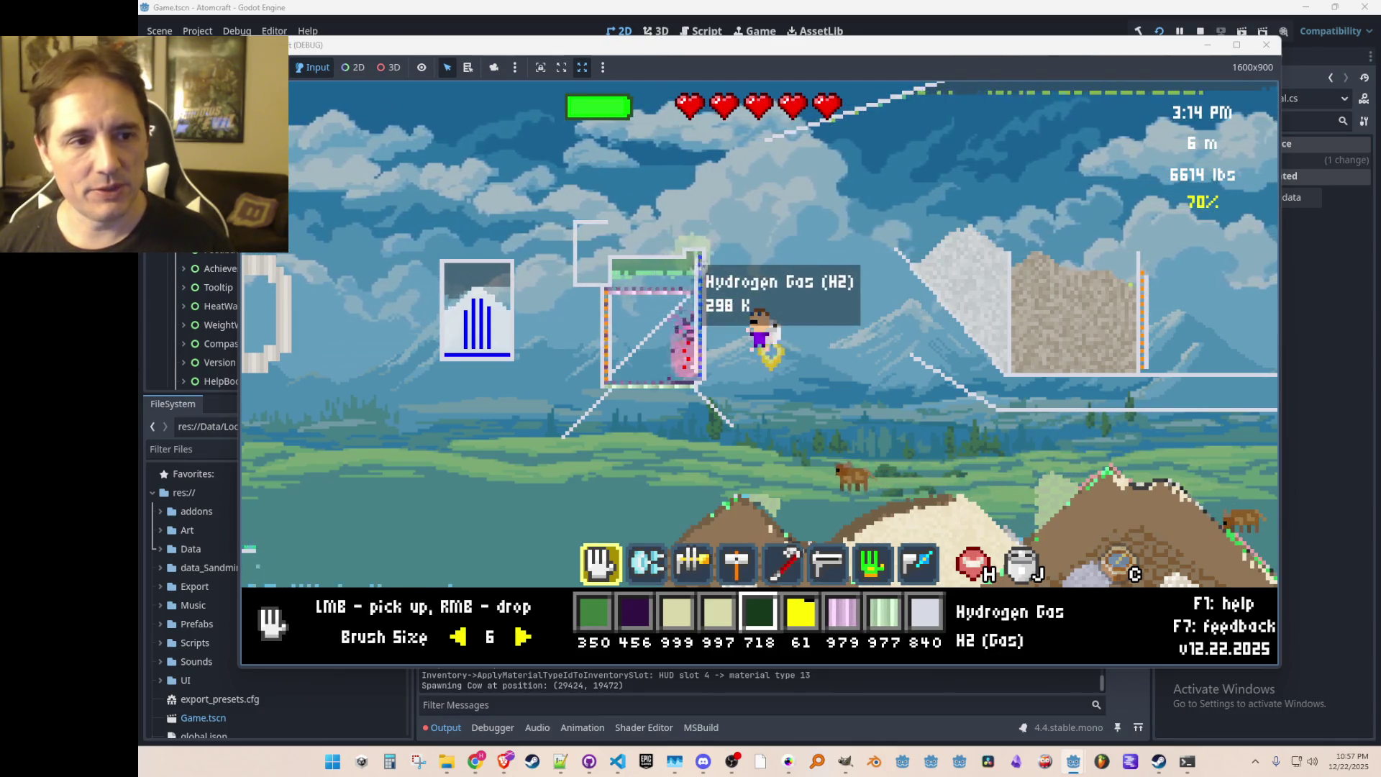
# Step: Replace the 'hydrog' filter with 'mat' and put Match Filter (999) into the hotbar
pyautogui.press('6')
pyautogui.press('7')
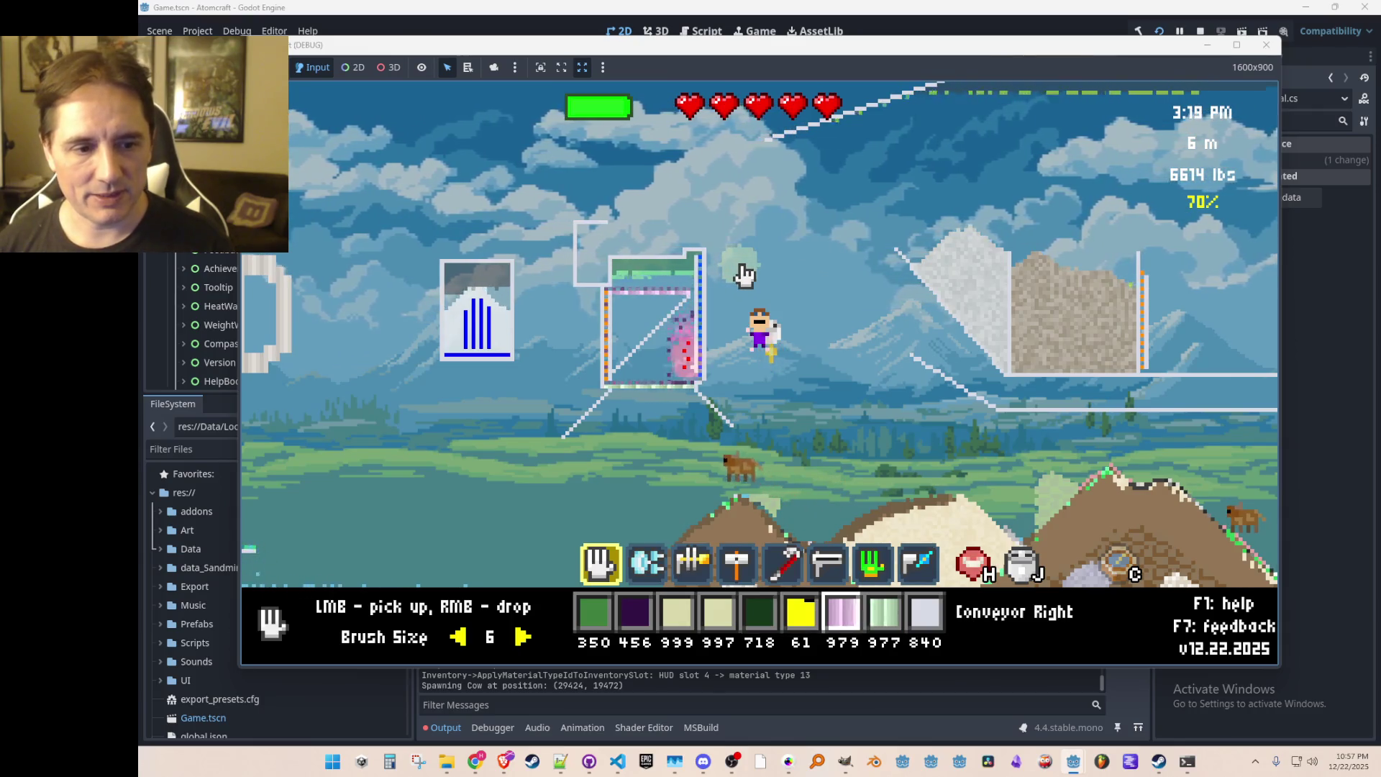
pyautogui.press('j')
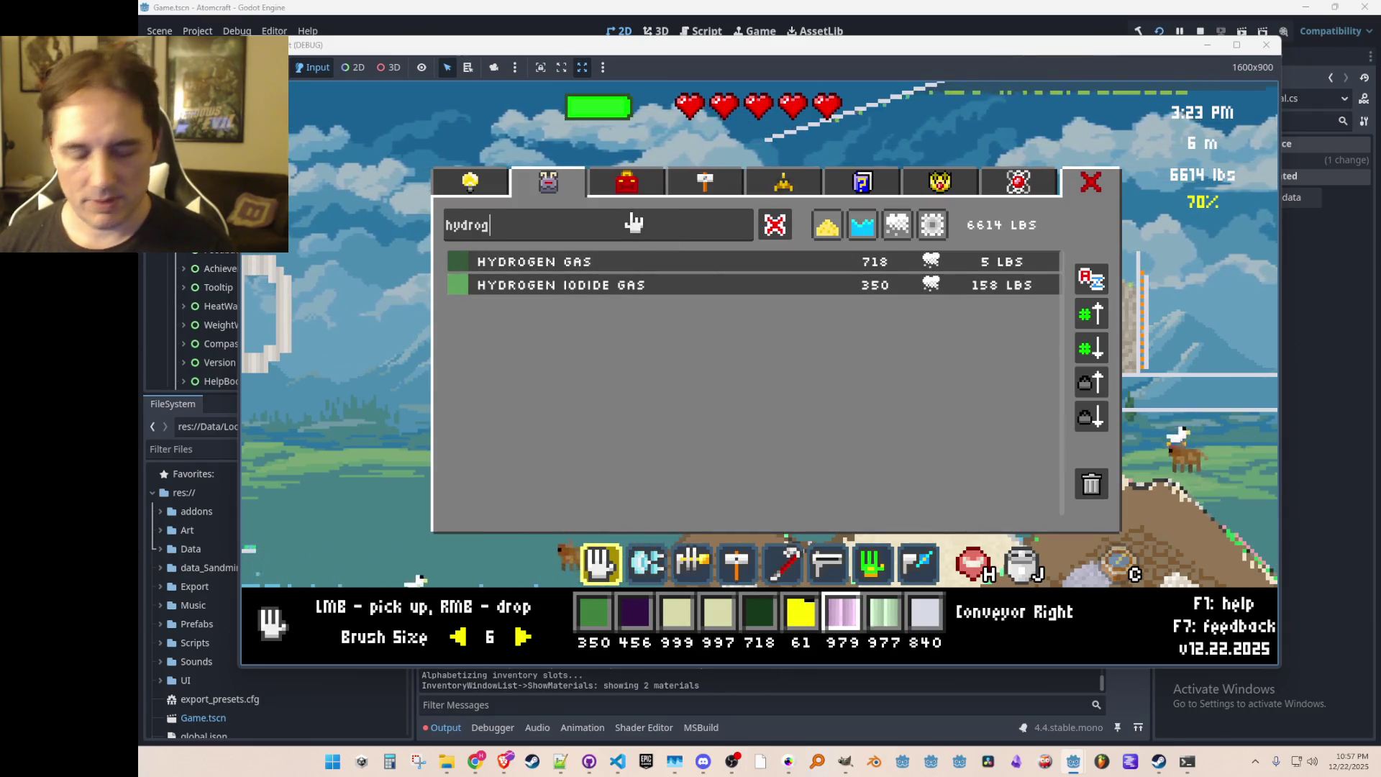
pyautogui.press('BackSpace')
pyautogui.press('BackSpace')
pyautogui.press('BackSpace')
pyautogui.write('mat')
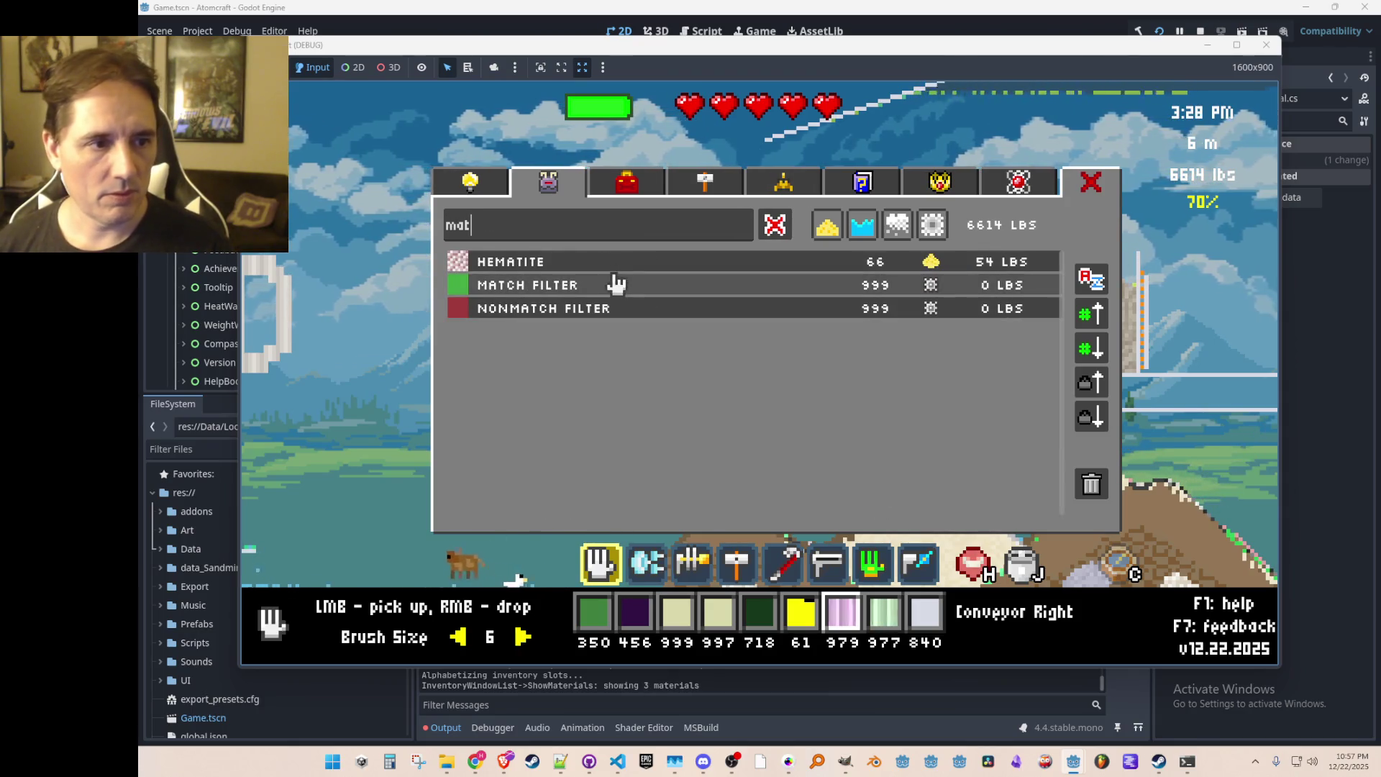
pyautogui.click(618, 285)
pyautogui.press('j')
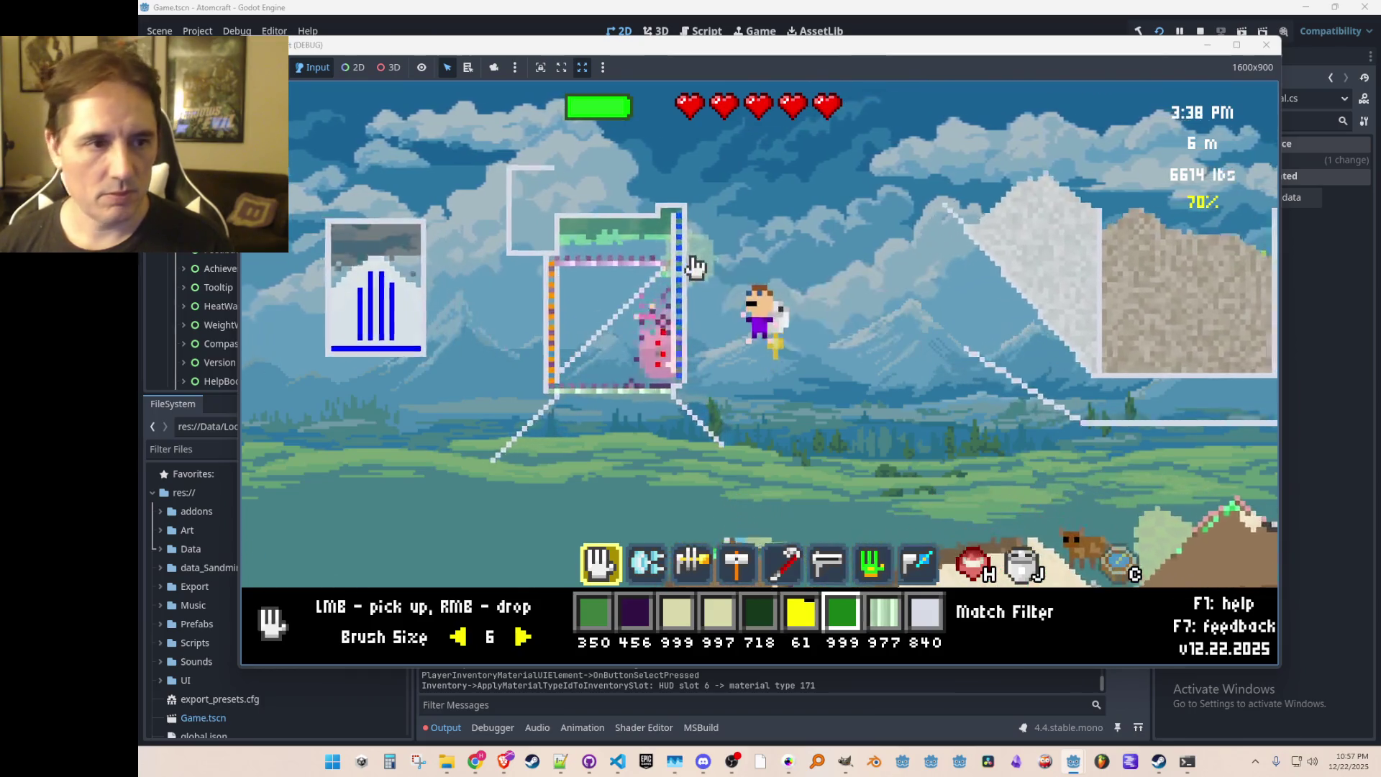
# Step: Place a Match Filter at the container's top-right corner, leaving 998
pyautogui.press('2')
pyautogui.press('4')
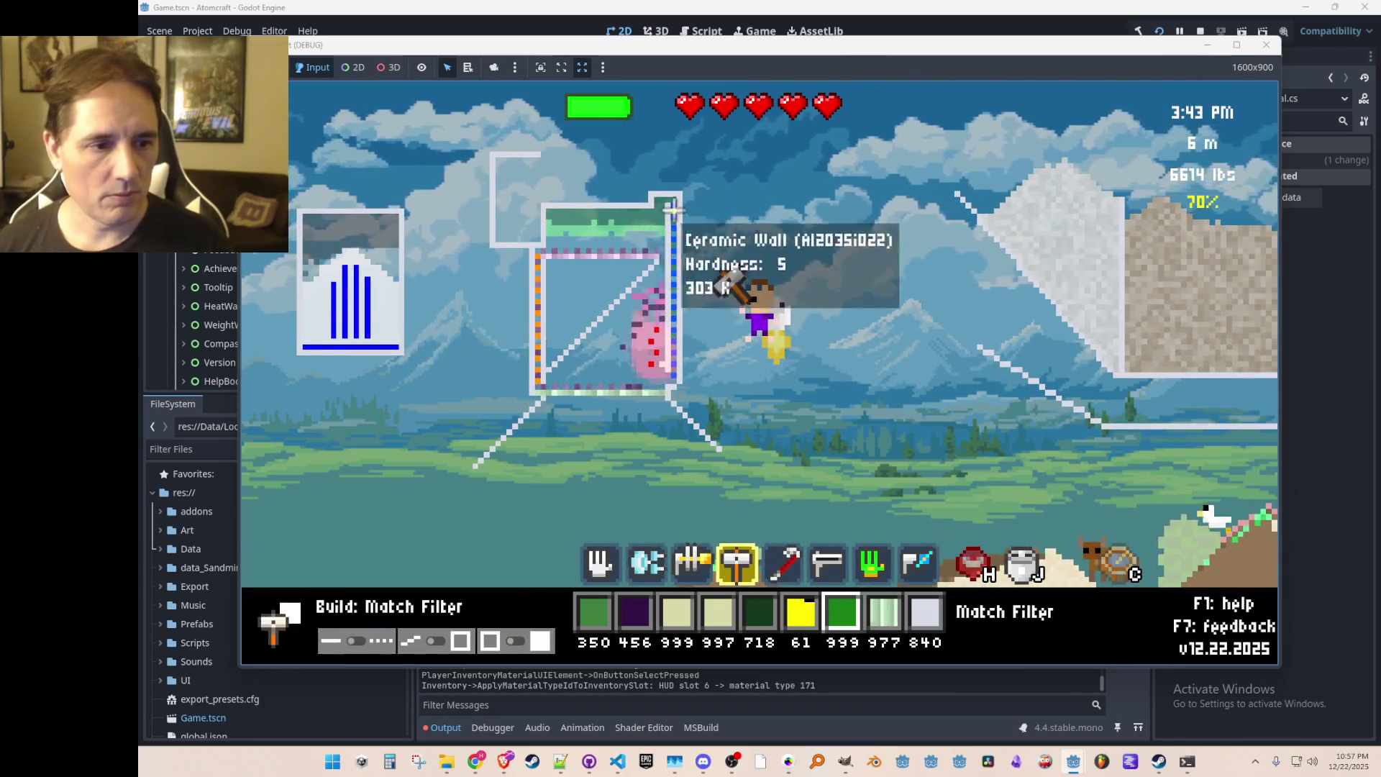
pyautogui.click(660, 204)
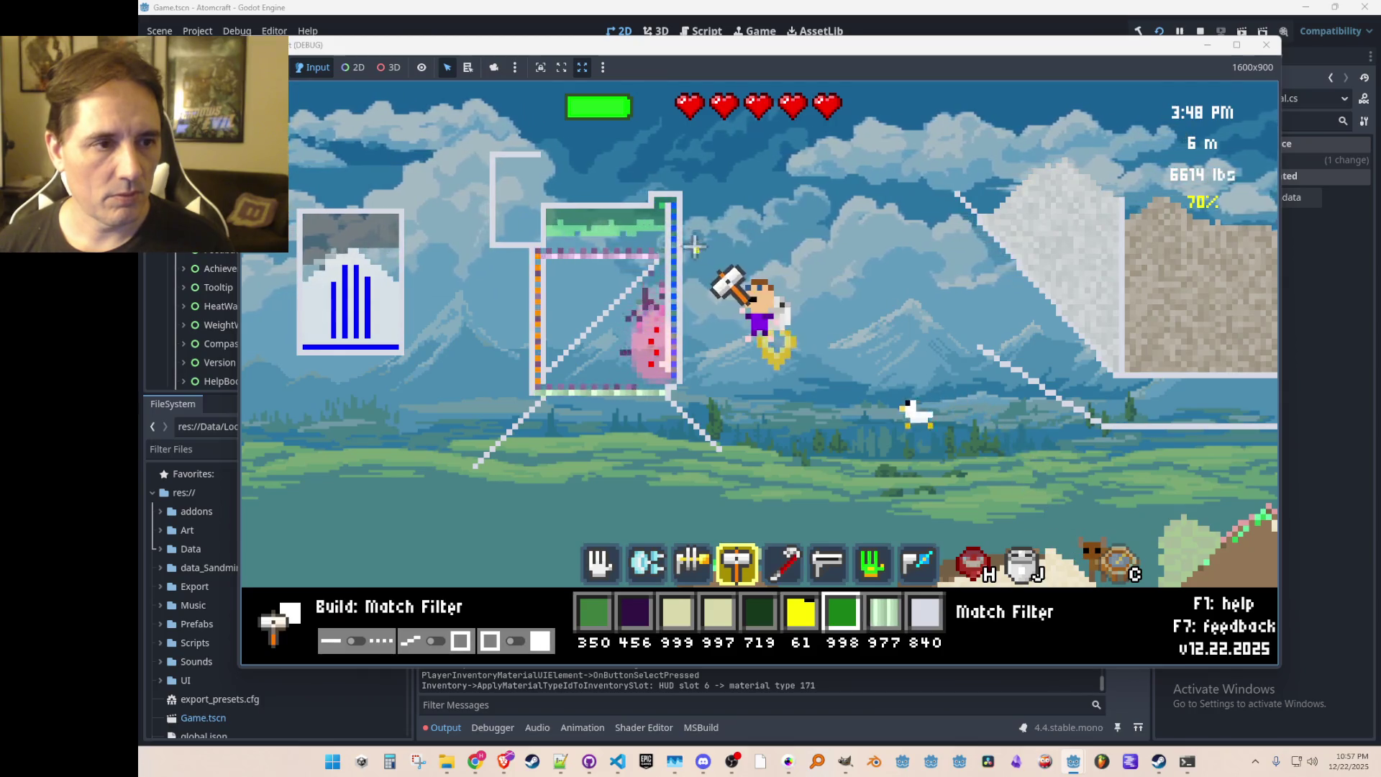
# Step: Switch to Ceramic and add two ceramic wall blocks at that same corner
pyautogui.scroll(-2, 674, 228)
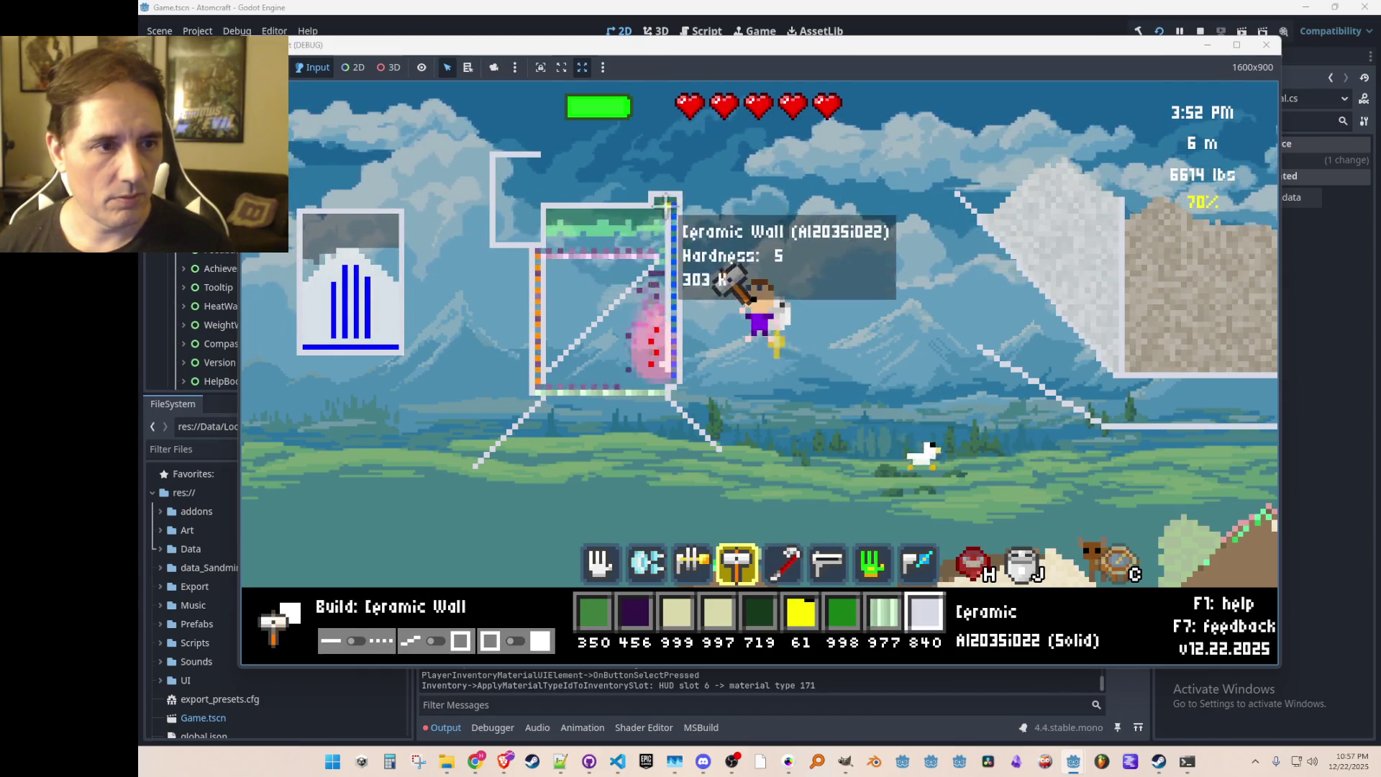
pyautogui.click(657, 202)
pyautogui.click(656, 203)
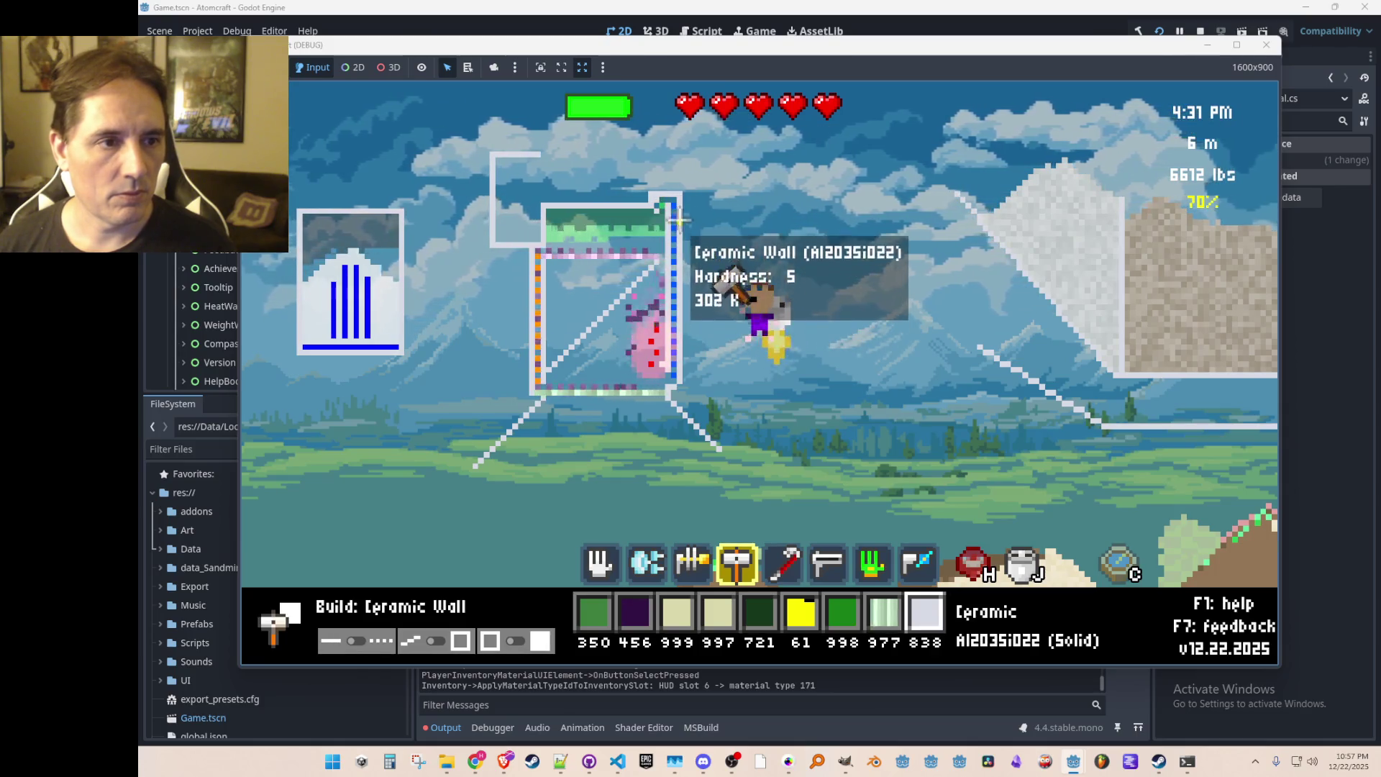
pyautogui.scroll(-6, 739, 259)
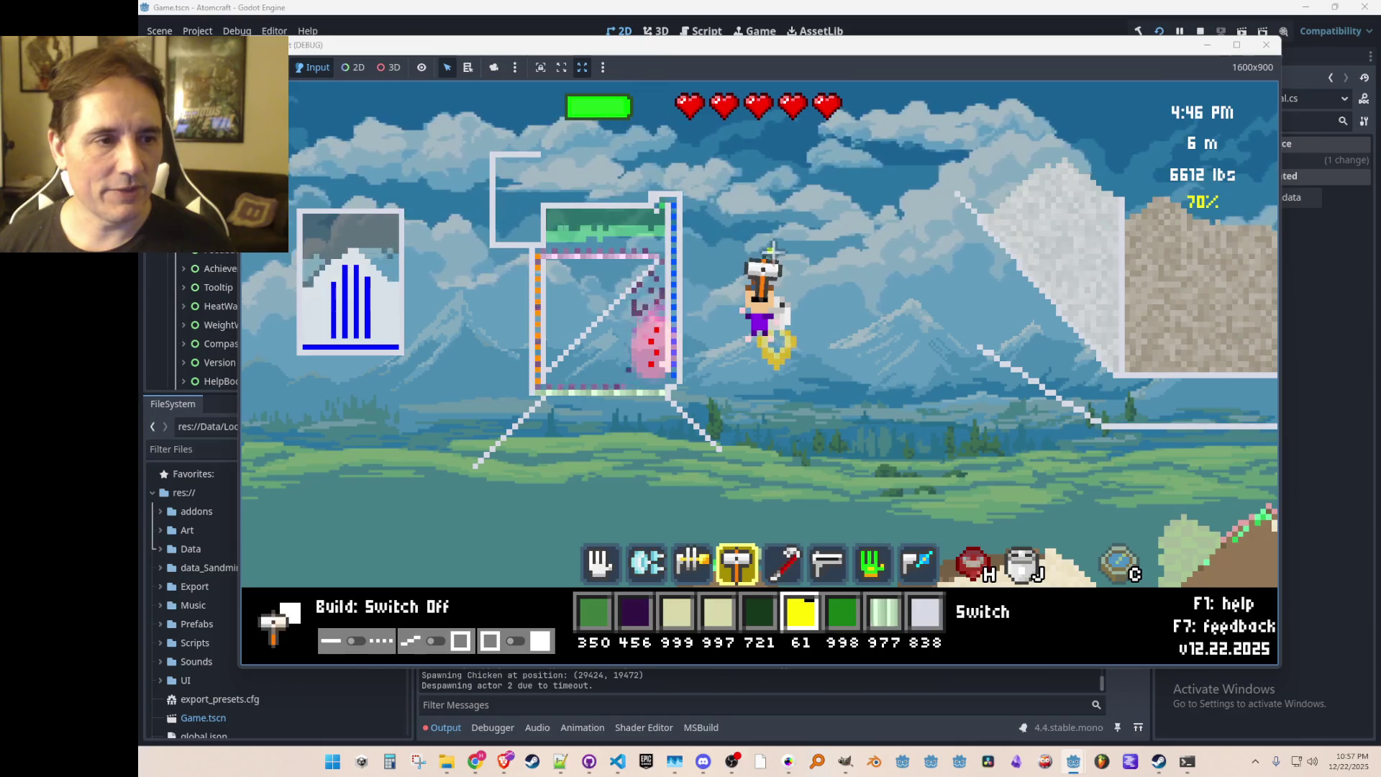
# Step: Filter the inventory for 'right', take Pump Right, and place one on the wall's right edge
pyautogui.press('i')
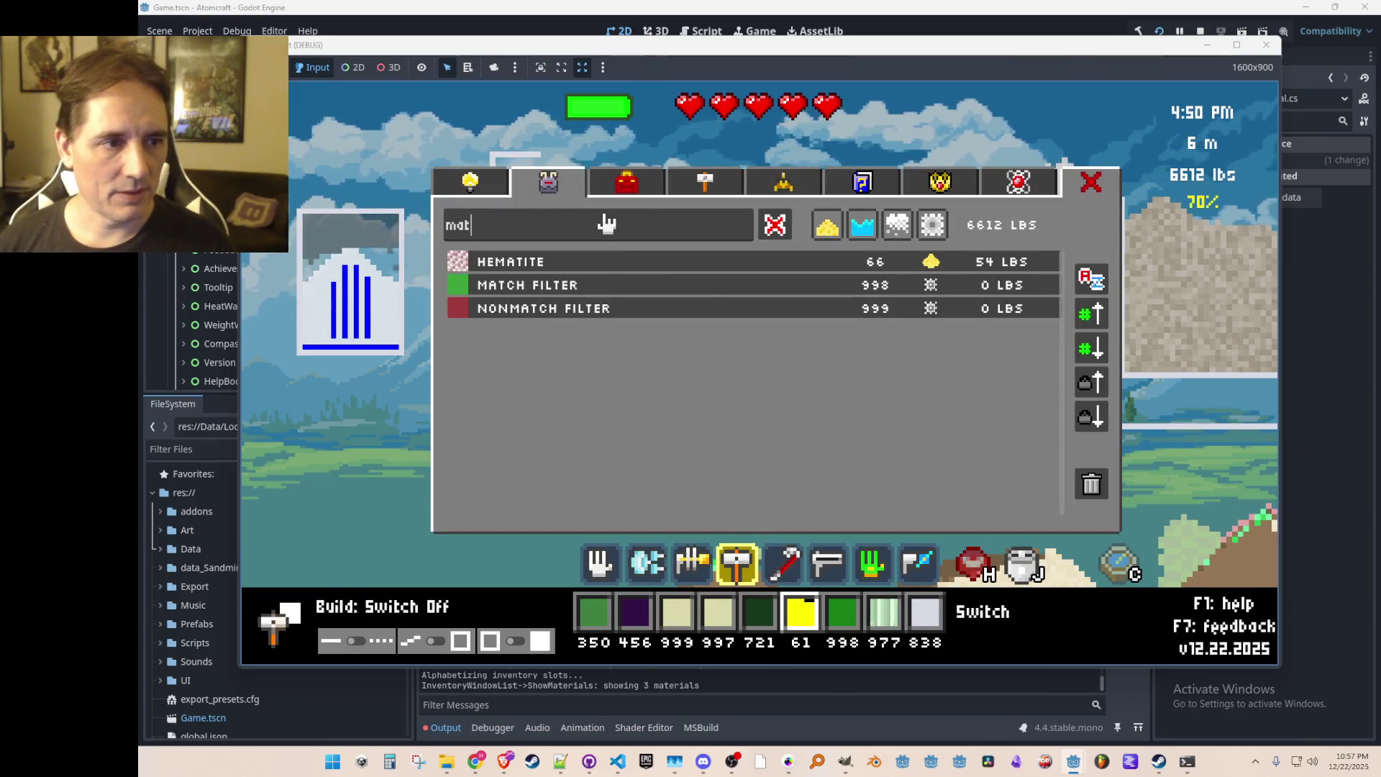
pyautogui.press('BackSpace')
pyautogui.press('BackSpace')
pyautogui.press('BackSpace')
pyautogui.write('right')
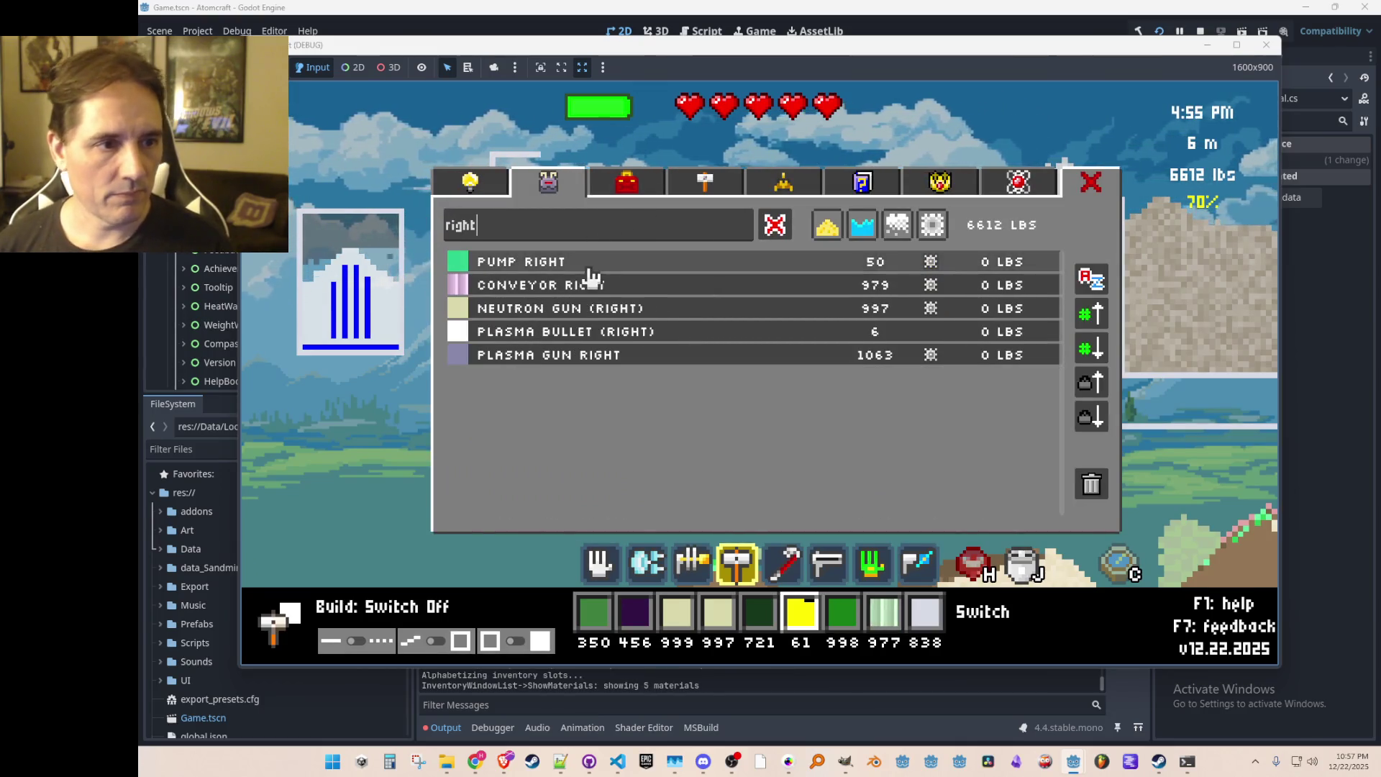
pyautogui.click(590, 266)
pyautogui.click(679, 223)
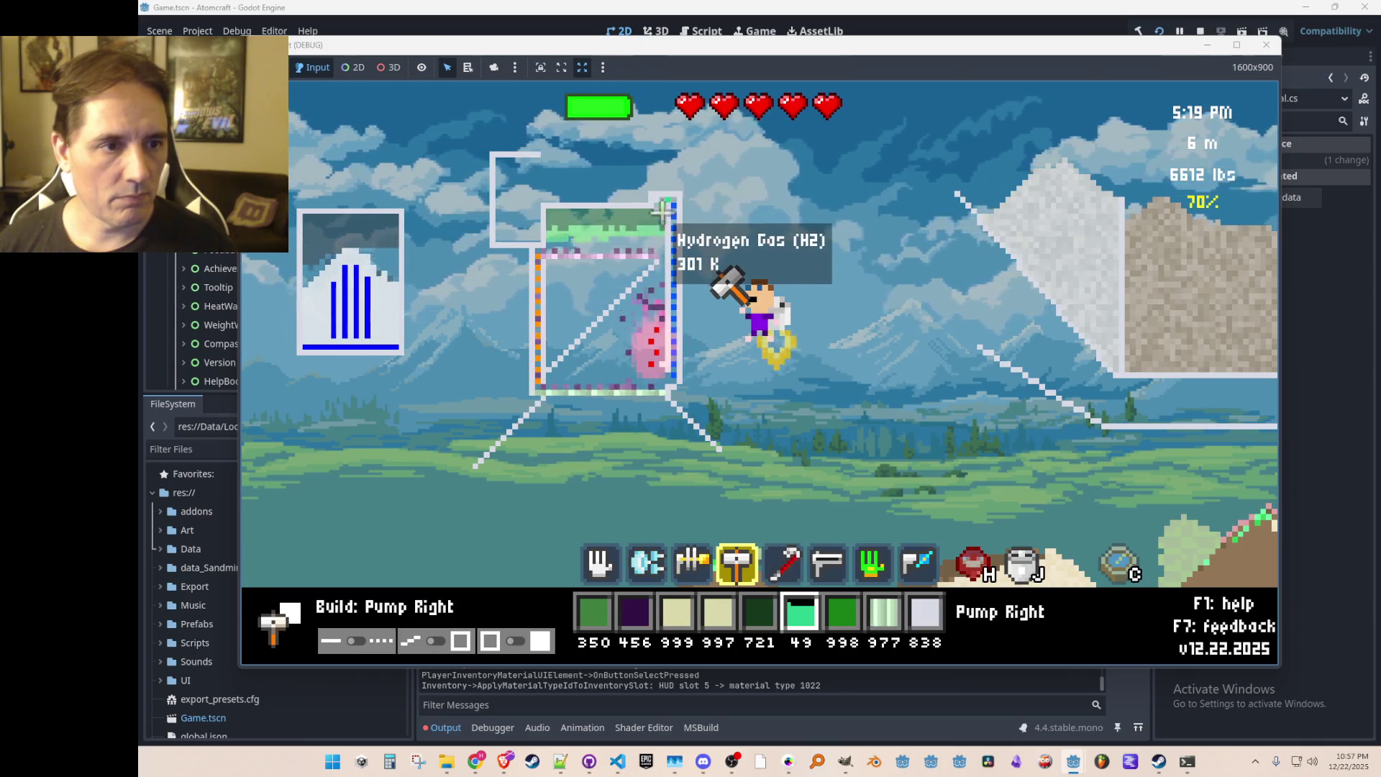
# Step: Drag the held hydrogen puff over the container top, reaching 787 hydrogen and 399 hydrogen iodide
pyautogui.scroll(3, 656, 205)
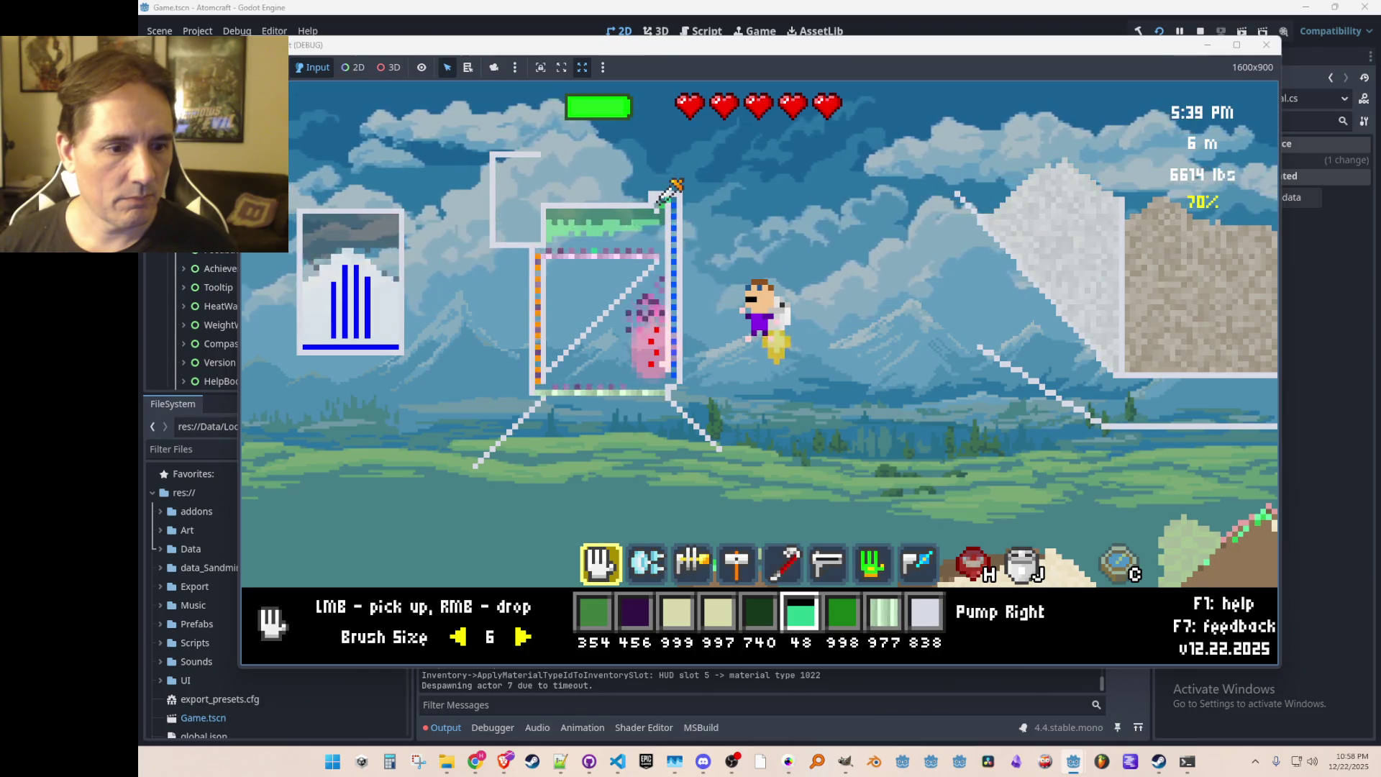
pyautogui.scroll(-1, 660, 208)
pyautogui.scroll(-7, 660, 213)
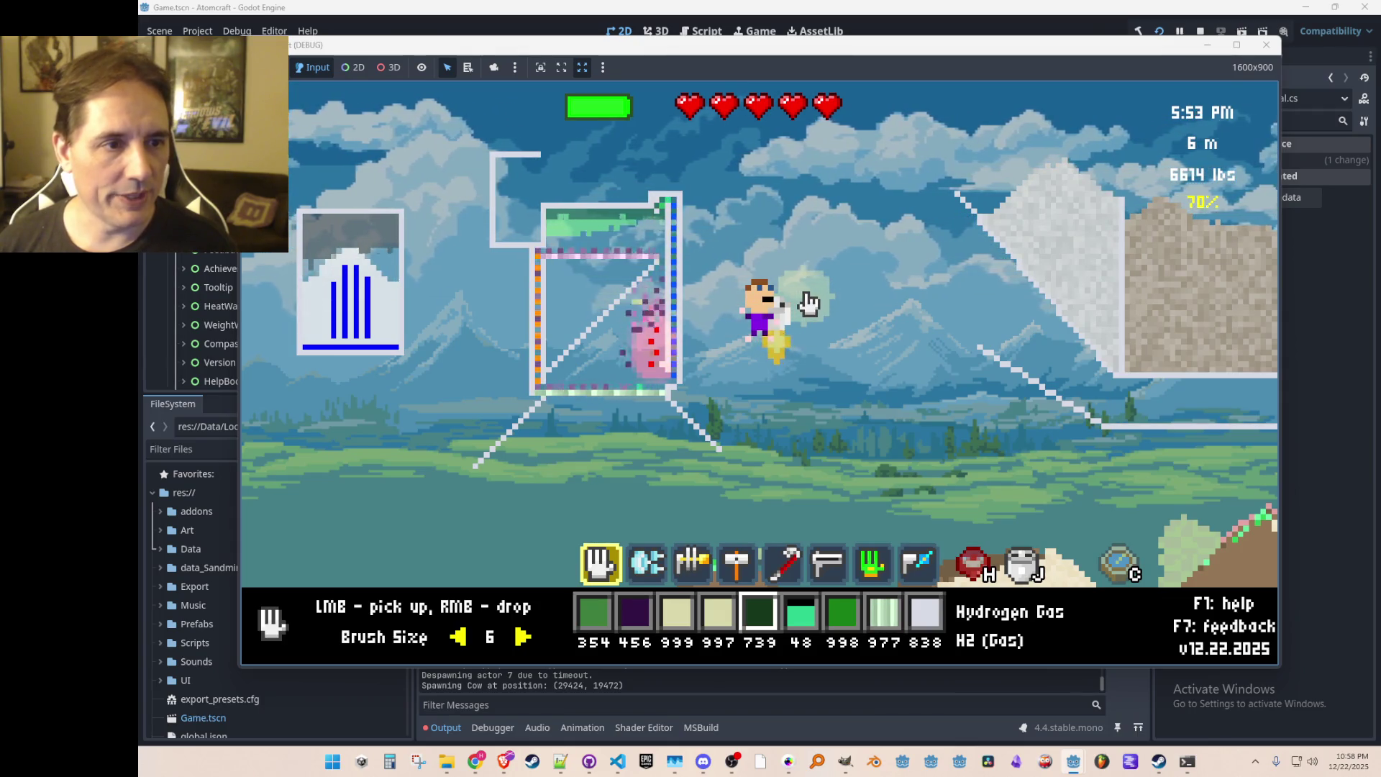
pyautogui.moveTo(801, 307)
pyautogui.mouseDown()
pyautogui.moveTo(633, 167)
pyautogui.moveTo(543, 192)
pyautogui.moveTo(577, 221)
pyautogui.mouseUp()
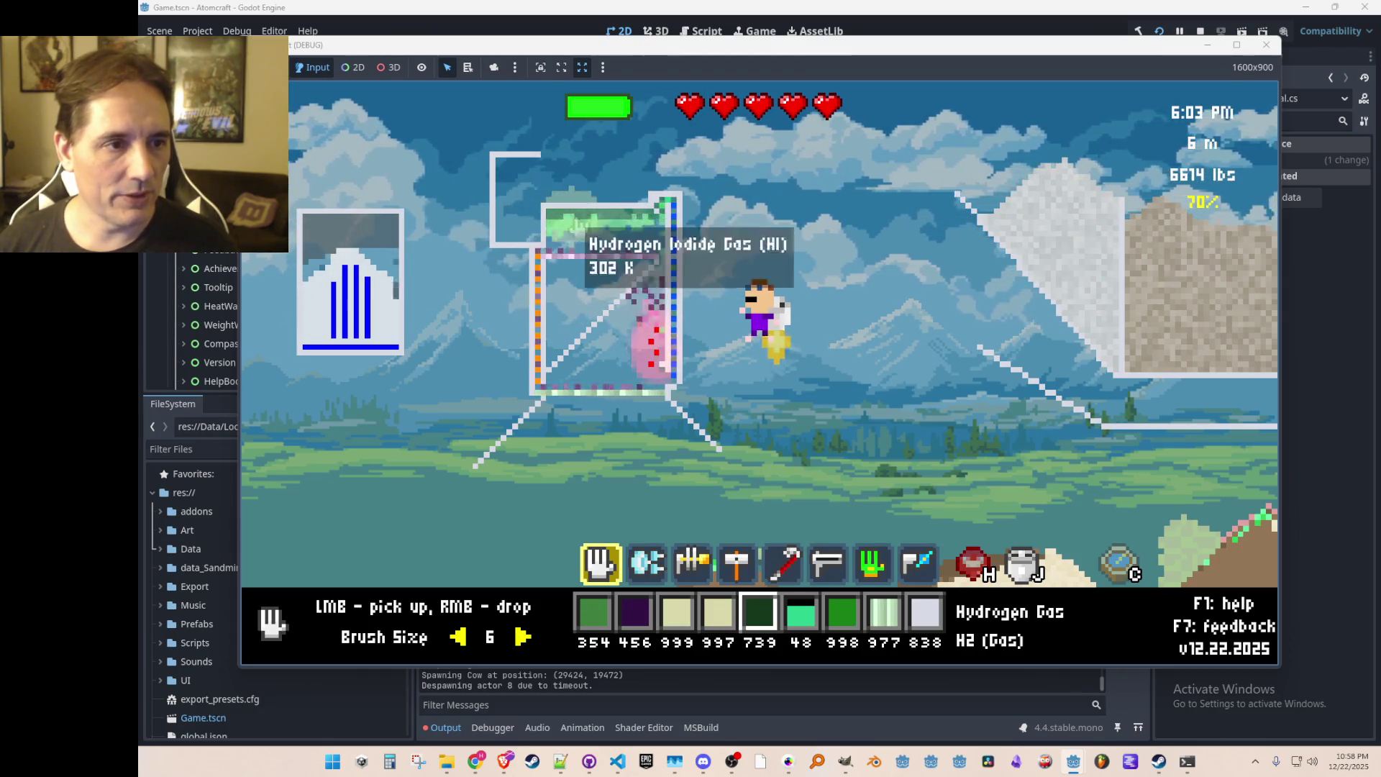
pyautogui.moveTo(657, 198); pyautogui.dragTo(789, 205)
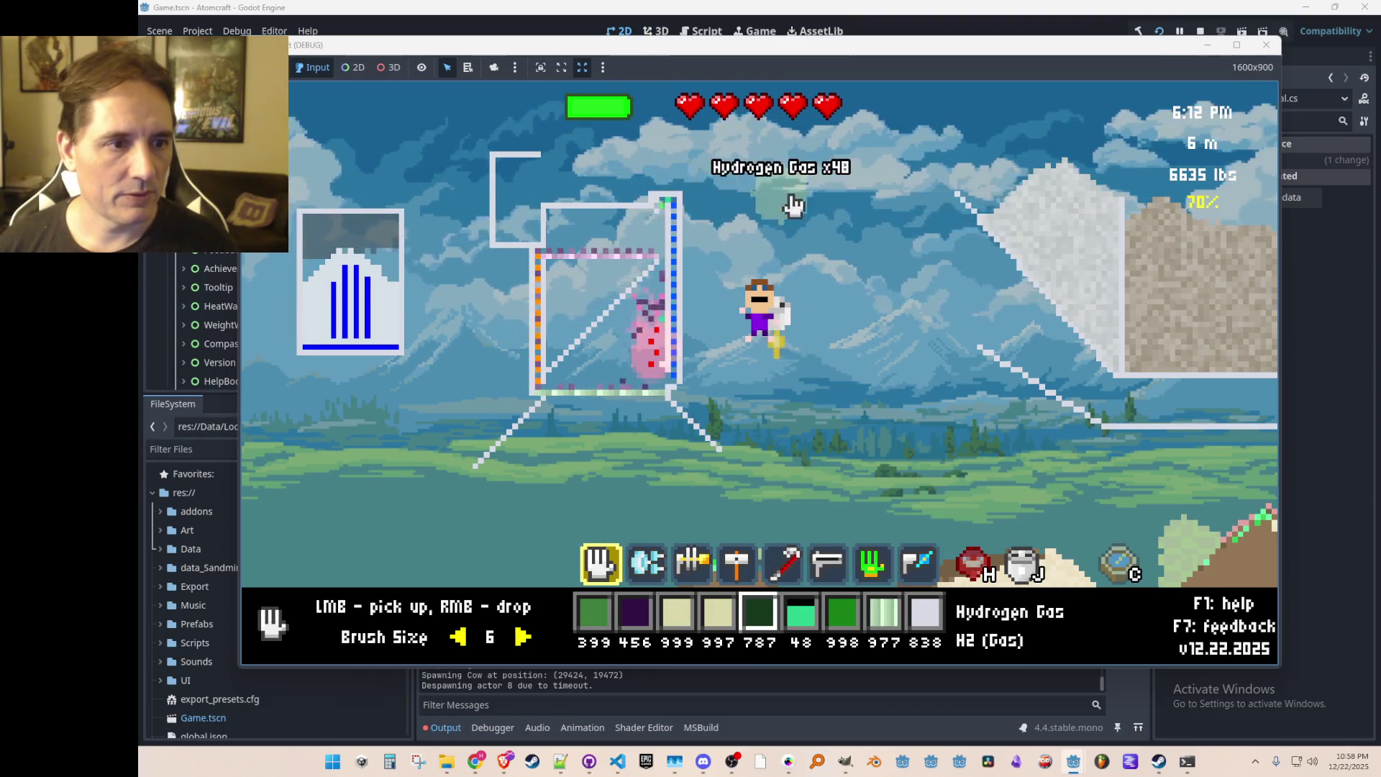
# Step: Select Hydrogen Iodide Gas as the material using hotbar keys 6, 3 and 1
pyautogui.press('6')
pyautogui.press('3')
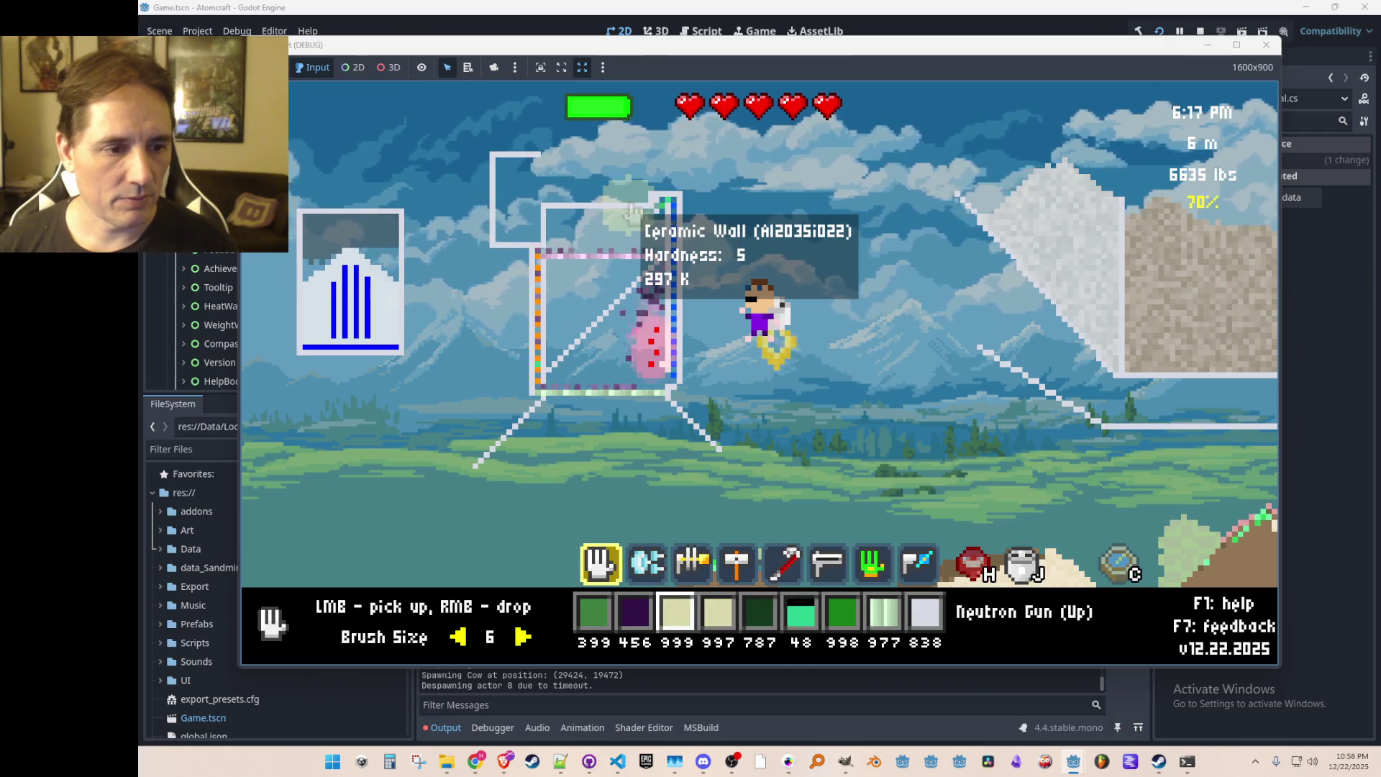
pyautogui.press('1')
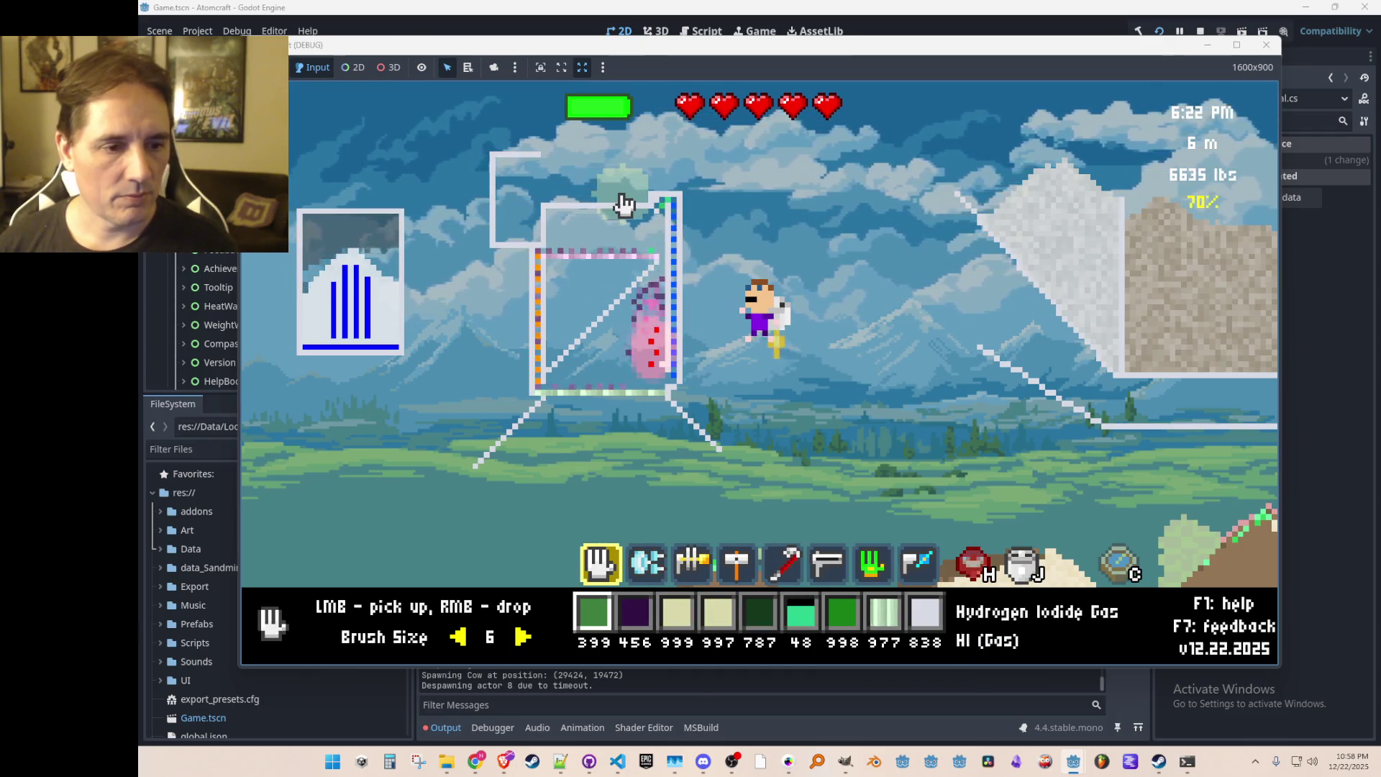
pyautogui.scroll(-6, 623, 205)
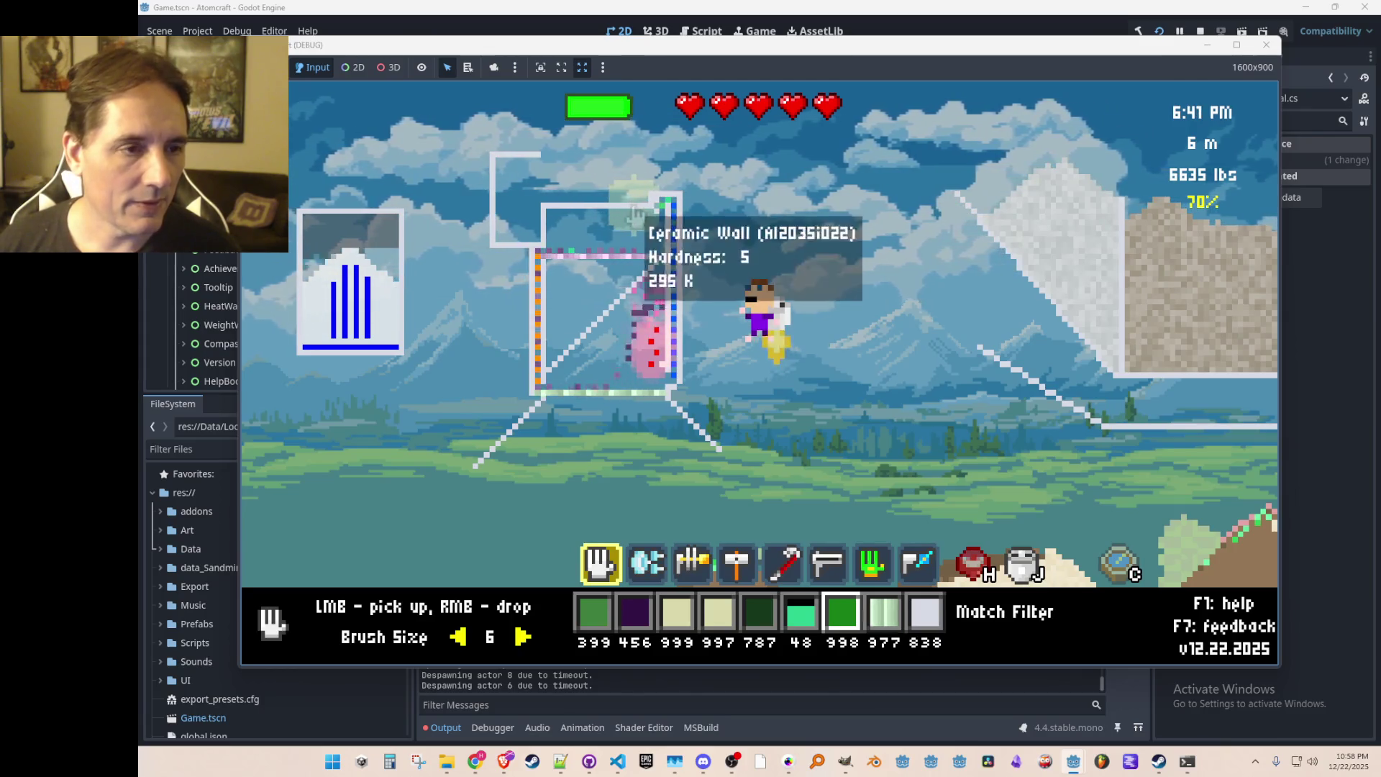
# Step: Select Ceramic Wall and lay a line of wall along the container top
pyautogui.scroll(-2, 597, 223)
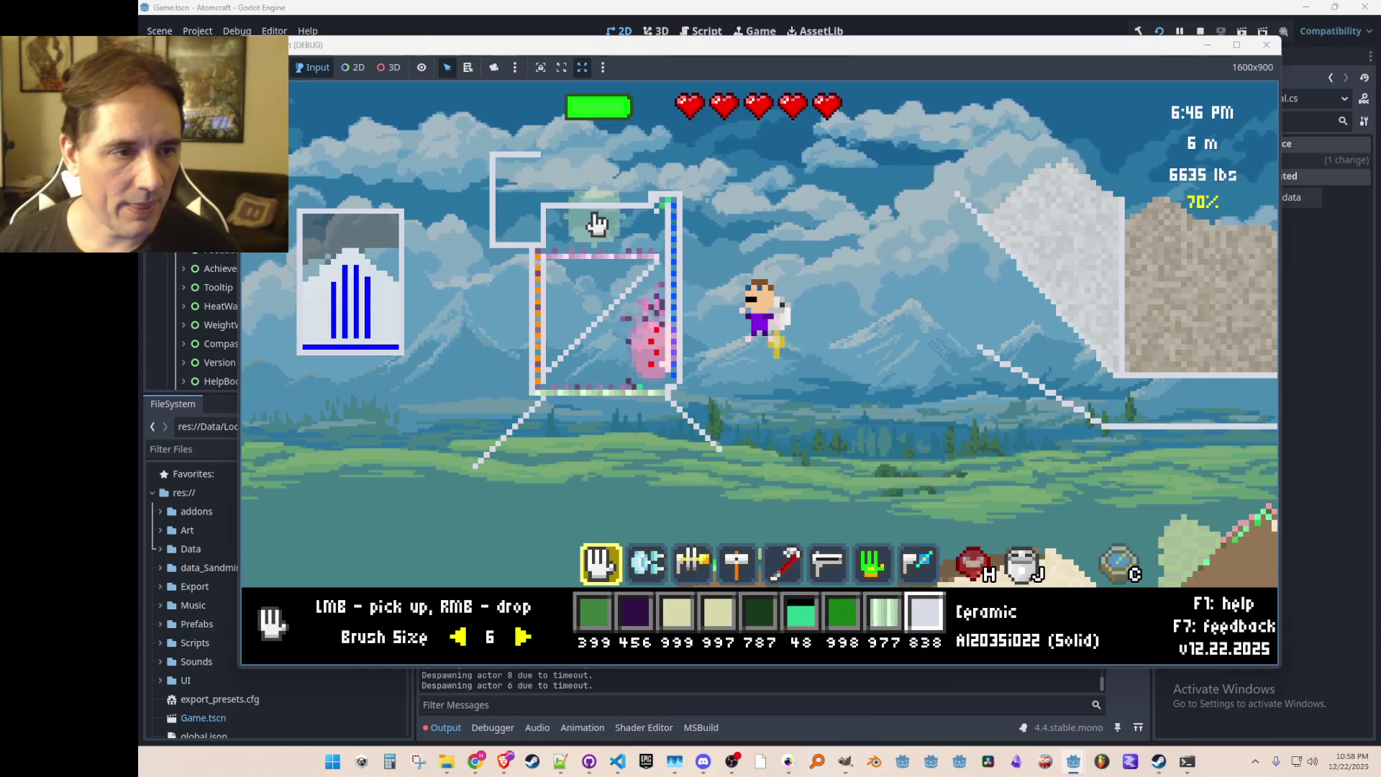
pyautogui.press('Tab')
pyautogui.press('Tab')
pyautogui.press('Tab')
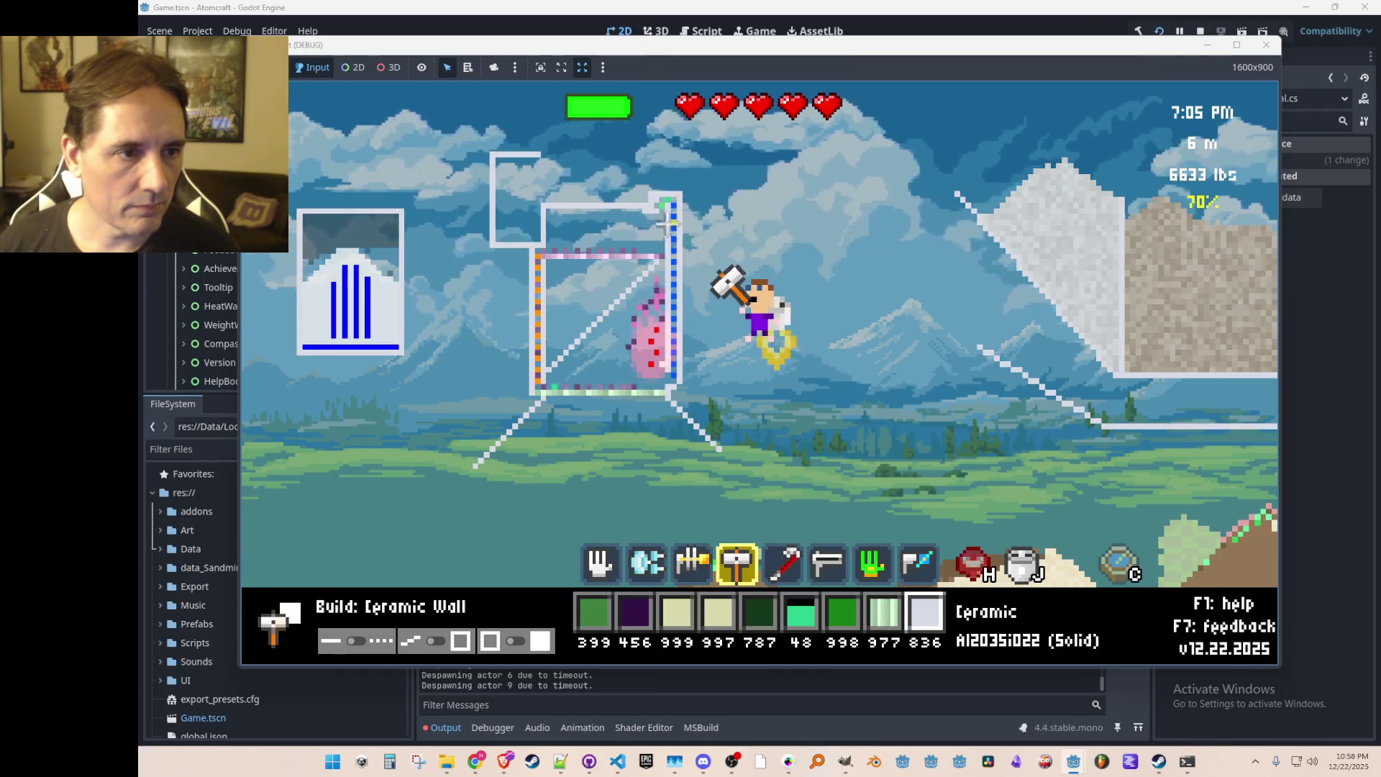
pyautogui.moveTo(628, 211)
pyautogui.mouseDown()
pyautogui.moveTo(611, 235)
pyautogui.moveTo(560, 243)
pyautogui.mouseUp()
# Step: Switch to the wall-breaking tool and cycle through materials with the scroll wheel
pyautogui.moveTo(671, 209)
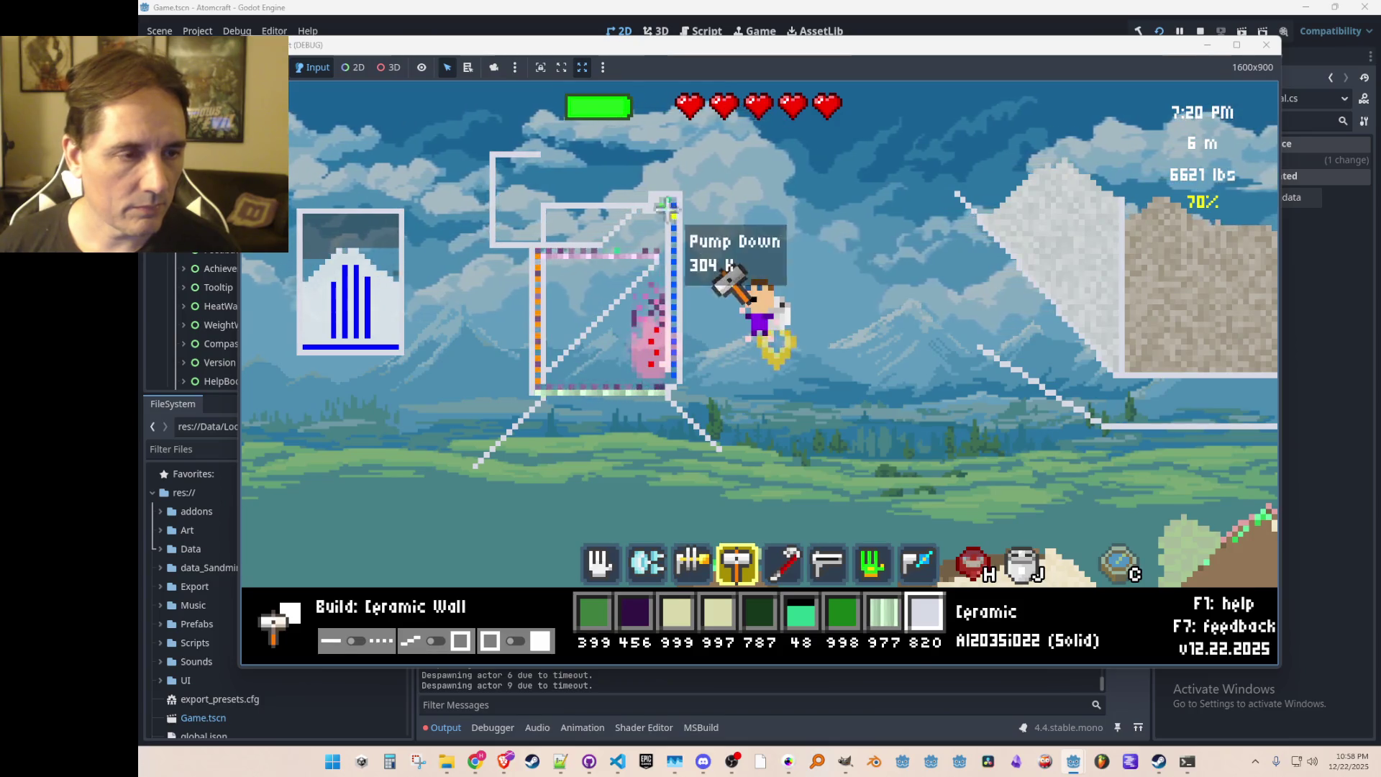
pyautogui.press('5')
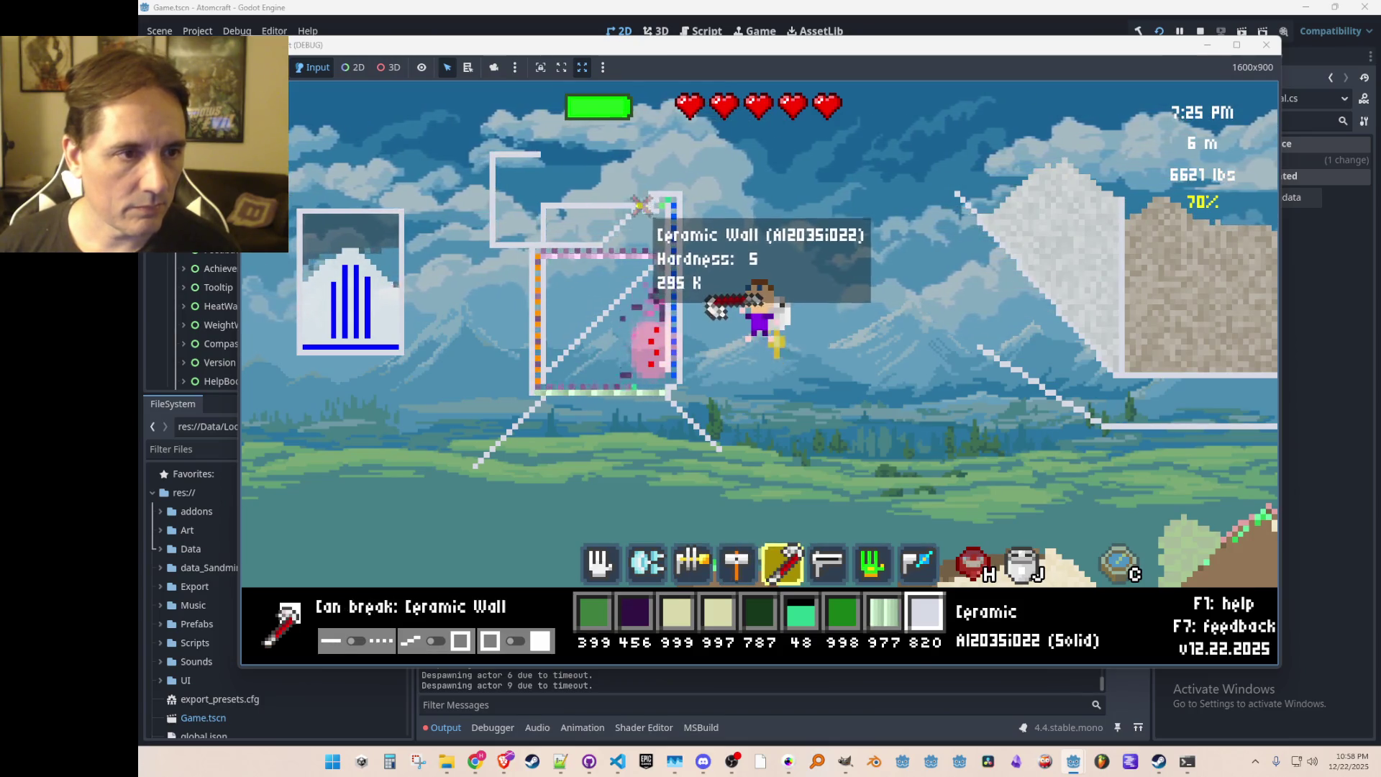
pyautogui.scroll(4, 669, 288)
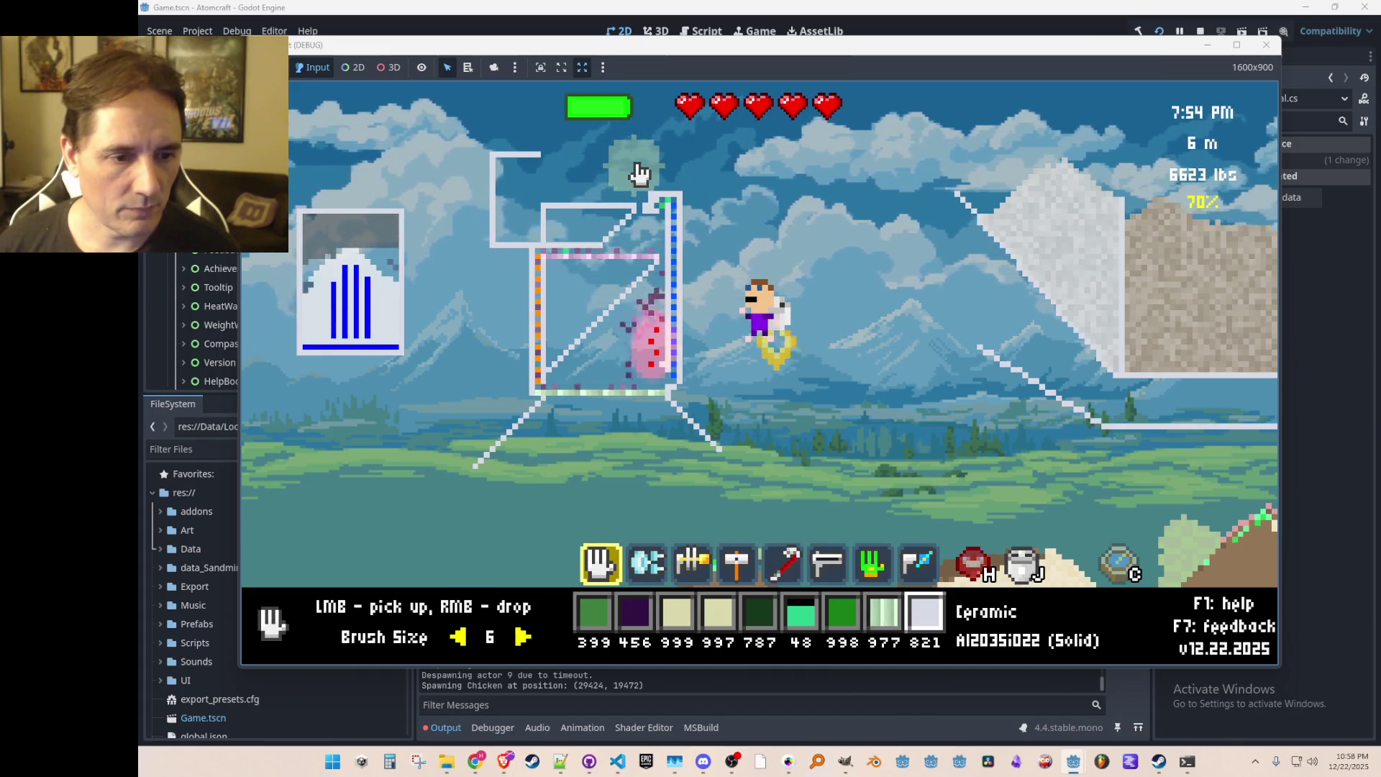
pyautogui.scroll(2, 638, 173)
pyautogui.scroll(1, 639, 172)
pyautogui.scroll(-1, 638, 173)
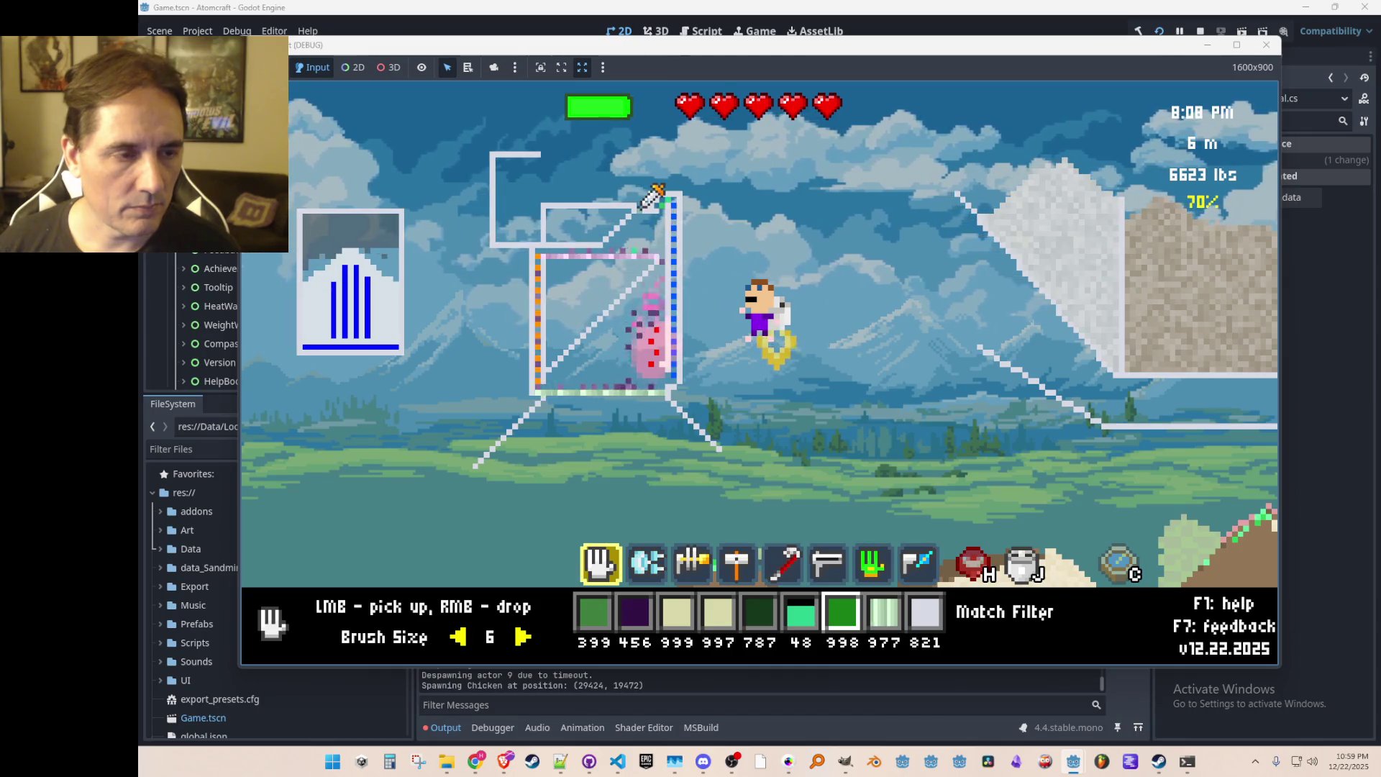
# Step: Place a Ceramic Wall pixel at the reaction box's top-right corner
pyautogui.press('e')
pyautogui.press('e')
pyautogui.press('e')
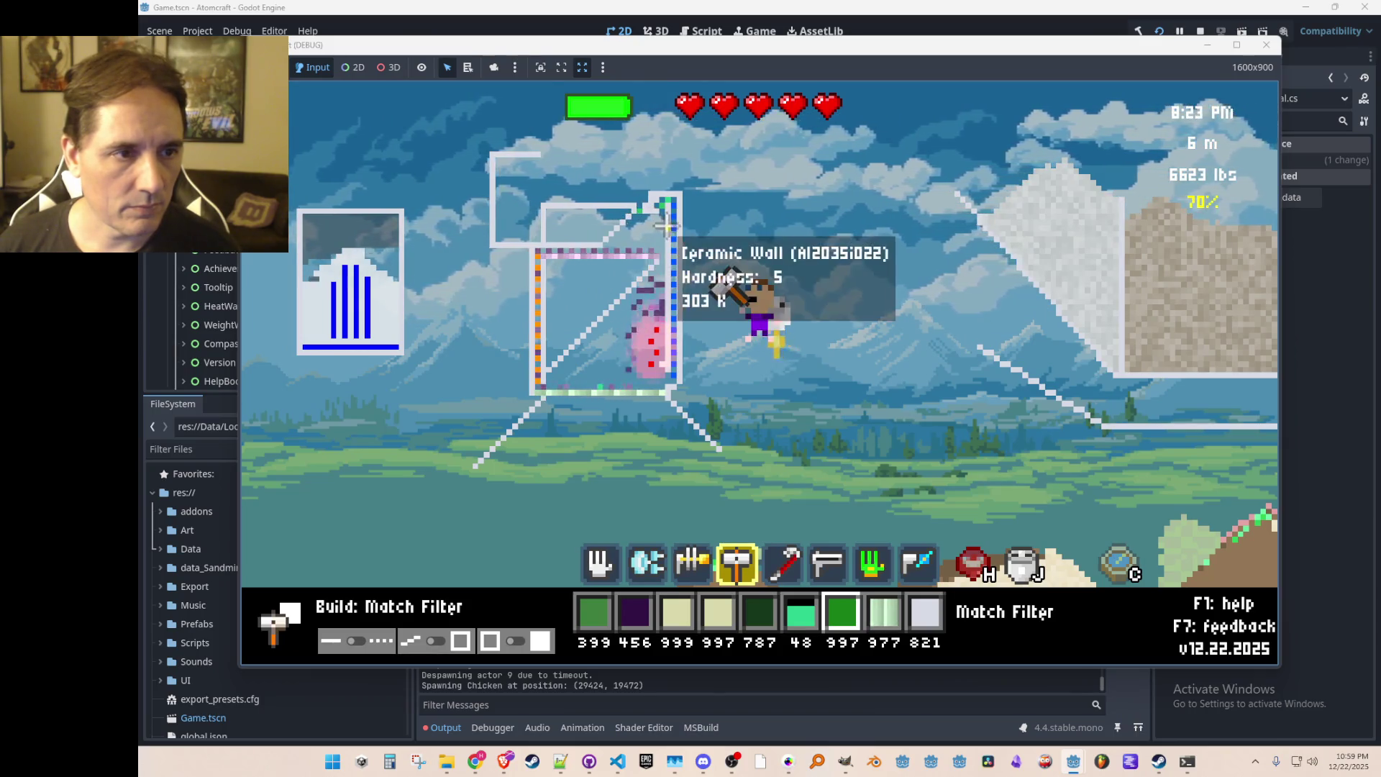
pyautogui.scroll(-1, 651, 223)
pyautogui.scroll(1, 639, 223)
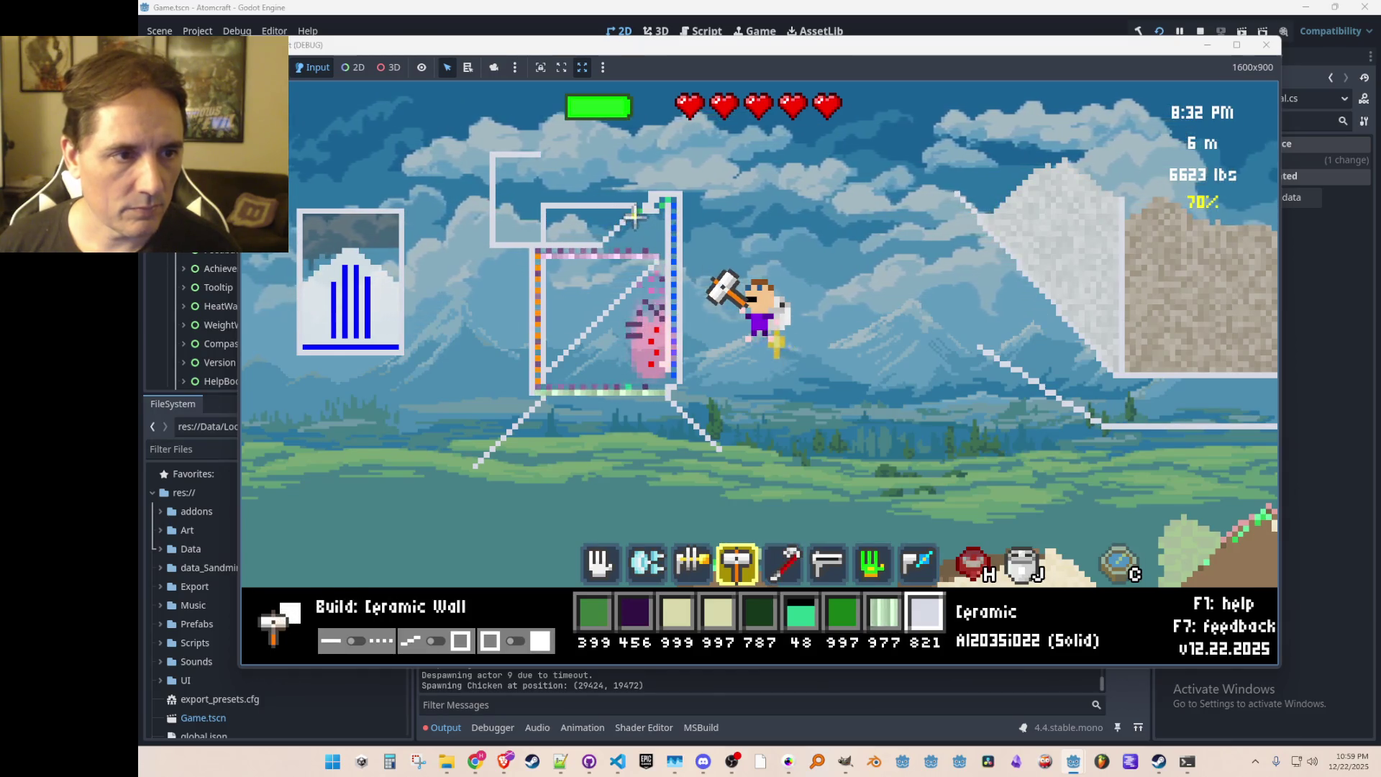
pyautogui.click(604, 242)
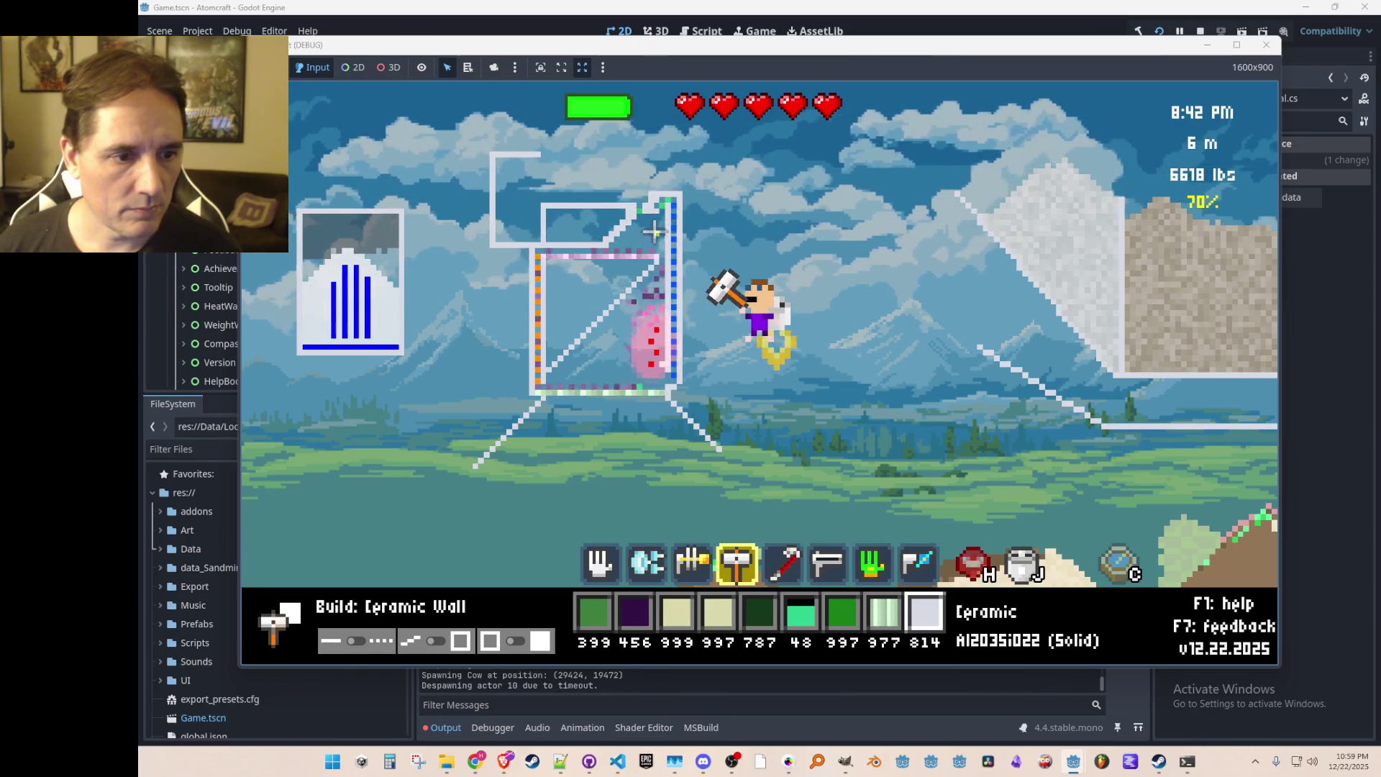
# Step: Test the crowbar on the new wall and pick a stray ceramic pixel back up, leaving 815
pyautogui.scroll(-1, 653, 231)
pyautogui.click(633, 209)
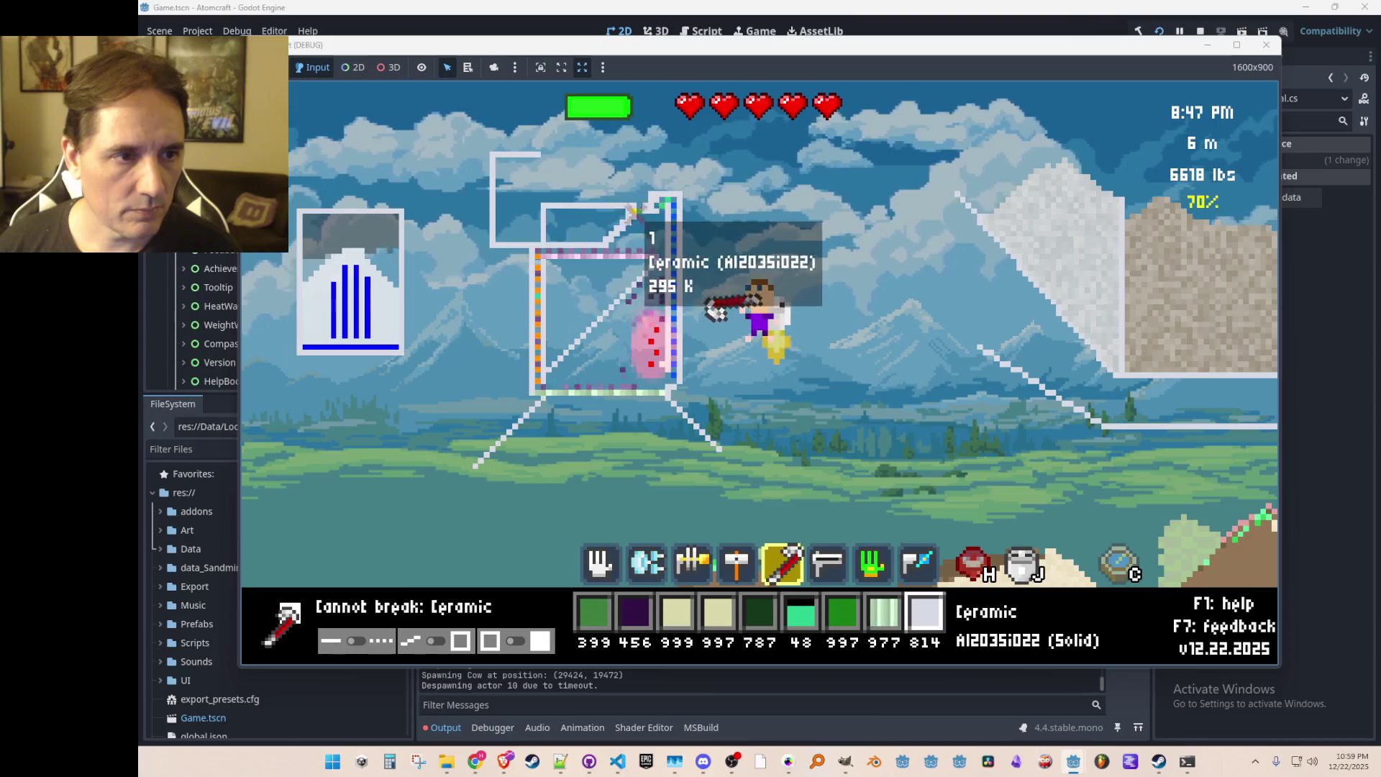
pyautogui.scroll(4, 639, 222)
pyautogui.click(632, 213)
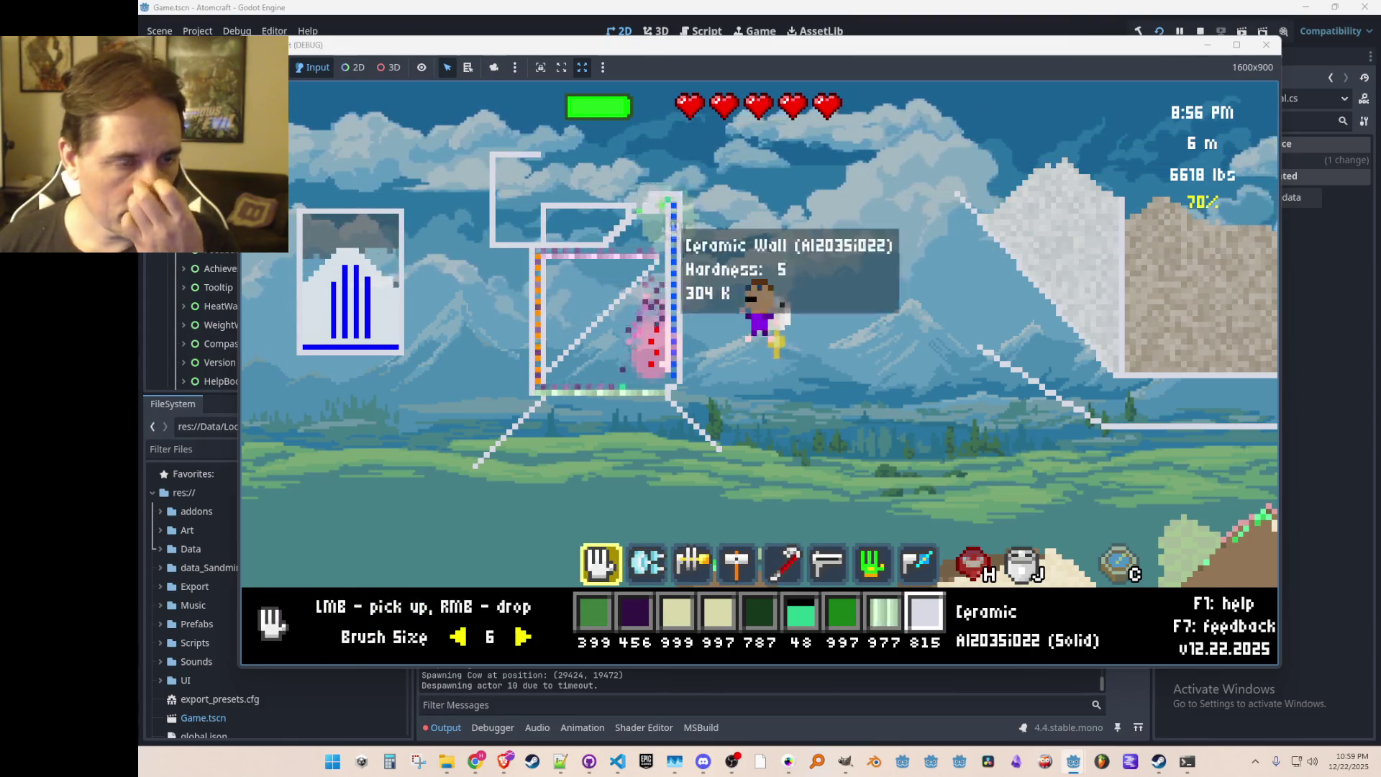
# Step: Sample Hydrogen Gas from the box and inspect the wall's temperature
pyautogui.middleClick(683, 240)
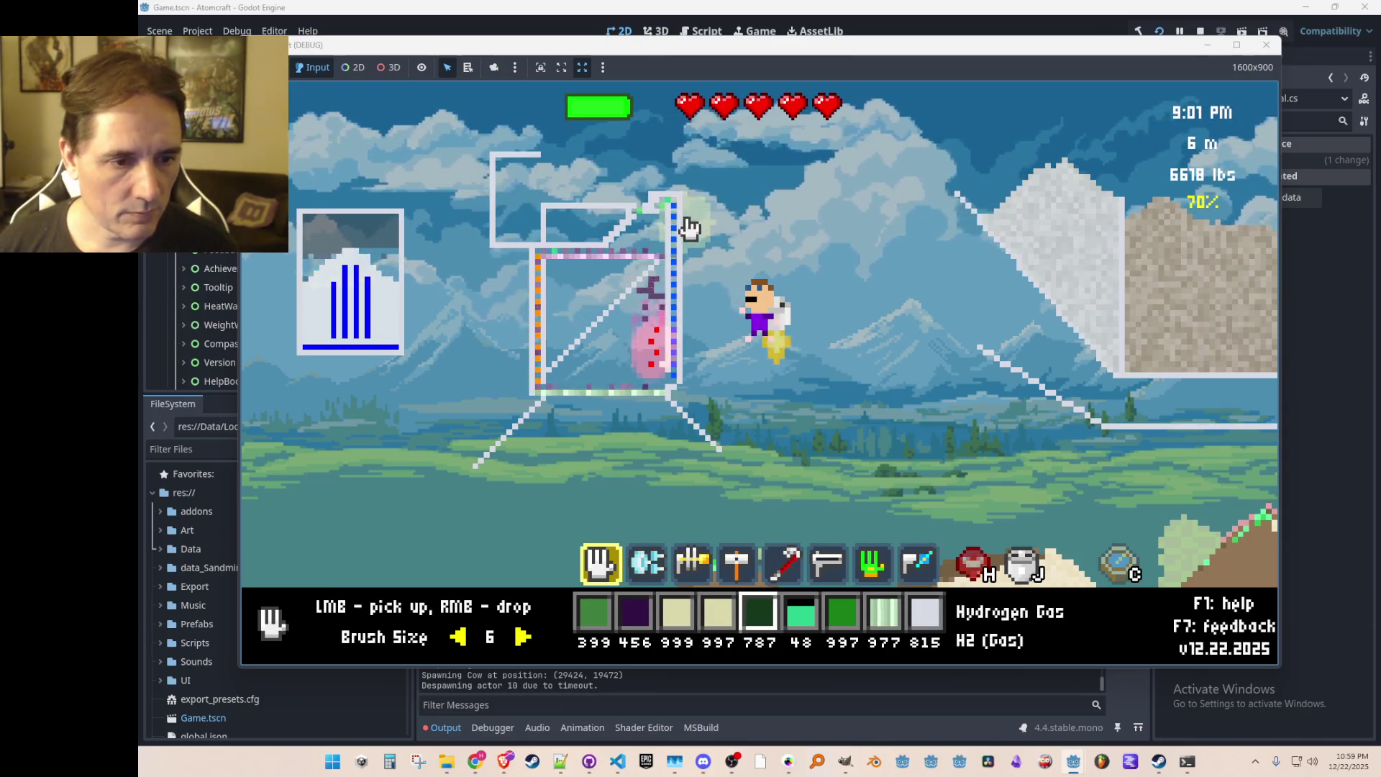
pyautogui.scroll(-1, 683, 216)
pyautogui.scroll(1, 684, 215)
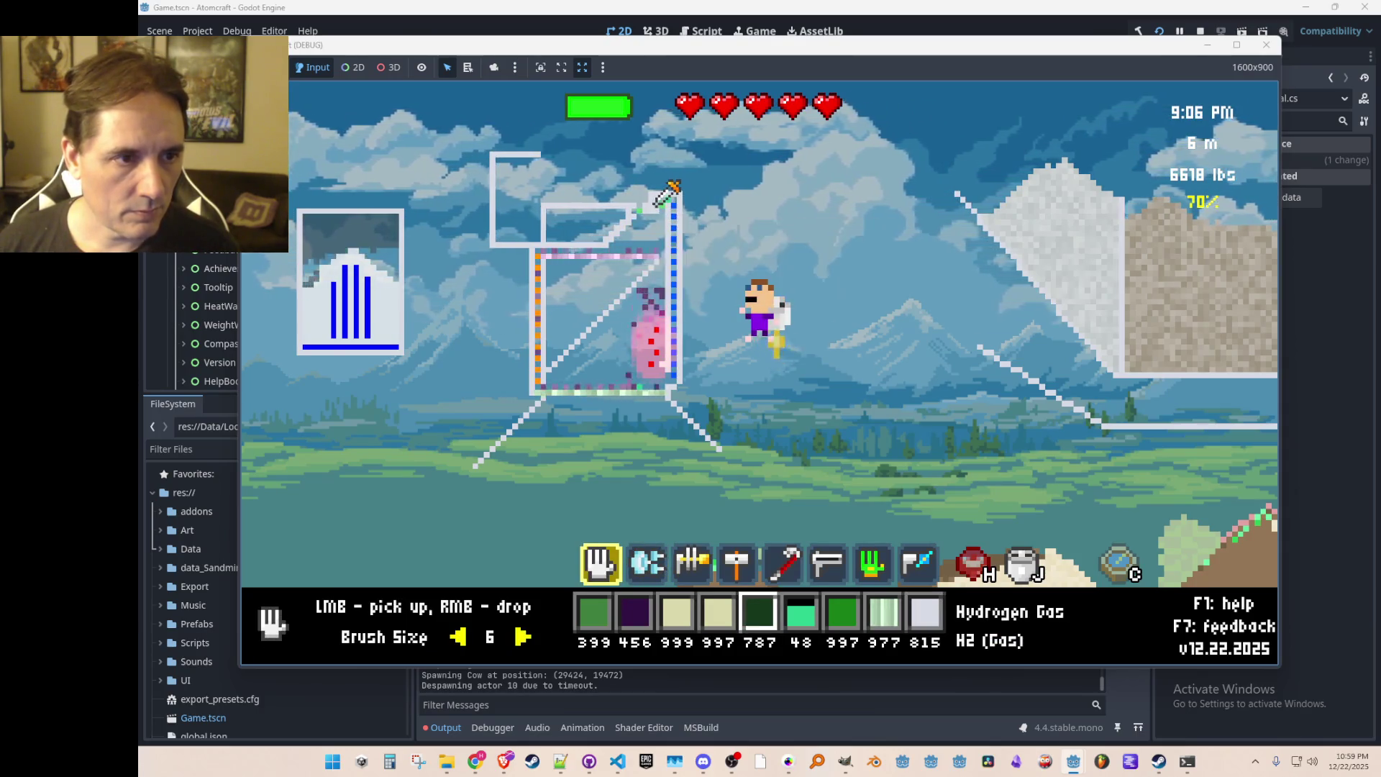
pyautogui.moveTo(665, 201)
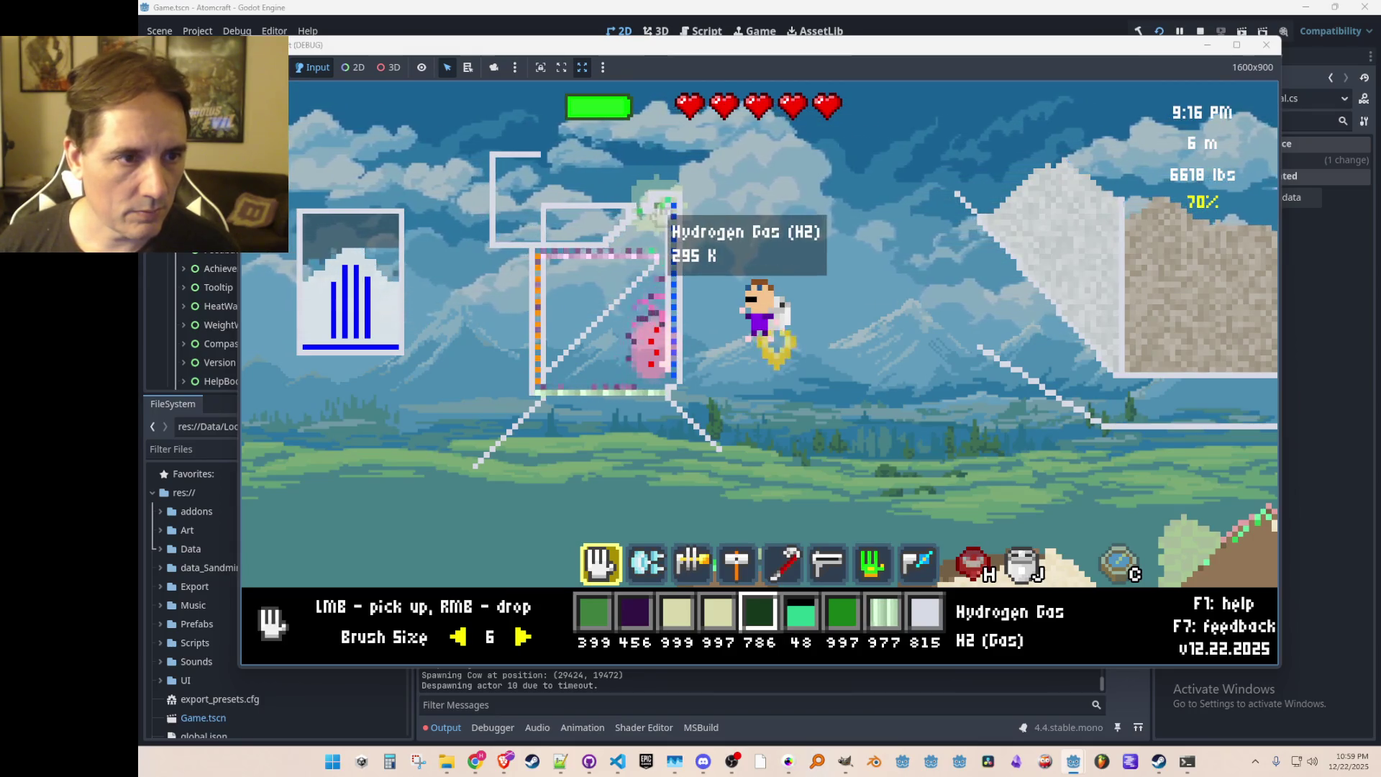
# Step: Switch the material to Hydrogen Iodide Gas and jetpack up to 7 m above the box
pyautogui.press('1')
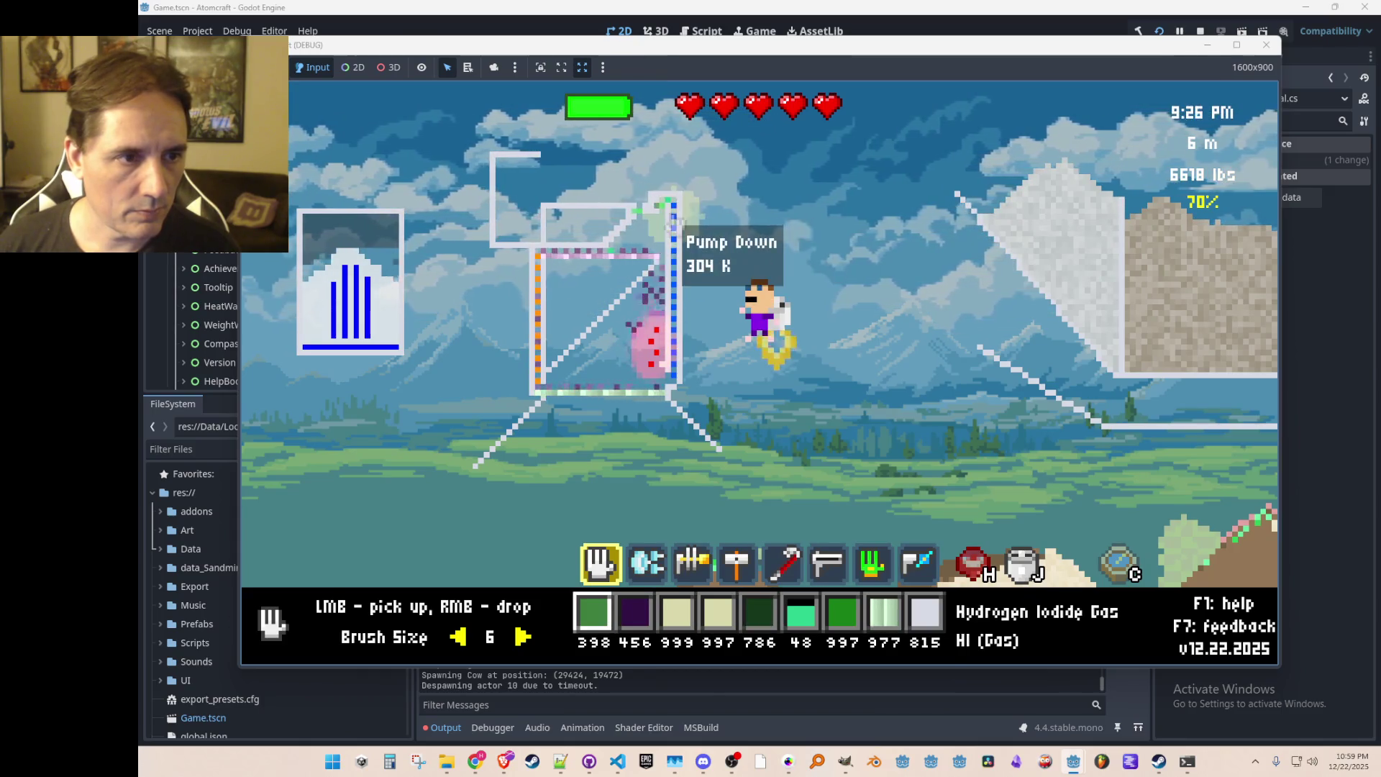
pyautogui.scroll(-8, 670, 216)
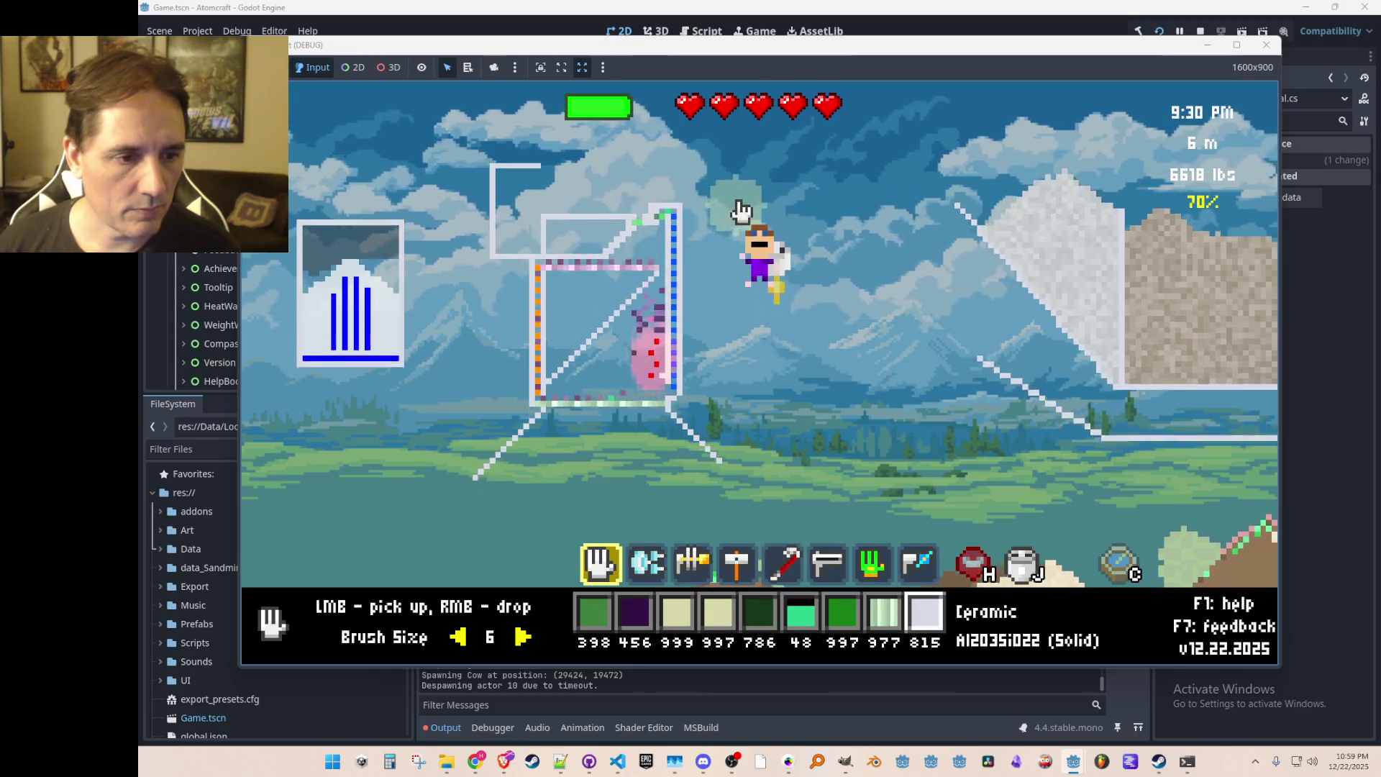
pyautogui.press('a')
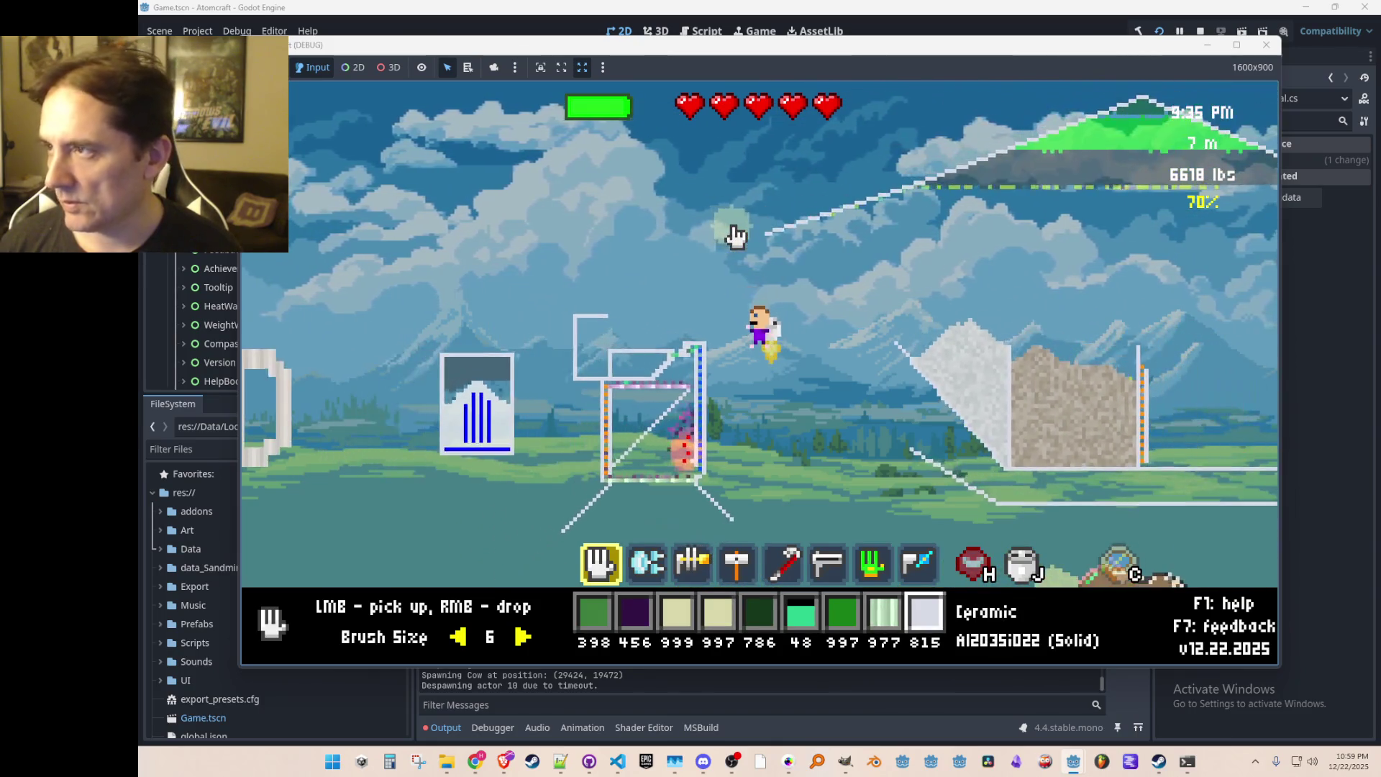
# Step: Build a tall Ceramic Wall line rising upward from the reaction box
pyautogui.scroll(-3, 682, 332)
pyautogui.scroll(-1, 676, 327)
pyautogui.scroll(1, 683, 332)
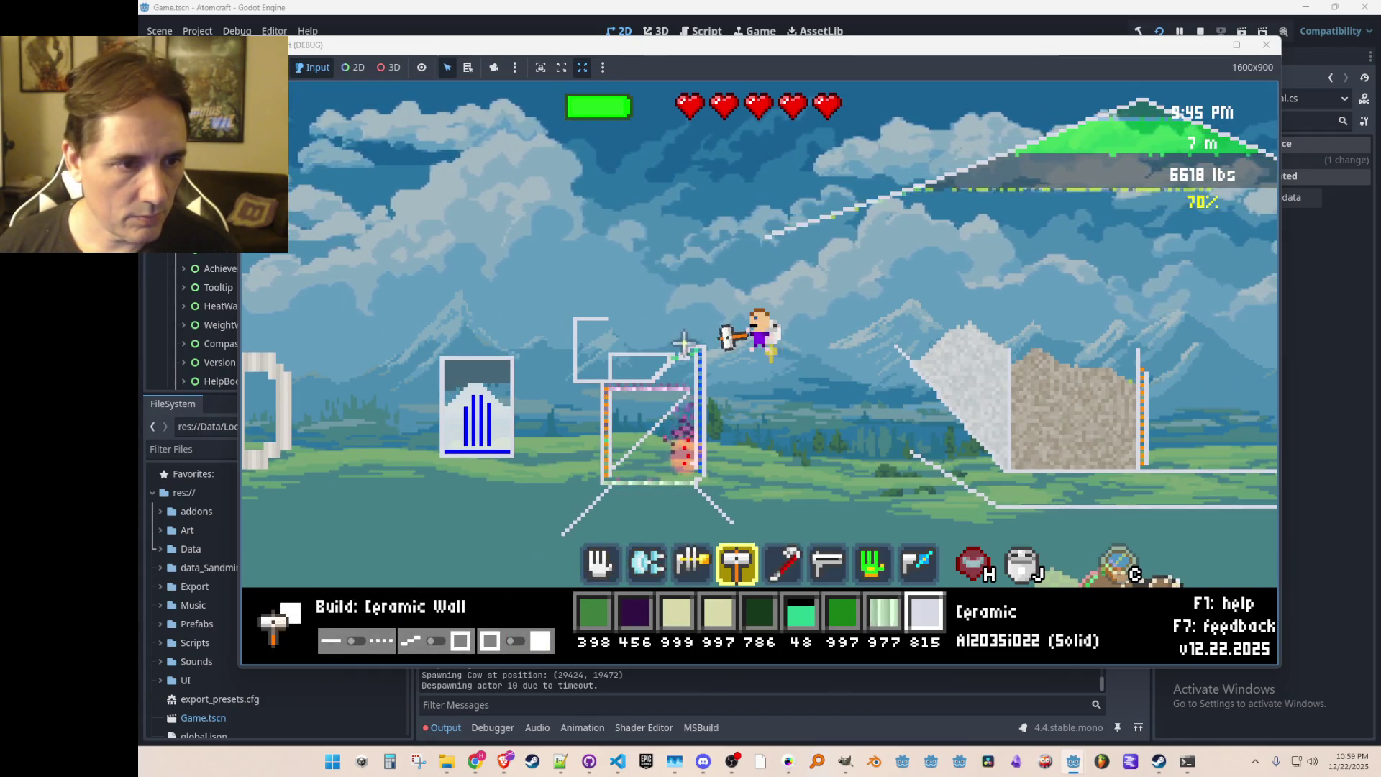
pyautogui.moveTo(687, 251); pyautogui.dragTo(685, 194)
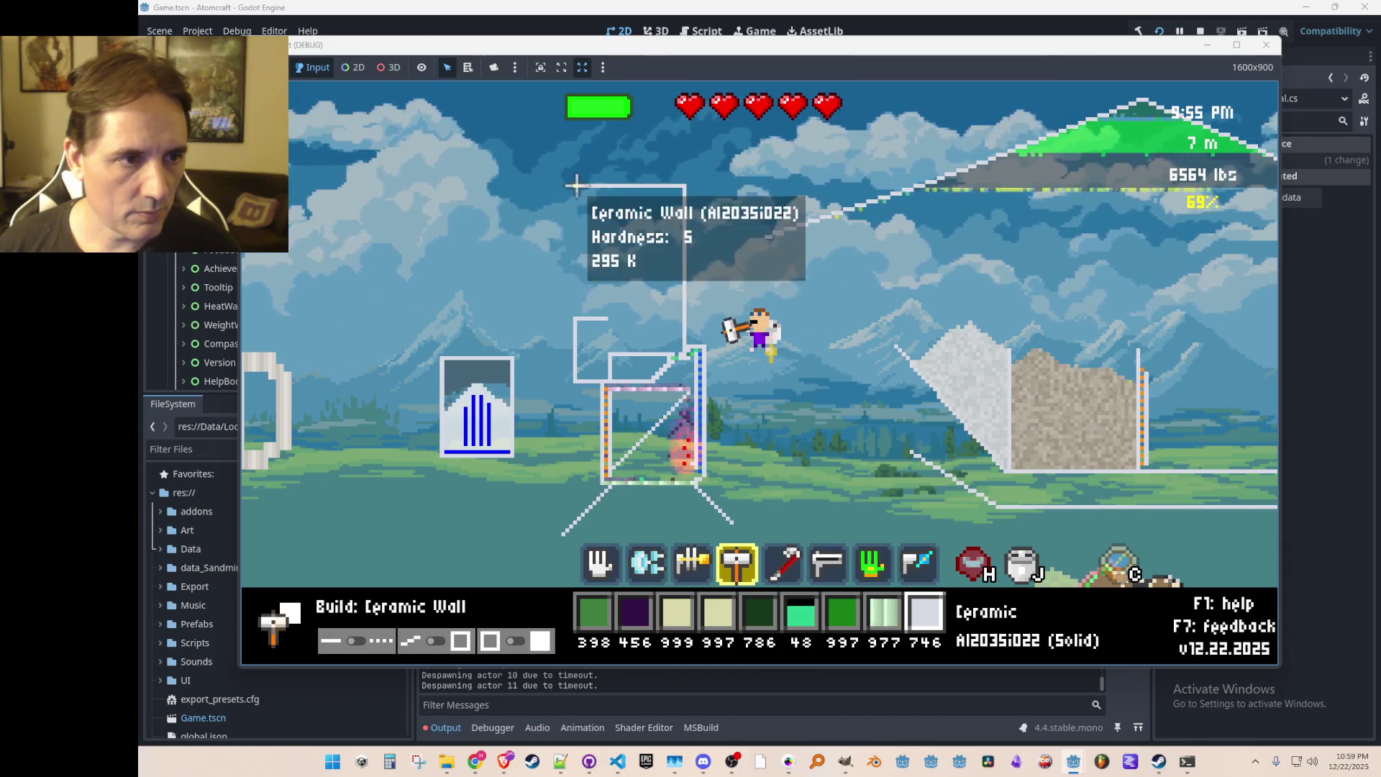
pyautogui.moveTo(578, 195); pyautogui.dragTo(579, 198)
# Step: Reclaim spare ceramic with the crowbar and hand, bringing the stock to 742
pyautogui.scroll(-1, 607, 333)
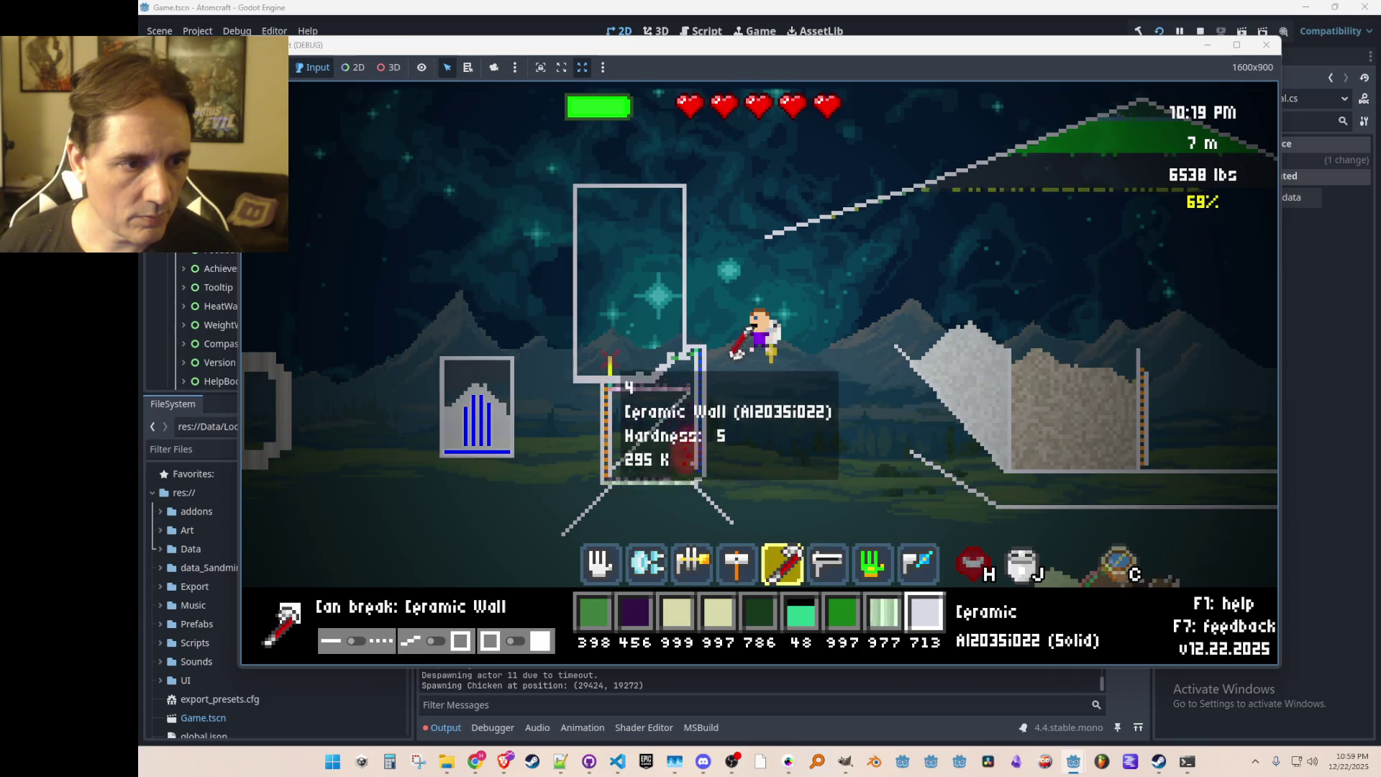
pyautogui.scroll(4, 640, 354)
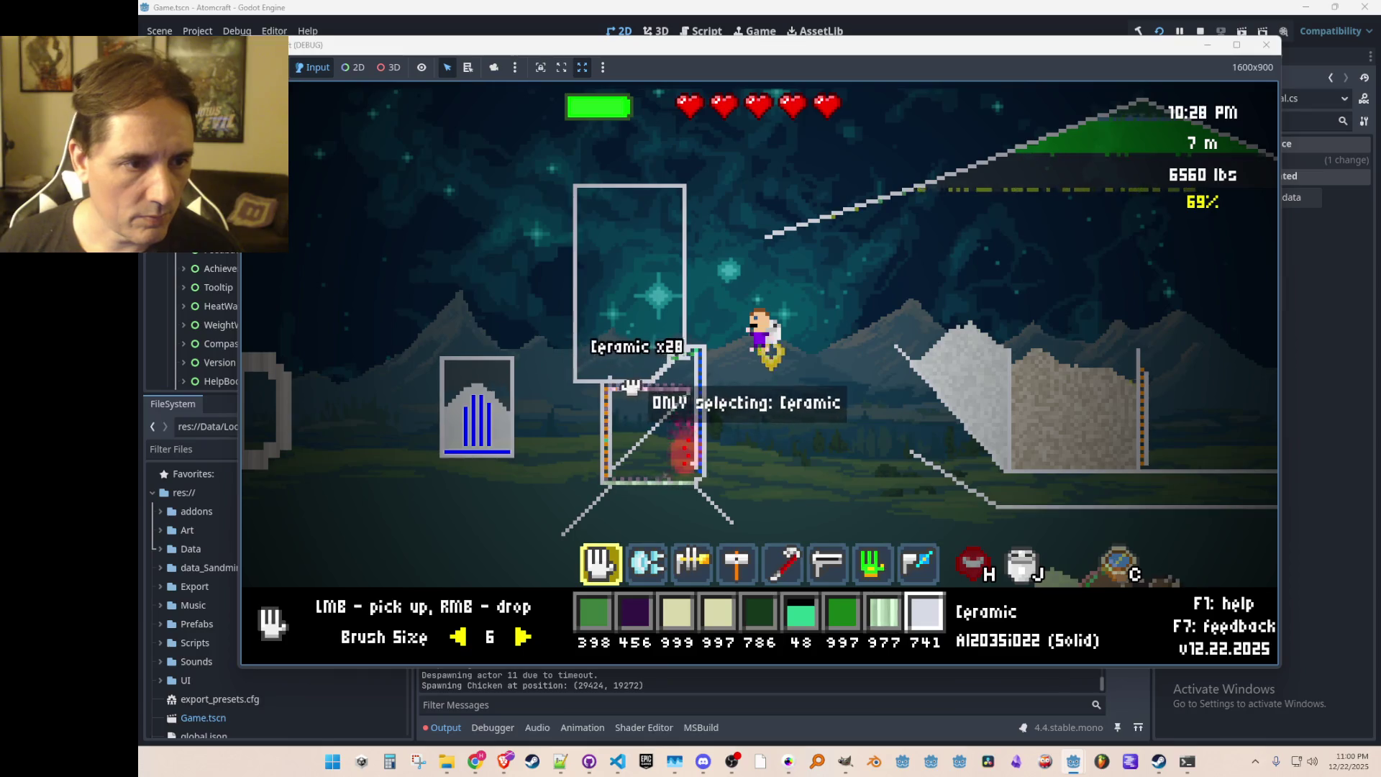
pyautogui.scroll(-4, 614, 365)
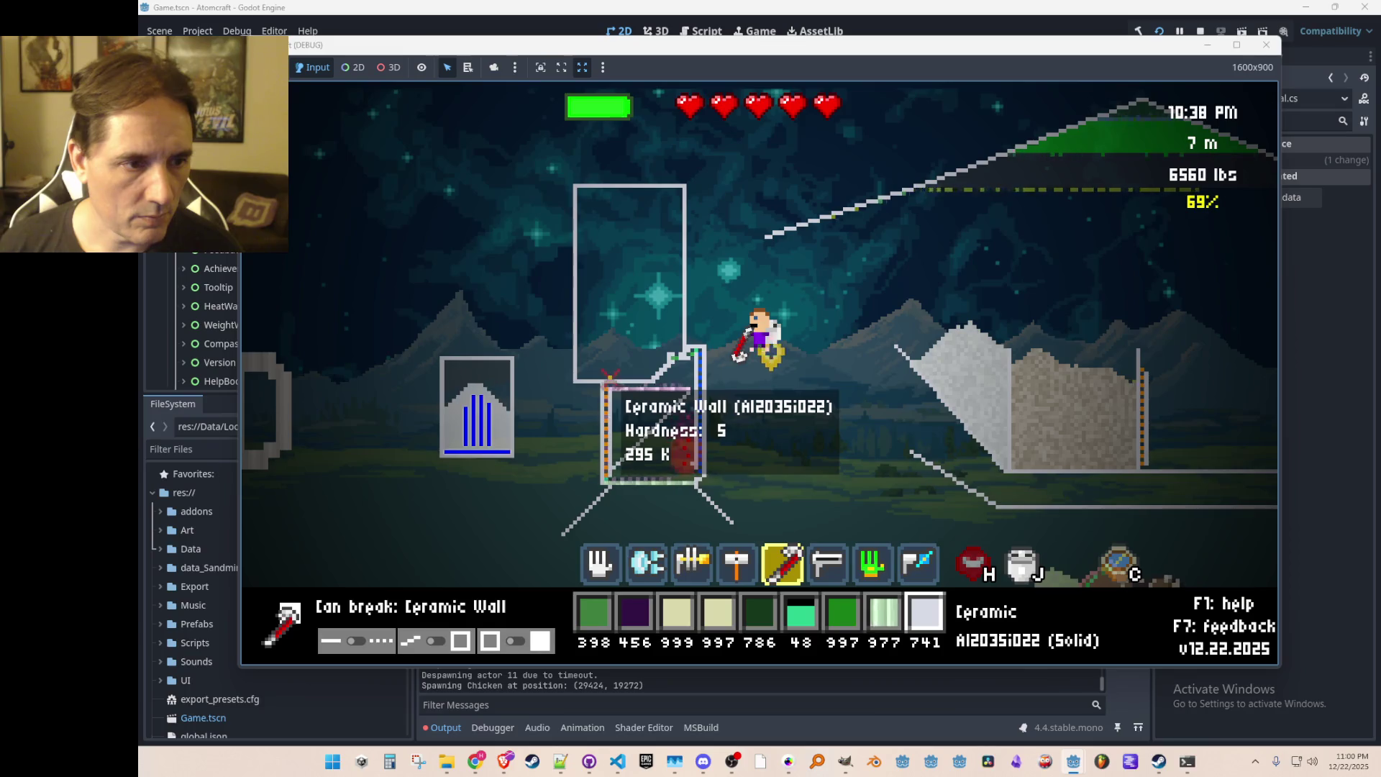
pyautogui.scroll(4, 615, 381)
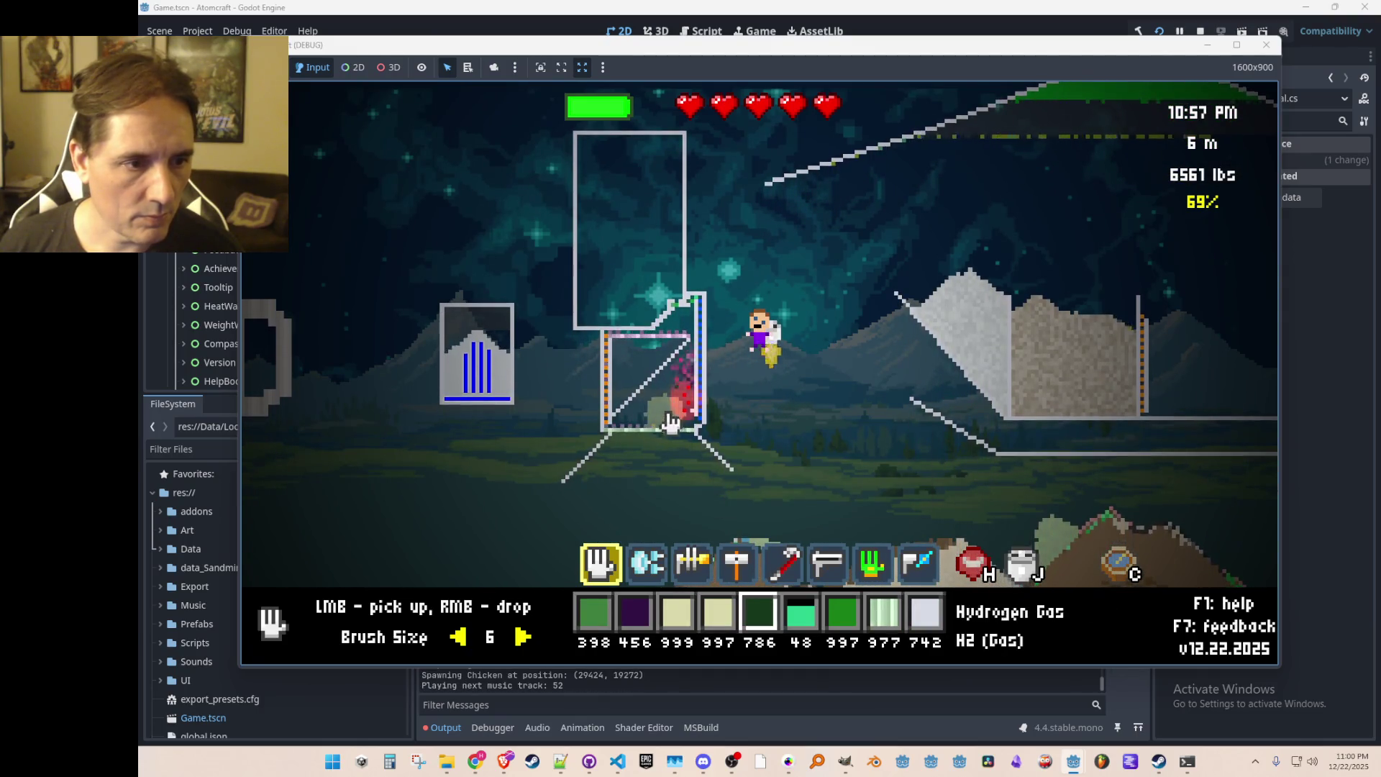
# Step: Carry hydrogen gas out of the box, filtering pickups to Hydrogen Gas, leaving 768 in stock
pyautogui.moveTo(656, 409); pyautogui.dragTo(751, 440)
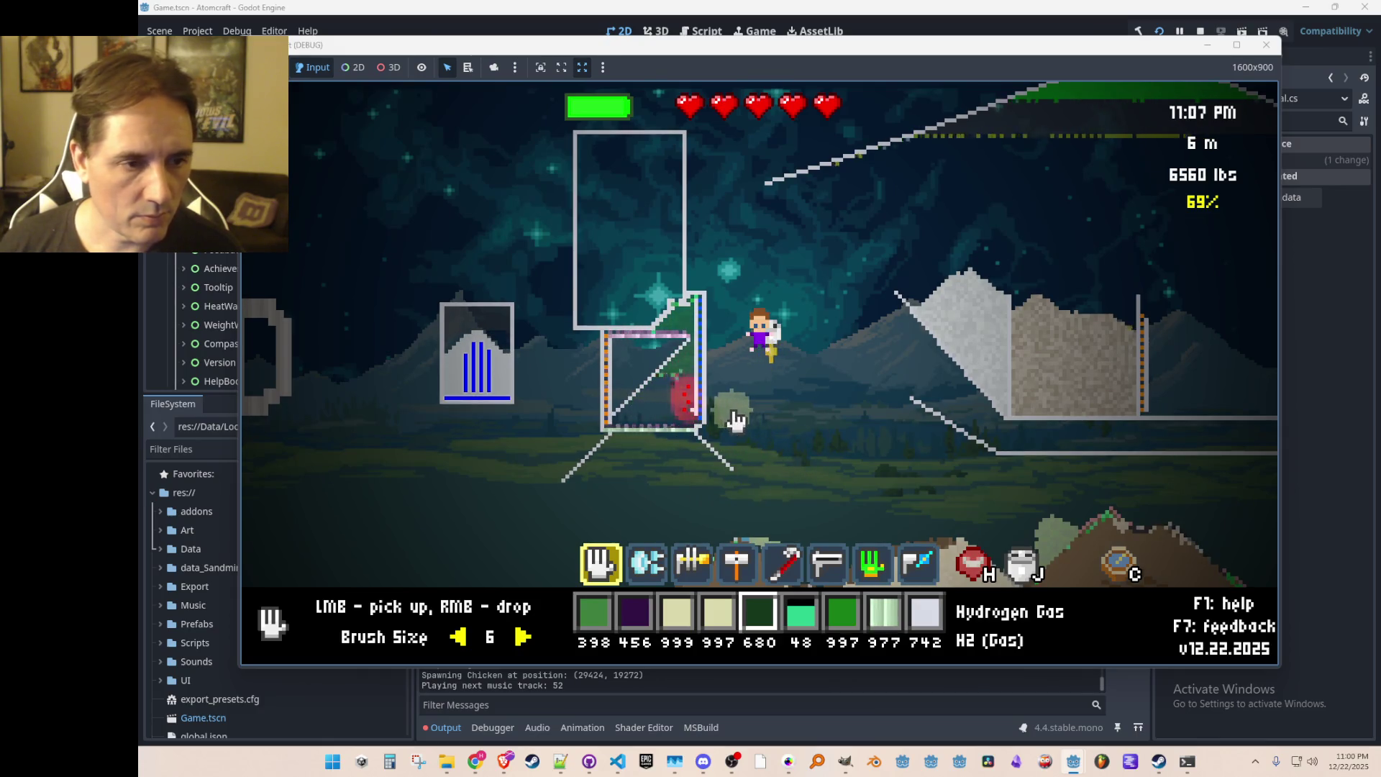
pyautogui.middleClick(692, 320)
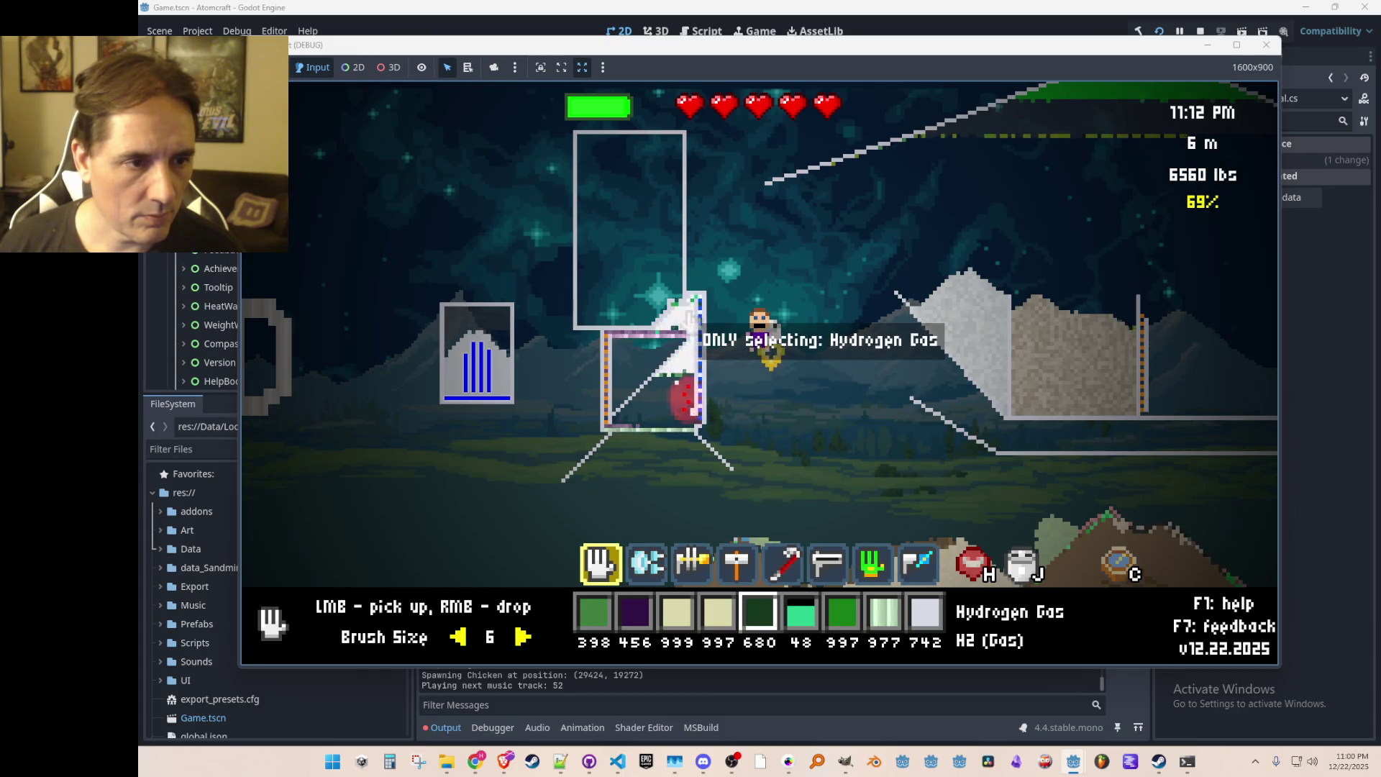
pyautogui.rightClick(691, 320)
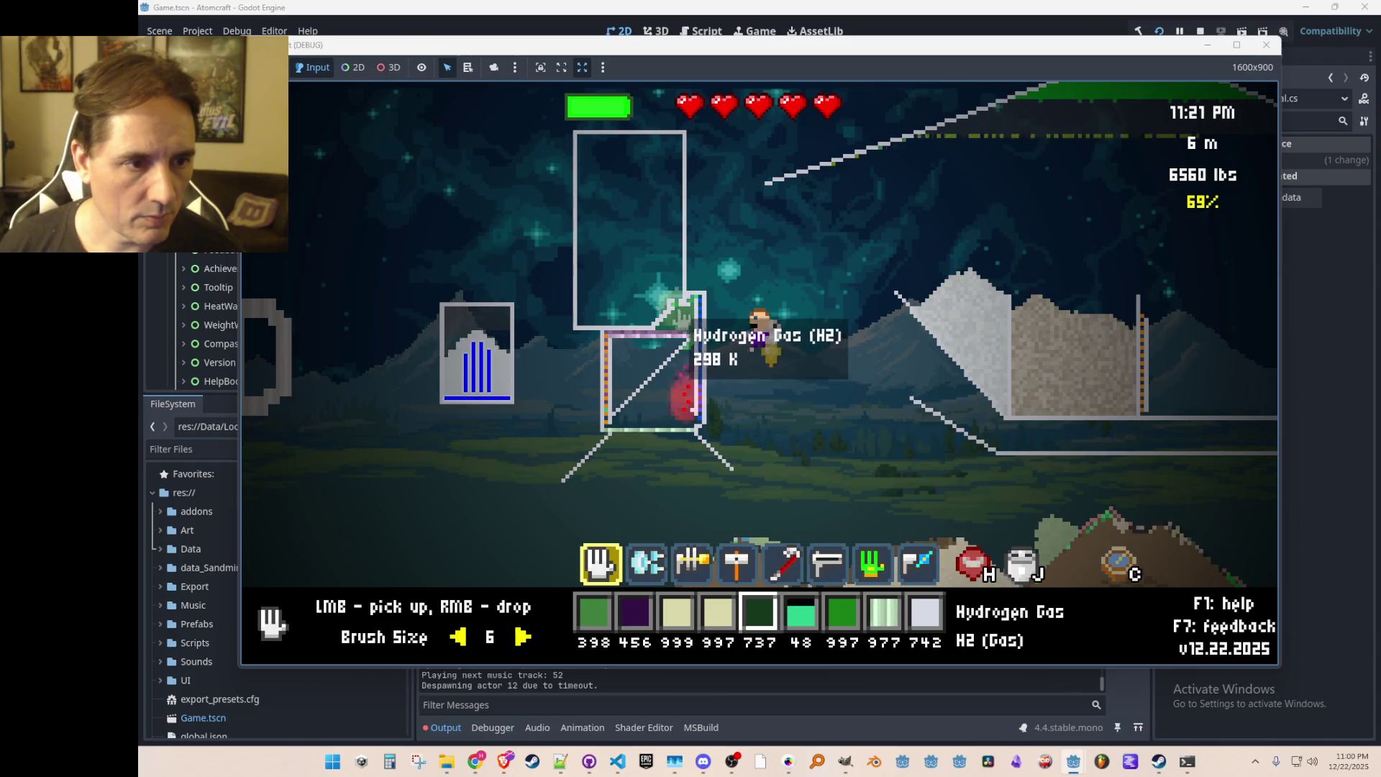
pyautogui.moveTo(684, 338)
pyautogui.mouseDown()
pyautogui.moveTo(675, 365)
pyautogui.moveTo(853, 360)
pyautogui.moveTo(766, 381)
pyautogui.mouseUp()
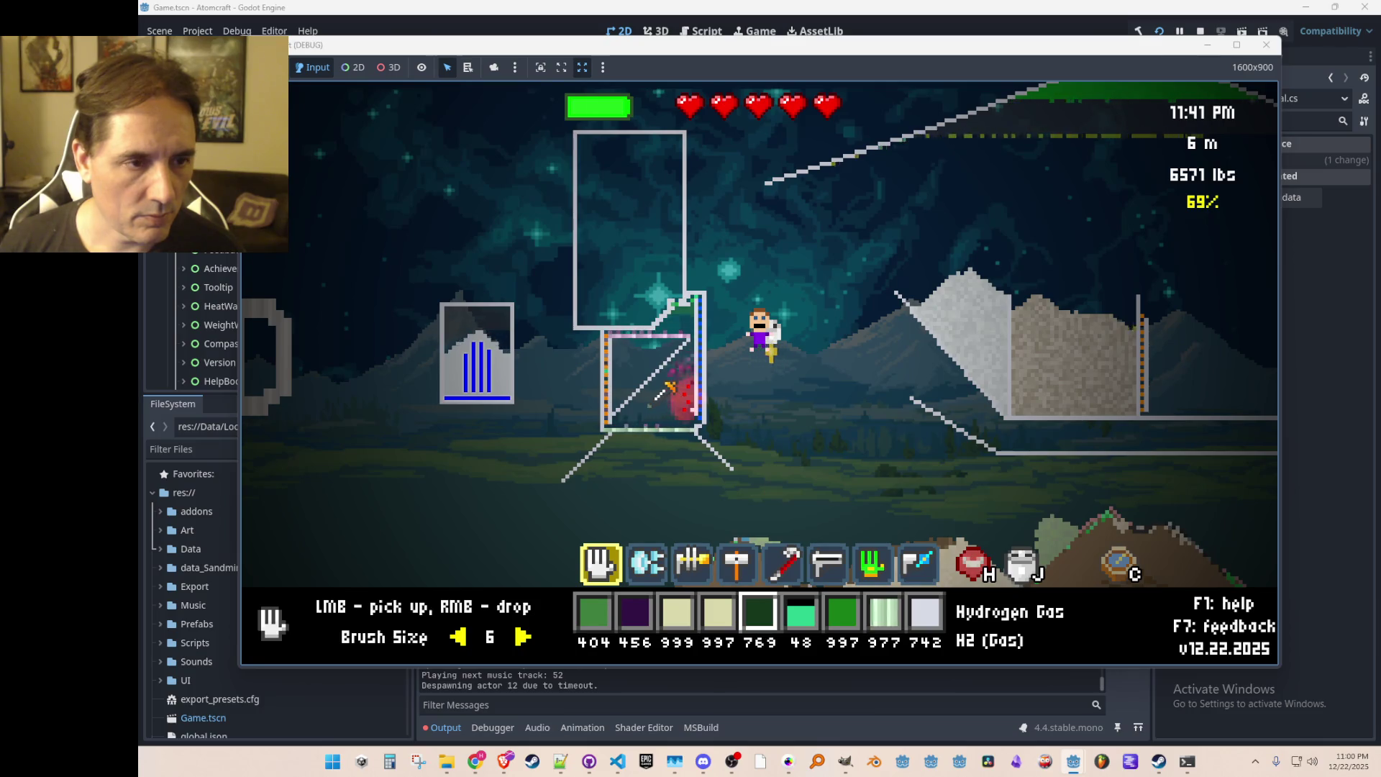
pyautogui.scroll(2, 787, 356)
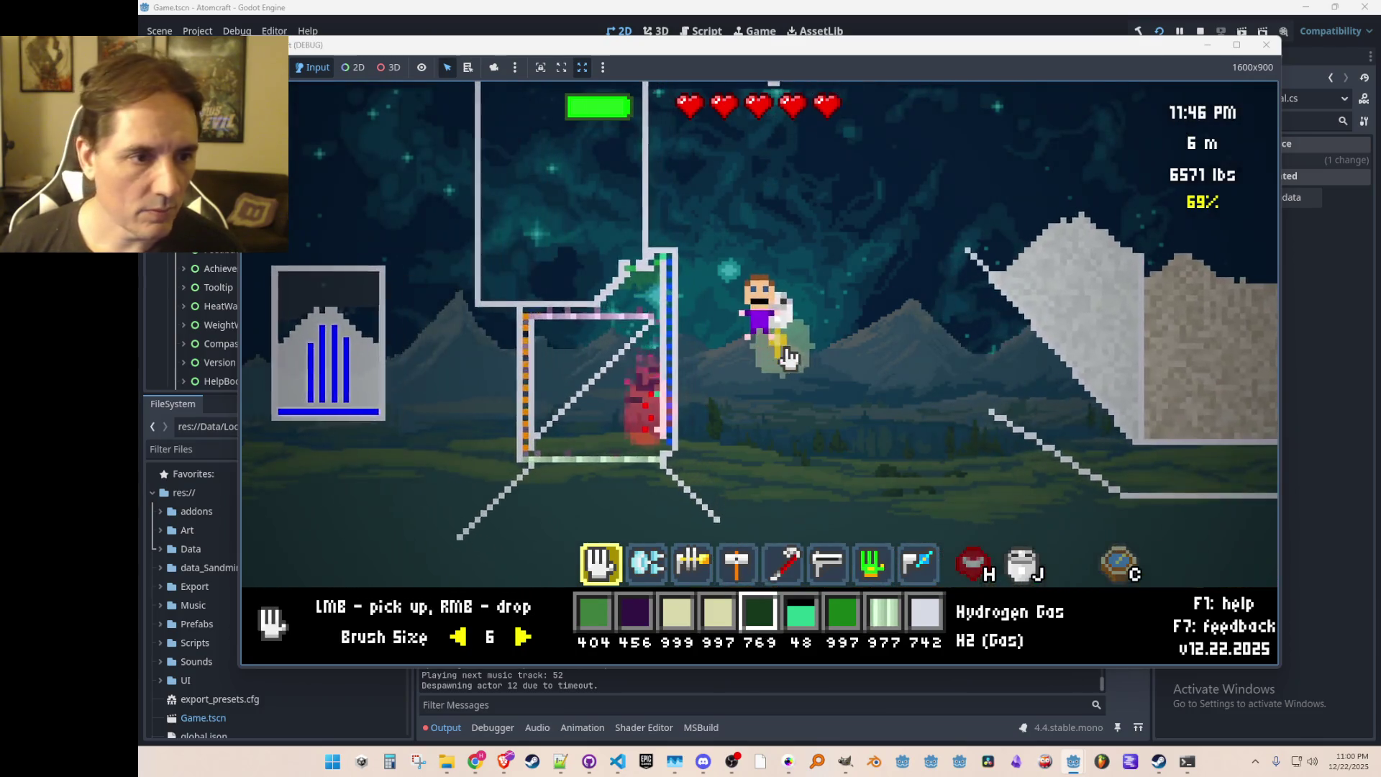
pyautogui.moveTo(788, 356)
pyautogui.mouseDown()
pyautogui.moveTo(651, 272)
pyautogui.moveTo(662, 253)
pyautogui.moveTo(861, 392)
pyautogui.moveTo(853, 403)
pyautogui.mouseUp()
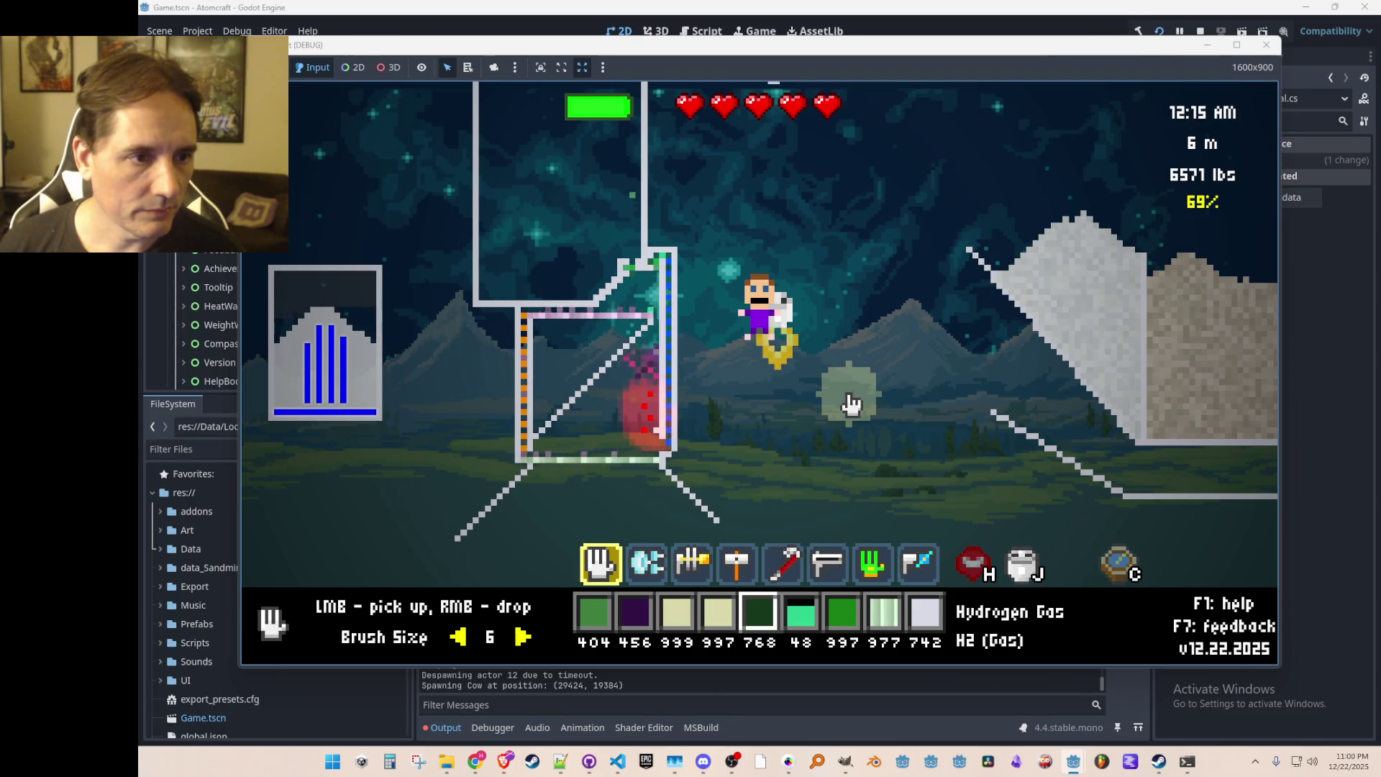
# Step: Move the held gas beside the player and shrink the brush size from 6 to 4
pyautogui.moveTo(849, 405)
pyautogui.mouseDown()
pyautogui.moveTo(653, 283)
pyautogui.moveTo(616, 293)
pyautogui.moveTo(739, 324)
pyautogui.moveTo(644, 299)
pyautogui.moveTo(625, 311)
pyautogui.mouseUp()
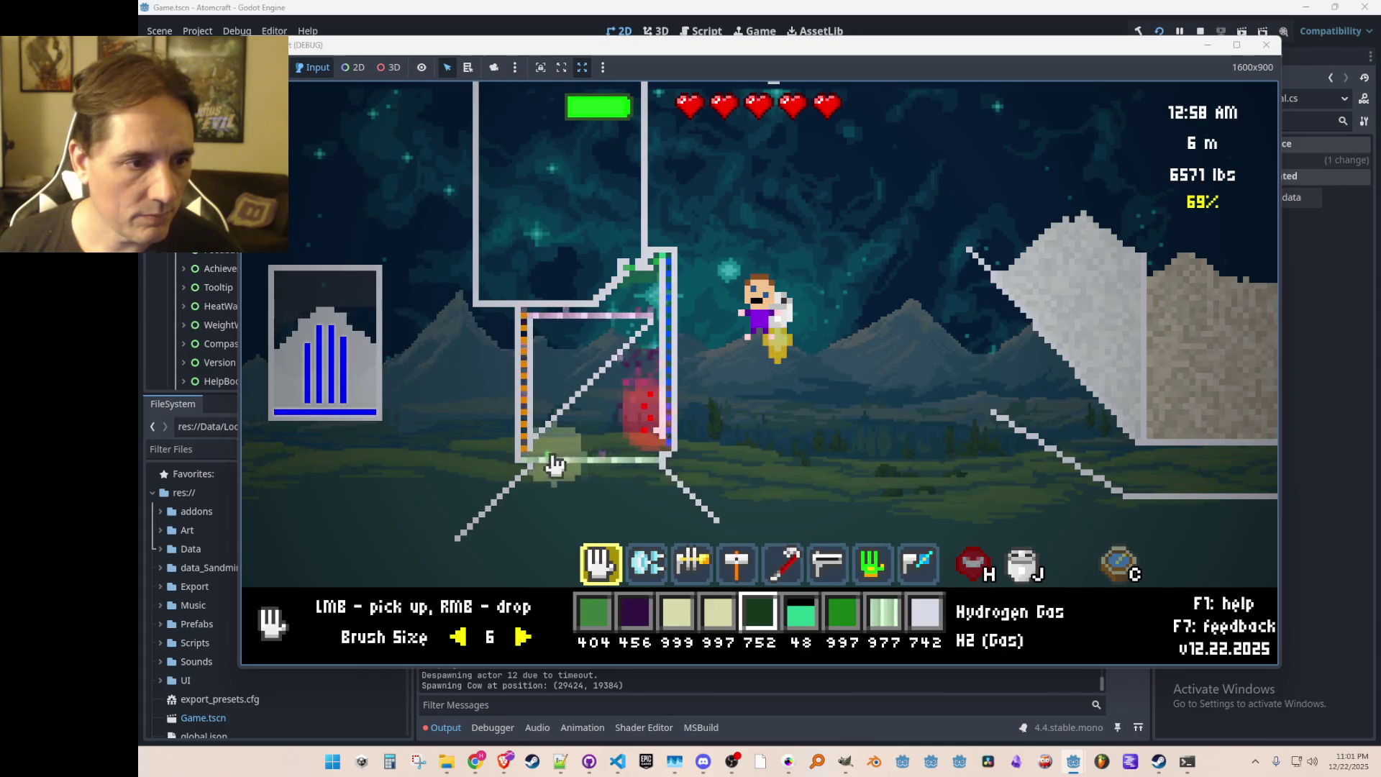
pyautogui.scroll(3, 584, 482)
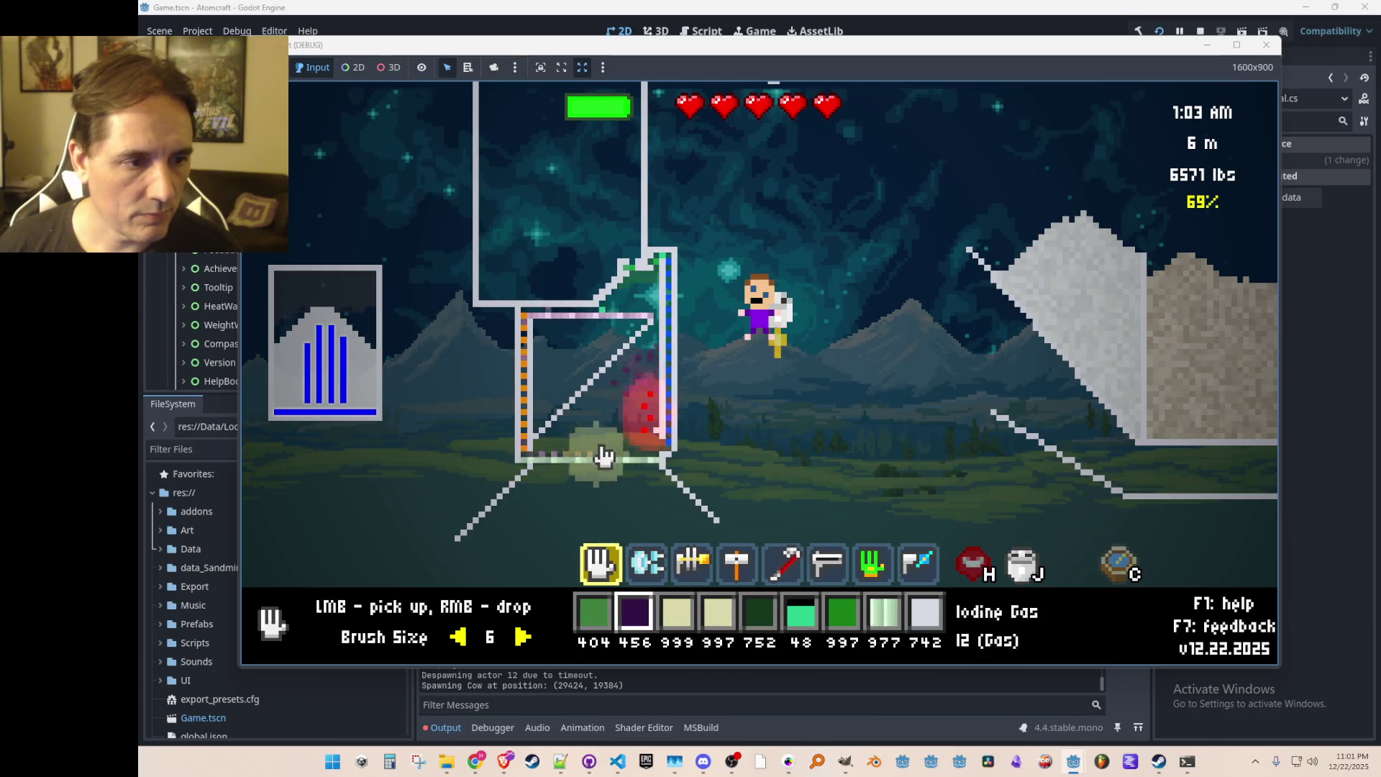
pyautogui.press('Left')
pyautogui.press('Left')
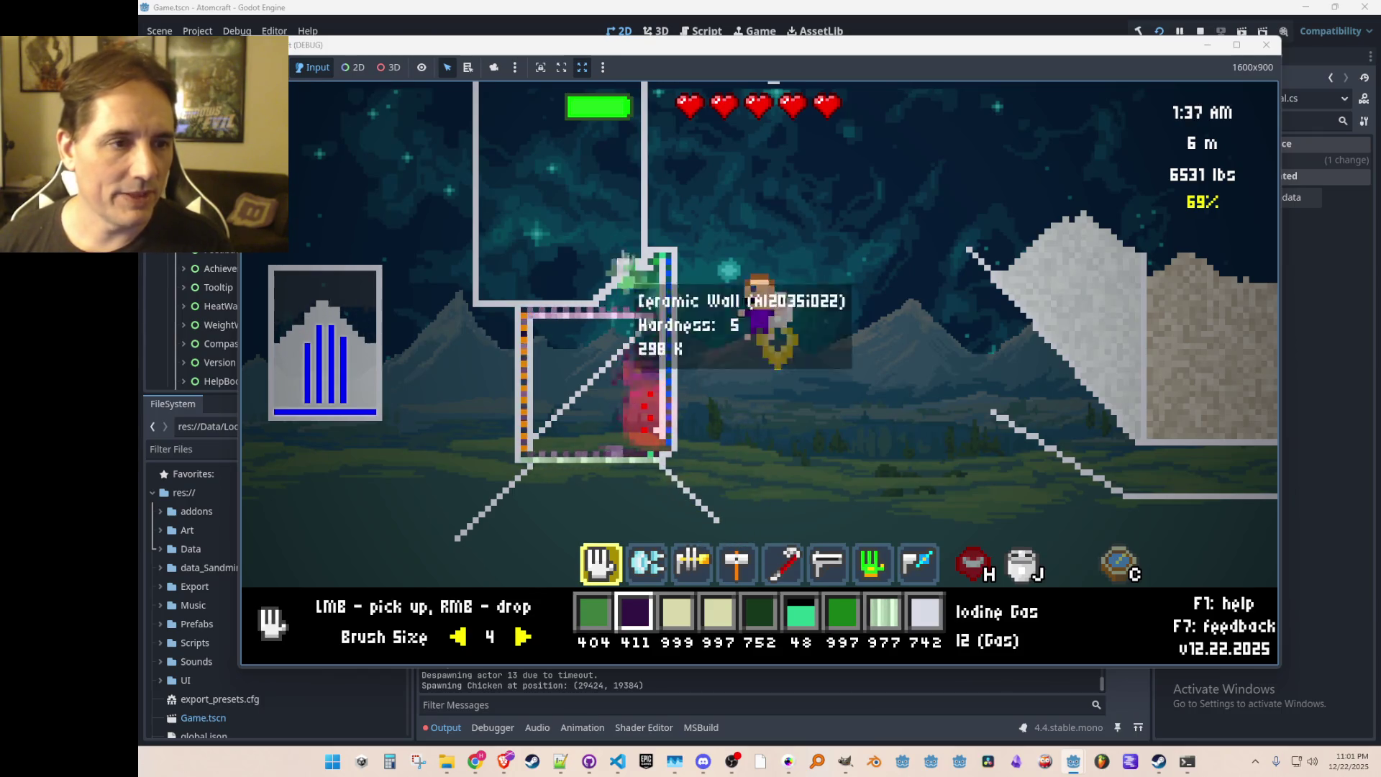
# Step: Release Hydrogen Gas into the reaction box, dropping its stock to 690
pyautogui.scroll(5, 773, 475)
pyautogui.scroll(1, 773, 475)
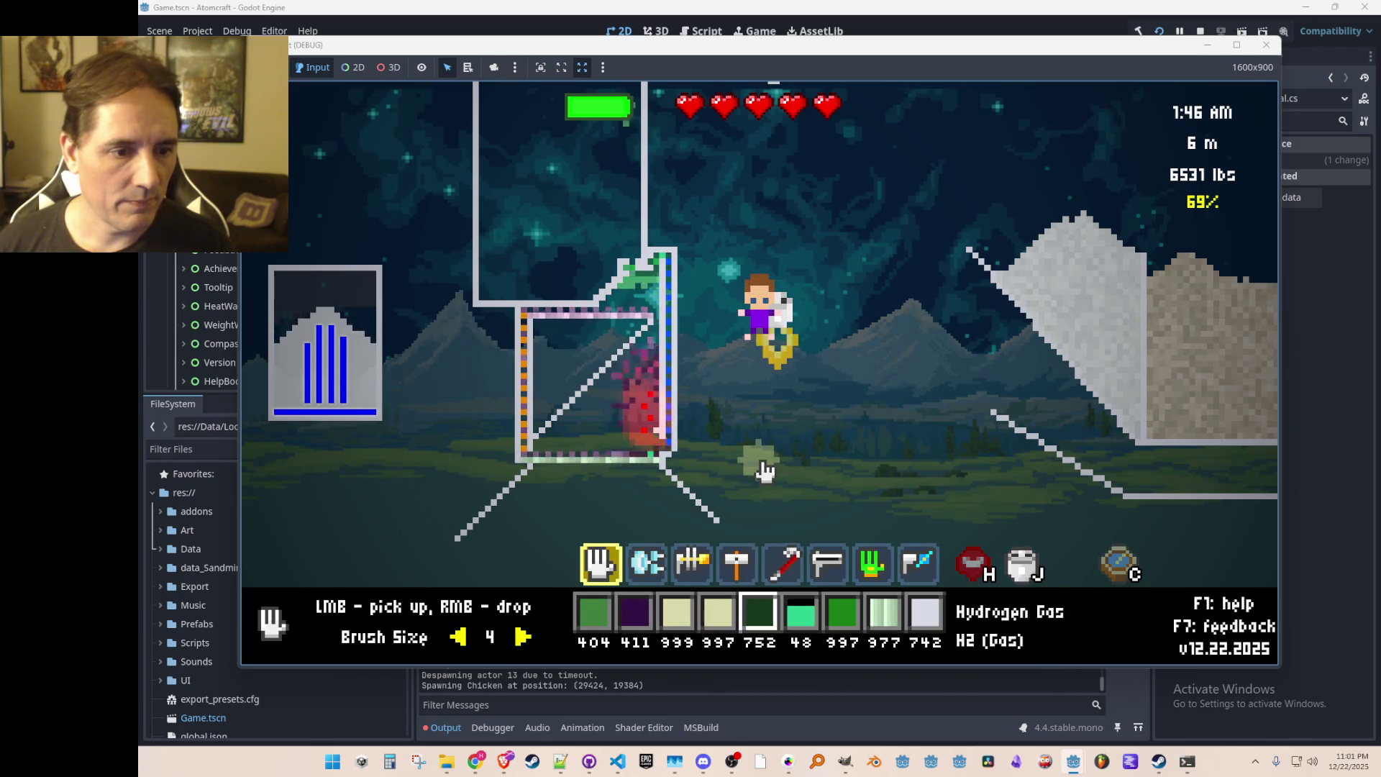
pyautogui.rightClick(605, 440)
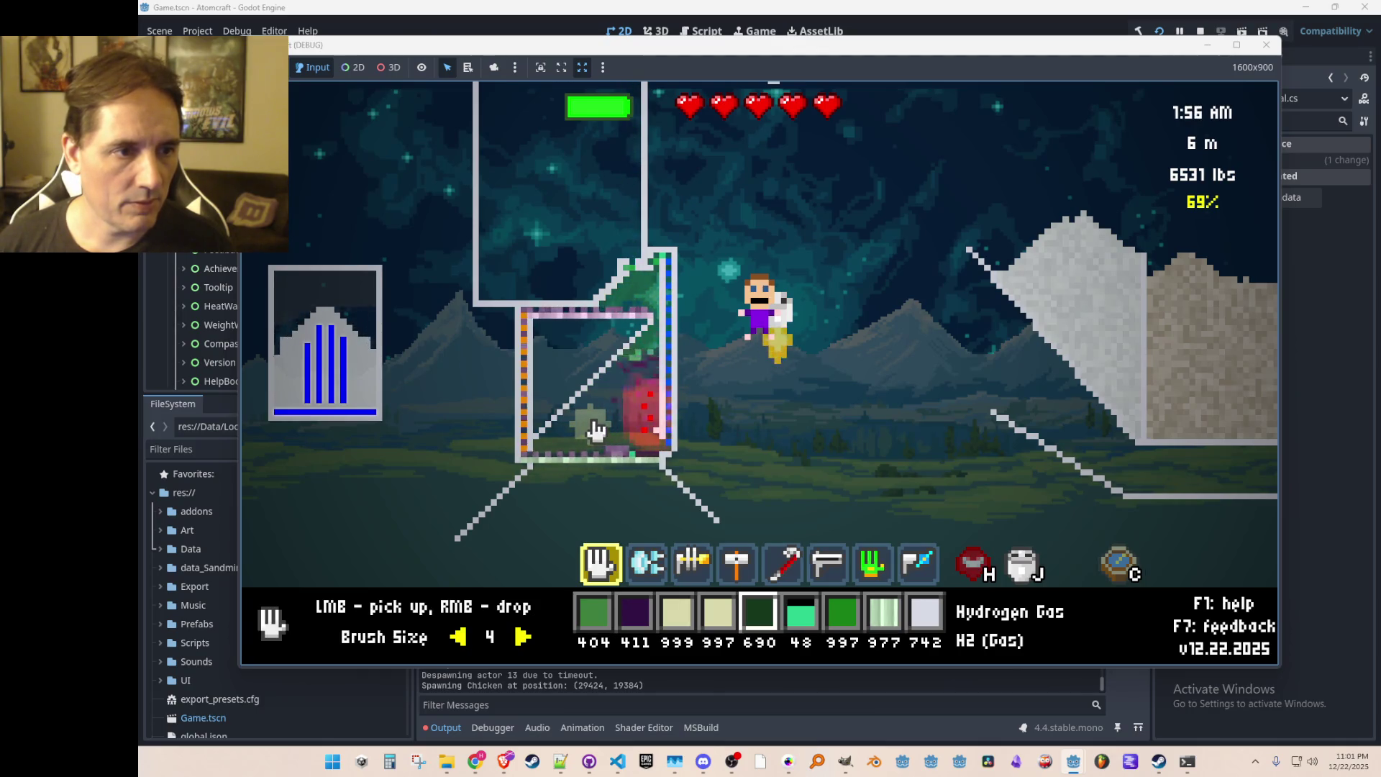
pyautogui.middleClick(655, 343)
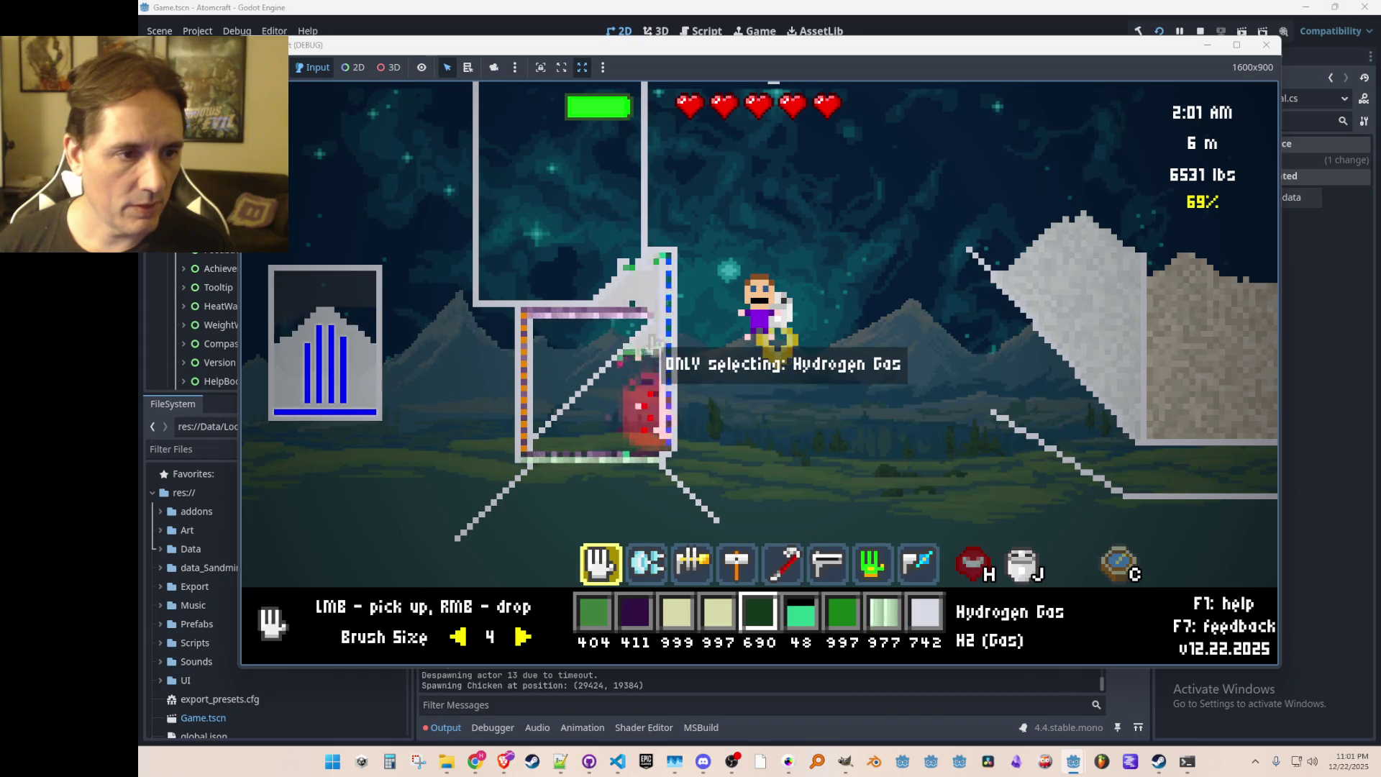
pyautogui.moveTo(654, 344)
pyautogui.mouseDown()
pyautogui.moveTo(652, 308)
pyautogui.moveTo(608, 299)
pyautogui.moveTo(607, 384)
pyautogui.mouseUp()
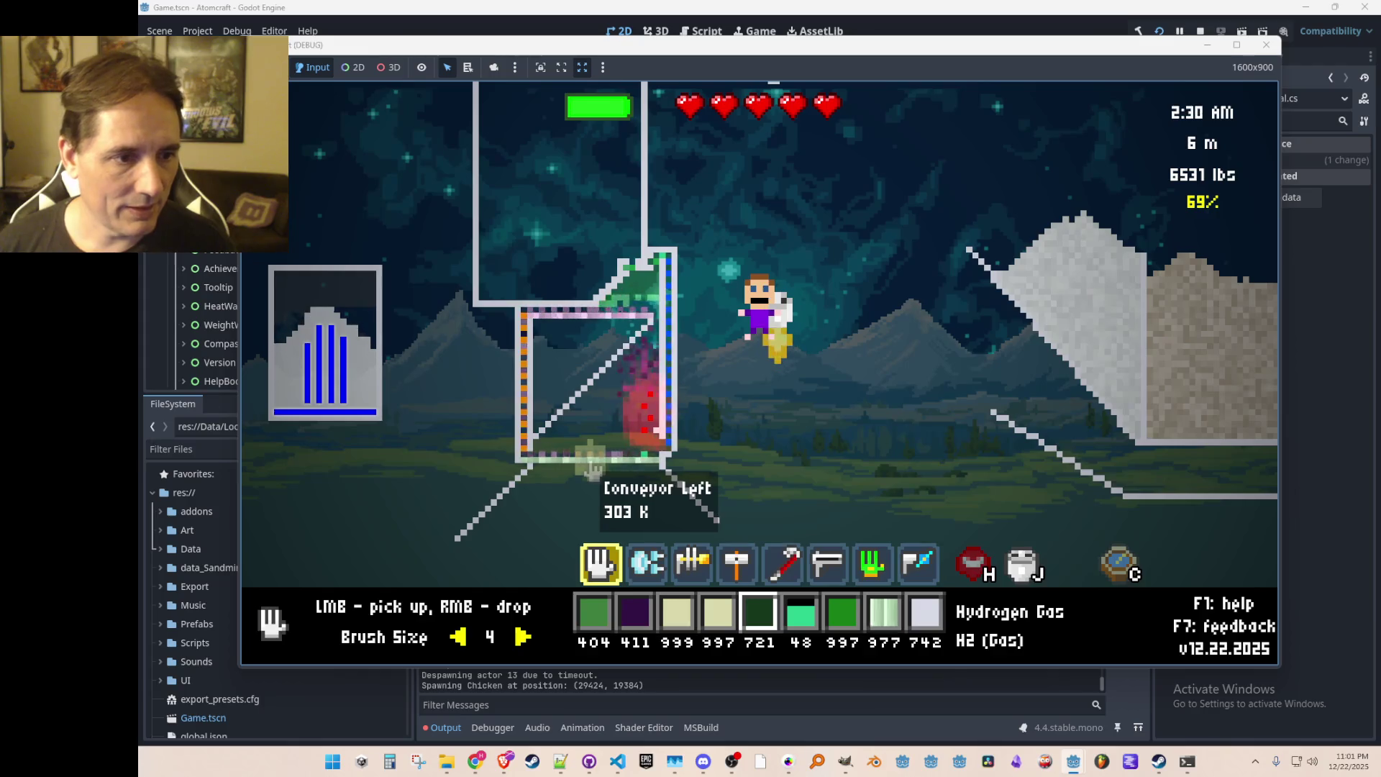
pyautogui.click(582, 456)
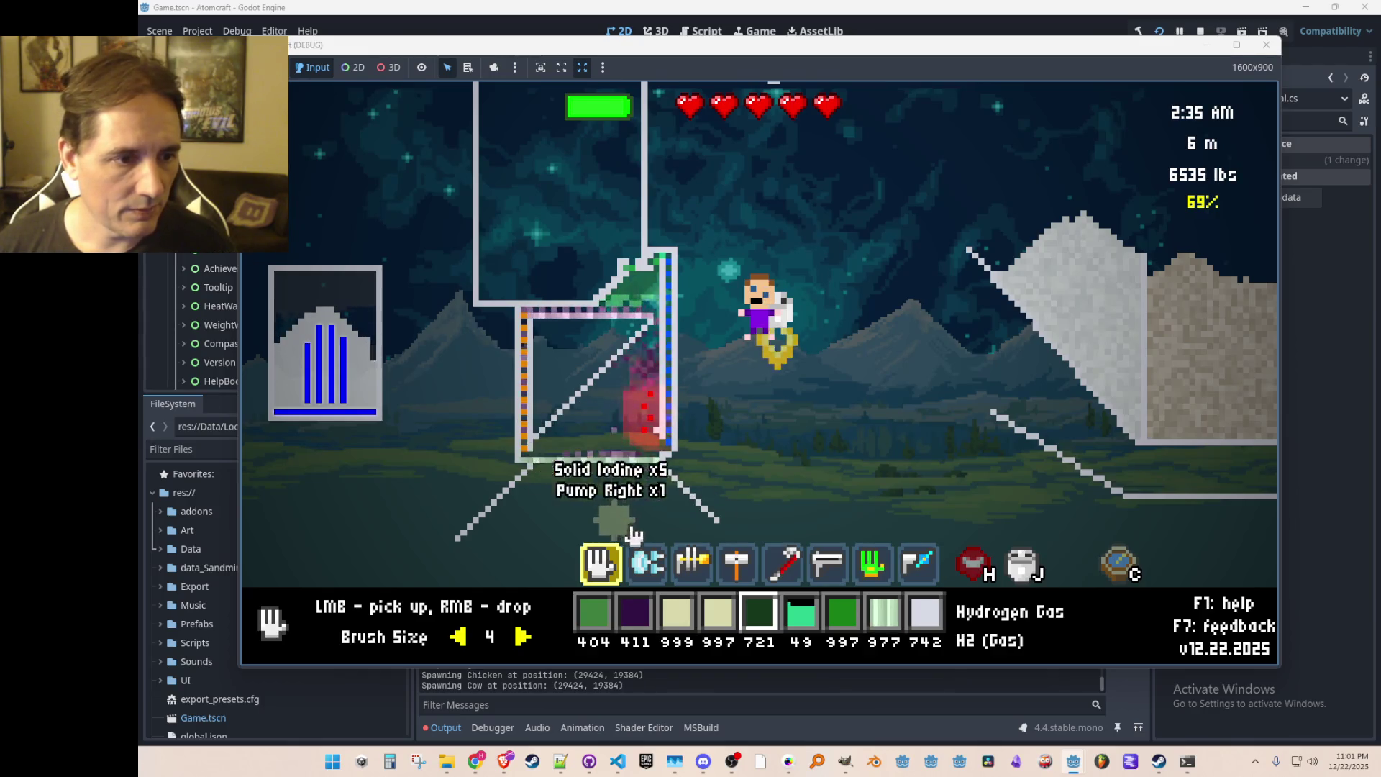
pyautogui.scroll(3, 701, 485)
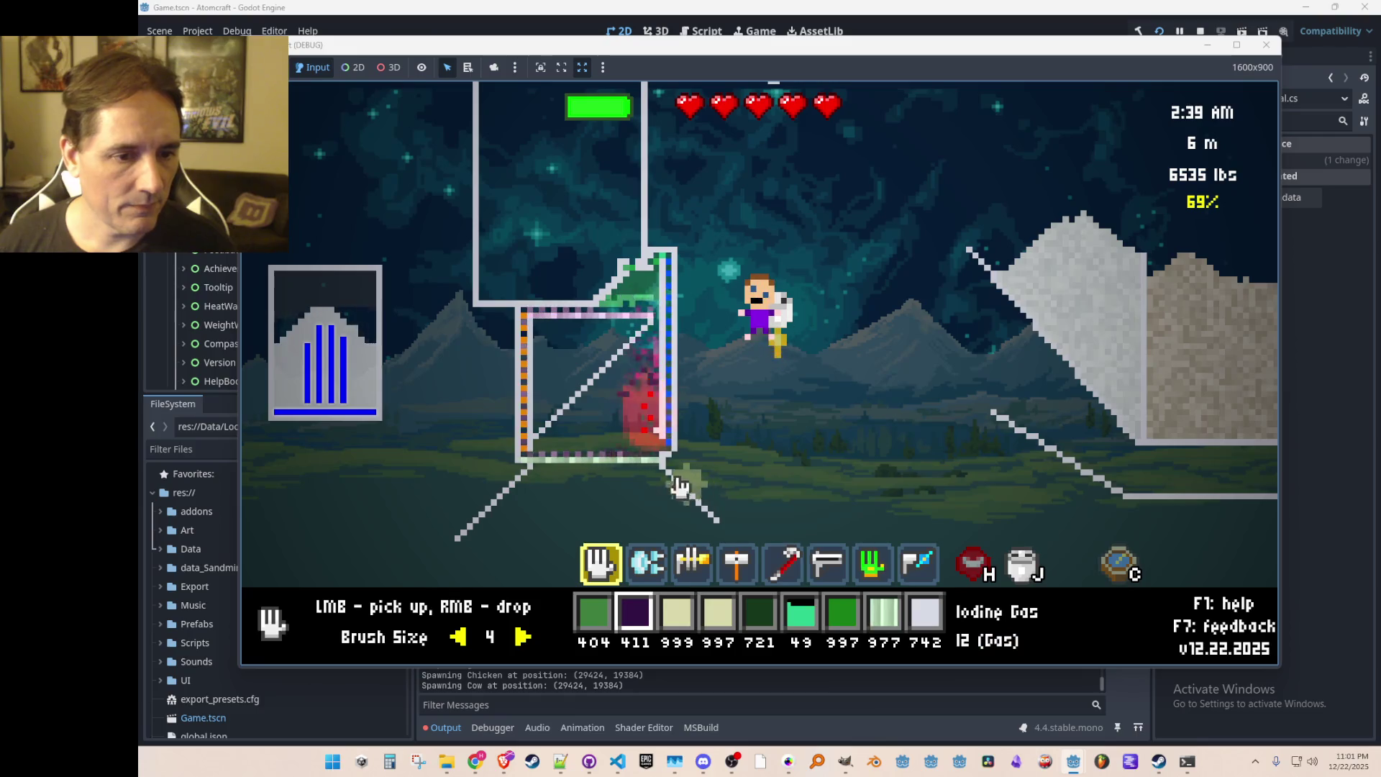
pyautogui.rightClick(591, 440)
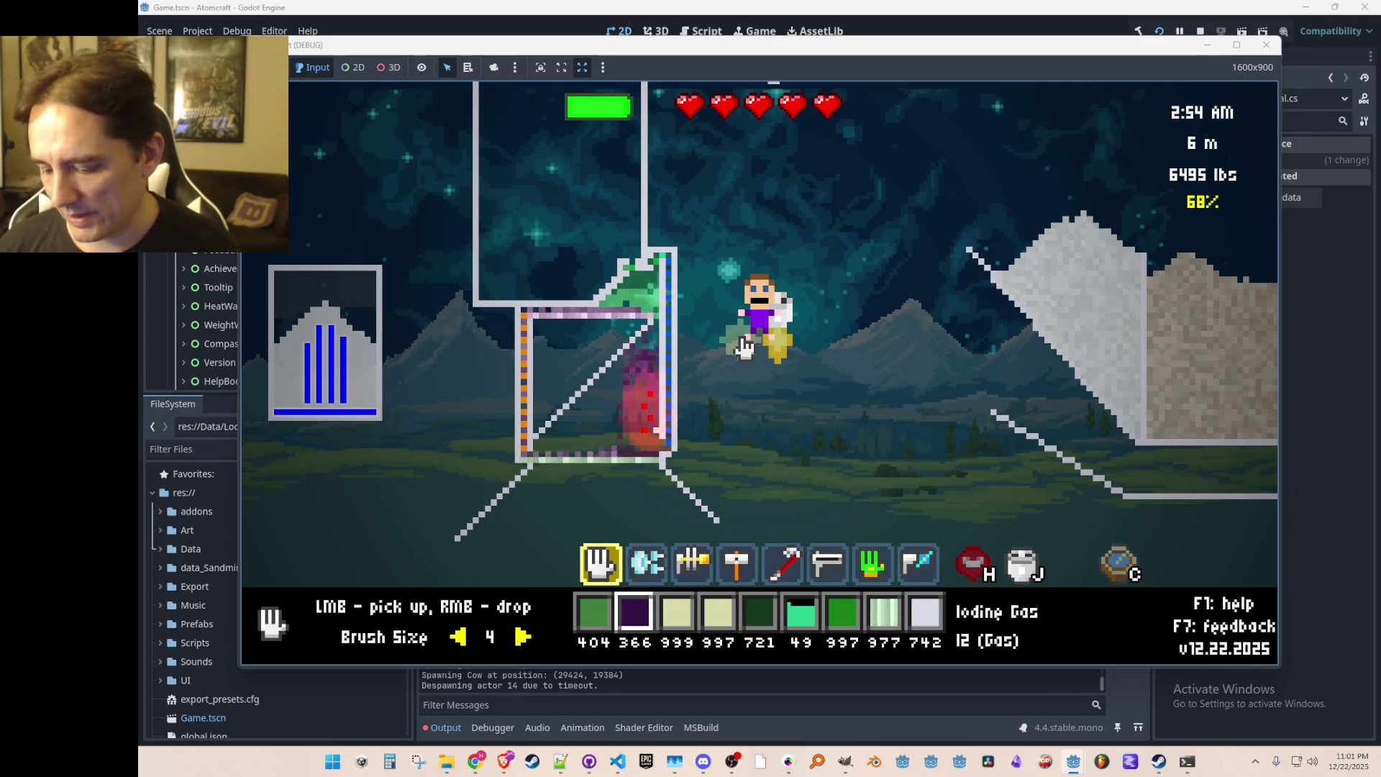
pyautogui.scroll(-3, 744, 348)
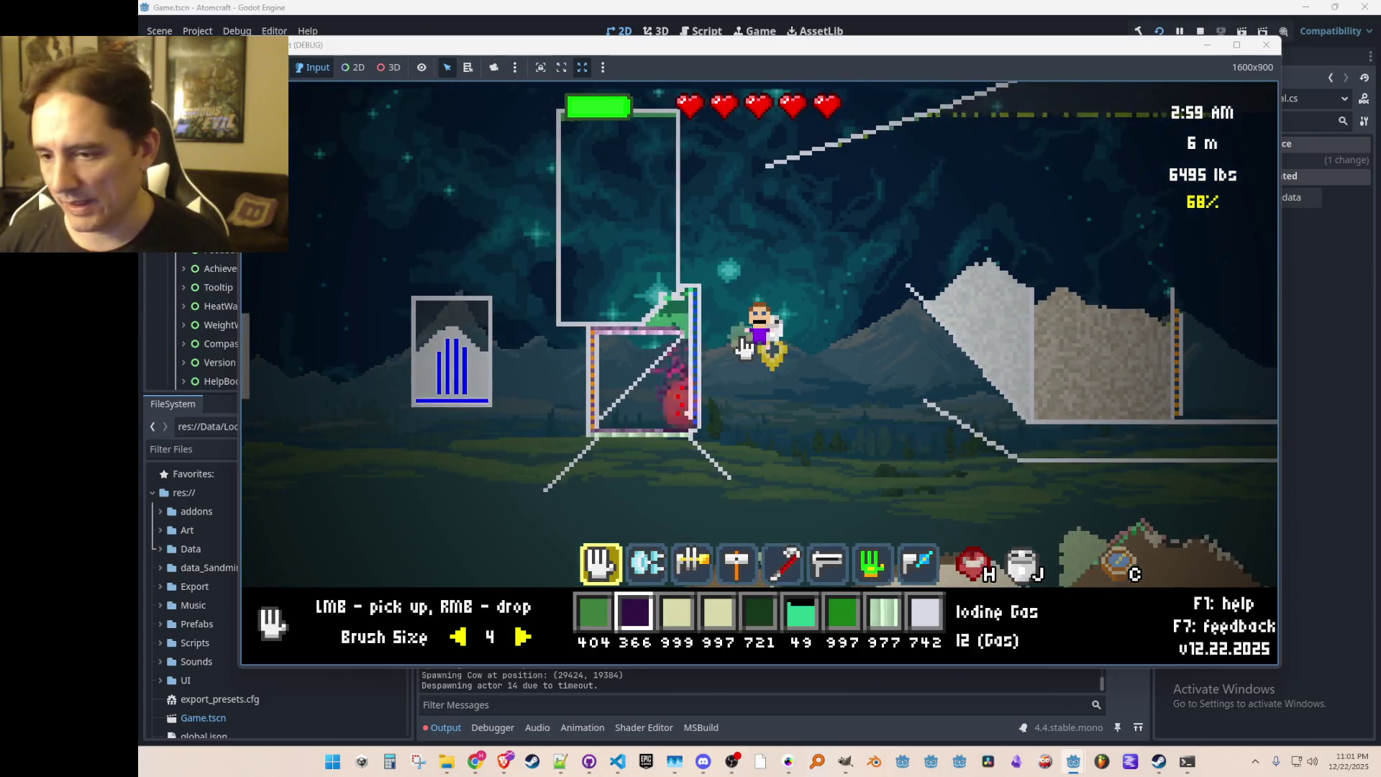
# Step: Scoop Hydrogen Iodide Gas out of the box, restricting pickups to that gas
pyautogui.scroll(3, 744, 349)
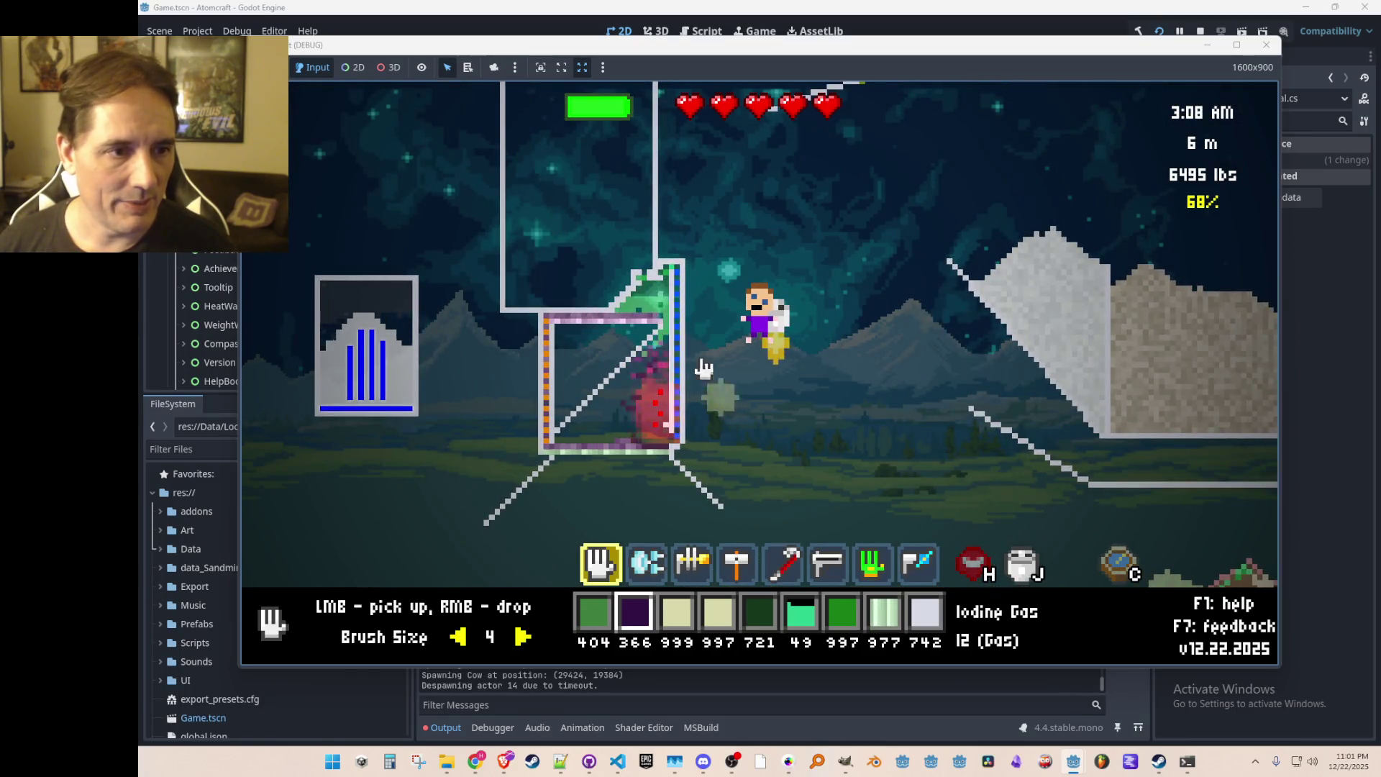
pyautogui.middleClick(670, 333)
pyautogui.moveTo(670, 332)
pyautogui.mouseDown()
pyautogui.moveTo(650, 318)
pyautogui.moveTo(736, 407)
pyautogui.moveTo(879, 446)
pyautogui.moveTo(863, 416)
pyautogui.moveTo(838, 413)
pyautogui.moveTo(845, 422)
pyautogui.moveTo(701, 351)
pyautogui.mouseUp()
# Step: Find Pump Left via inventory search 'lef' and build it at the tank's top-right corner
pyautogui.scroll(-1, 704, 354)
pyautogui.scroll(-4, 701, 351)
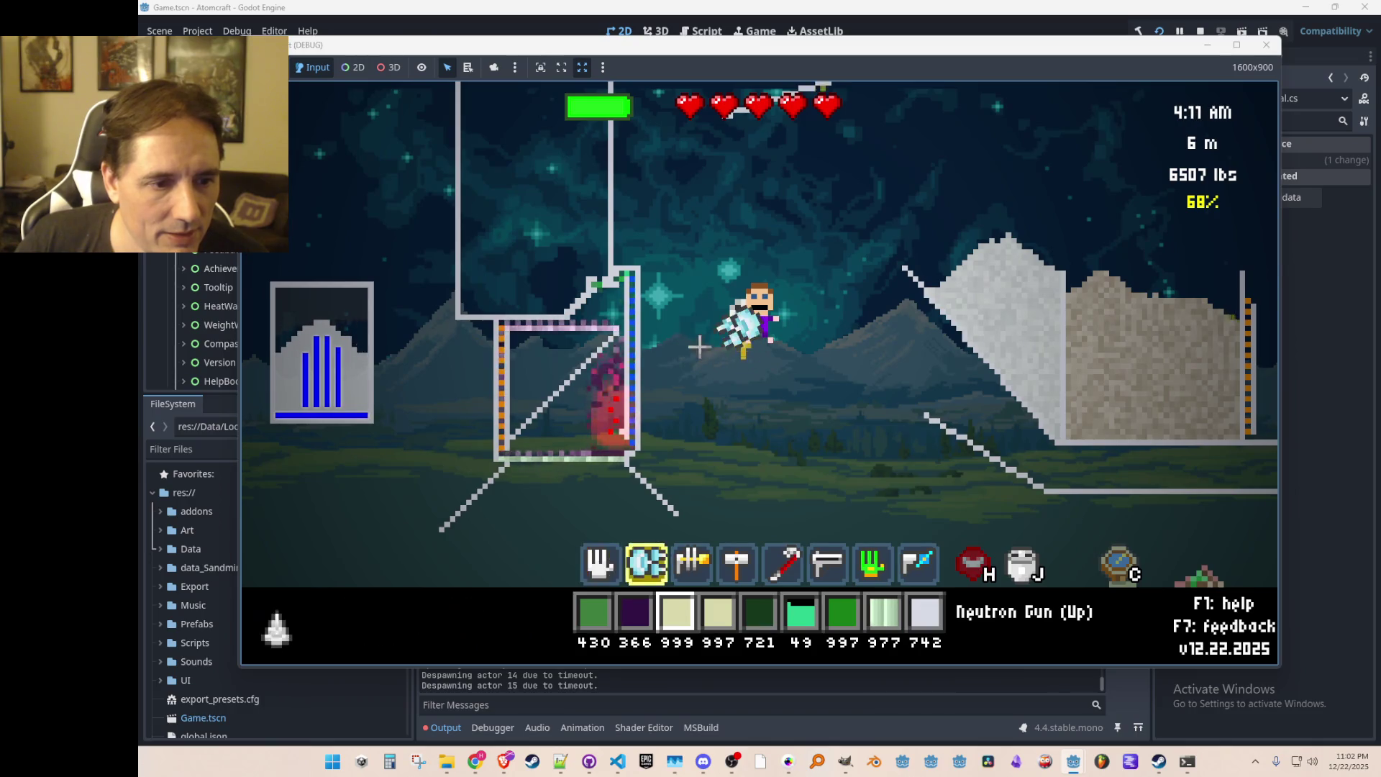
pyautogui.moveTo(637, 271)
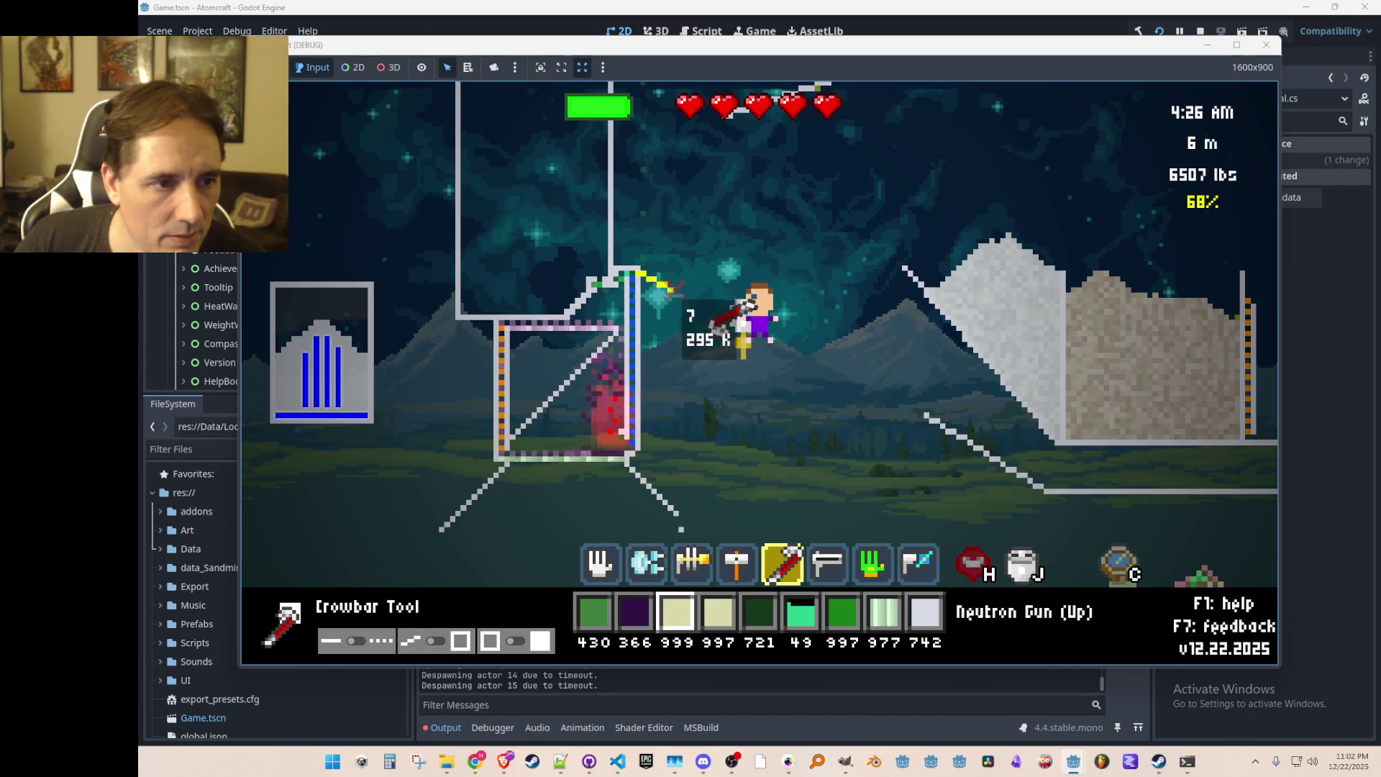
pyautogui.press('4')
pyautogui.press('6')
pyautogui.press('i')
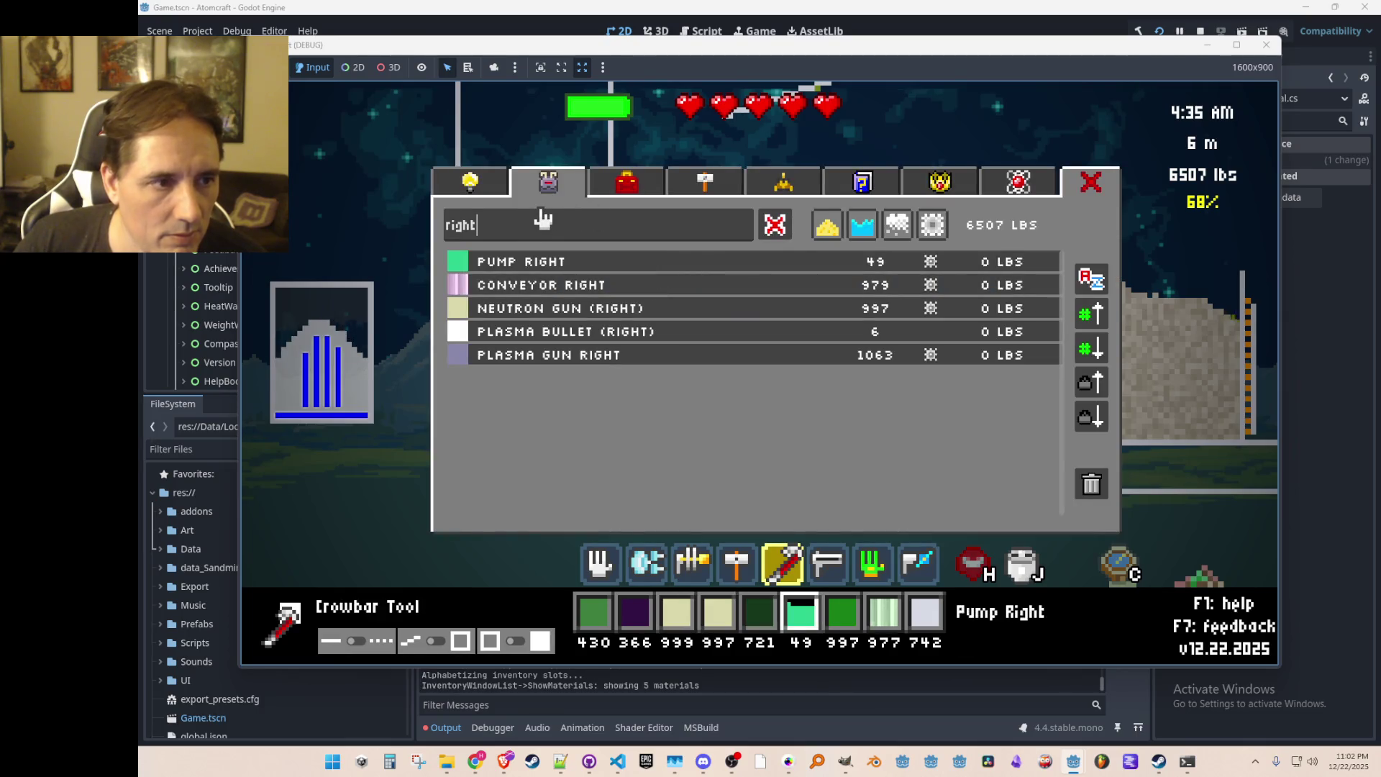
pyautogui.press('BackSpace')
pyautogui.press('BackSpace')
pyautogui.press('BackSpace')
pyautogui.write('left')
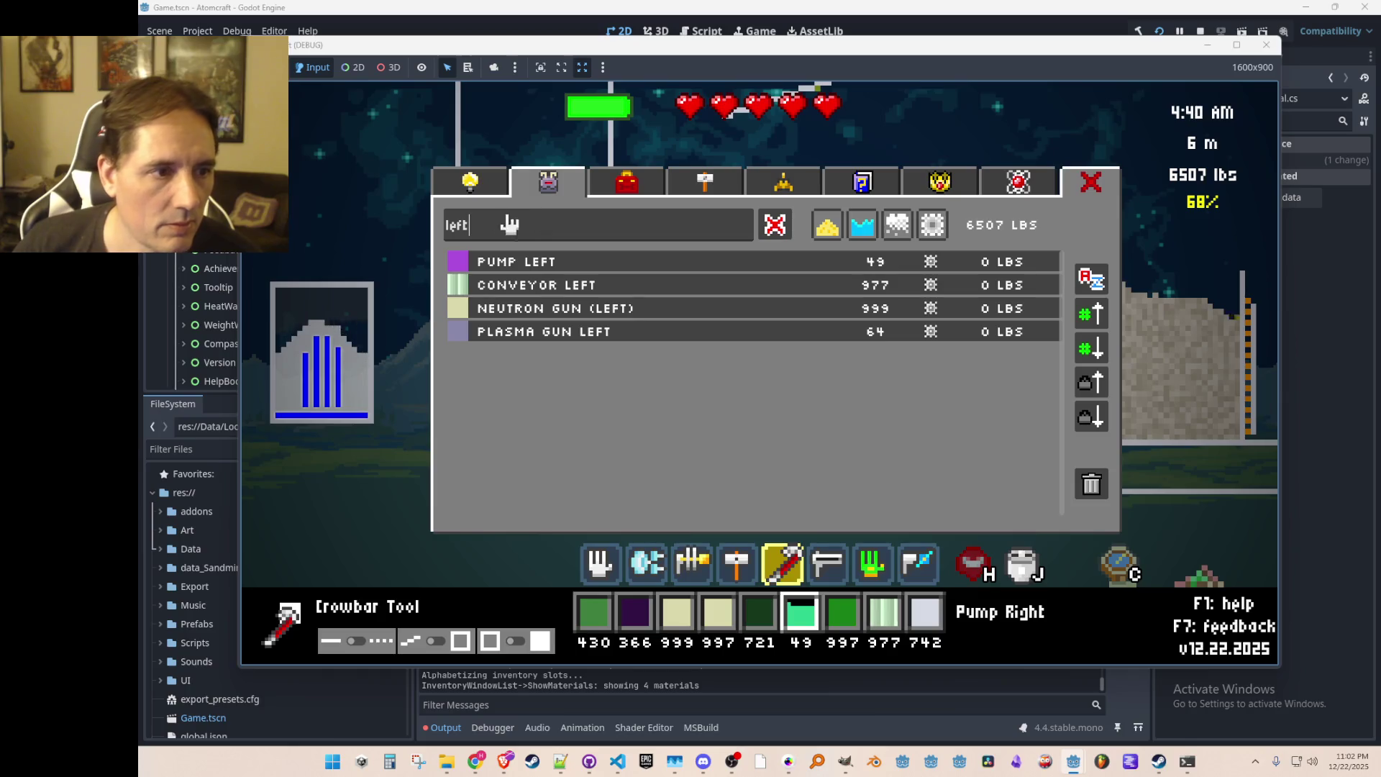
pyautogui.click(537, 265)
pyautogui.press('4')
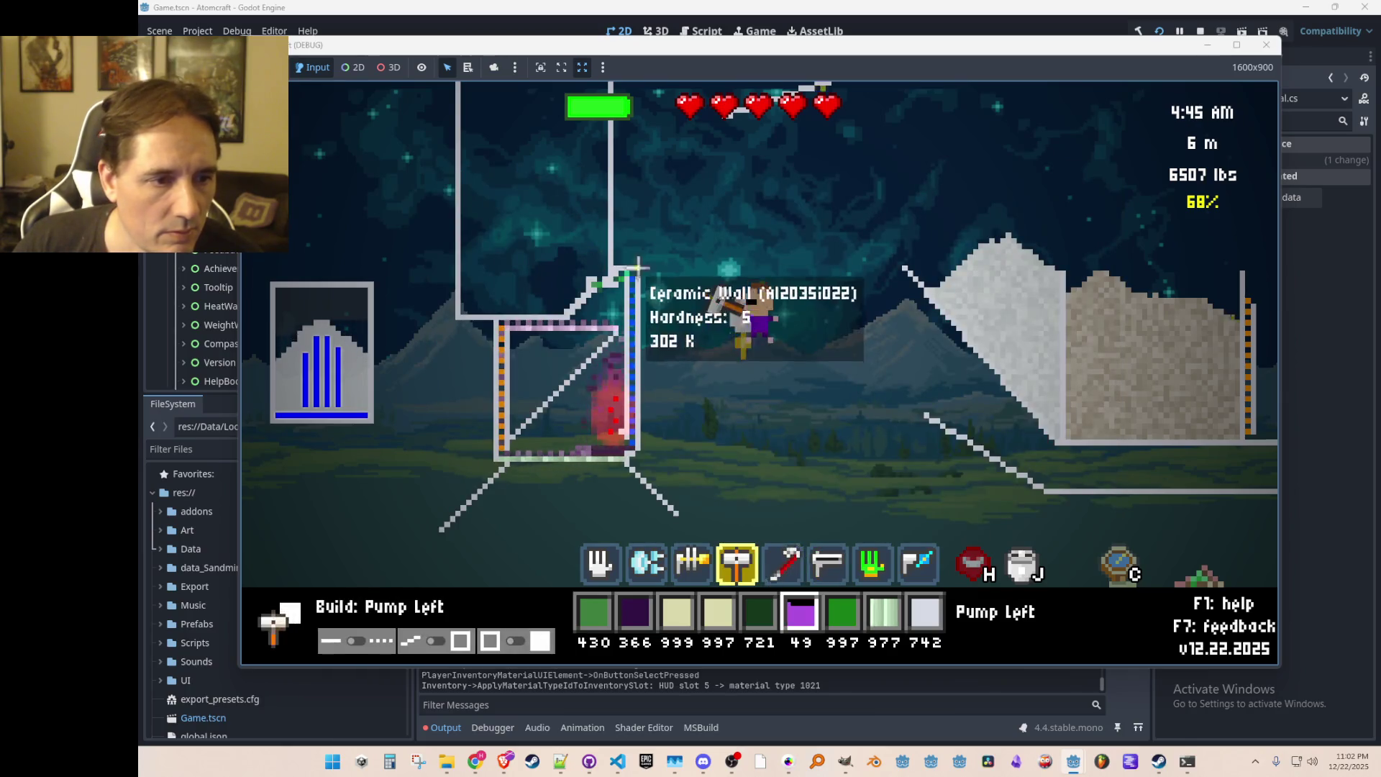
pyautogui.click(634, 272)
# Step: Build horizontal and vertical Ceramic Walls forming a chamber right of the tank
pyautogui.scroll(-3, 663, 489)
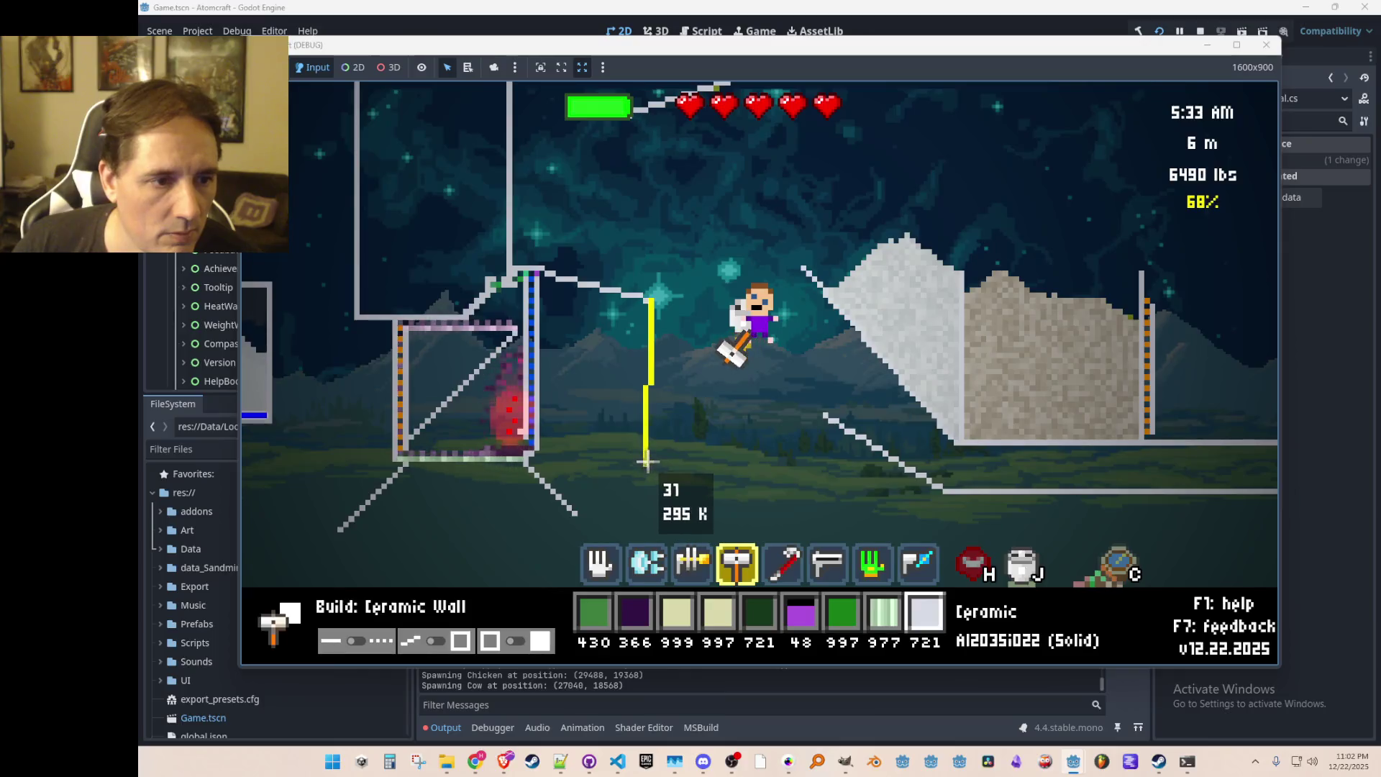
pyautogui.moveTo(531, 459); pyautogui.dragTo(642, 458)
pyautogui.moveTo(649, 302); pyautogui.dragTo(650, 459)
pyautogui.click(650, 458)
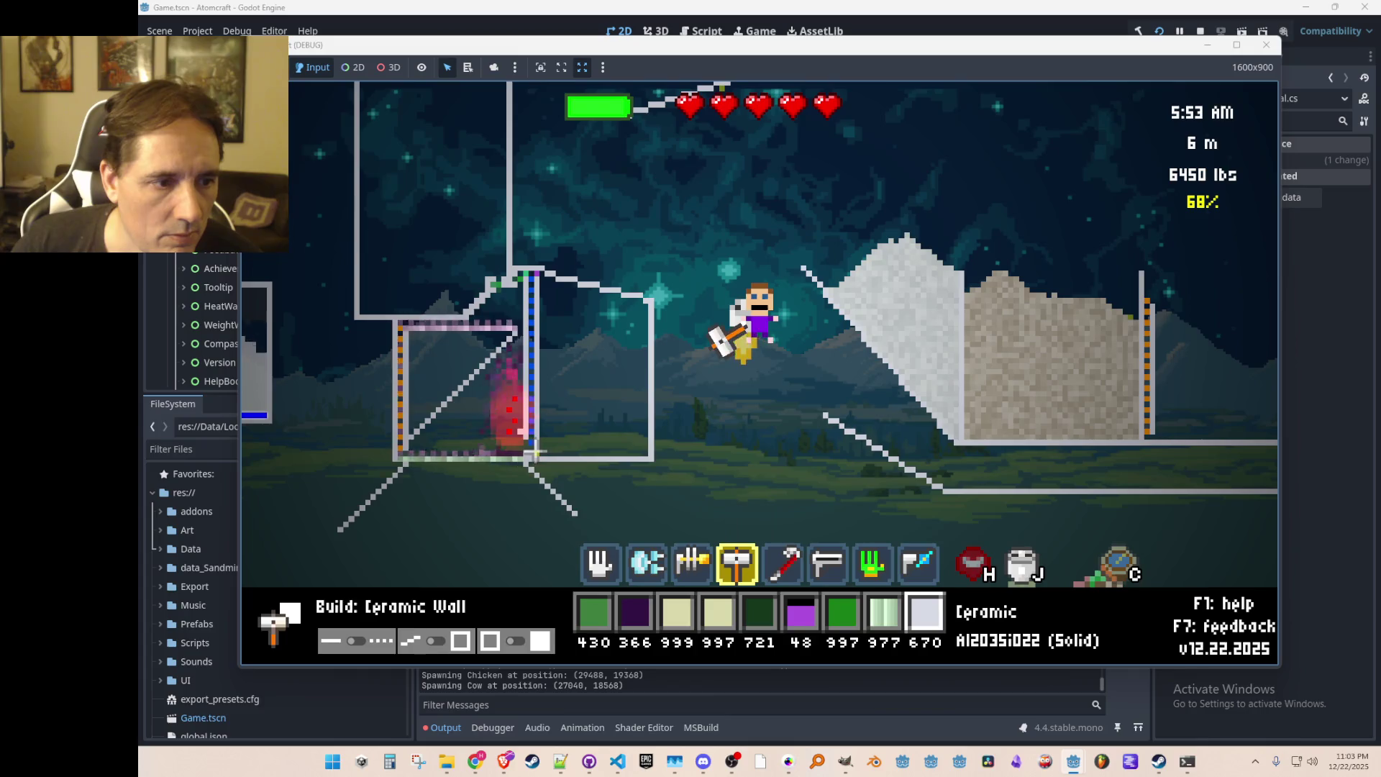
# Step: Select Hydrogen Gas and release it into the new chamber, leaving 652 in stock
pyautogui.middleClick(585, 409)
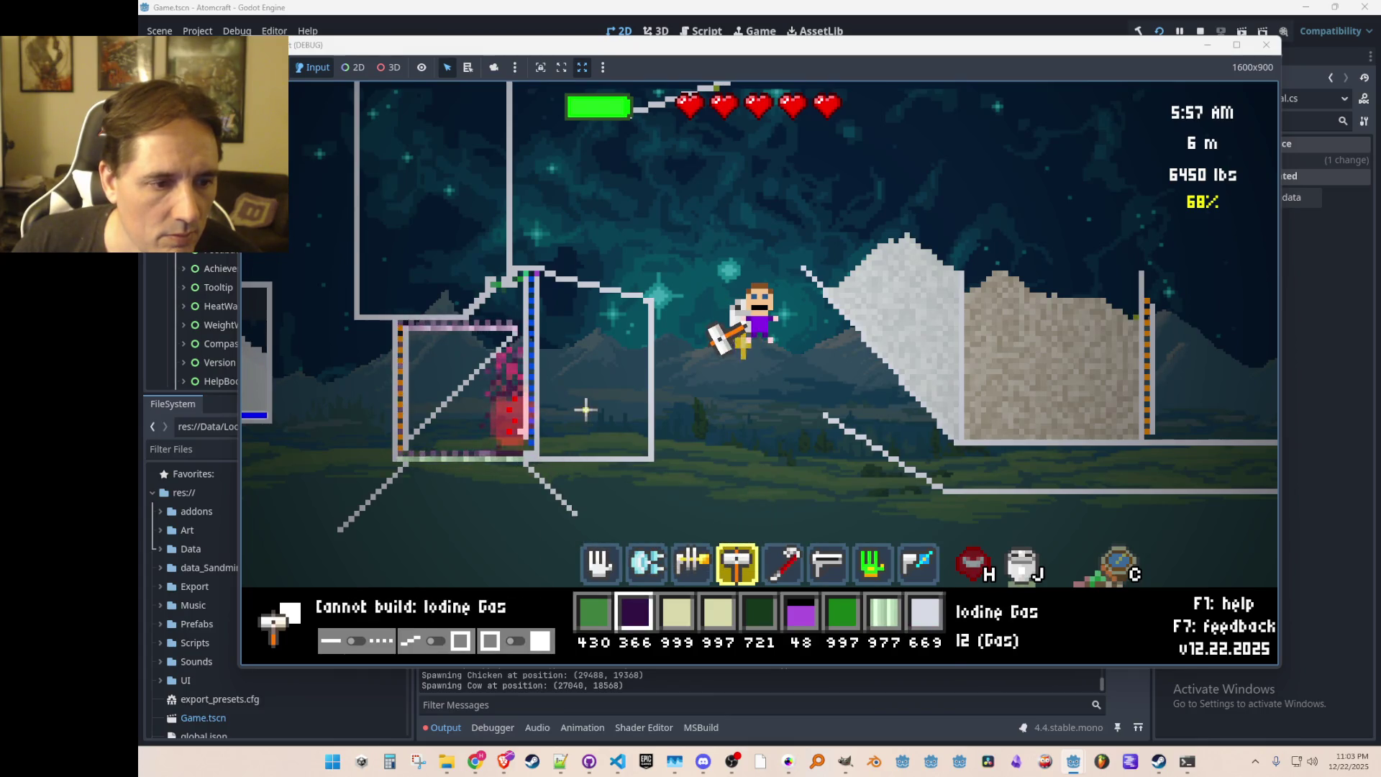
pyautogui.middleClick(586, 399)
pyautogui.middleClick(585, 387)
pyautogui.press('3')
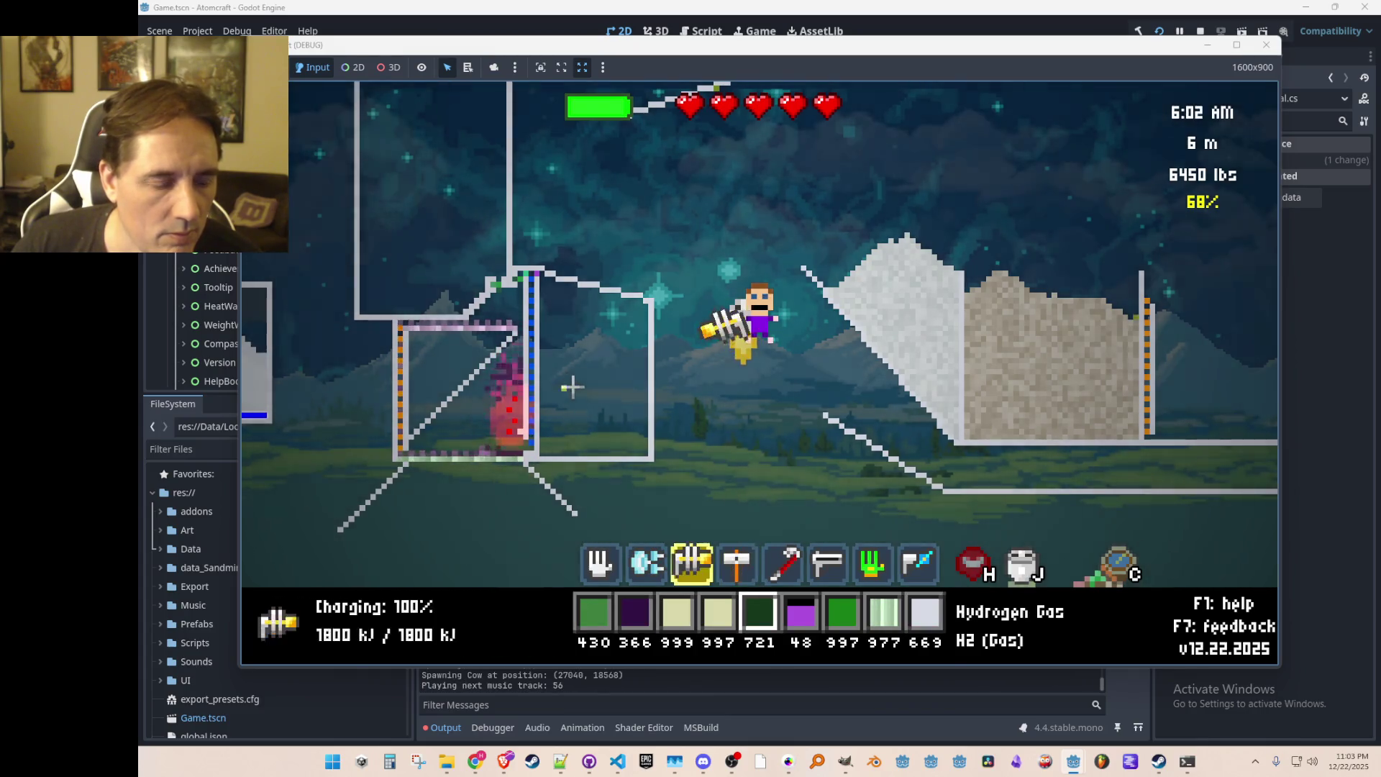
pyautogui.press('1')
pyautogui.rightClick(592, 409)
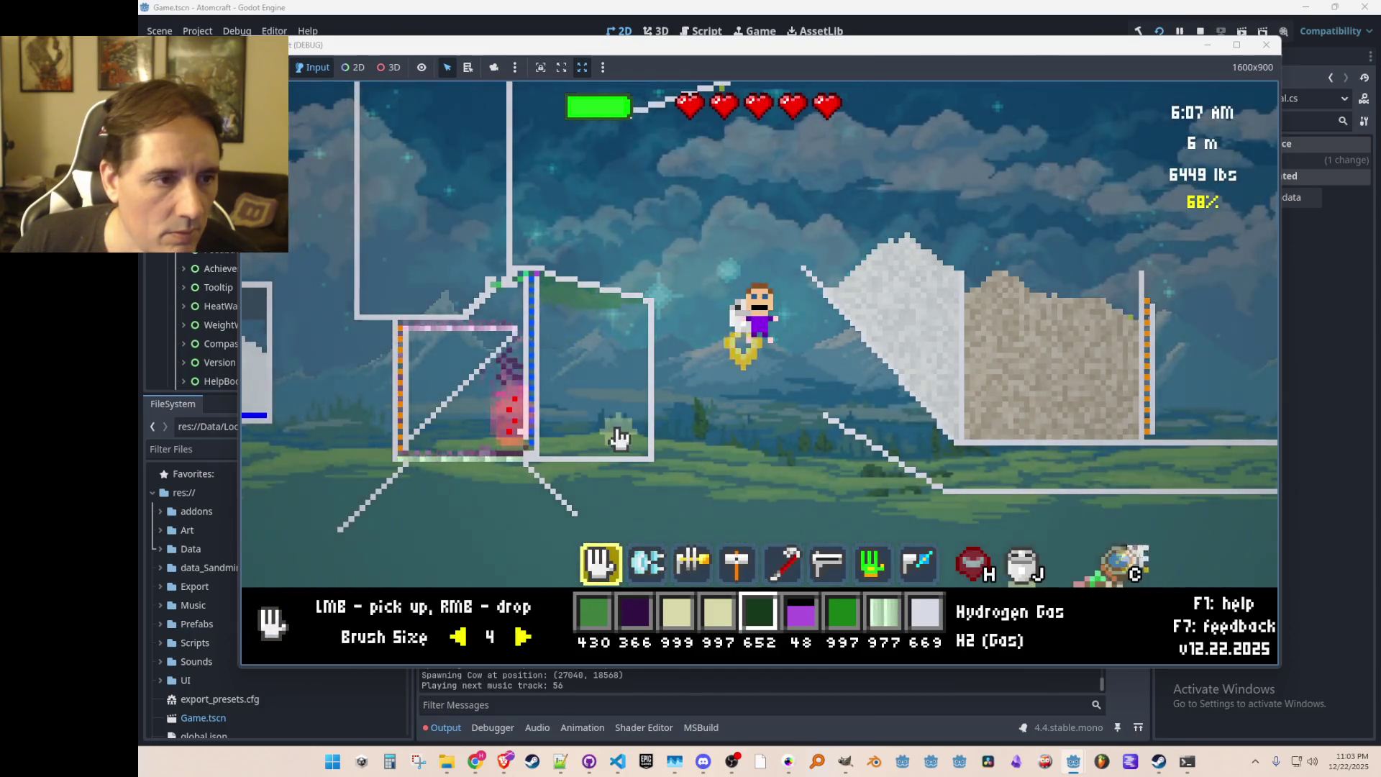
# Step: Move the player to the left toward the tank
pyautogui.press('a')
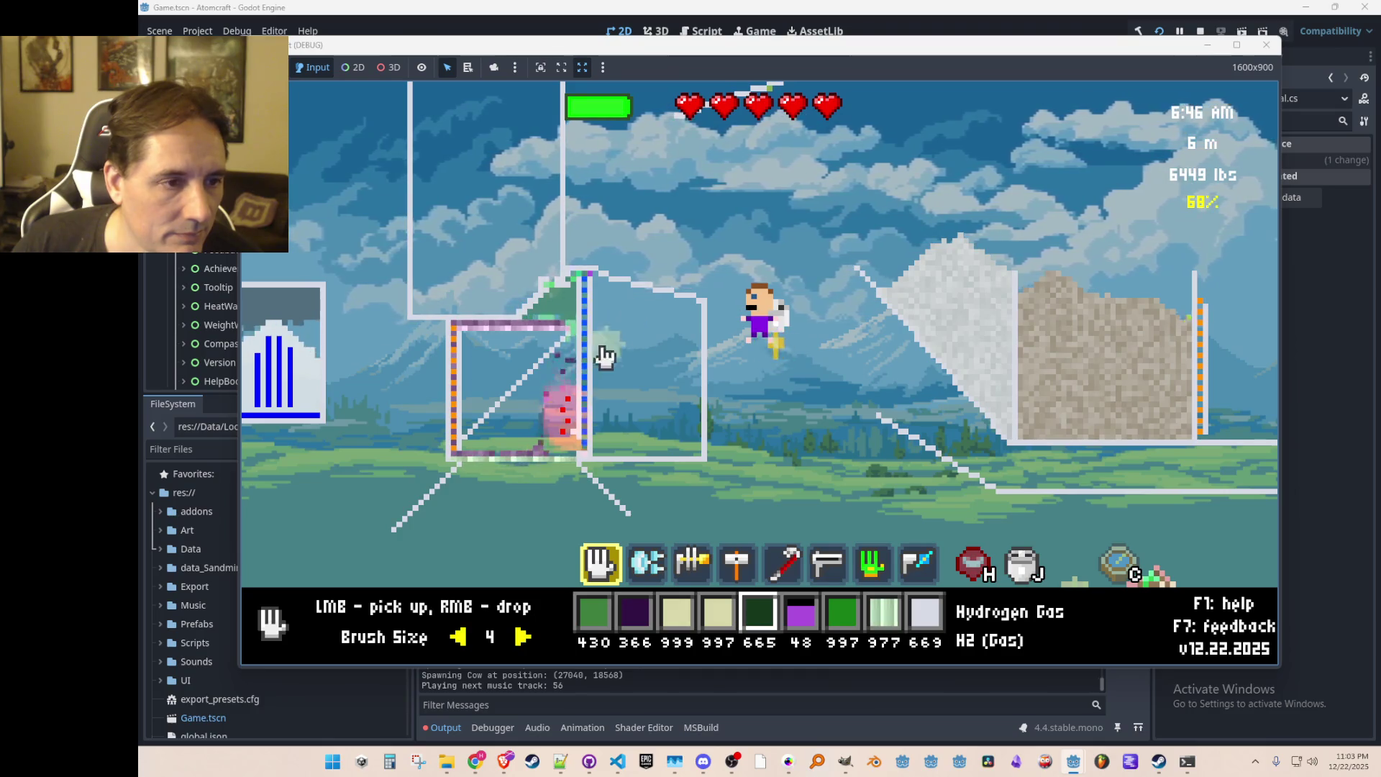
pyautogui.scroll(-4, 601, 374)
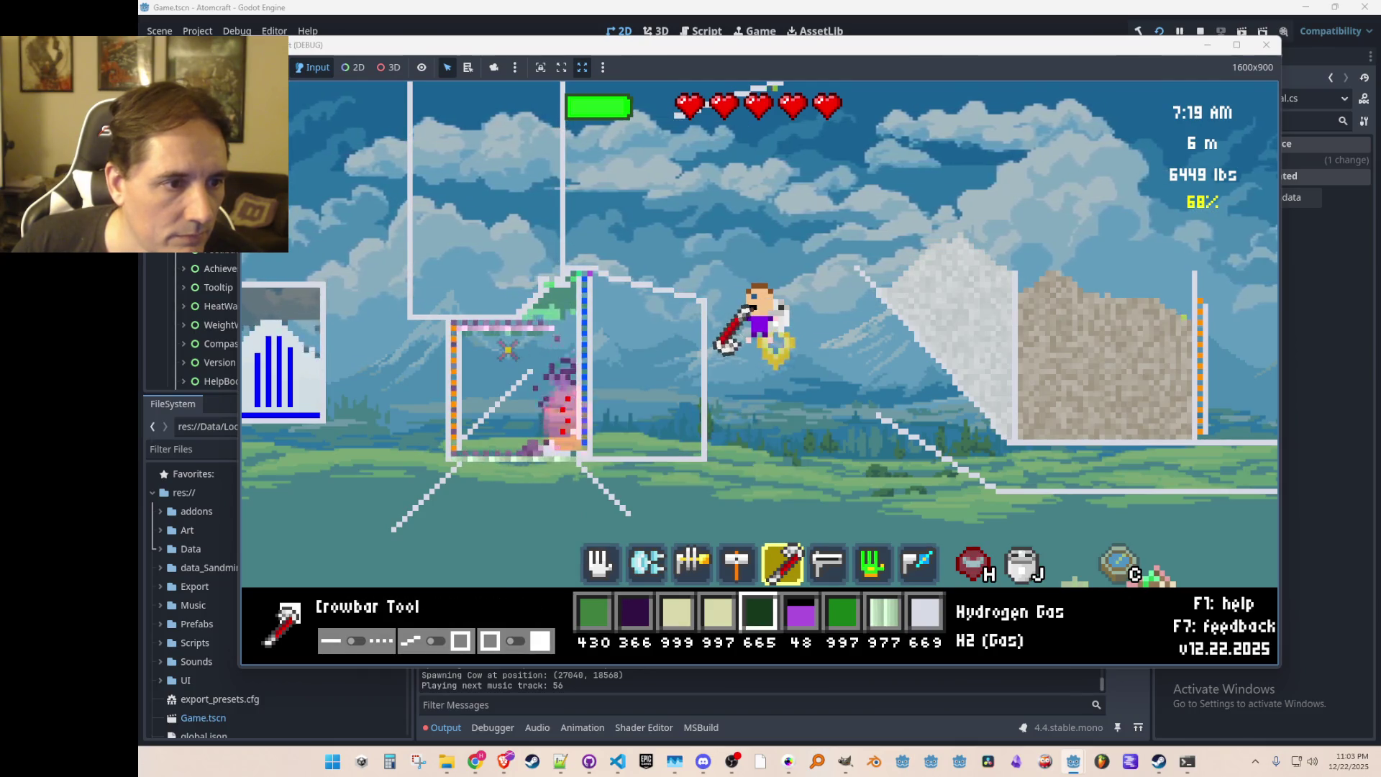
pyautogui.scroll(5, 512, 356)
pyautogui.scroll(-1, 529, 403)
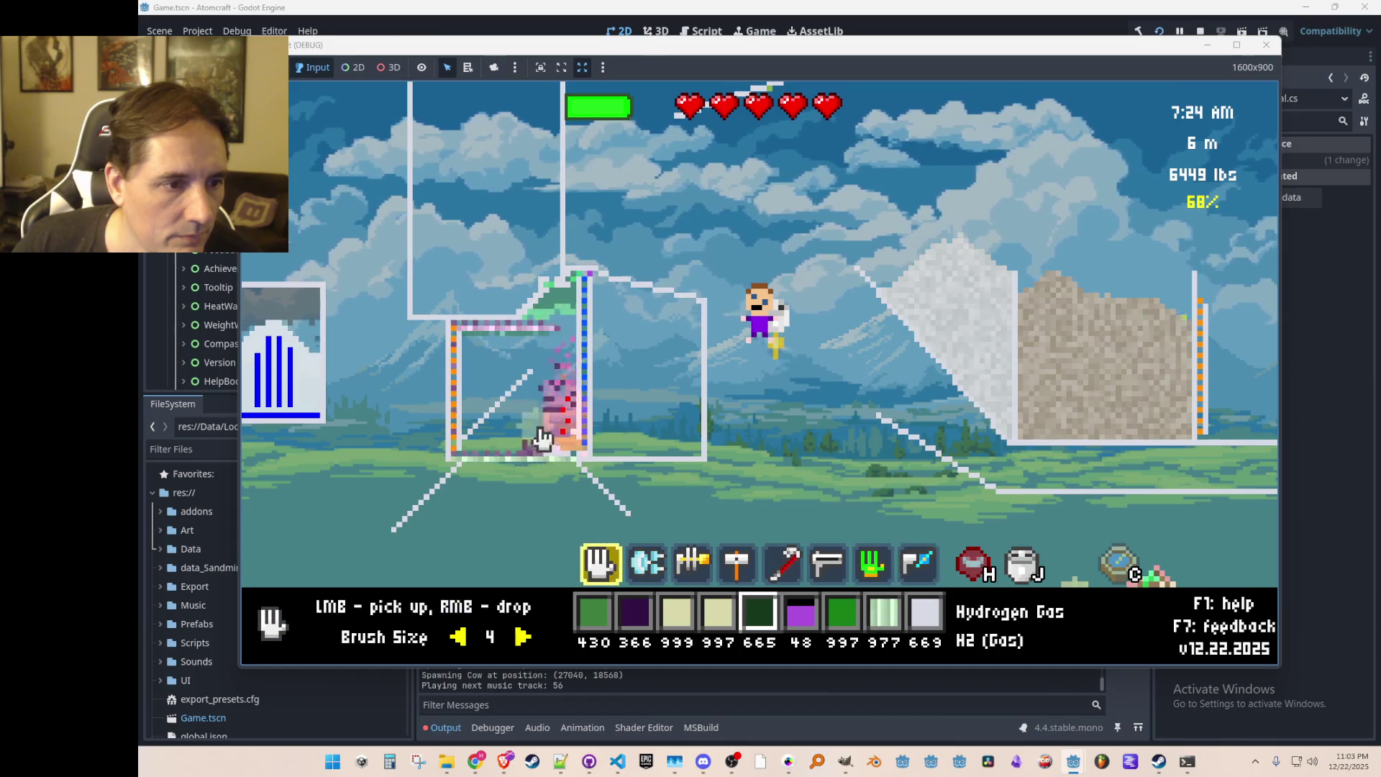
# Step: Shift a few ceramic pieces, then sweep Hydrogen Iodide Gas from the tank, raising it to 455
pyautogui.middleClick(546, 466)
pyautogui.click(543, 463)
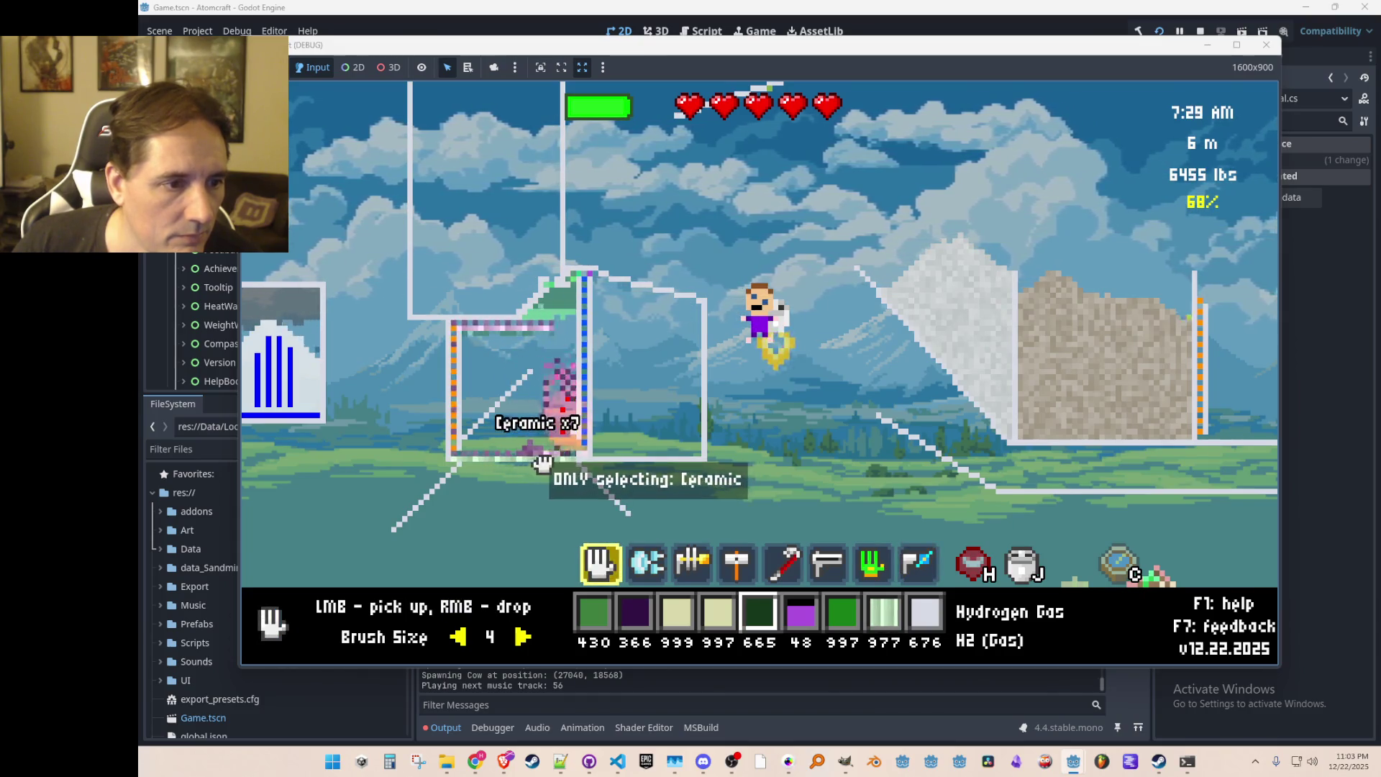
pyautogui.rightClick(647, 504)
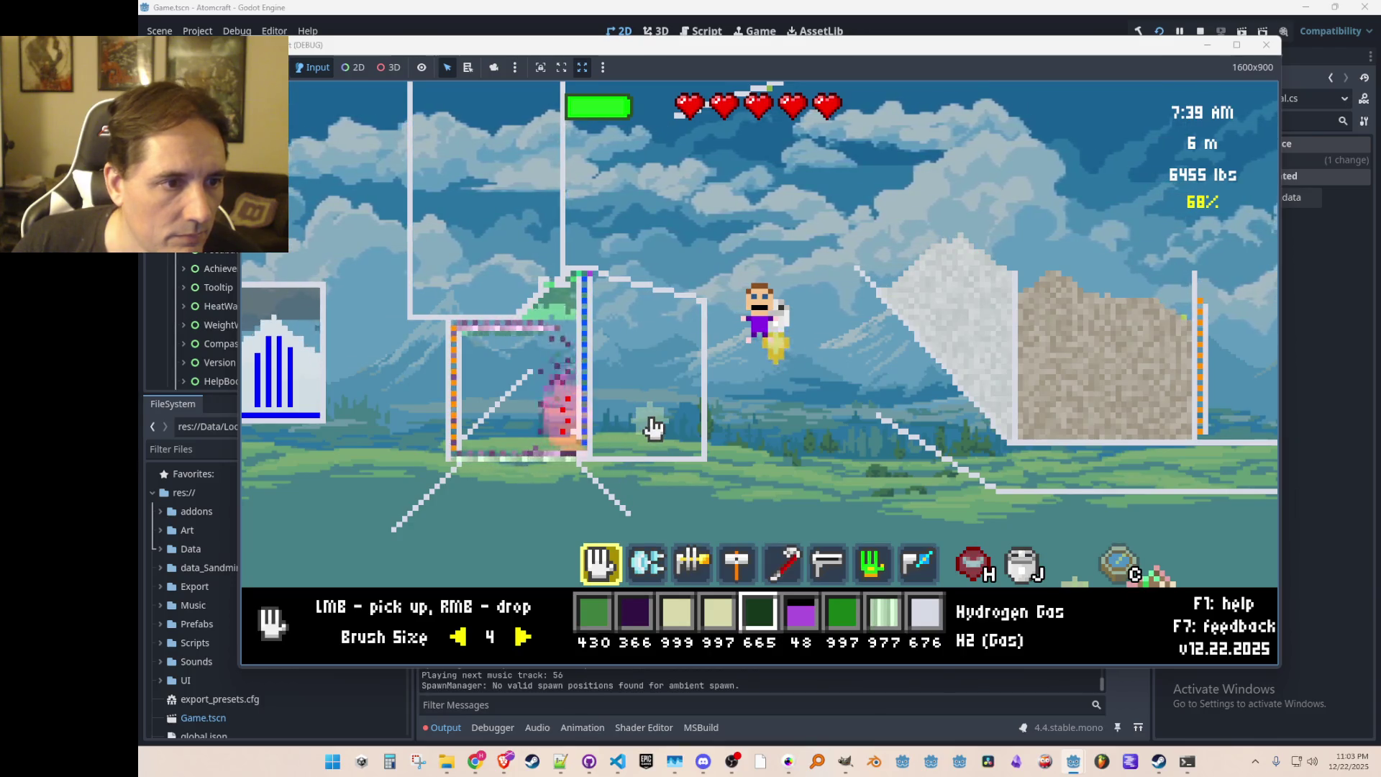
pyautogui.moveTo(565, 320)
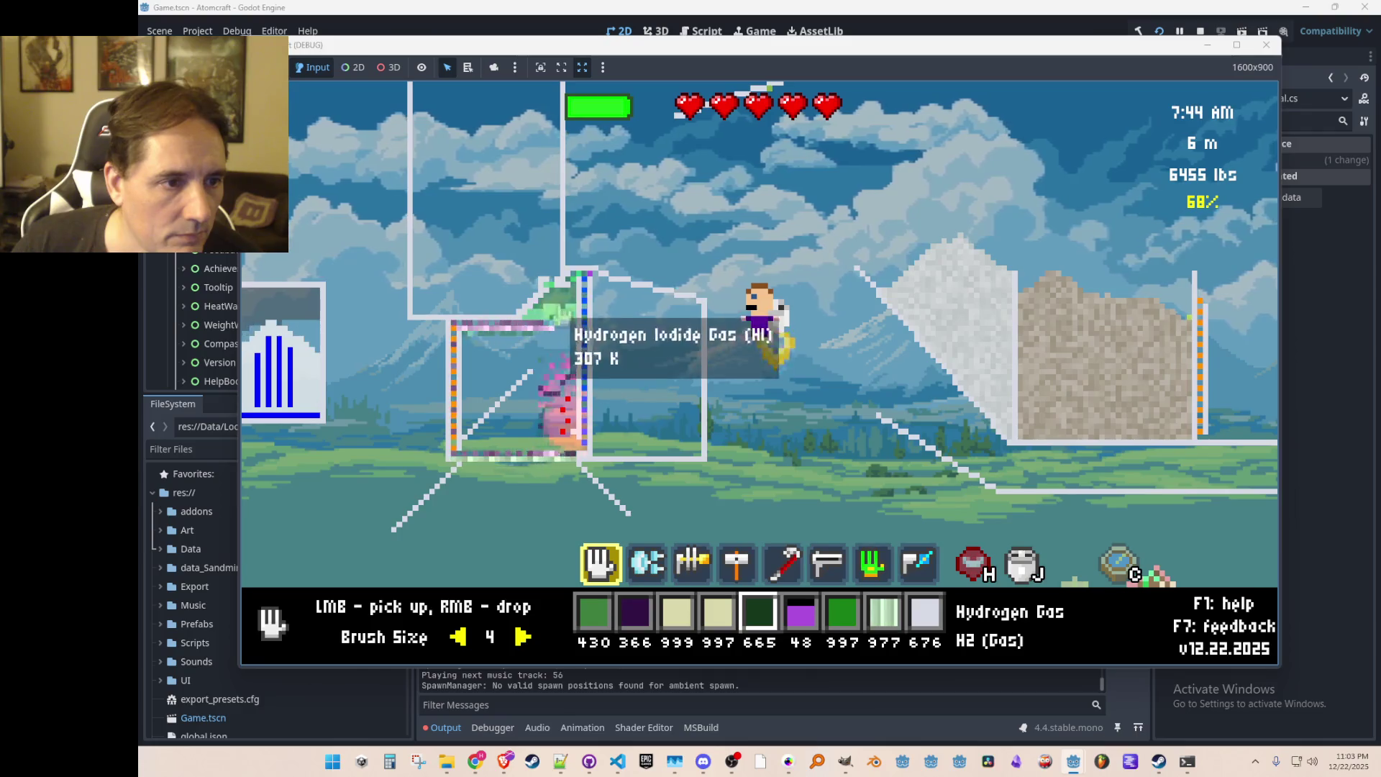
pyautogui.moveTo(554, 331)
pyautogui.mouseDown()
pyautogui.moveTo(568, 320)
pyautogui.moveTo(656, 386)
pyautogui.moveTo(708, 456)
pyautogui.mouseUp()
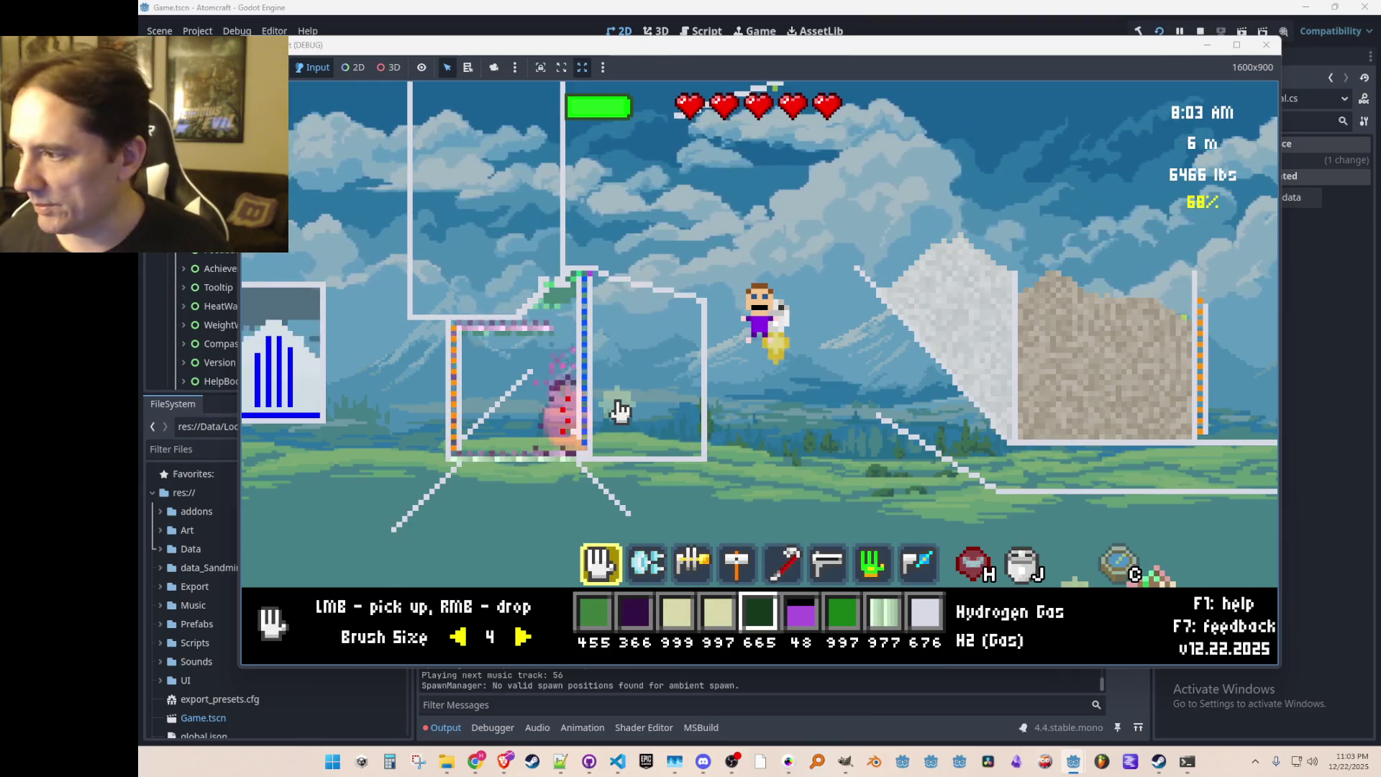
# Step: Break a line through the tank's ceramic wall with the crowbar and gather the loose ceramic
pyautogui.press('2')
pyautogui.scroll(-3, 615, 401)
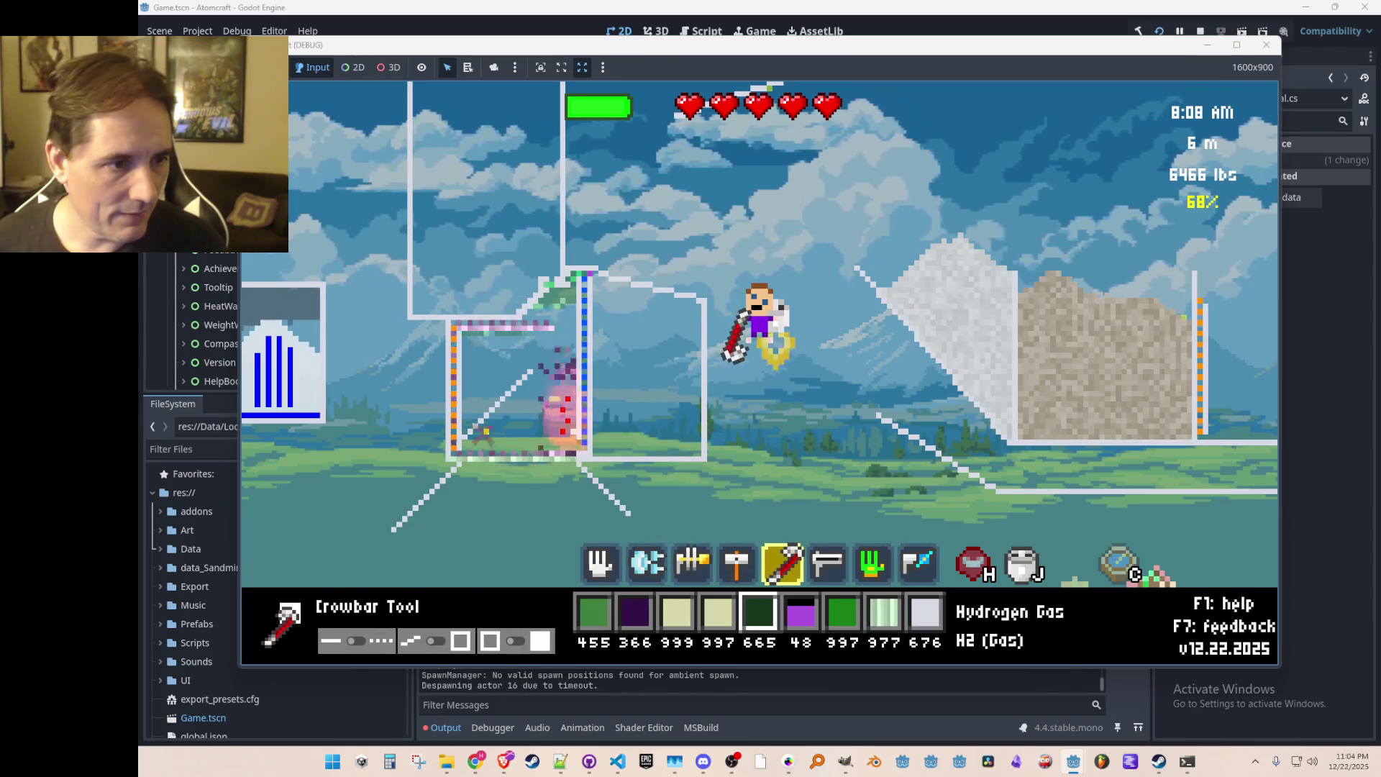
pyautogui.moveTo(460, 440); pyautogui.dragTo(521, 372)
pyautogui.scroll(4, 517, 432)
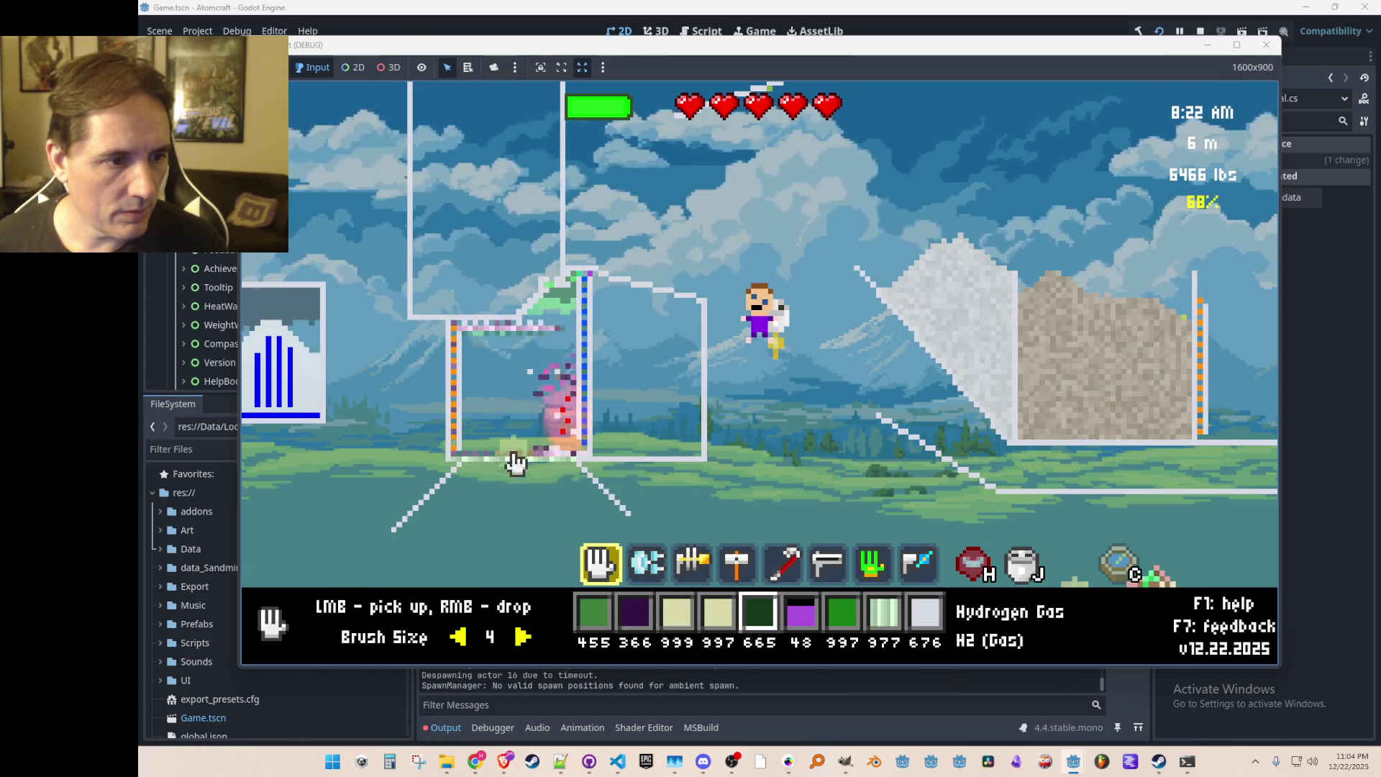
pyautogui.moveTo(563, 455)
pyautogui.mouseDown()
pyautogui.moveTo(553, 440)
pyautogui.moveTo(523, 468)
pyautogui.moveTo(526, 390)
pyautogui.moveTo(503, 484)
pyautogui.moveTo(576, 448)
pyautogui.mouseUp()
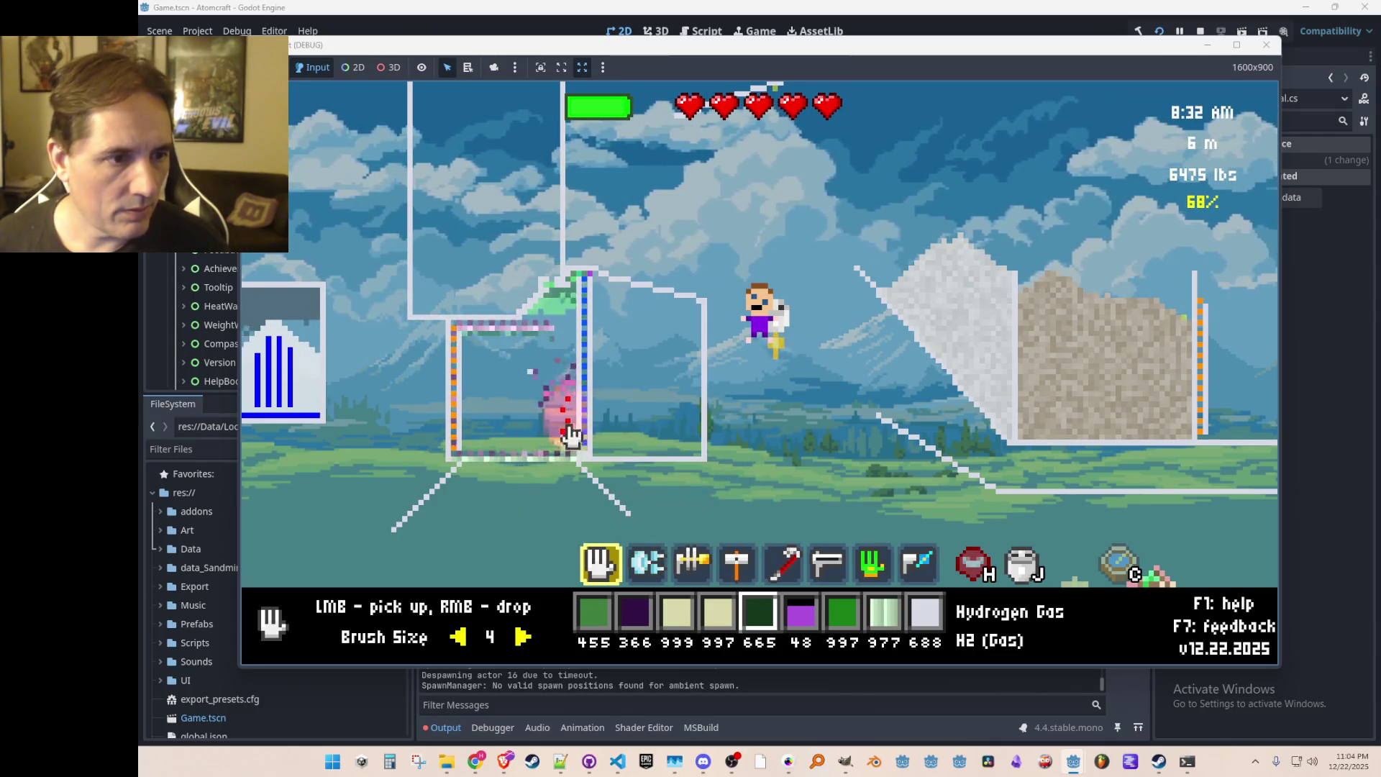
# Step: Pour Iodine Gas into the tank, dropping its stock from 366 to 324
pyautogui.scroll(-4, 530, 383)
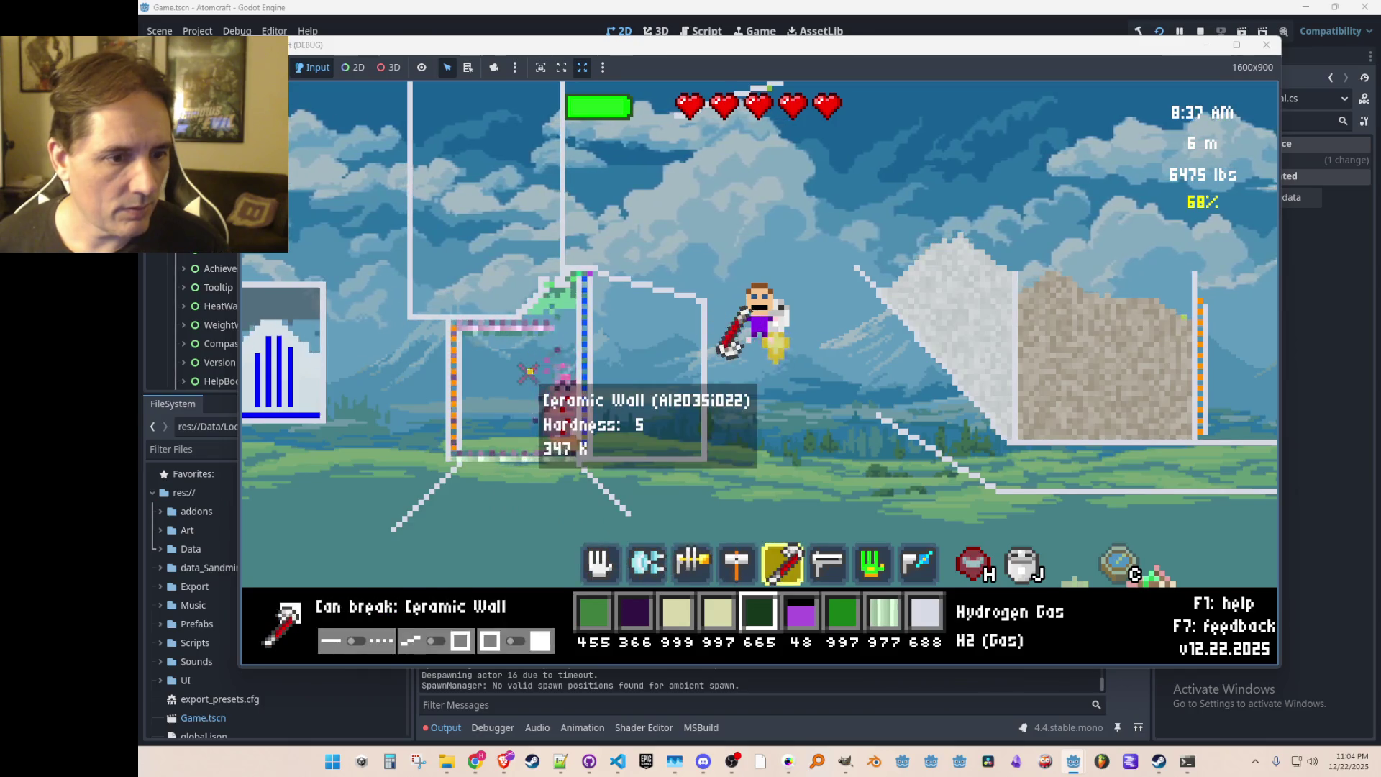
pyautogui.scroll(4, 529, 383)
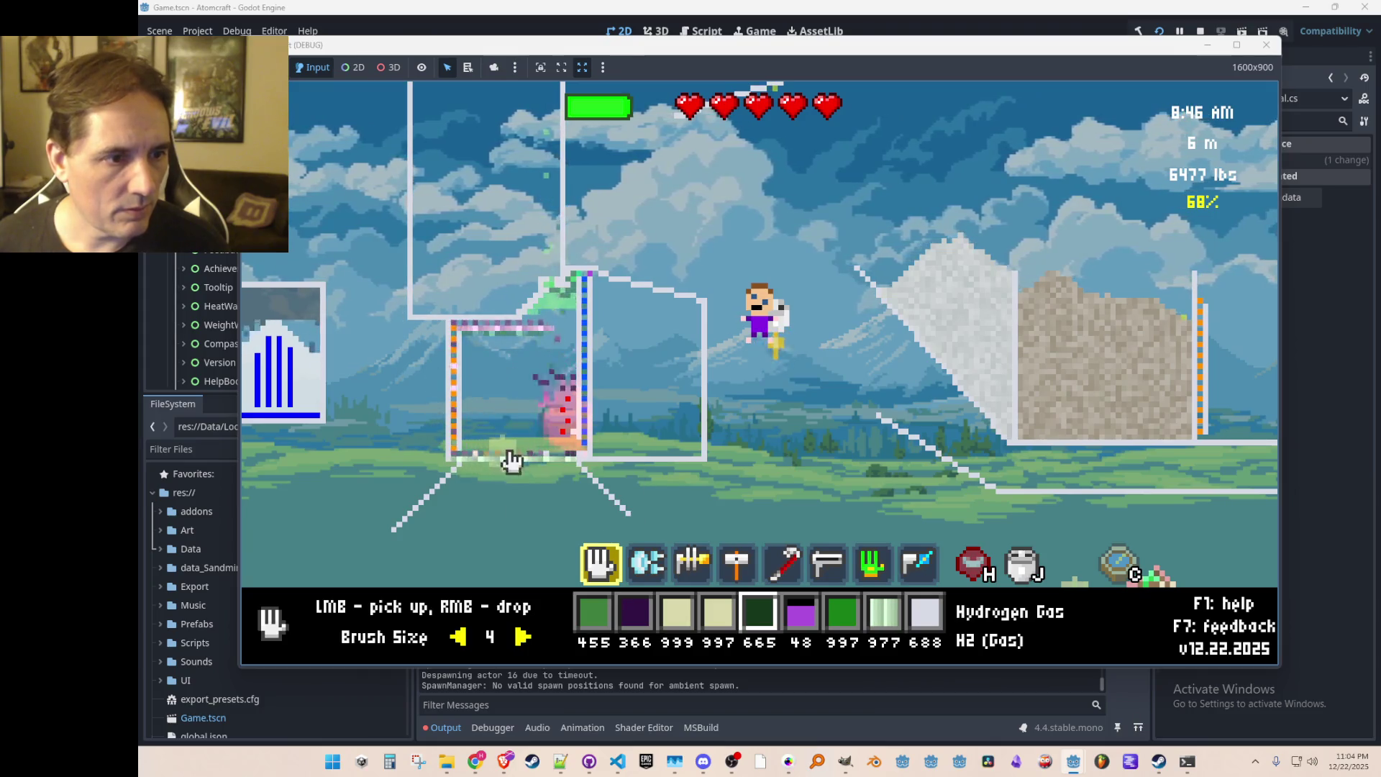
pyautogui.press('3')
pyautogui.press('2')
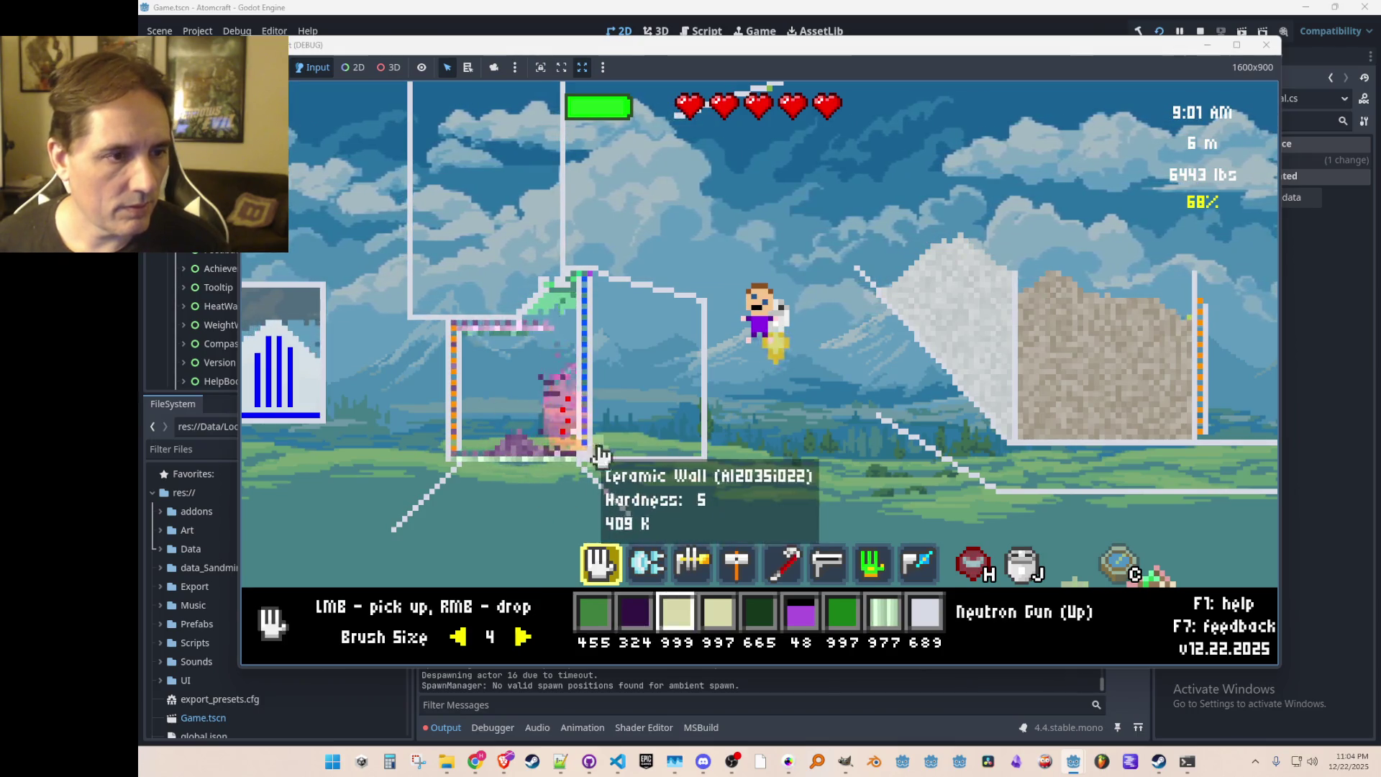
pyautogui.rightClick(561, 355)
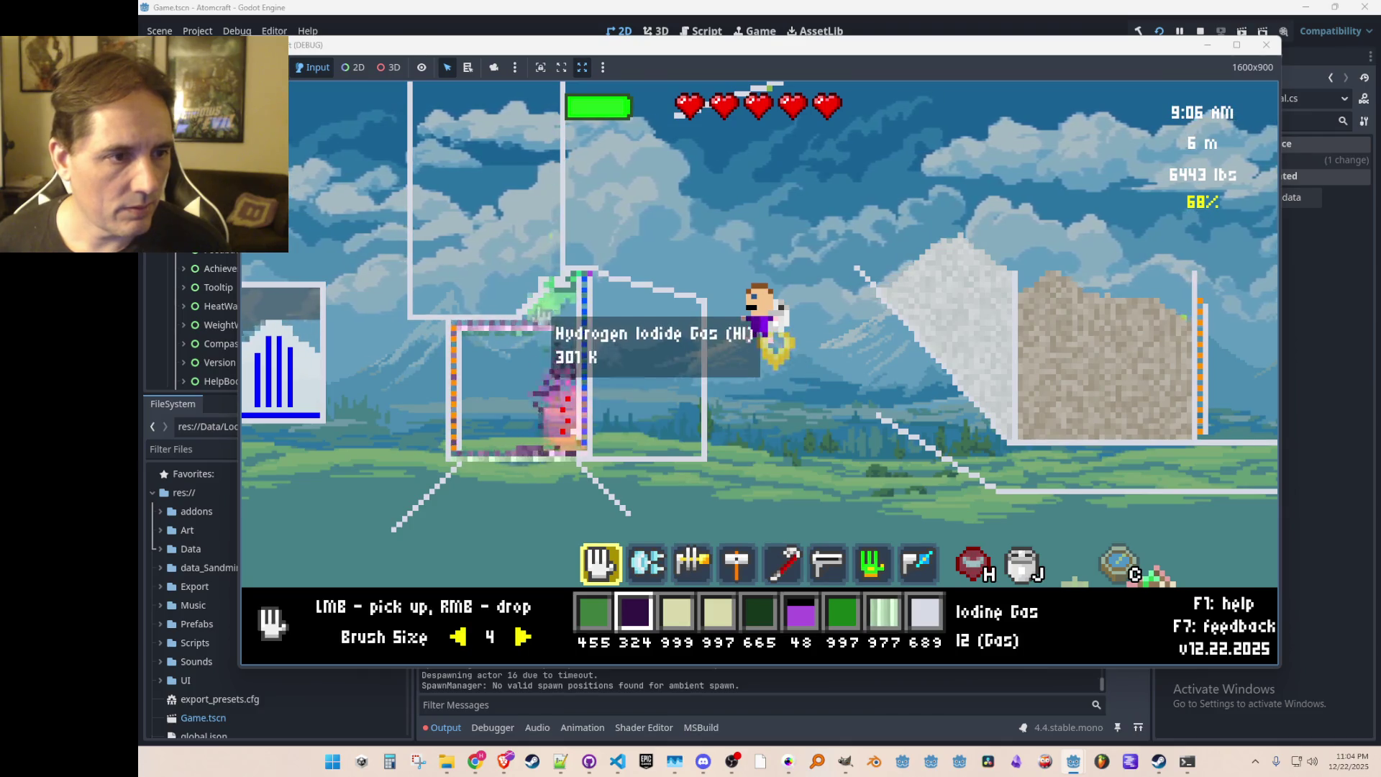
pyautogui.press('5')
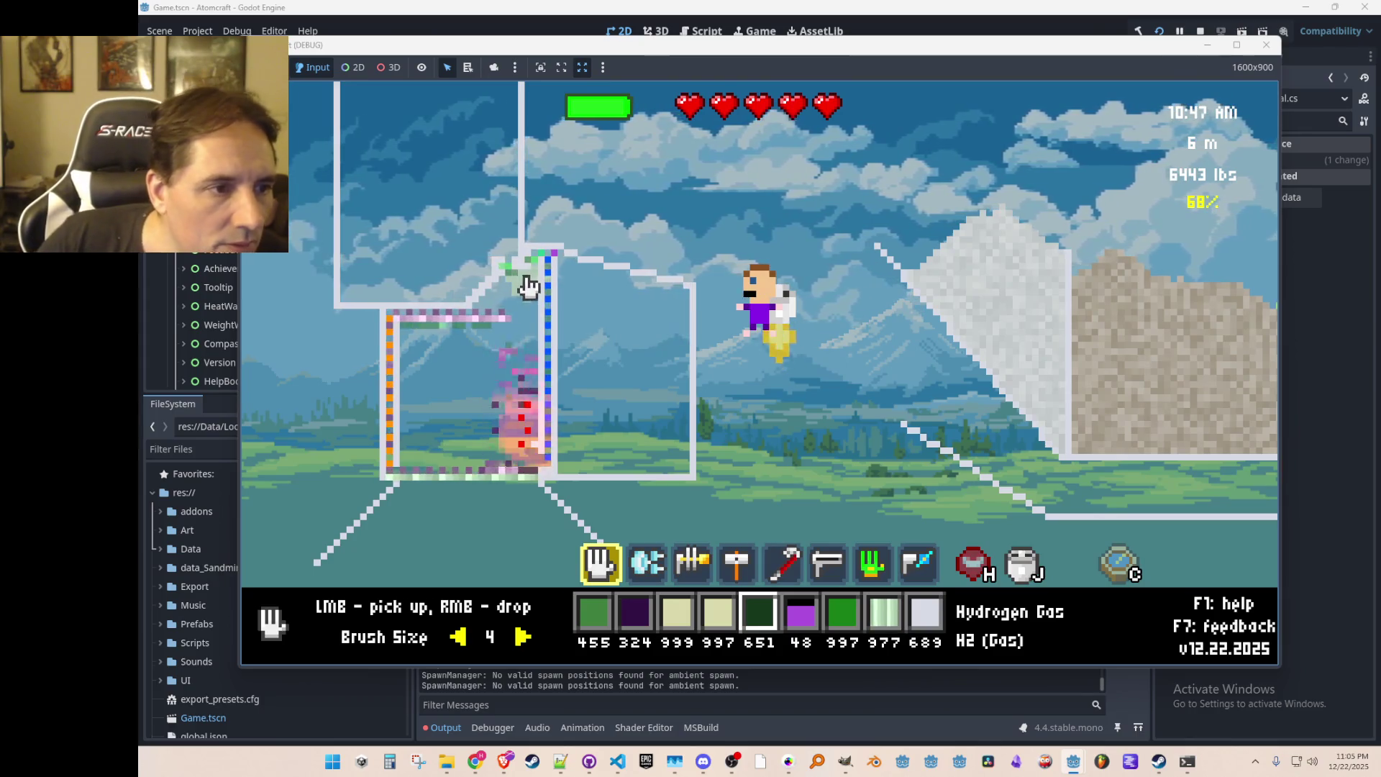
# Step: Gather loose gas in the side chamber, raising stocks to 672 hydrogen and 458 hydrogen iodide
pyautogui.moveTo(523, 279)
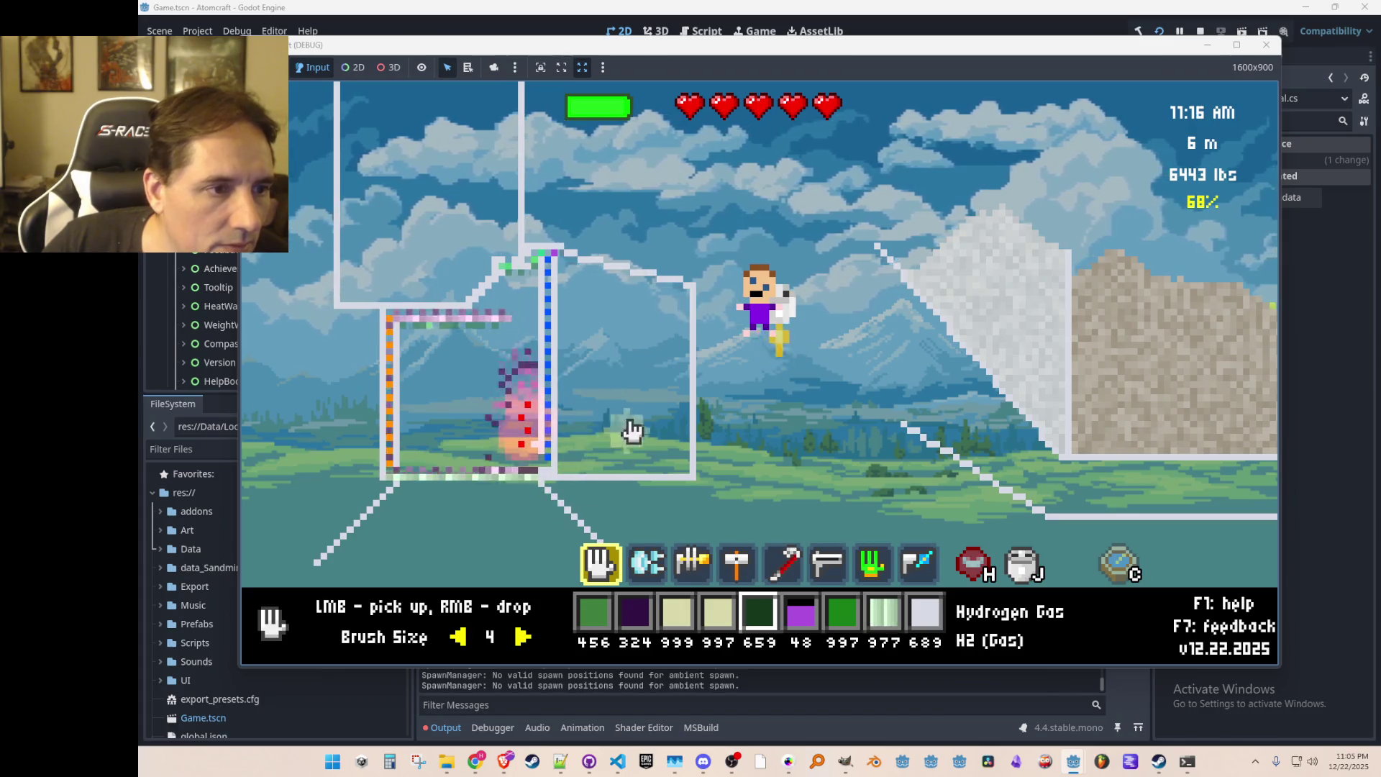
pyautogui.moveTo(547, 273); pyautogui.dragTo(524, 259)
pyautogui.moveTo(647, 275)
pyautogui.mouseDown()
pyautogui.moveTo(669, 302)
pyautogui.moveTo(489, 359)
pyautogui.mouseUp()
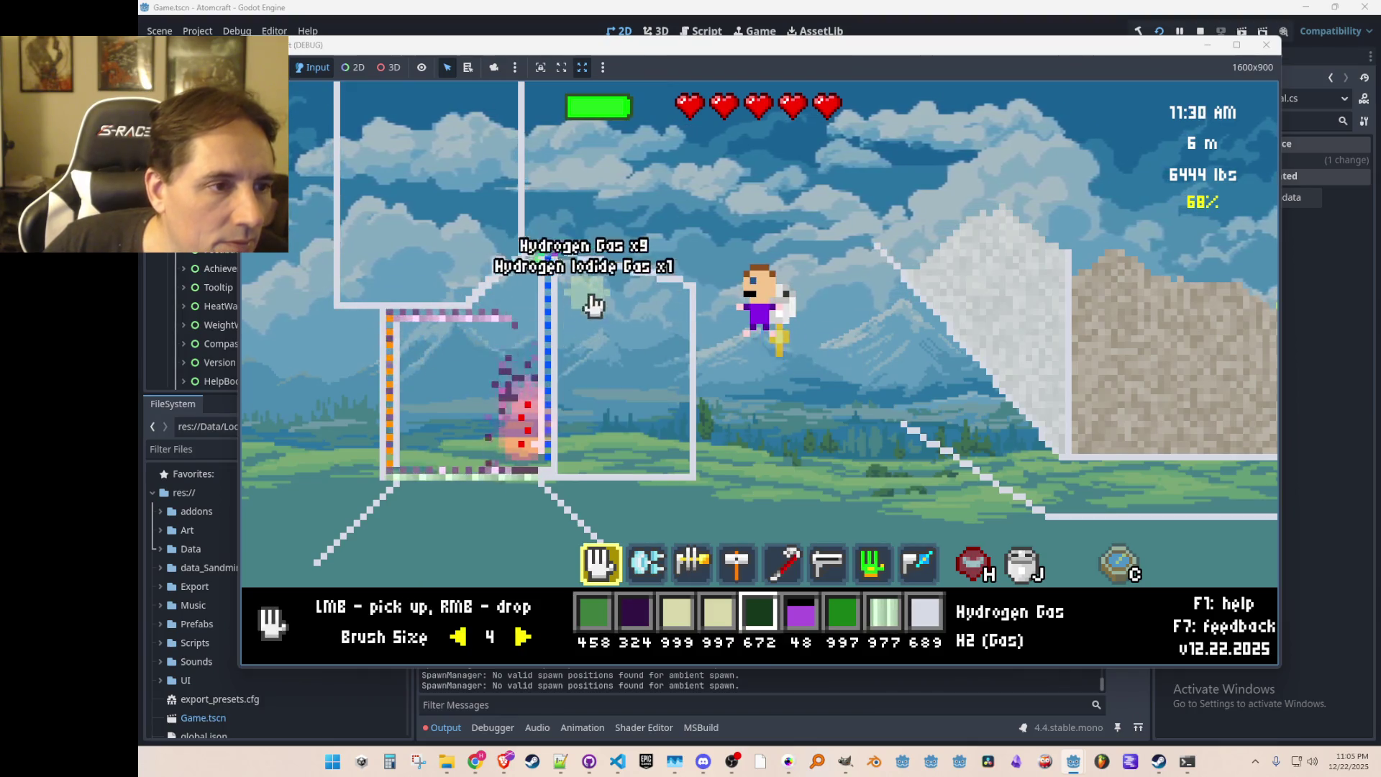
pyautogui.scroll(-4, 579, 238)
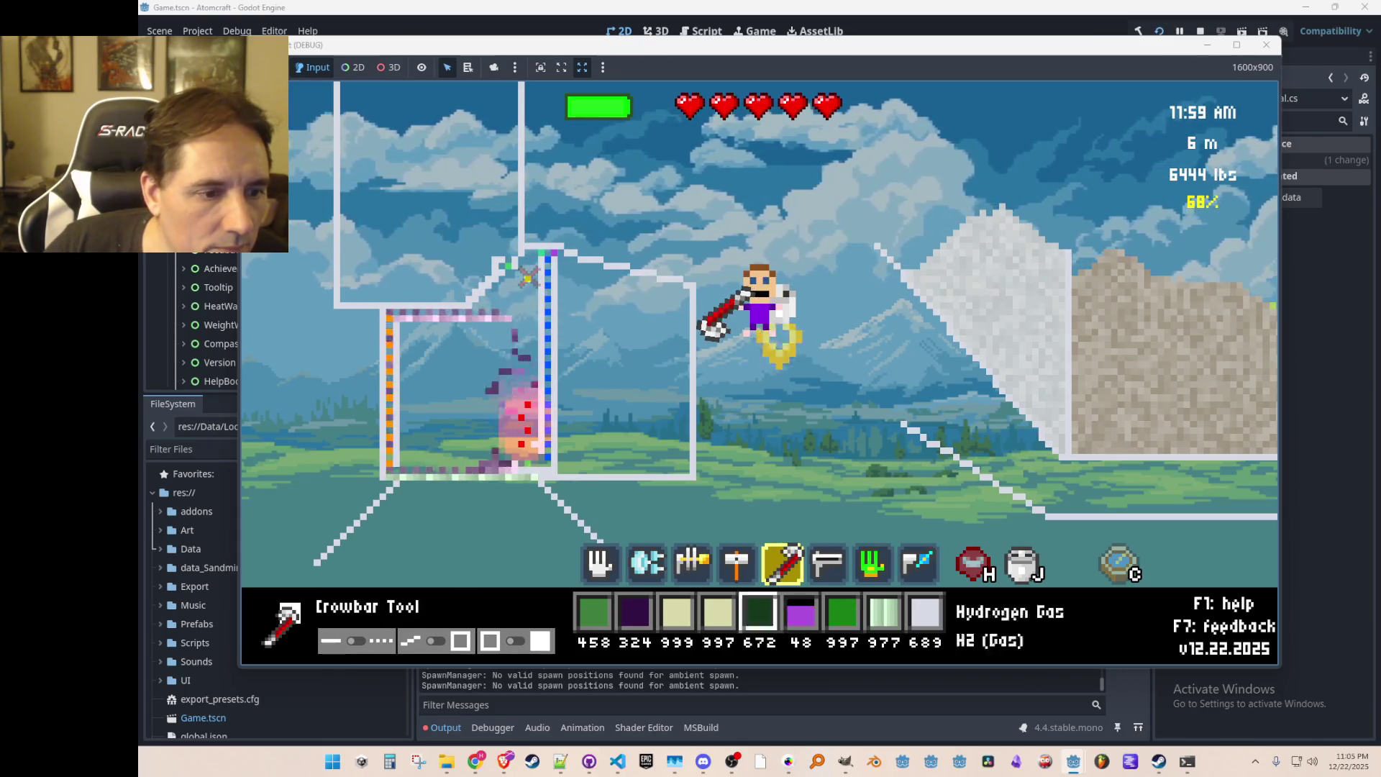
# Step: Switch to the building hammer with Ceramic Wall chosen in the palette
pyautogui.press('1')
pyautogui.scroll(-4, 531, 275)
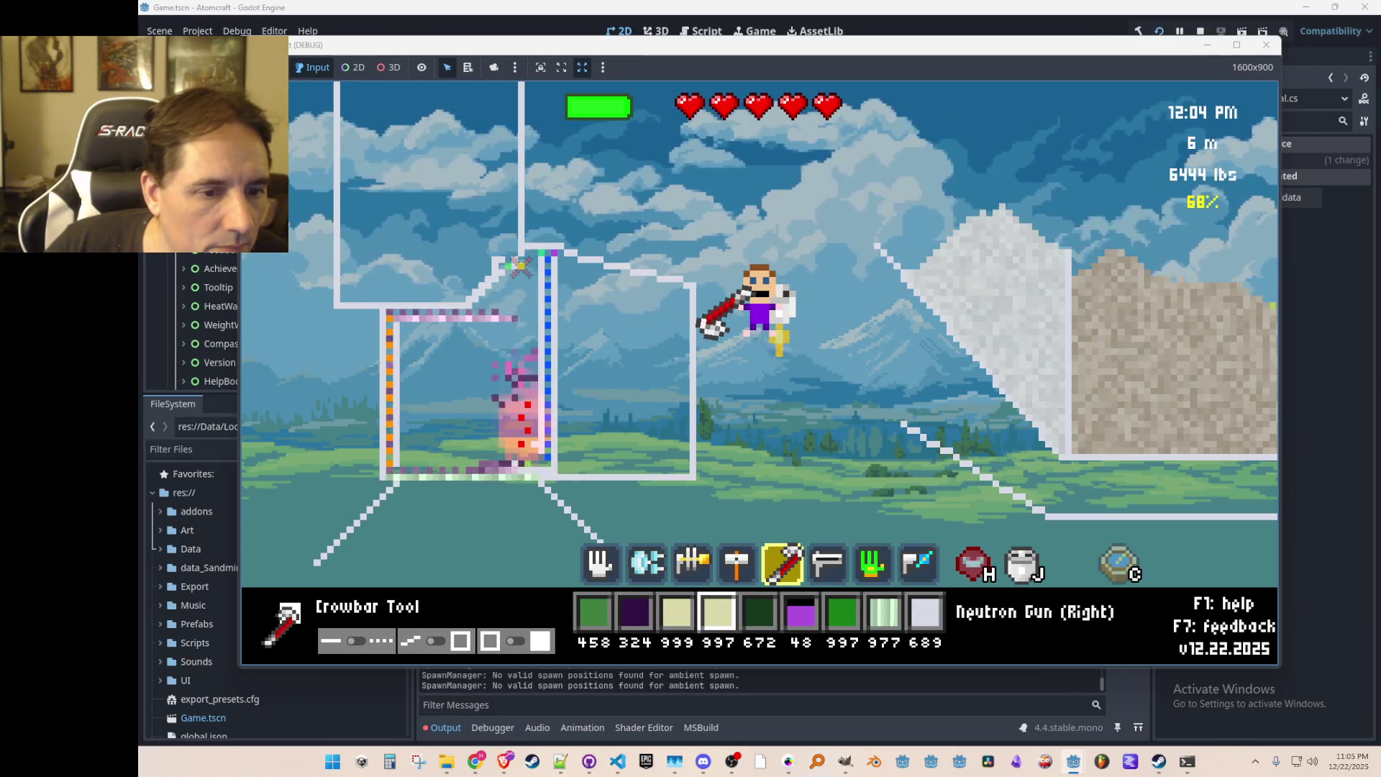
pyautogui.press('e')
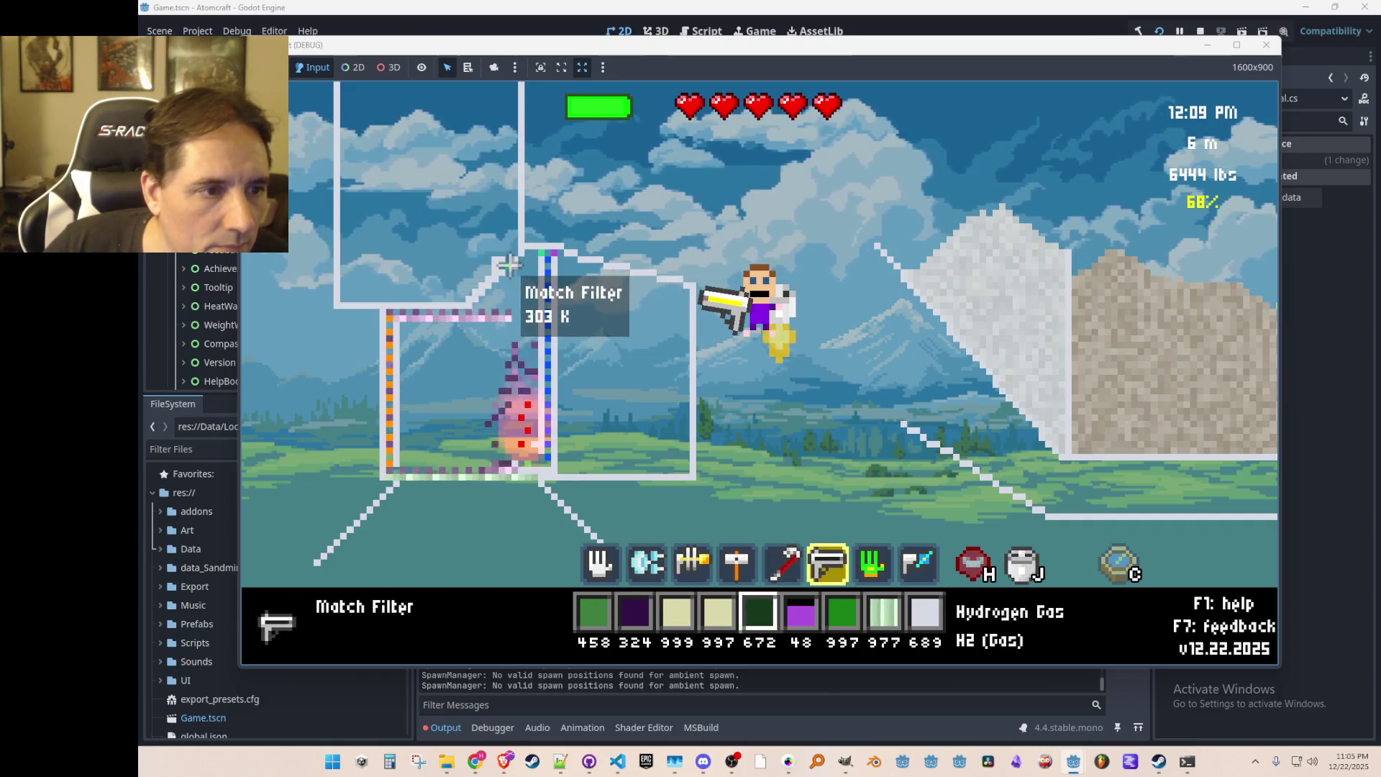
pyautogui.scroll(-2, 519, 273)
pyautogui.press('e')
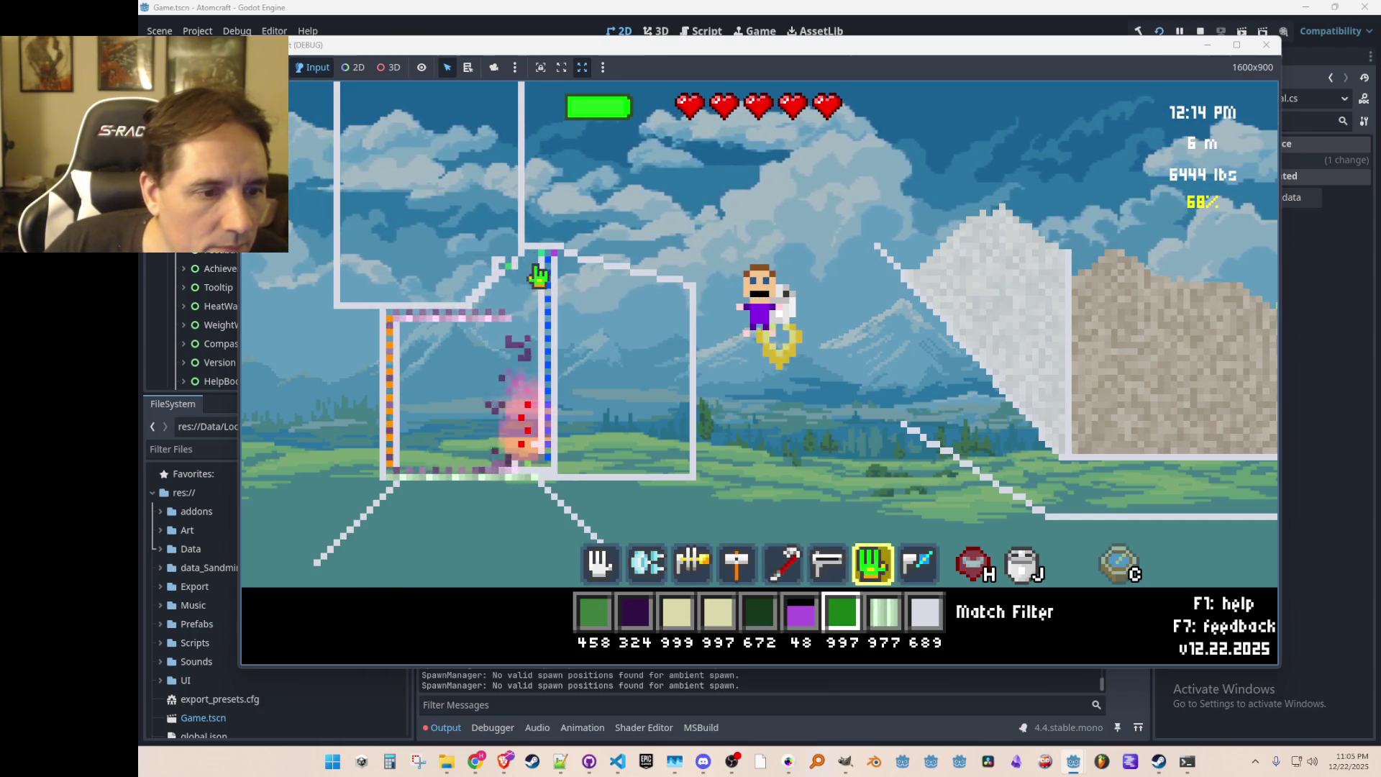
pyautogui.press('q')
pyautogui.press('q')
pyautogui.press('q')
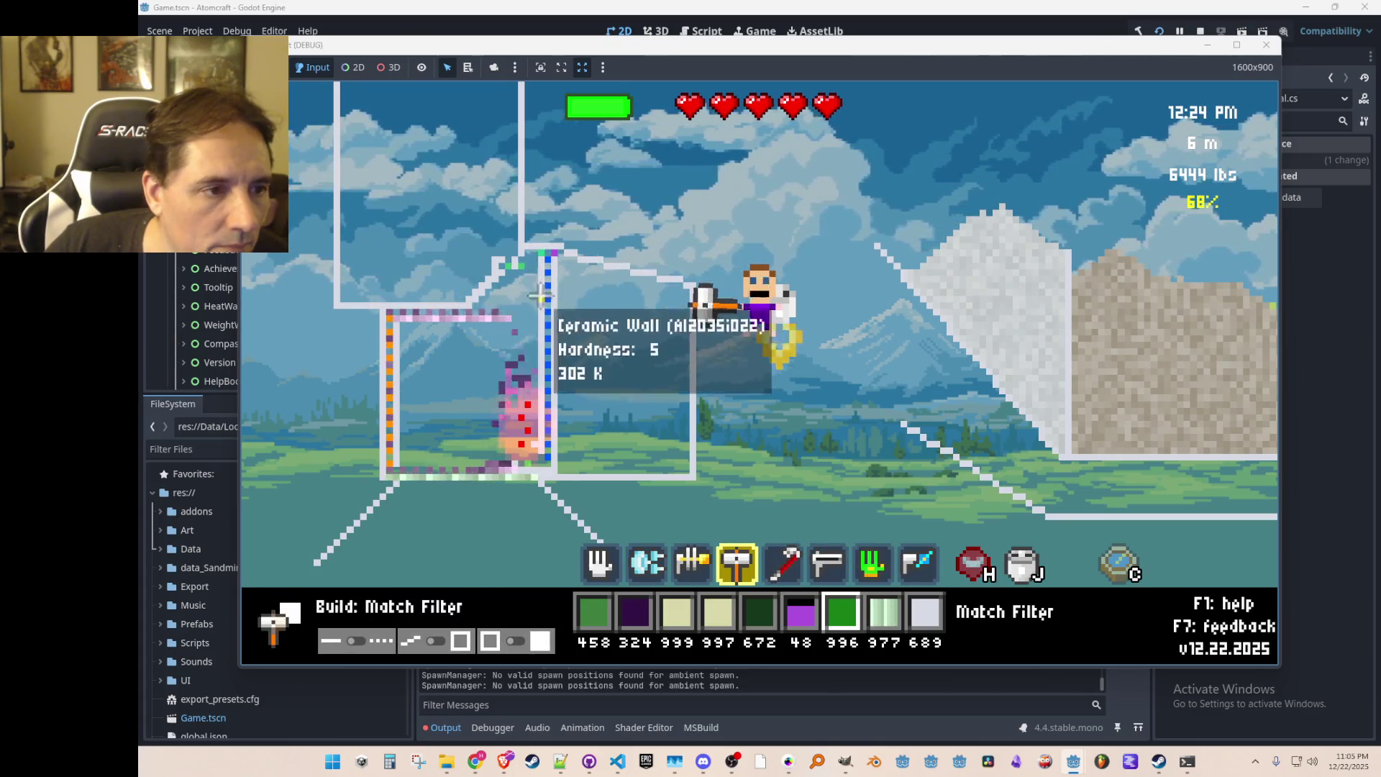
pyautogui.scroll(-2, 536, 288)
# Step: Place three ceramic wall blocks to seal the chamber's top gap, then return to the hand tool
pyautogui.moveTo(526, 274)
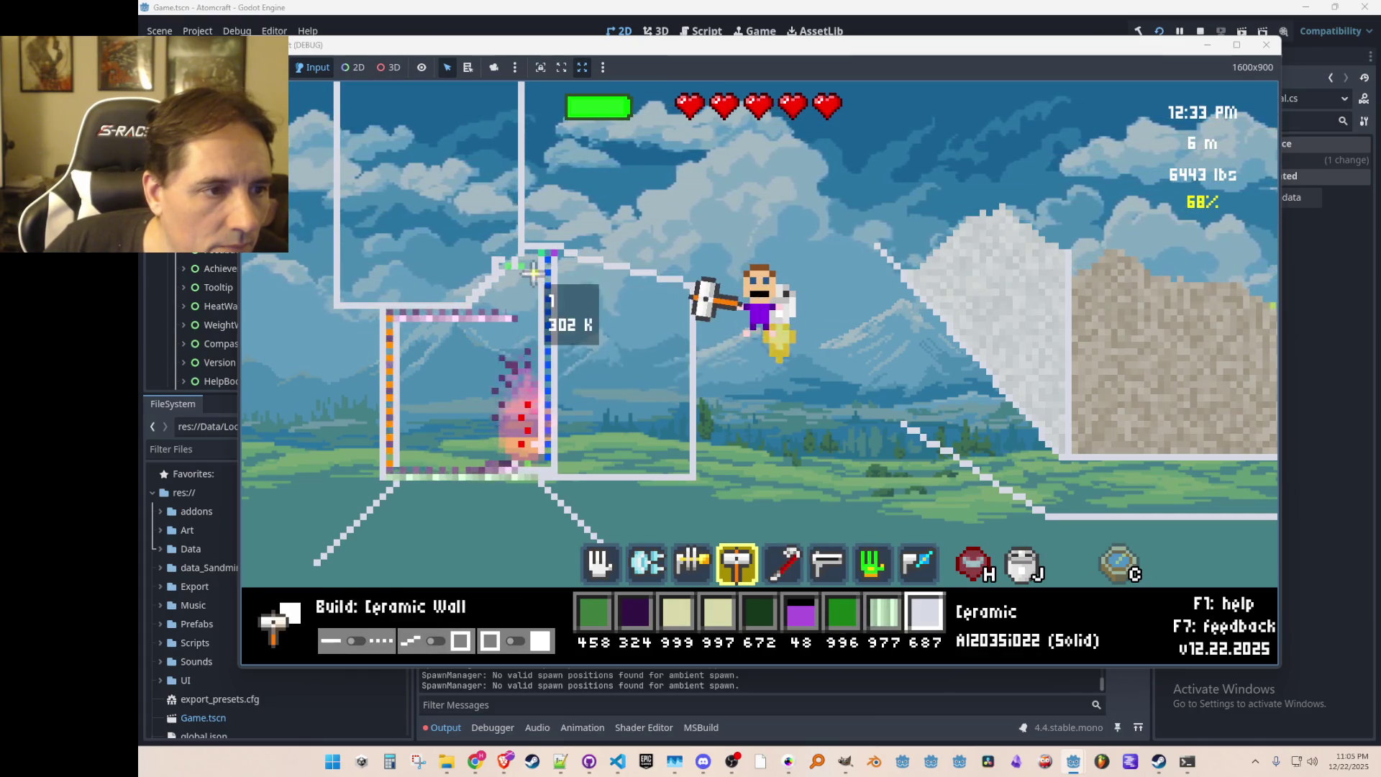
pyautogui.click(530, 262)
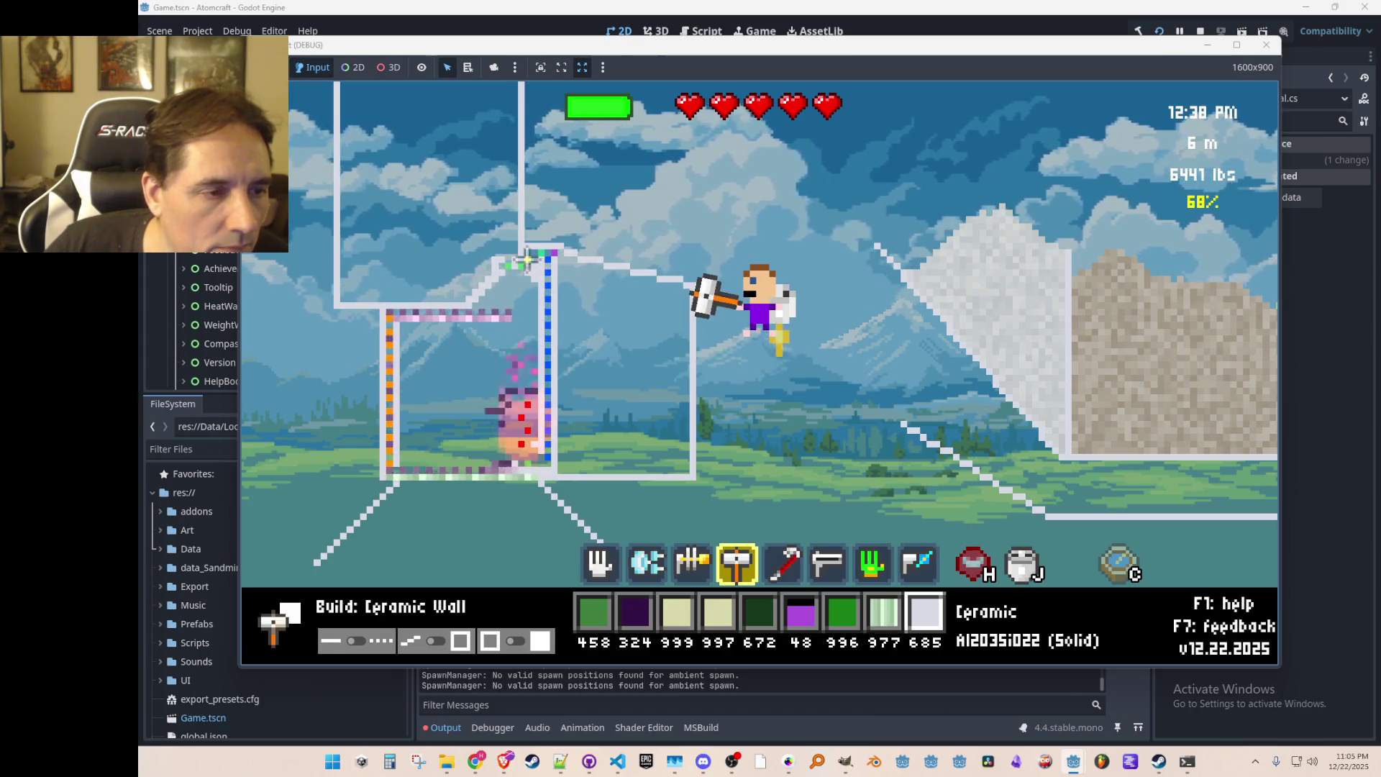
pyautogui.click(528, 262)
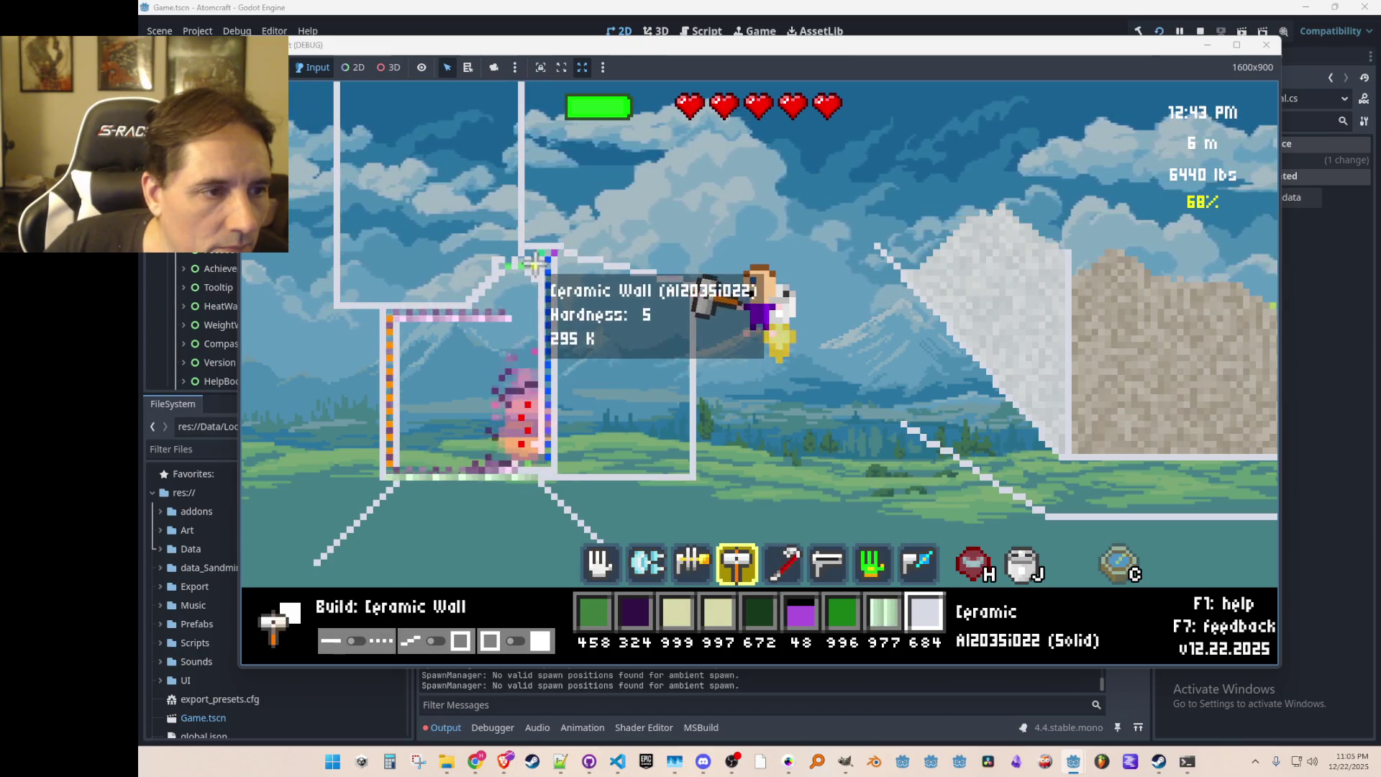
pyautogui.click(532, 262)
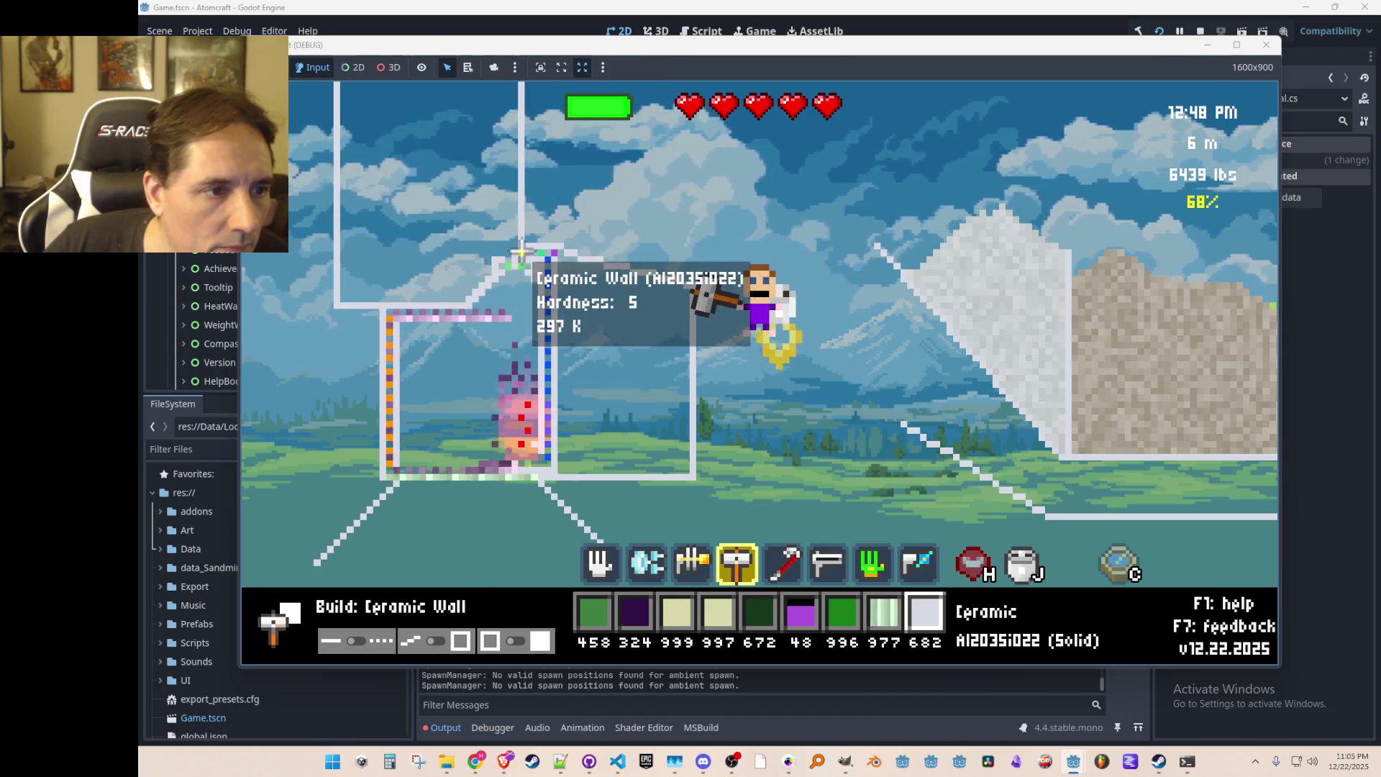
pyautogui.scroll(-1, 525, 255)
pyautogui.scroll(1, 526, 257)
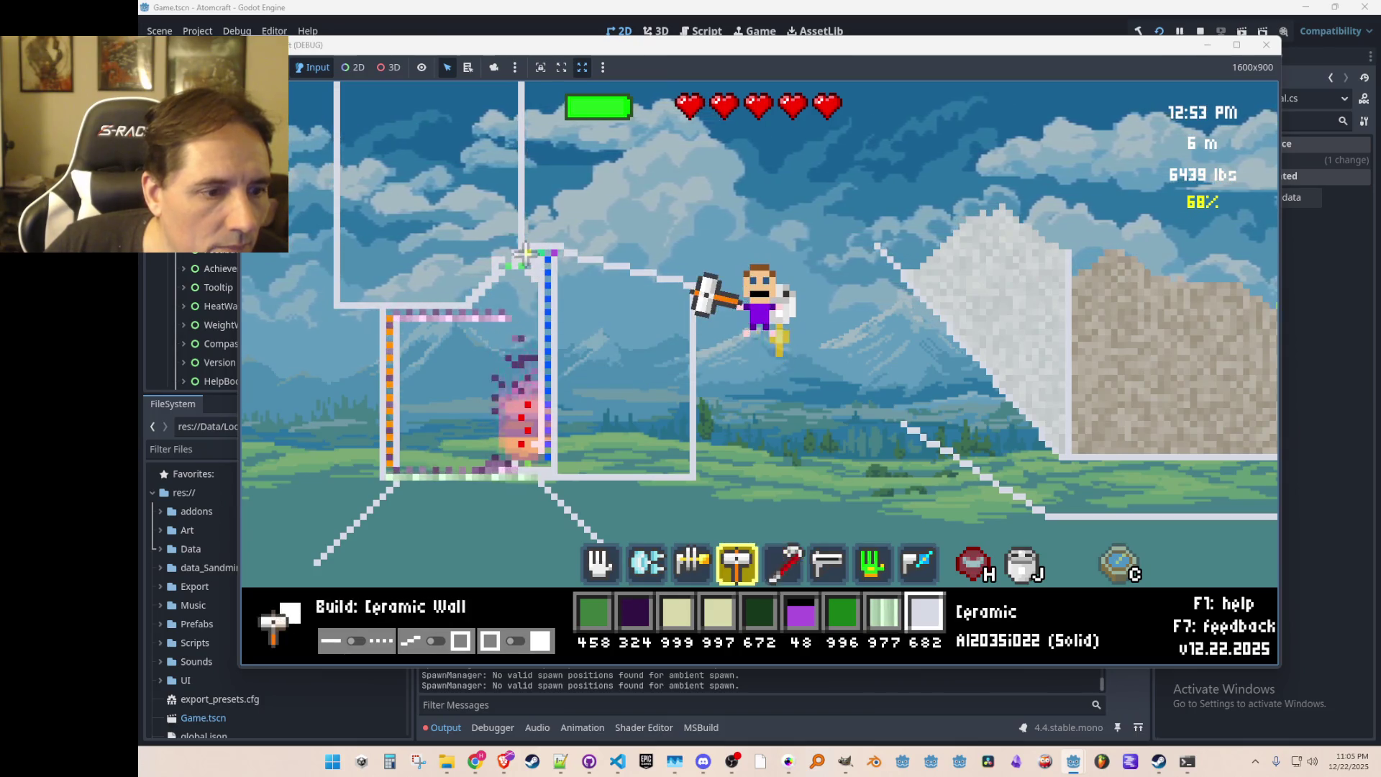
pyautogui.scroll(2, 528, 260)
pyautogui.scroll(1, 528, 263)
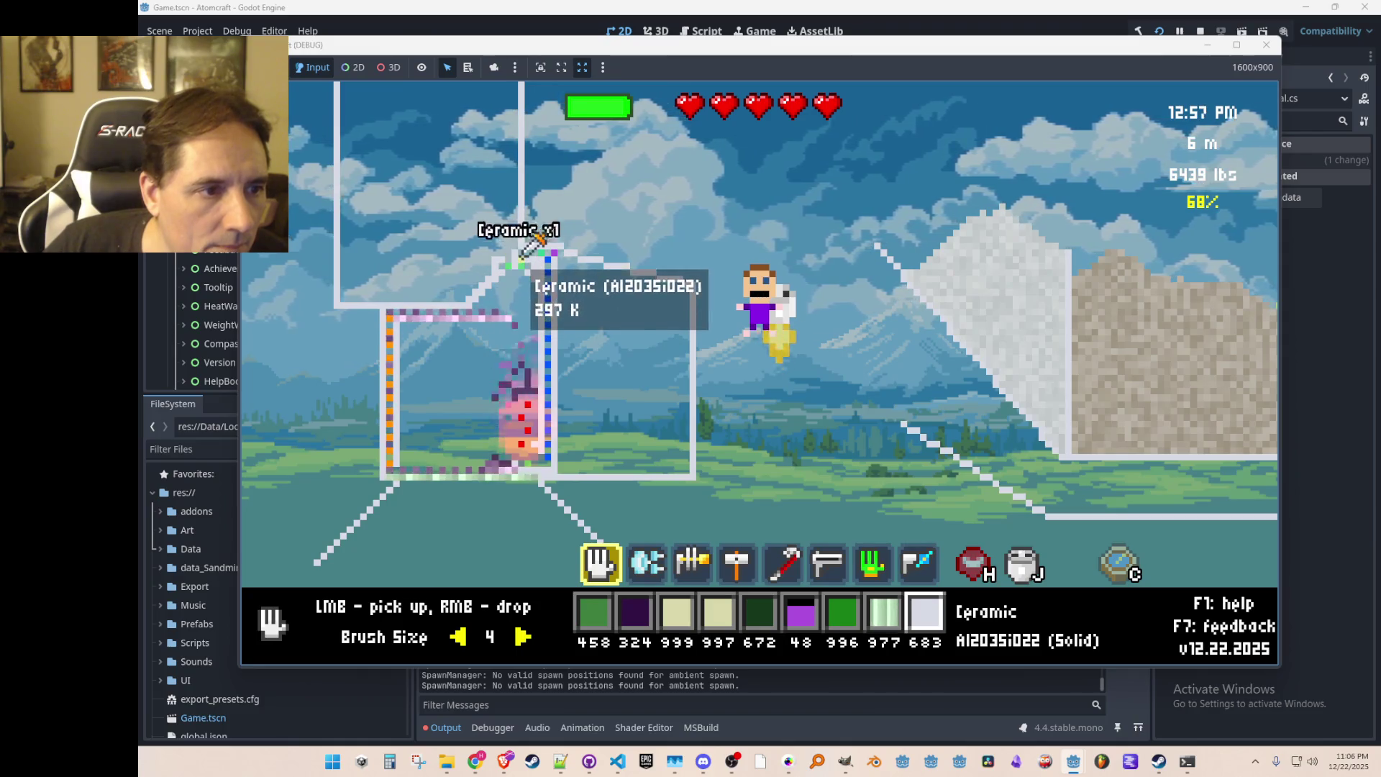
pyautogui.scroll(3, 547, 316)
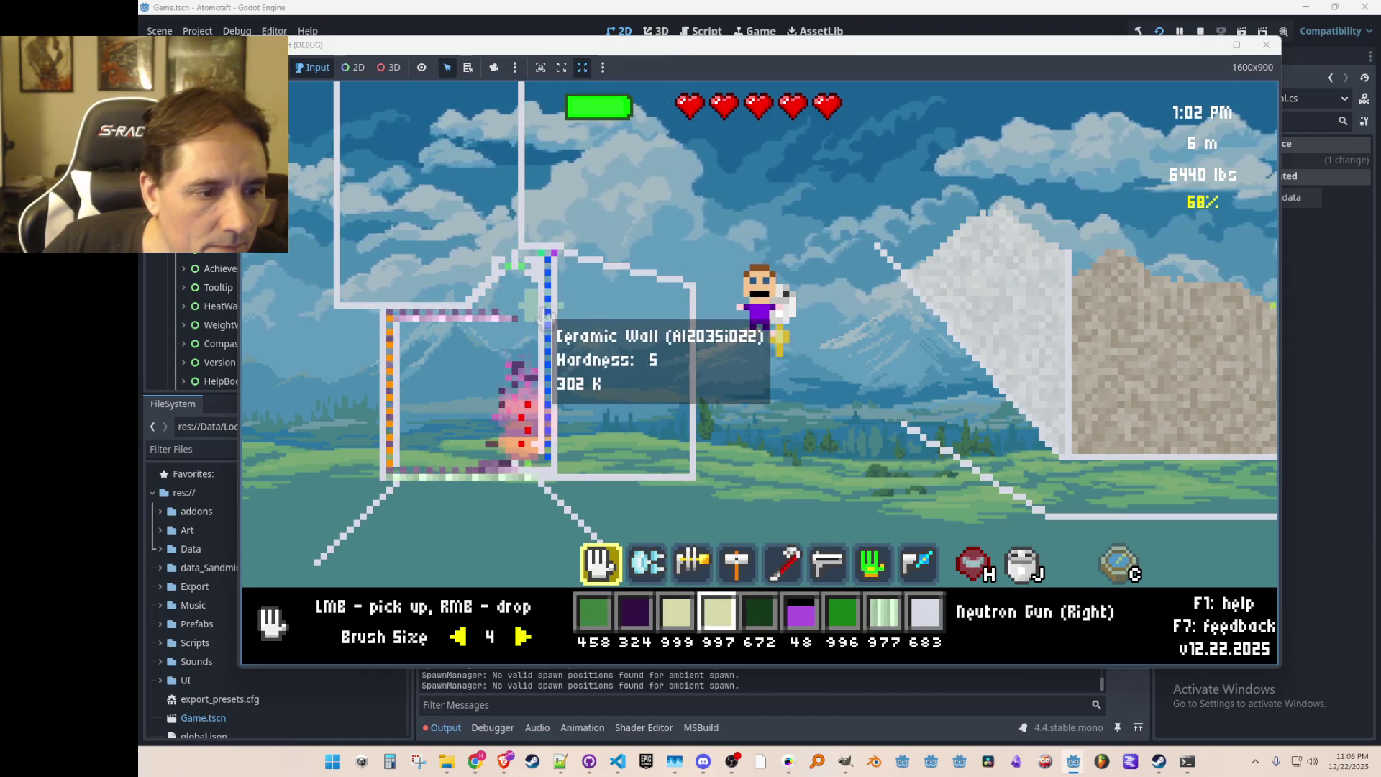
# Step: Search the inventory for 'right' and assign Pump Right to the hotbar
pyautogui.press('i')
pyautogui.press('BackSpace')
pyautogui.press('BackSpace')
pyautogui.press('BackSpace')
pyautogui.write('right')
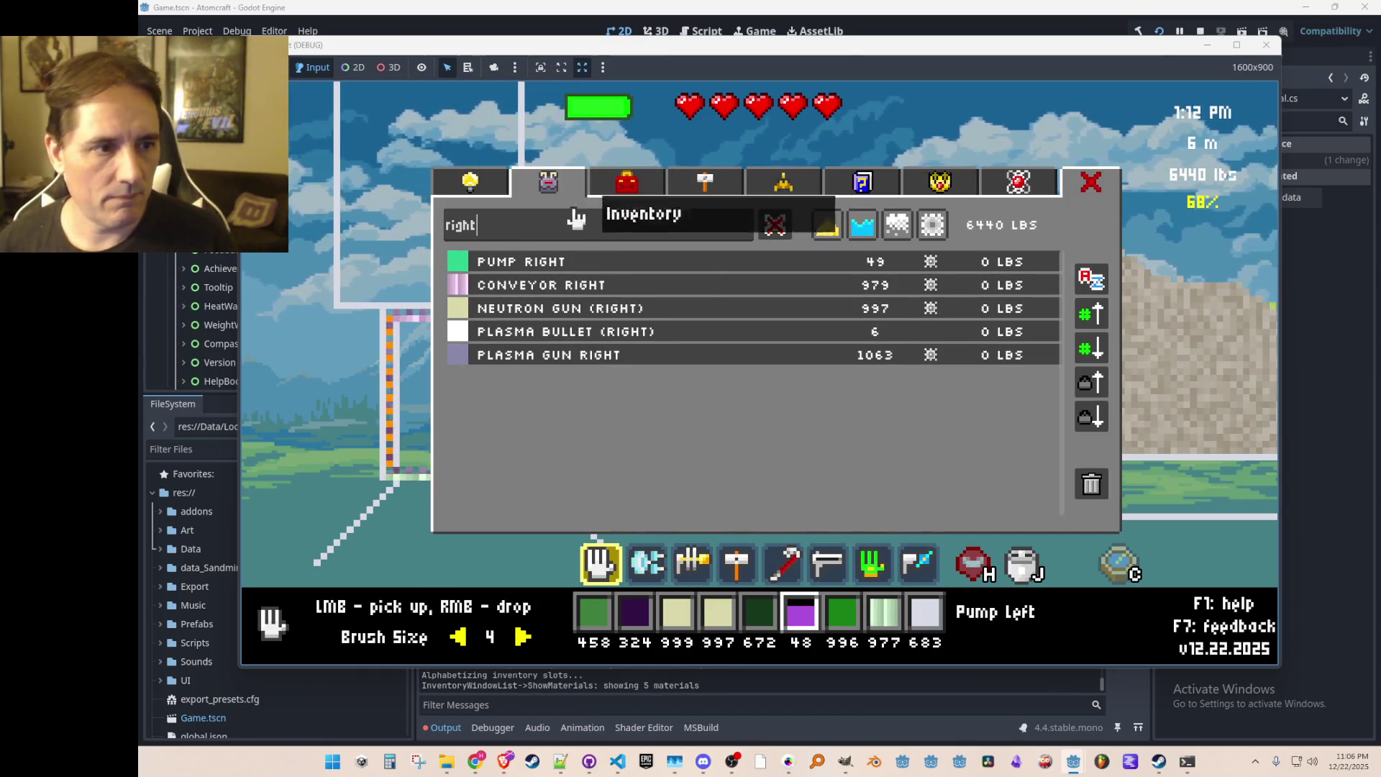
pyautogui.click(548, 263)
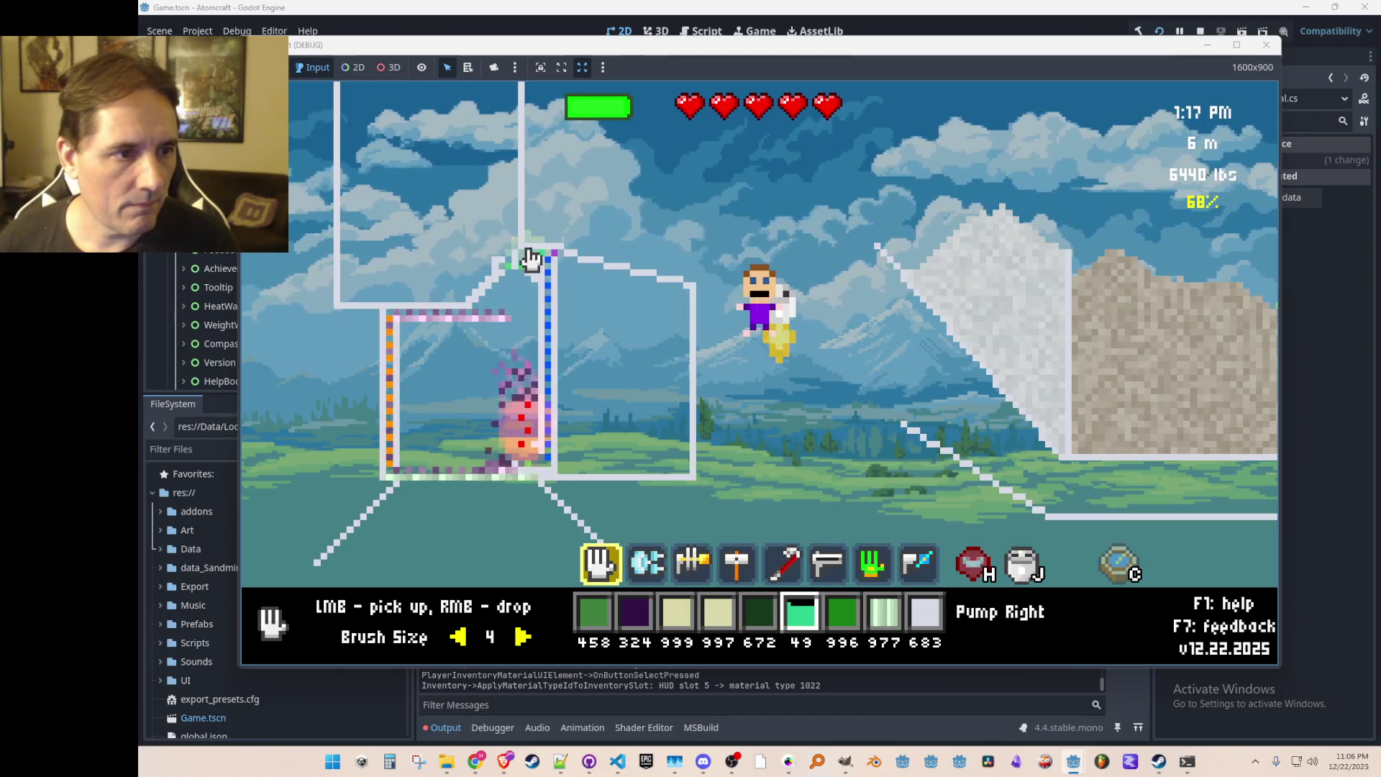
pyautogui.scroll(-3, 528, 248)
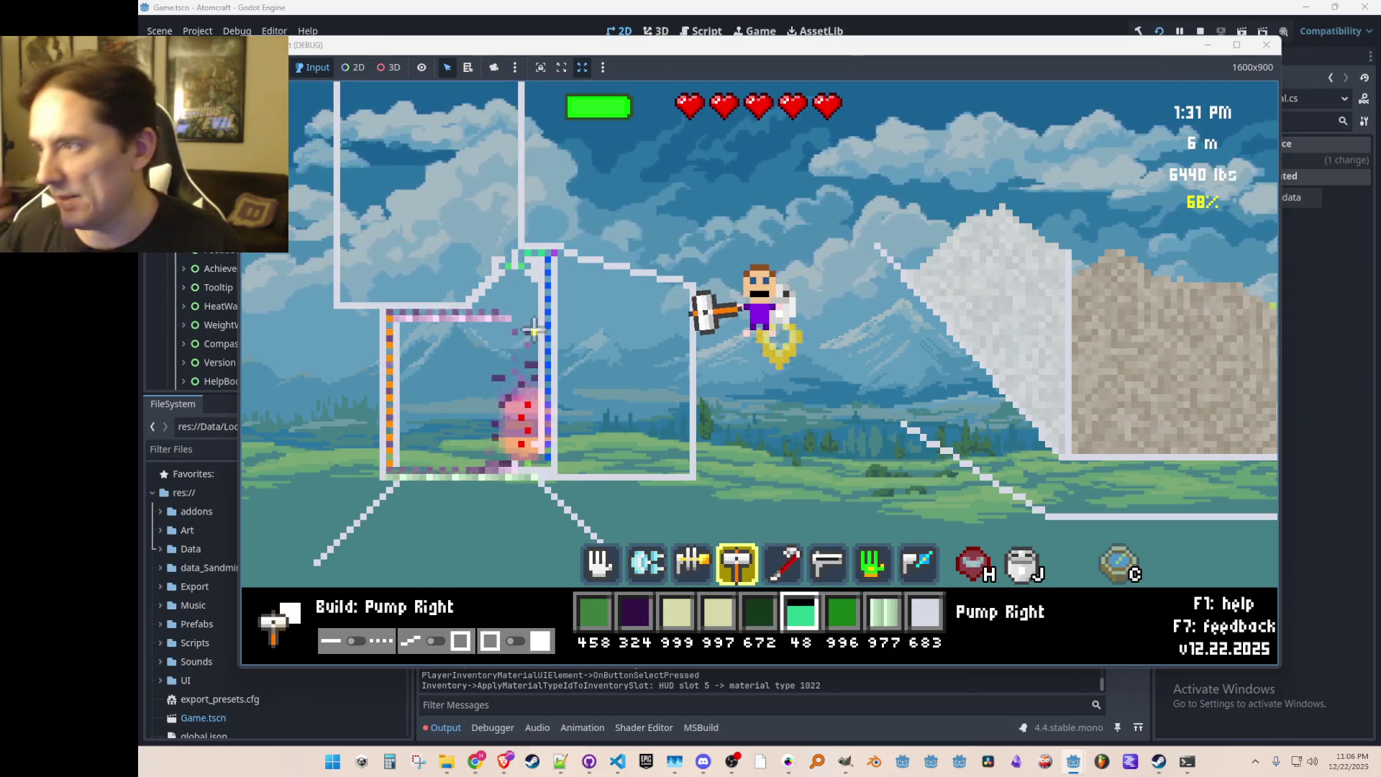
# Step: Fly slightly right and cycle through the gas tool to the hand tool
pyautogui.press('d')
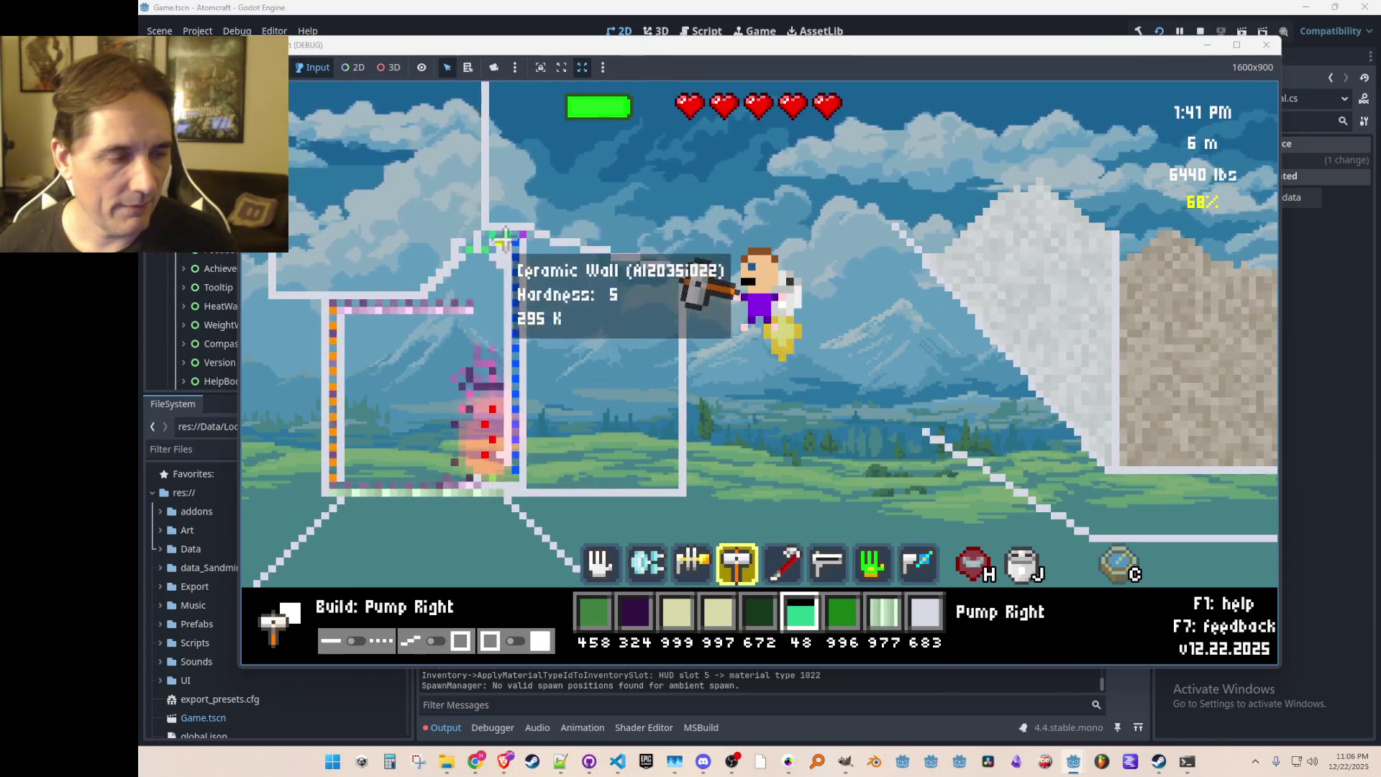
pyautogui.scroll(-3, 484, 272)
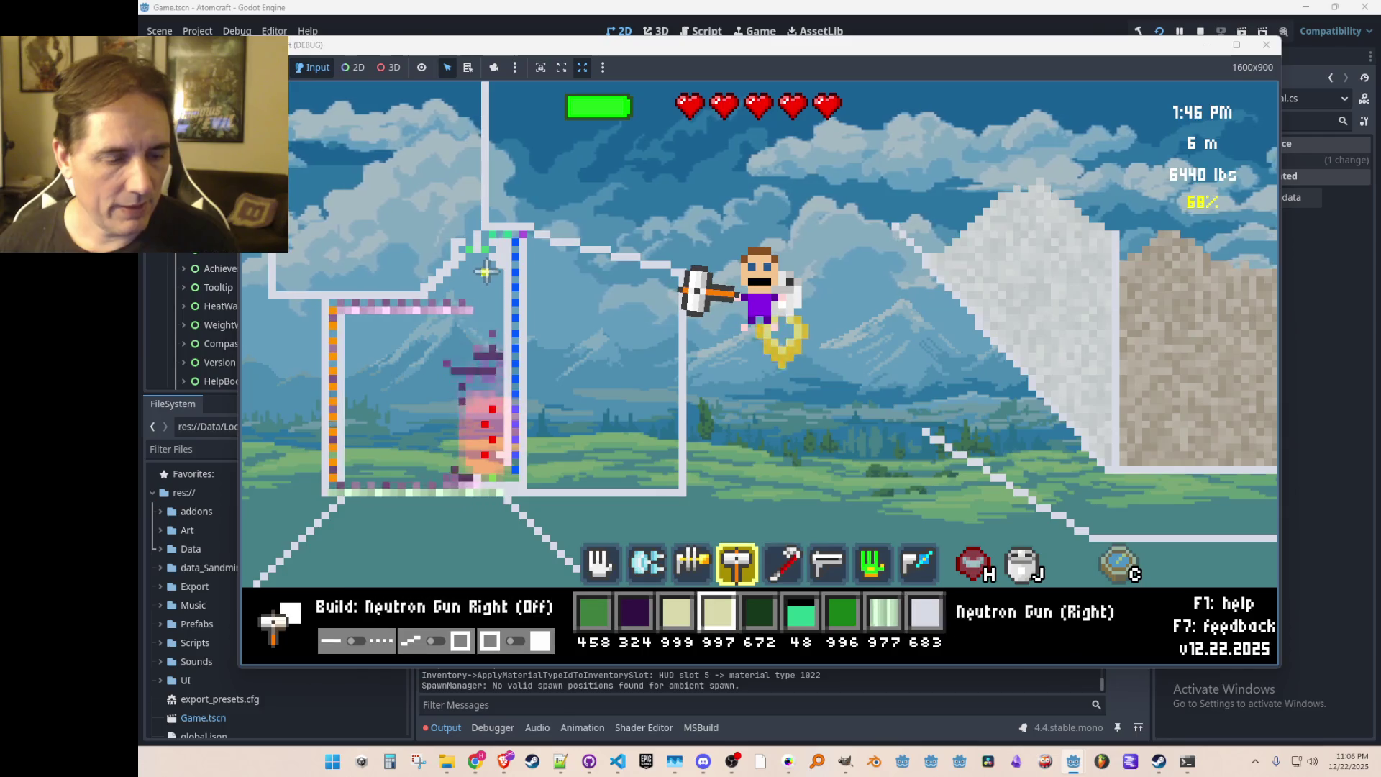
pyautogui.press('2')
pyautogui.press('1')
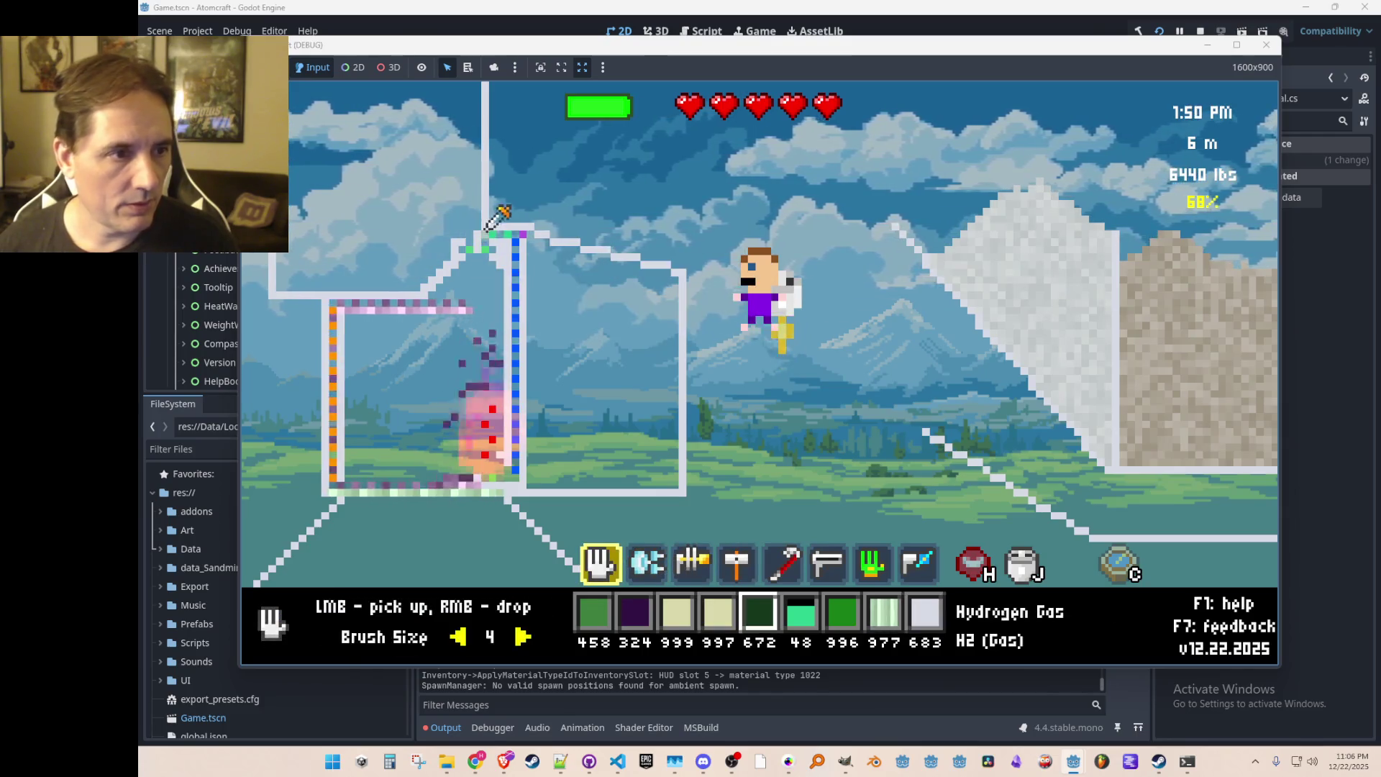
pyautogui.scroll(4, 542, 298)
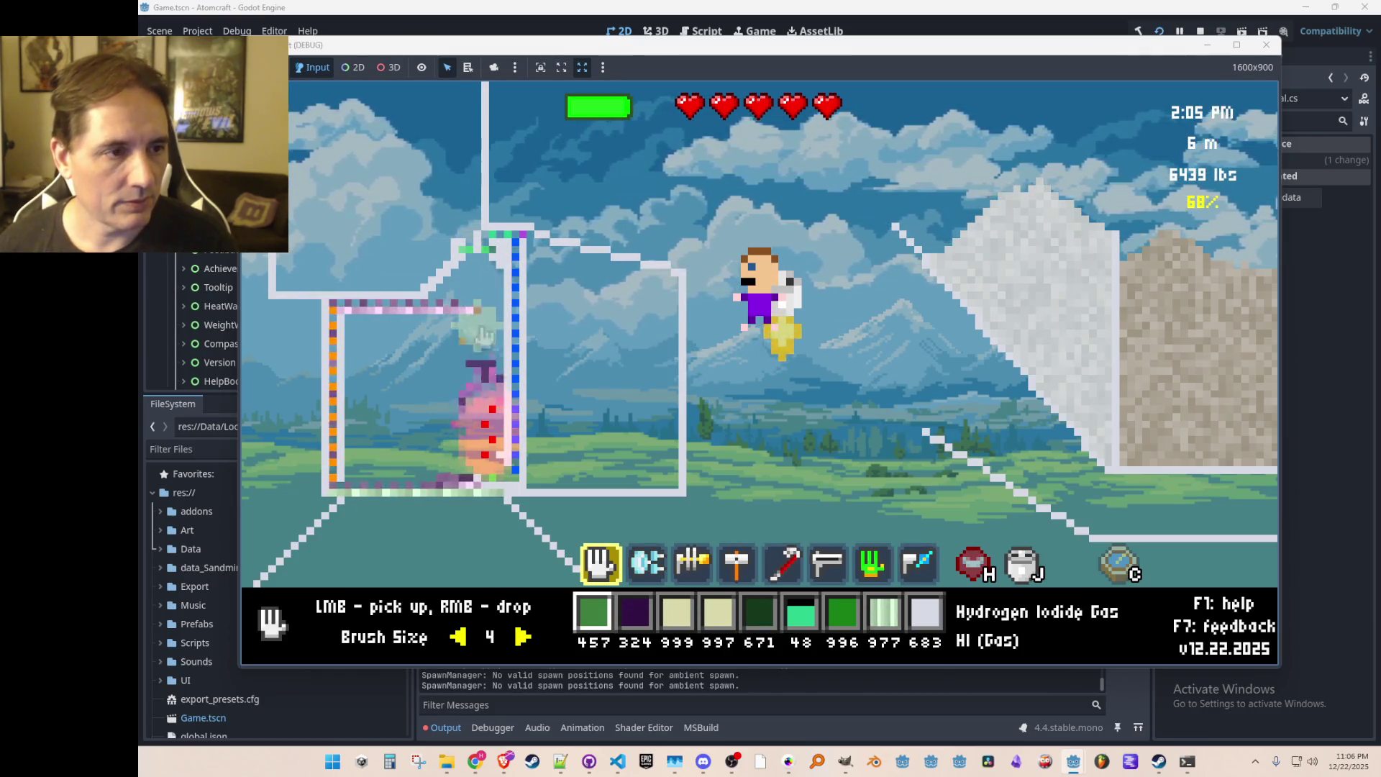
# Step: Release hydrogen gas inside the chamber, then pick up gas near the floor and drop it back in
pyautogui.scroll(-4, 487, 343)
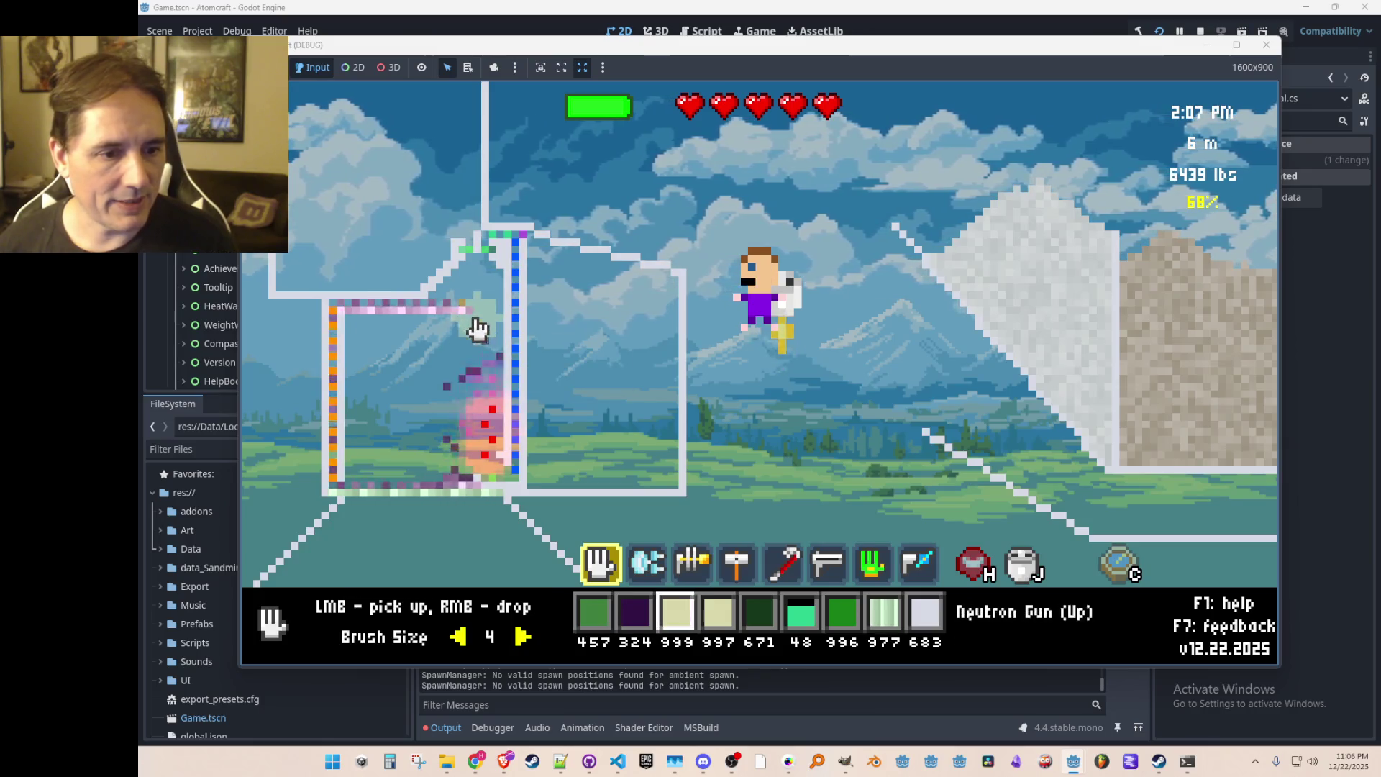
pyautogui.rightClick(565, 367)
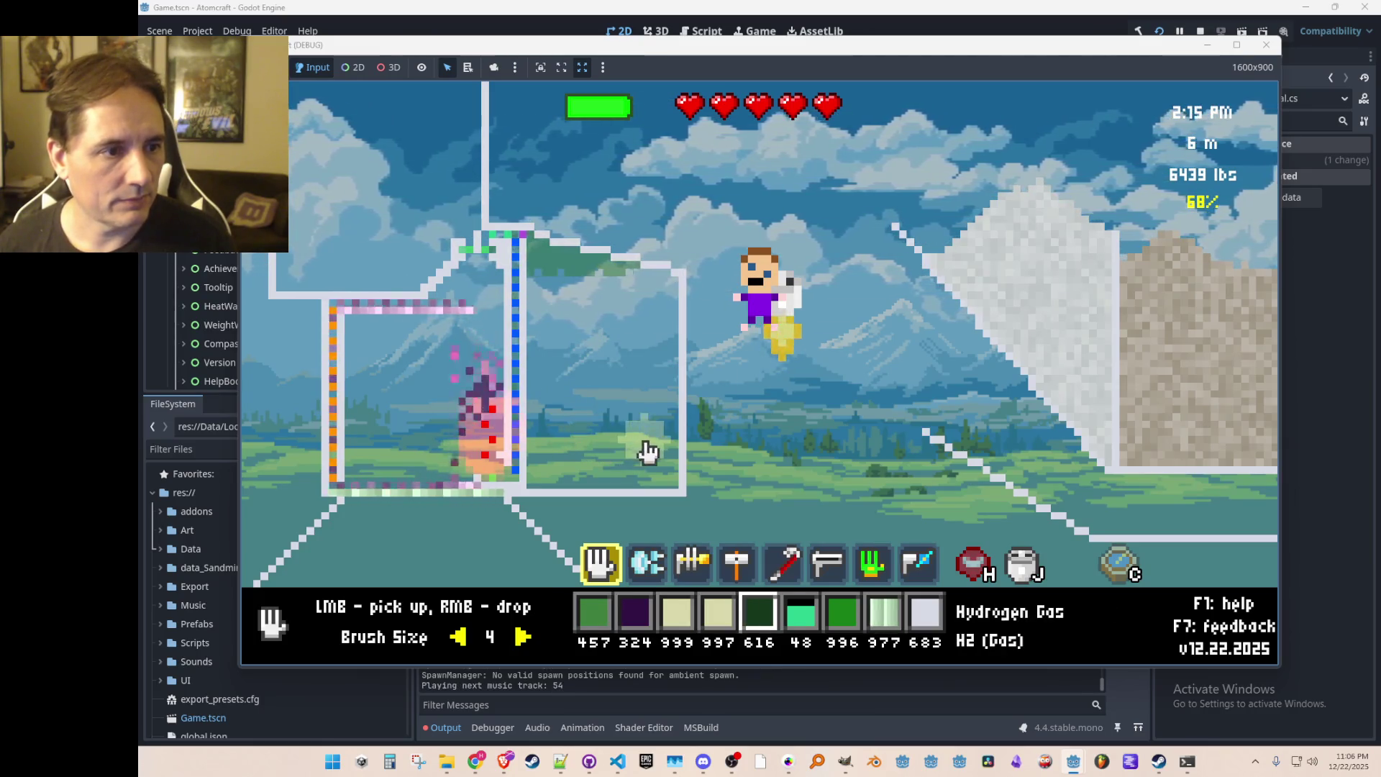
pyautogui.scroll(-6, 615, 430)
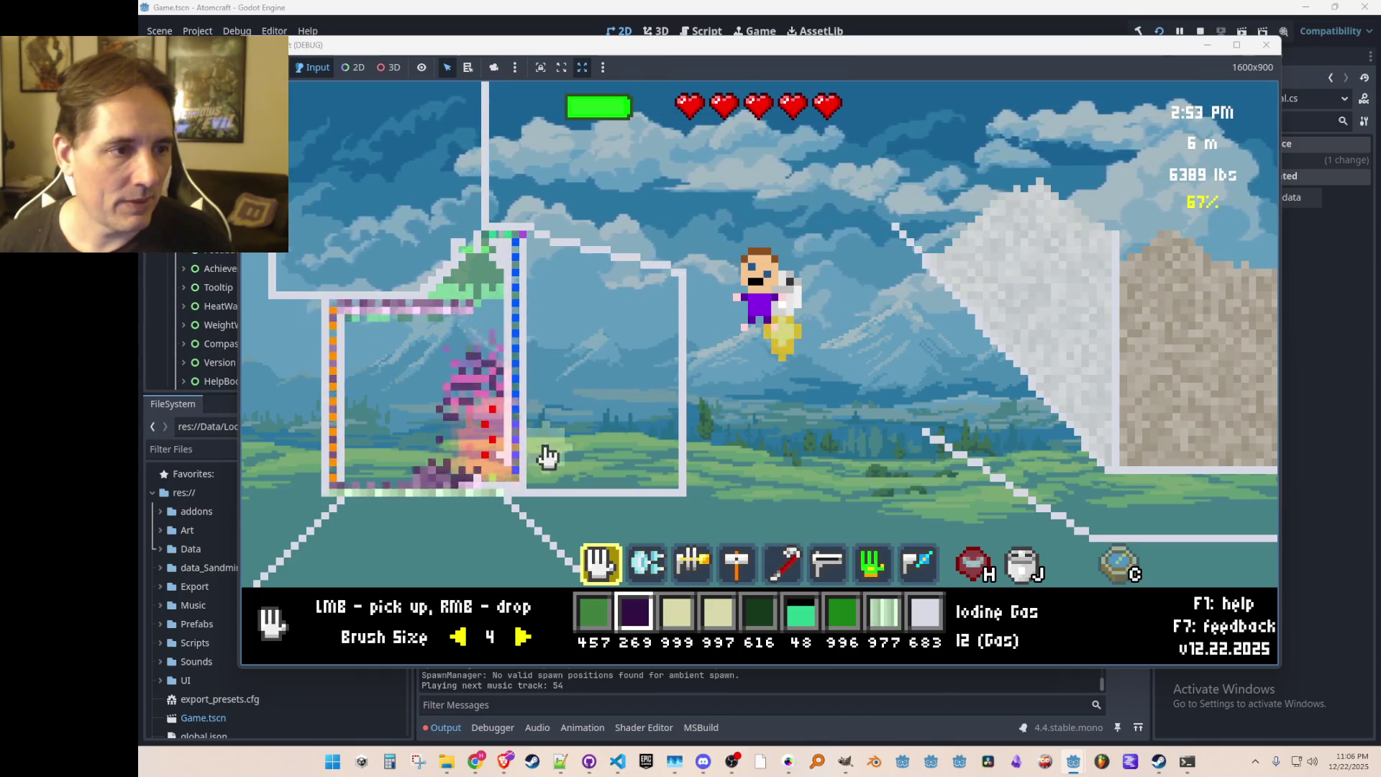
pyautogui.click(463, 335)
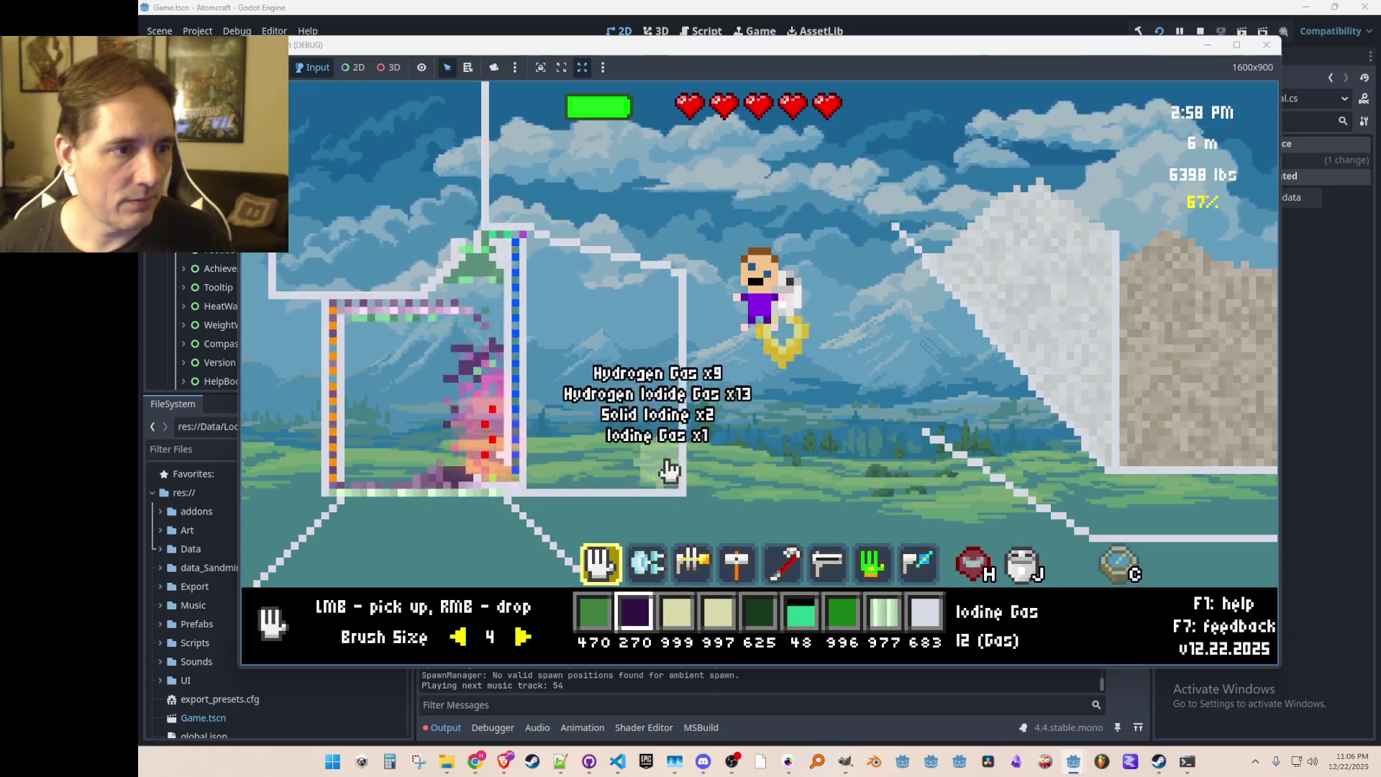
pyautogui.rightClick(694, 446)
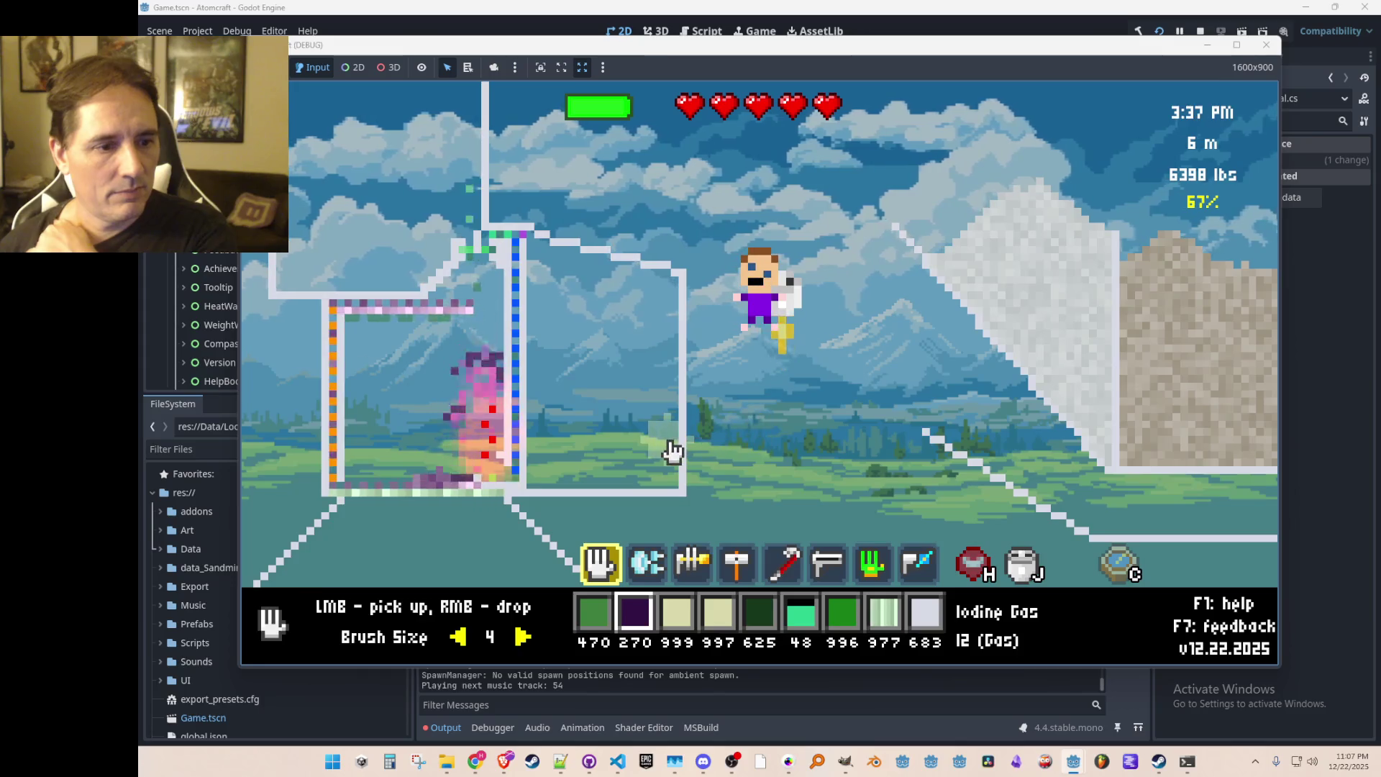
pyautogui.scroll(-3, 671, 446)
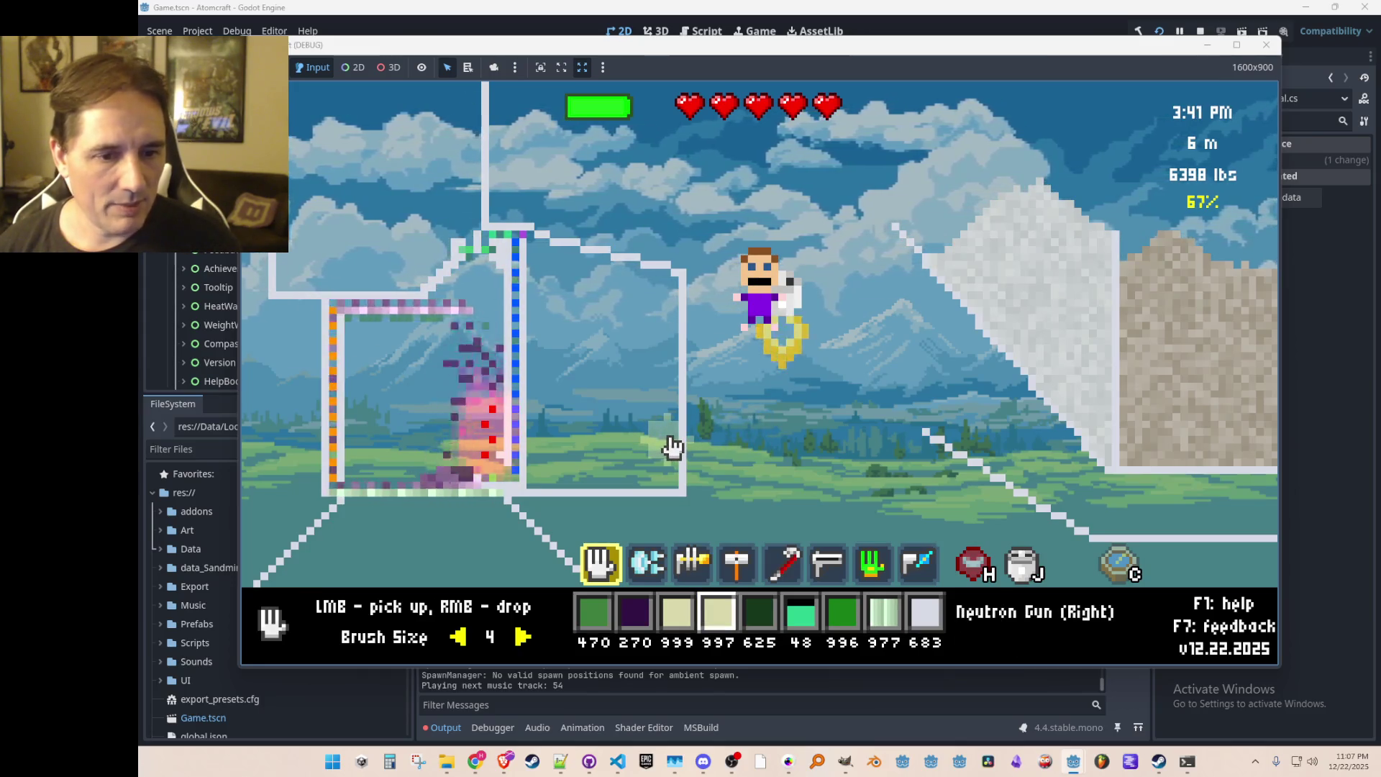
pyautogui.scroll(-1, 671, 445)
pyautogui.scroll(1, 671, 446)
# Step: Search the inventory for 'heating' and assign Heating Element to the hotbar, then select the hammer
pyautogui.scroll(-1, 670, 446)
pyautogui.scroll(-2, 670, 446)
pyautogui.write('right')
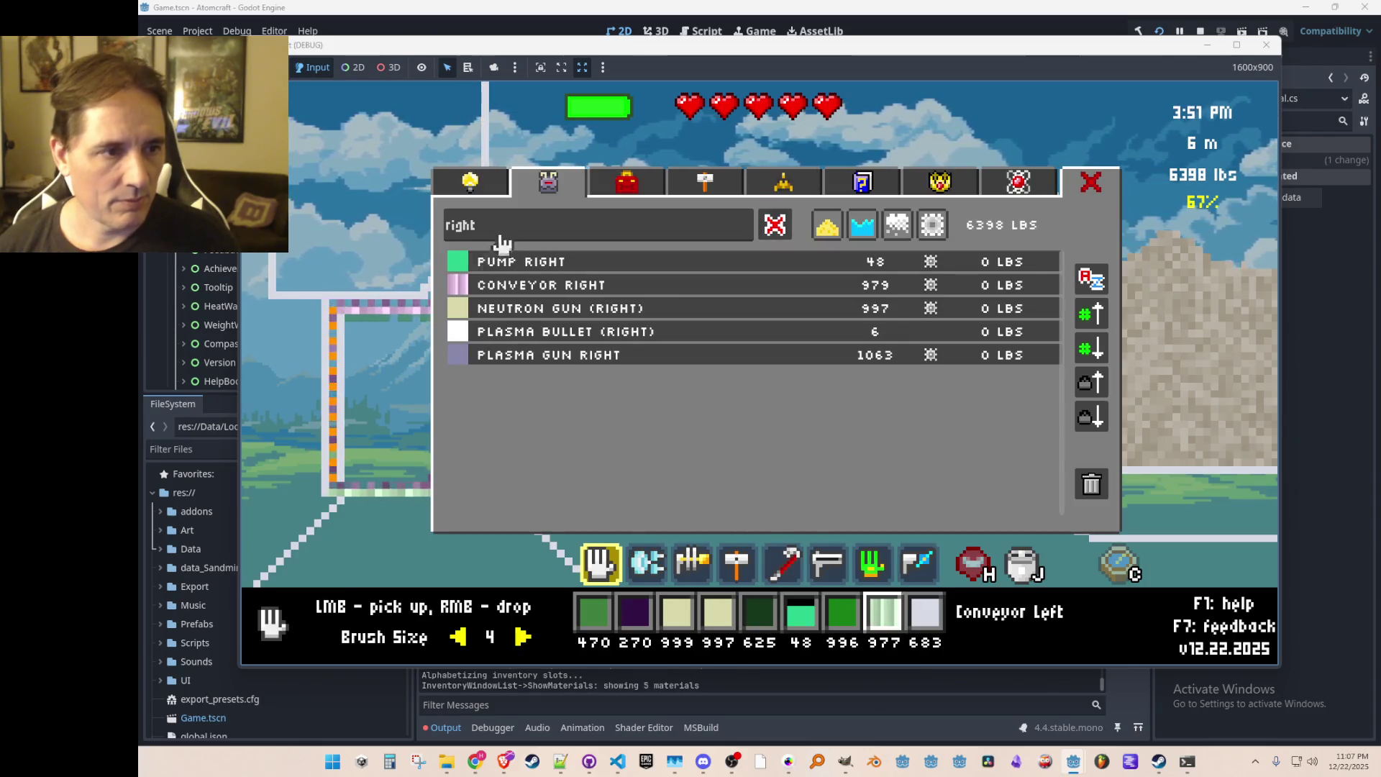
pyautogui.write('heating')
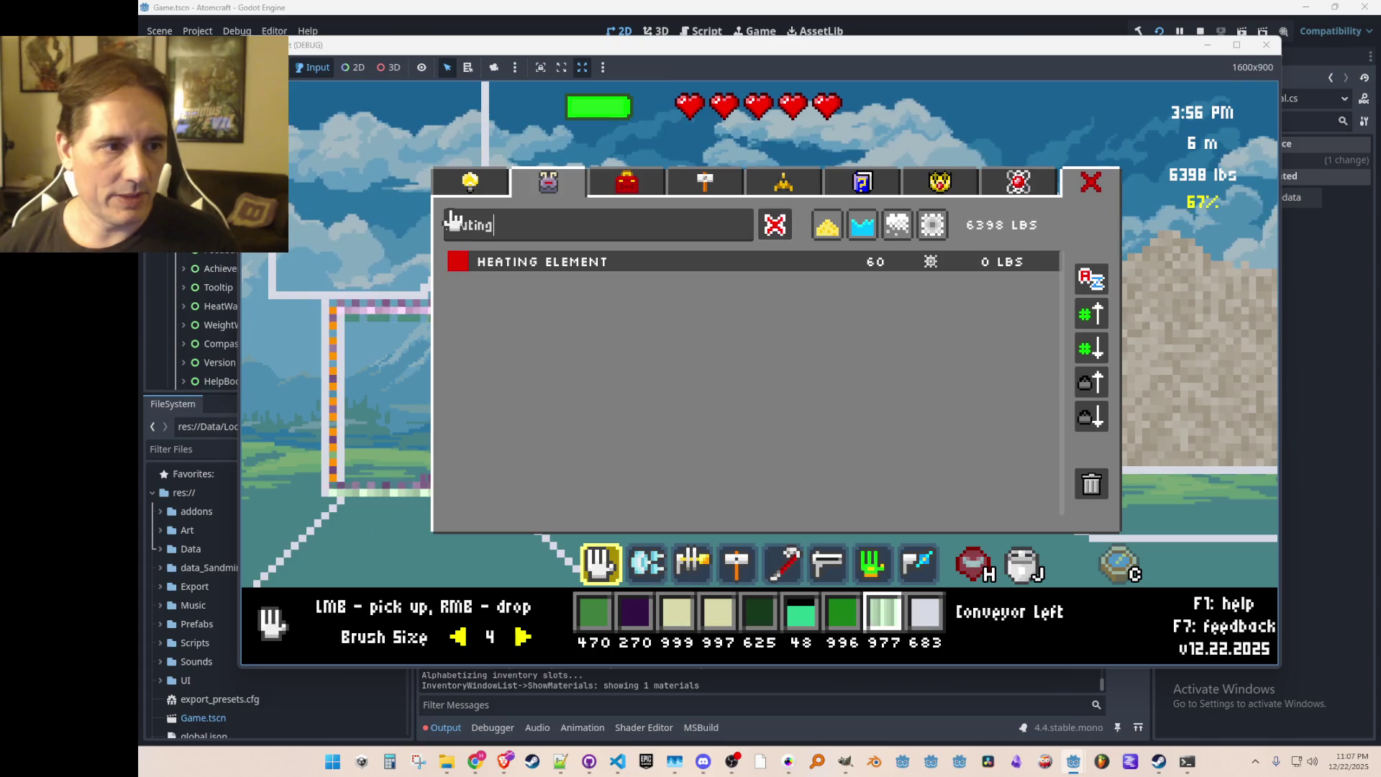
pyautogui.click(555, 262)
pyautogui.press('2')
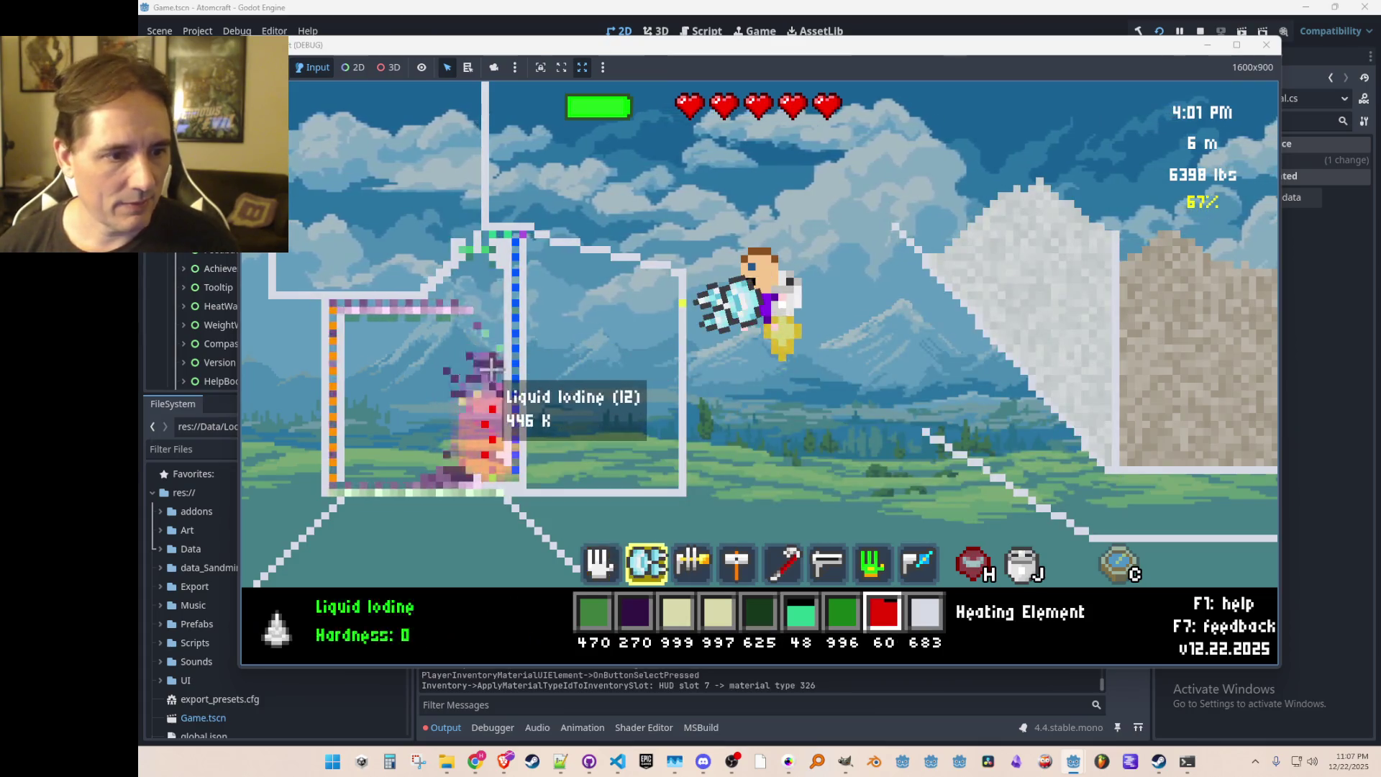
pyautogui.press('4')
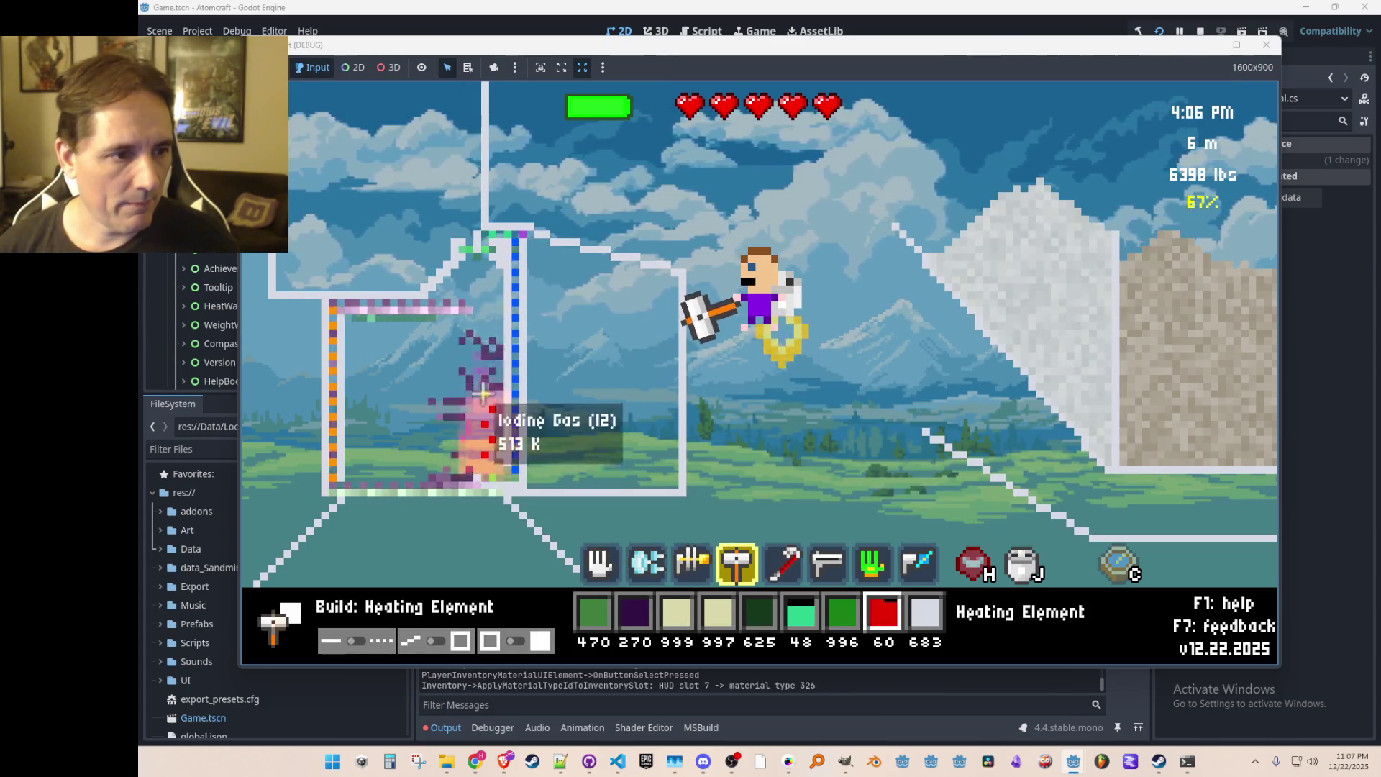
# Step: Stack a column of four heating elements inside the chamber
pyautogui.click(484, 392)
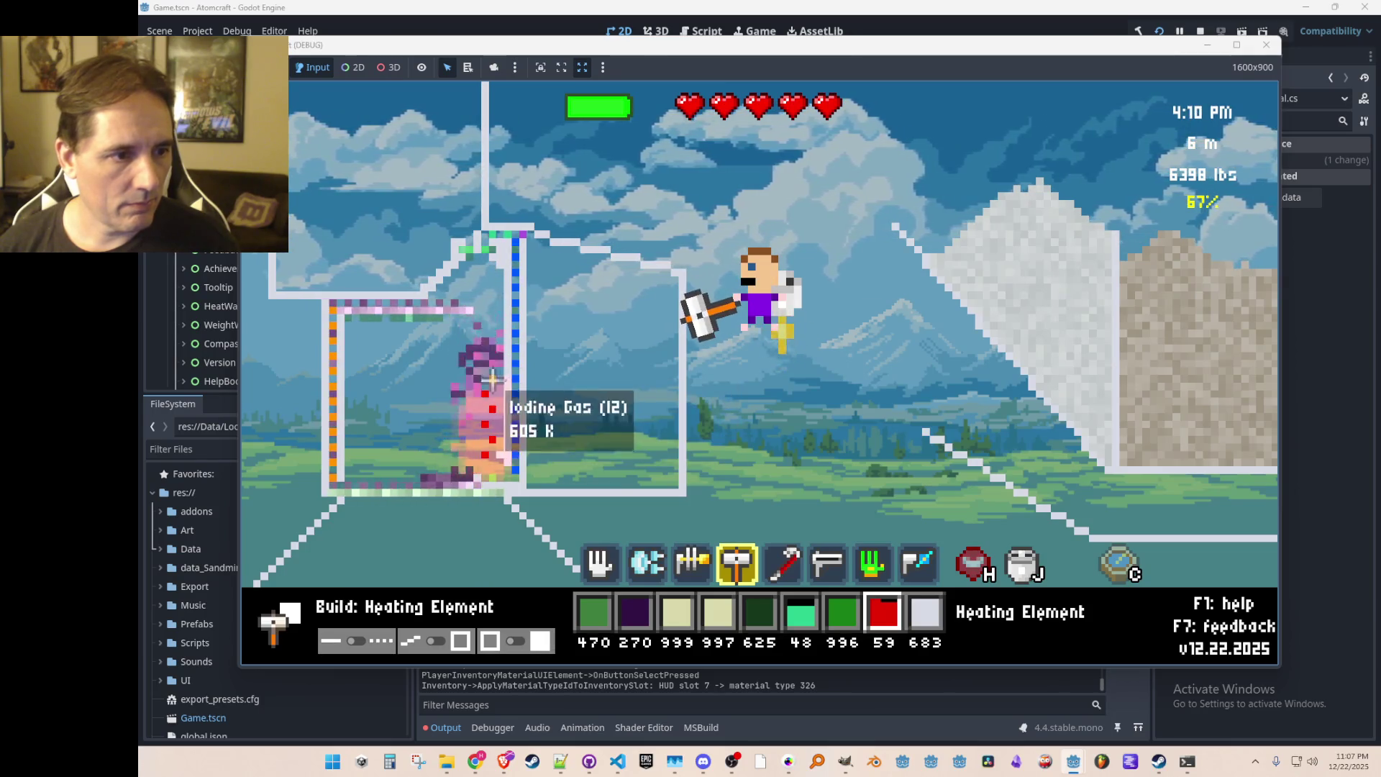
pyautogui.click(492, 379)
pyautogui.click(486, 363)
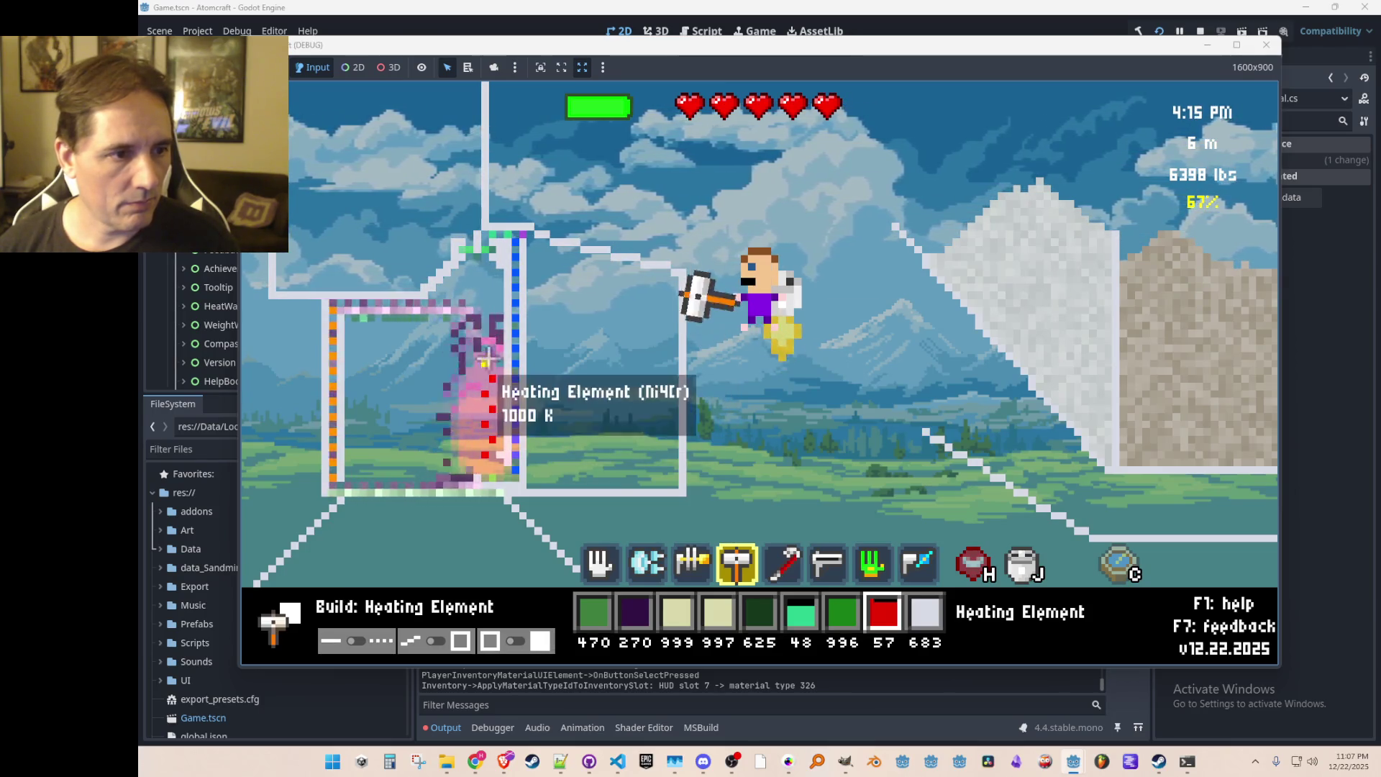
pyautogui.click(493, 349)
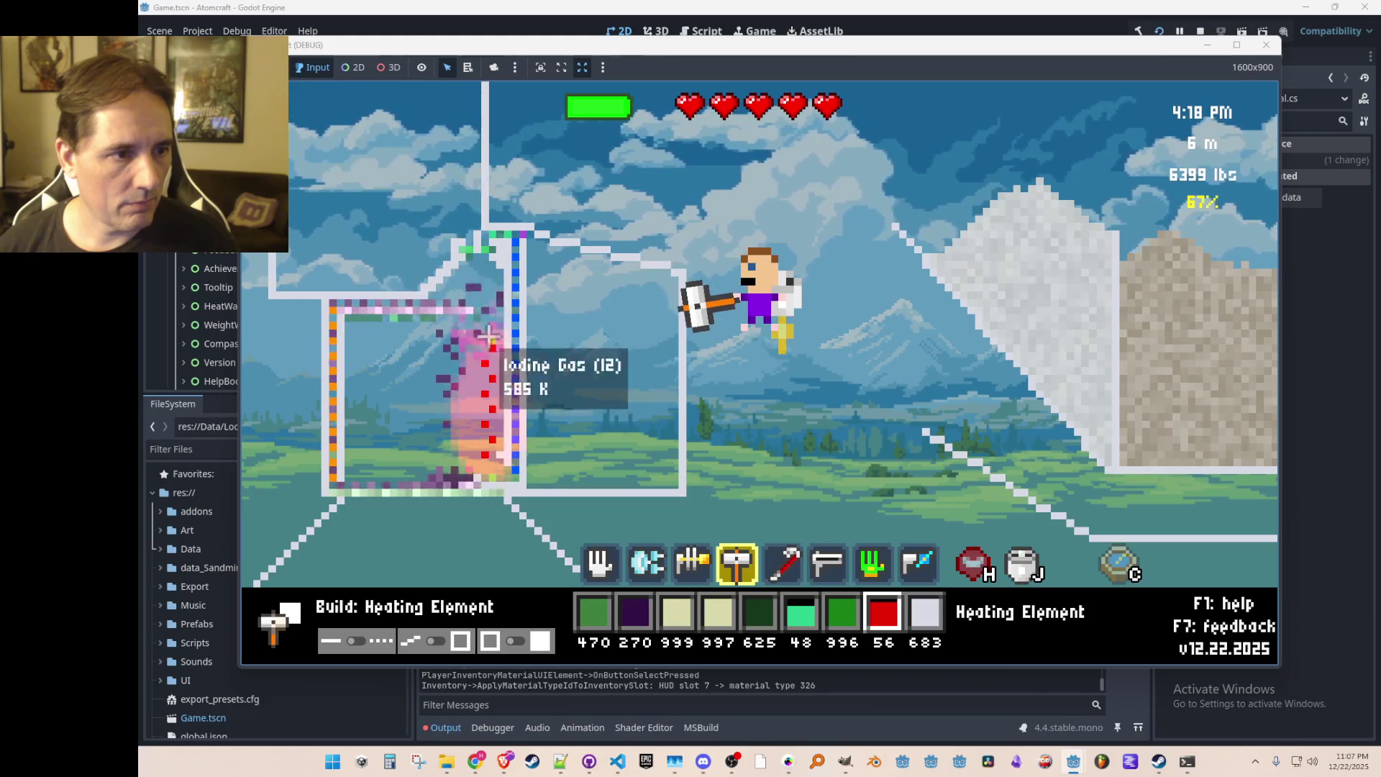
# Step: Build a second column of heating elements from the chamber floor up to near the top
pyautogui.click(469, 454)
pyautogui.click(469, 424)
pyautogui.click(468, 393)
pyautogui.click(468, 378)
pyautogui.click(468, 364)
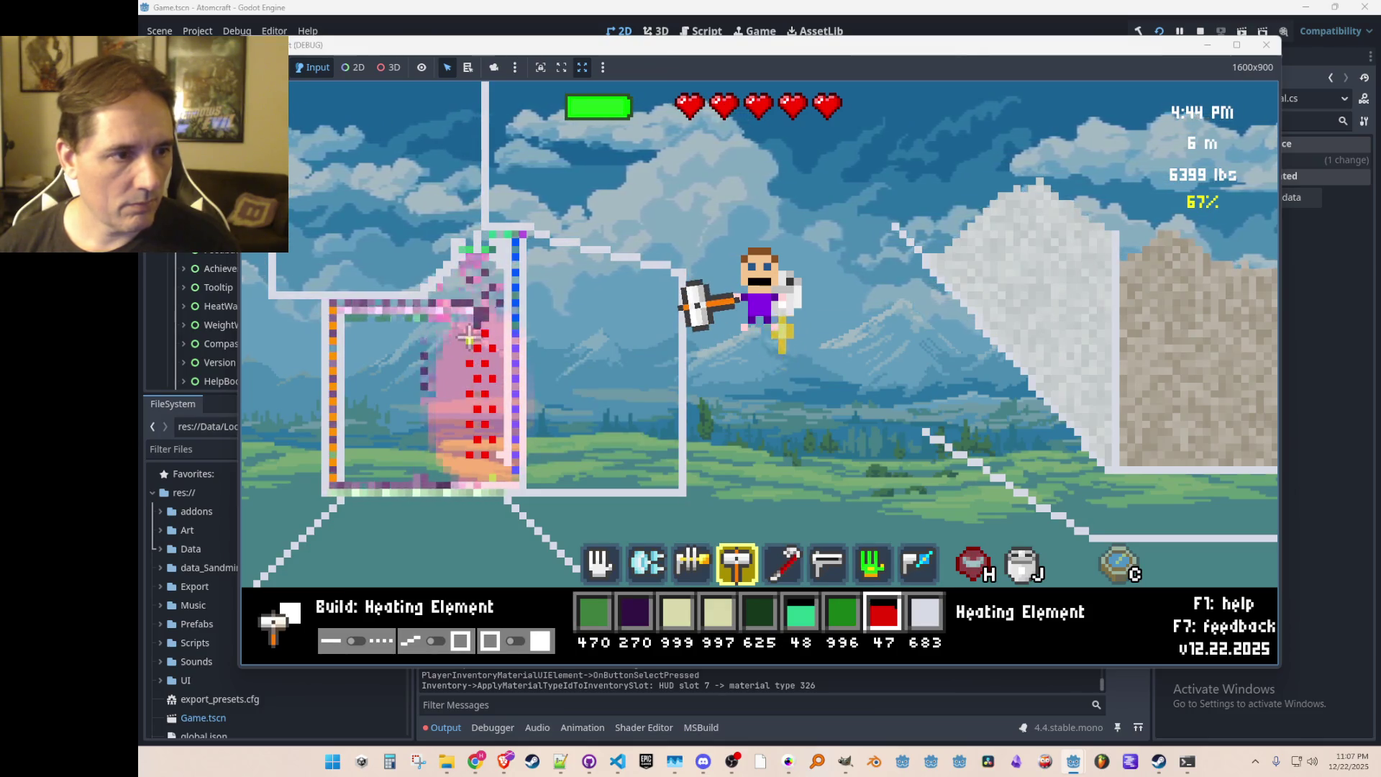
pyautogui.click(469, 336)
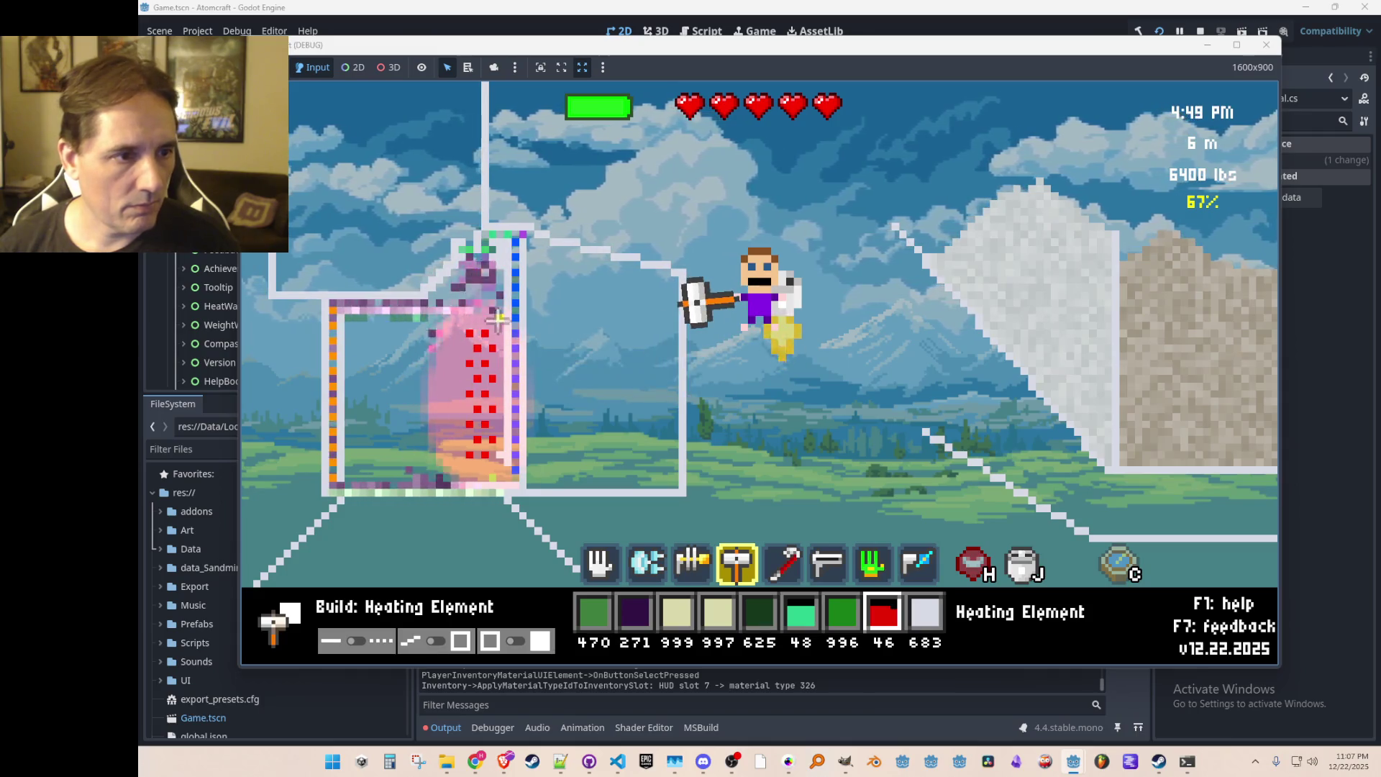
pyautogui.click(494, 318)
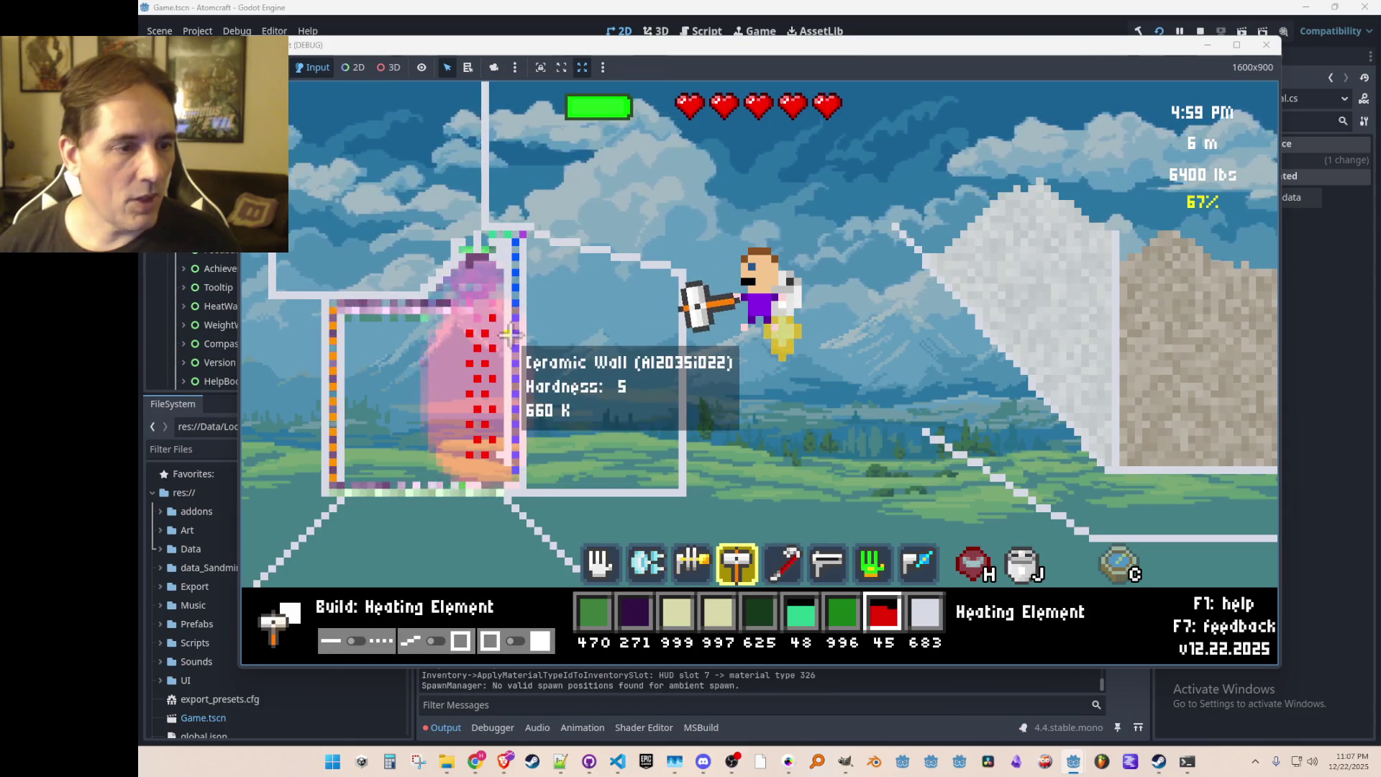
pyautogui.press('3')
pyautogui.scroll(-2, 505, 338)
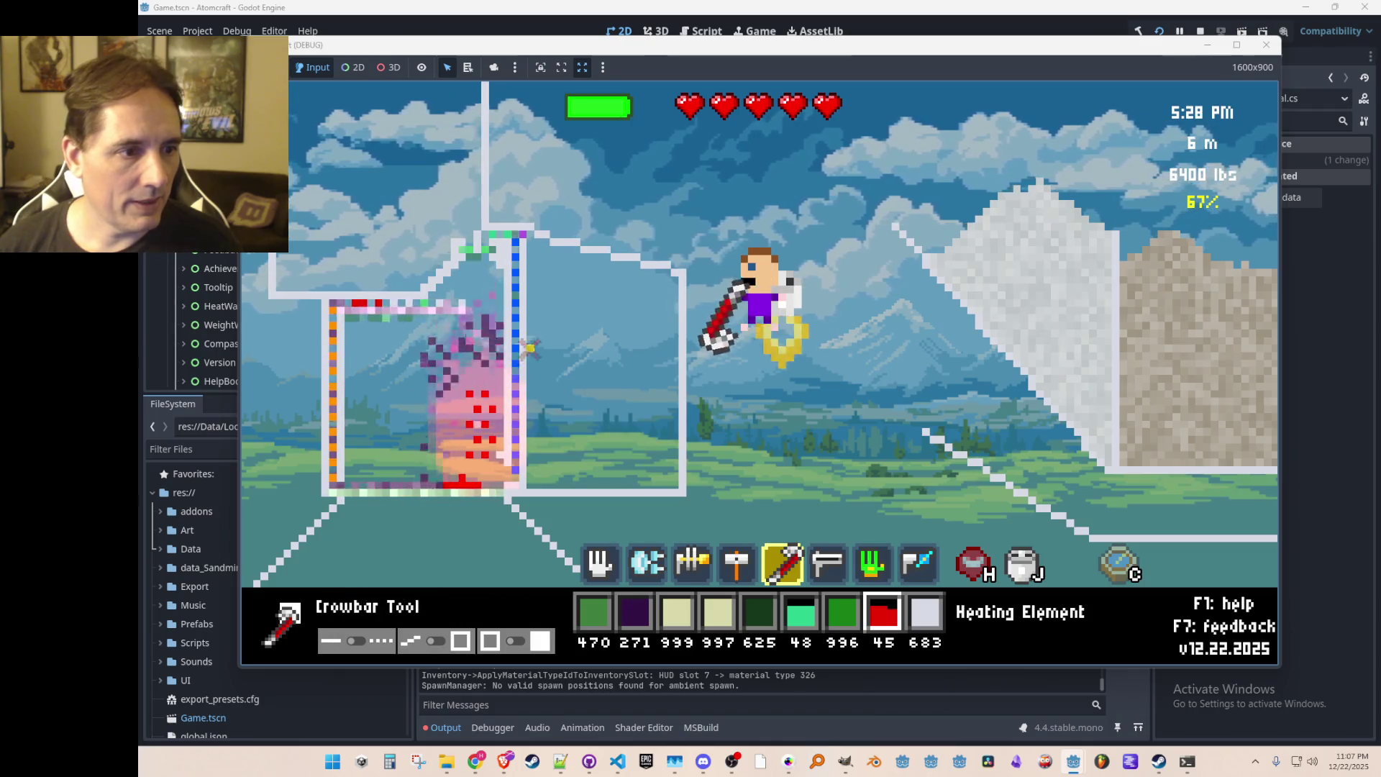
# Step: Pick the heating elements back out of the container and shrink the pickup brush to 2
pyautogui.scroll(4, 507, 311)
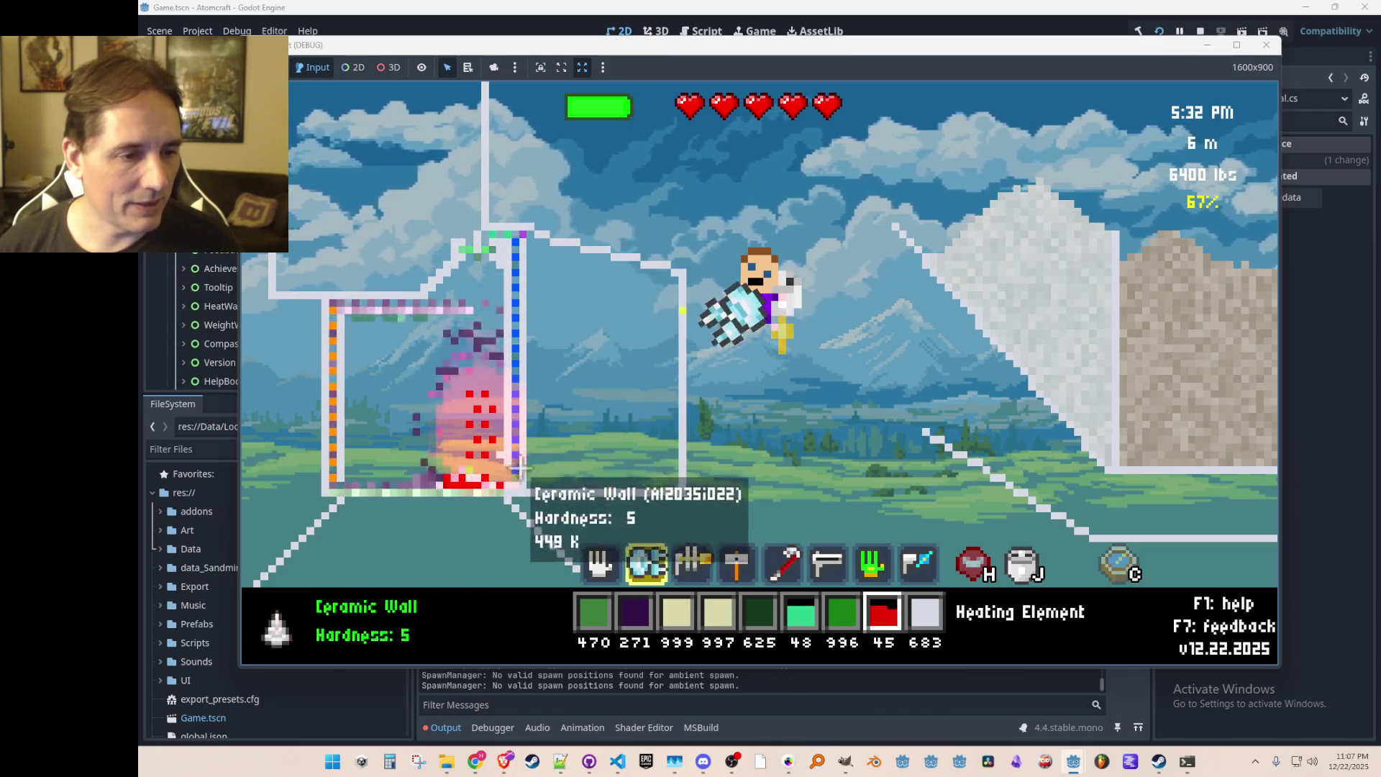
pyautogui.moveTo(480, 496)
pyautogui.mouseDown()
pyautogui.moveTo(384, 496)
pyautogui.moveTo(554, 497)
pyautogui.moveTo(496, 374)
pyautogui.mouseUp()
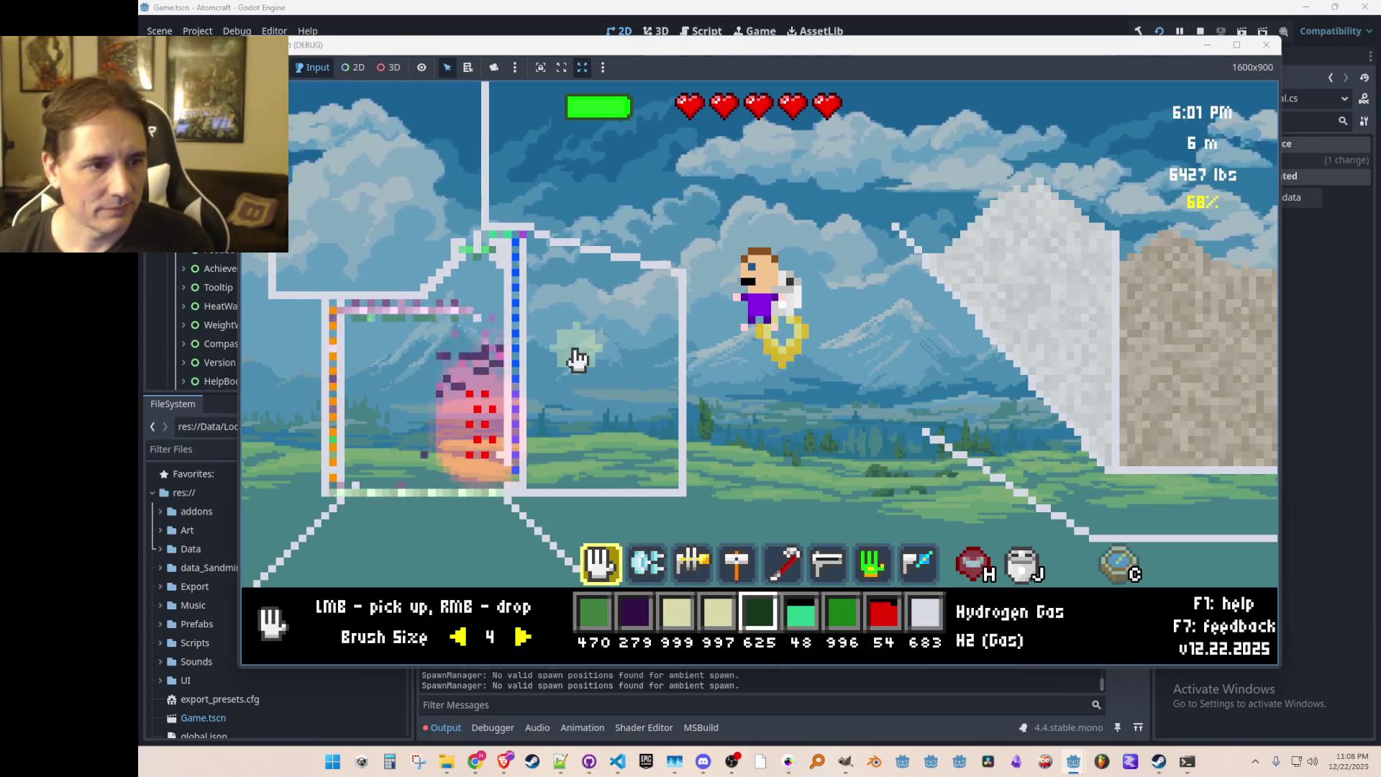
pyautogui.press('Left')
pyautogui.press('Left')
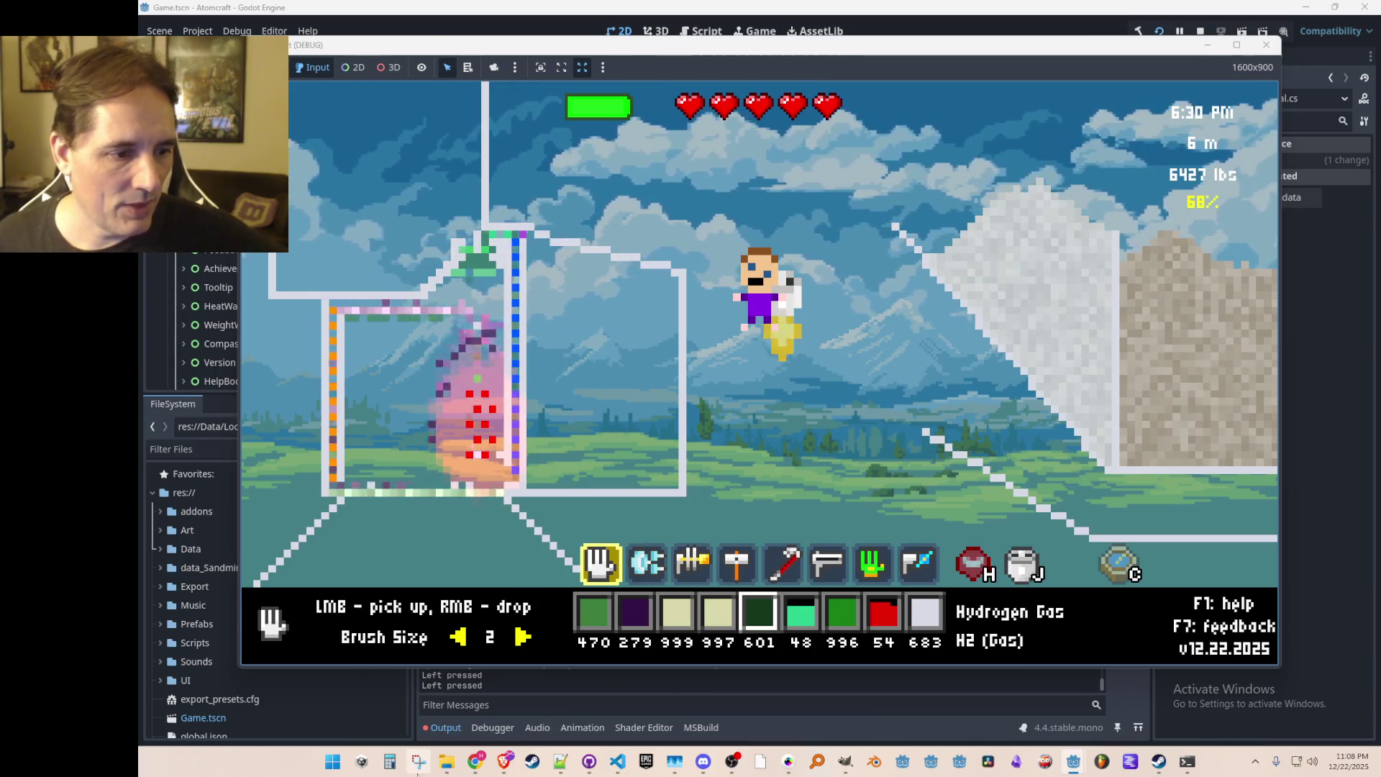
# Step: Open the Hydrogen Gas + Iodine Gas.json file in the Reactions 12-22-2025 folder
pyautogui.moveTo(447, 761)
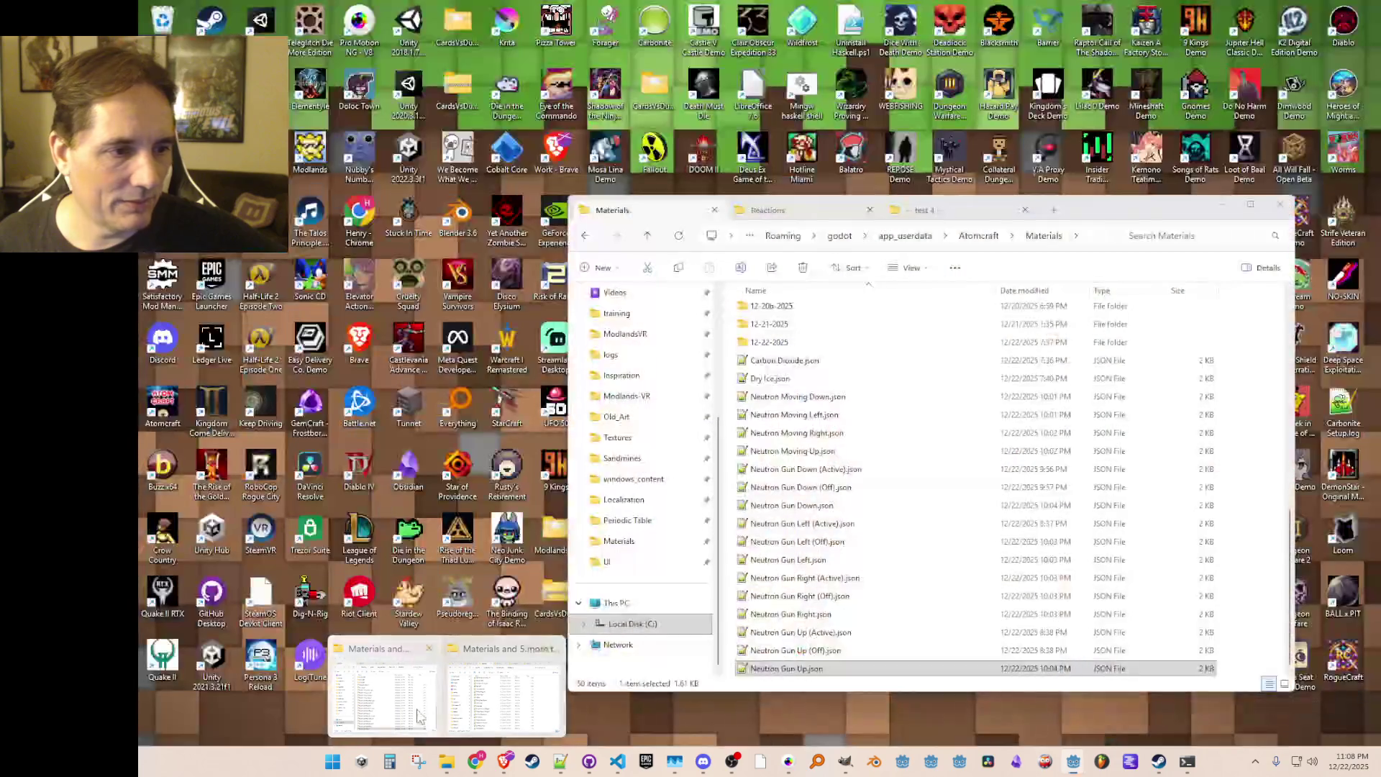
pyautogui.click(500, 704)
pyautogui.hotkey('alt', 'Left')
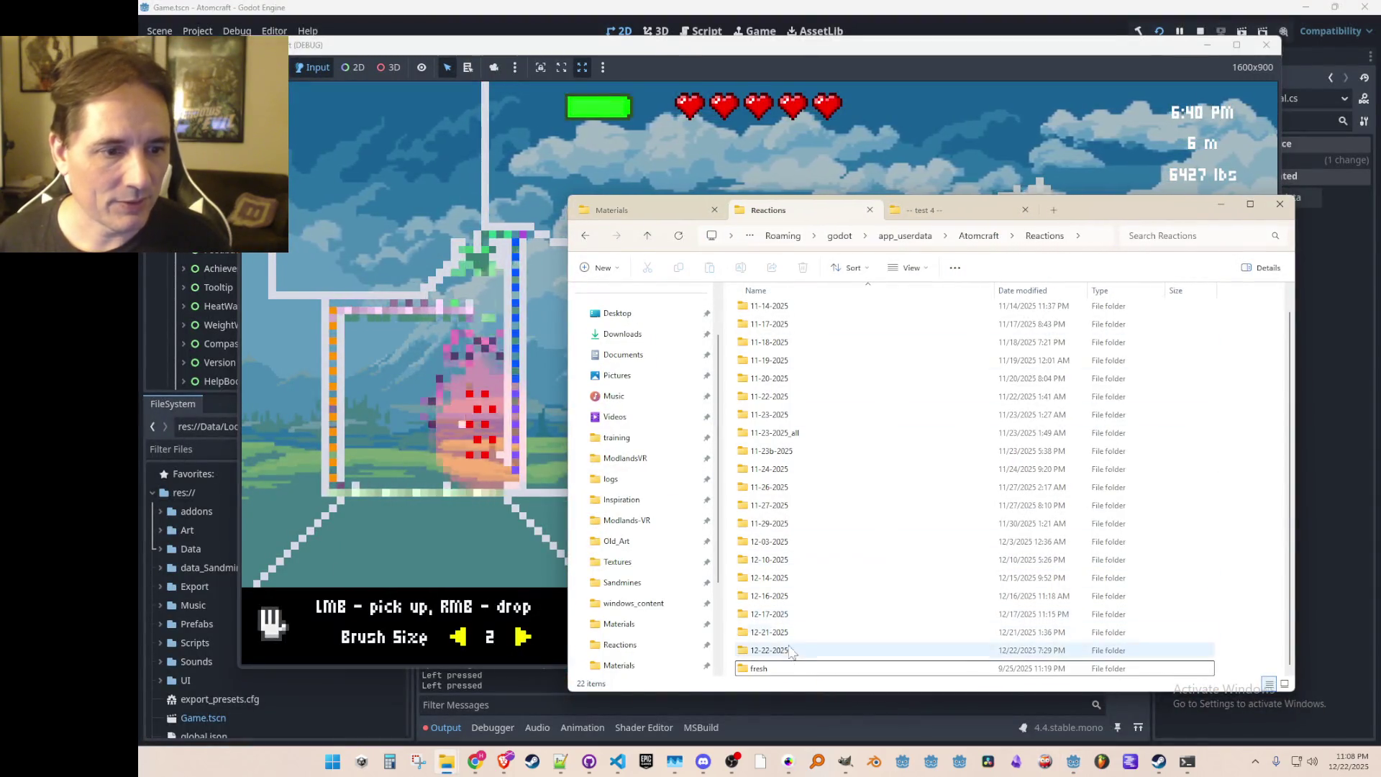
pyautogui.doubleClick(785, 650)
pyautogui.scroll(-2, 1056, 570)
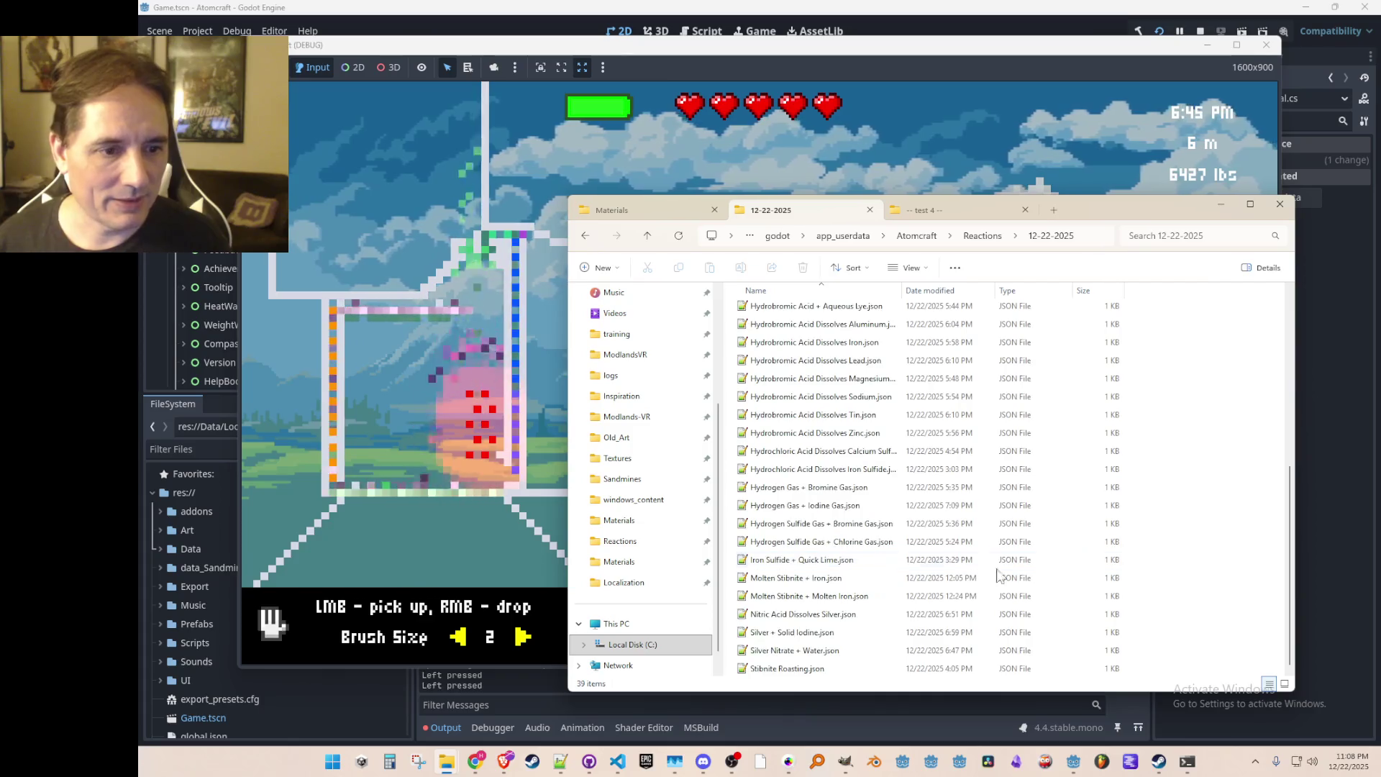
pyautogui.click(868, 489)
pyautogui.click(867, 505)
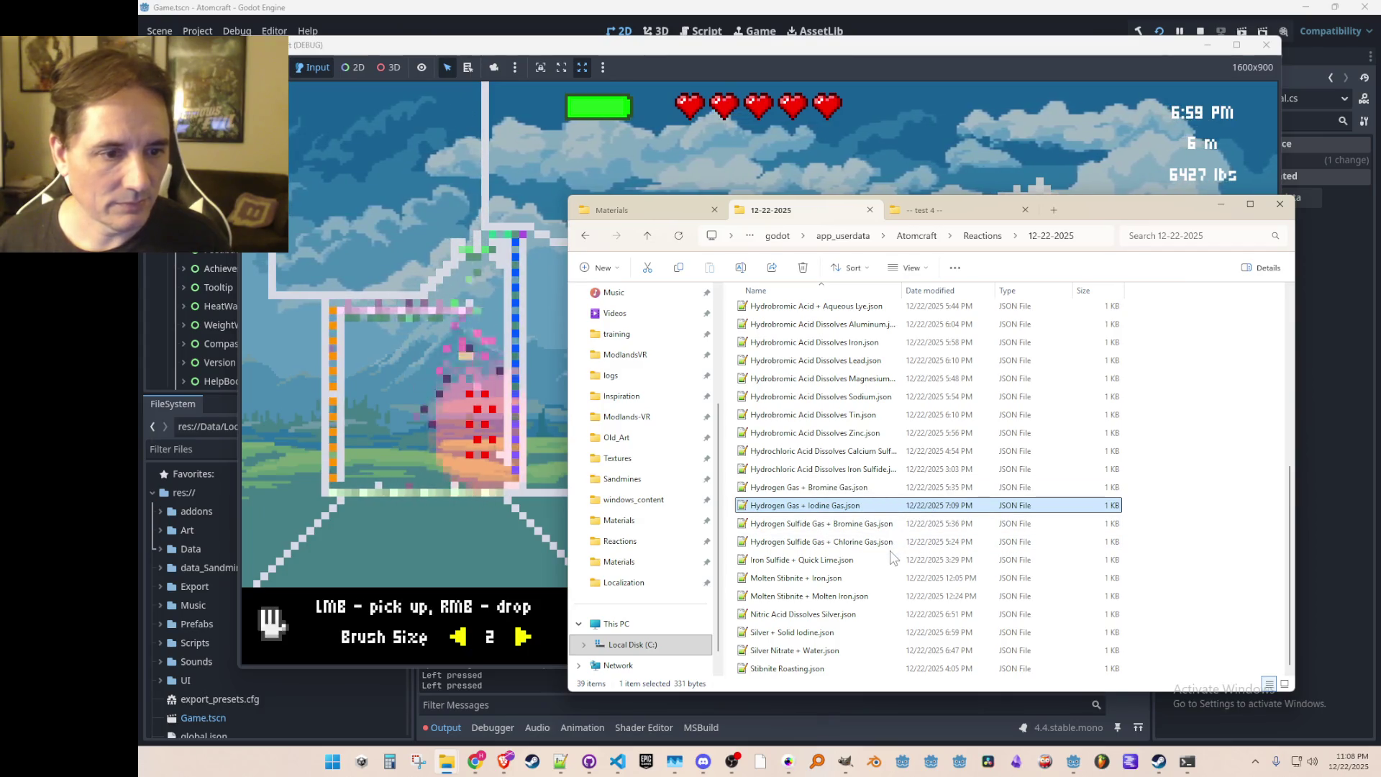
pyautogui.click(848, 489)
pyautogui.doubleClick(848, 505)
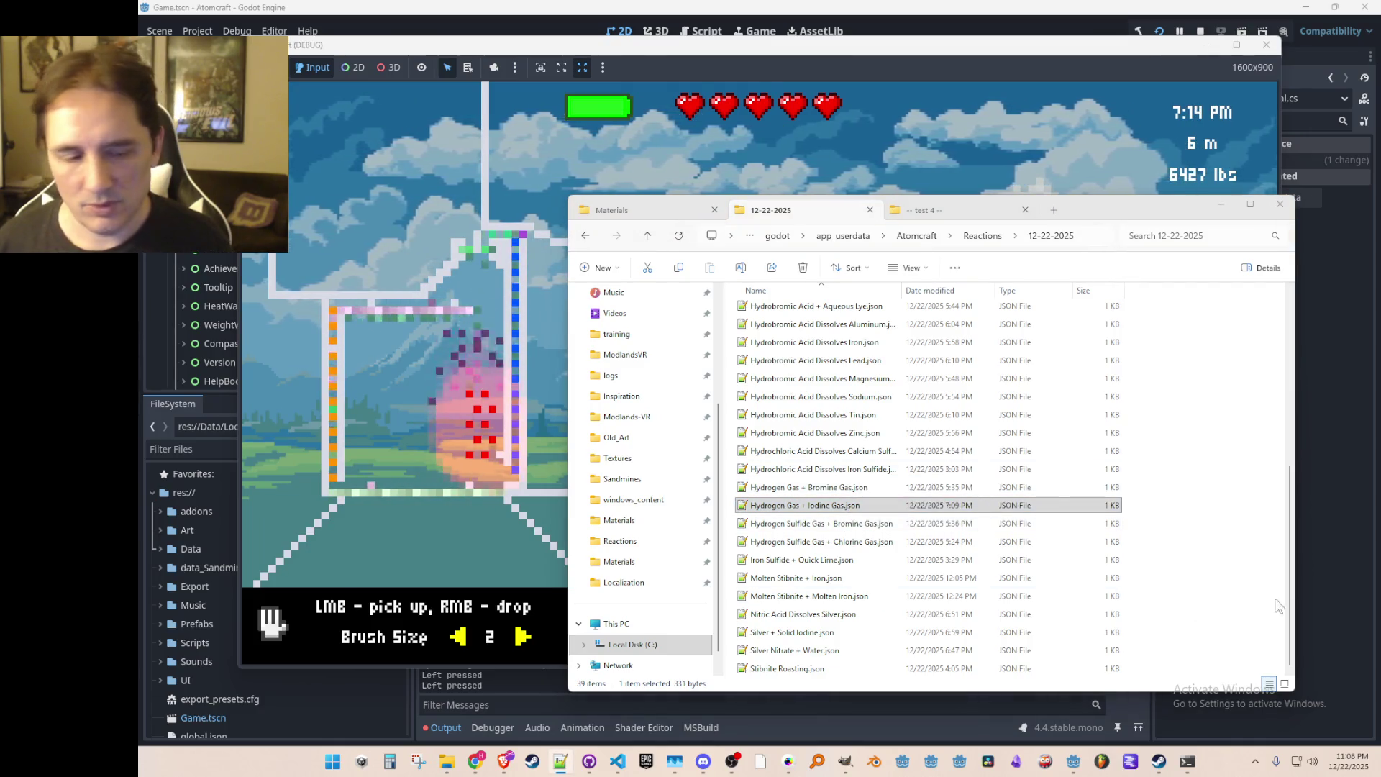
# Step: Paste Hydrogen Gas + Iodine Gas.json into the parent Reactions folder
pyautogui.click(818, 505)
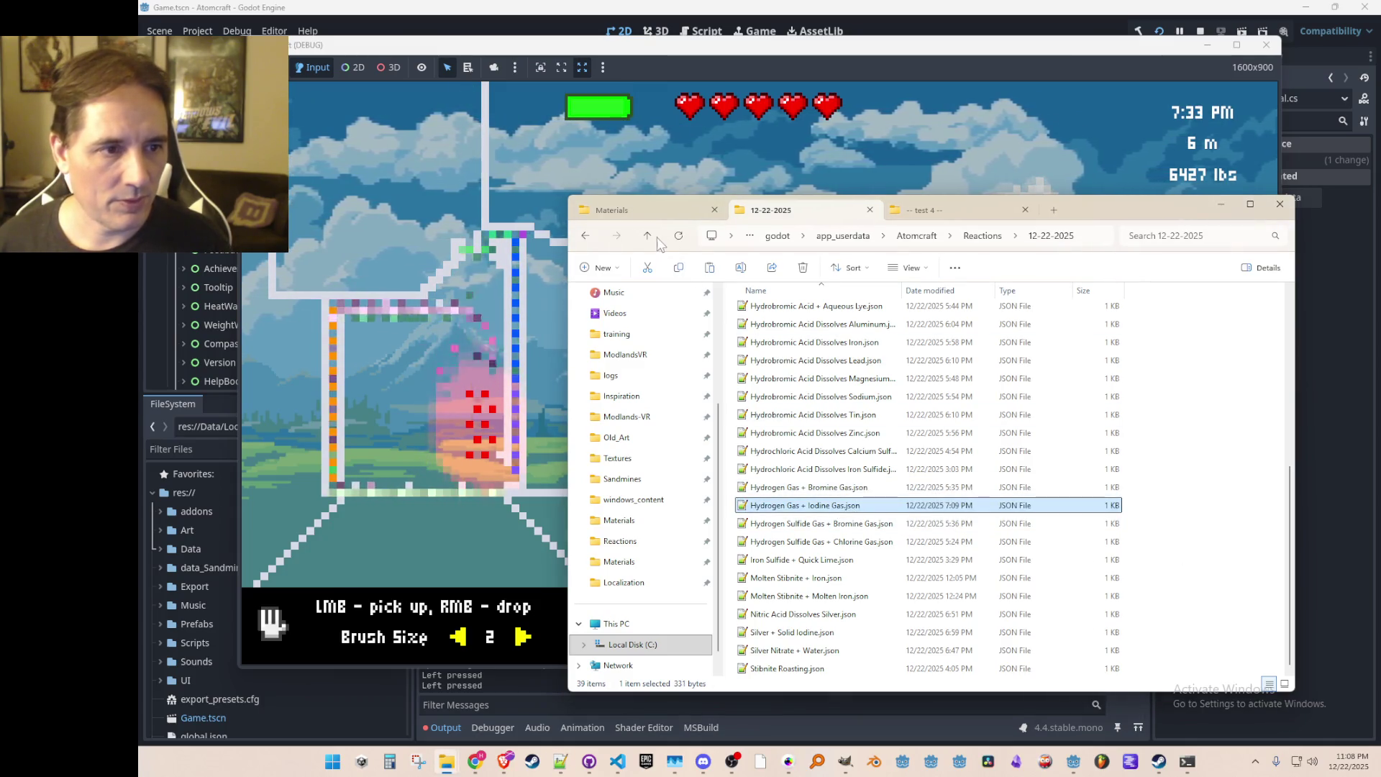
pyautogui.click(647, 238)
pyautogui.hotkey('ctrl', 'v')
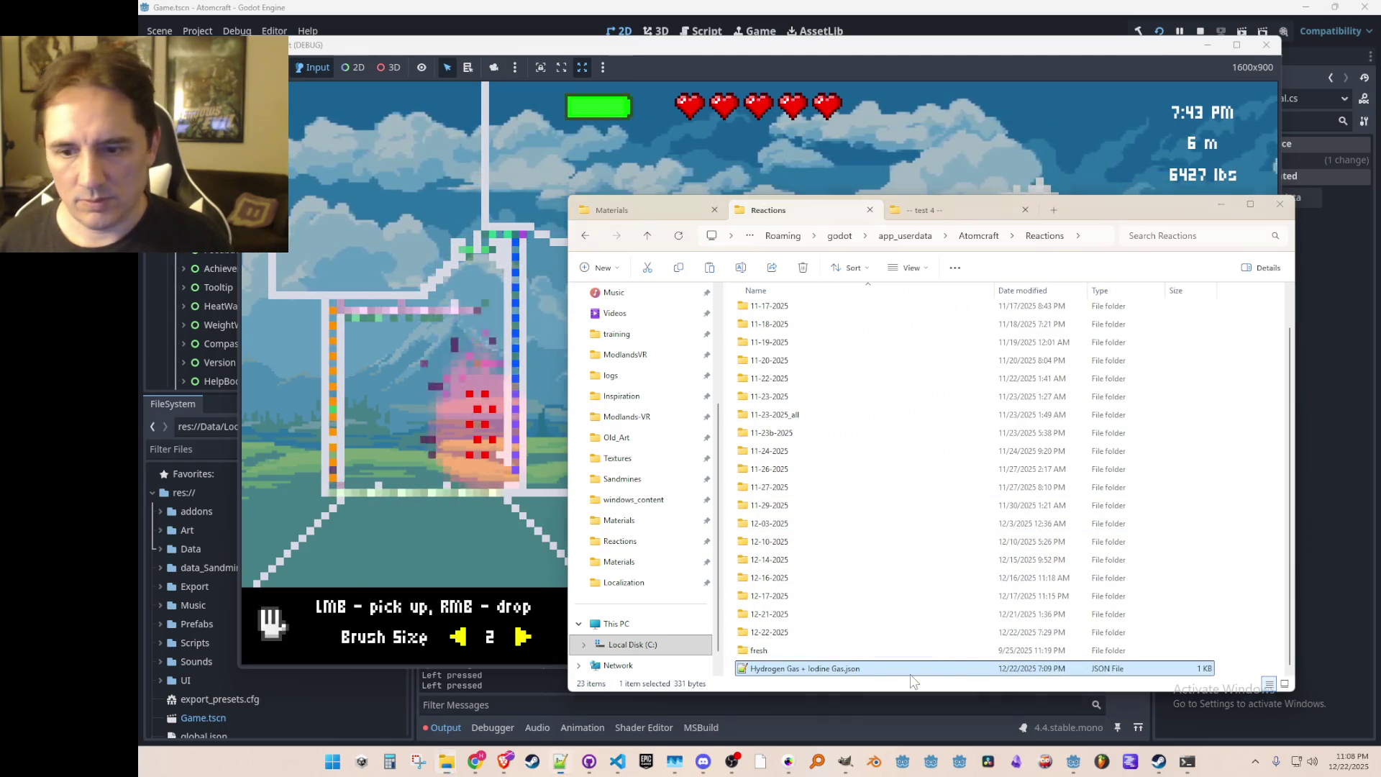
pyautogui.hotkey('alt', 'Tab')
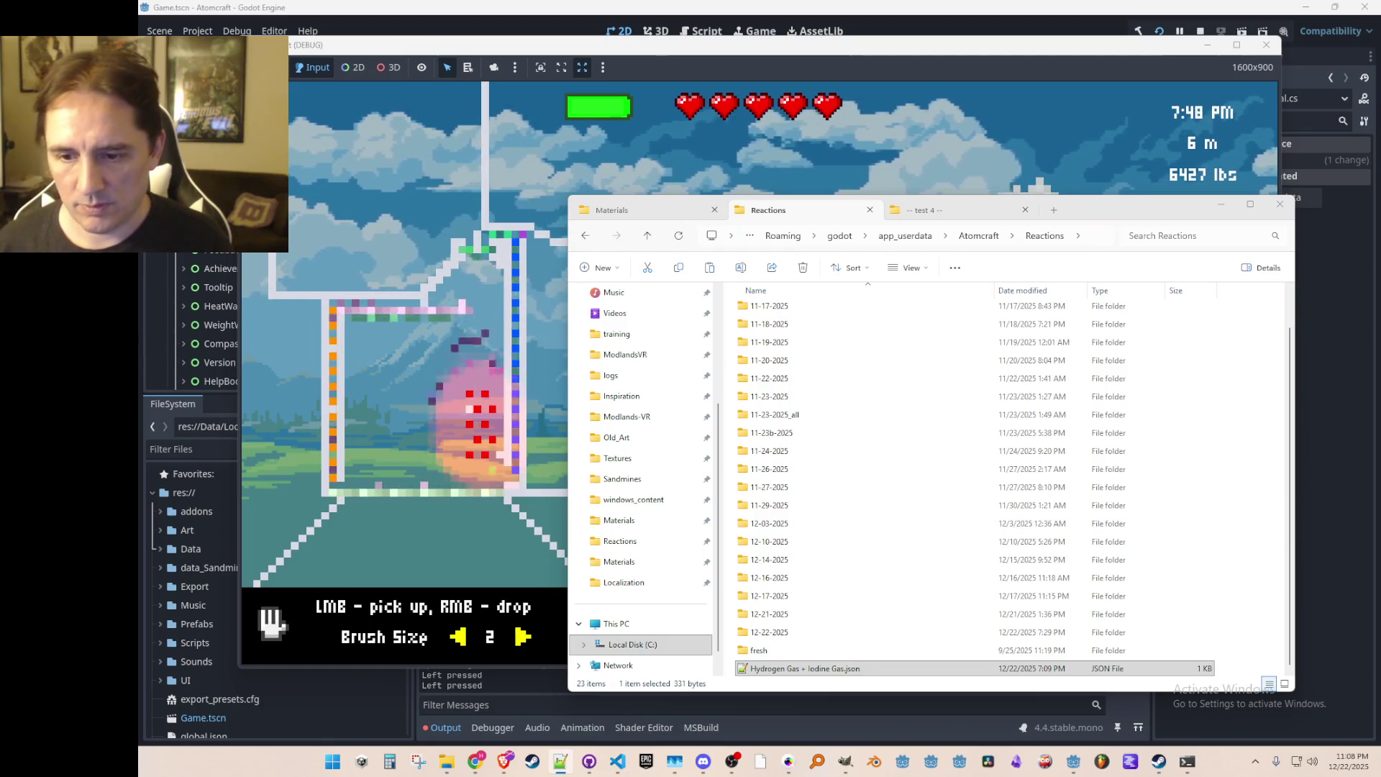
pyautogui.click(1193, 164)
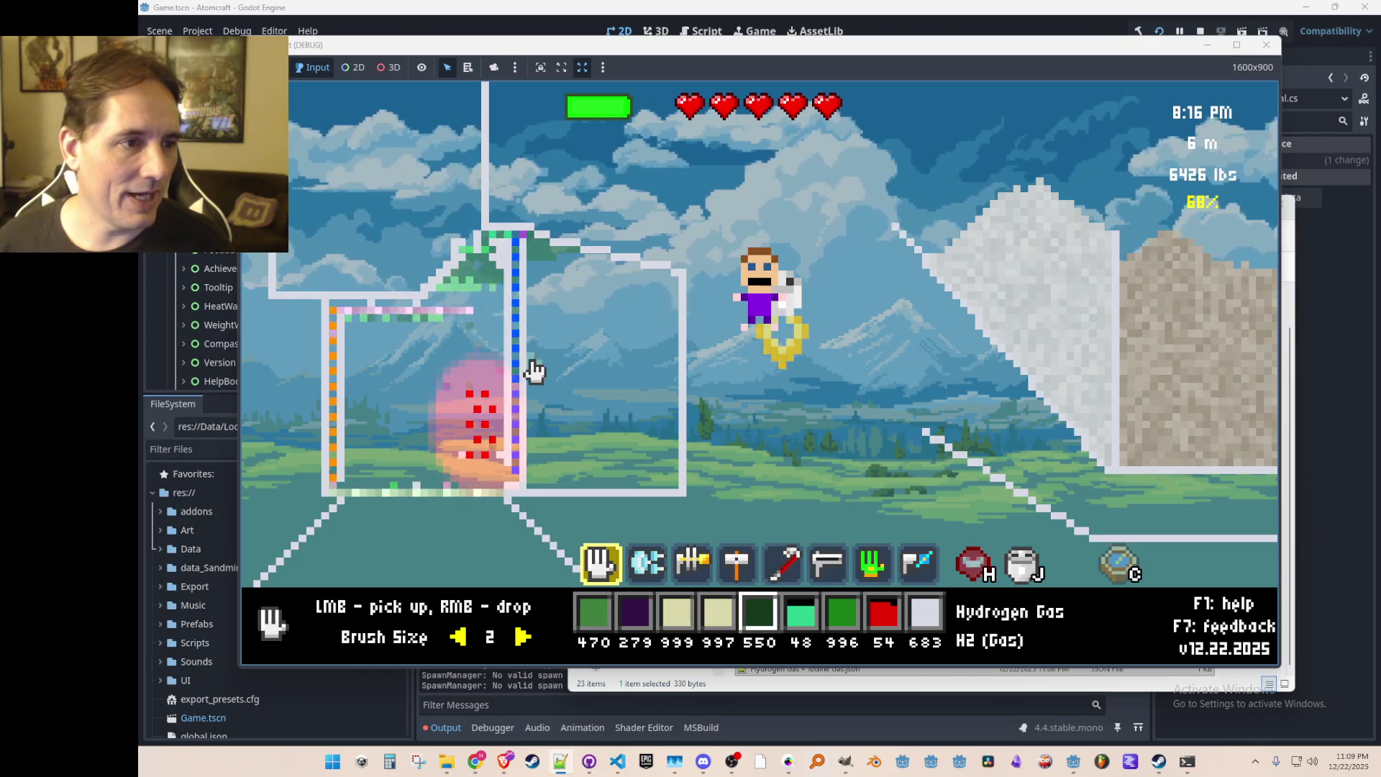
# Step: Collect a little hydrogen gas, then drop iodine gas into the ceramic container
pyautogui.moveTo(546, 268)
pyautogui.mouseDown()
pyautogui.moveTo(584, 263)
pyautogui.moveTo(653, 370)
pyautogui.moveTo(650, 390)
pyautogui.mouseUp()
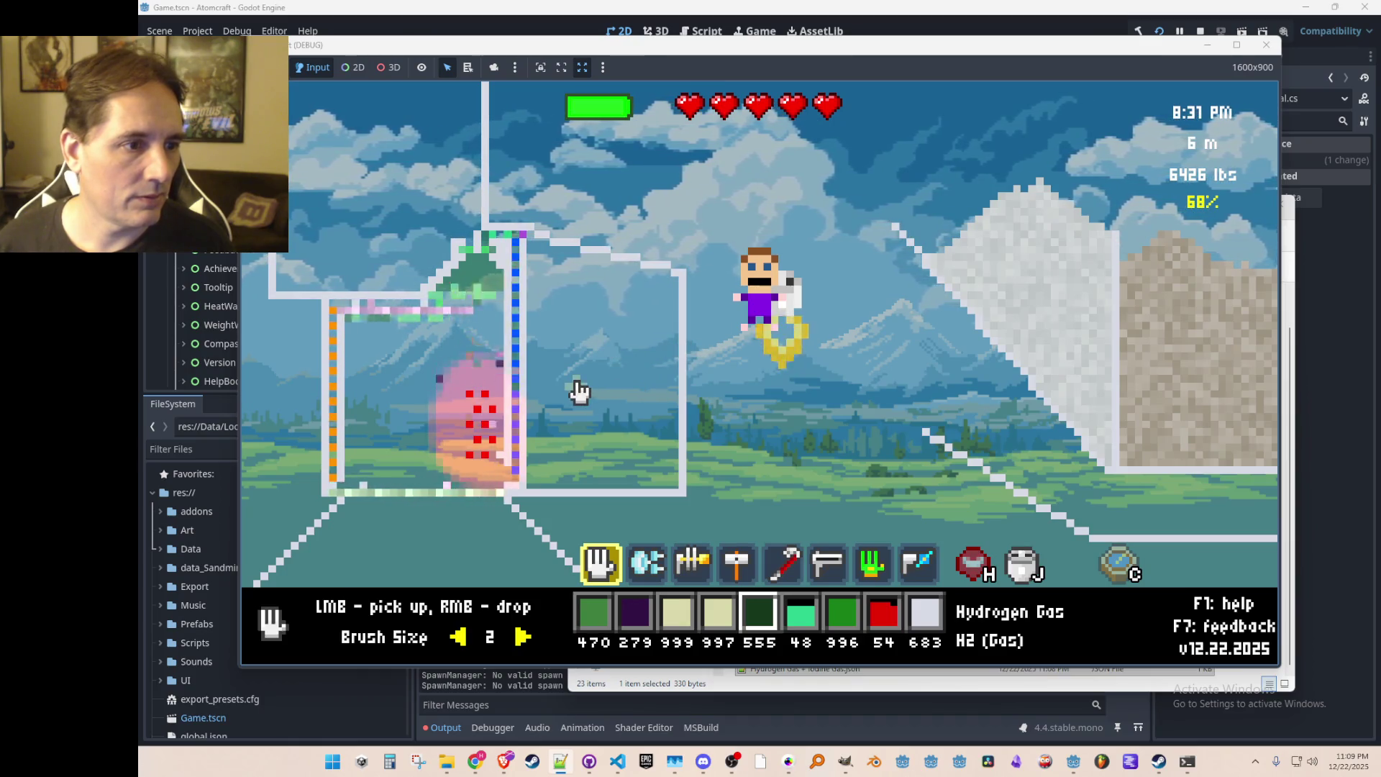
pyautogui.scroll(3, 561, 394)
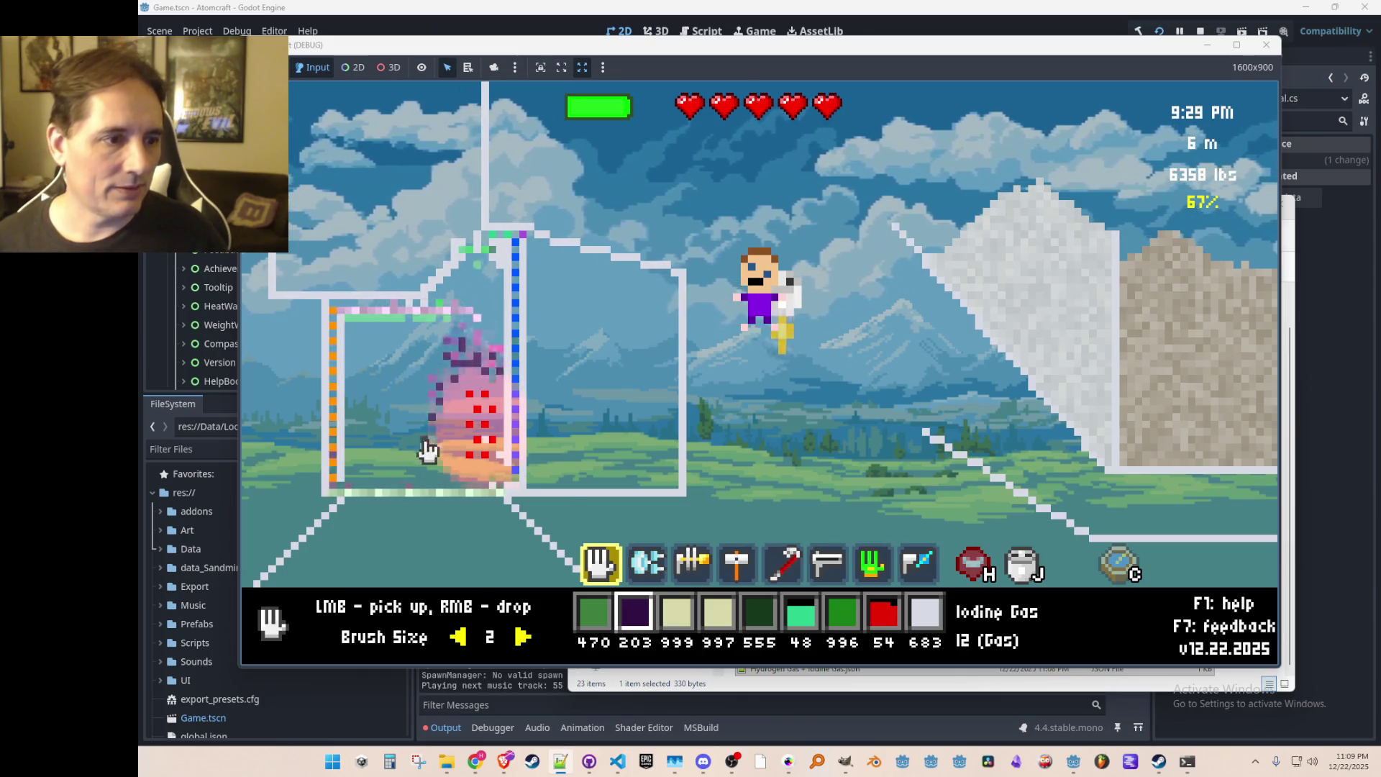
pyautogui.rightClick(402, 409)
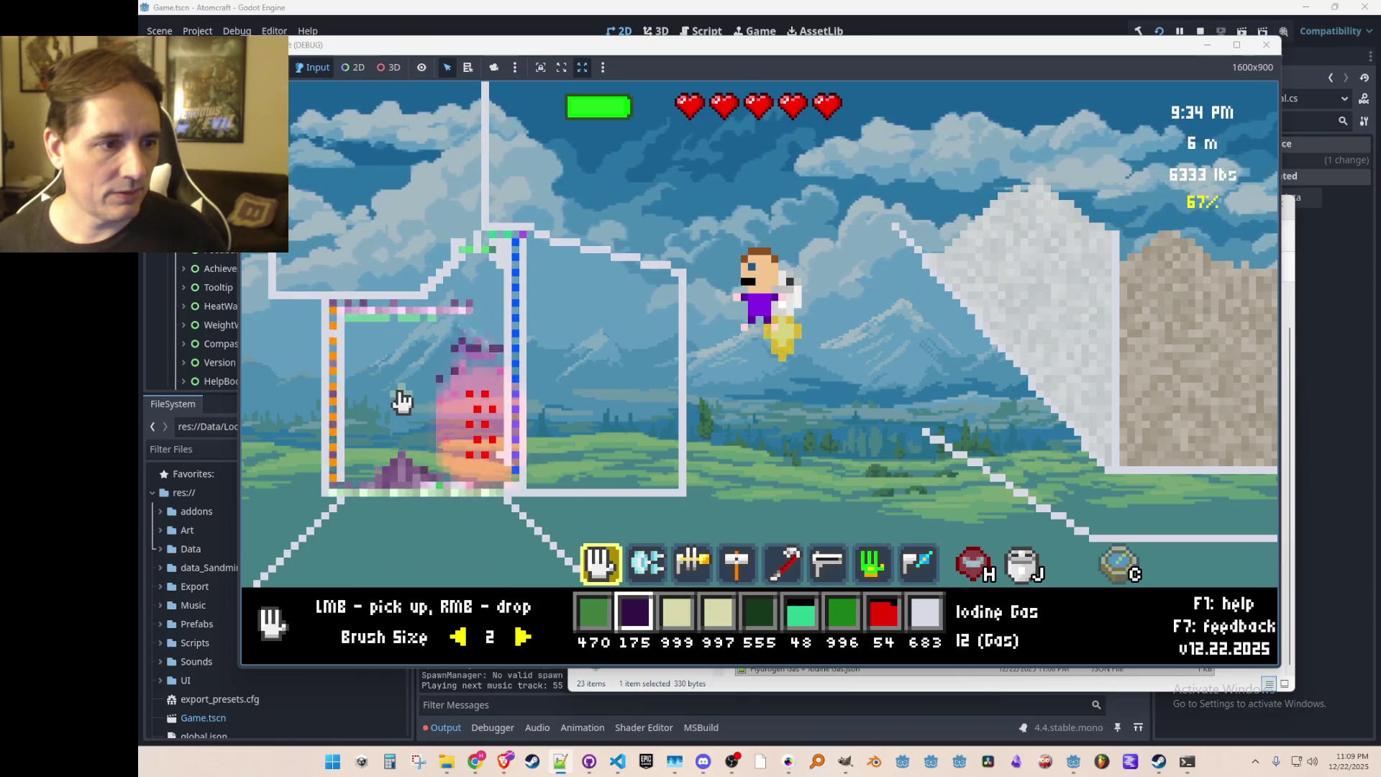
pyautogui.scroll(-4, 398, 403)
pyautogui.scroll(1, 467, 417)
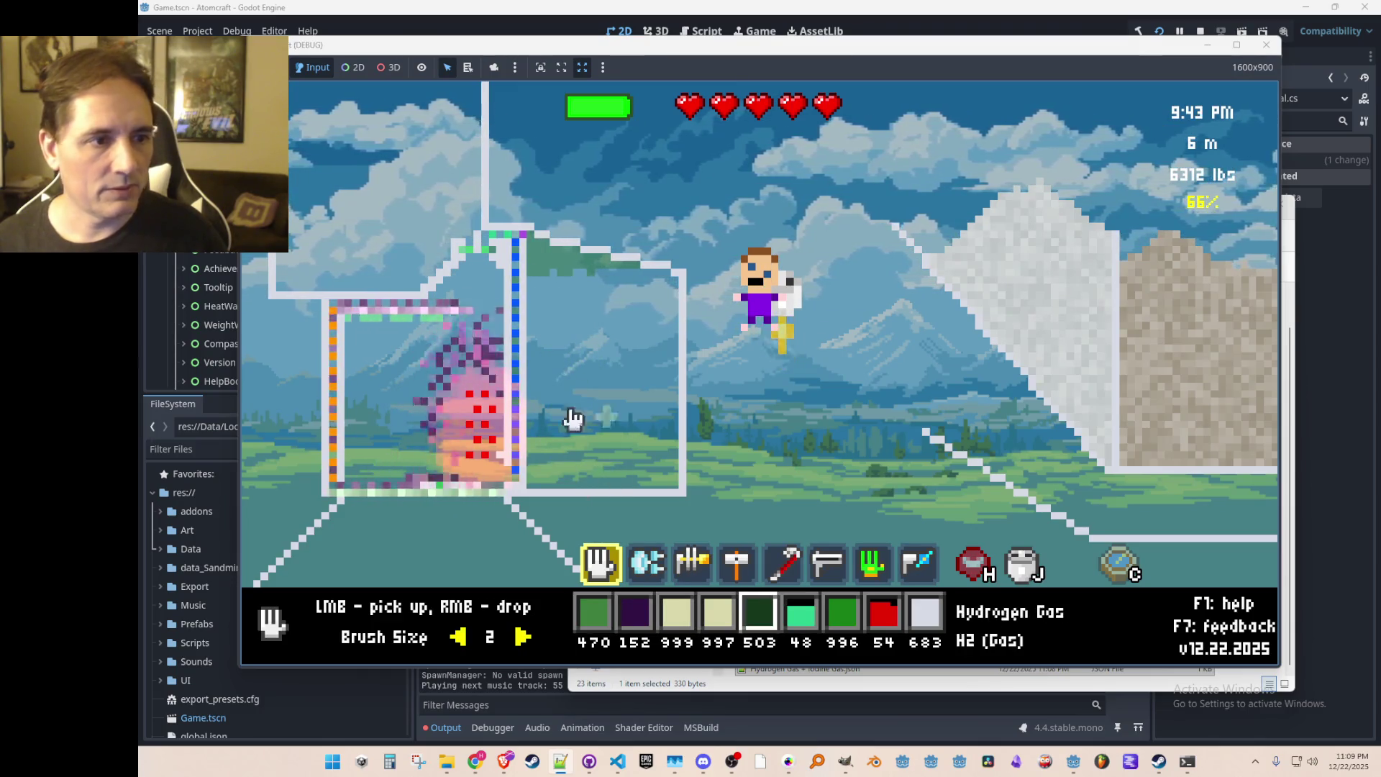
pyautogui.press('a')
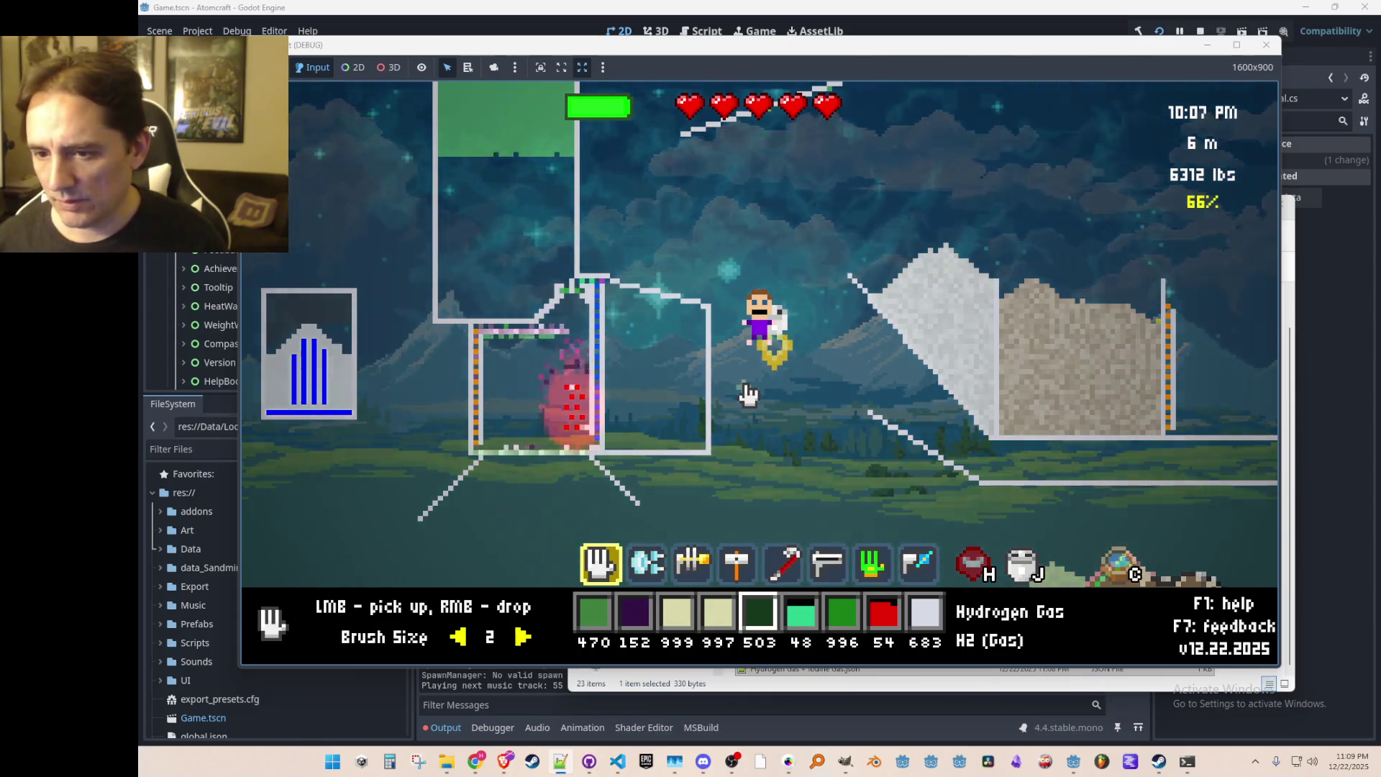
# Step: Alternate releasing hydrogen and dropping iodine gas into the heated container
pyautogui.rightClick(651, 427)
pyautogui.rightClick(645, 426)
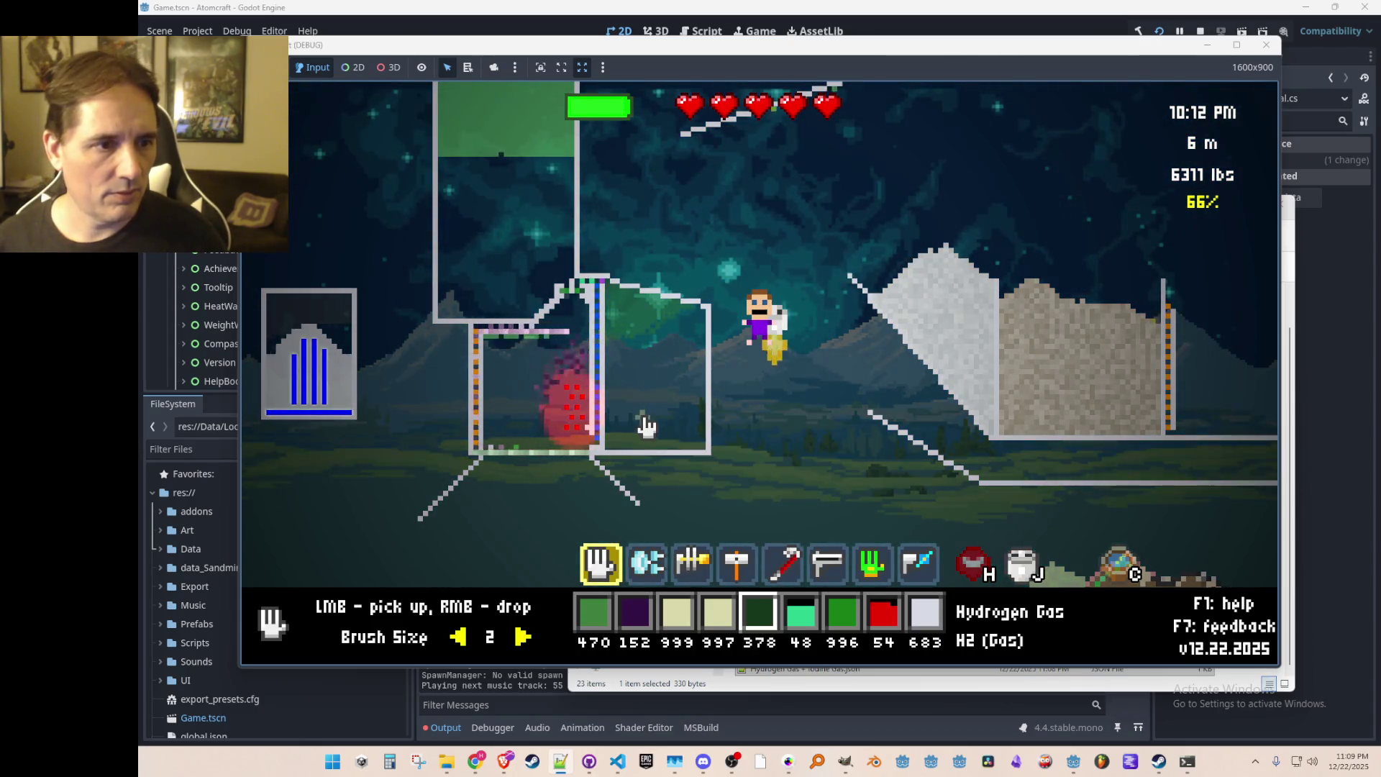
pyautogui.press('2')
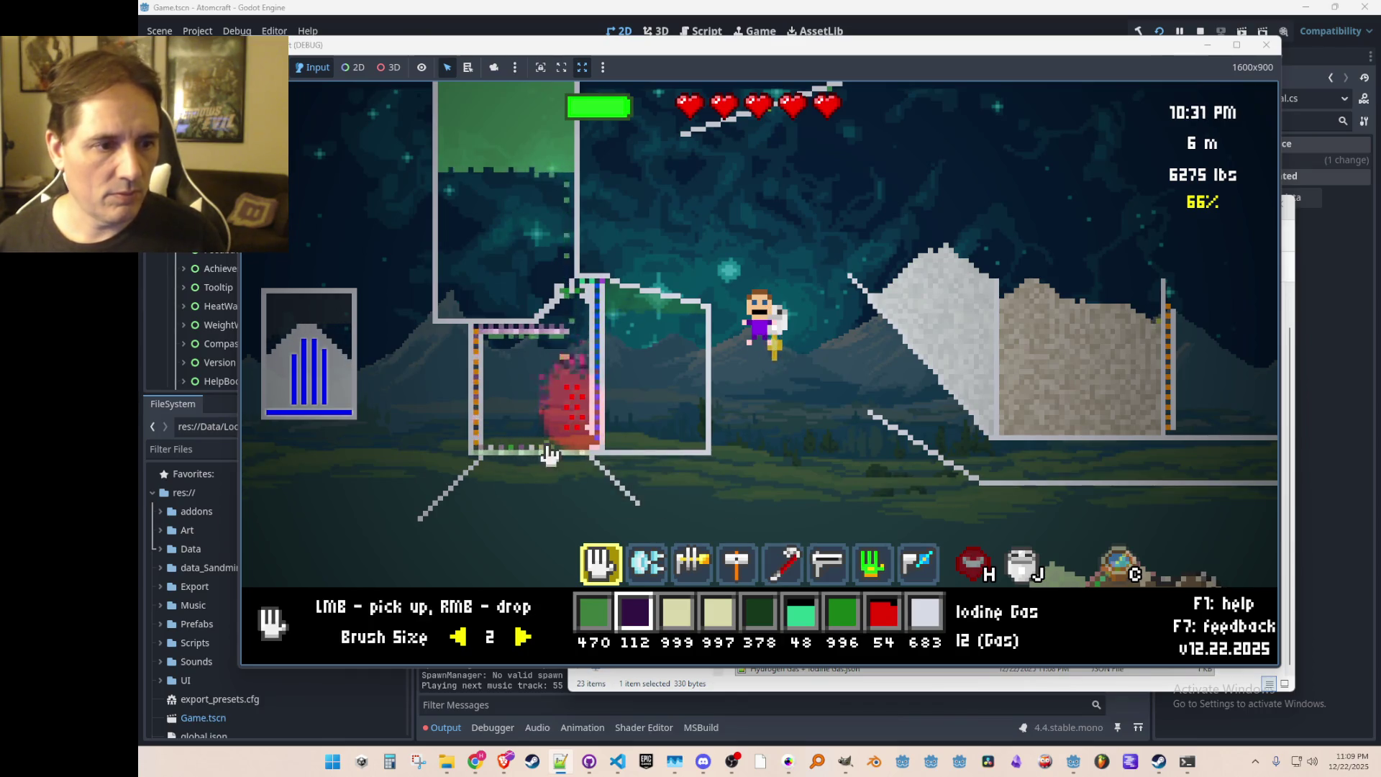
pyautogui.rightClick(569, 410)
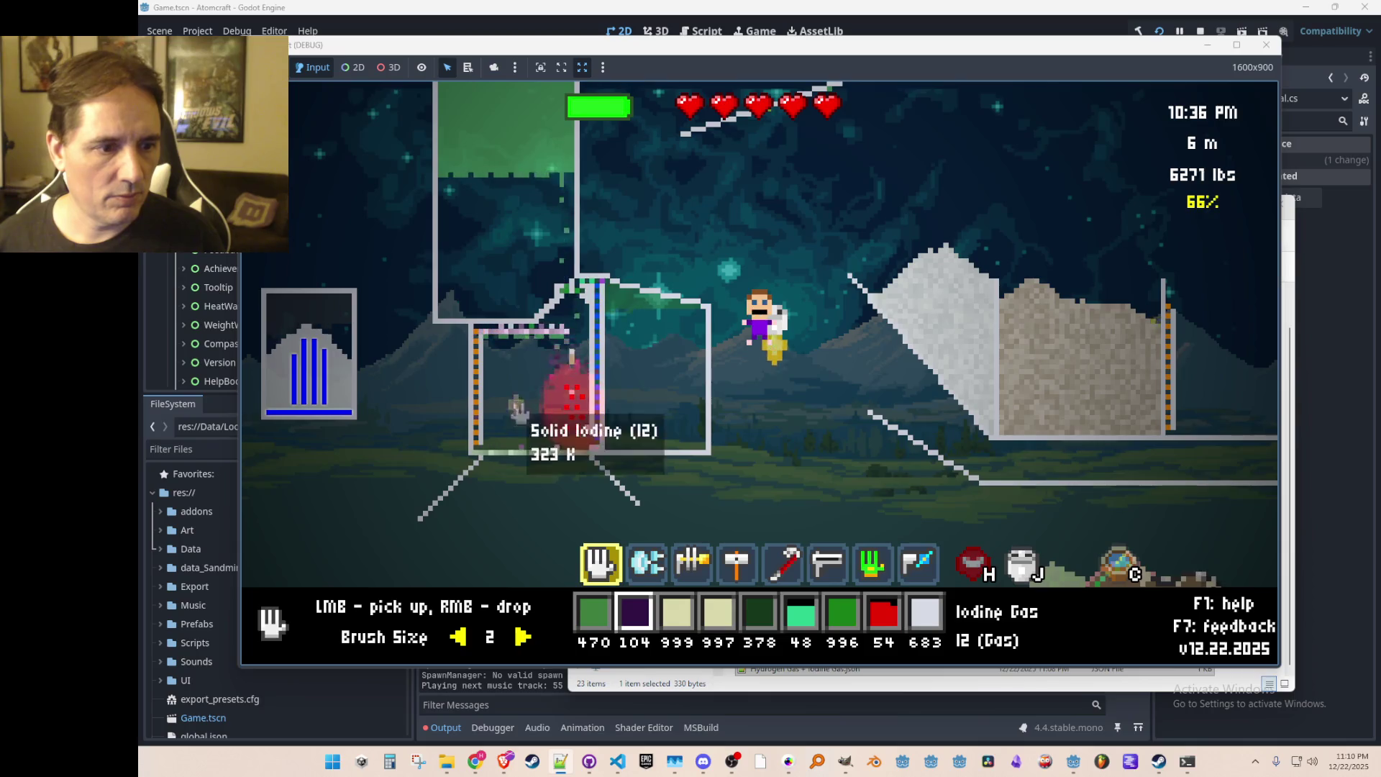
pyautogui.press('5')
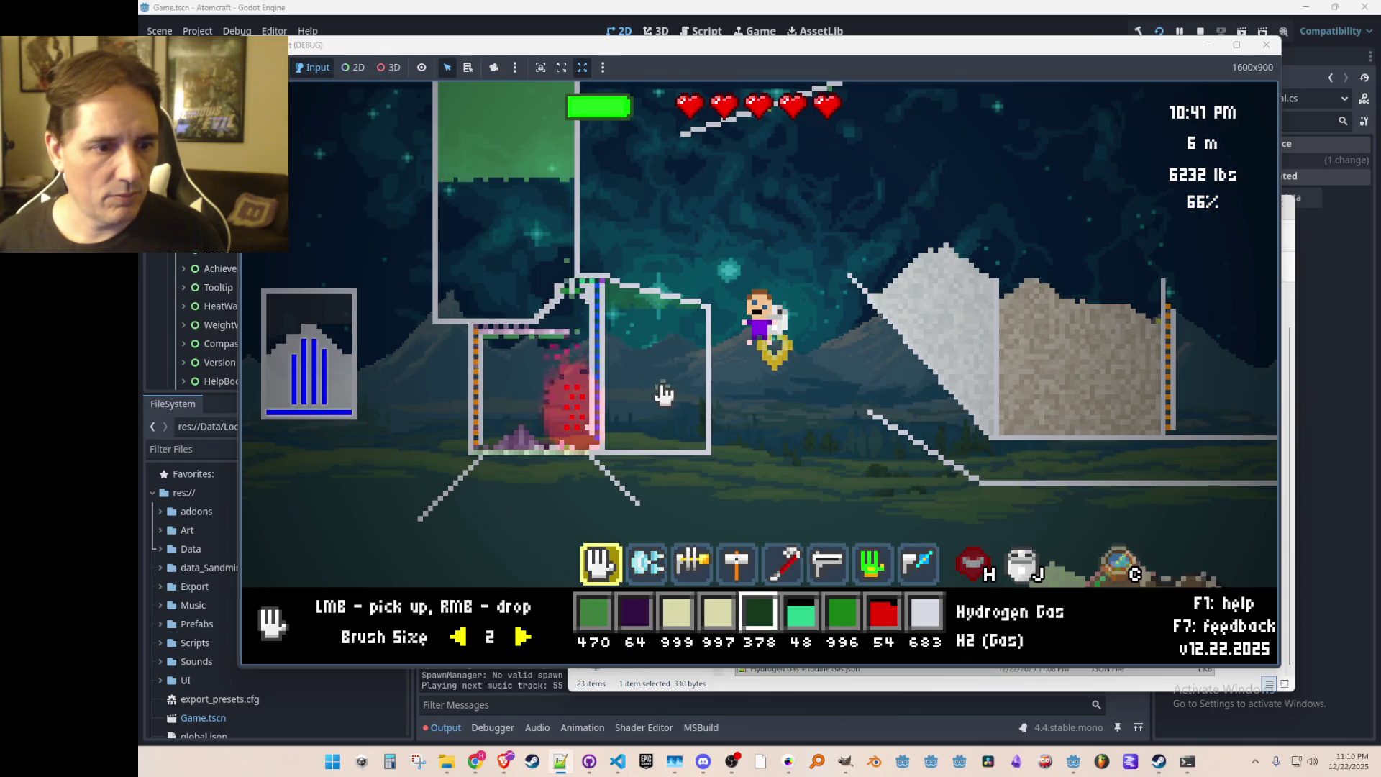
pyautogui.rightClick(656, 395)
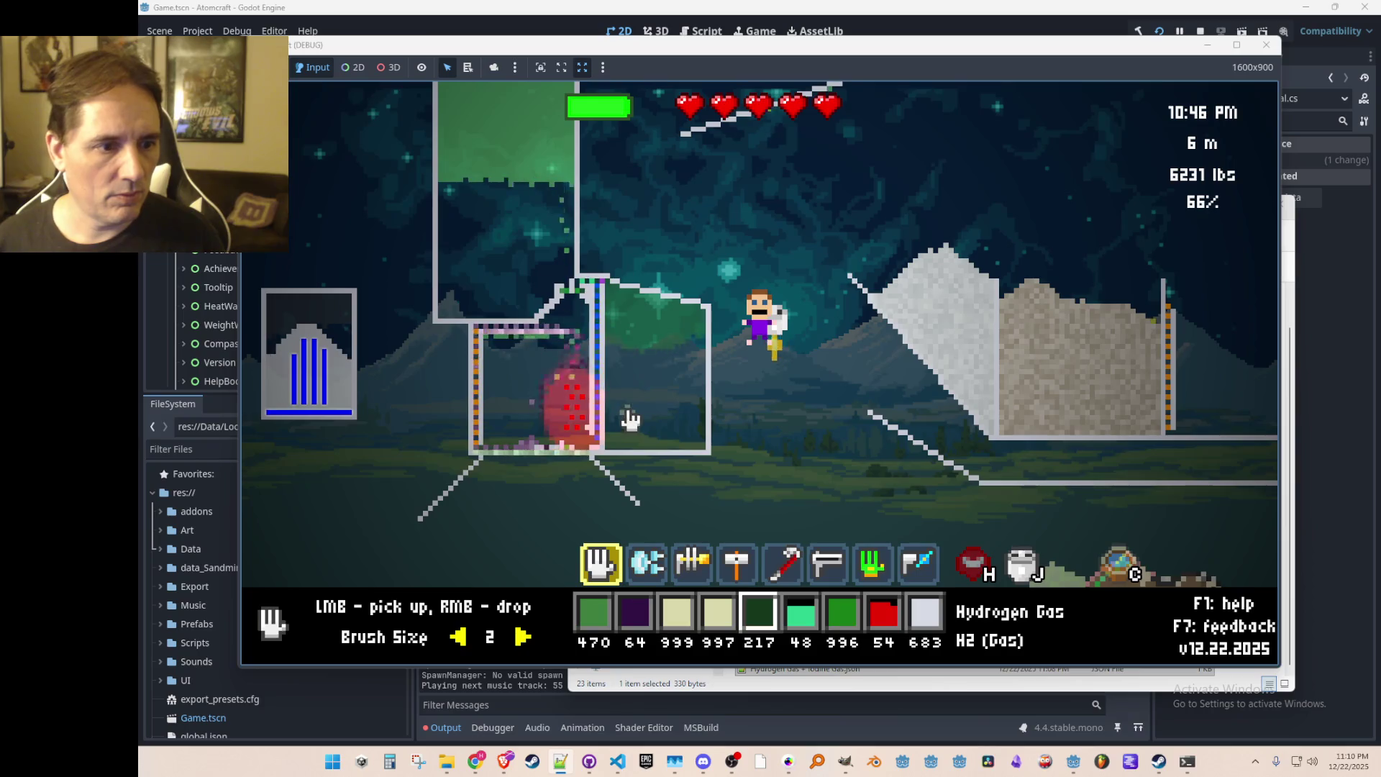
pyautogui.press('2')
pyautogui.rightClick(530, 403)
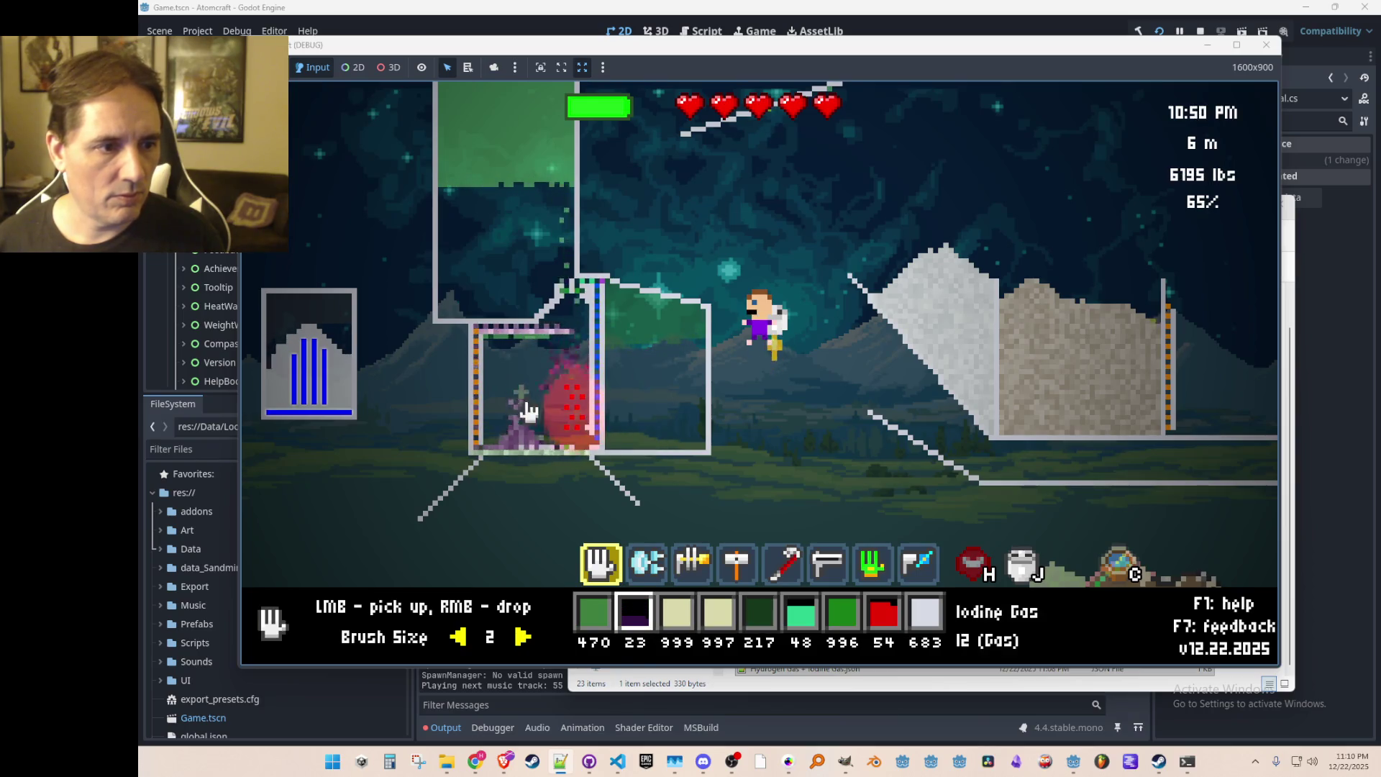
# Step: Pick up a few ceramic pieces, then drop the last iodine so its stock reaches 0
pyautogui.middleClick(523, 452)
pyautogui.moveTo(533, 450); pyautogui.dragTo(510, 453)
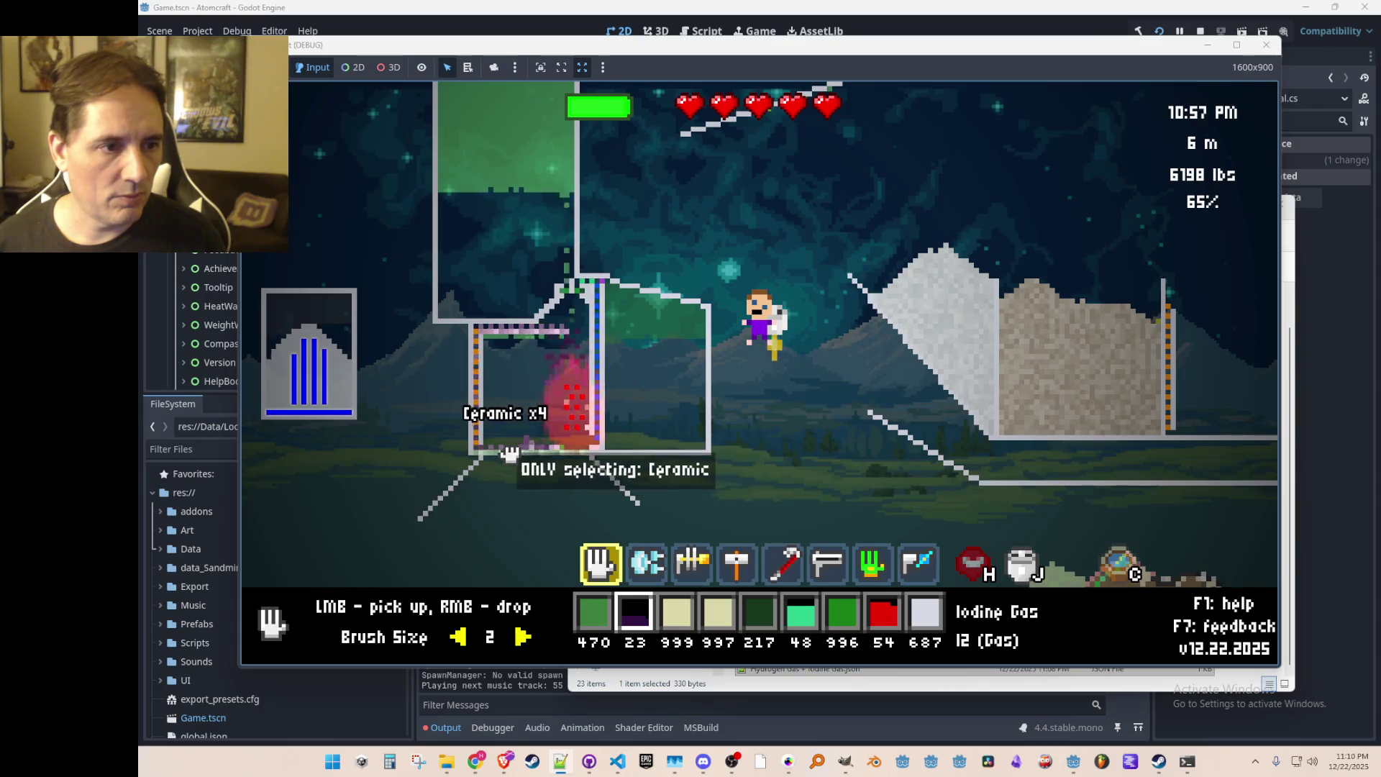
pyautogui.rightClick(521, 394)
pyautogui.scroll(-4, 523, 395)
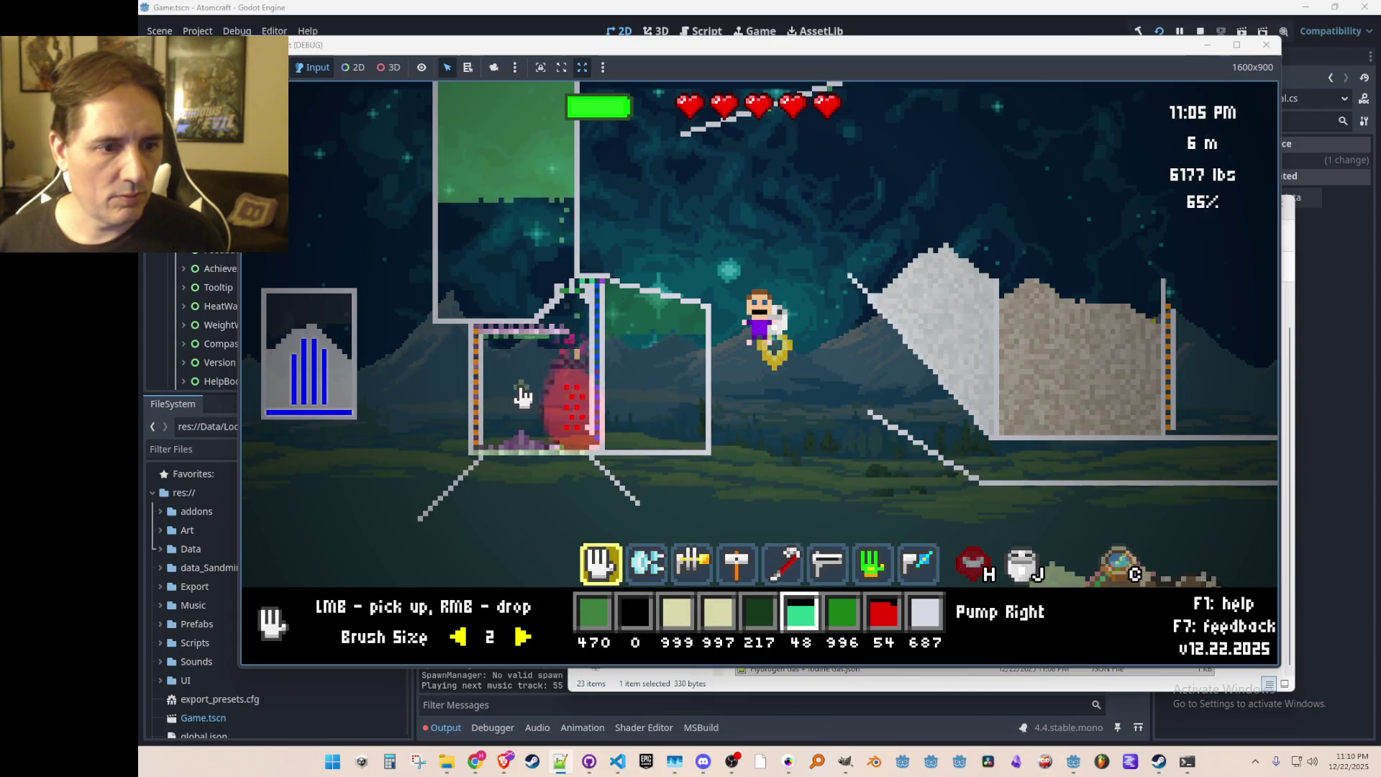
pyautogui.scroll(-1, 523, 396)
pyautogui.scroll(2, 523, 396)
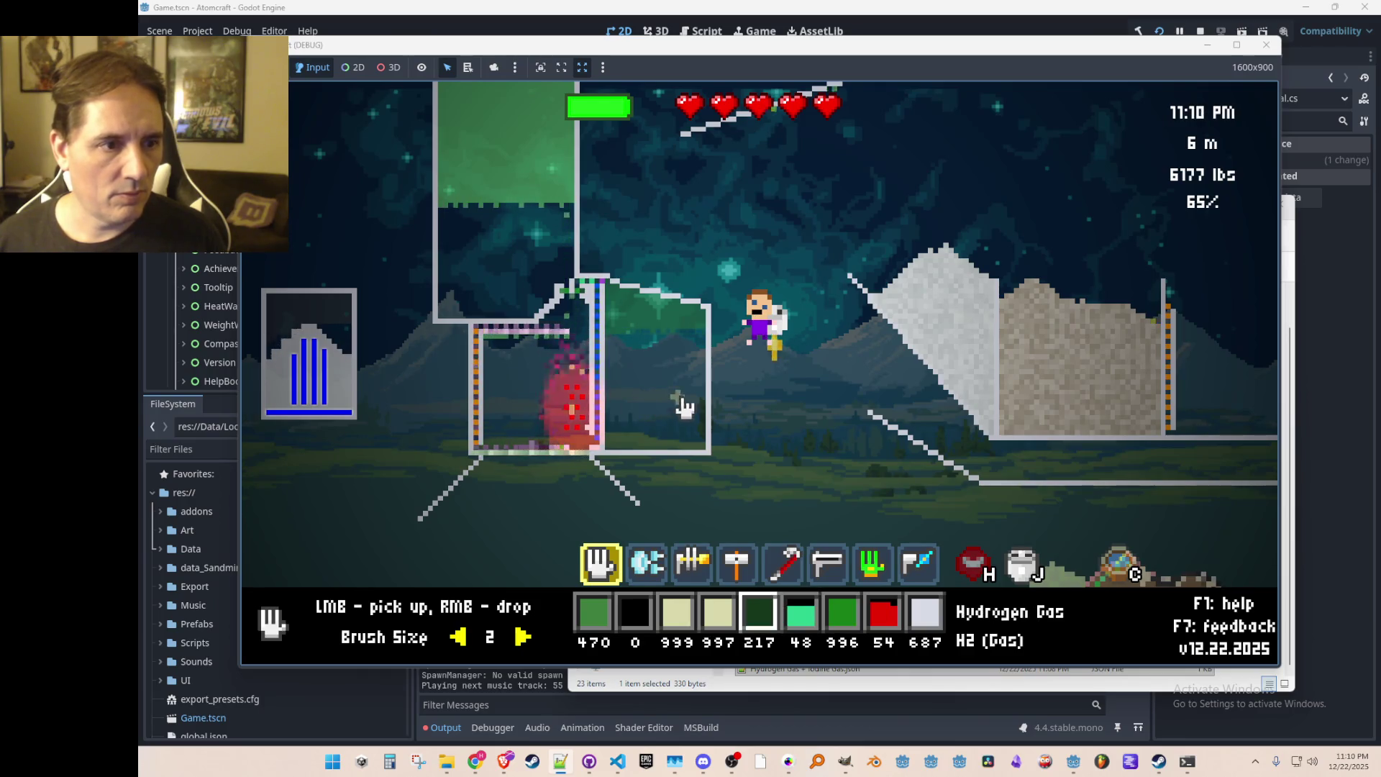
pyautogui.press('a')
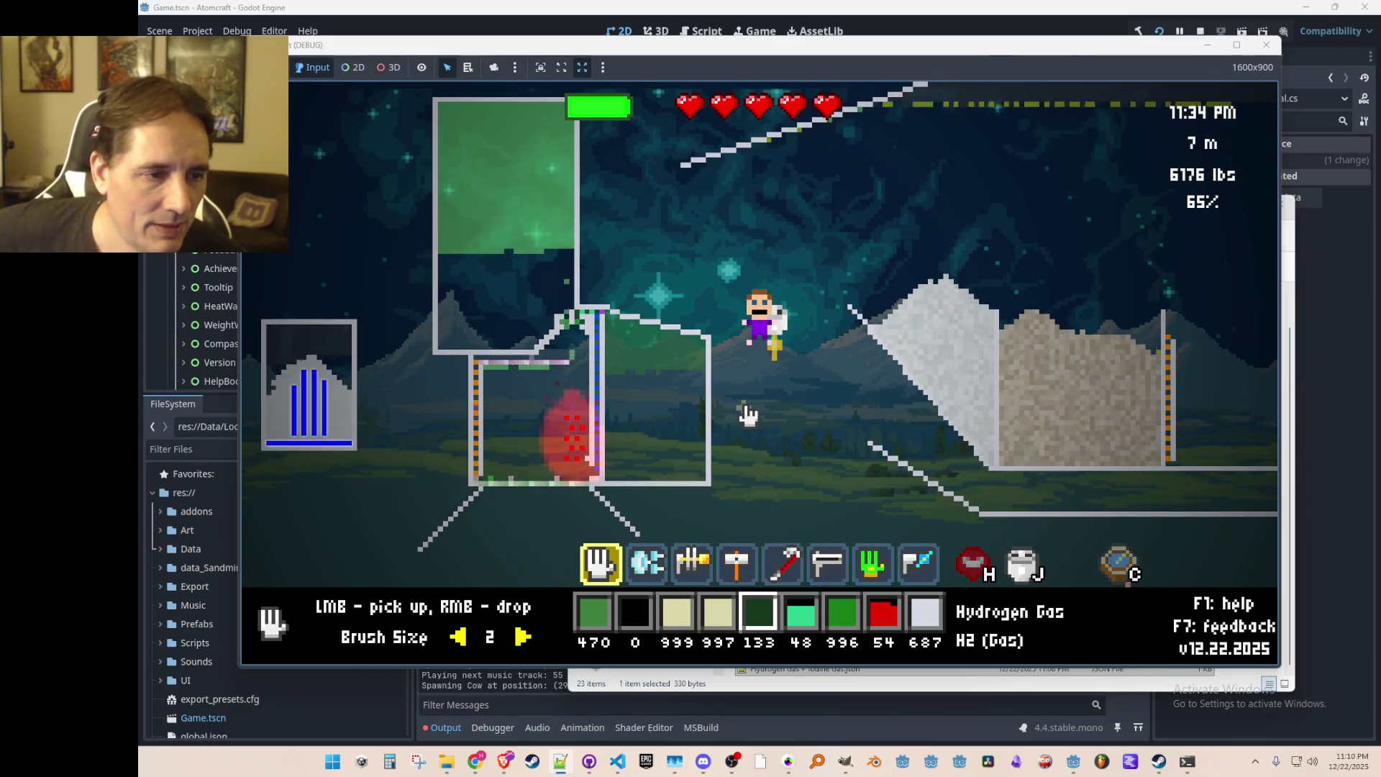
pyautogui.press('2')
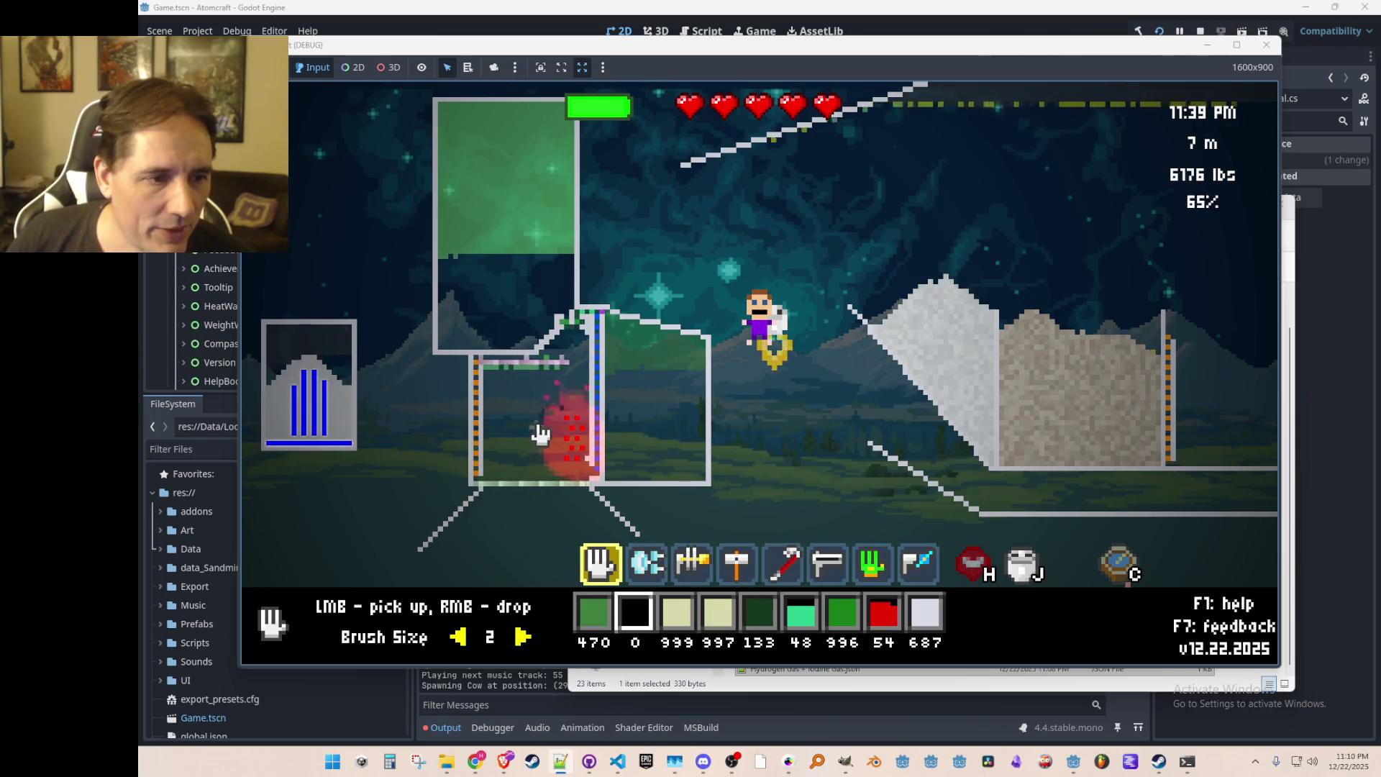
pyautogui.scroll(-3, 687, 392)
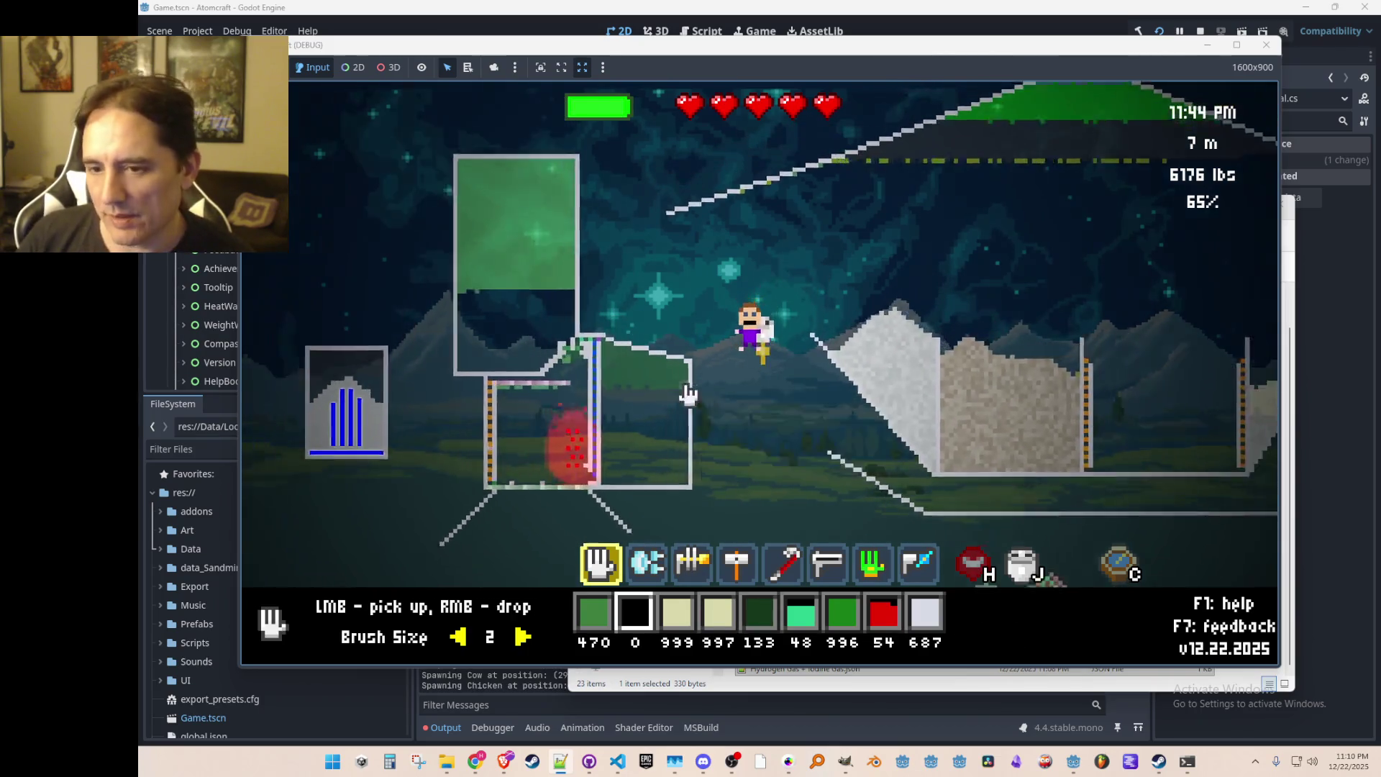
pyautogui.scroll(1, 687, 392)
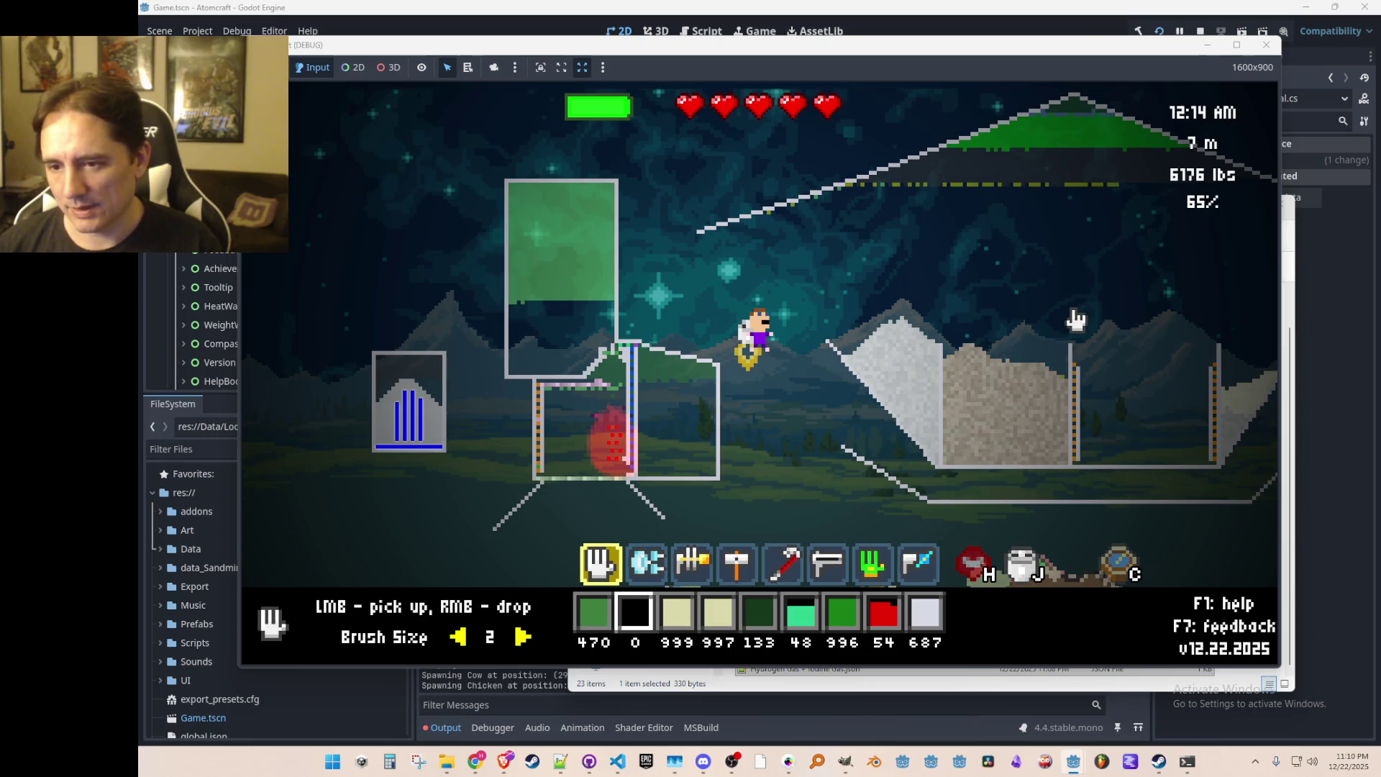
# Step: Stop the game and select Silver + Solid Iodine.json in the 12-22-2025 reactions folder
pyautogui.hotkey('alt', 'F4')
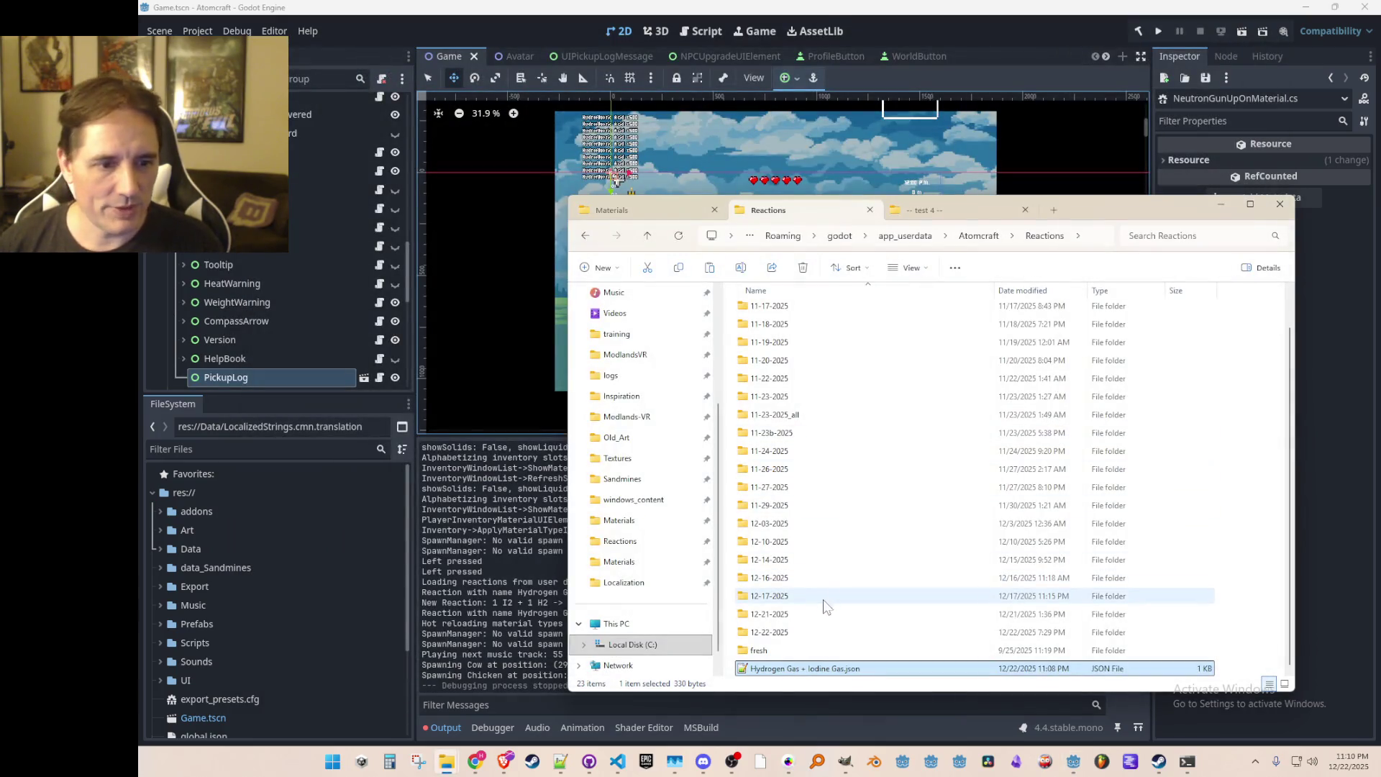
pyautogui.doubleClick(762, 632)
pyautogui.scroll(-5, 895, 540)
pyautogui.scroll(-1, 895, 539)
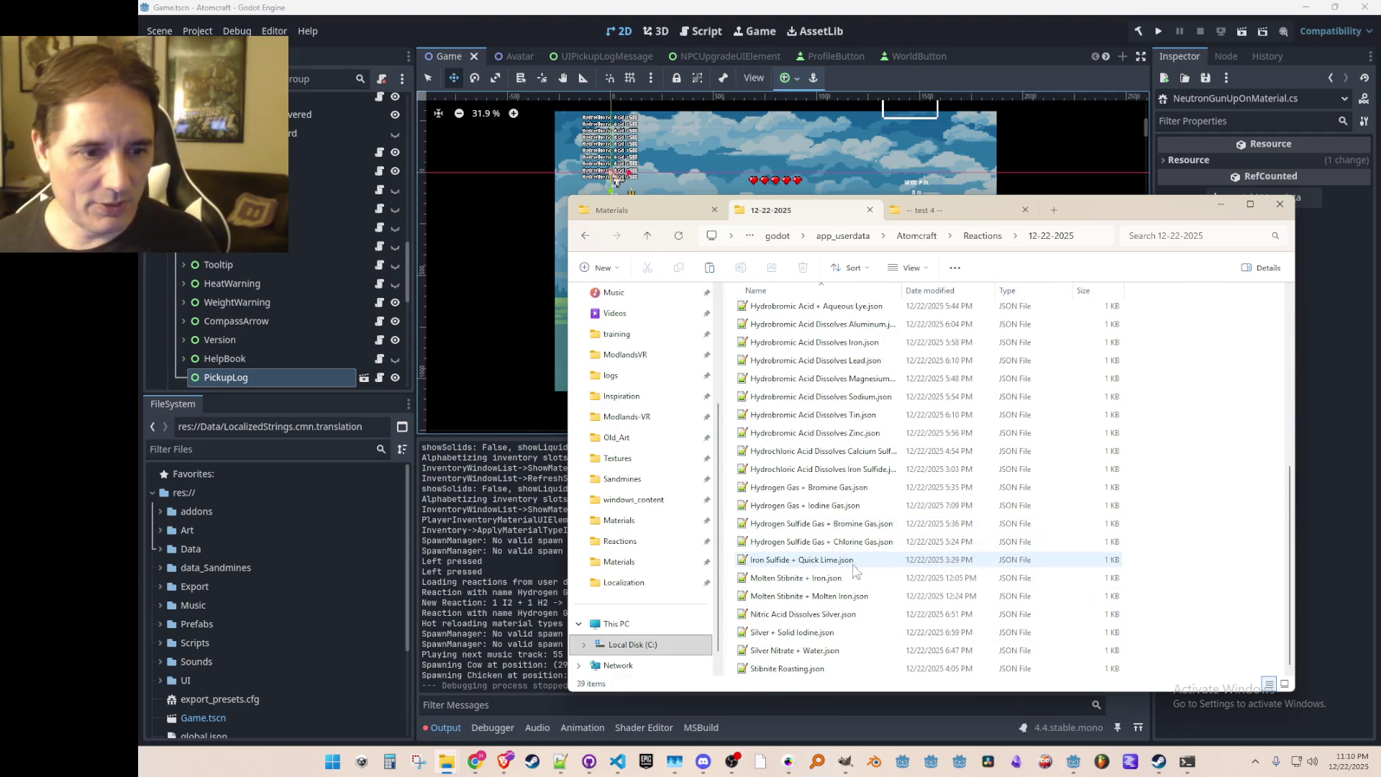
pyautogui.click(820, 614)
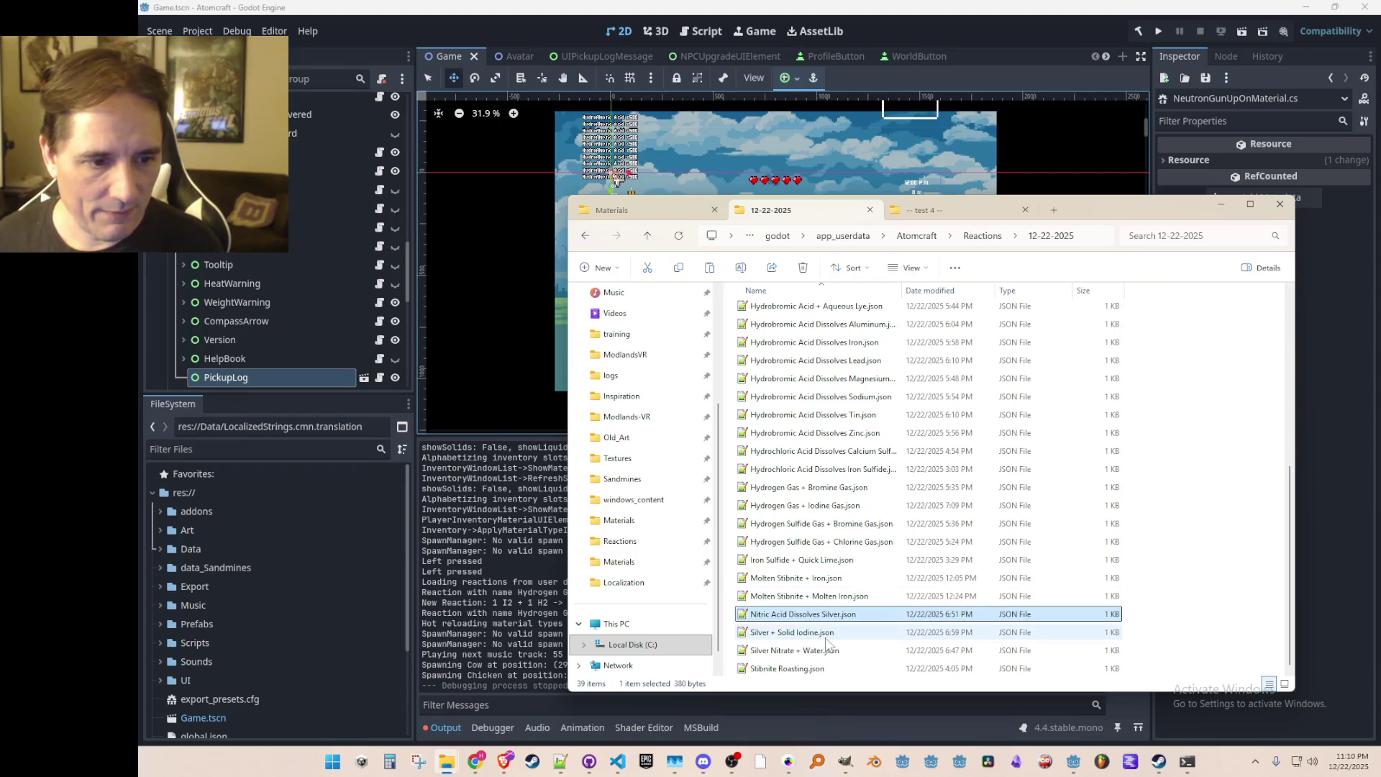
pyautogui.click(826, 638)
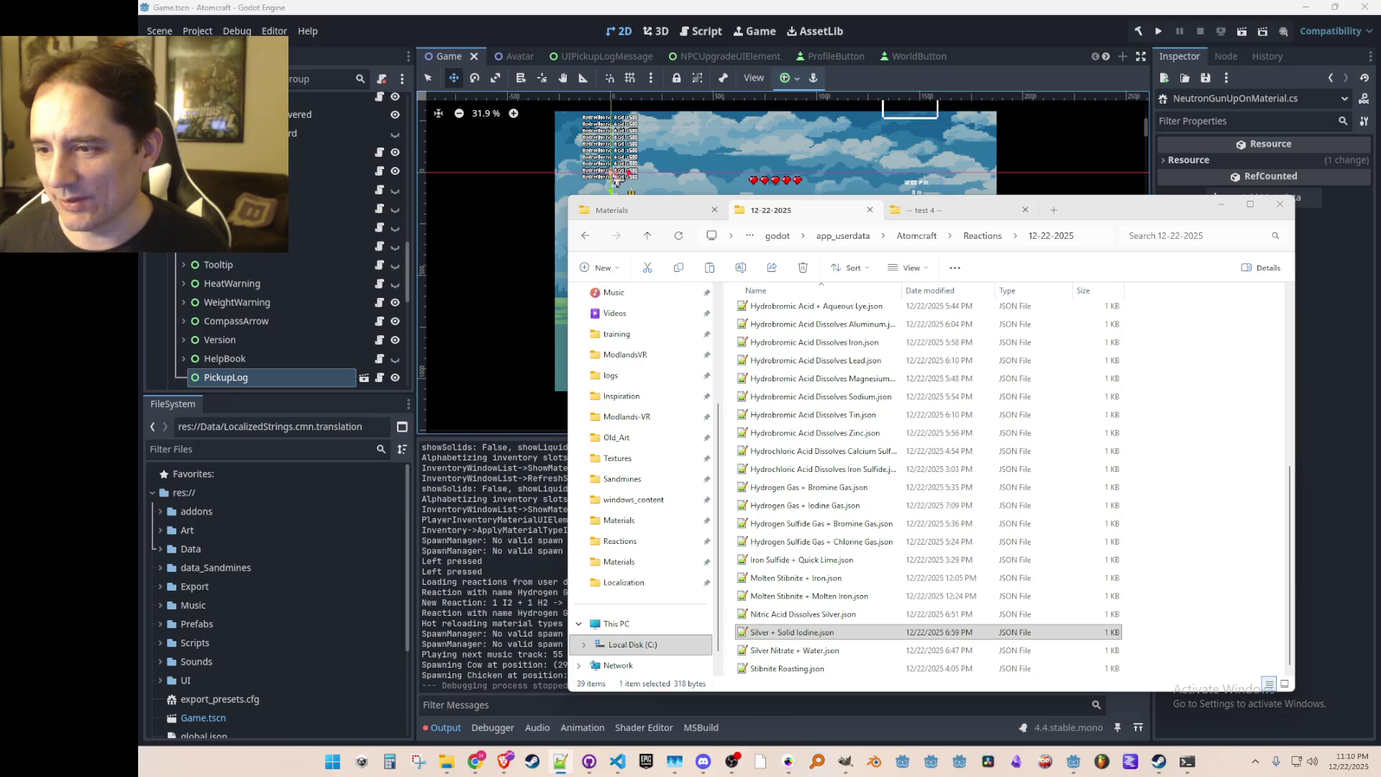
# Step: Minimize File Explorer and start a new debug run of the project
pyautogui.click(1204, 271)
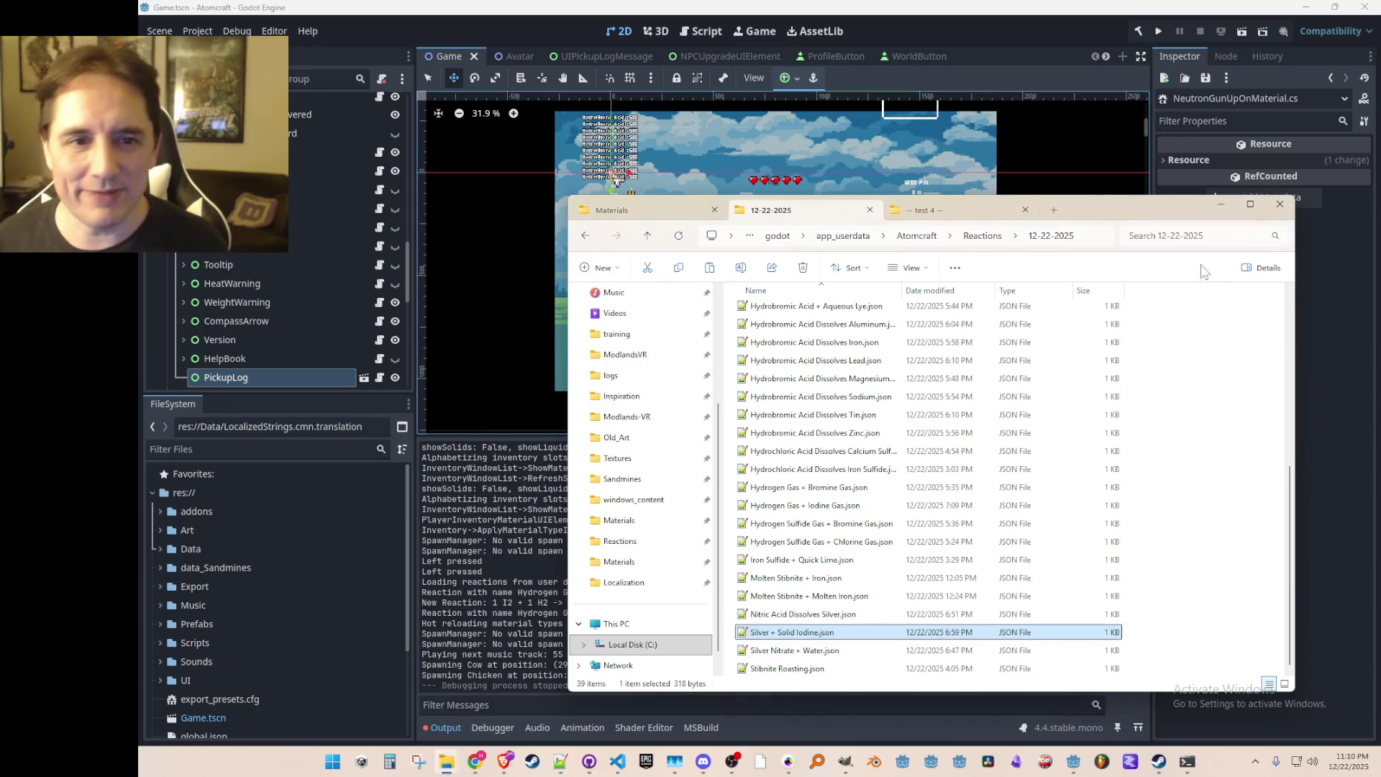
pyautogui.click(1220, 204)
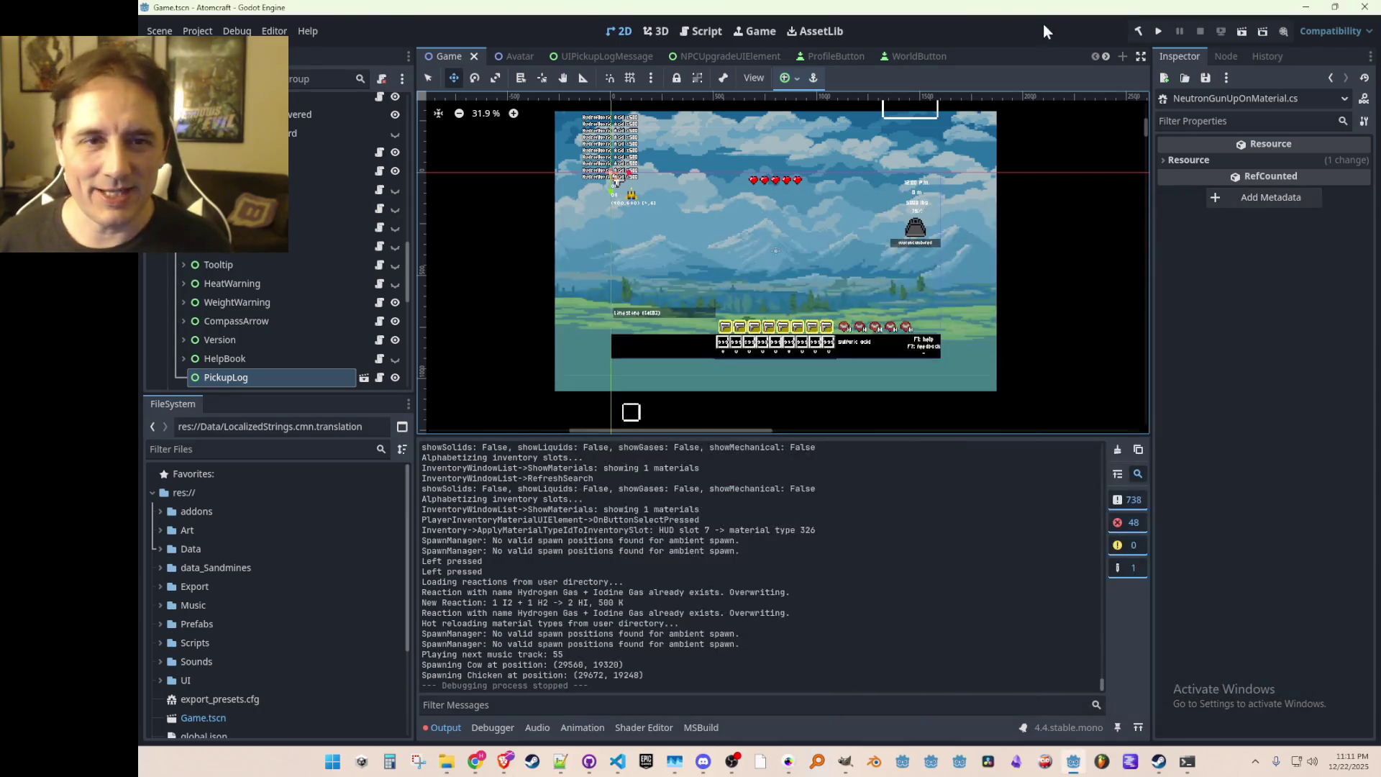
pyautogui.click(1160, 33)
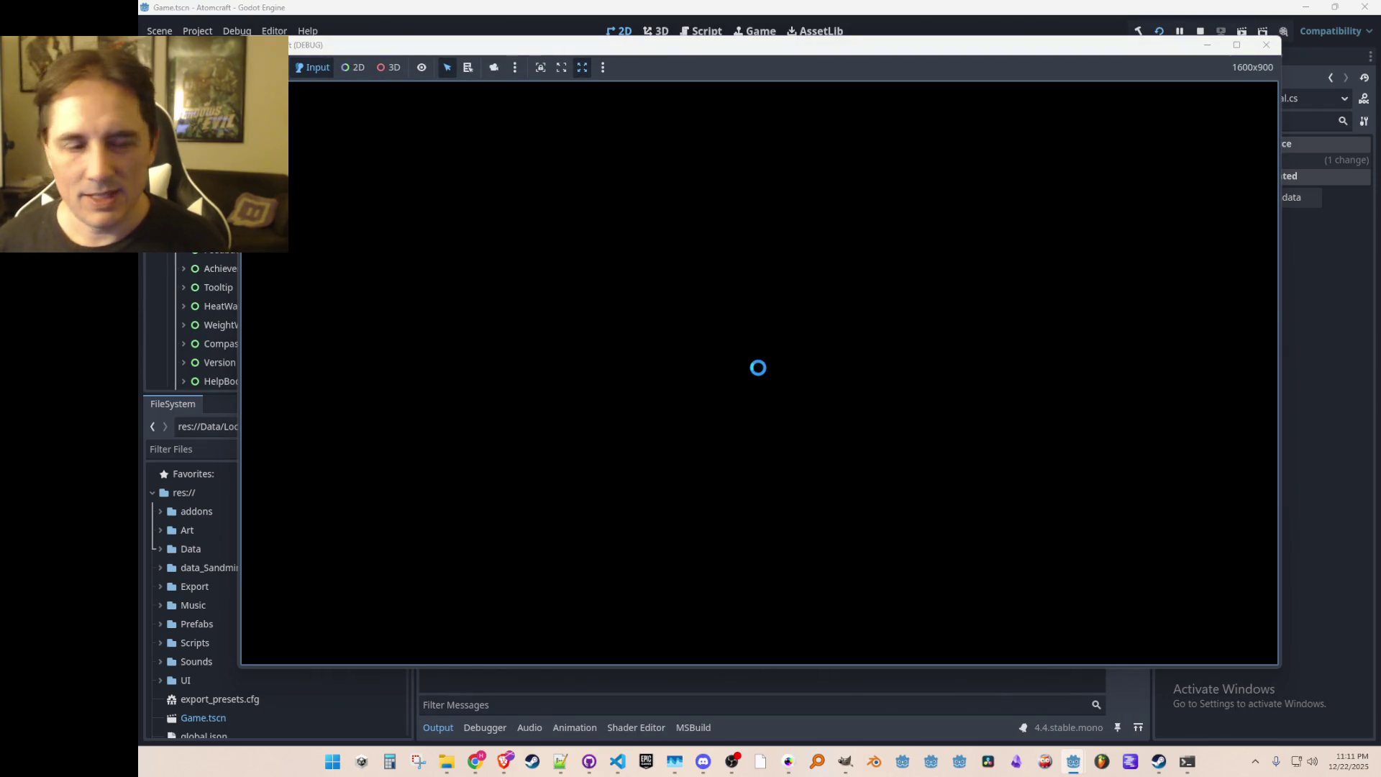
# Step: Start single player with a saved profile and load the TEST 4 world
pyautogui.click(747, 390)
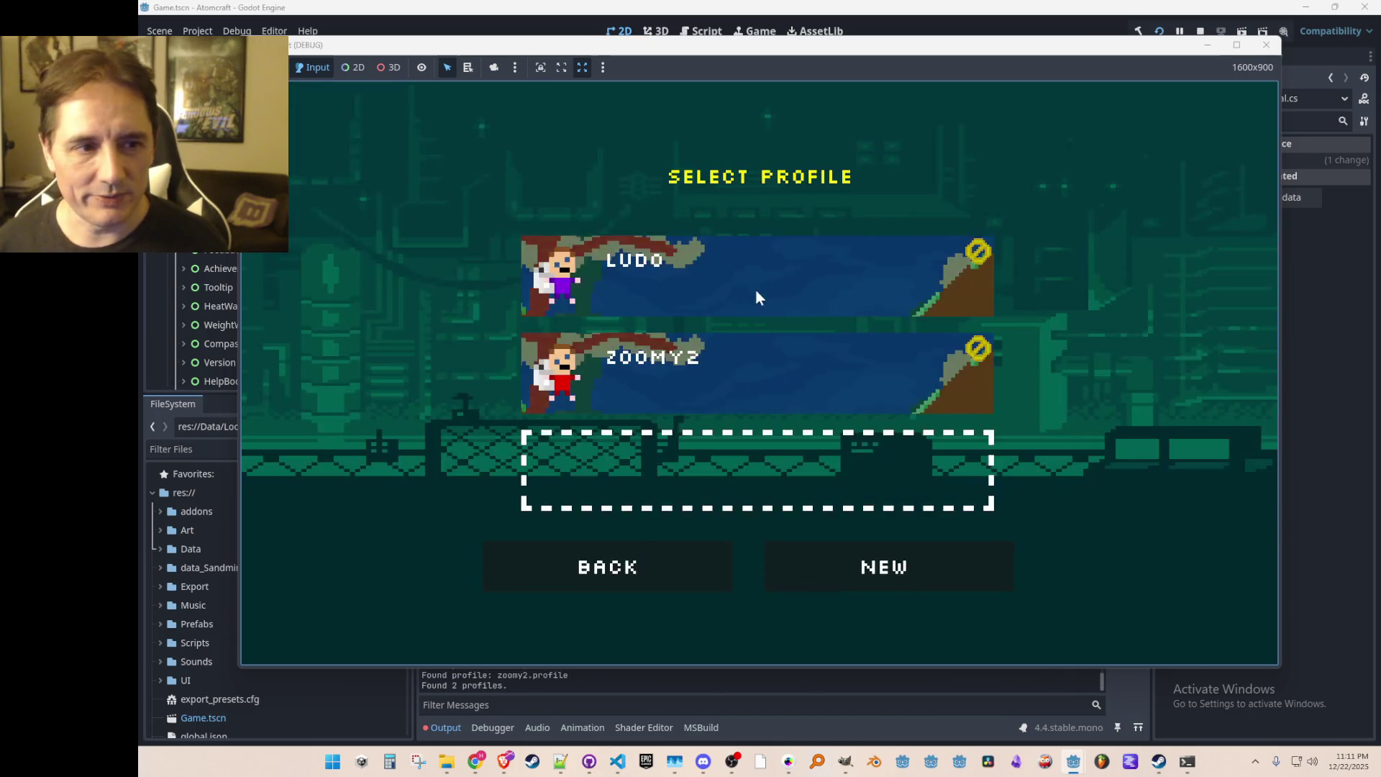
pyautogui.click(756, 296)
pyautogui.click(756, 266)
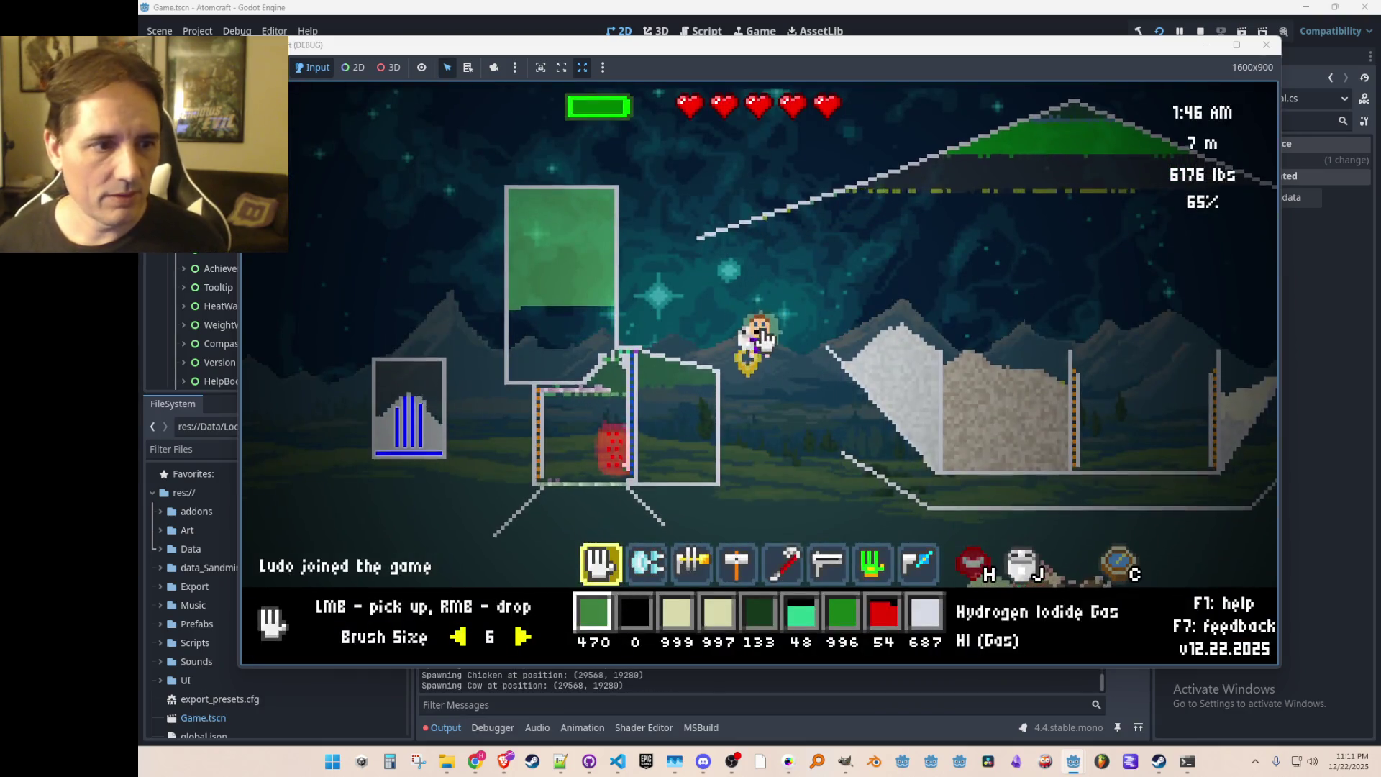
# Step: Give the player iodine with the 'iodine' command in the in-game command bar
pyautogui.press('/')
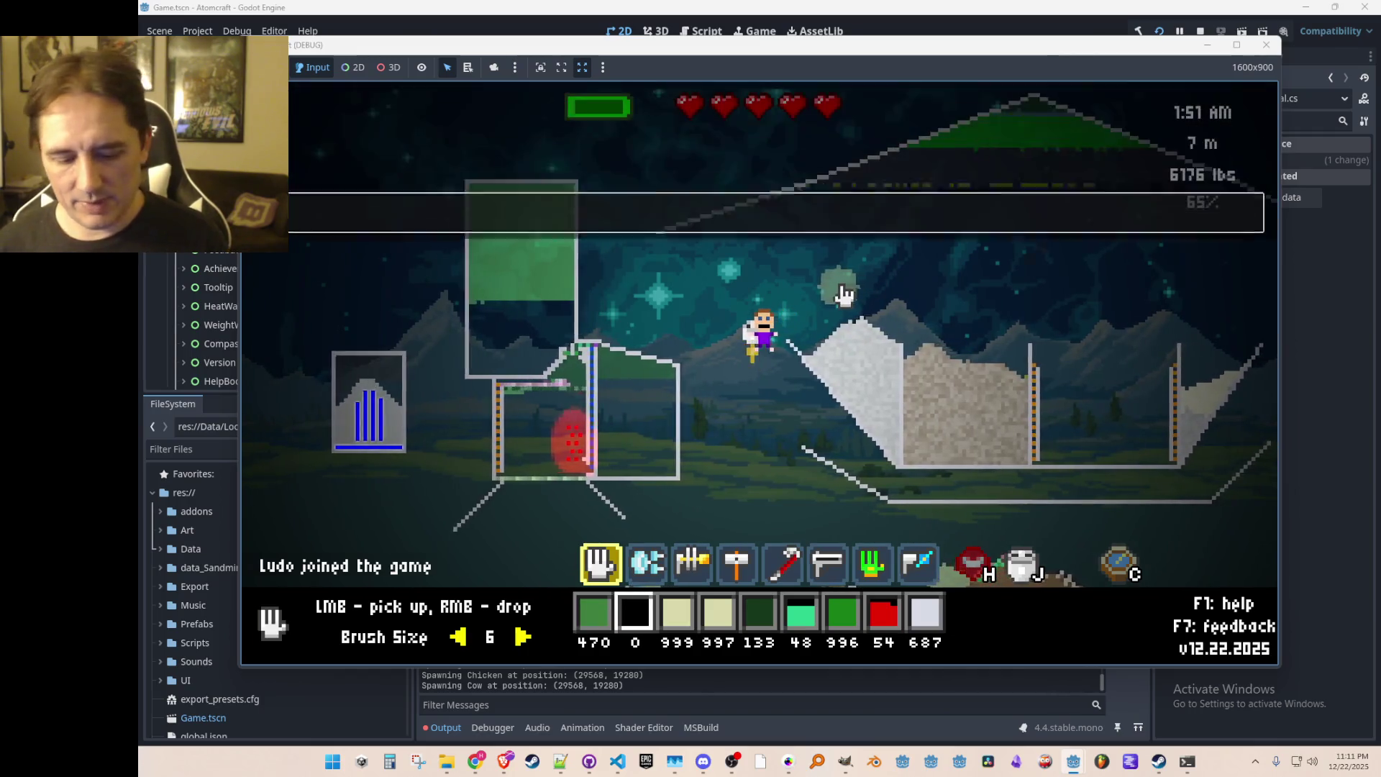
pyautogui.write('iodine')
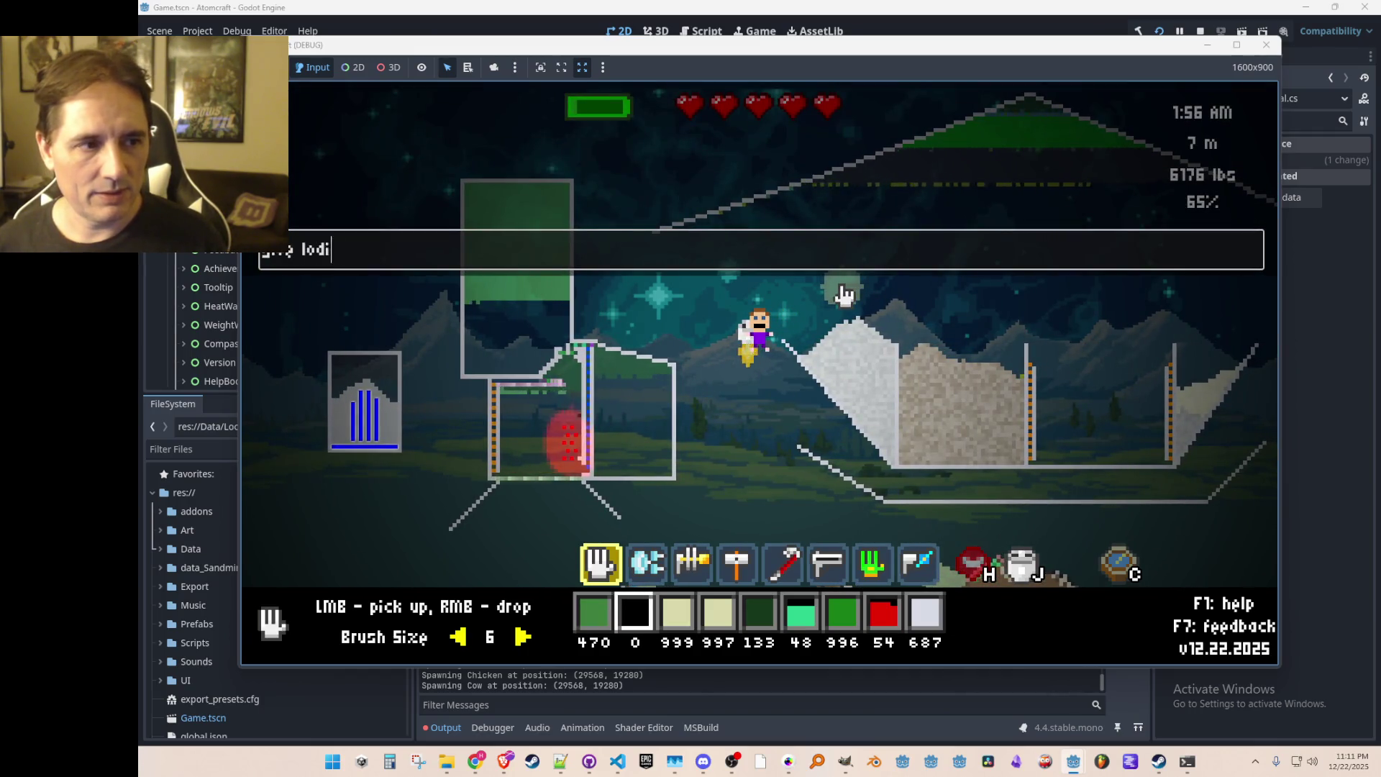
pyautogui.press('Return')
pyautogui.write('id')
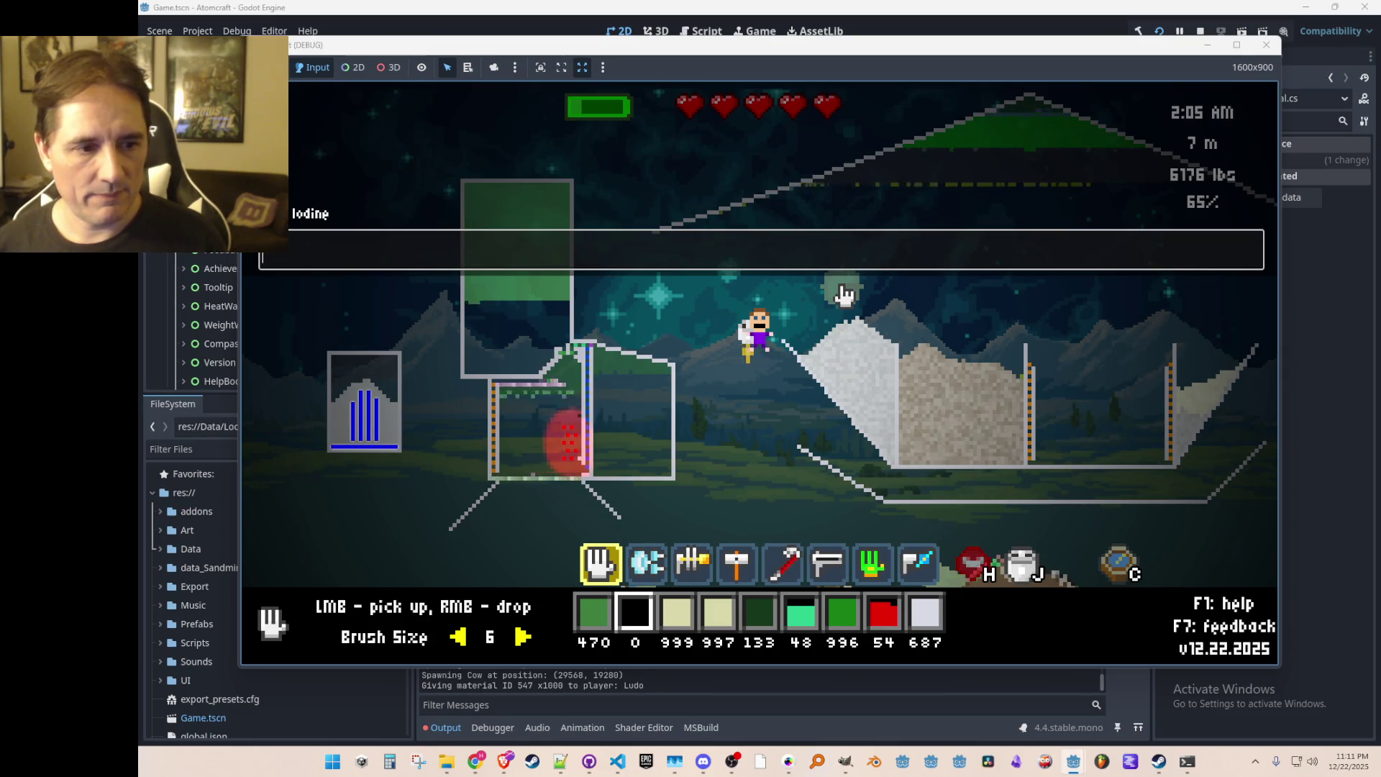
pyautogui.press('Escape')
# Step: Search the inventory for 'iodin', put Liquid Iodine in the second hotbar slot, and pour it into the container
pyautogui.write('i')
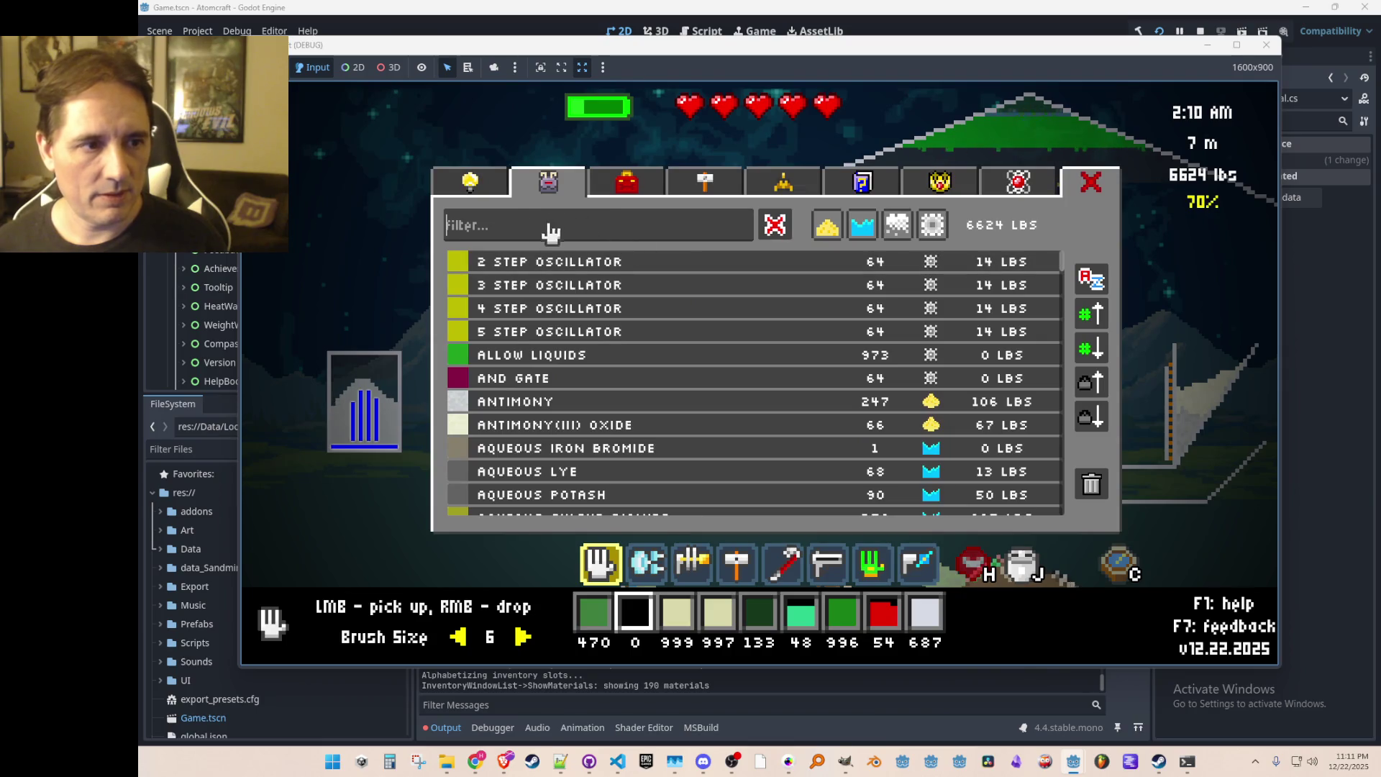
pyautogui.write('iodin')
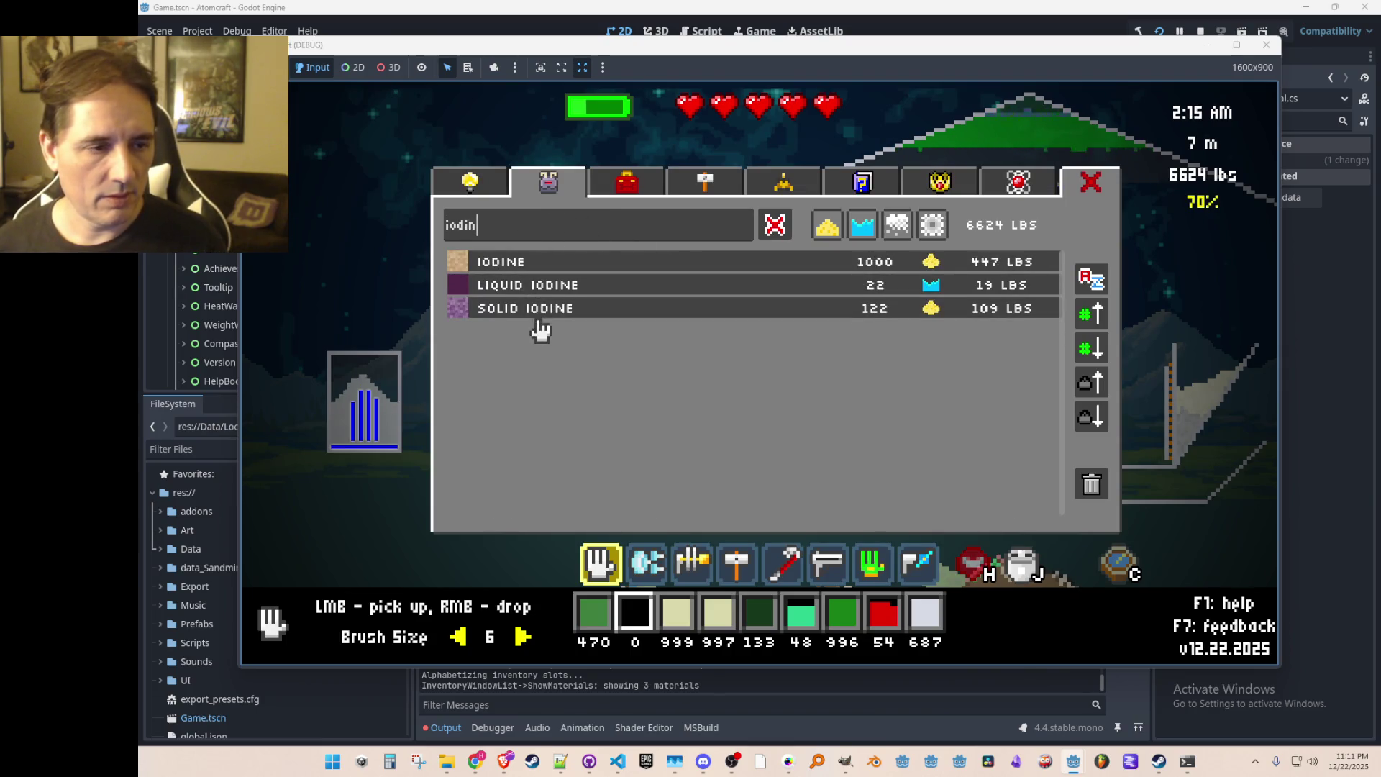
pyautogui.click(556, 287)
pyautogui.press('i')
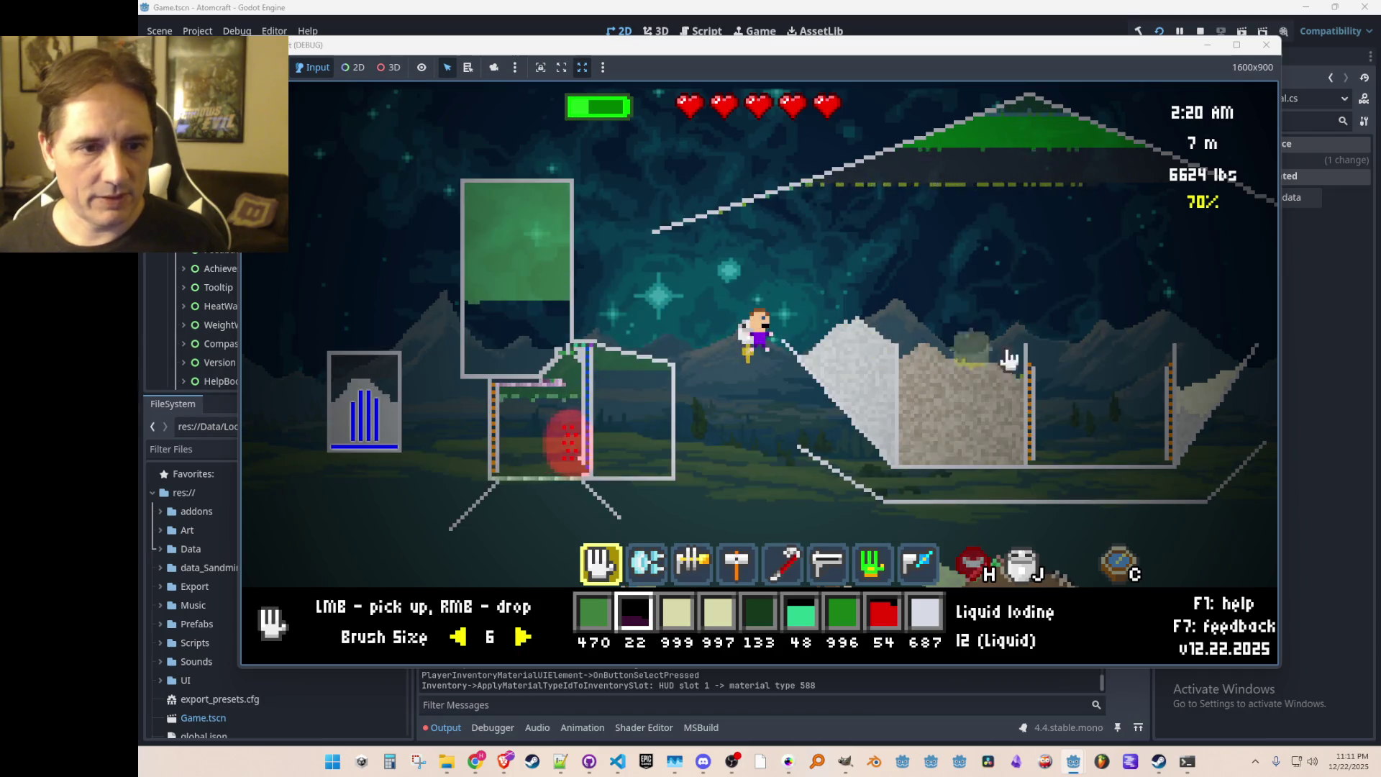
pyautogui.rightClick(1075, 338)
# Step: Drop Solid Iodine into the container, then assign 1K Iodine to the second hotbar slot
pyautogui.press('i')
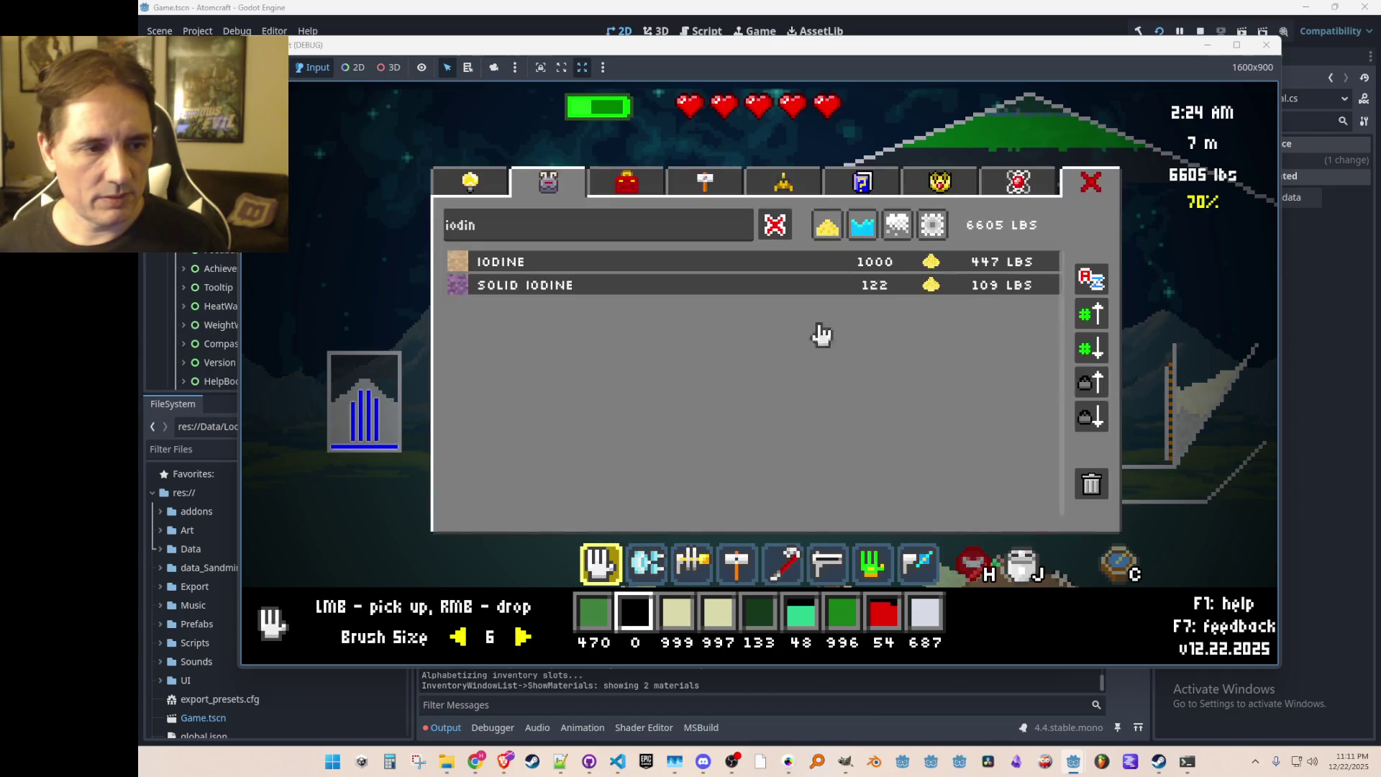
pyautogui.click(633, 287)
pyautogui.press('i')
pyautogui.rightClick(1091, 365)
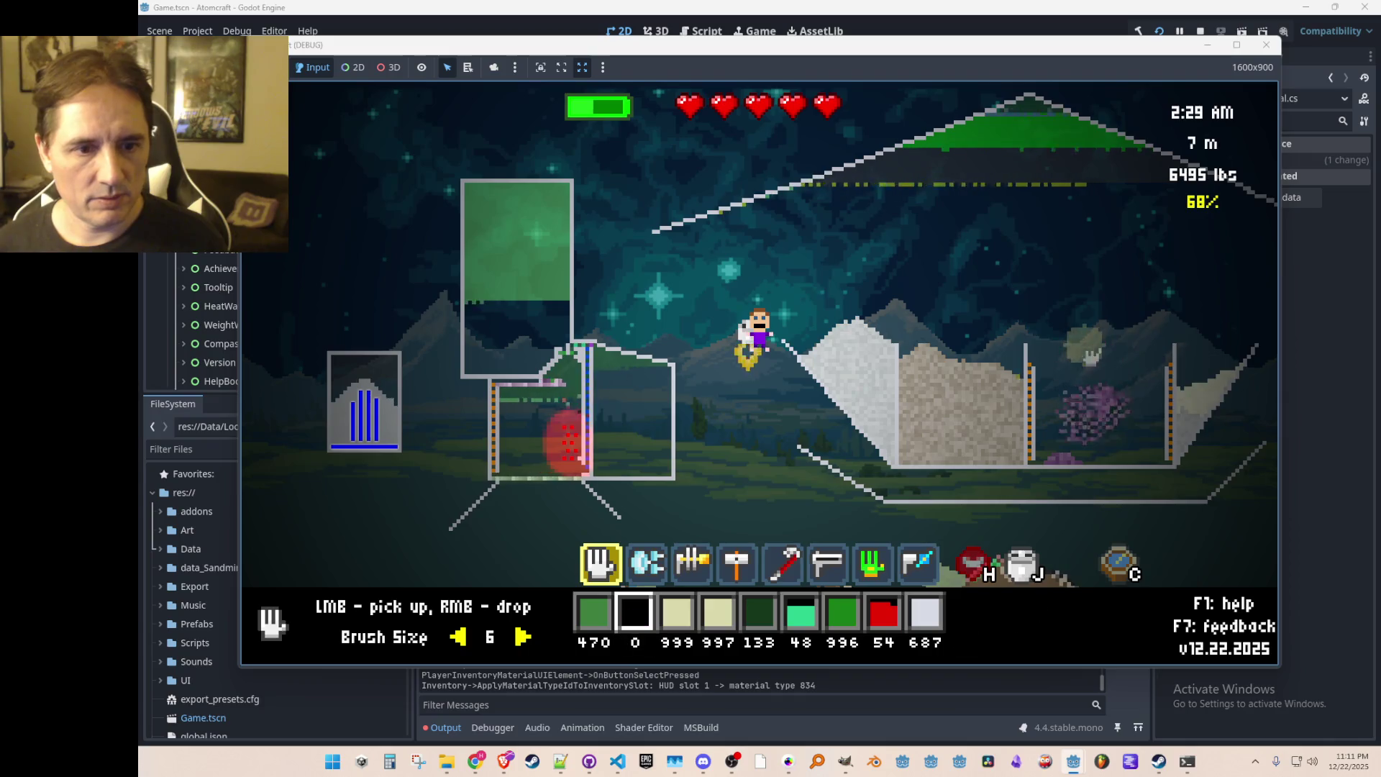
pyautogui.press('i')
pyautogui.click(630, 268)
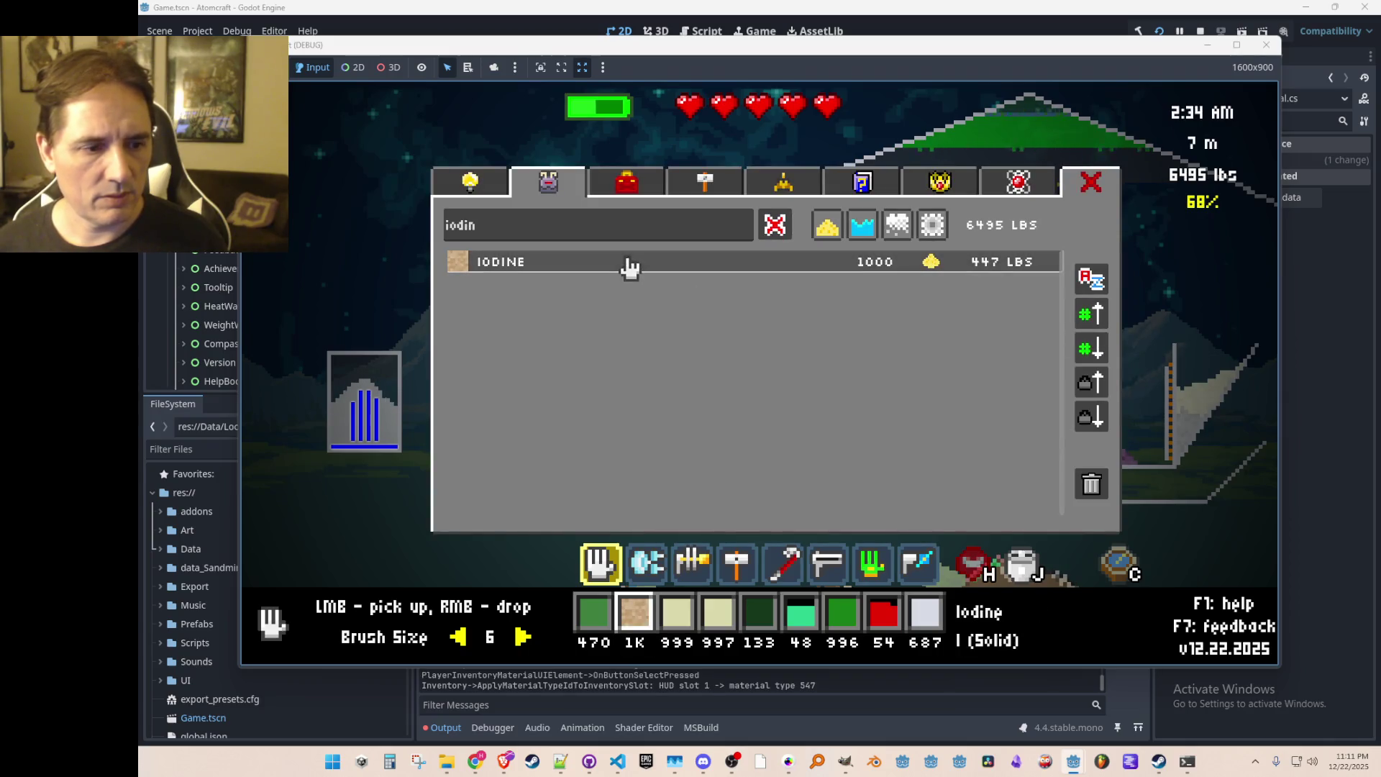
pyautogui.press('i')
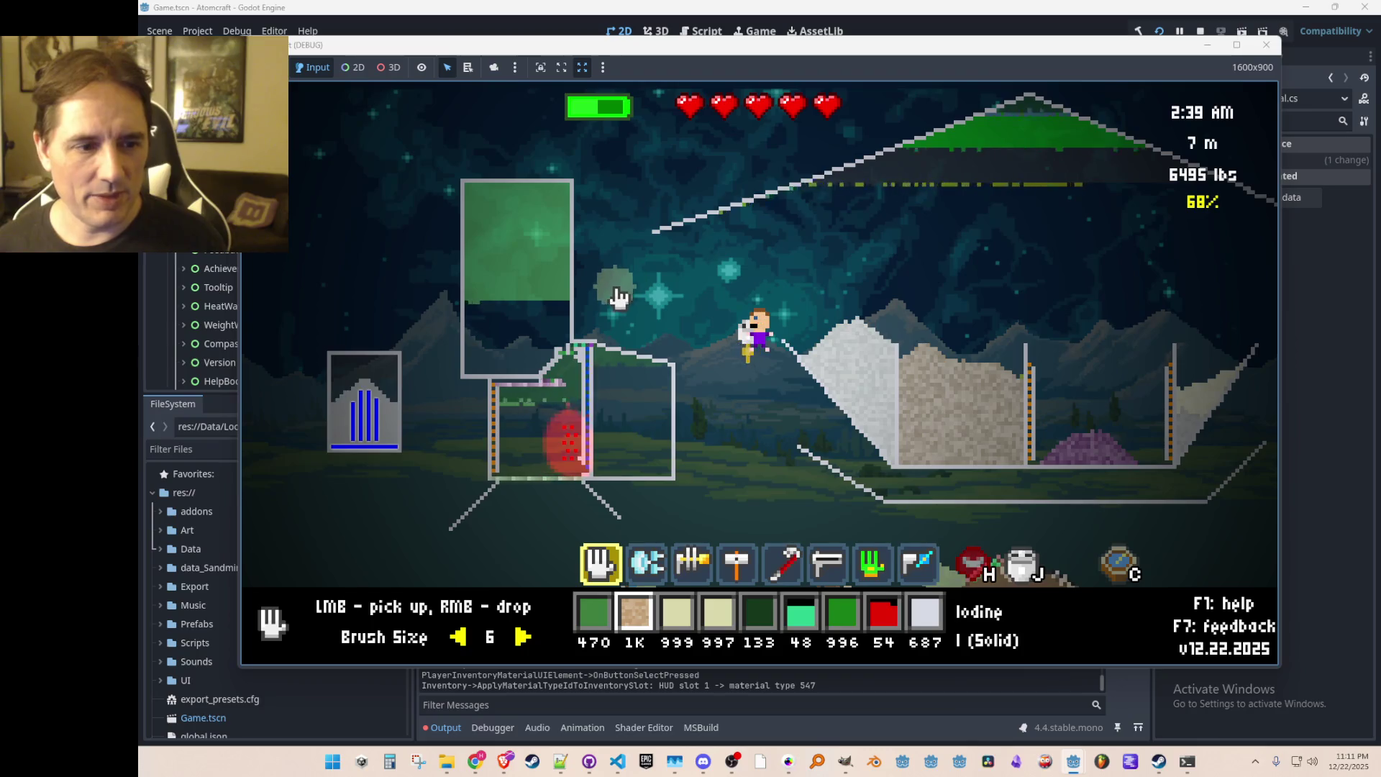
# Step: Fly the character right until it hovers above the purple iodine container
pyautogui.press('i')
pyautogui.press('i')
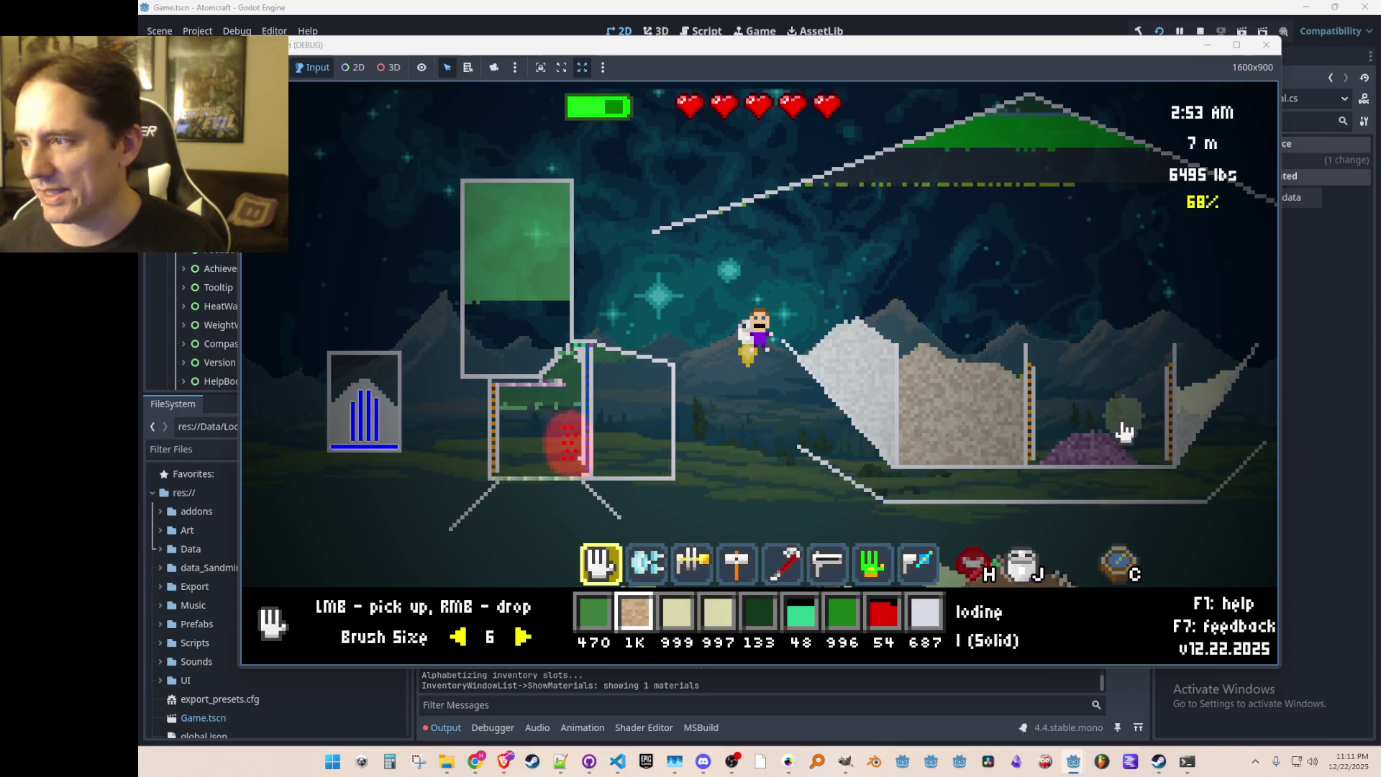
pyautogui.press('d')
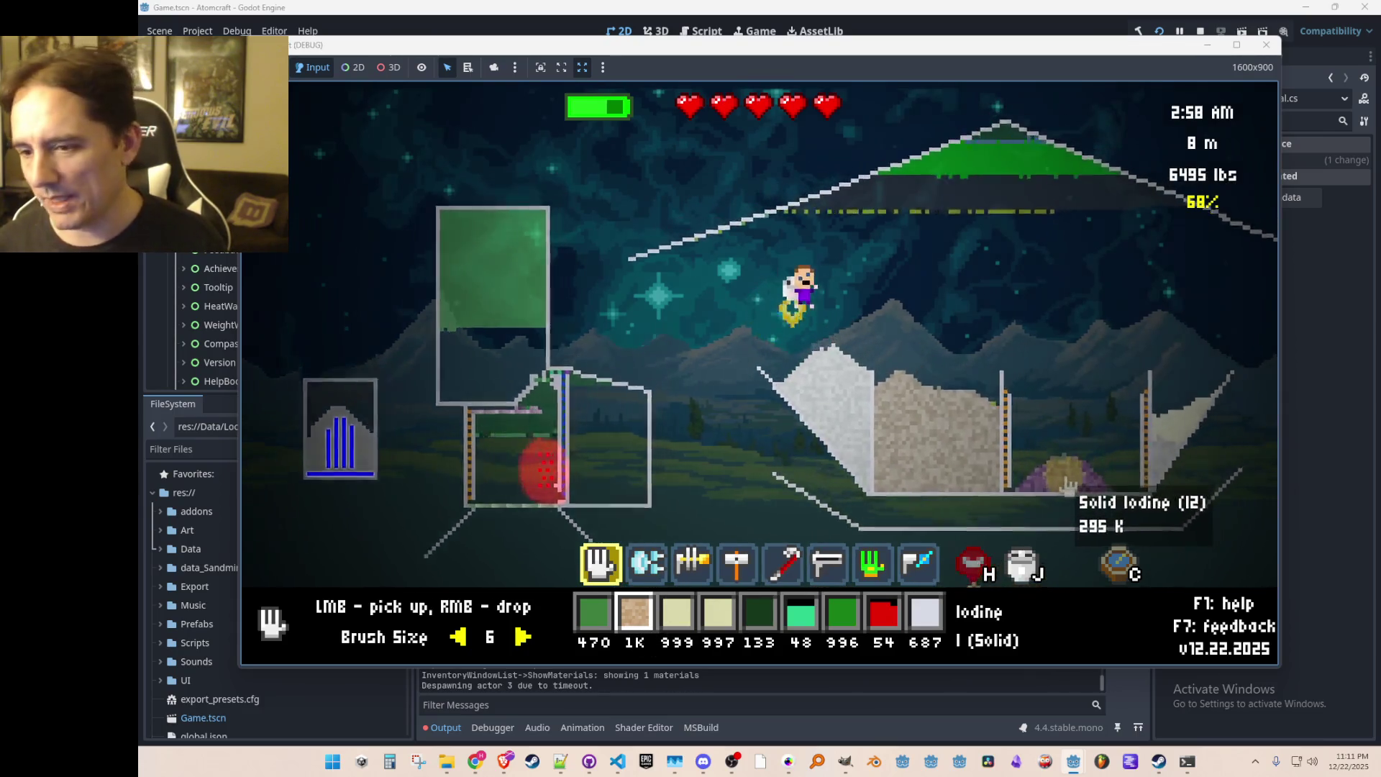
pyautogui.press('d')
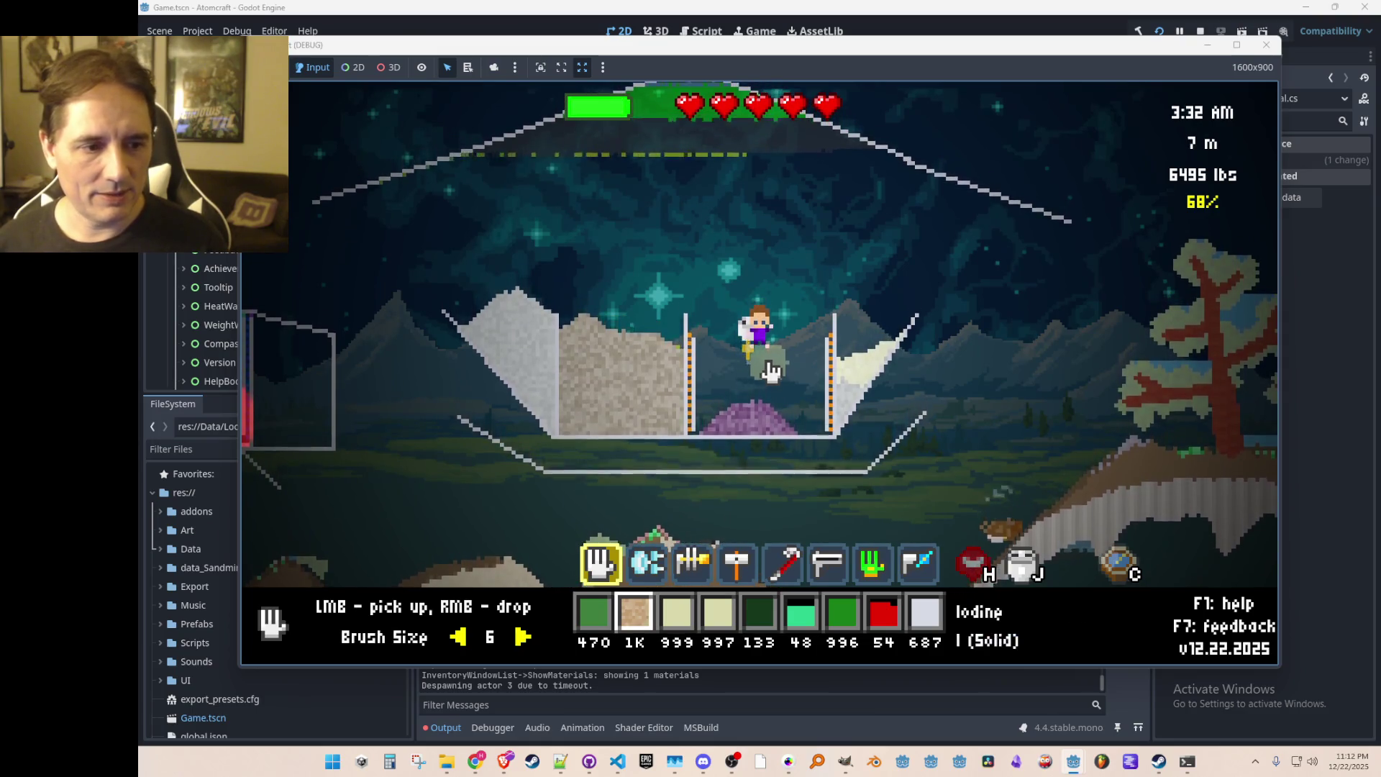
# Step: Give silver via the console, put Silver in the second hotbar slot, and drop it onto the iodine pile
pyautogui.press('i')
pyautogui.doubleClick(443, 214)
pyautogui.write('silver')
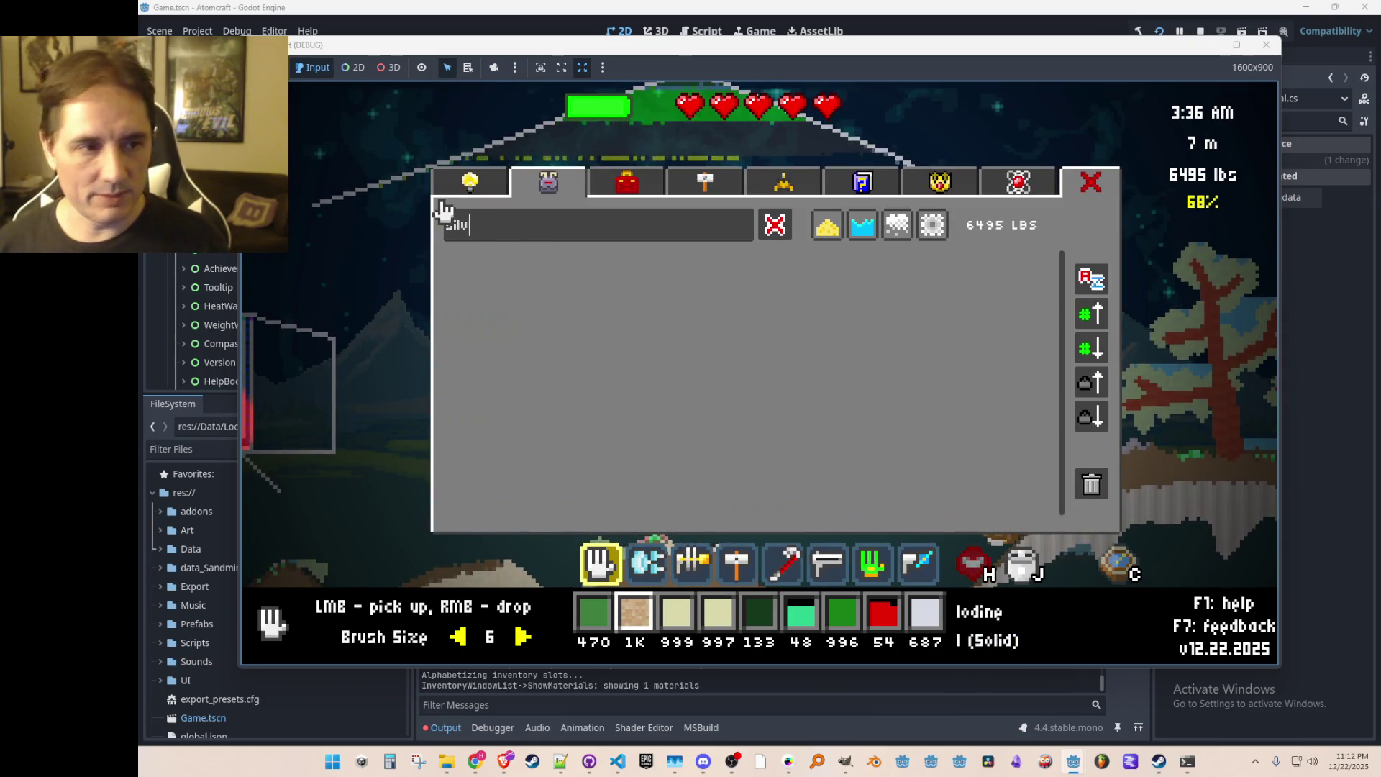
pyautogui.press('`')
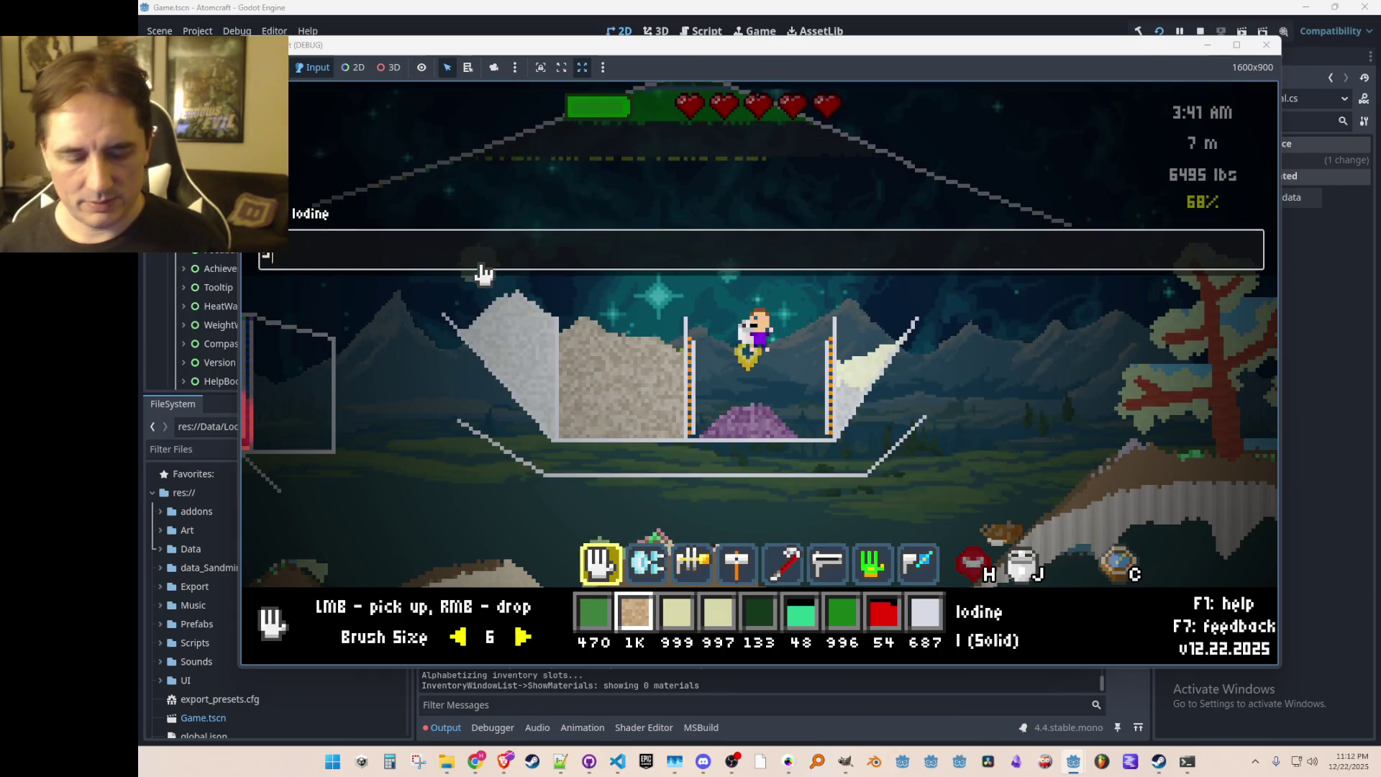
pyautogui.press('Return')
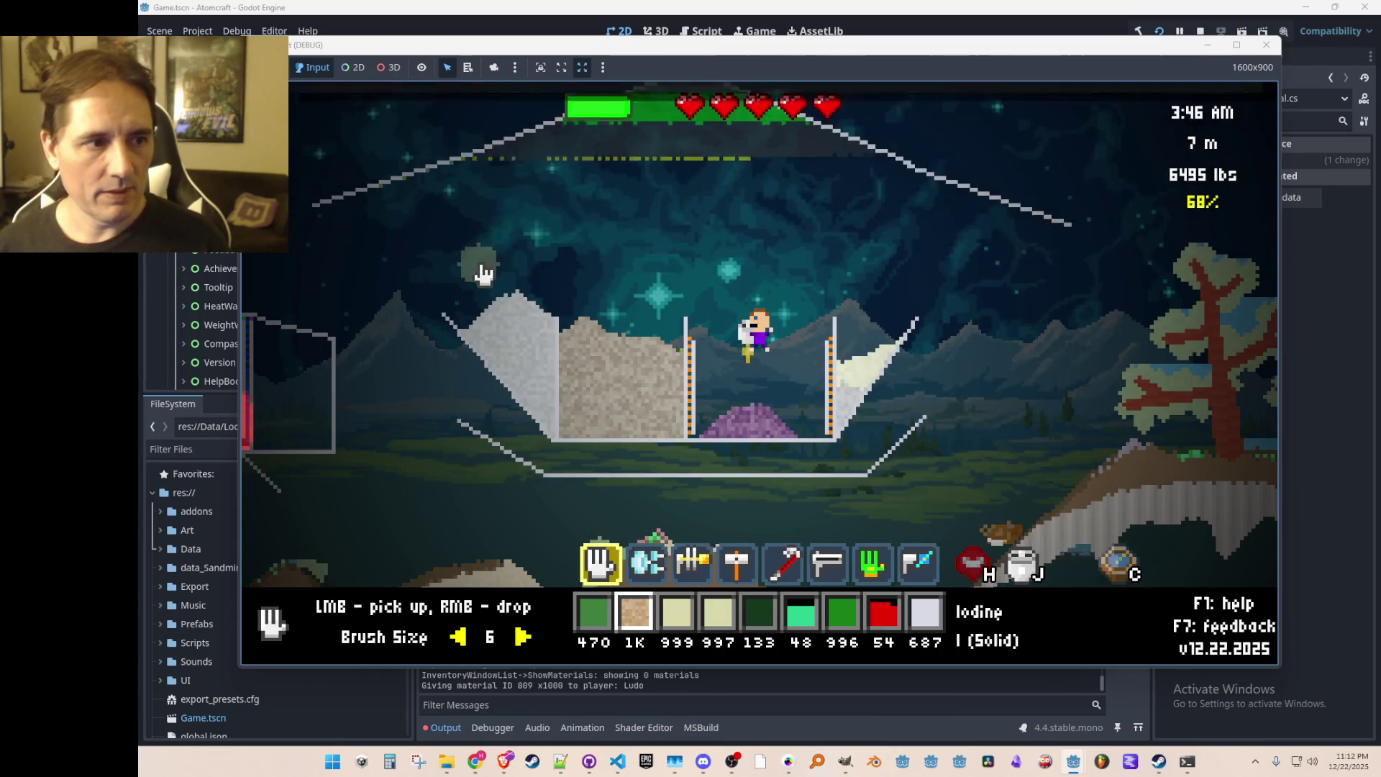
pyautogui.press('i')
pyautogui.click(525, 265)
pyautogui.rightClick(763, 338)
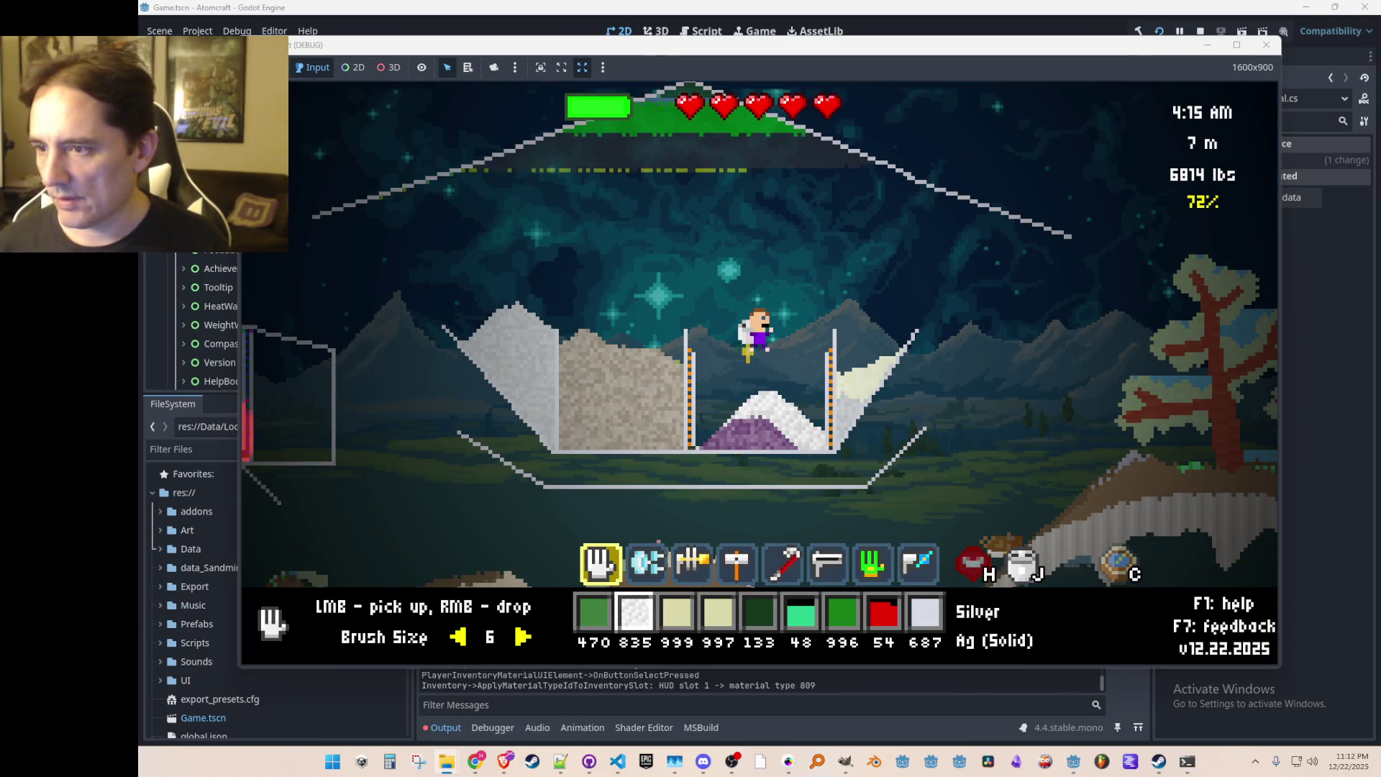
# Step: Bring up the reactions folder window, then hide the file browser to return to the game
pyautogui.moveTo(447, 761)
pyautogui.click(424, 690)
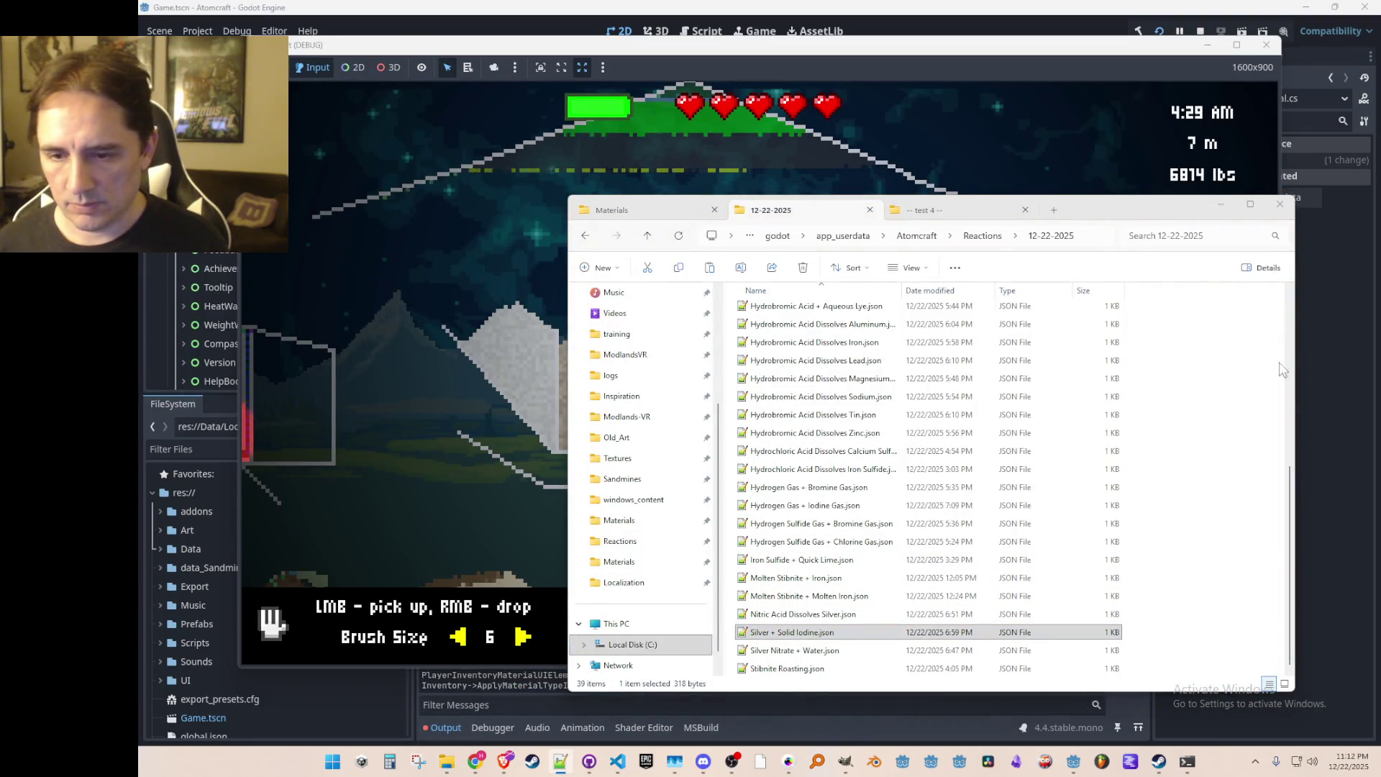
pyautogui.click(1216, 206)
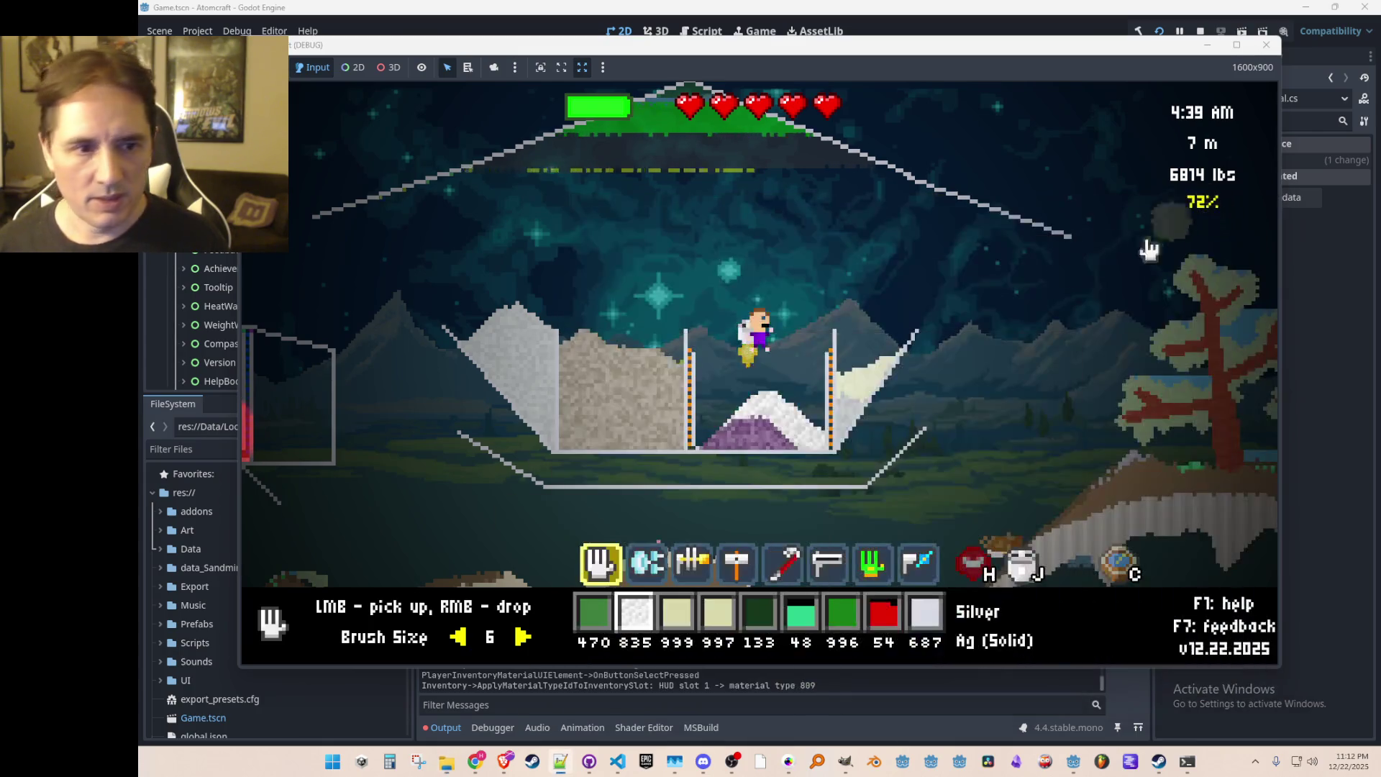
# Step: Search the inventory for 'coal', put Charcoal in the hotbar, and drop it onto the pit fire
pyautogui.scroll(-1, 802, 318)
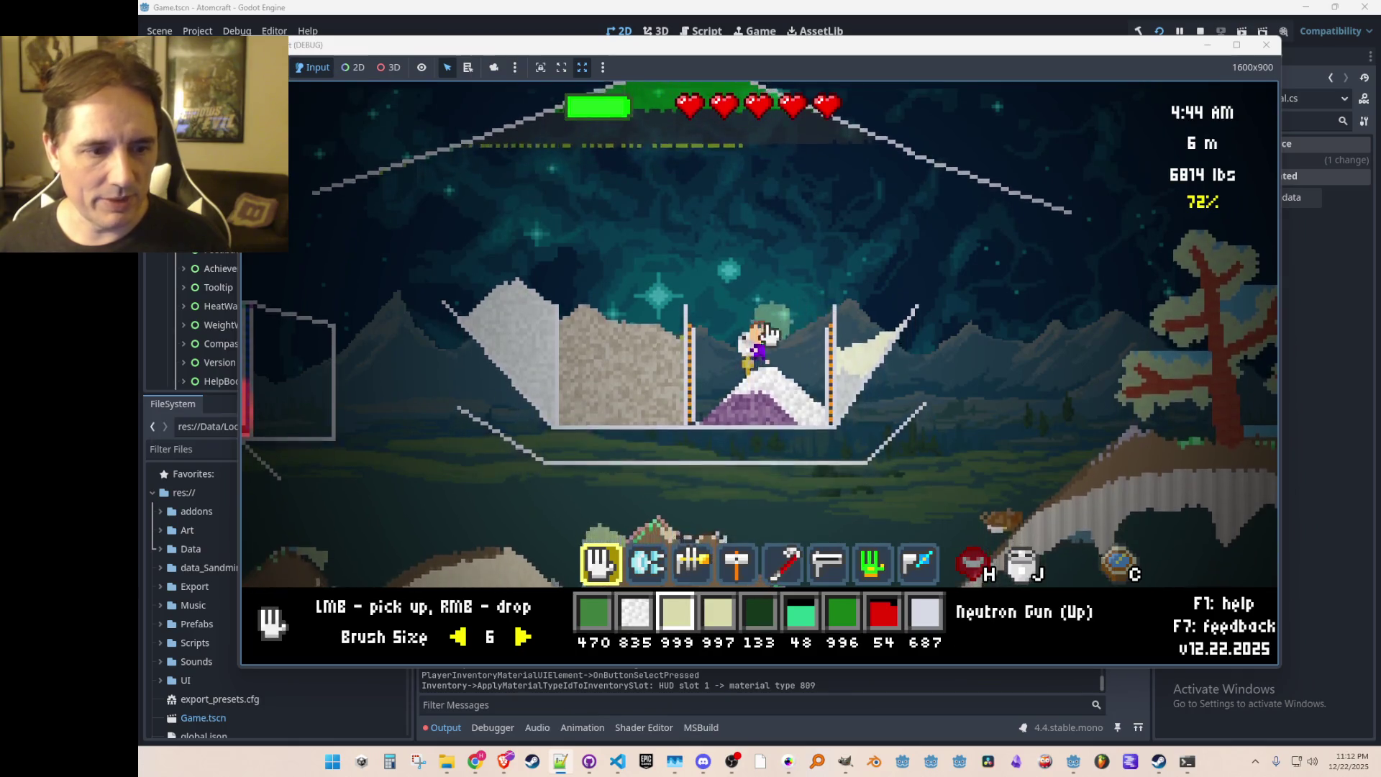
pyautogui.press('i')
pyautogui.moveTo(601, 237); pyautogui.dragTo(426, 246)
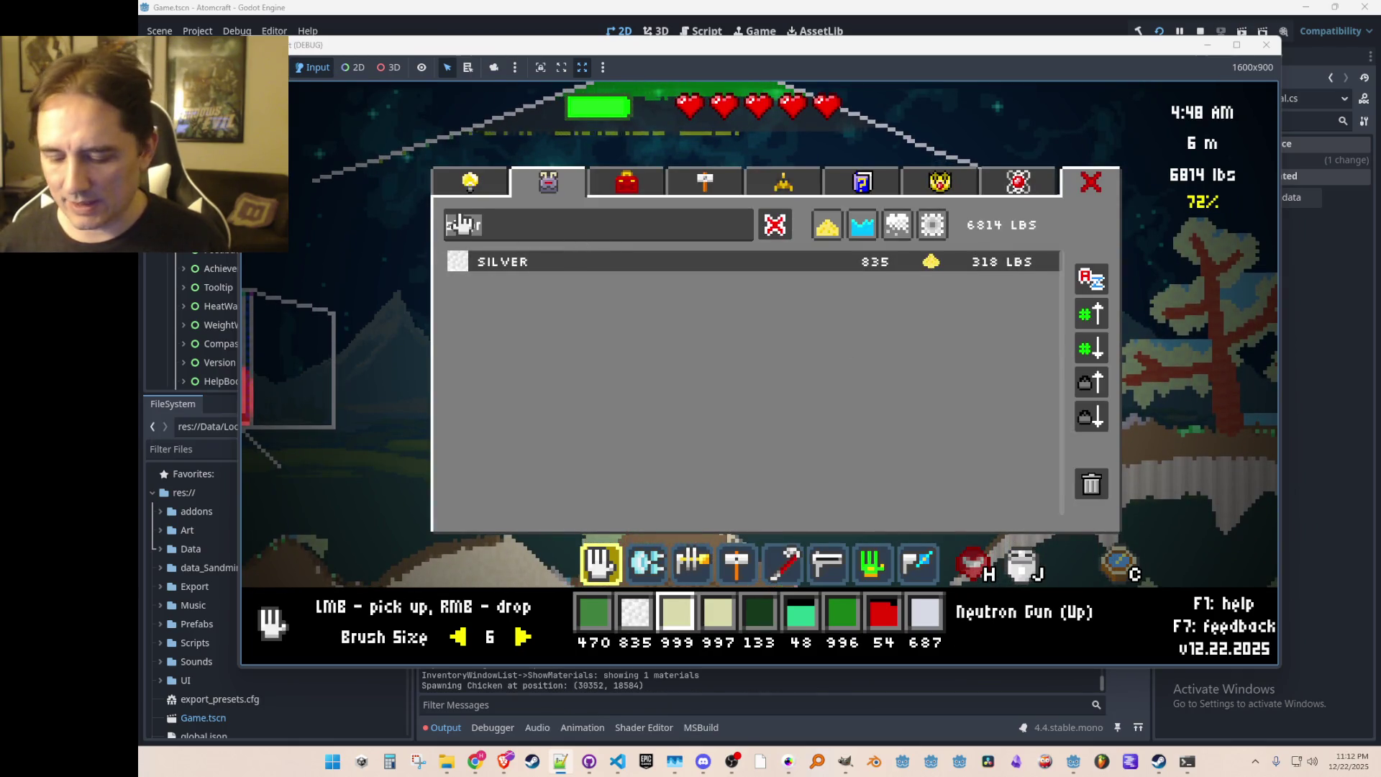
pyautogui.write('coal')
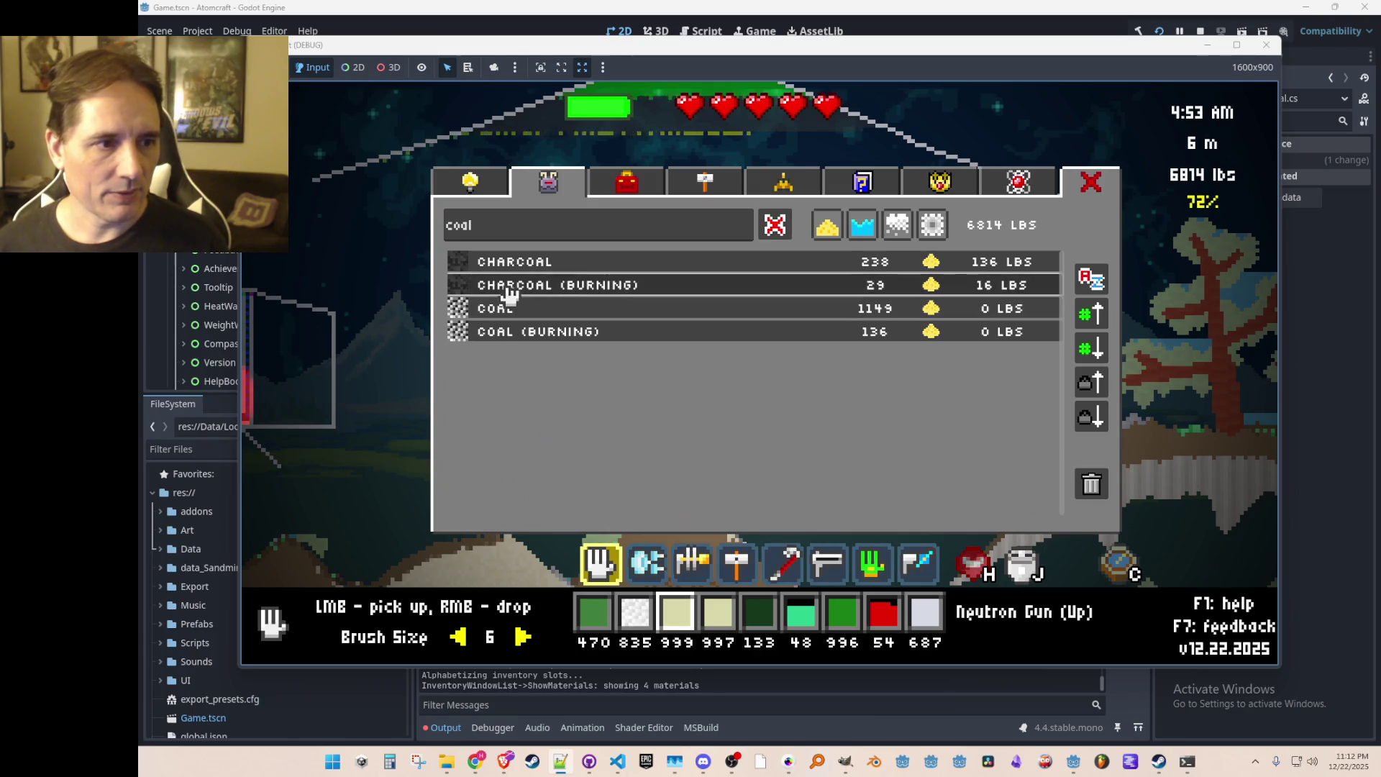
pyautogui.click(510, 286)
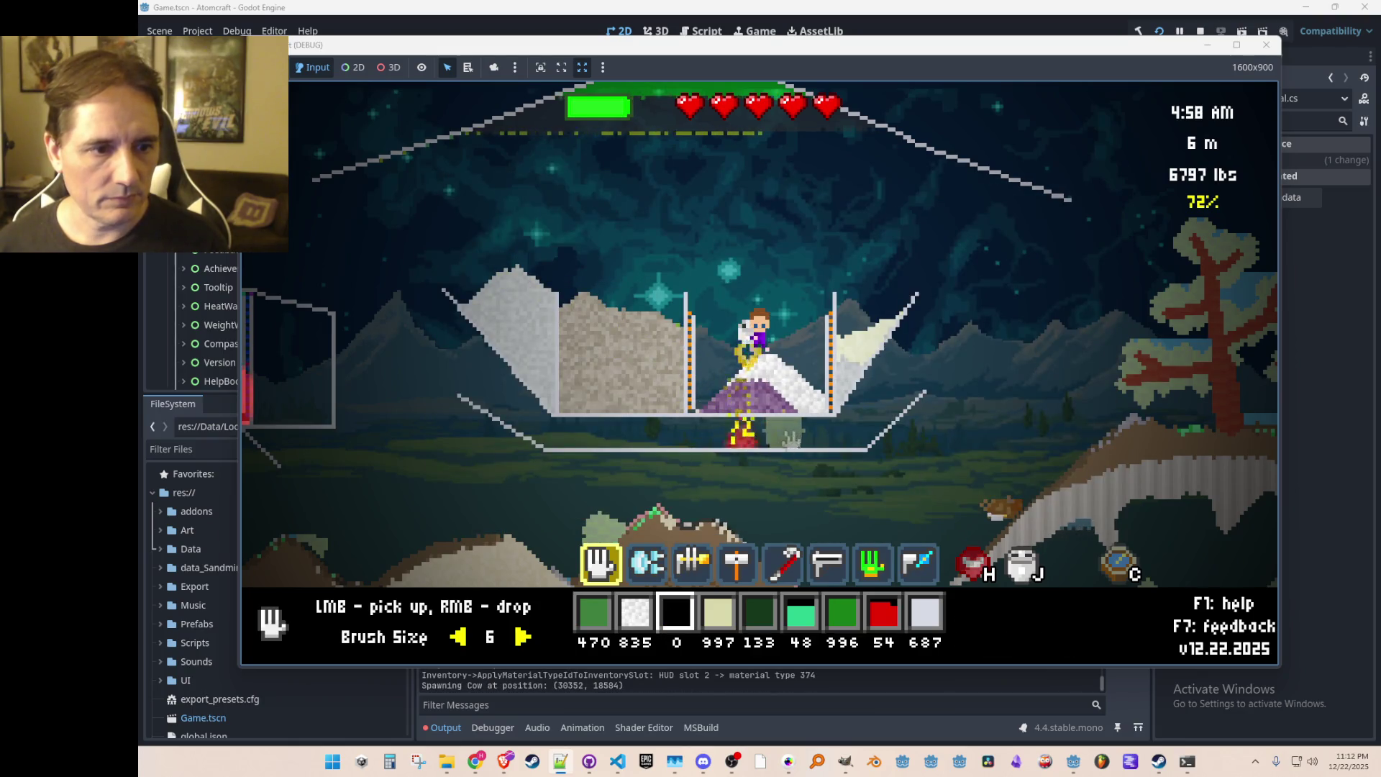
pyautogui.press('i')
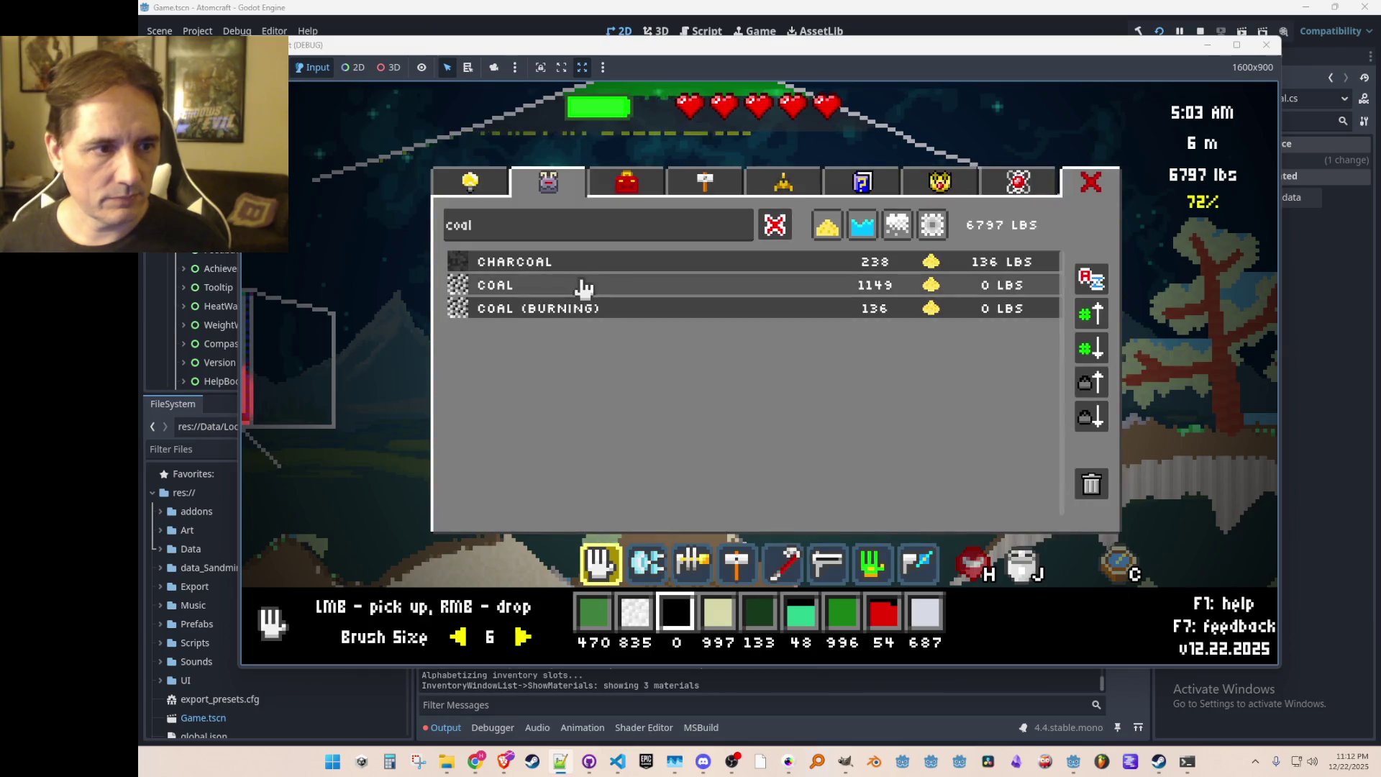
pyautogui.click(584, 286)
pyautogui.rightClick(814, 441)
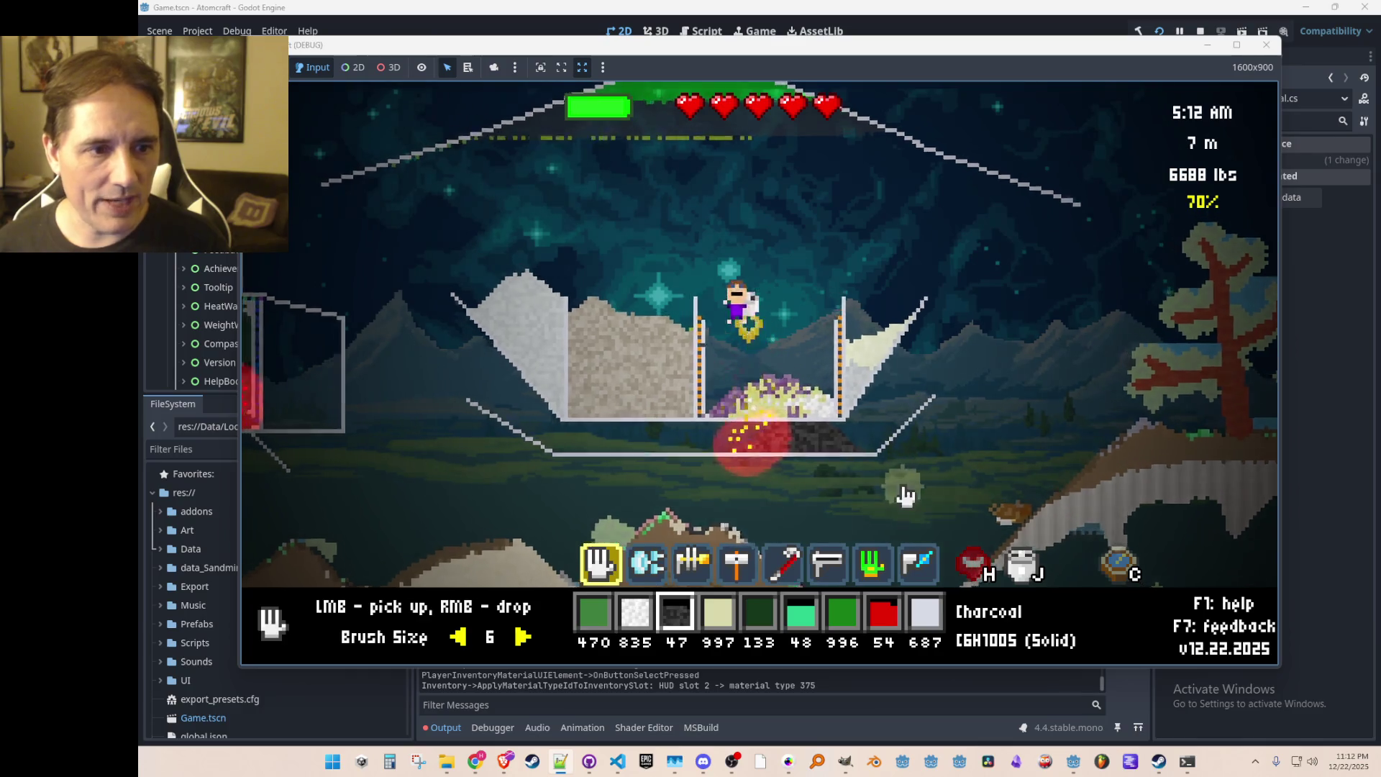
# Step: Pick up only the Solid Iodine from the pit and assign it to slot 4 via an 'iodi' search
pyautogui.moveTo(822, 452)
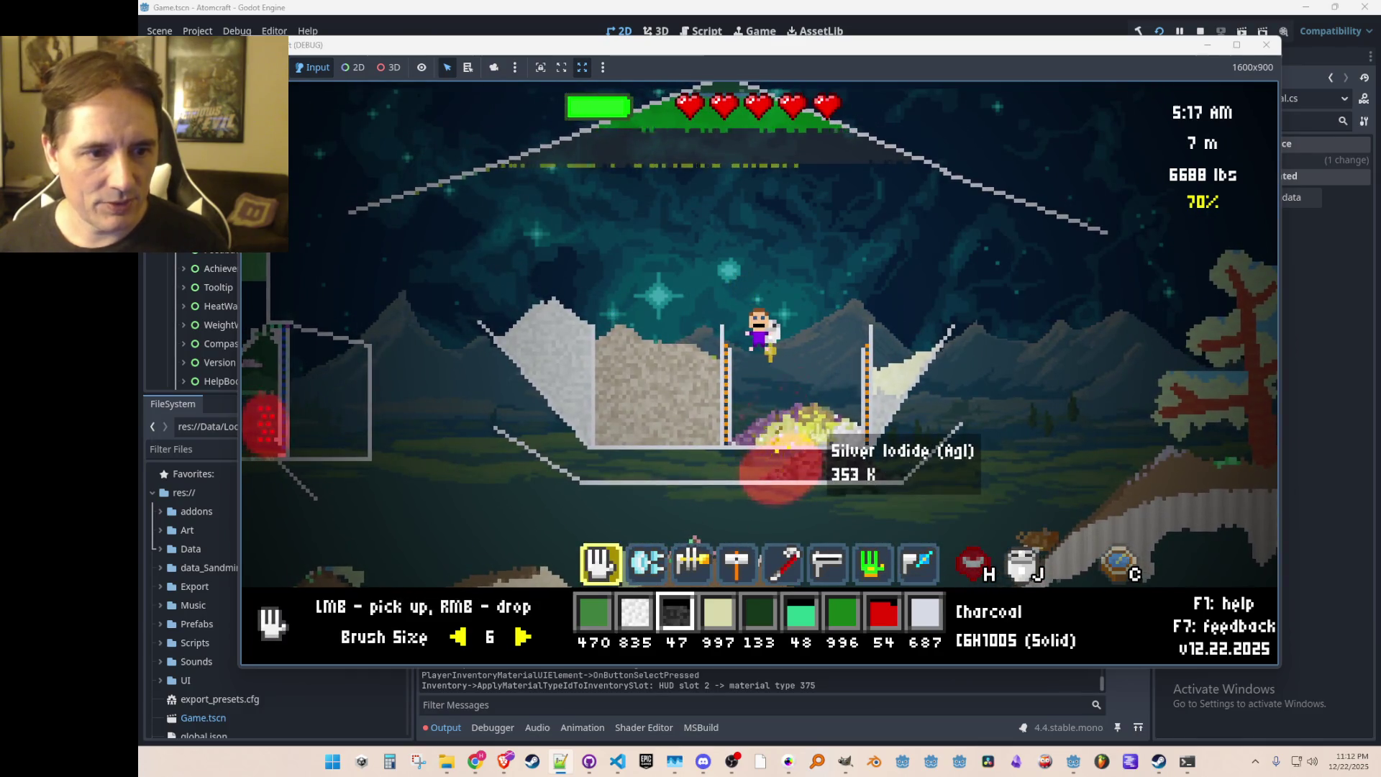
pyautogui.middleClick(784, 471)
pyautogui.click(784, 471)
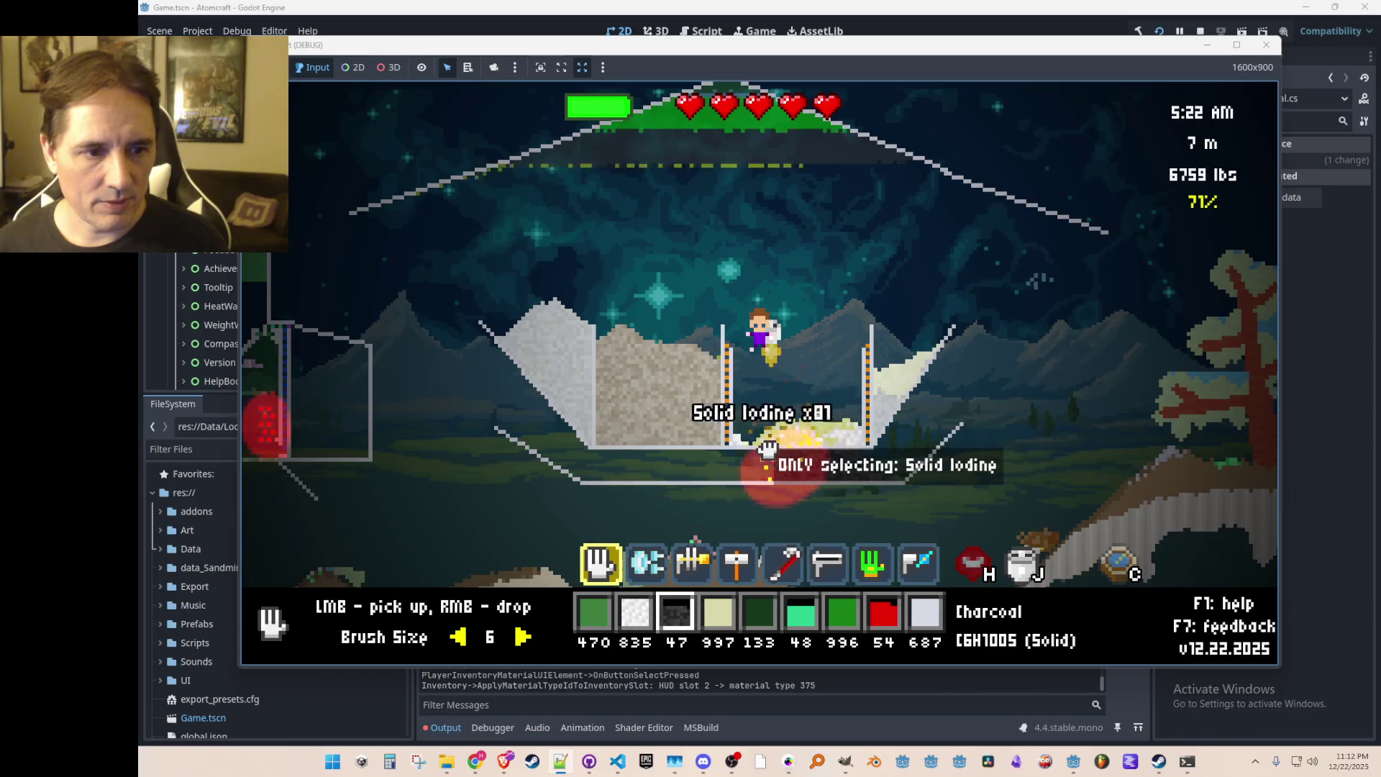
pyautogui.press('4')
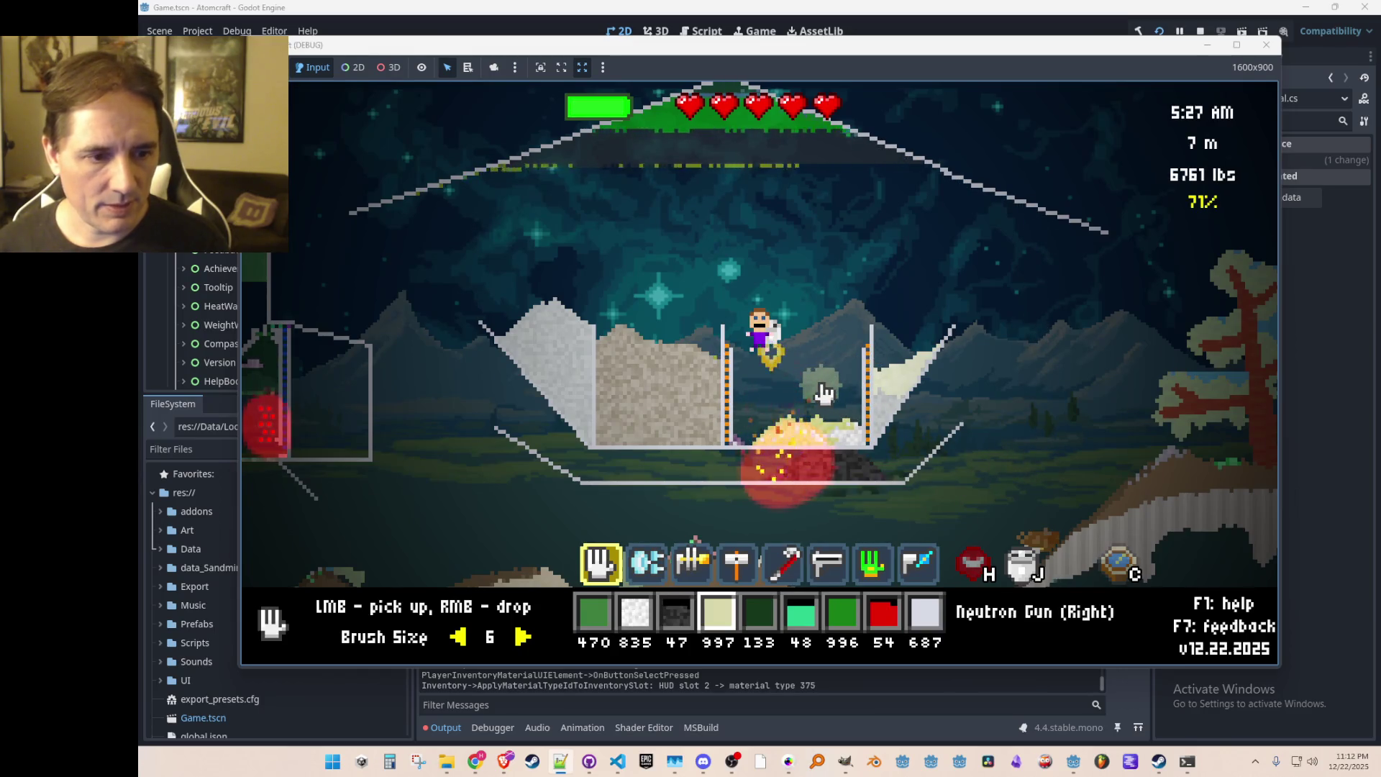
pyautogui.press('i')
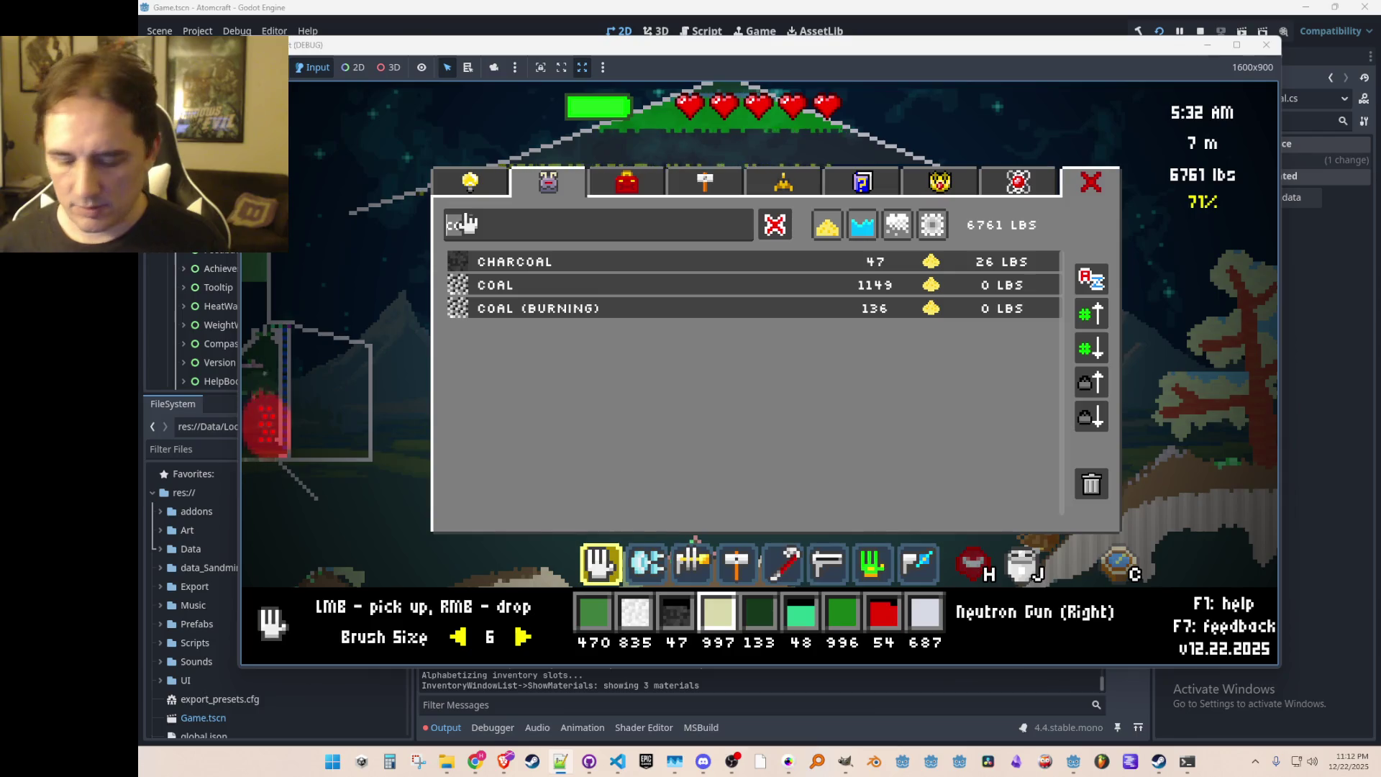
pyautogui.press('BackSpace')
pyautogui.press('BackSpace')
pyautogui.press('BackSpace')
pyautogui.write('iodi')
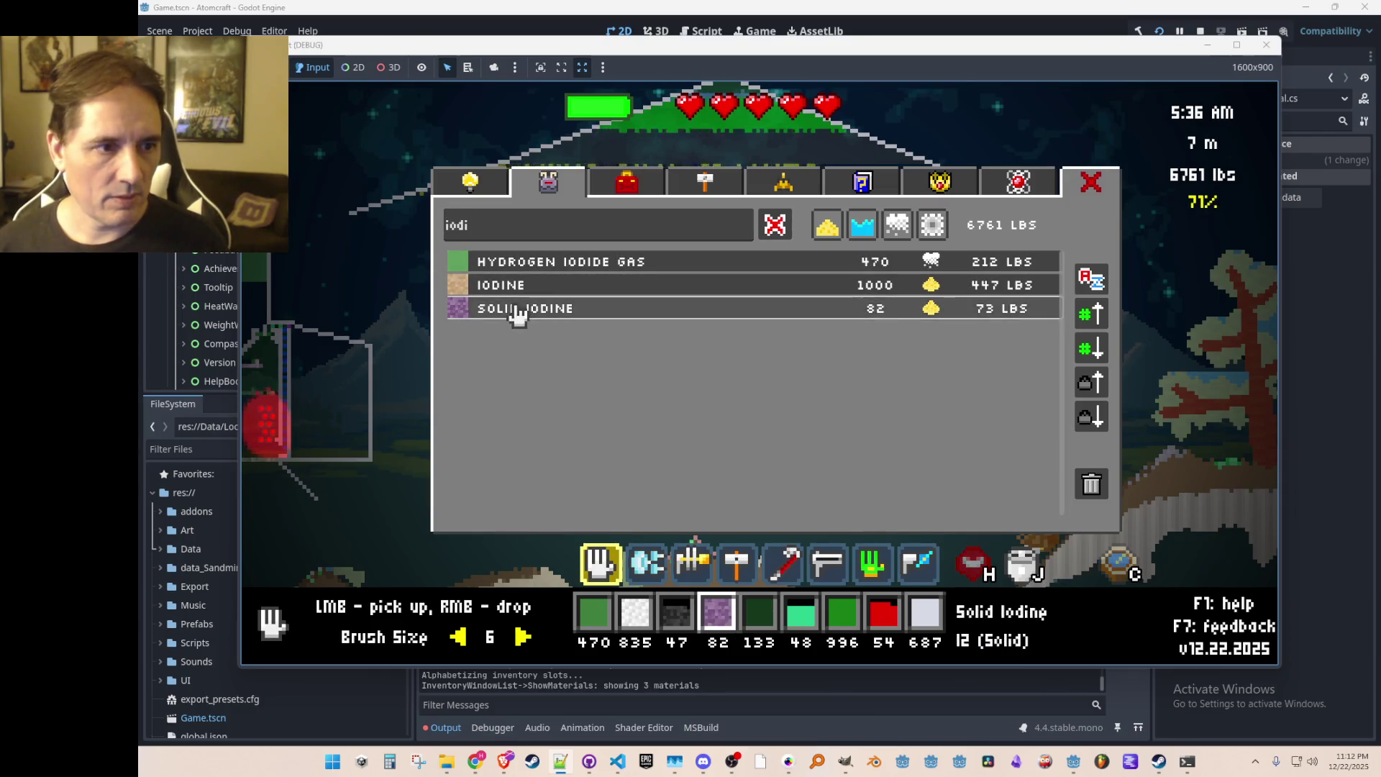
pyautogui.click(523, 308)
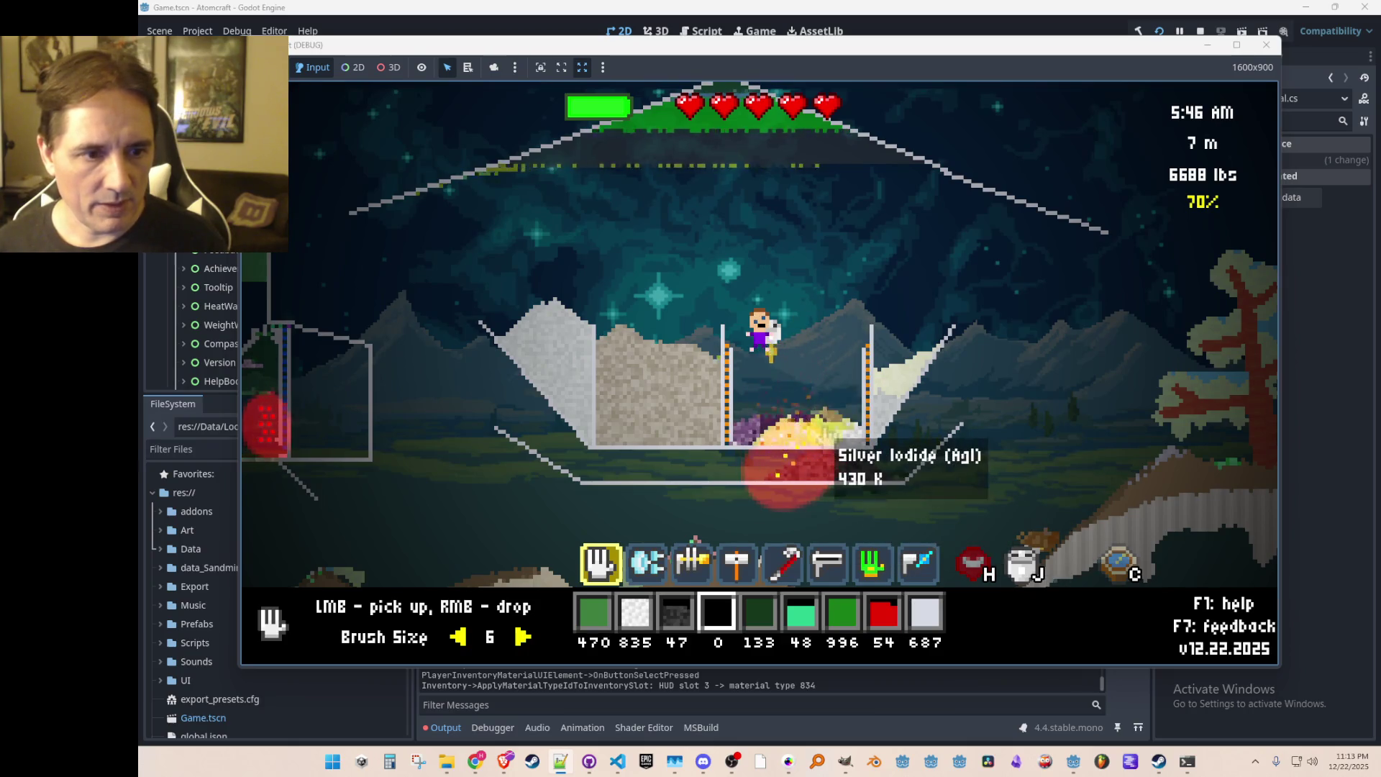
# Step: Collect only the Silver Iodide from the pit, then drop silver from slot 2 back into it
pyautogui.middleClick(805, 424)
pyautogui.moveTo(805, 442); pyautogui.dragTo(841, 440)
pyautogui.press('2')
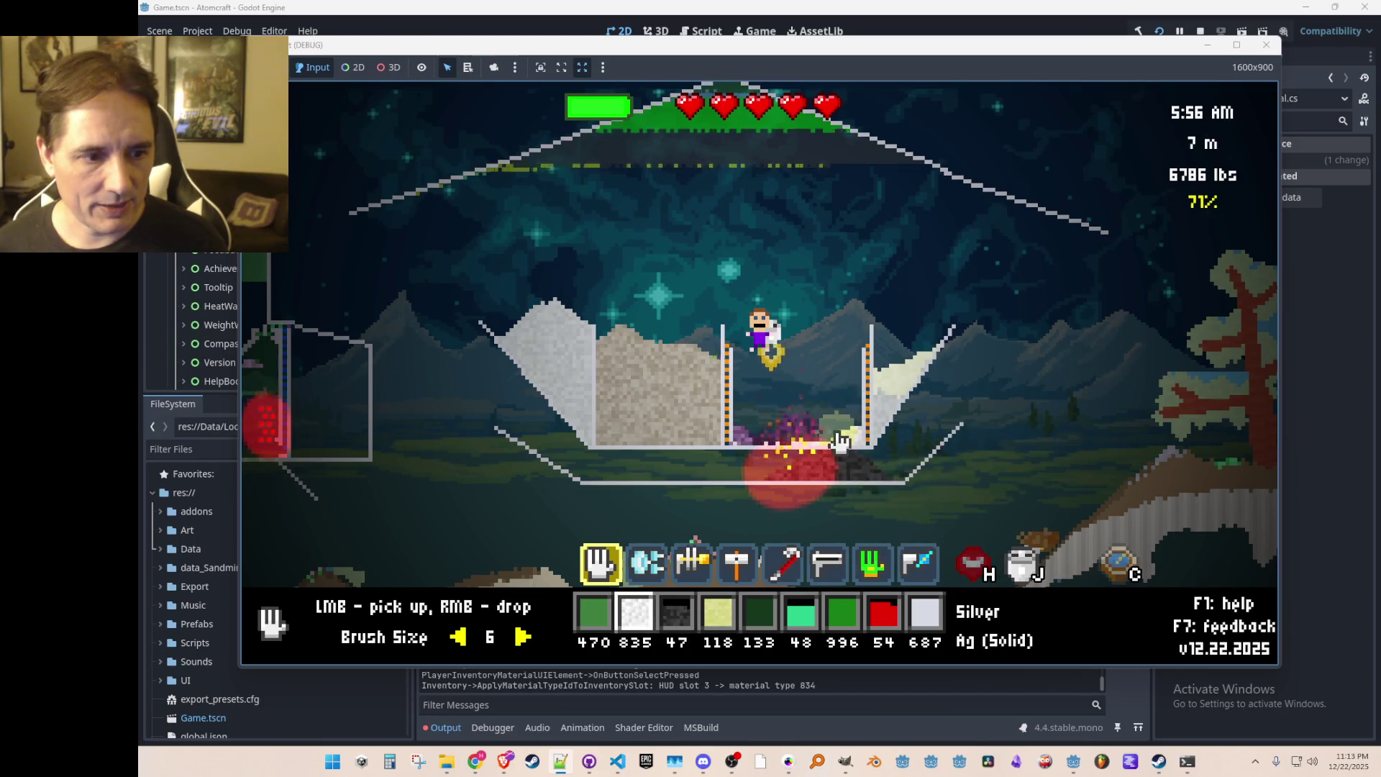
pyautogui.rightClick(805, 414)
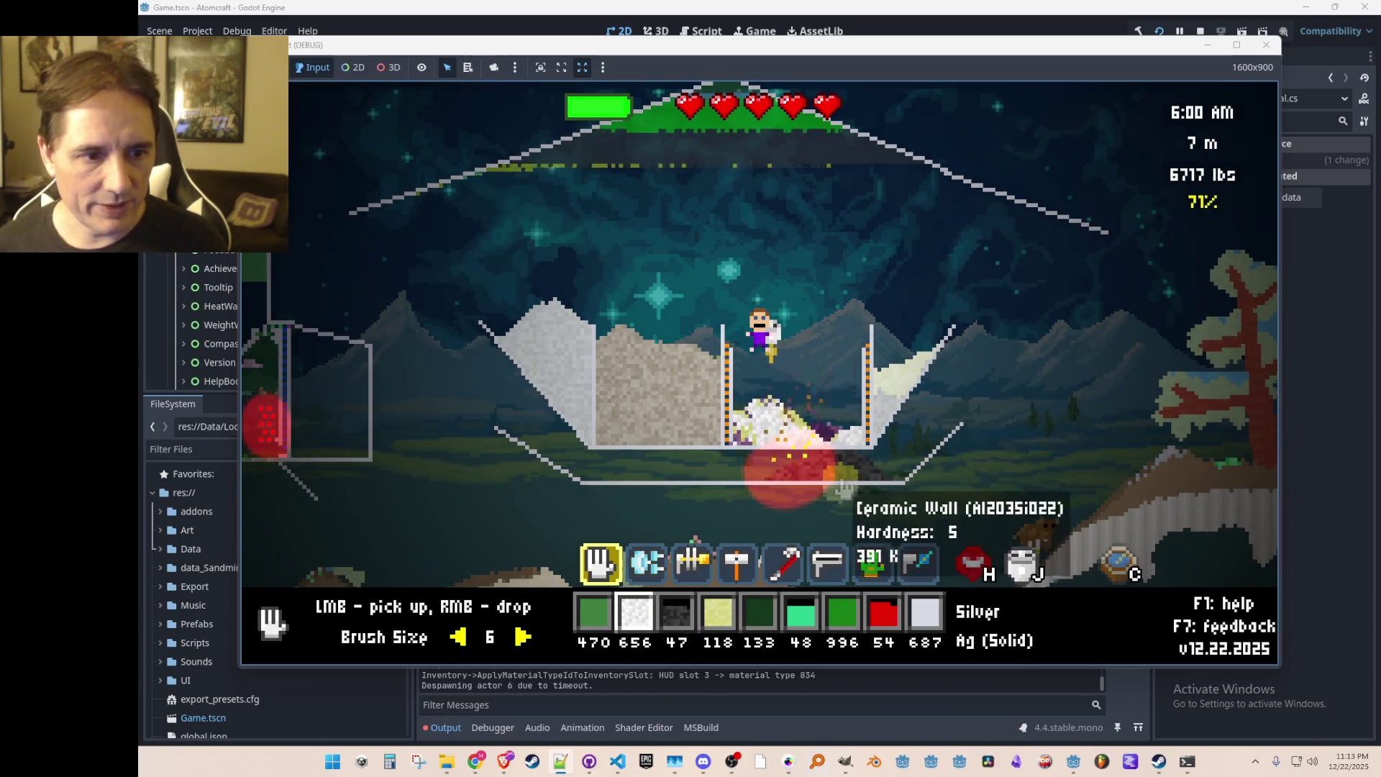
# Step: Gather the remaining silver iodide and leftovers from the pit, then fly left to the cold containers
pyautogui.press('d')
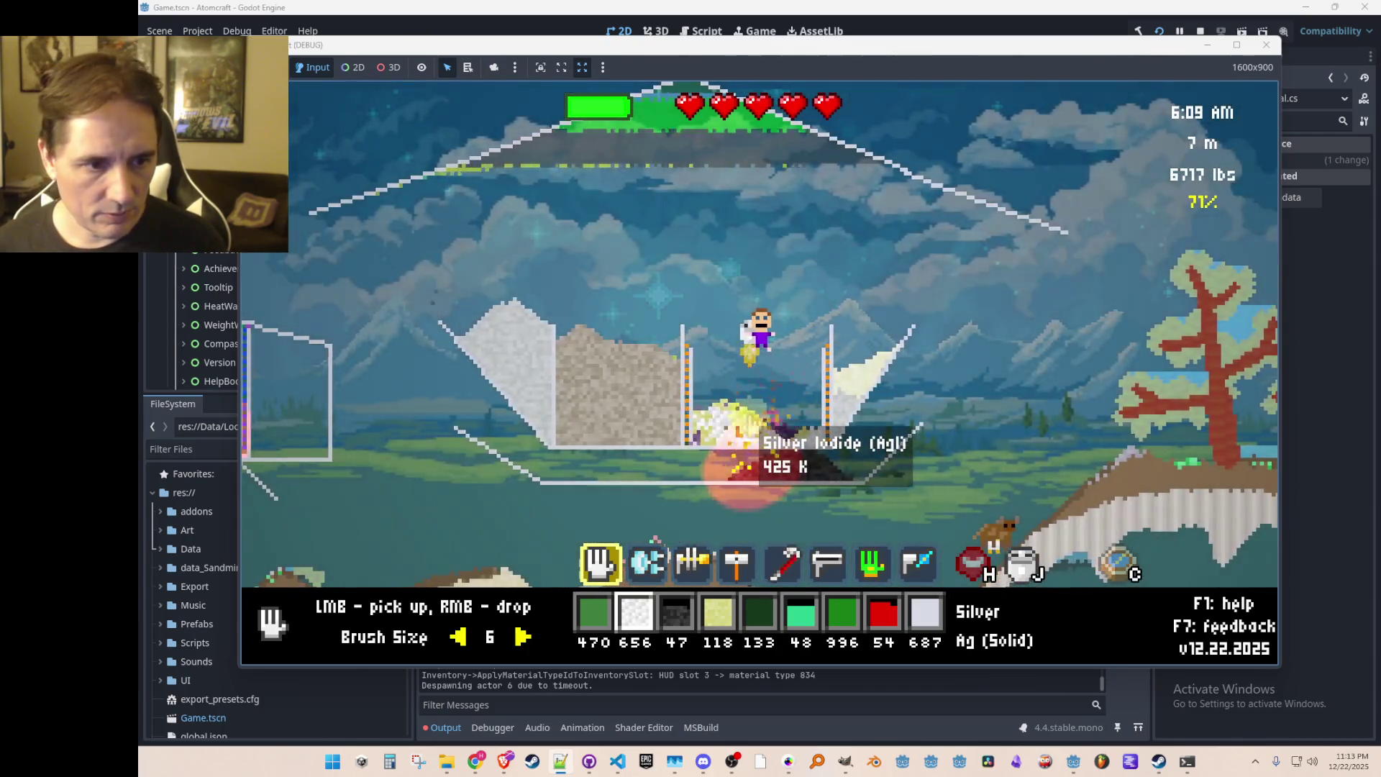
pyautogui.moveTo(745, 445)
pyautogui.mouseDown()
pyautogui.moveTo(698, 428)
pyautogui.moveTo(763, 449)
pyautogui.moveTo(727, 446)
pyautogui.moveTo(712, 468)
pyautogui.moveTo(820, 419)
pyautogui.moveTo(770, 462)
pyautogui.moveTo(818, 486)
pyautogui.moveTo(755, 449)
pyautogui.moveTo(759, 462)
pyautogui.moveTo(792, 432)
pyautogui.moveTo(721, 456)
pyautogui.moveTo(796, 458)
pyautogui.moveTo(796, 431)
pyautogui.moveTo(762, 422)
pyautogui.moveTo(767, 401)
pyautogui.mouseUp()
pyautogui.moveTo(734, 463); pyautogui.dragTo(714, 449)
pyautogui.moveTo(807, 407)
pyautogui.mouseDown()
pyautogui.moveTo(812, 437)
pyautogui.moveTo(817, 425)
pyautogui.mouseUp()
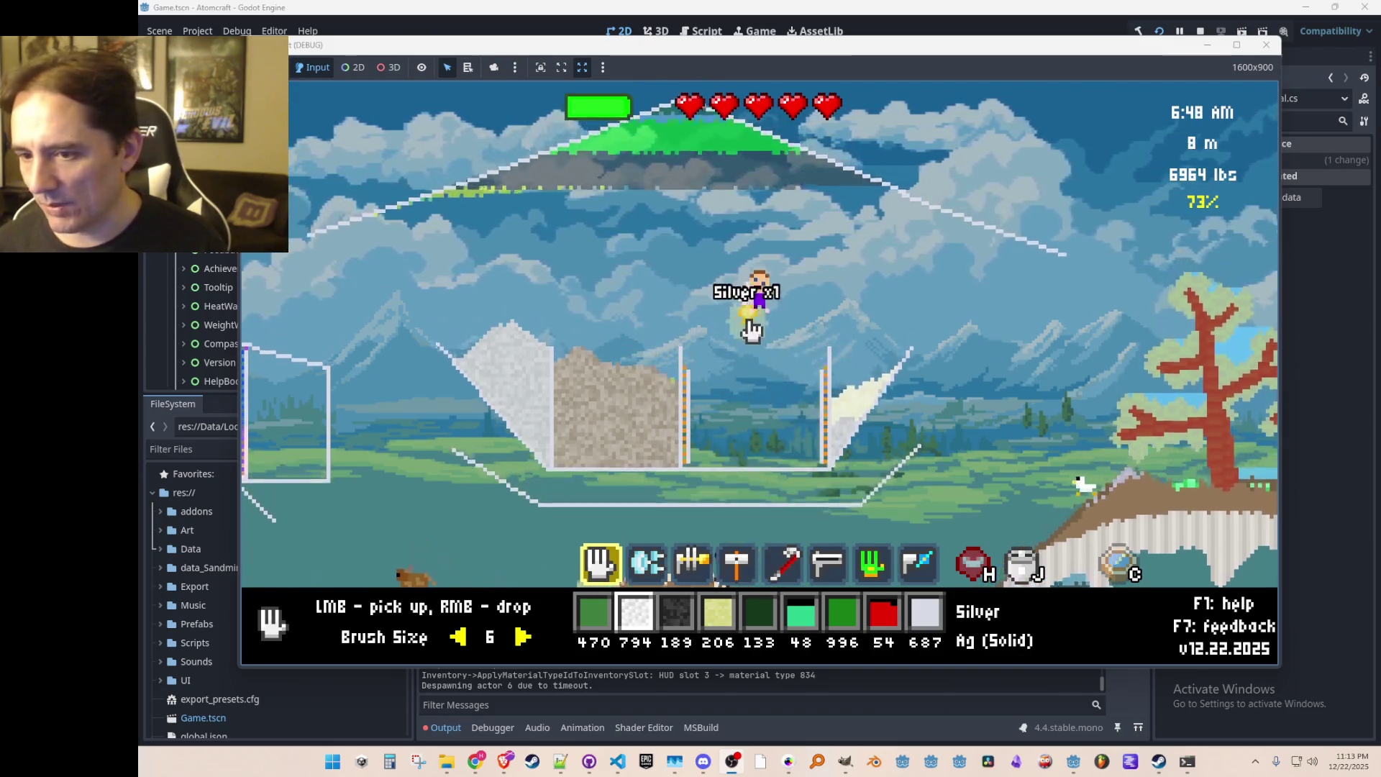
pyautogui.press('a')
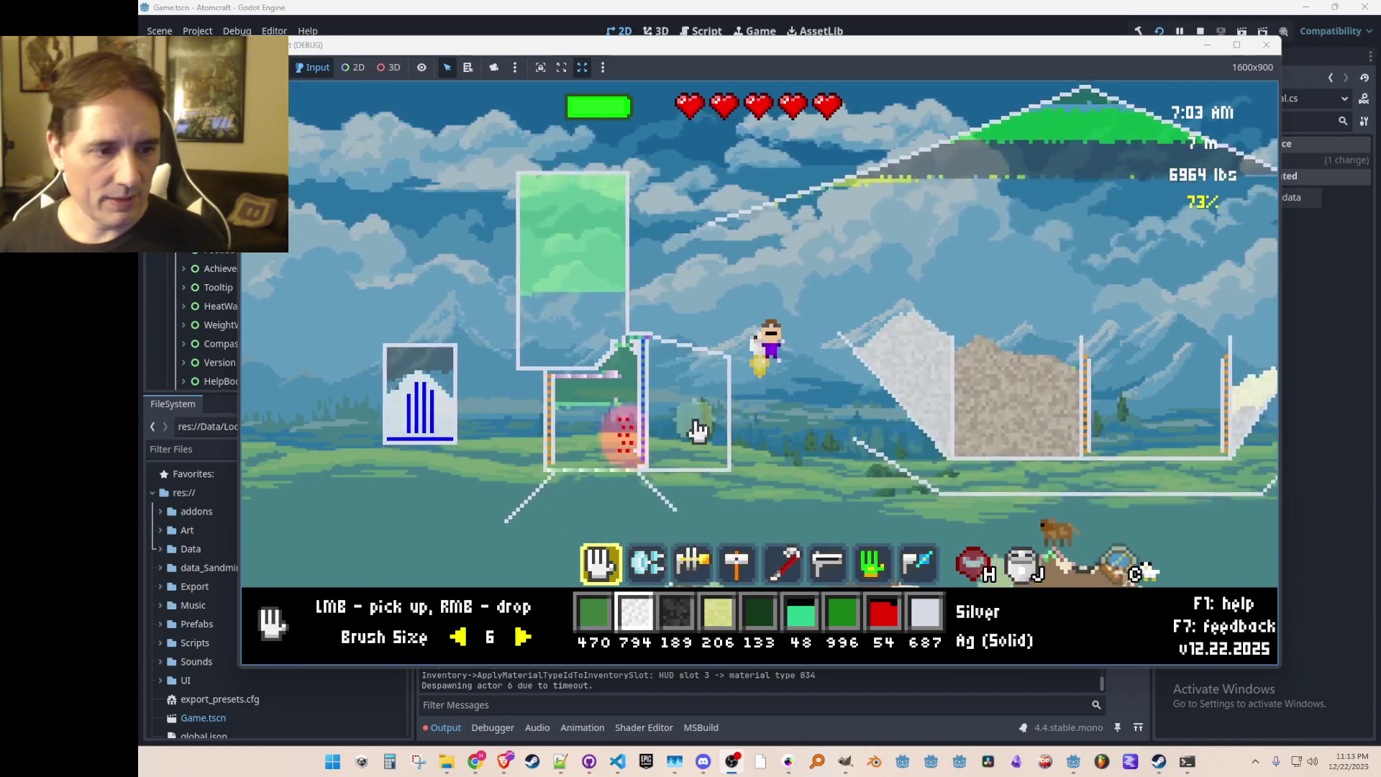
# Step: Assign Silver Iodide to the first hotbar slot
pyautogui.press('i')
pyautogui.click(558, 309)
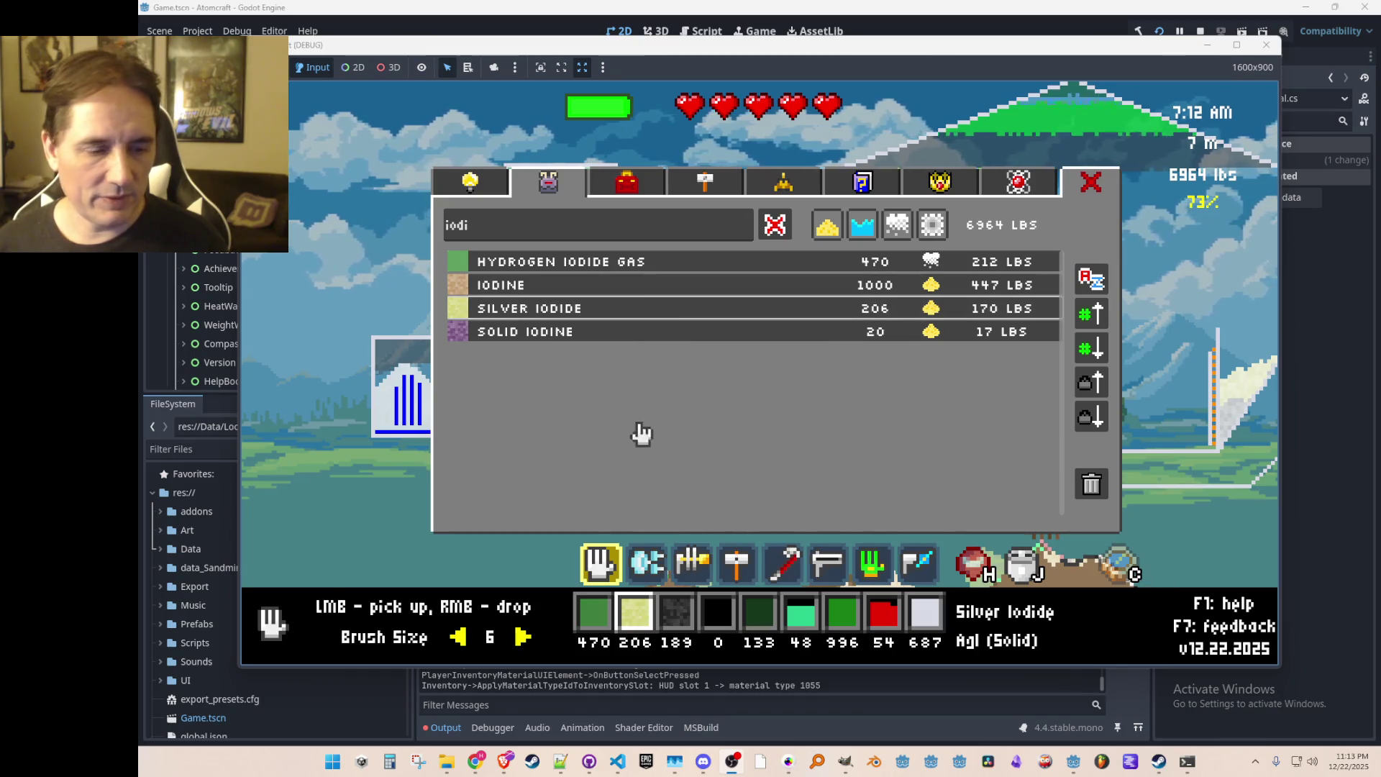
pyautogui.press('i')
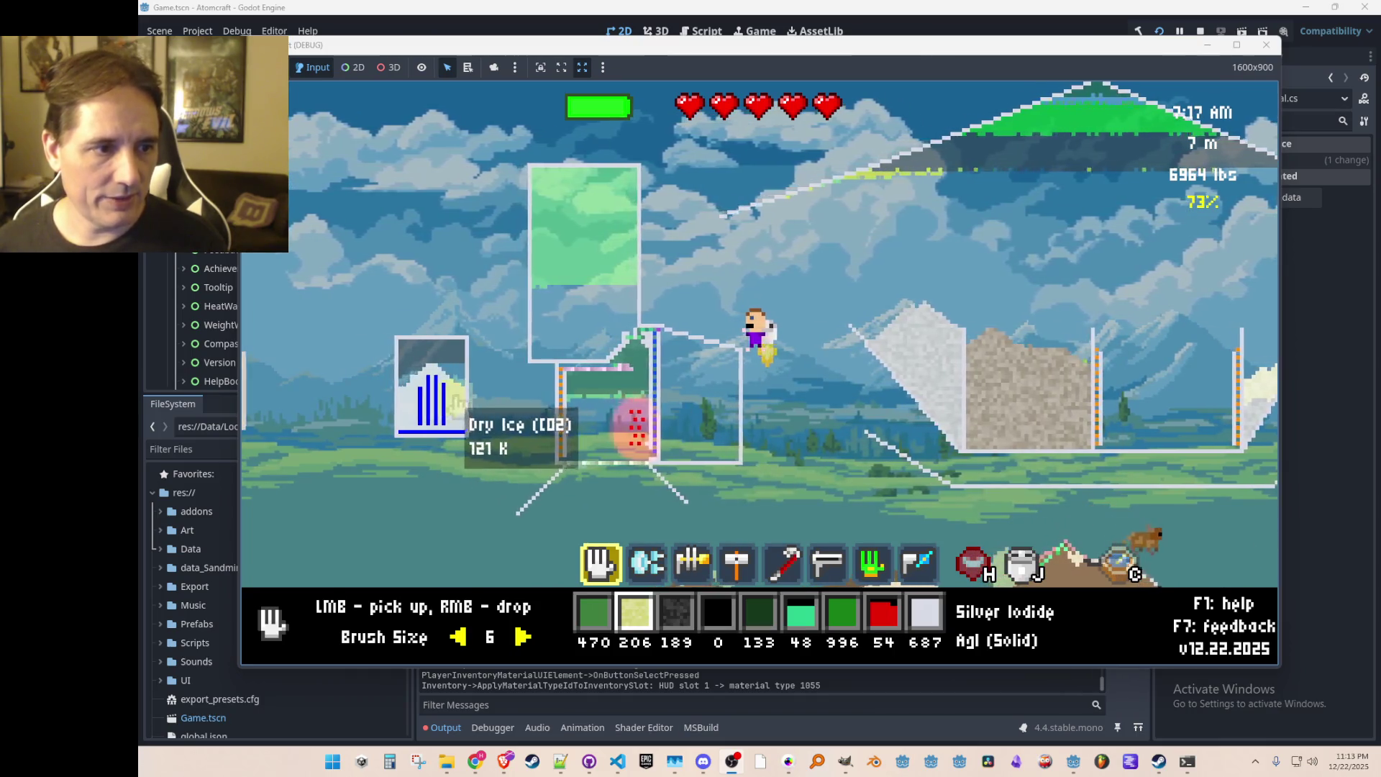
# Step: Pick up and drop out the dry ice, then pour its carbon dioxide into the cold container
pyautogui.click(475, 417)
pyautogui.press('4')
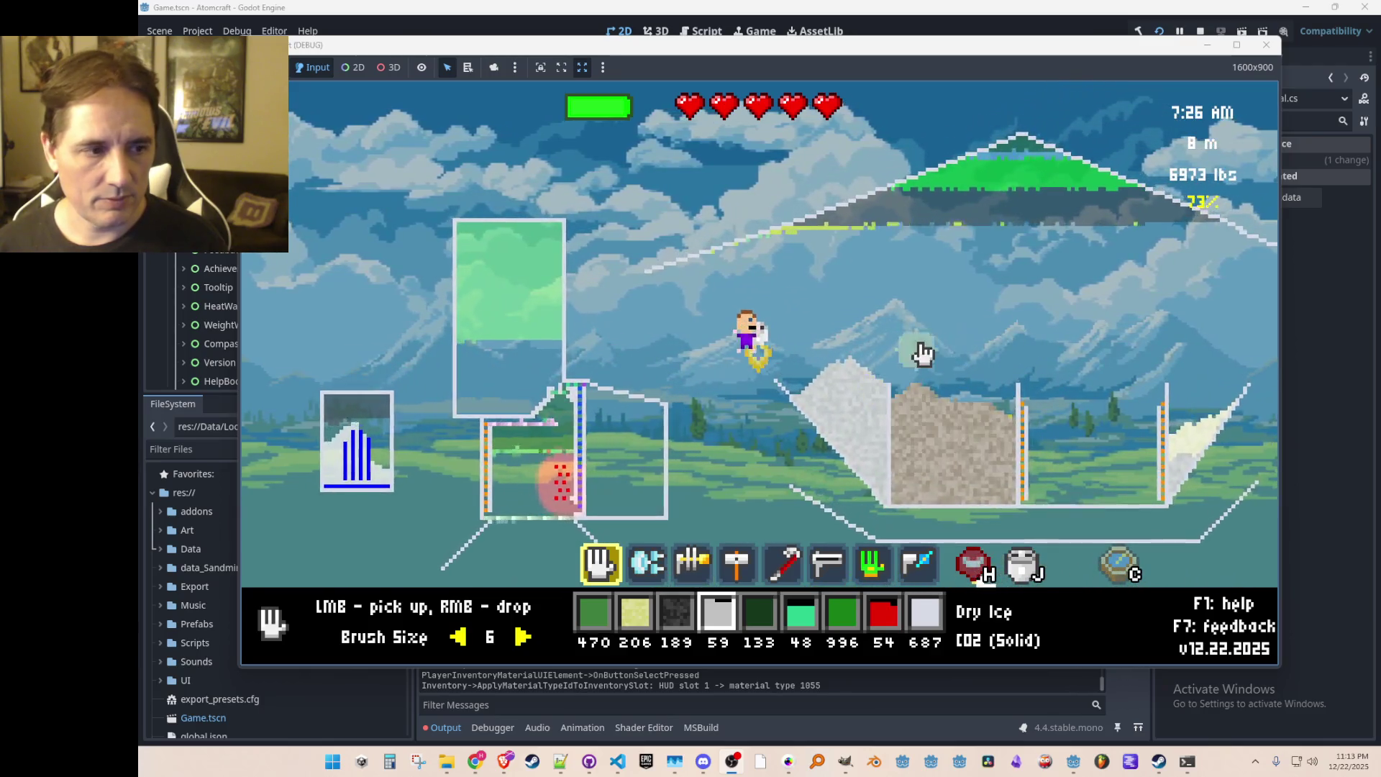
pyautogui.rightClick(957, 317)
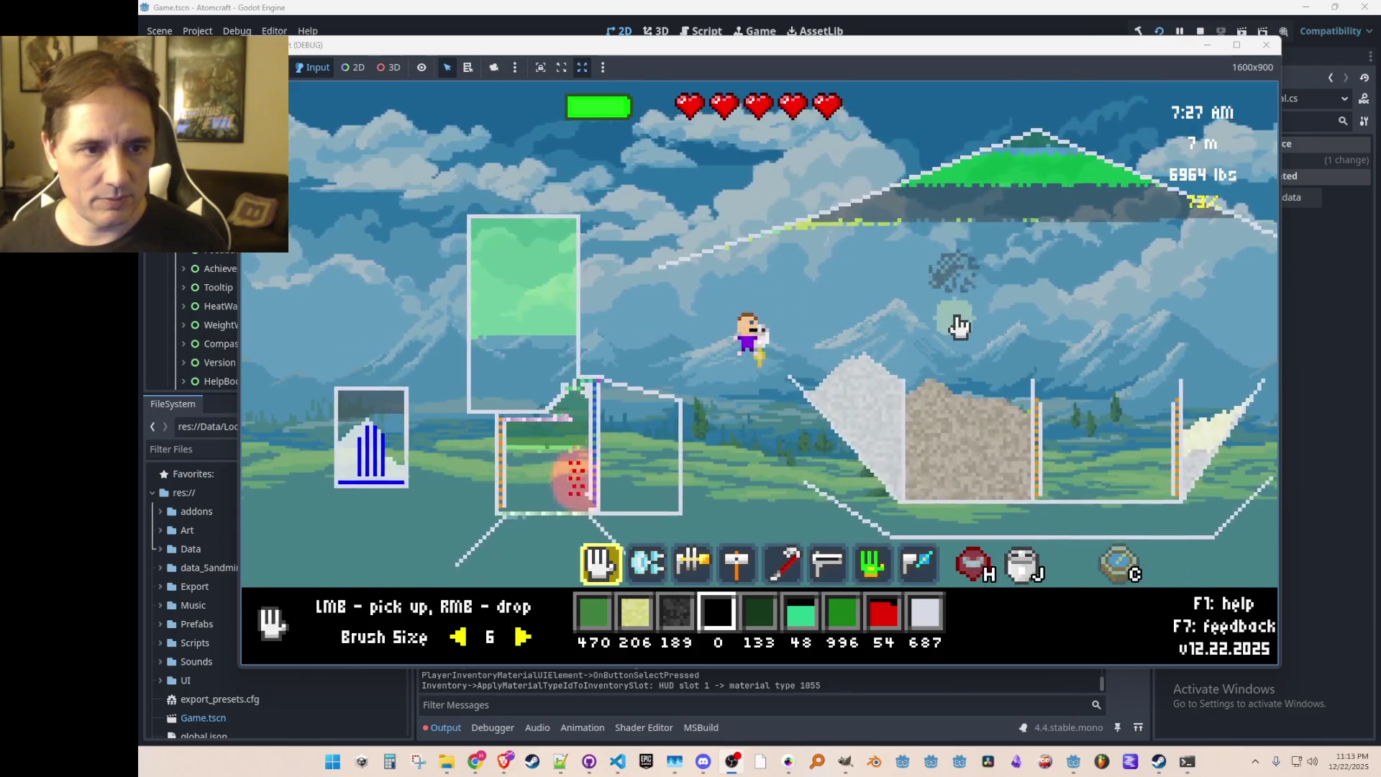
pyautogui.moveTo(989, 231)
pyautogui.mouseDown()
pyautogui.moveTo(1028, 216)
pyautogui.moveTo(1065, 475)
pyautogui.moveTo(1075, 155)
pyautogui.moveTo(1074, 184)
pyautogui.mouseUp()
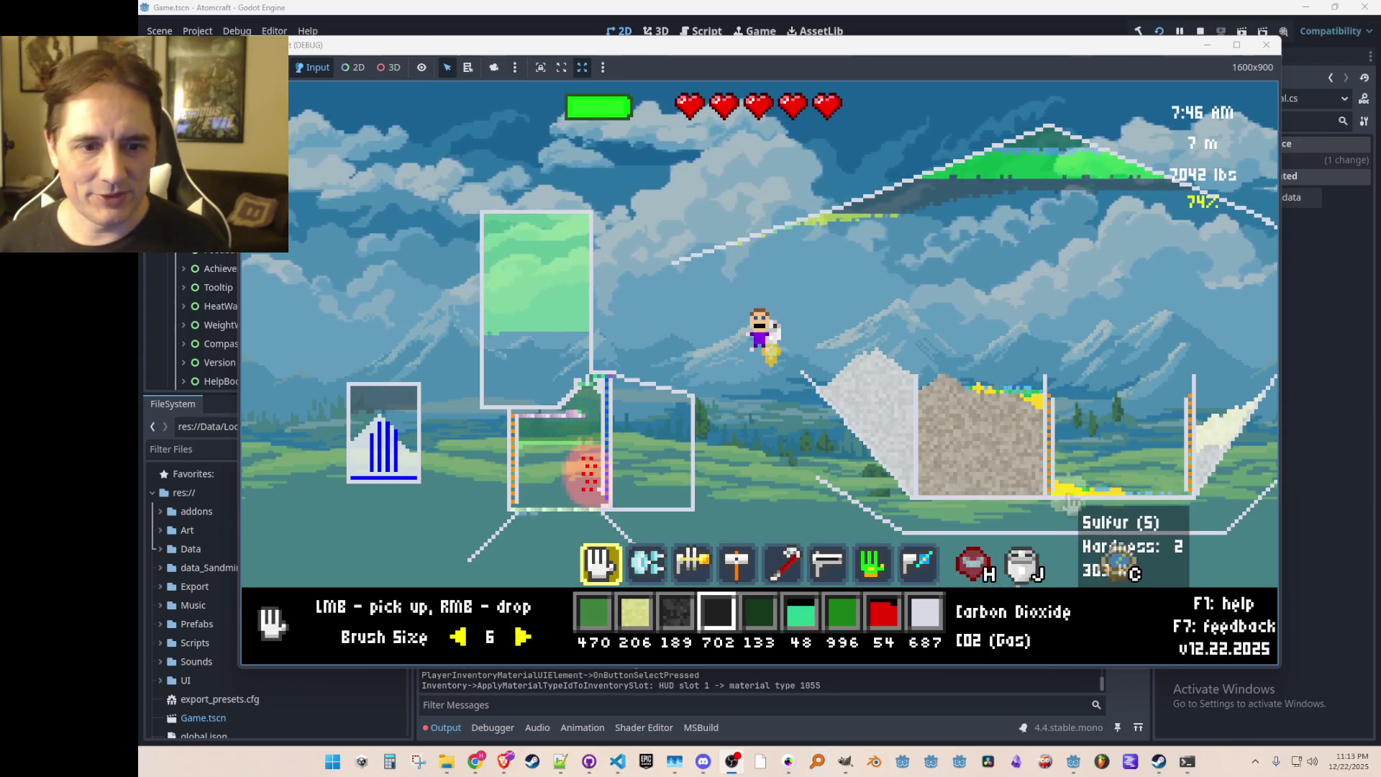
pyautogui.rightClick(394, 445)
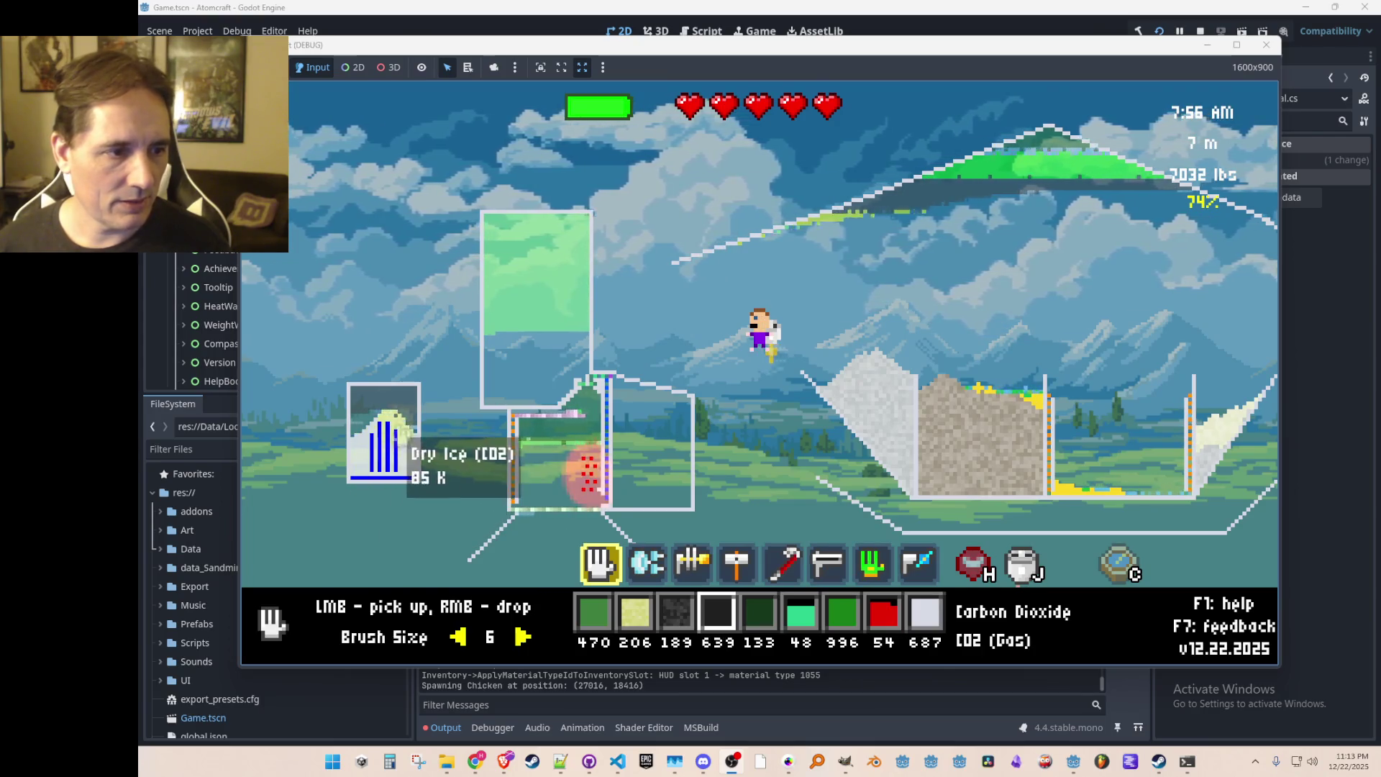
pyautogui.rightClick(396, 435)
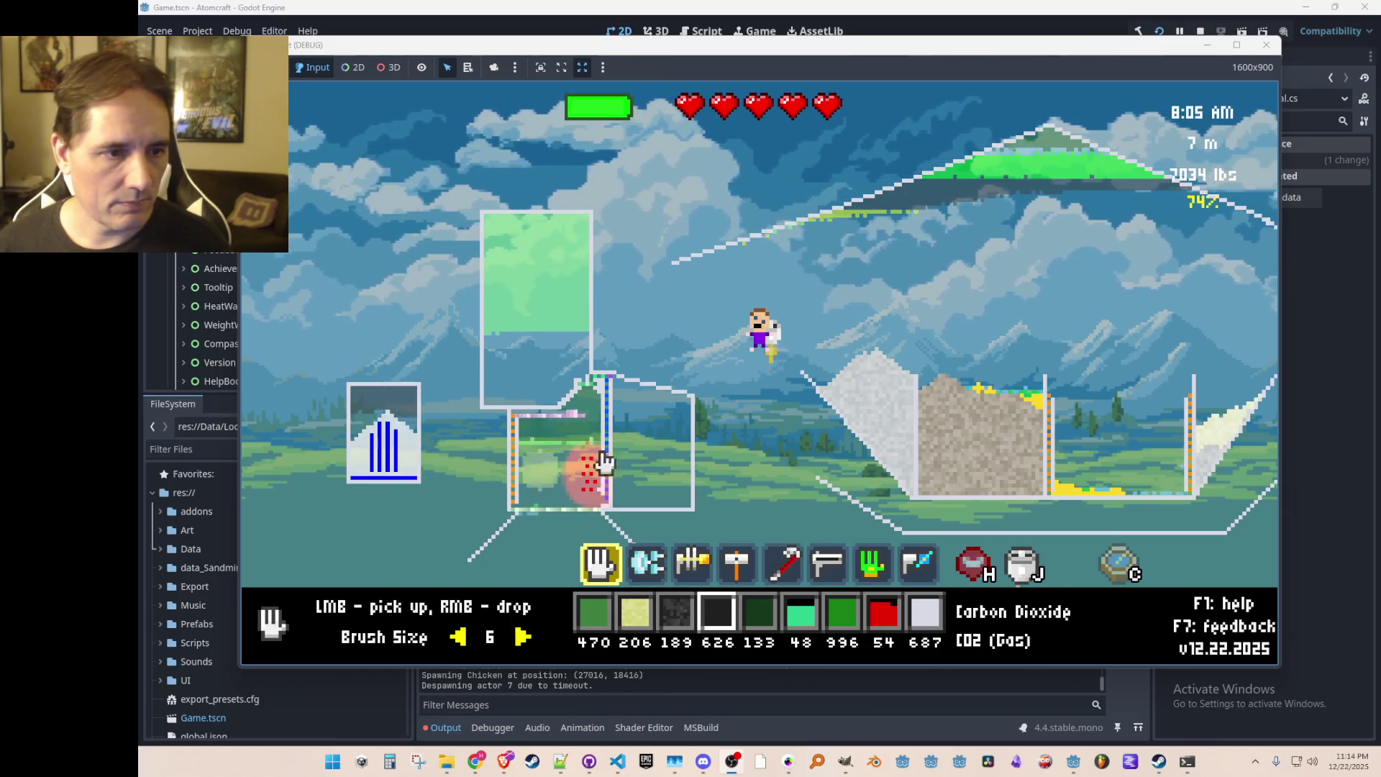
# Step: Scoop up the yellow sulfur, release the carbon dioxide into the sky, and stop the debug game
pyautogui.click(1122, 495)
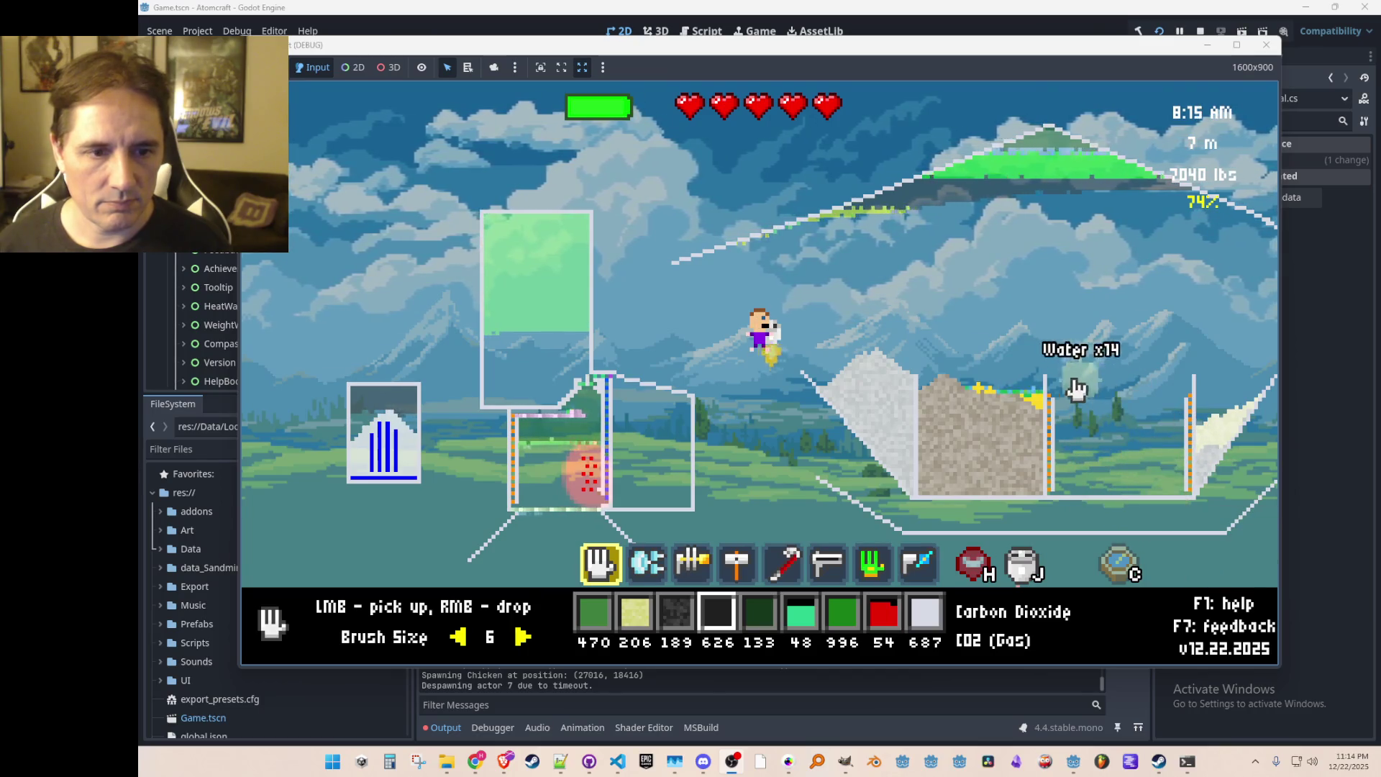
pyautogui.moveTo(1052, 395)
pyautogui.mouseDown()
pyautogui.moveTo(977, 364)
pyautogui.moveTo(856, 256)
pyautogui.mouseUp()
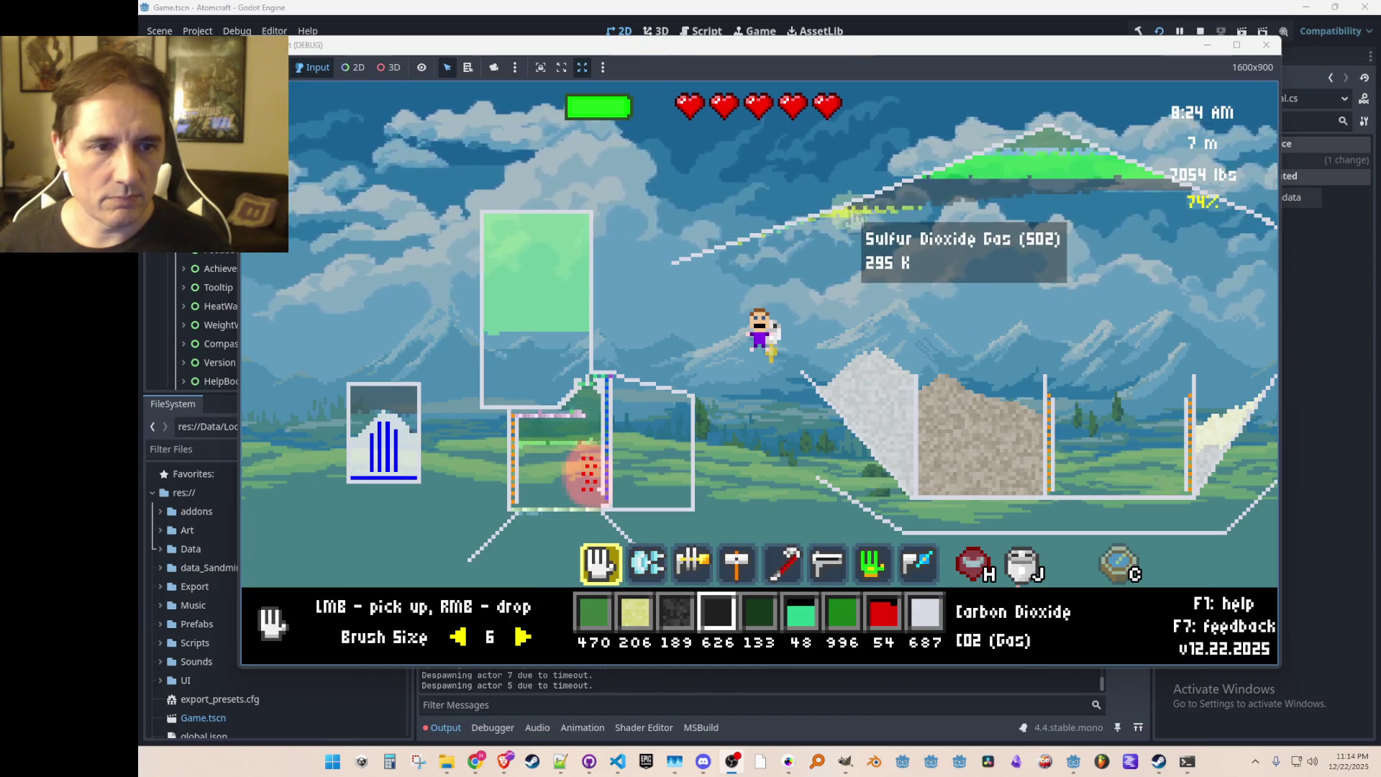
pyautogui.press('3')
pyautogui.press('4')
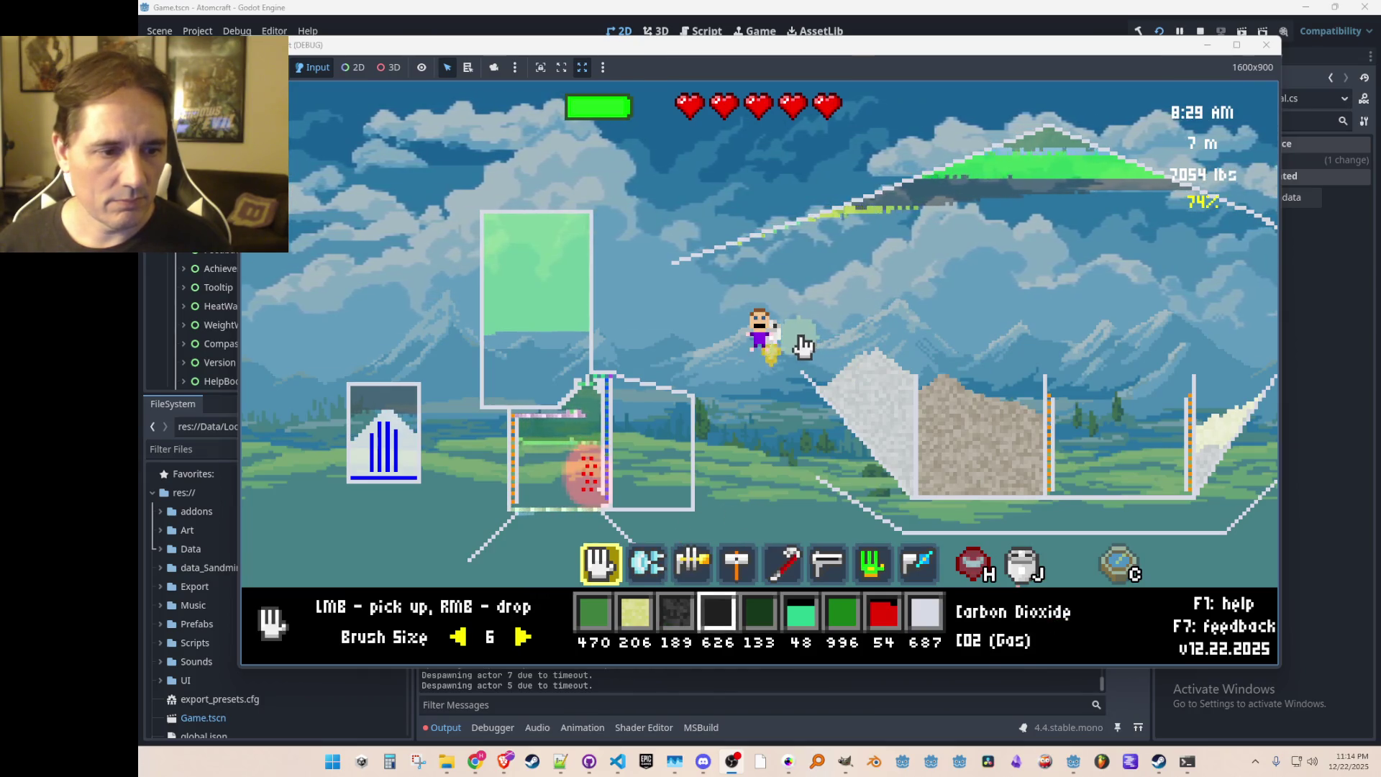
pyautogui.rightClick(1036, 342)
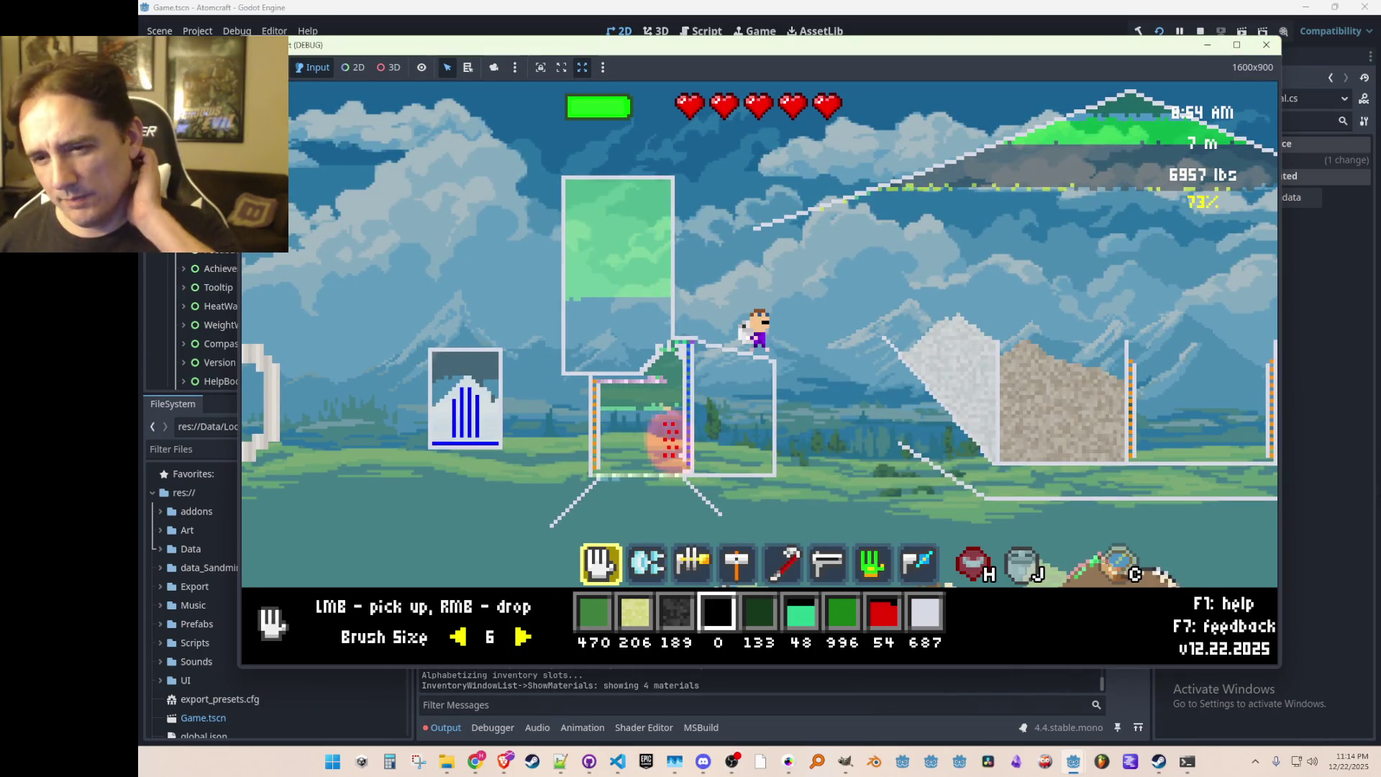
pyautogui.press('F8')
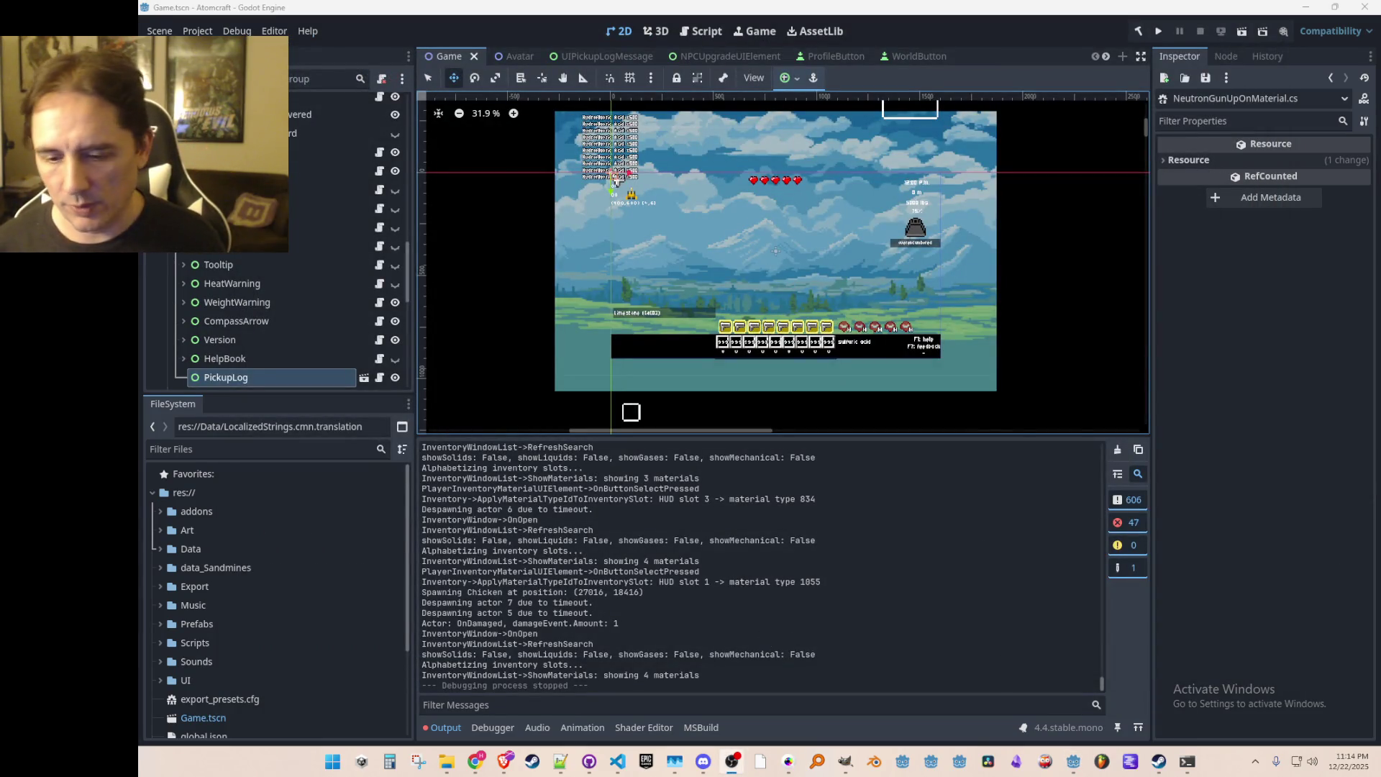
pyautogui.hotkey('alt', 'Tab')
# Step: Zoom the big_spritesheet_1.png canvas and pan to the periodic-table element tiles
pyautogui.scroll(-3, 766, 367)
pyautogui.scroll(-3, 806, 479)
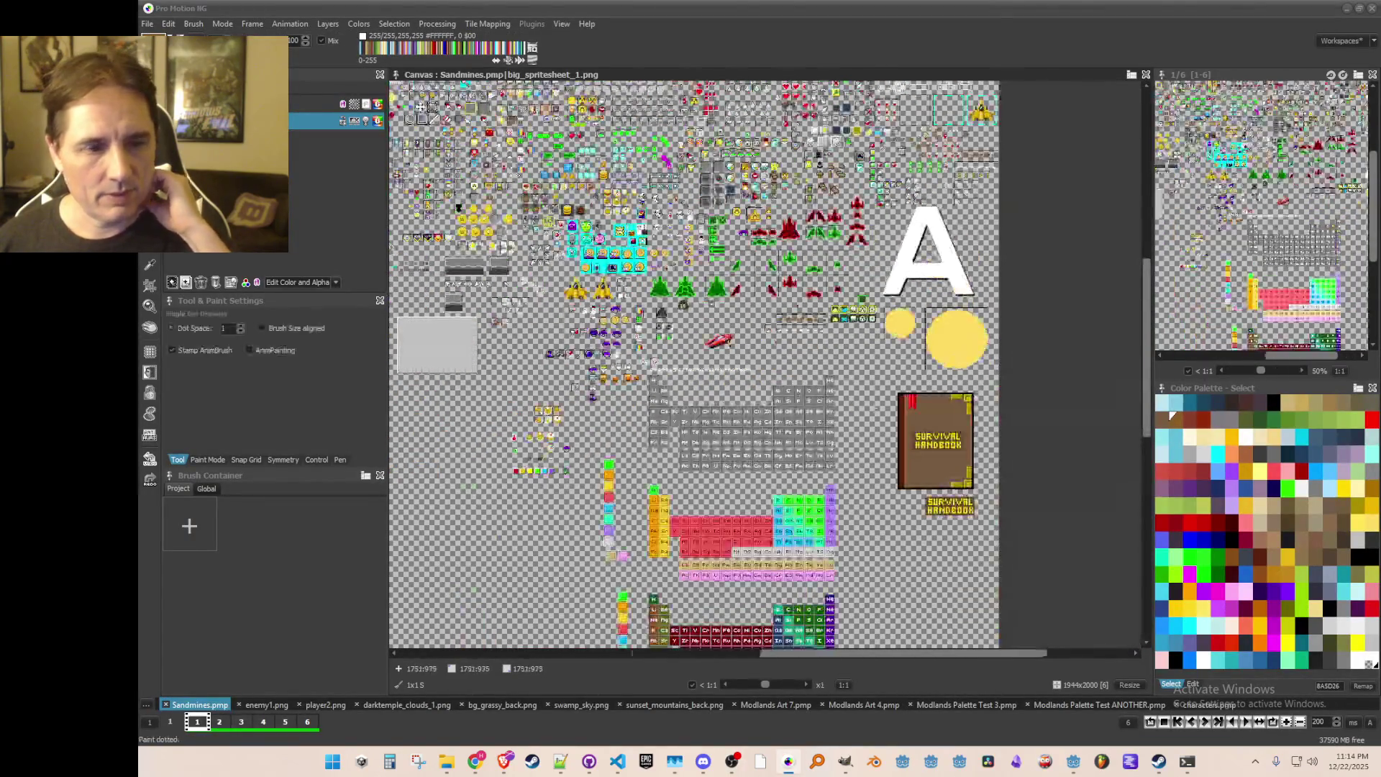
pyautogui.scroll(3, 652, 586)
pyautogui.scroll(-2, 766, 366)
pyautogui.scroll(2, 766, 367)
pyautogui.scroll(1, 765, 367)
pyautogui.scroll(-1, 766, 367)
pyautogui.moveTo(824, 404); pyautogui.dragTo(924, 444)
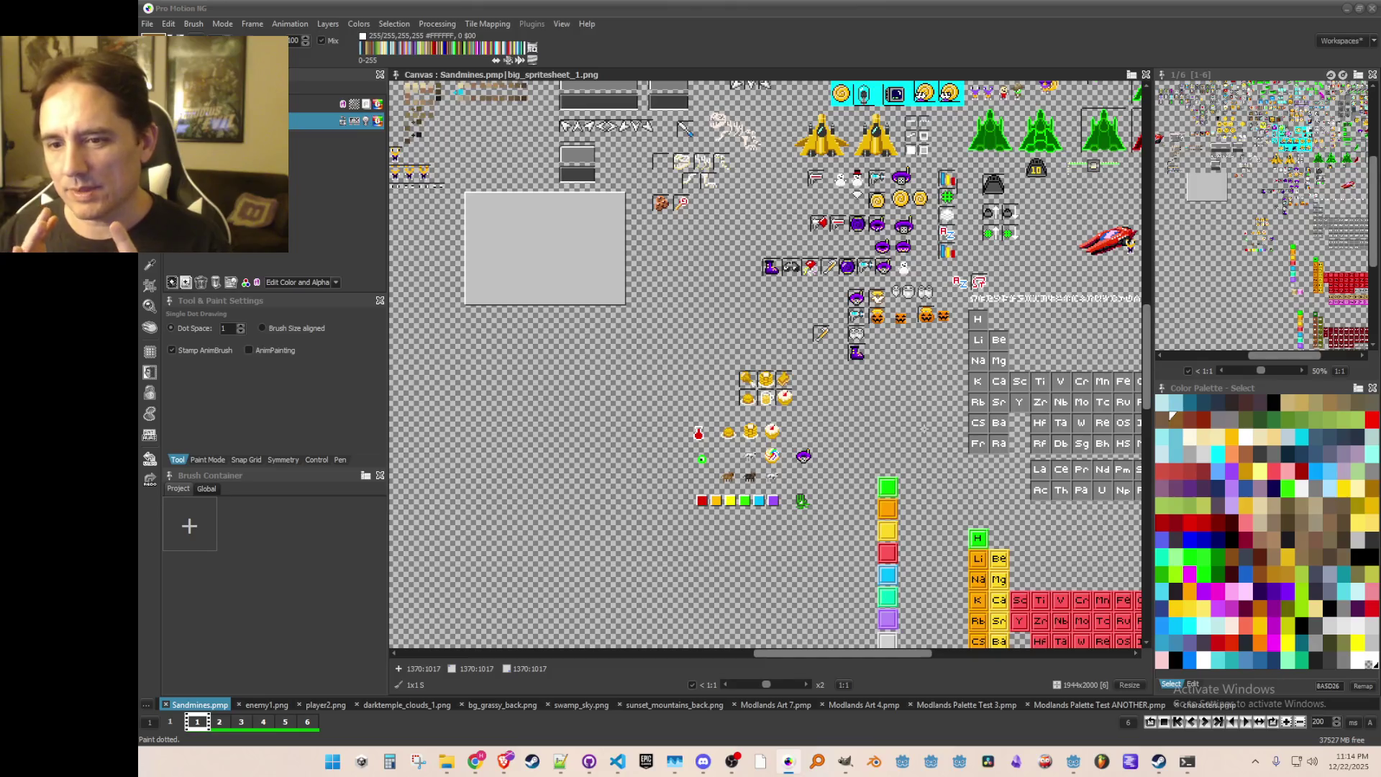
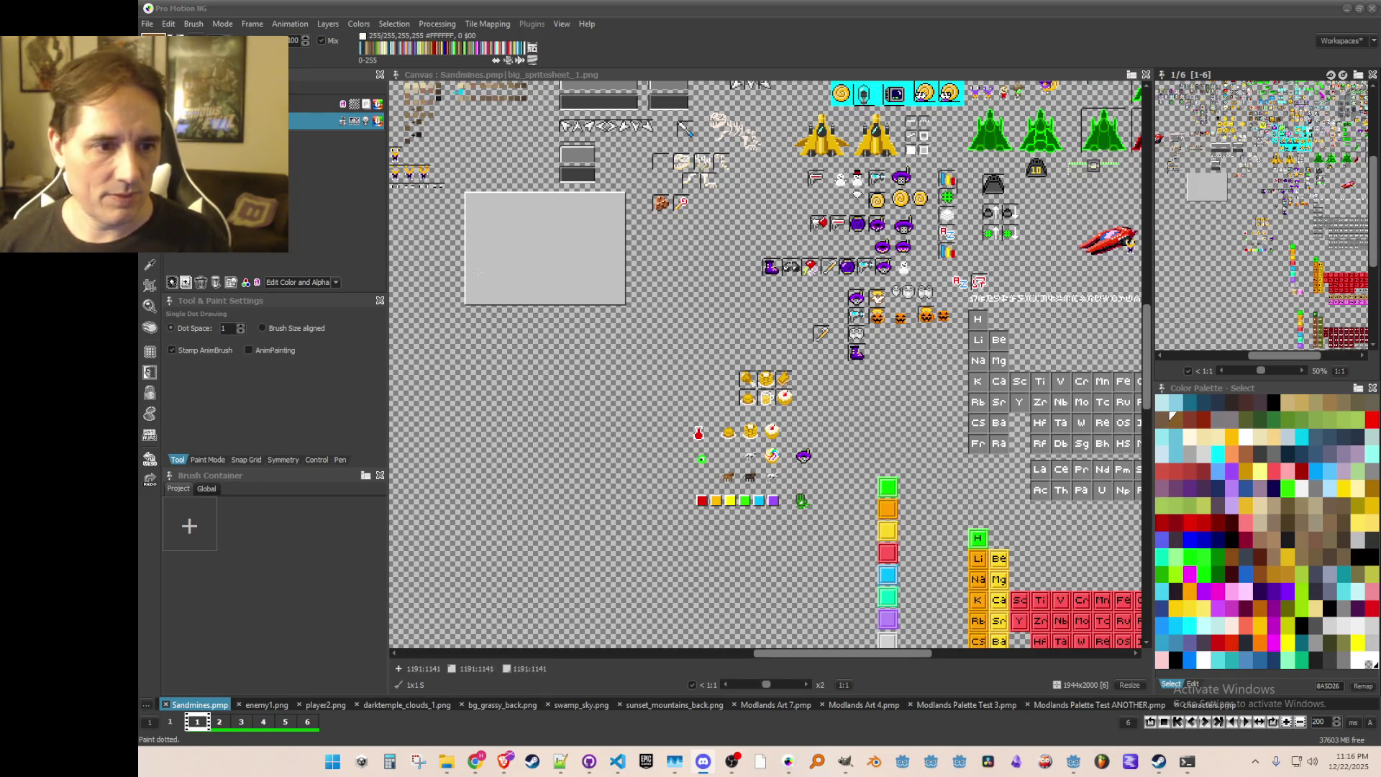
# Step: Grab the purple-hat sprite as a brush and stamp a copy of it
pyautogui.scroll(1, 496, 309)
pyautogui.scroll(-1, 765, 364)
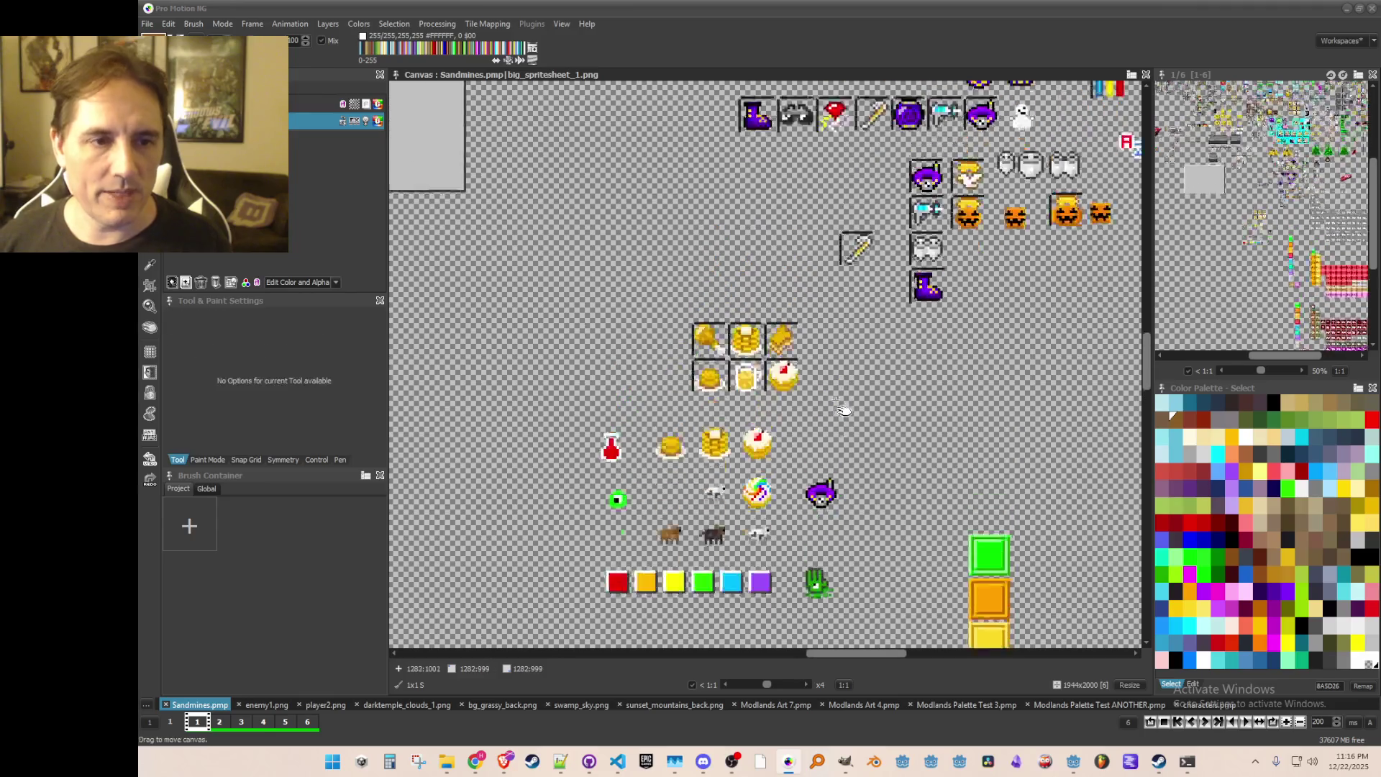
pyautogui.scroll(5, 765, 364)
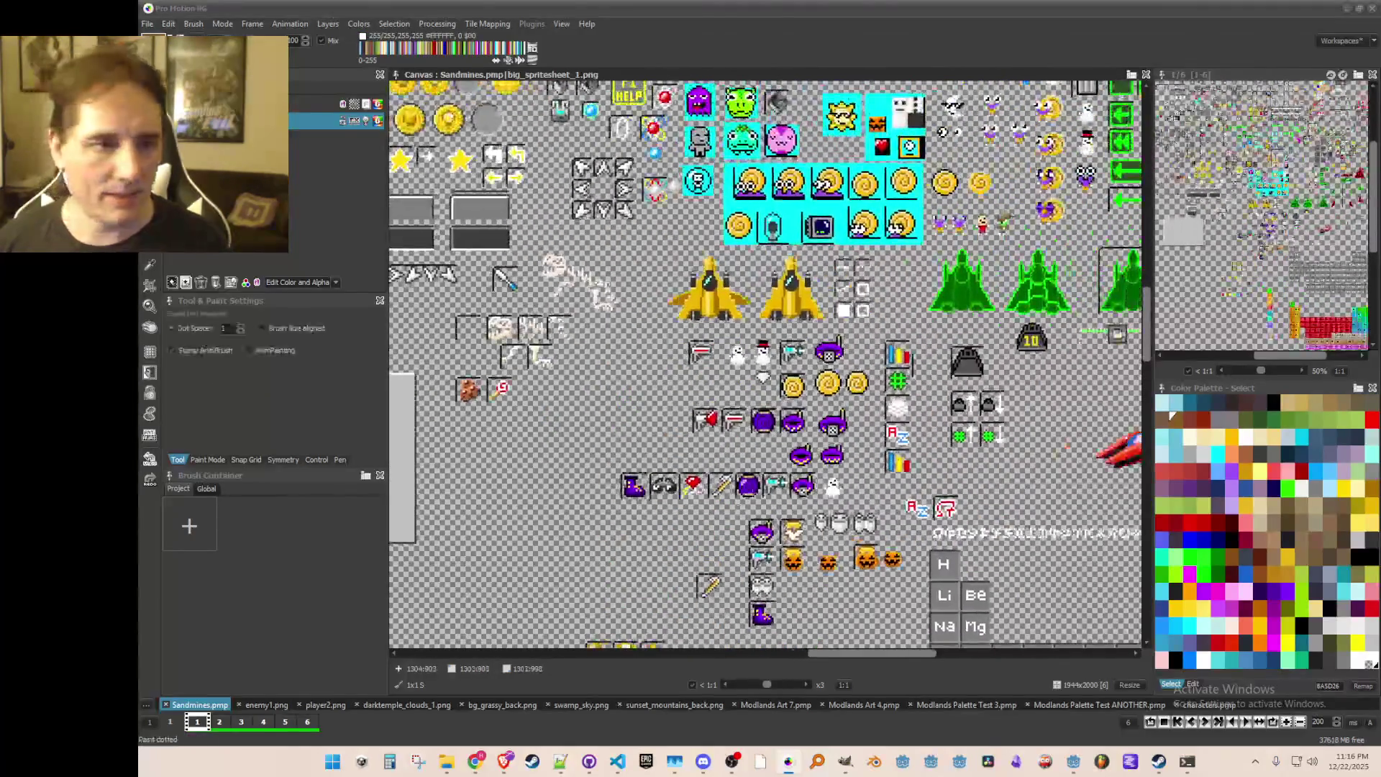
pyautogui.scroll(5, 765, 365)
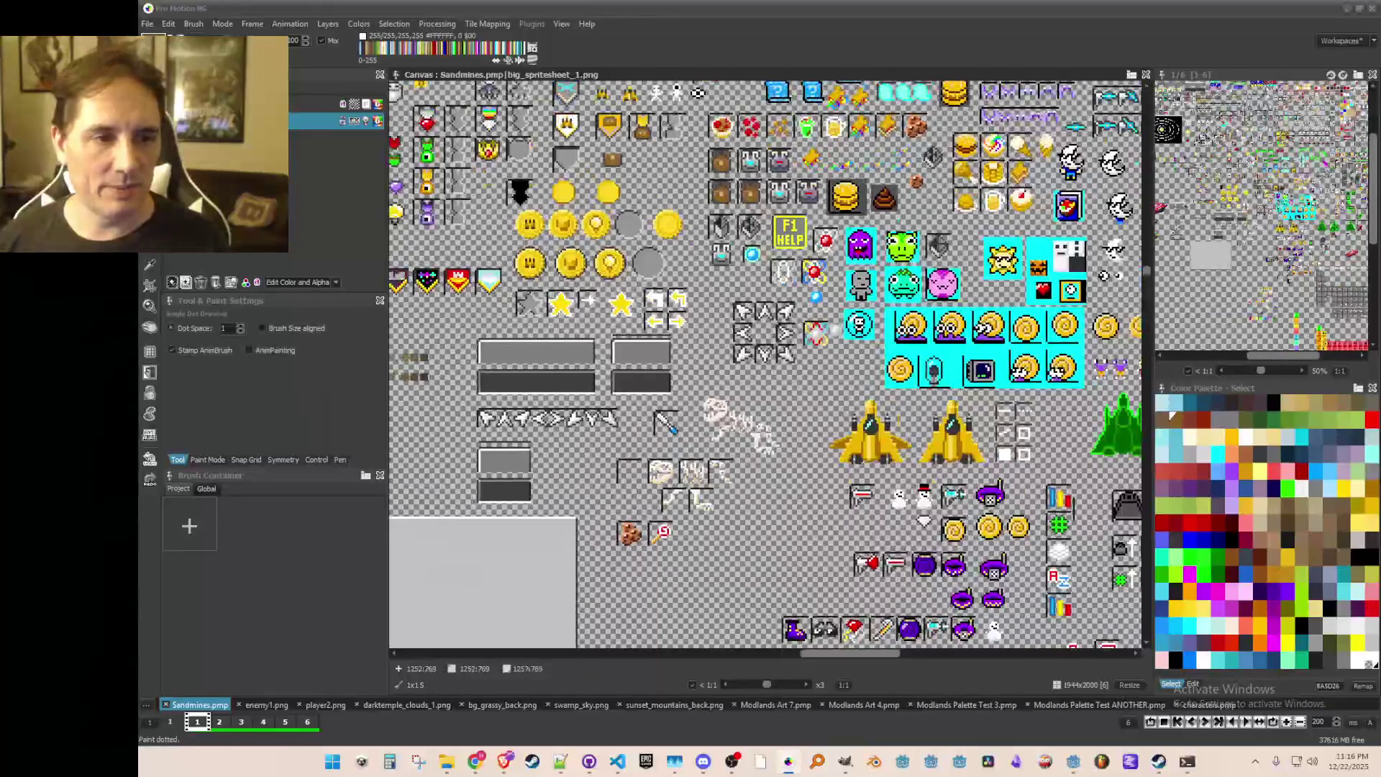
pyautogui.moveTo(890, 406)
pyautogui.mouseDown()
pyautogui.moveTo(882, 467)
pyautogui.moveTo(897, 529)
pyautogui.moveTo(836, 606)
pyautogui.moveTo(688, 543)
pyautogui.moveTo(636, 497)
pyautogui.moveTo(737, 466)
pyautogui.moveTo(846, 464)
pyautogui.moveTo(432, 328)
pyautogui.moveTo(803, 96)
pyautogui.moveTo(948, 157)
pyautogui.moveTo(901, 312)
pyautogui.moveTo(1080, 336)
pyautogui.mouseUp()
pyautogui.scroll(-2, 506, 317)
pyautogui.scroll(1, 507, 317)
pyautogui.scroll(2, 623, 364)
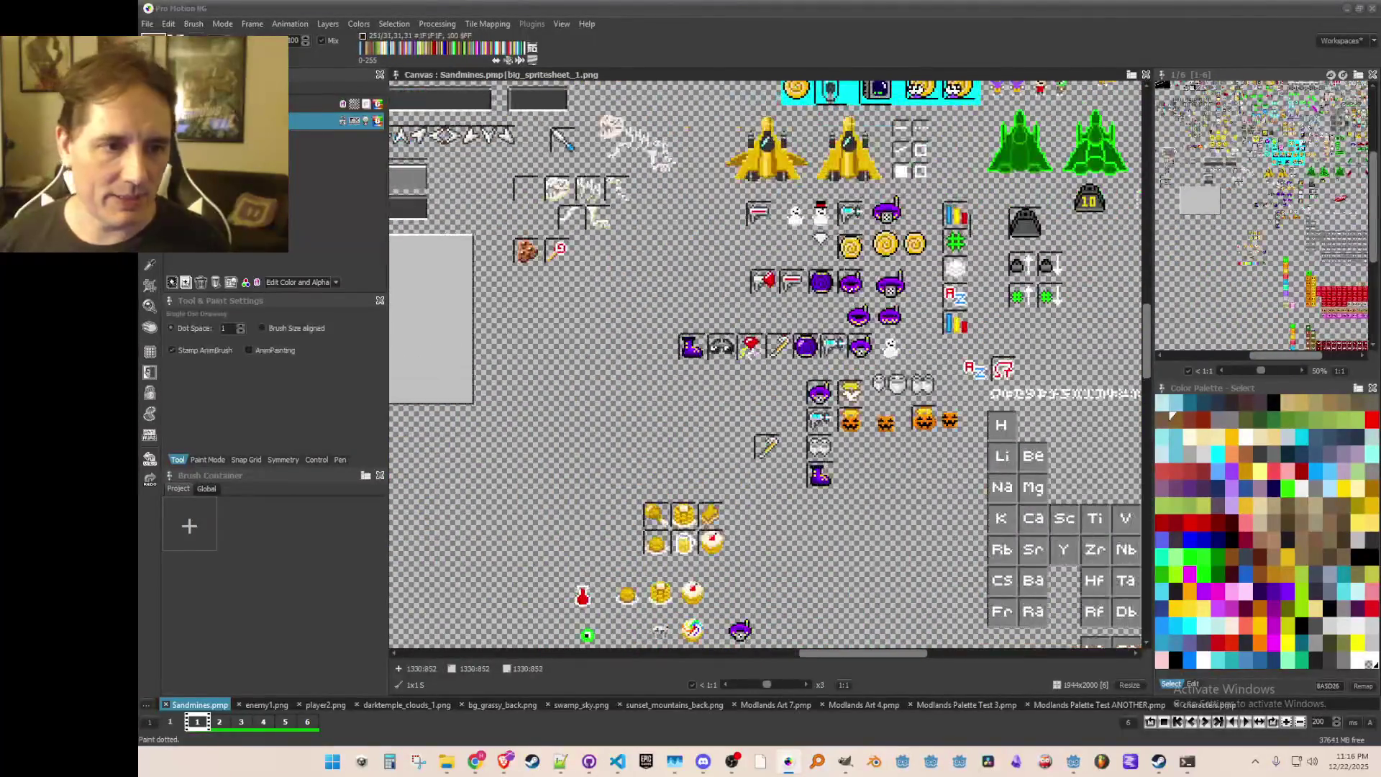
pyautogui.moveTo(821, 225)
pyautogui.mouseDown()
pyautogui.moveTo(779, 166)
pyautogui.moveTo(828, 157)
pyautogui.mouseUp()
pyautogui.scroll(-1, 715, 338)
pyautogui.scroll(5, 889, 321)
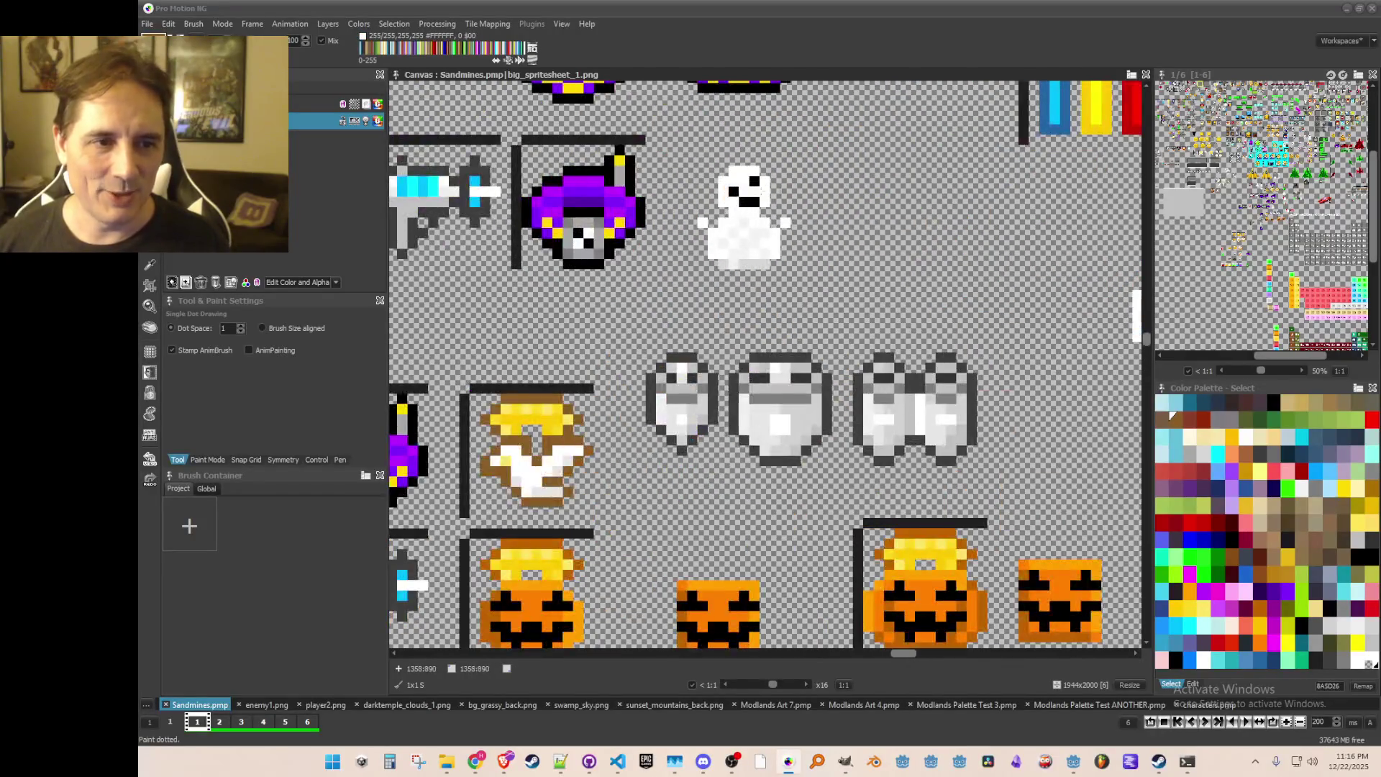
pyautogui.scroll(-3, 539, 389)
pyautogui.moveTo(540, 389)
pyautogui.mouseDown()
pyautogui.moveTo(806, 324)
pyautogui.moveTo(770, 392)
pyautogui.mouseUp()
pyautogui.scroll(-2, 769, 394)
pyautogui.scroll(2, 766, 467)
pyautogui.moveTo(793, 453)
pyautogui.mouseDown()
pyautogui.moveTo(773, 375)
pyautogui.moveTo(741, 351)
pyautogui.mouseUp()
pyautogui.scroll(1, 780, 311)
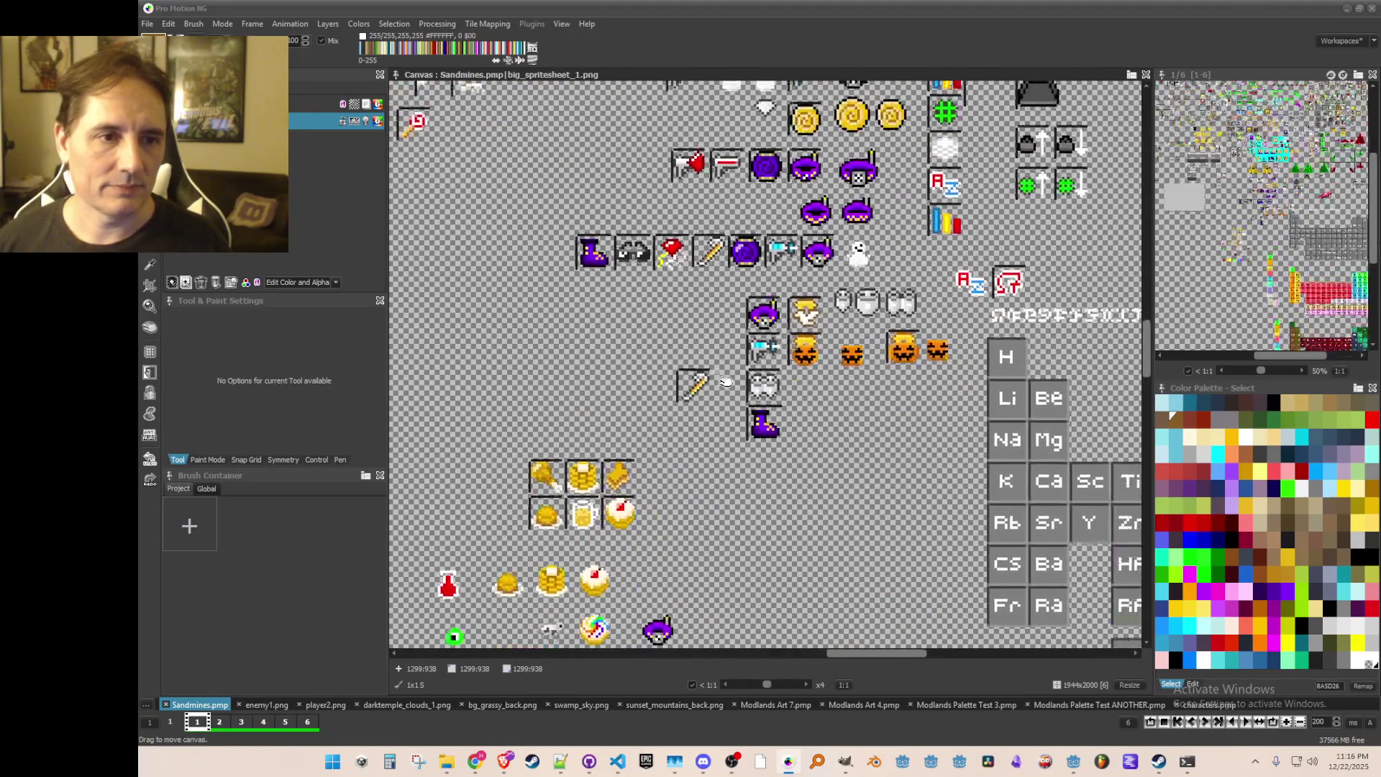
pyautogui.moveTo(827, 338); pyautogui.dragTo(856, 347)
pyautogui.scroll(5, 780, 237)
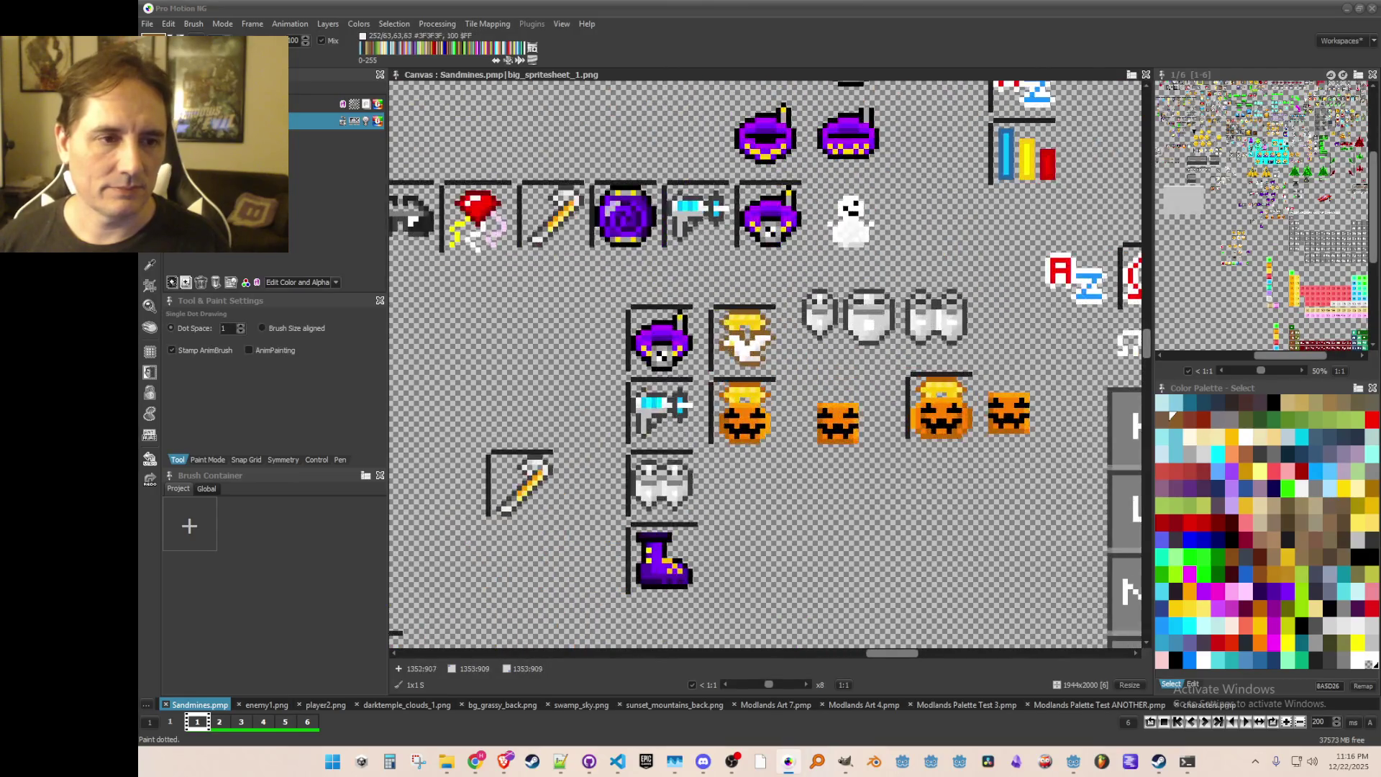
pyautogui.press('b')
pyautogui.moveTo(710, 197); pyautogui.dragTo(809, 298)
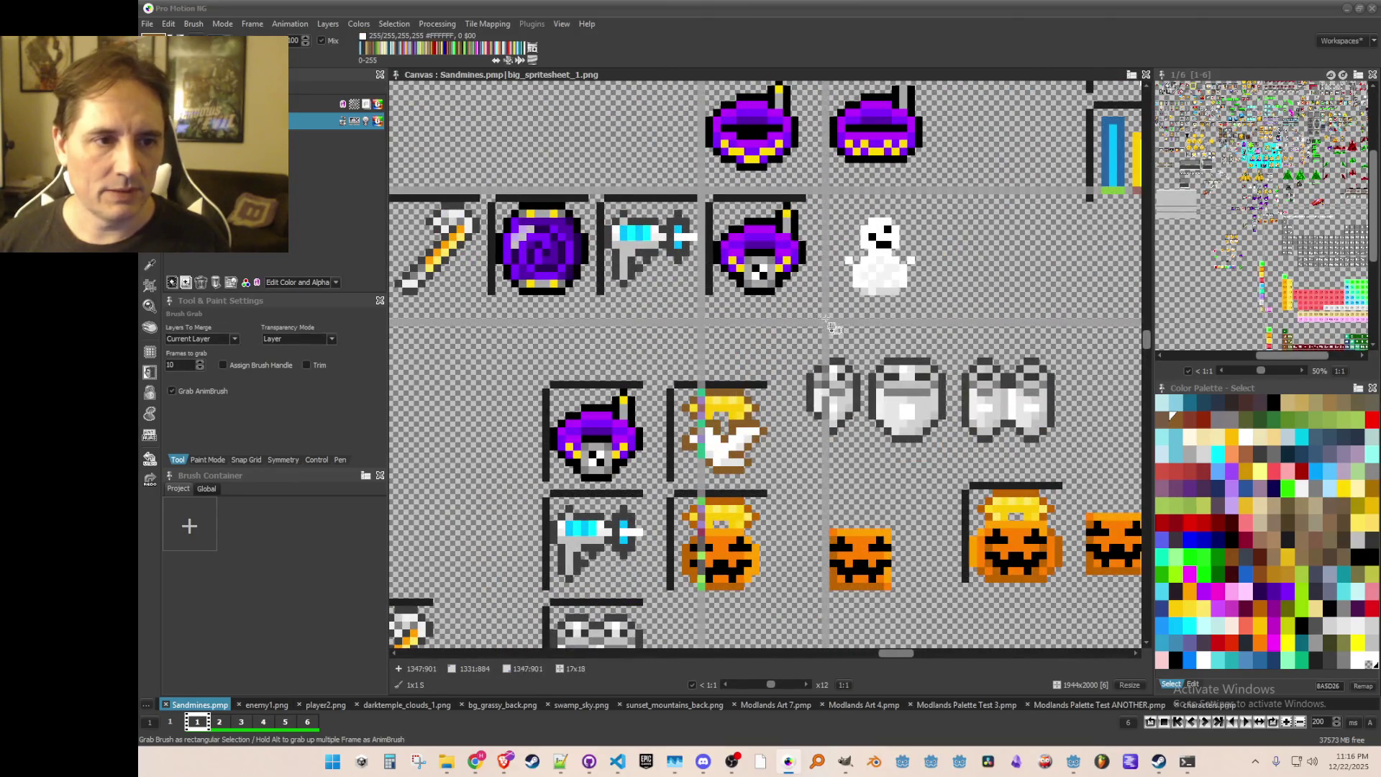
pyautogui.click(912, 262)
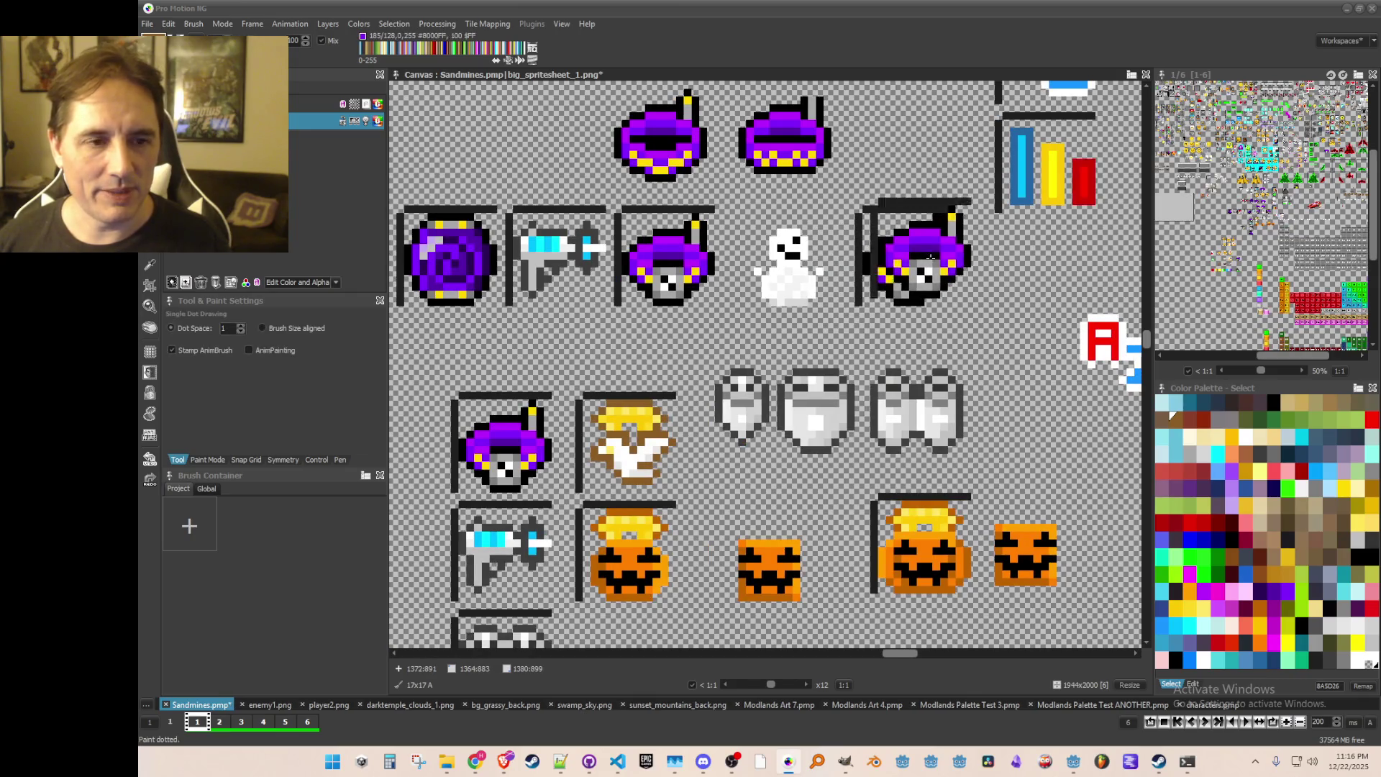
# Step: Move the purple-hat sprite one slot further to the right
pyautogui.scroll(2, 912, 263)
pyautogui.press('b')
pyautogui.moveTo(829, 200); pyautogui.dragTo(1054, 408)
pyautogui.scroll(-3, 904, 277)
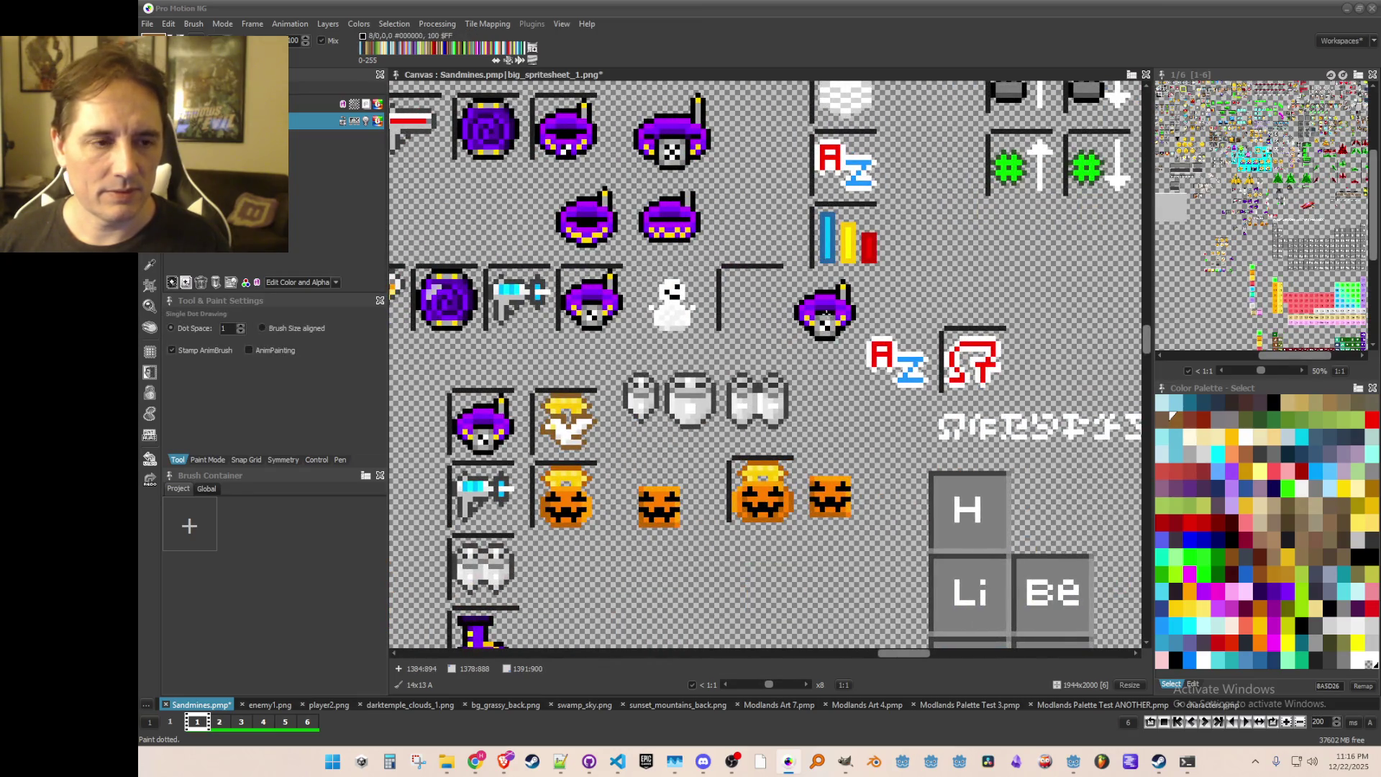
pyautogui.click(830, 313)
pyautogui.scroll(2, 791, 313)
pyautogui.scroll(1, 848, 302)
pyautogui.scroll(-1, 719, 309)
# Step: Stamp a copy of the snowman sprite into the empty bordered slot
pyautogui.press('b')
pyautogui.moveTo(572, 274); pyautogui.dragTo(669, 381)
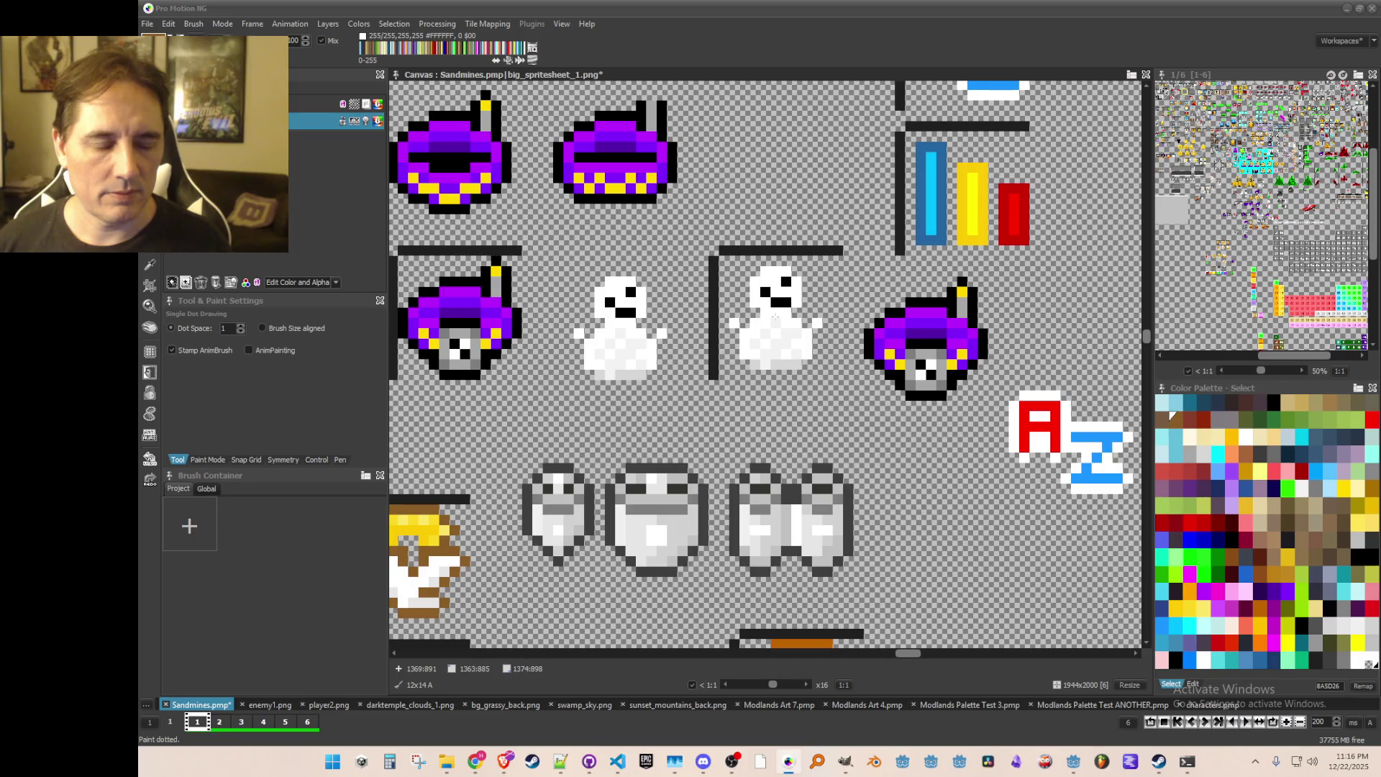
pyautogui.click(775, 316)
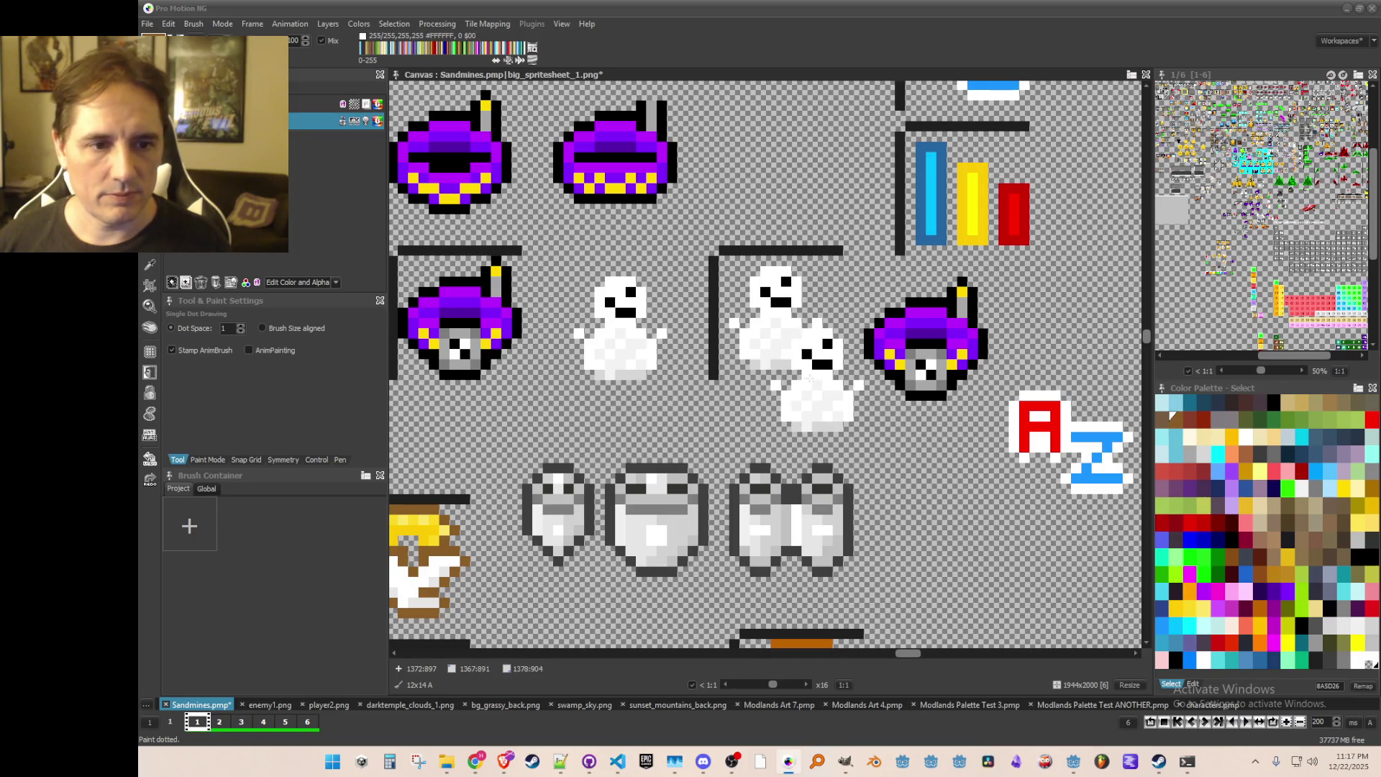
pyautogui.scroll(2, 798, 371)
# Step: Sample the hat's purple and draw a square outline around the snowman copy
pyautogui.press('k')
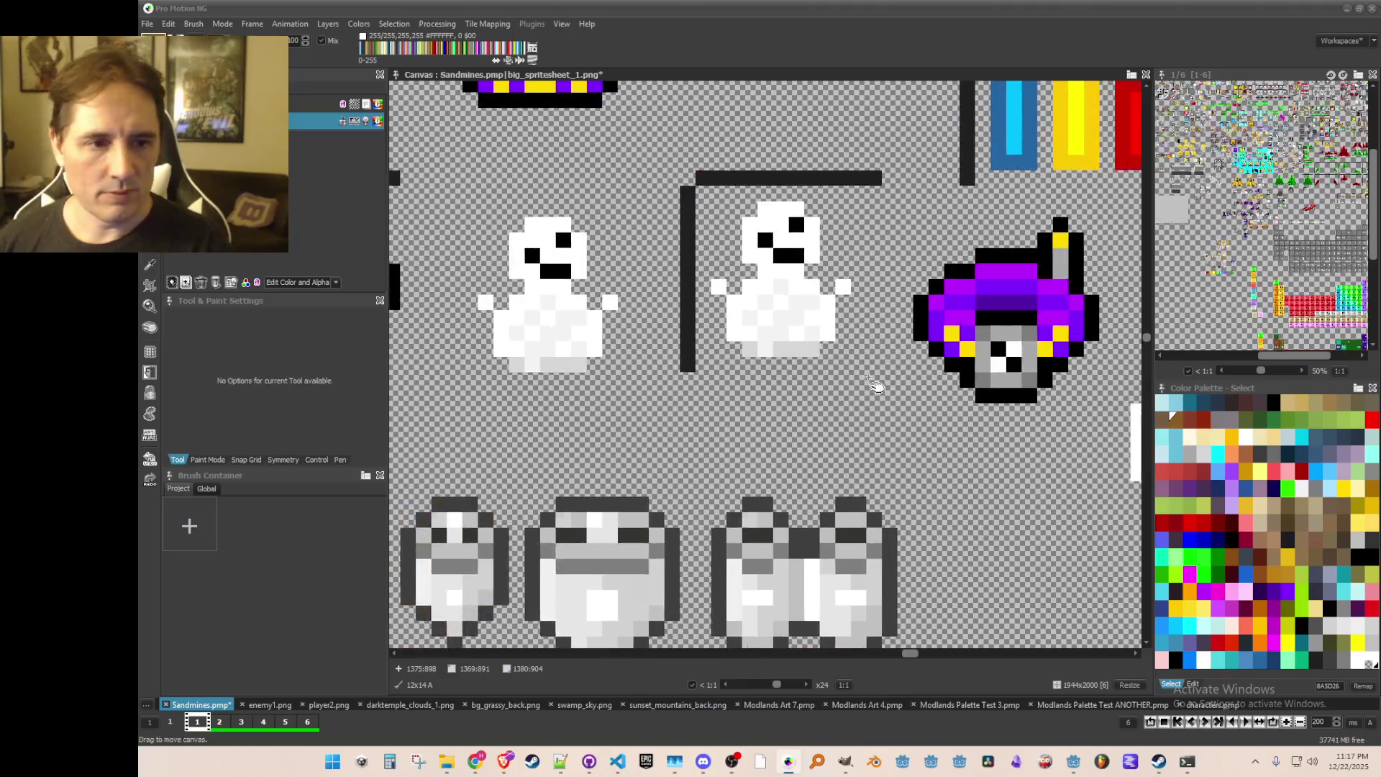
pyautogui.click(1005, 310)
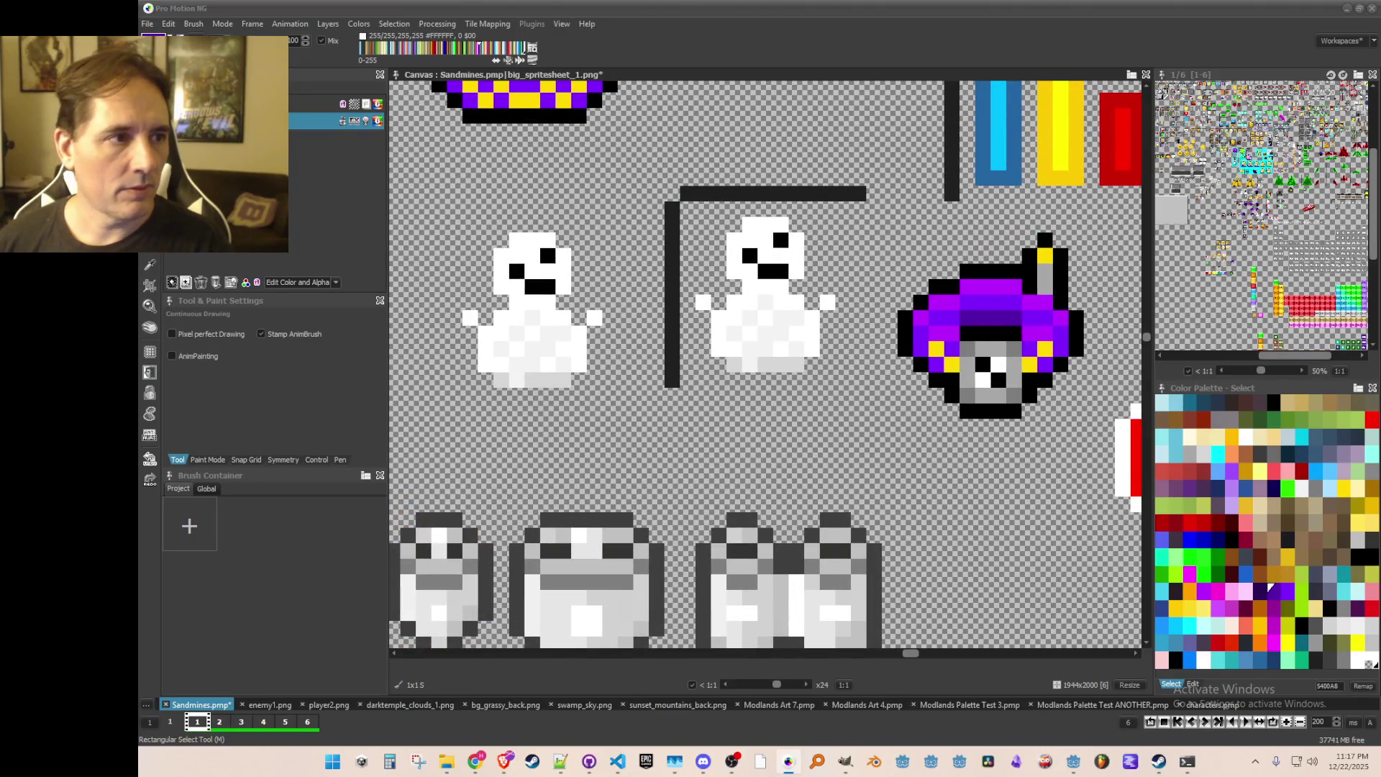
pyautogui.click(150, 264)
pyautogui.moveTo(699, 367)
pyautogui.mouseDown()
pyautogui.moveTo(689, 219)
pyautogui.moveTo(850, 214)
pyautogui.moveTo(859, 373)
pyautogui.moveTo(691, 379)
pyautogui.mouseUp()
pyautogui.scroll(-2, 814, 358)
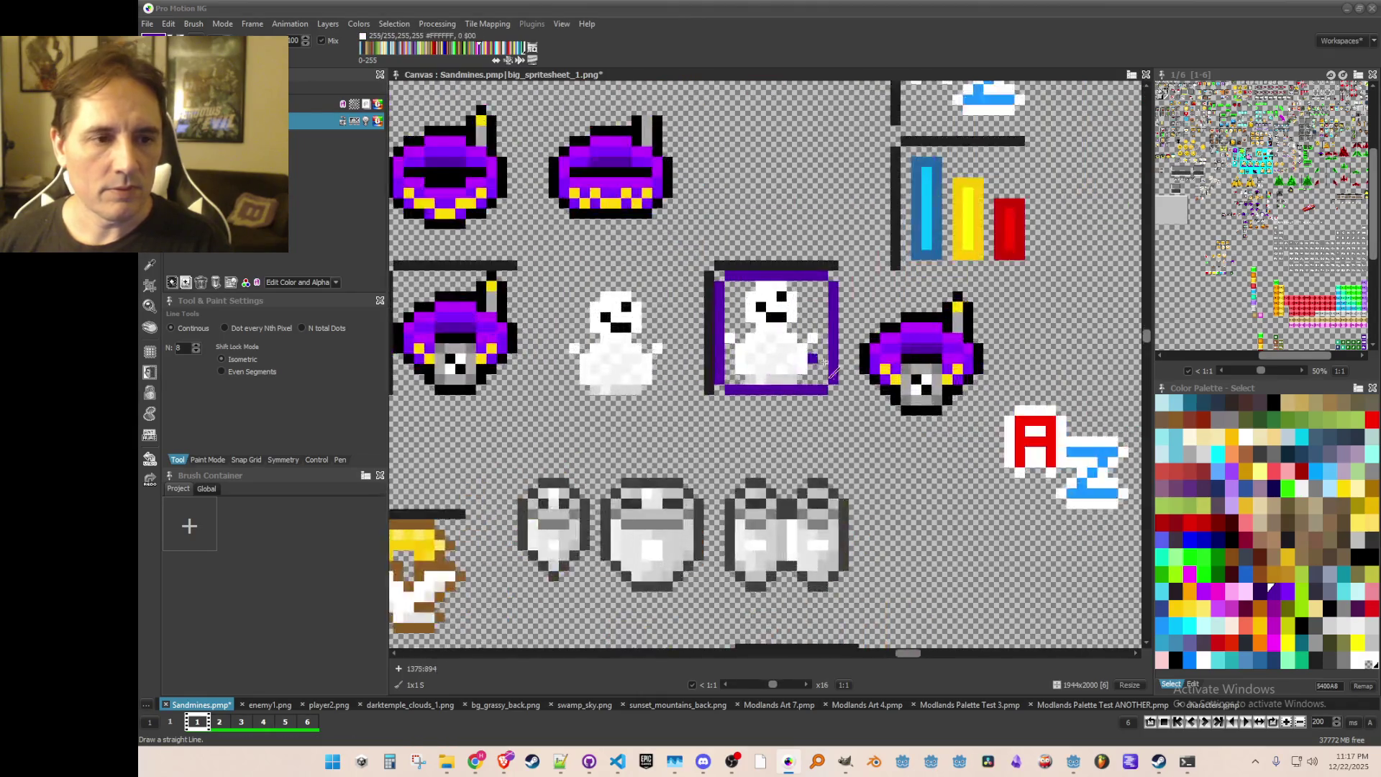
# Step: Flood-fill the gaps left and right of the snowman copy with purple
pyautogui.scroll(2, 826, 370)
pyautogui.press(',')
pyautogui.click(894, 318)
pyautogui.press('f')
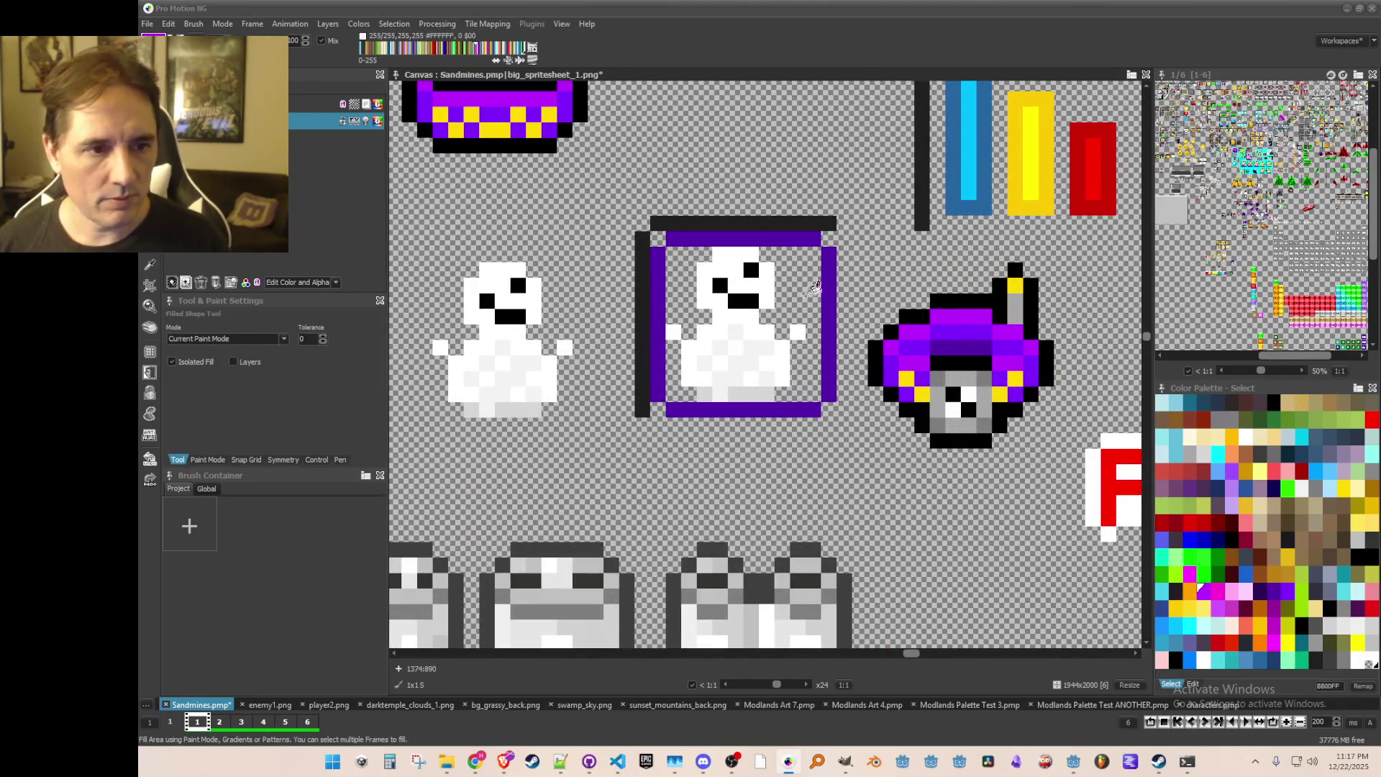
pyautogui.click(791, 285)
pyautogui.click(689, 283)
pyautogui.click(677, 371)
# Step: Zoom and pan around the new purple tile with the fill tool active
pyautogui.scroll(-3, 821, 404)
pyautogui.scroll(1, 820, 405)
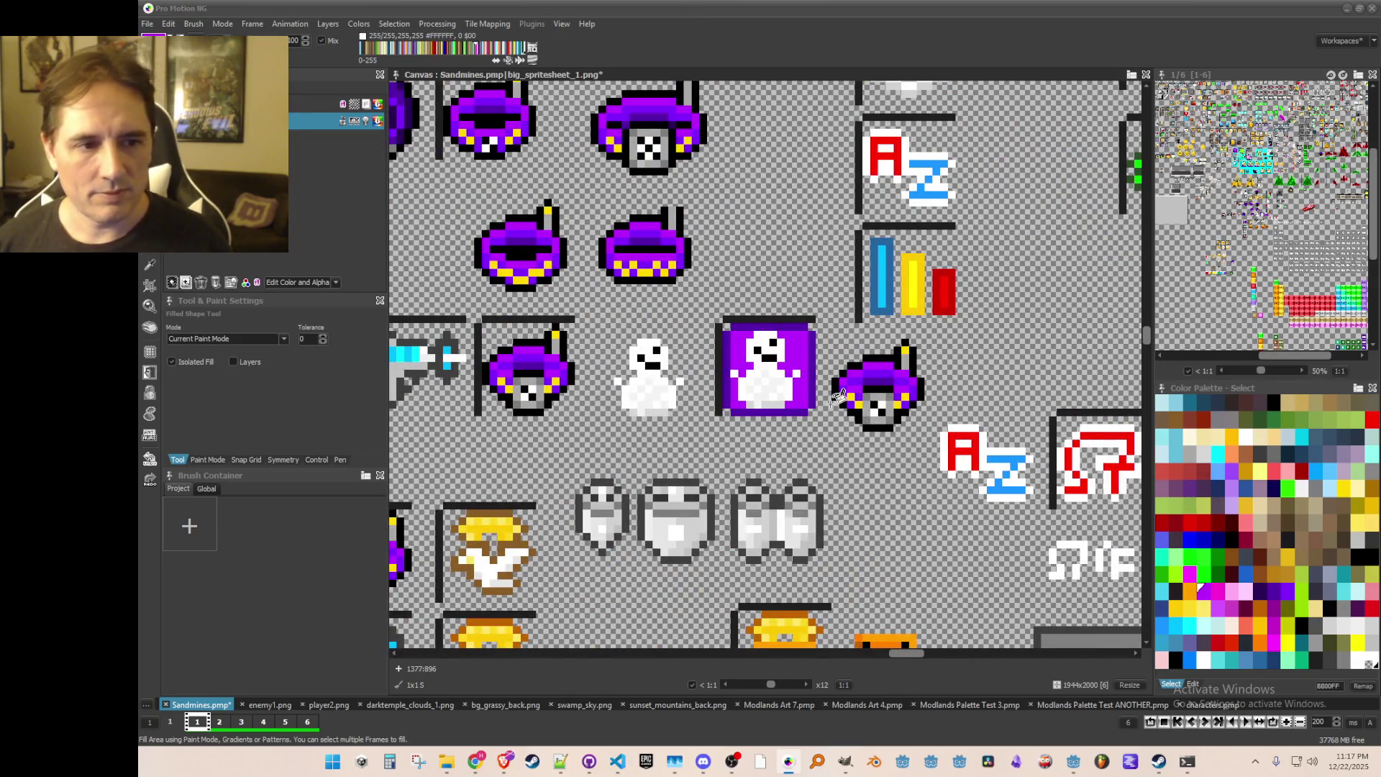
pyautogui.scroll(-3, 838, 396)
pyautogui.scroll(2, 842, 406)
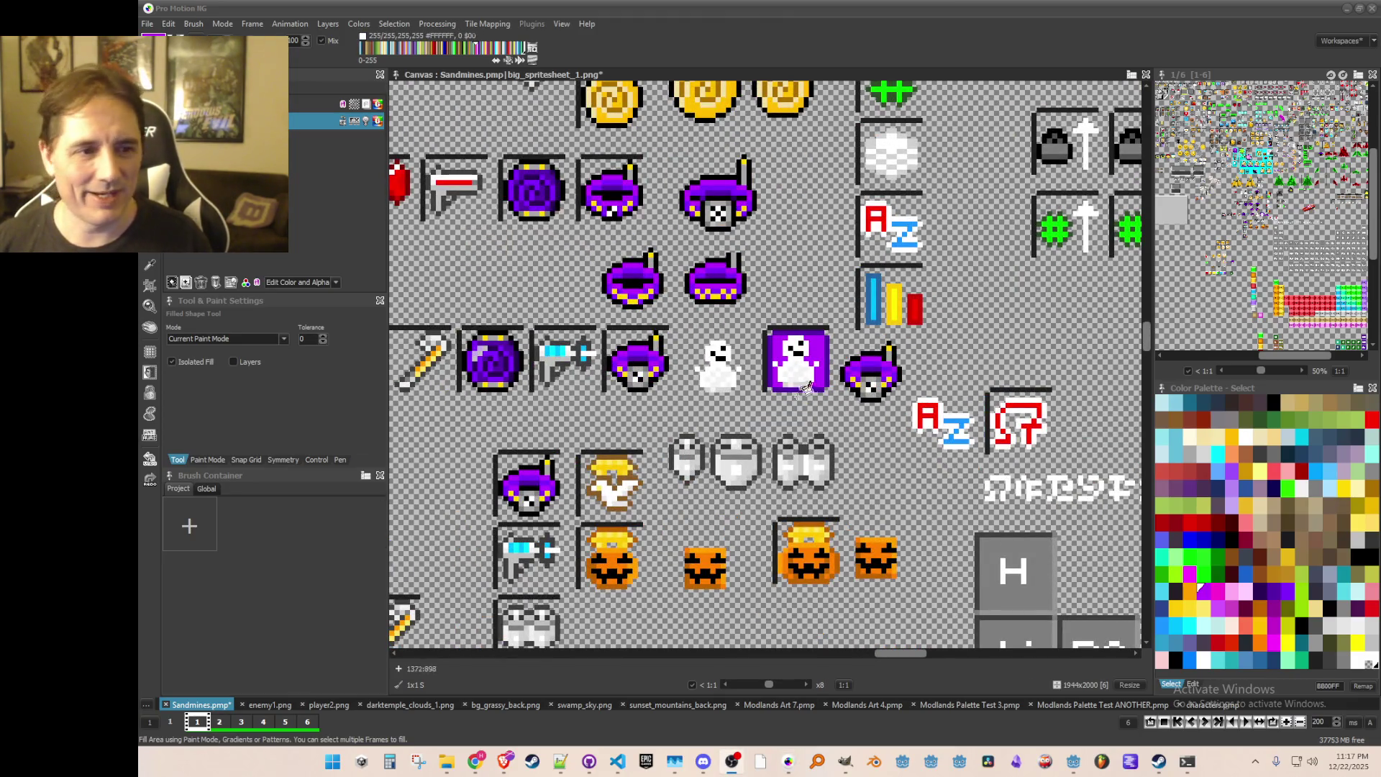
pyautogui.scroll(-2, 815, 385)
pyautogui.scroll(2, 827, 399)
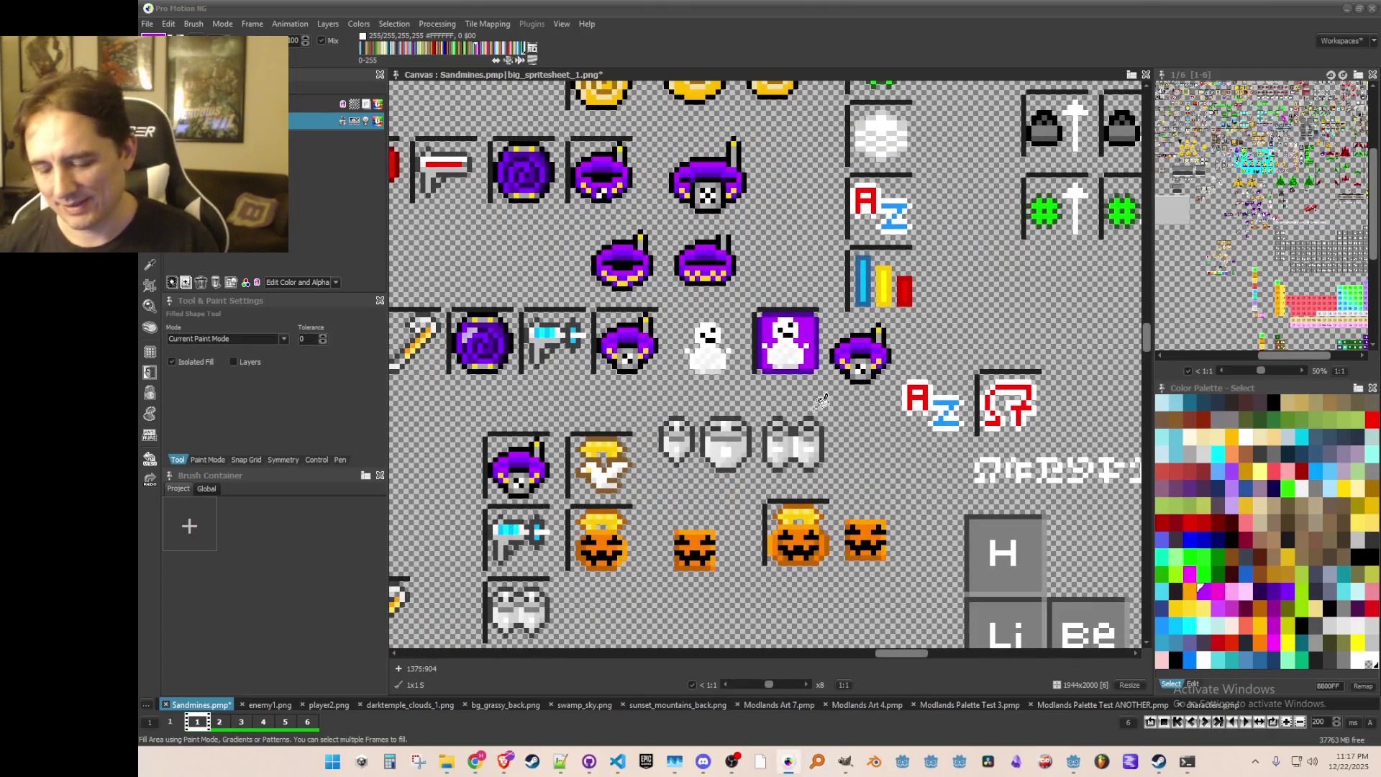
pyautogui.scroll(-3, 795, 413)
pyautogui.scroll(2, 791, 425)
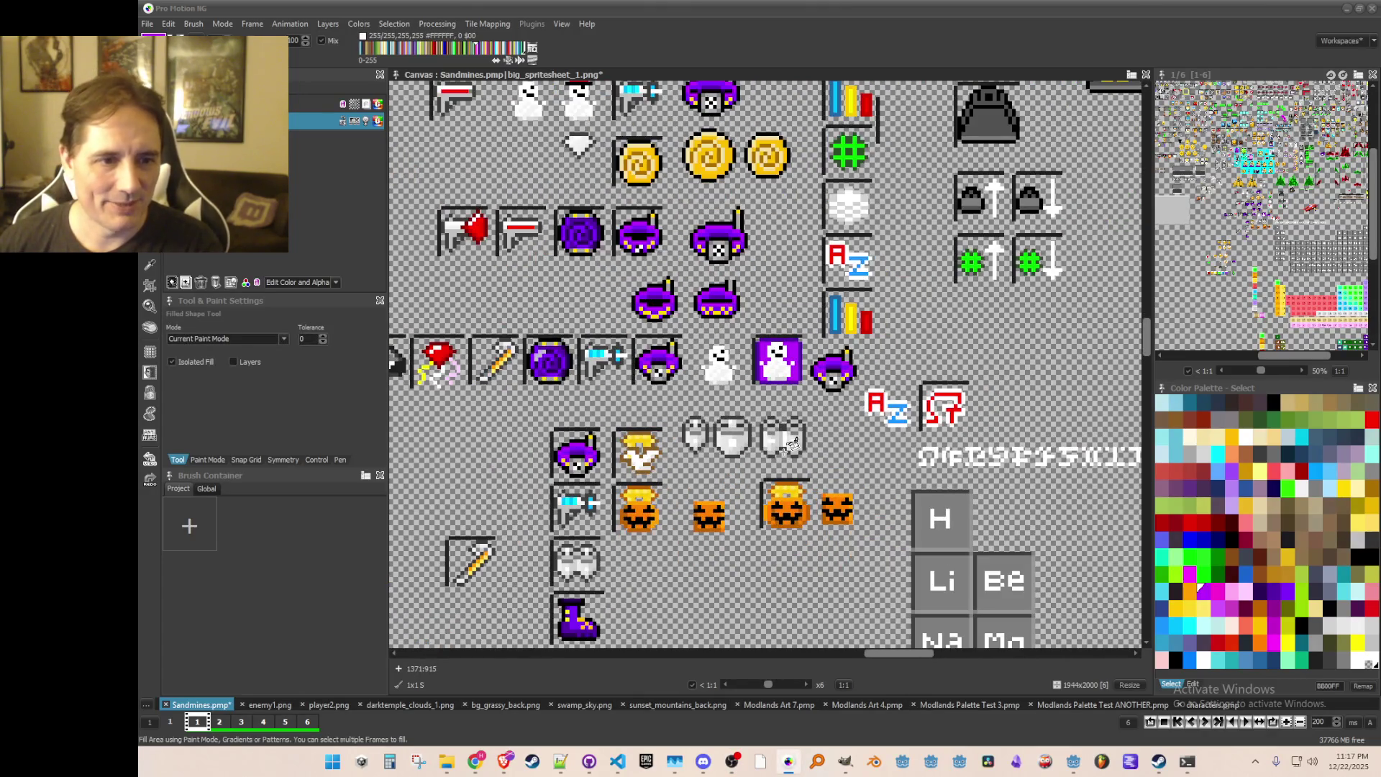
pyautogui.press('f')
pyautogui.scroll(-2, 798, 403)
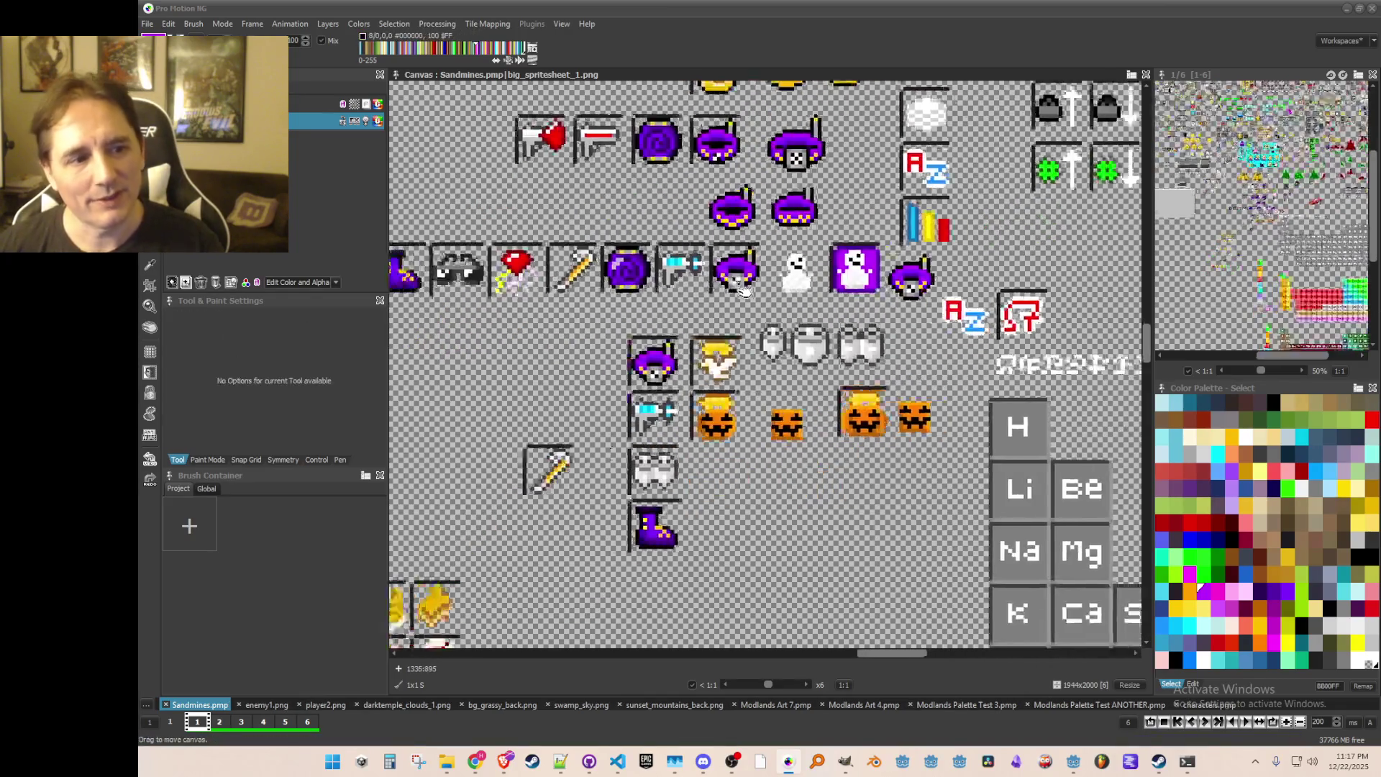
pyautogui.hscroll(-4, 817, 323)
pyautogui.scroll(1, 793, 369)
pyautogui.hscroll(2, 720, 324)
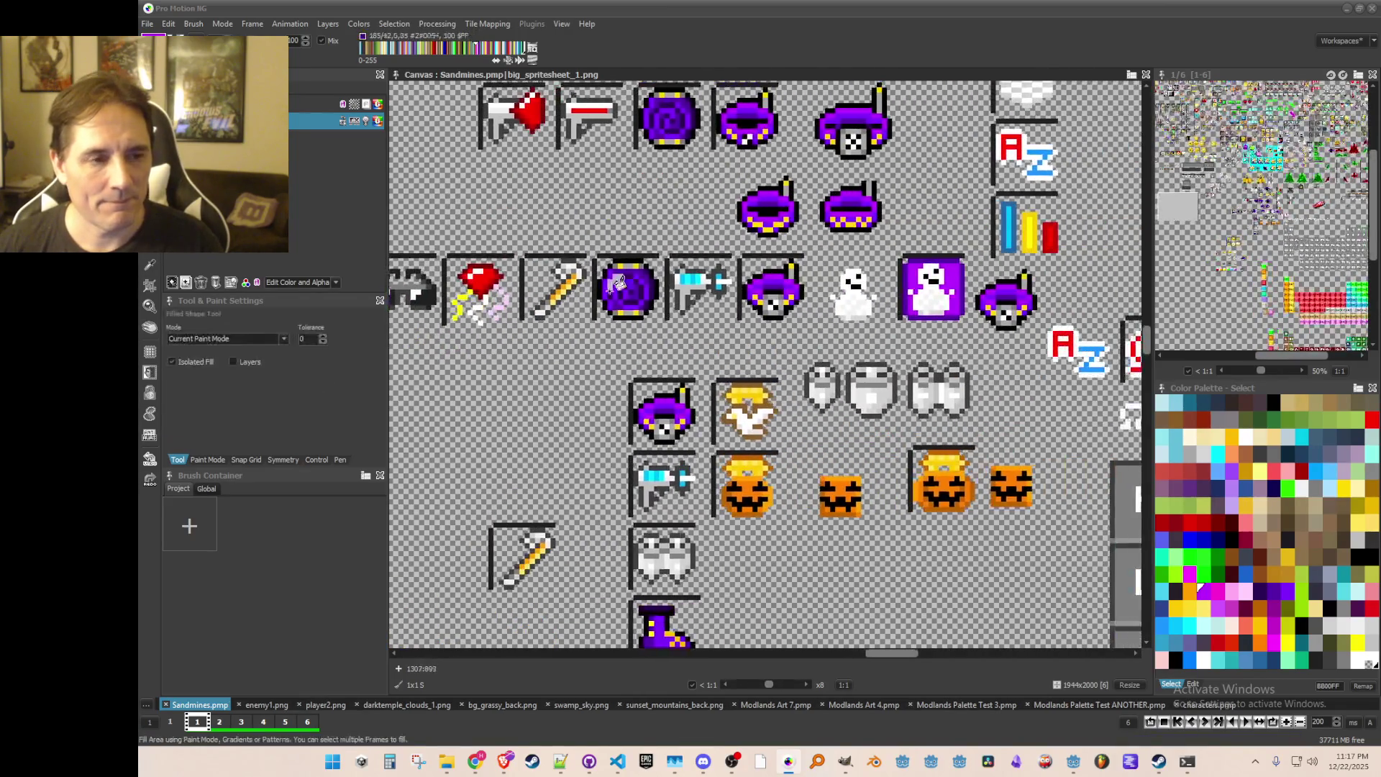
# Step: Grab the purple orb sprite and stamp two copies into the lower row
pyautogui.press('b')
pyautogui.moveTo(597, 246); pyautogui.dragTo(663, 324)
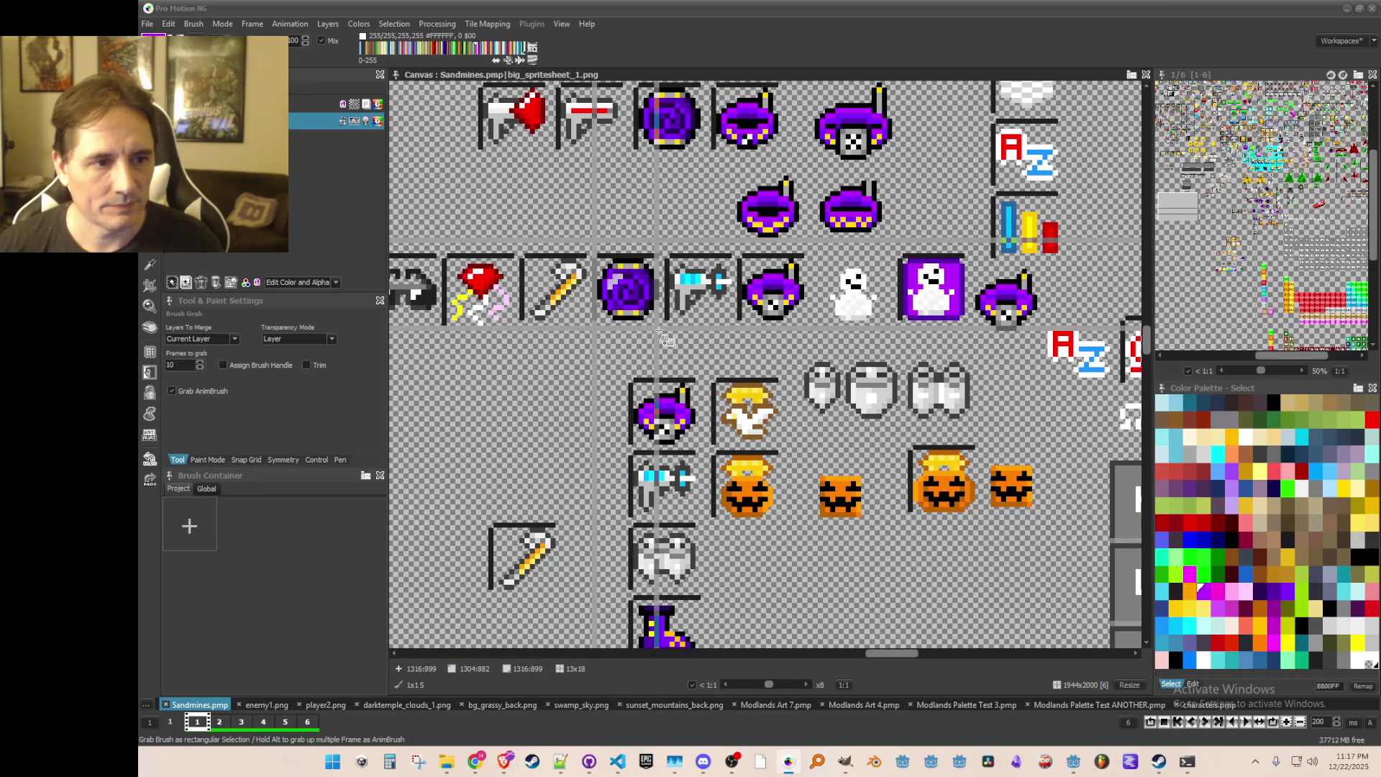
pyautogui.click(537, 397)
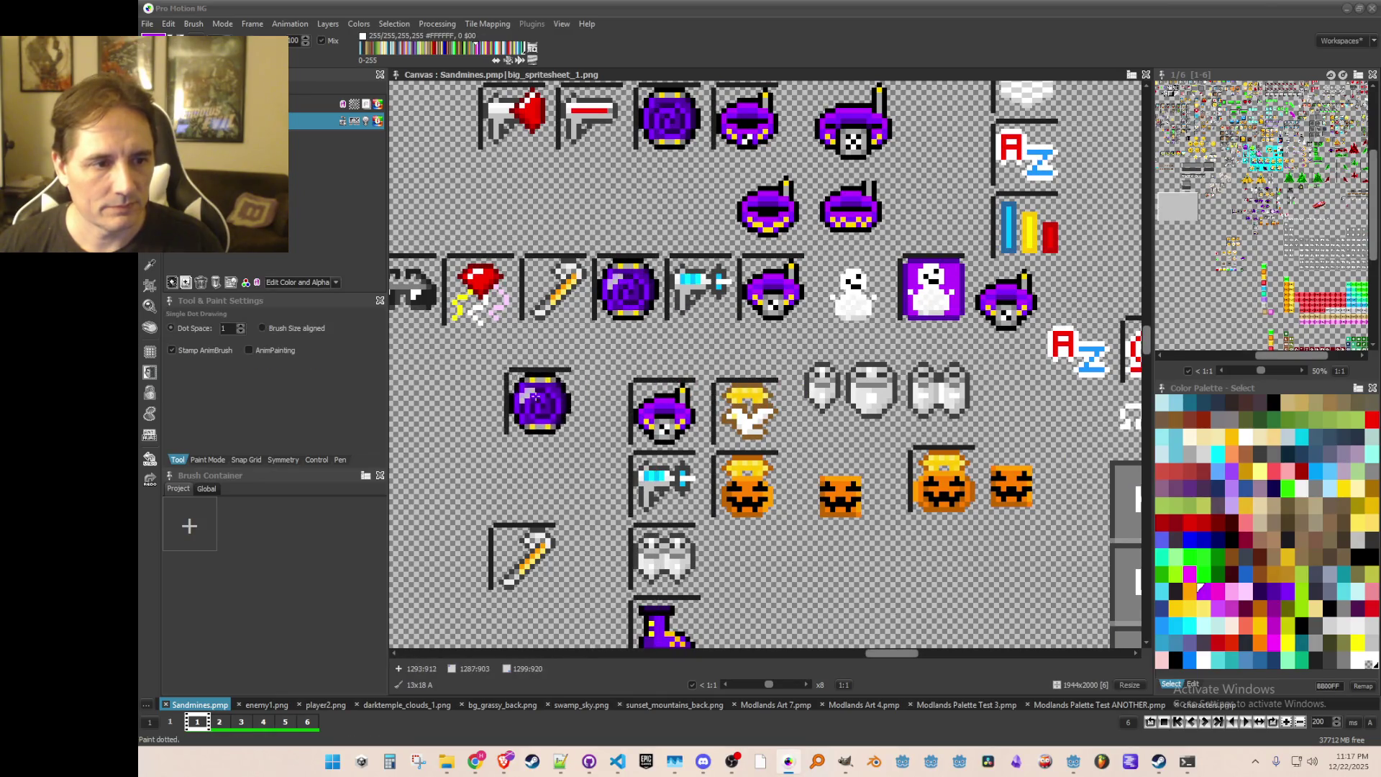
pyautogui.click(528, 411)
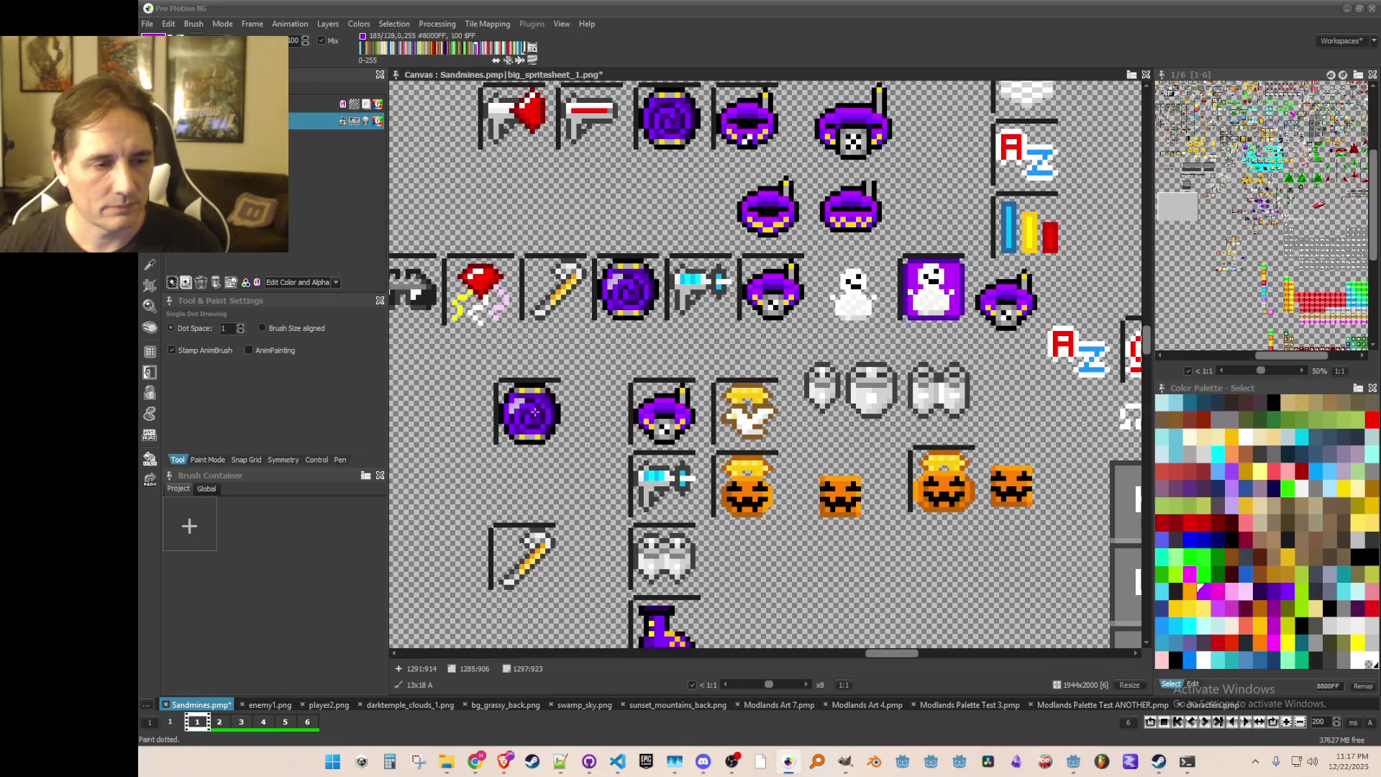
# Step: Flood-fill the orb's purple centre with transparency, leaving an empty ring
pyautogui.hscroll(-2, 639, 415)
pyautogui.scroll(1, 737, 440)
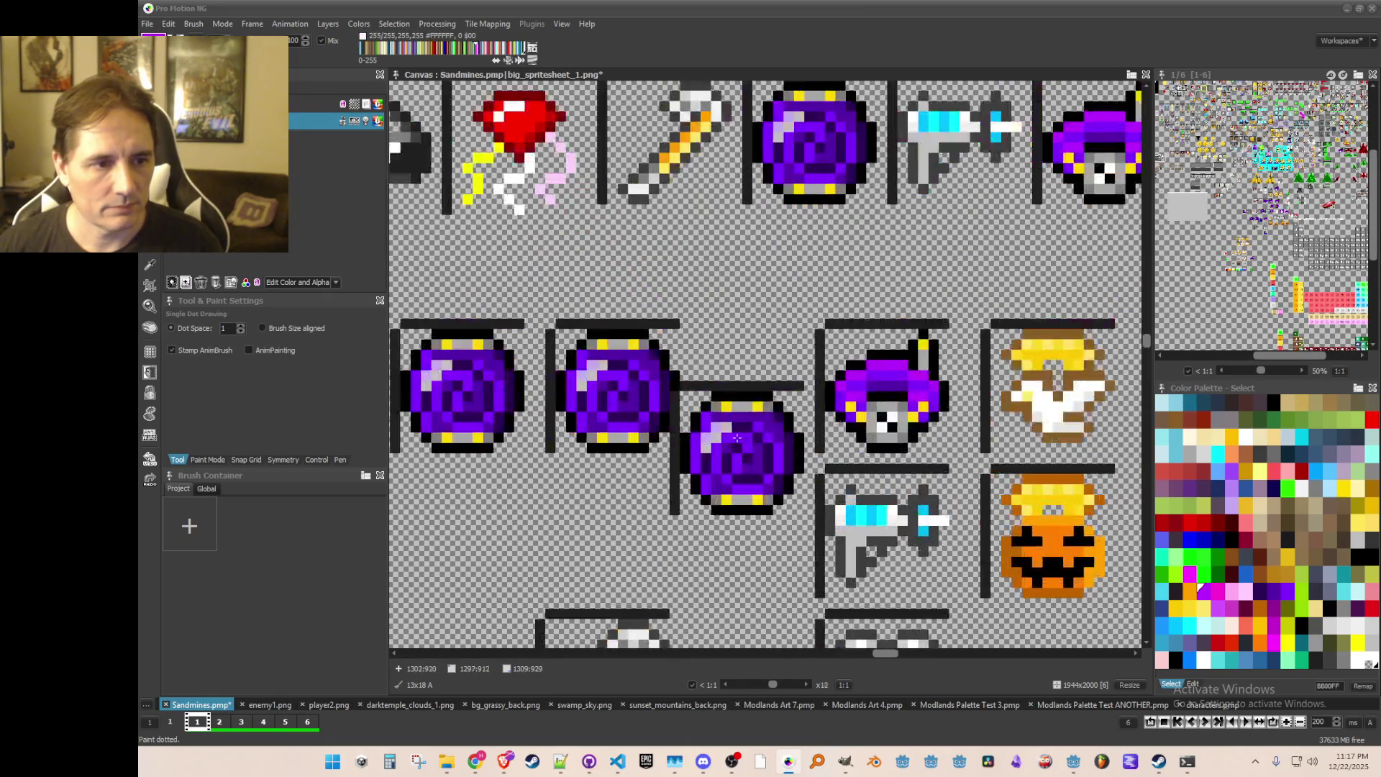
pyautogui.press('b')
pyautogui.scroll(2, 661, 410)
pyautogui.moveTo(615, 396); pyautogui.dragTo(677, 442)
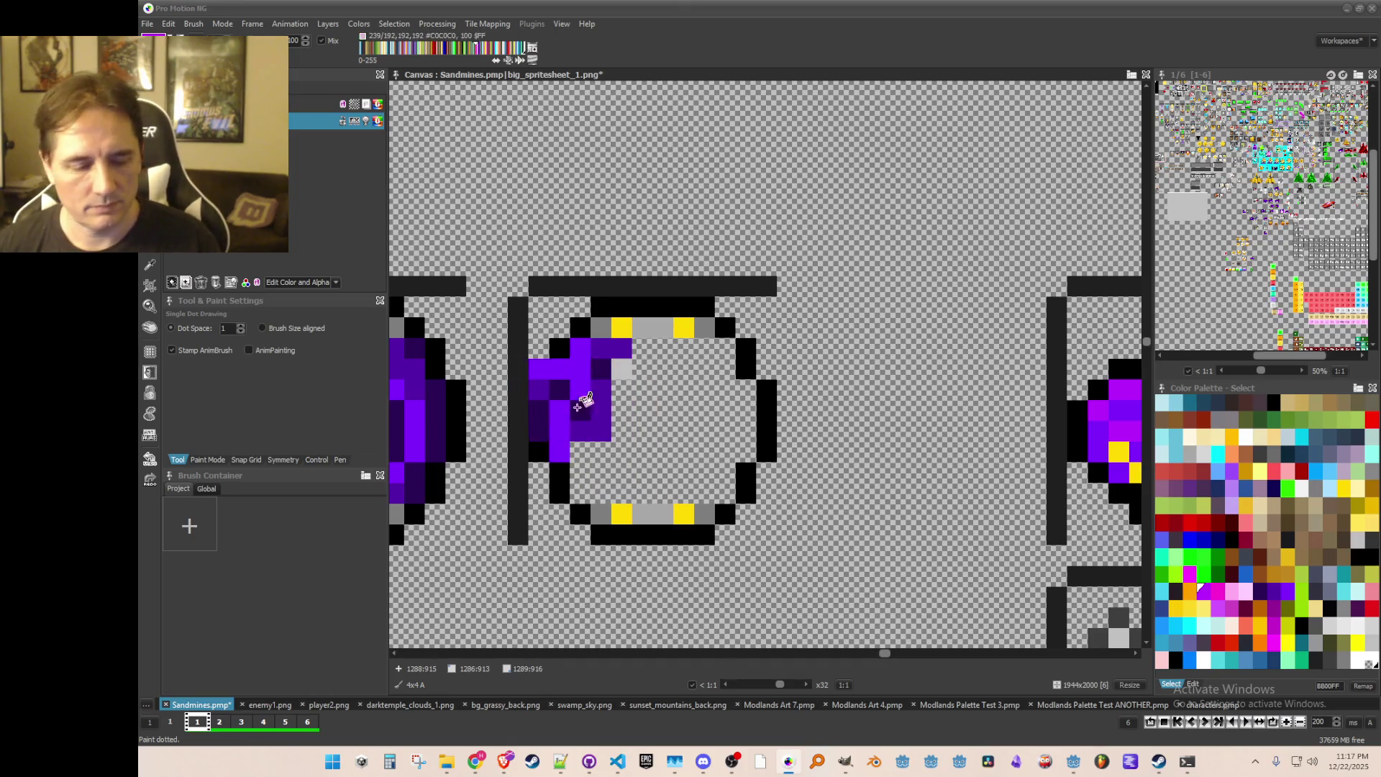
pyautogui.press('f')
pyautogui.click(582, 365)
pyautogui.click(612, 349)
pyautogui.scroll(-3, 651, 367)
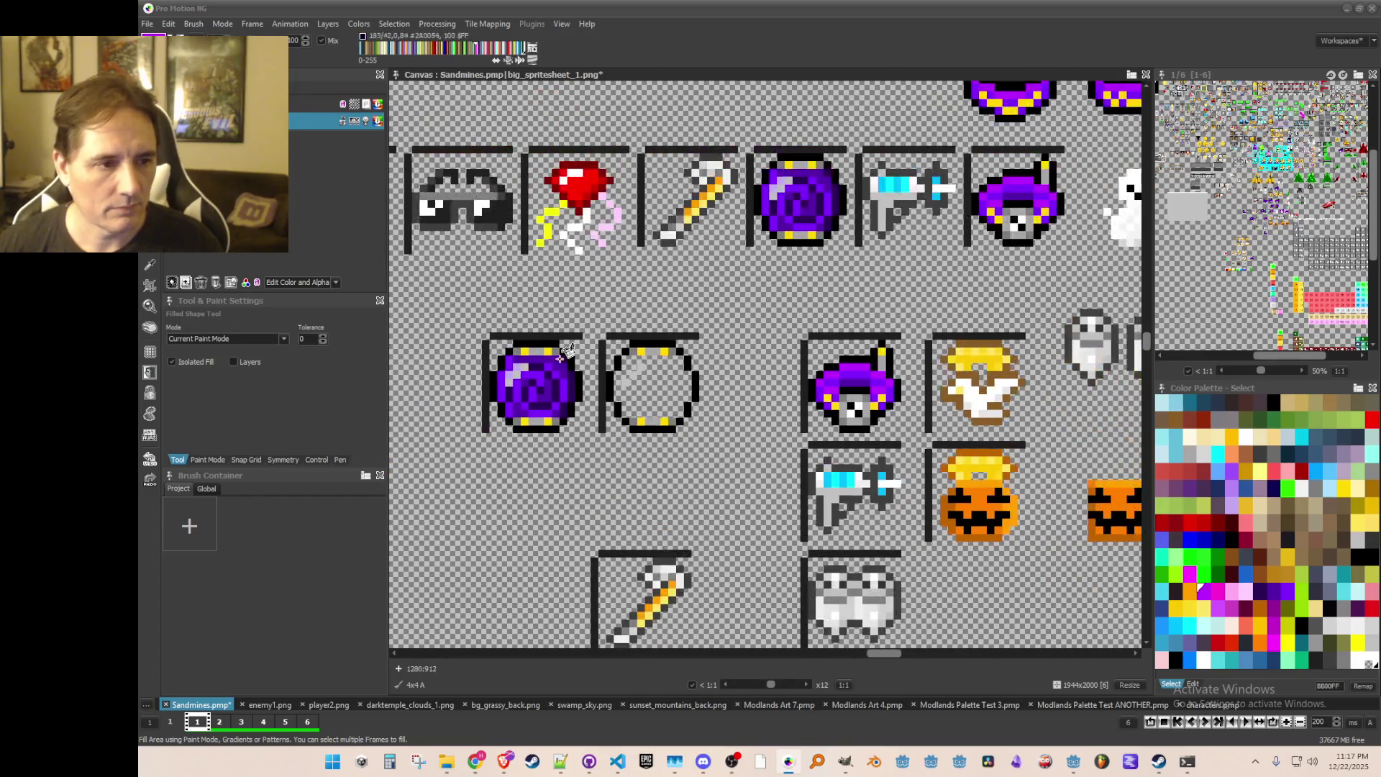
# Step: Erase the leftover orb copy and stamp the empty ring in its place
pyautogui.press('b')
pyautogui.moveTo(486, 333); pyautogui.dragTo(578, 442)
pyautogui.rightClick(523, 382)
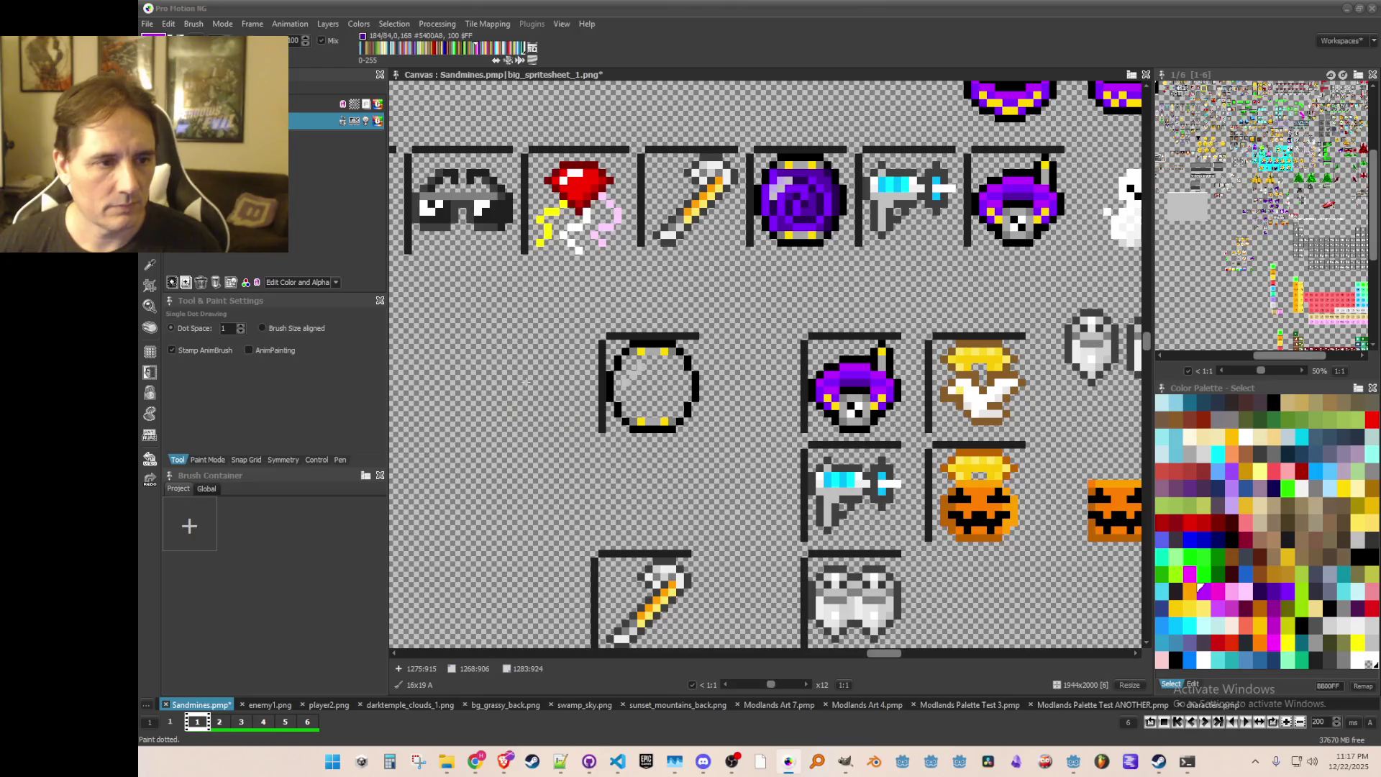
pyautogui.moveTo(603, 333); pyautogui.dragTo(699, 433)
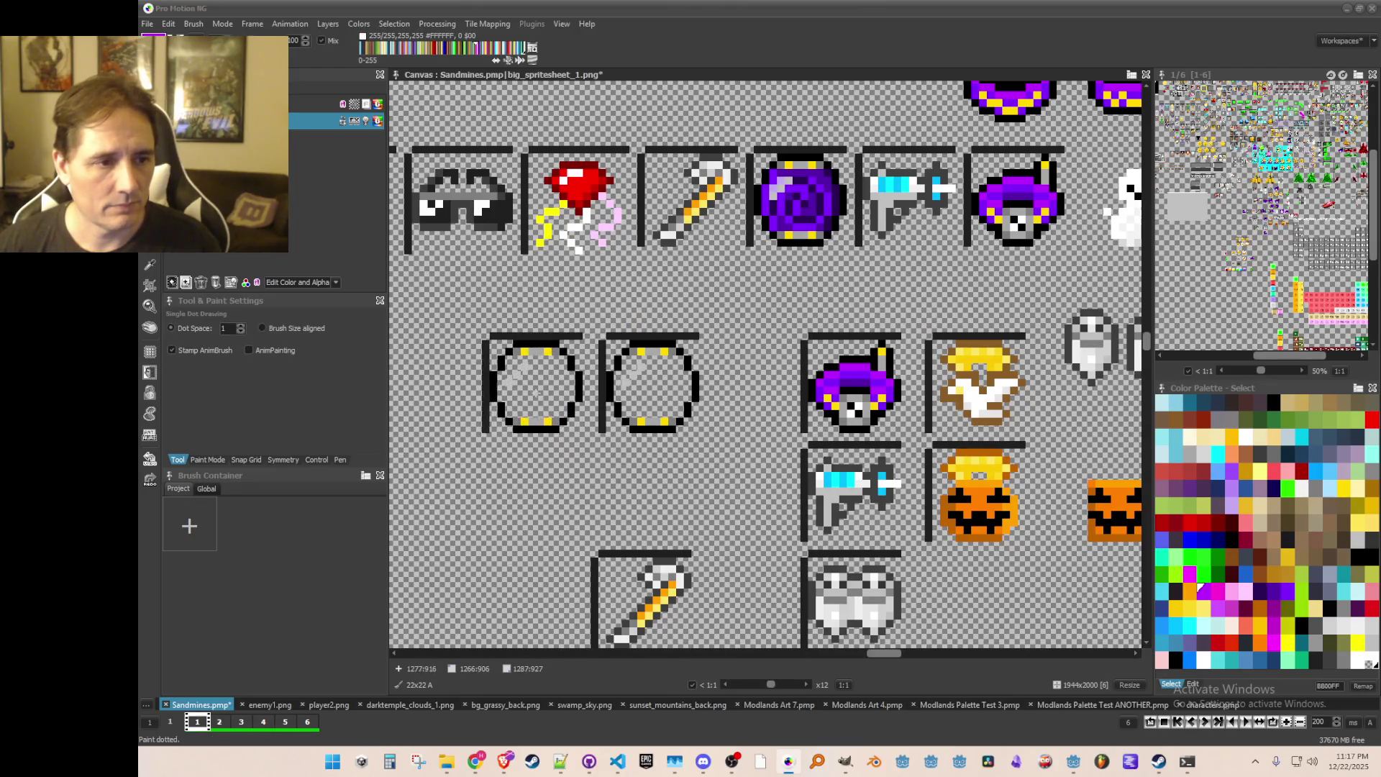
pyautogui.click(523, 383)
pyautogui.scroll(-2, 492, 399)
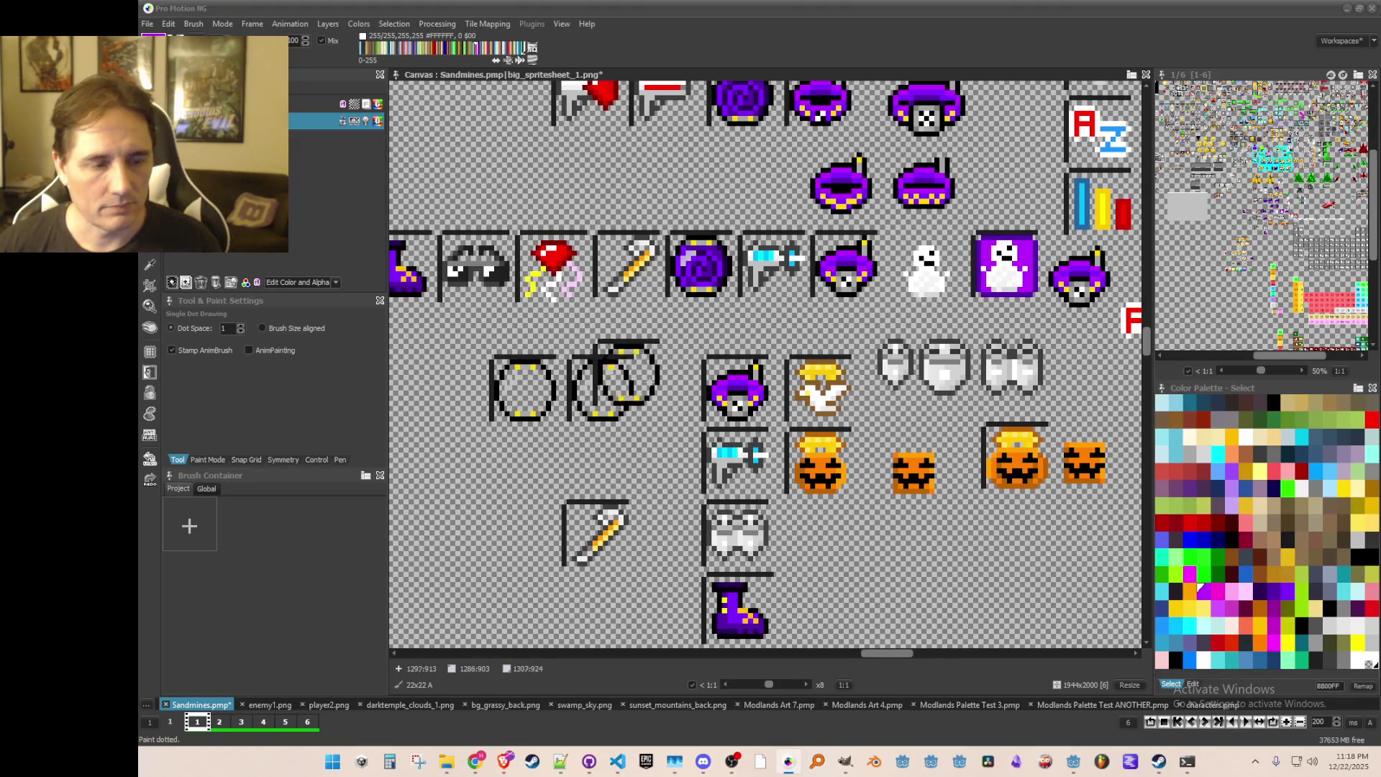
# Step: Add two white glint pixels inside the right ring, saving the spritesheet before and after
pyautogui.press('.')
pyautogui.hotkey('ctrl', 's')
pyautogui.press(',')
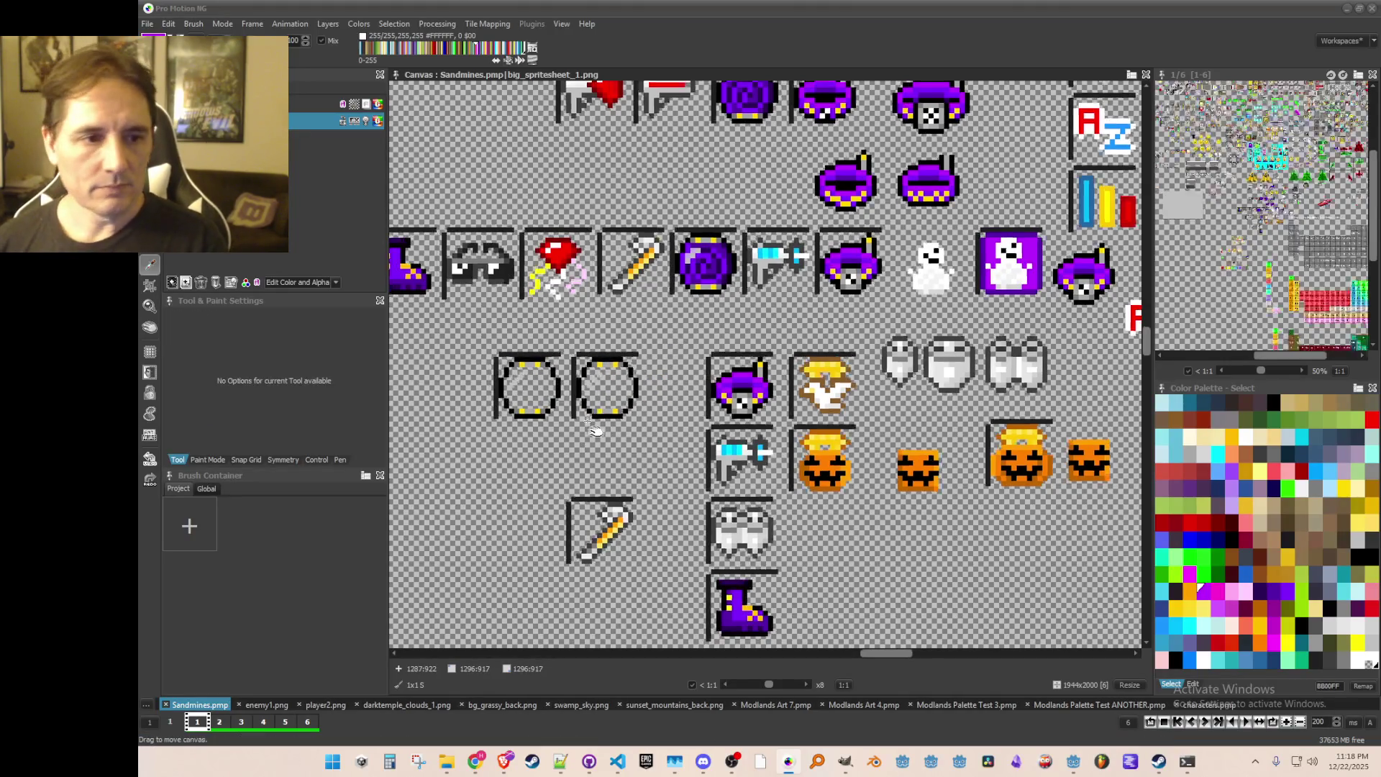
pyautogui.scroll(2, 956, 265)
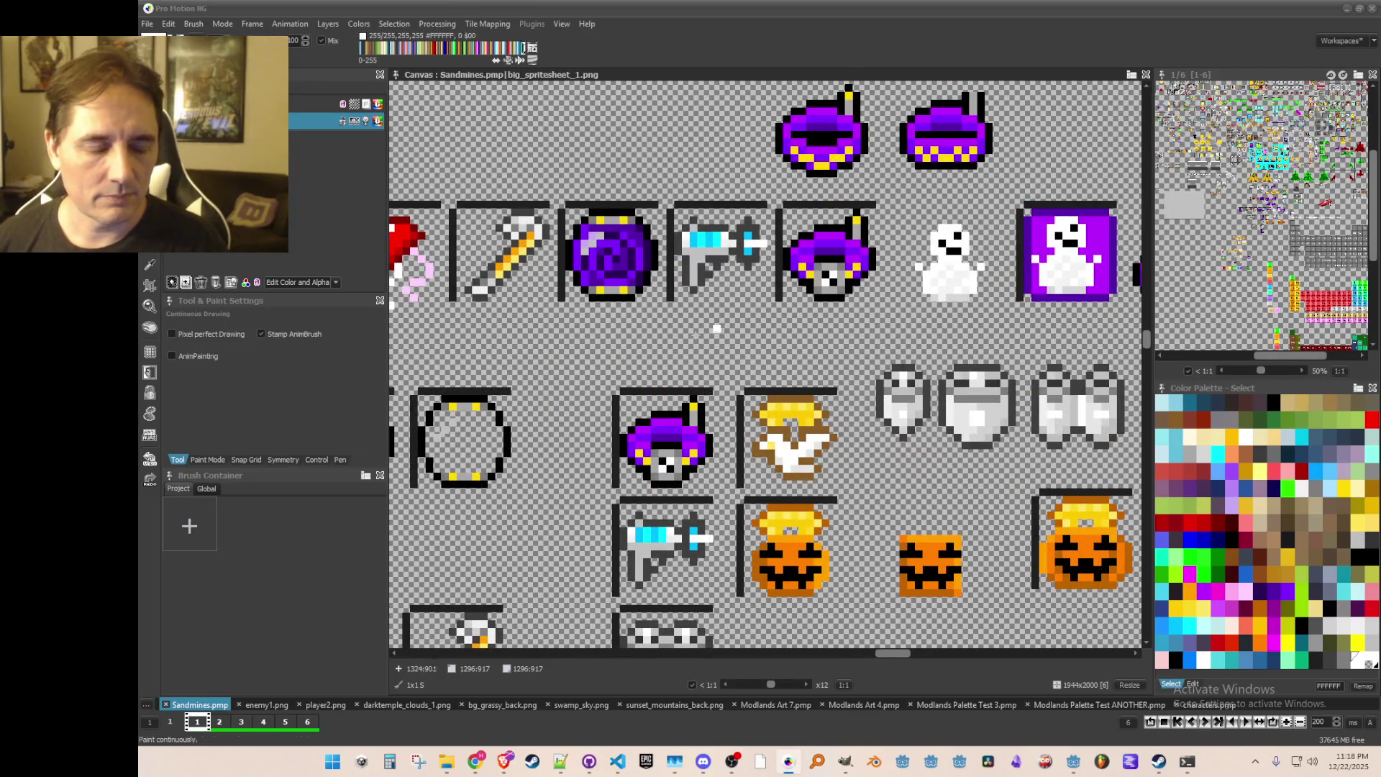
pyautogui.scroll(3, 709, 357)
pyautogui.click(709, 357)
pyautogui.click(730, 317)
pyautogui.moveTo(469, 358); pyautogui.dragTo(649, 344)
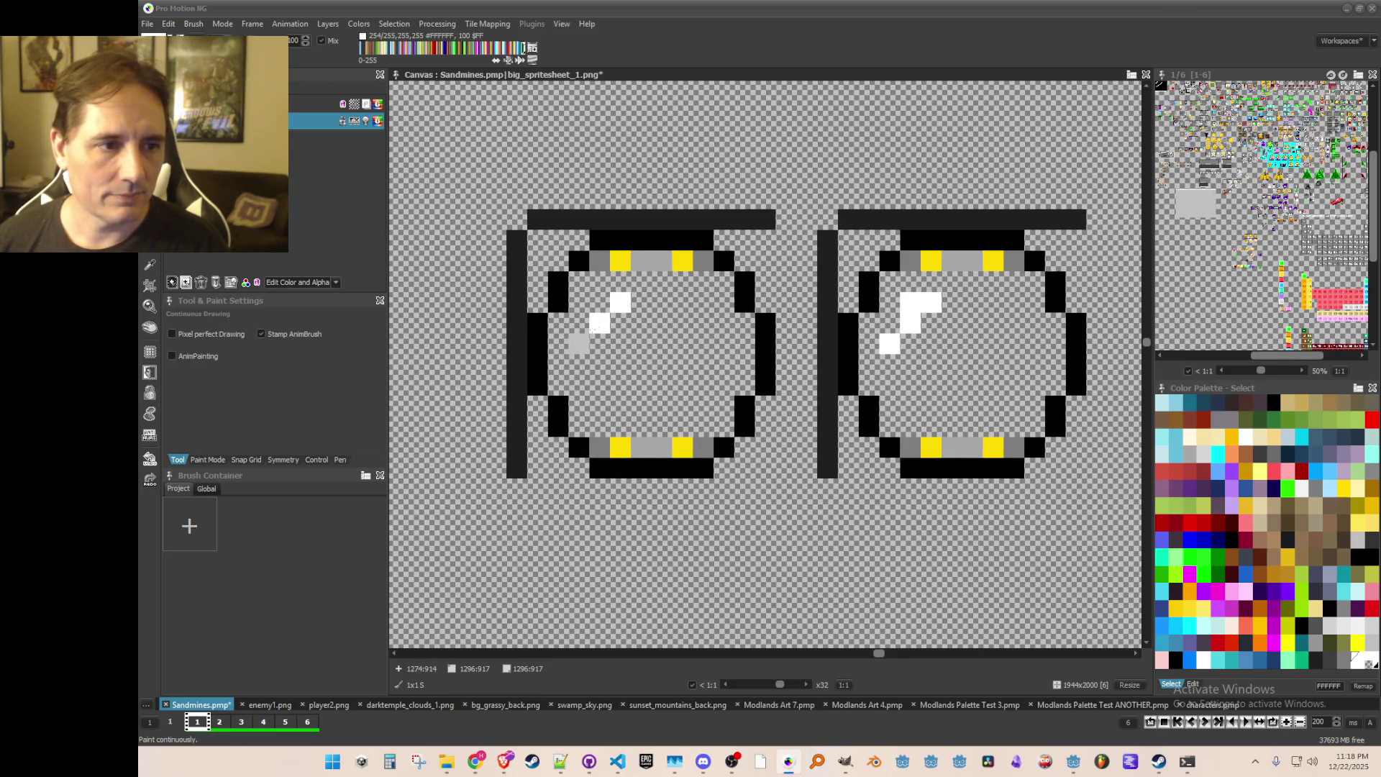
pyautogui.scroll(-4, 932, 330)
pyautogui.hotkey('ctrl', 's')
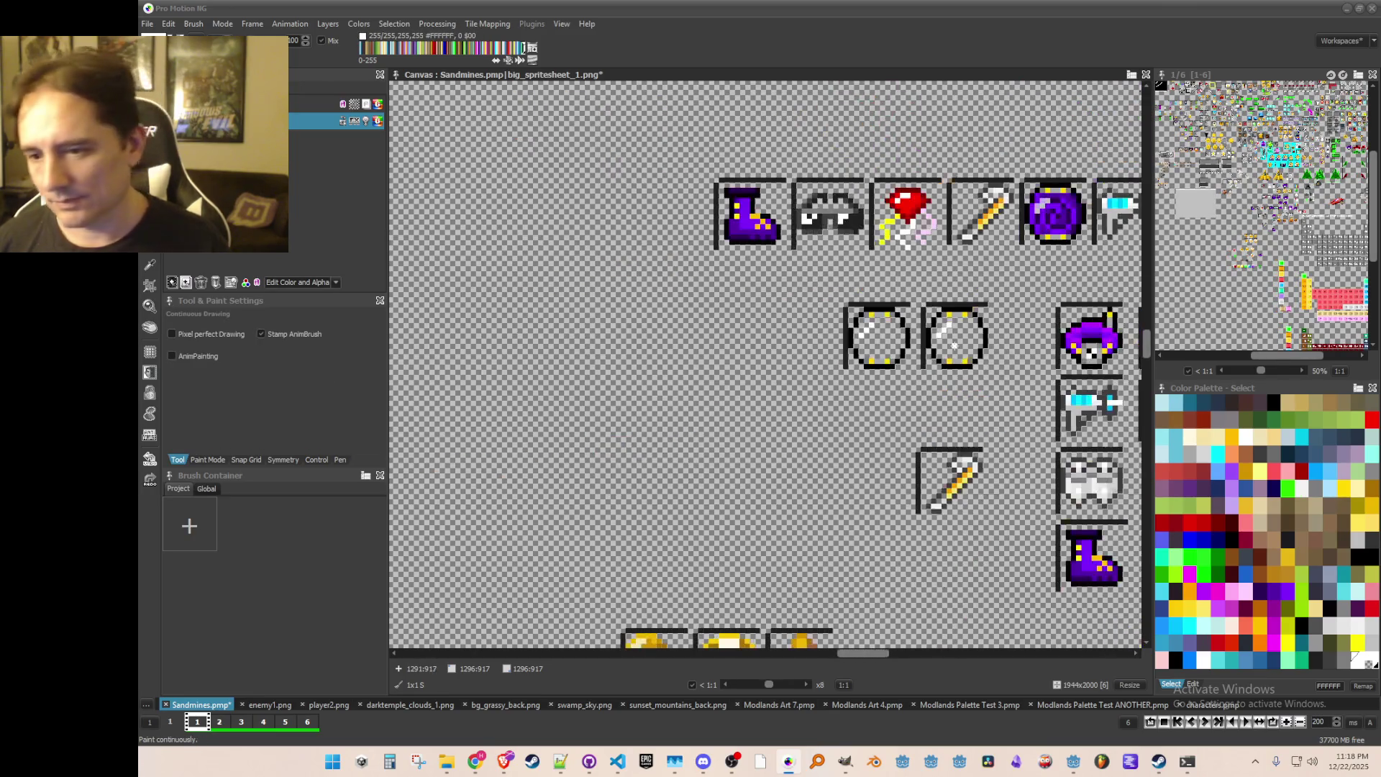
pyautogui.moveTo(960, 306); pyautogui.dragTo(705, 346)
# Step: Grab the small snowman sprite and stamp a copy left of the two rings
pyautogui.press('b')
pyautogui.scroll(2, 982, 235)
pyautogui.moveTo(1071, 314); pyautogui.dragTo(993, 217)
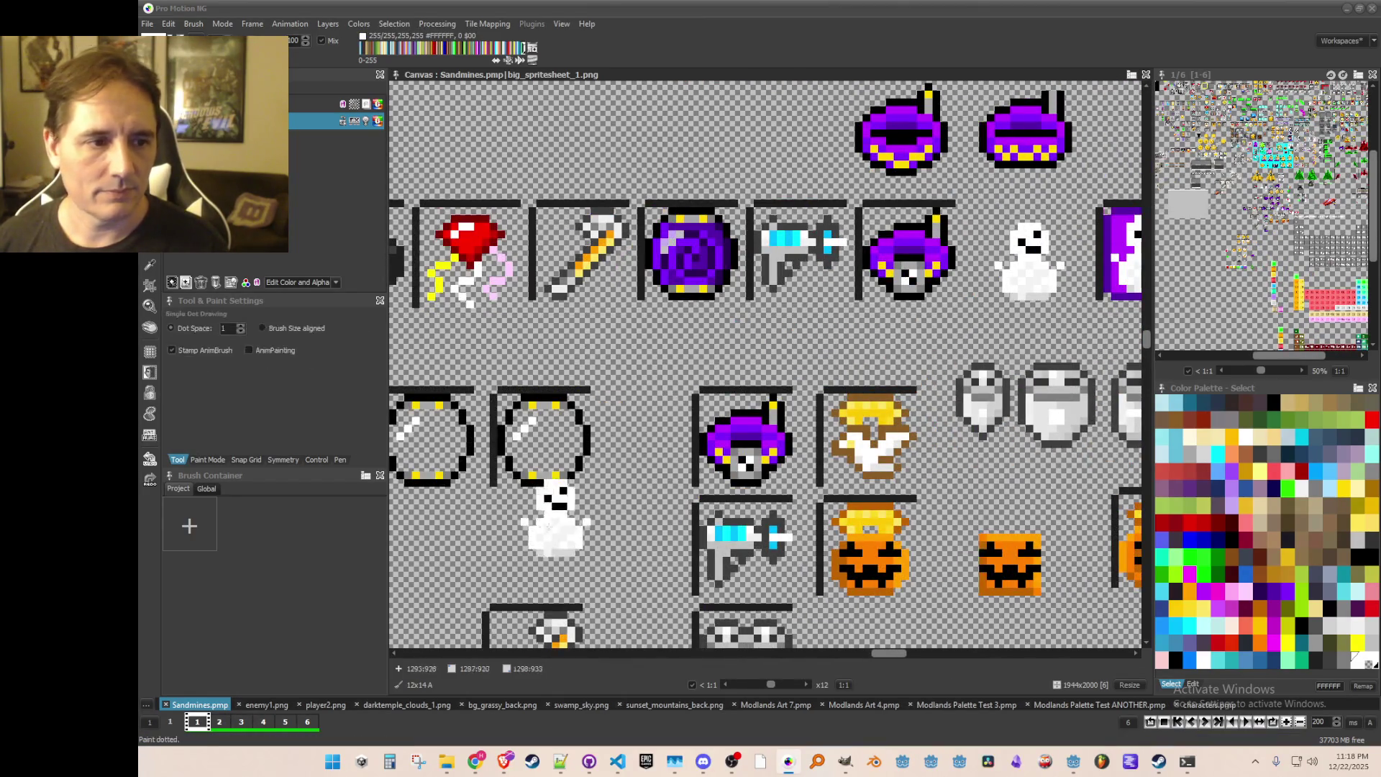
pyautogui.scroll(2, 762, 403)
pyautogui.scroll(-1, 820, 200)
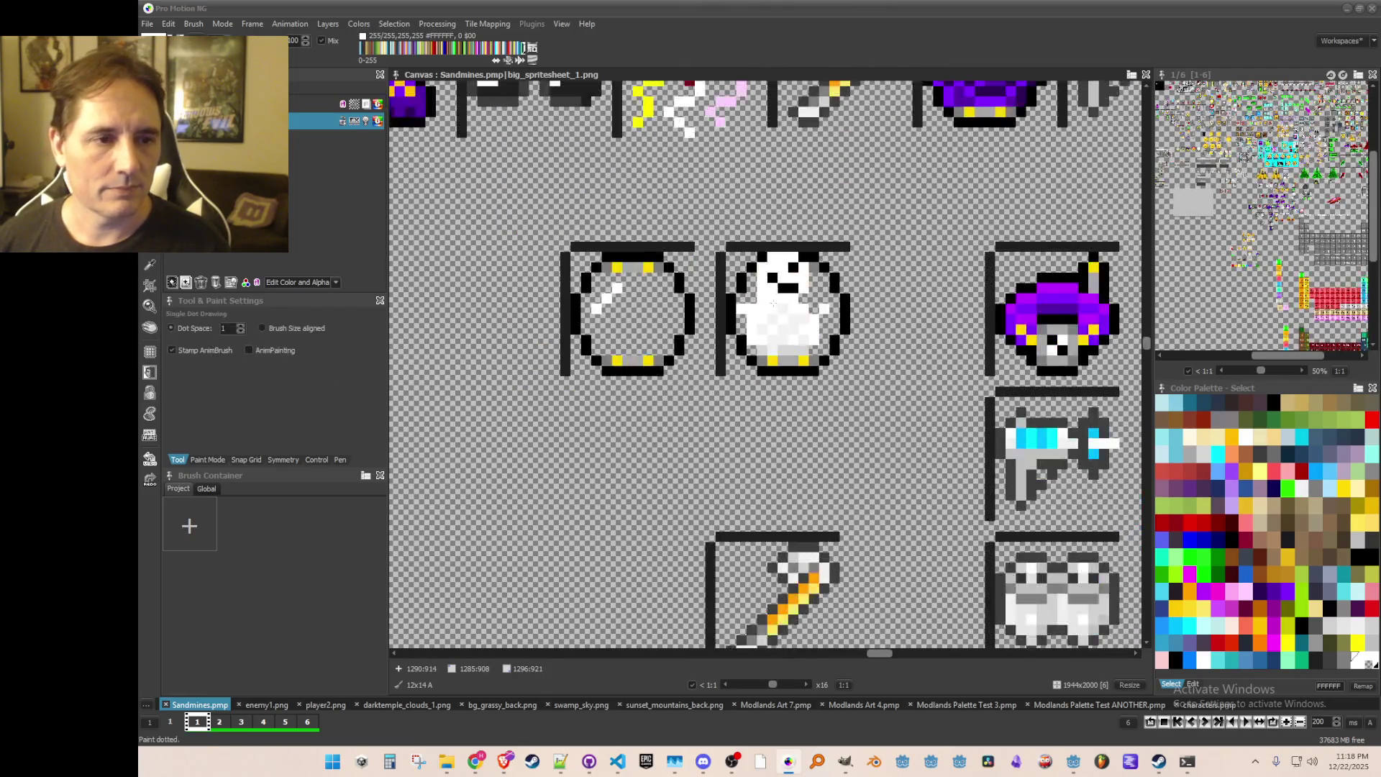
pyautogui.scroll(-2, 811, 297)
pyautogui.scroll(1, 816, 308)
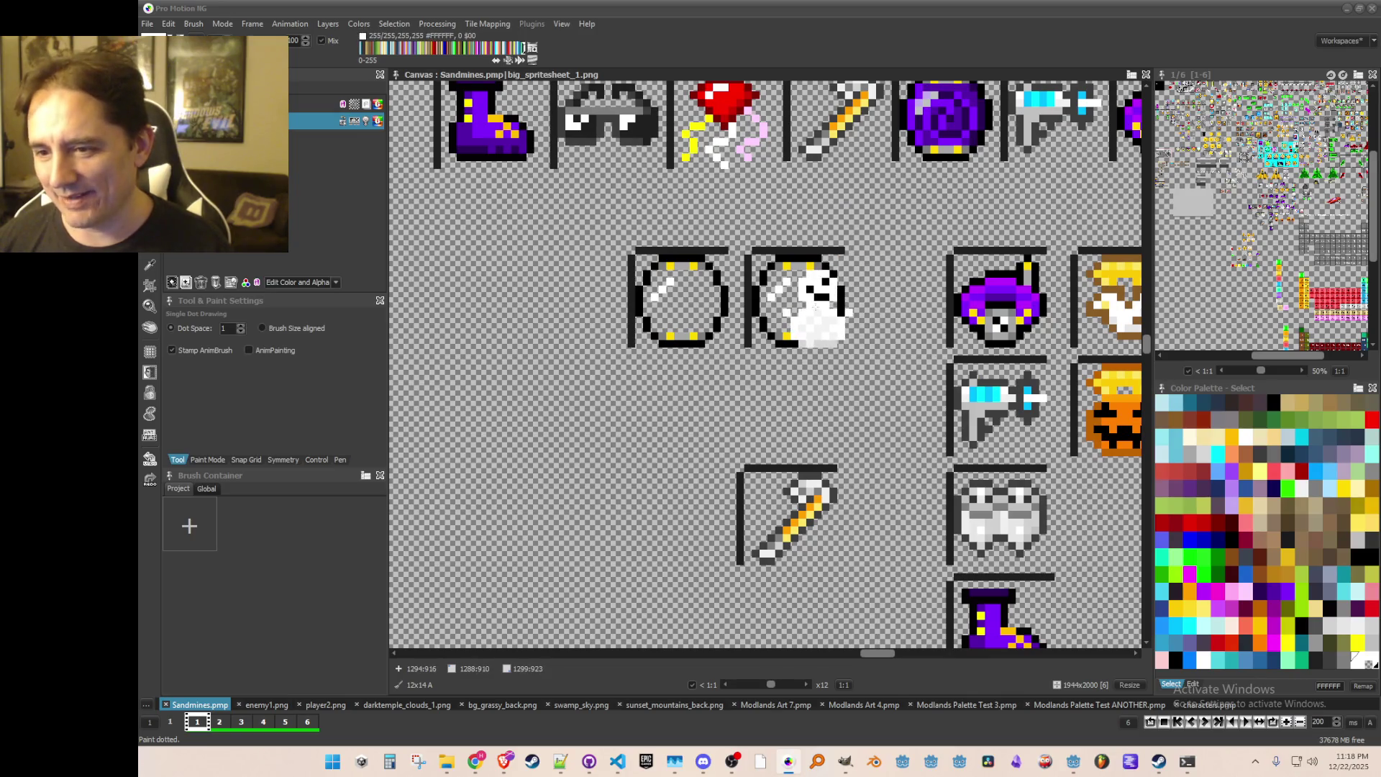
pyautogui.scroll(-1, 813, 330)
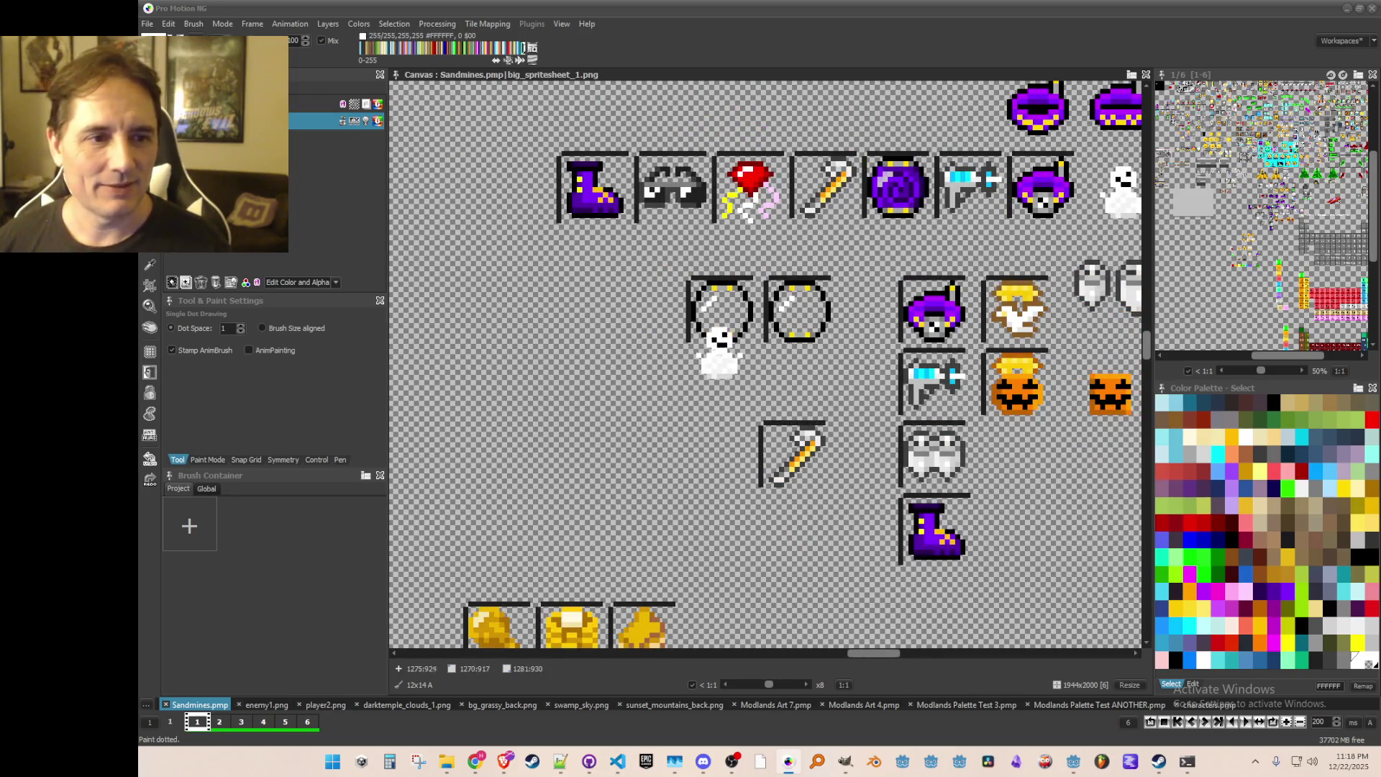
pyautogui.scroll(-1, 805, 334)
pyautogui.scroll(-1, 800, 329)
pyautogui.scroll(1, 809, 298)
pyautogui.scroll(1, 820, 306)
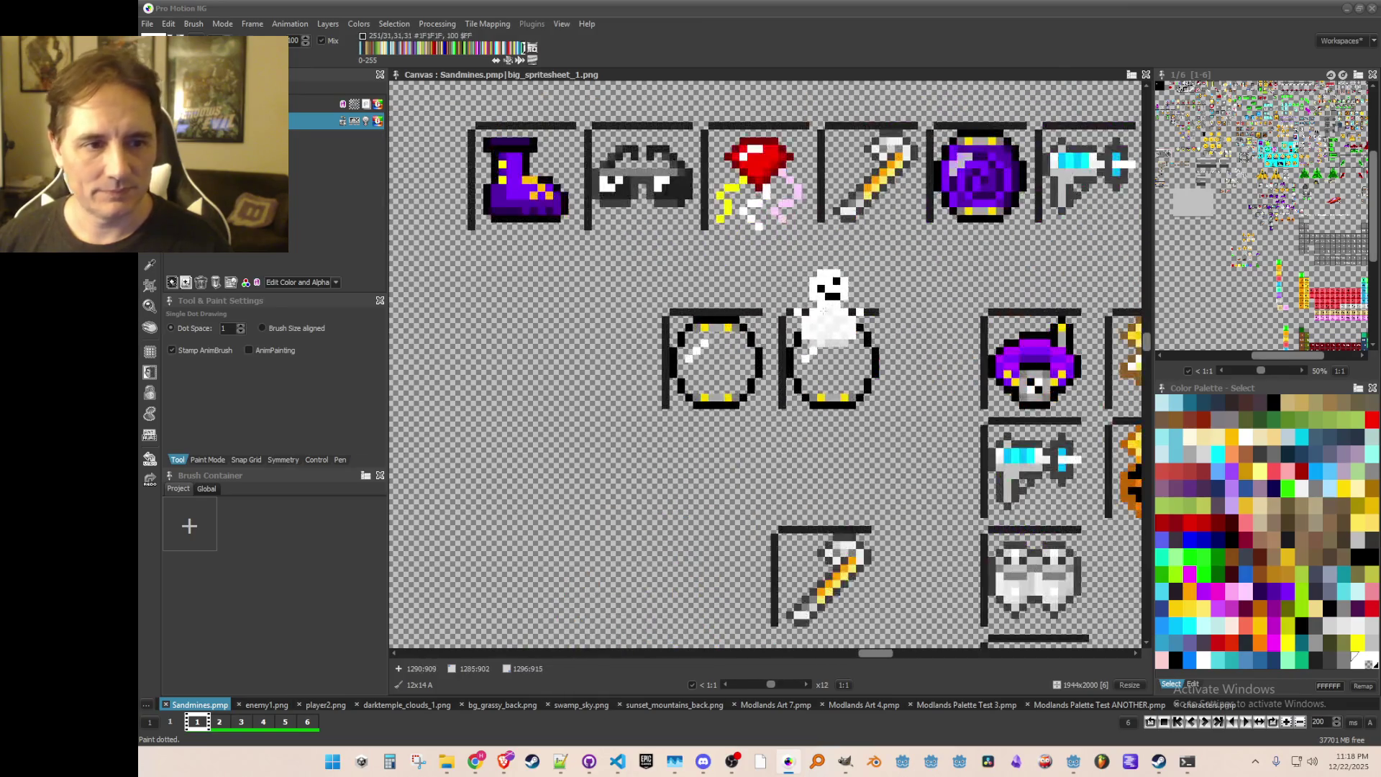
pyautogui.scroll(1, 951, 282)
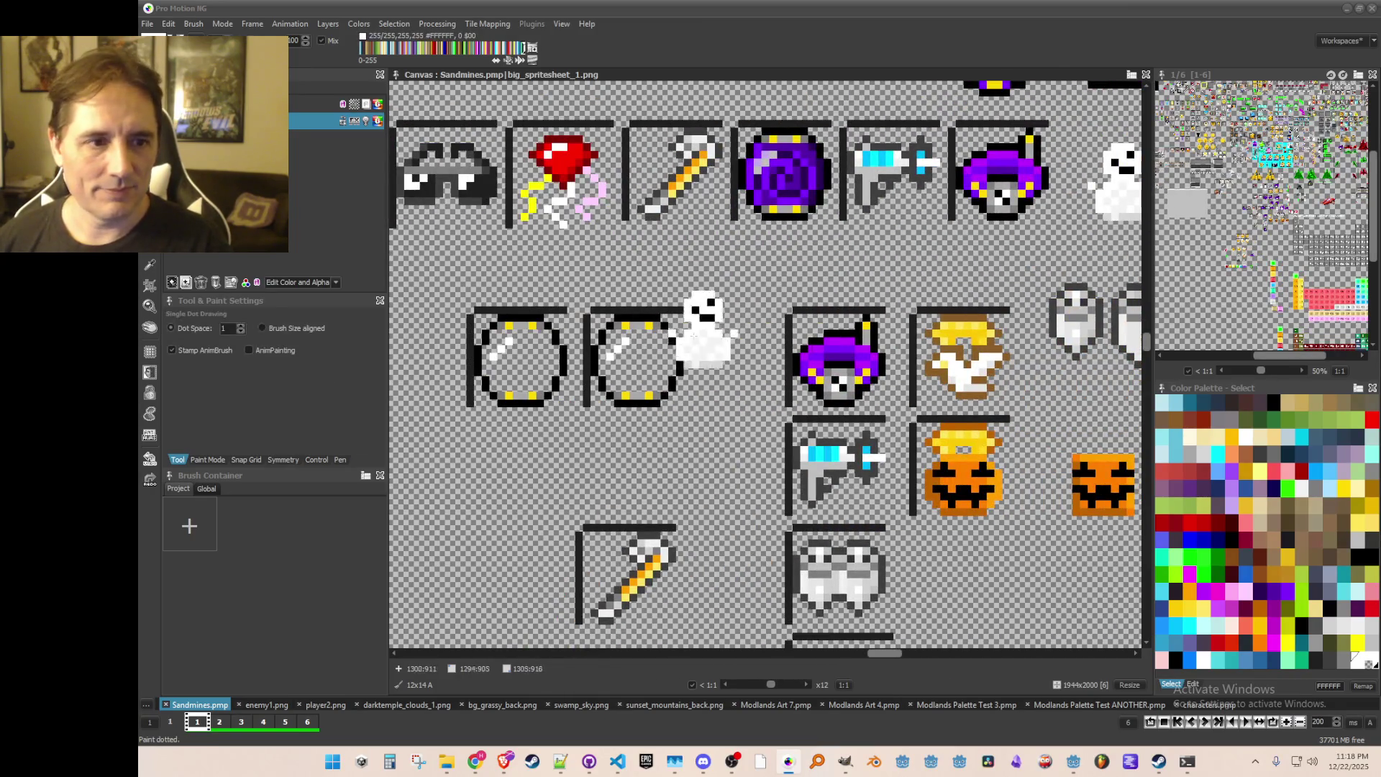
pyautogui.hscroll(-2, 540, 343)
pyautogui.click(546, 338)
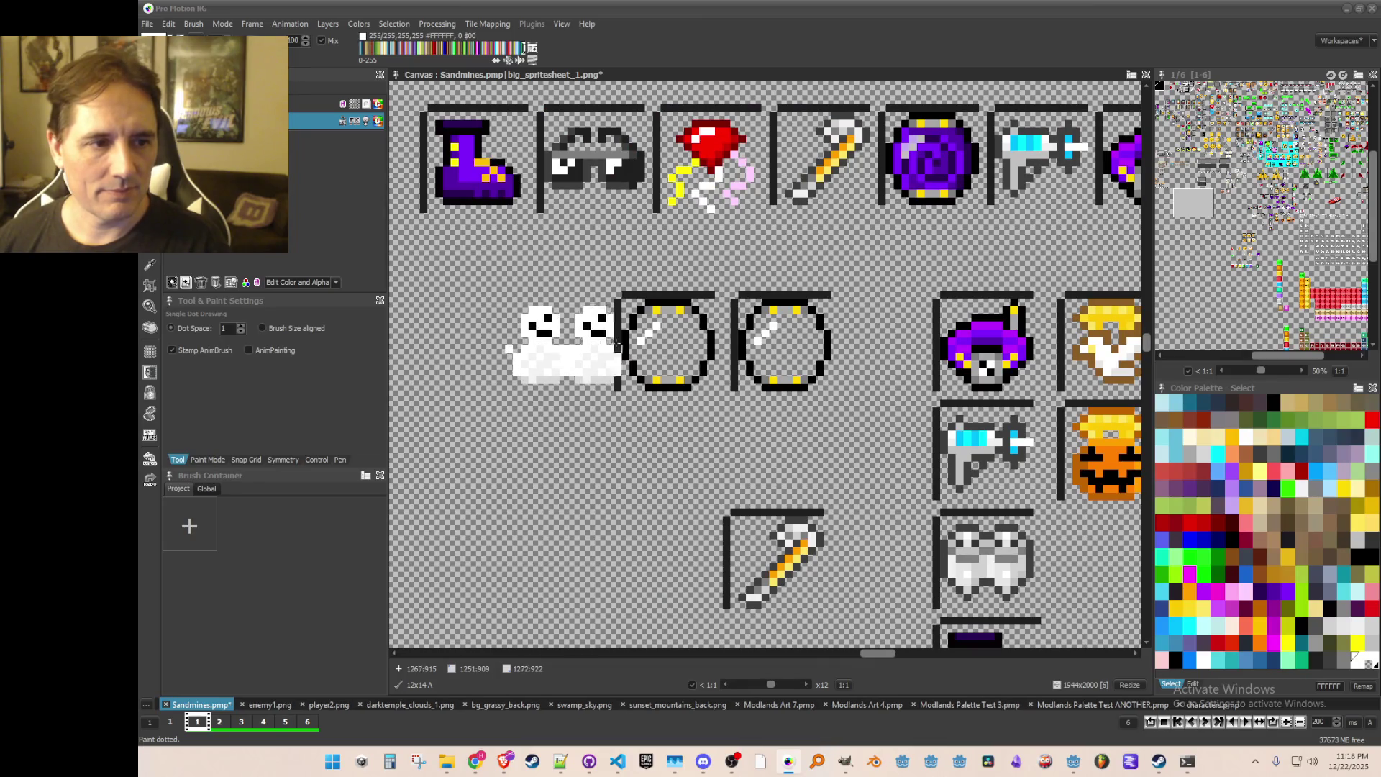
pyautogui.press(',')
pyautogui.scroll(2, 546, 331)
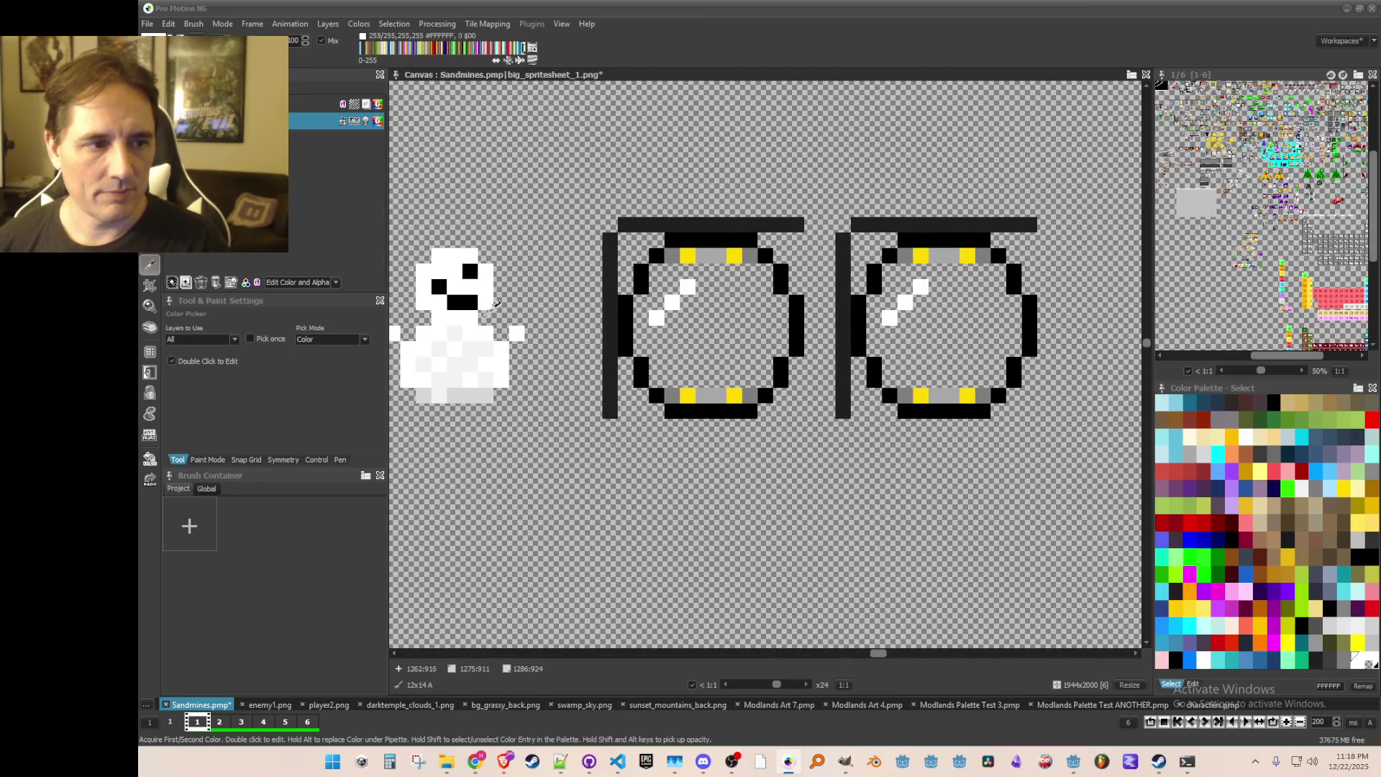
# Step: Draw short white snowflake lines inside the right ring, undoing the strokes that look wrong
pyautogui.click(495, 316)
pyautogui.press('l')
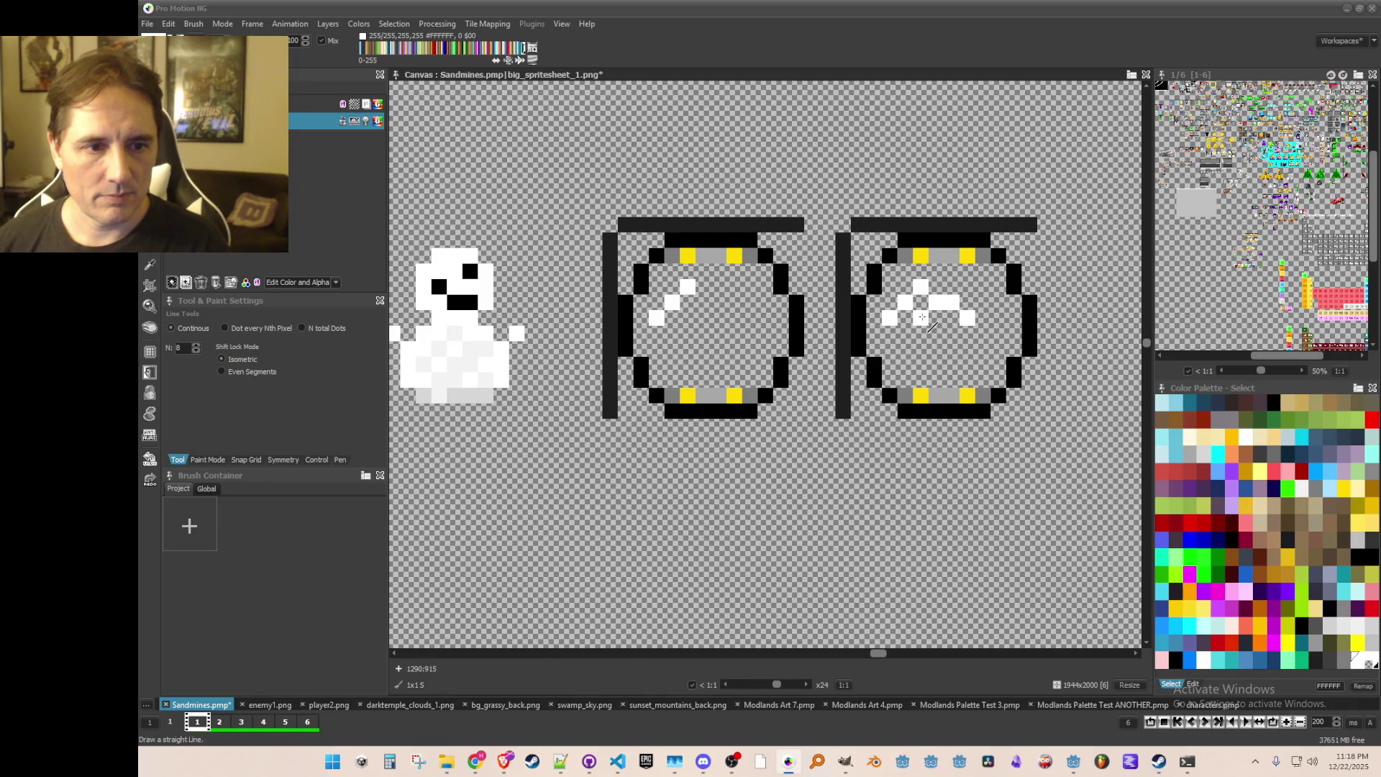
pyautogui.moveTo(916, 331)
pyautogui.mouseDown()
pyautogui.moveTo(953, 352)
pyautogui.moveTo(967, 332)
pyautogui.moveTo(997, 330)
pyautogui.mouseUp()
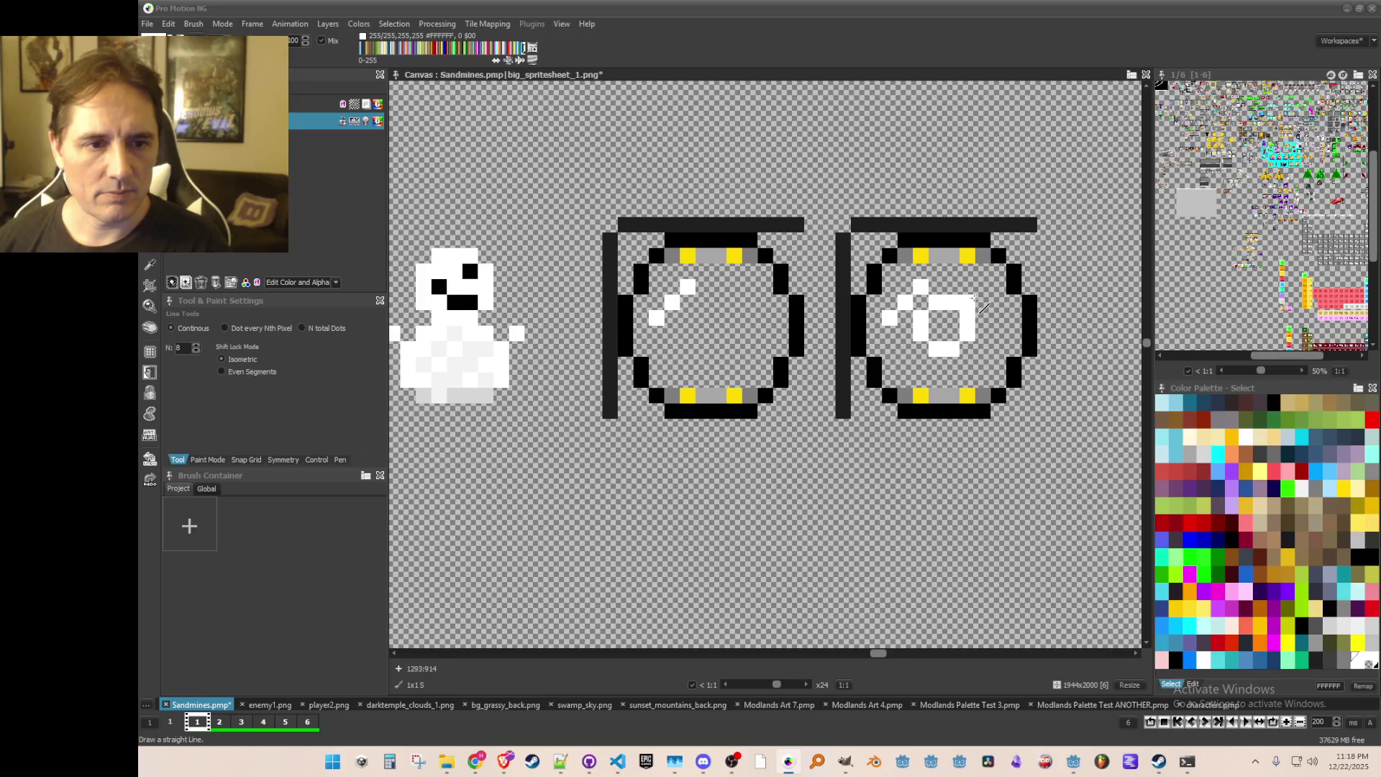
pyautogui.moveTo(981, 291); pyautogui.dragTo(998, 291)
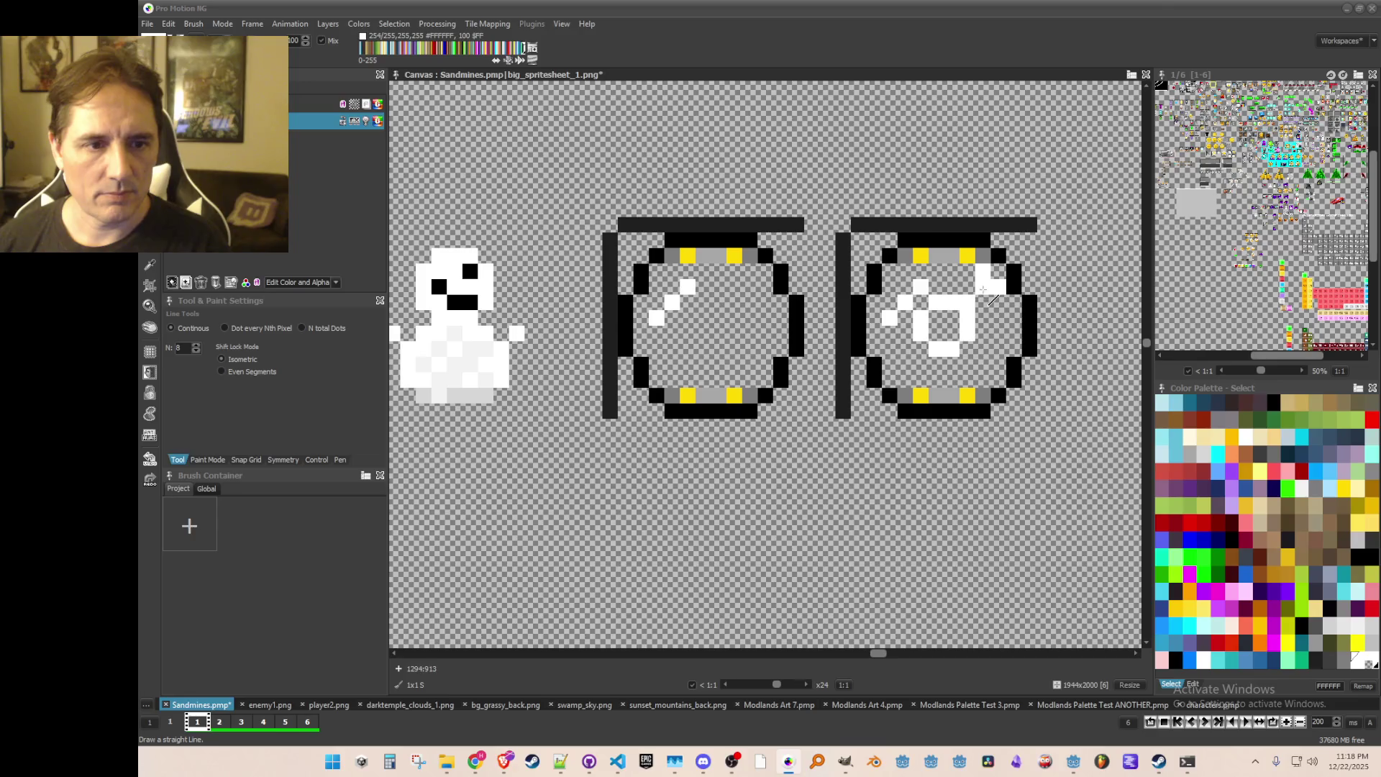
pyautogui.hotkey('ctrl', 'z')
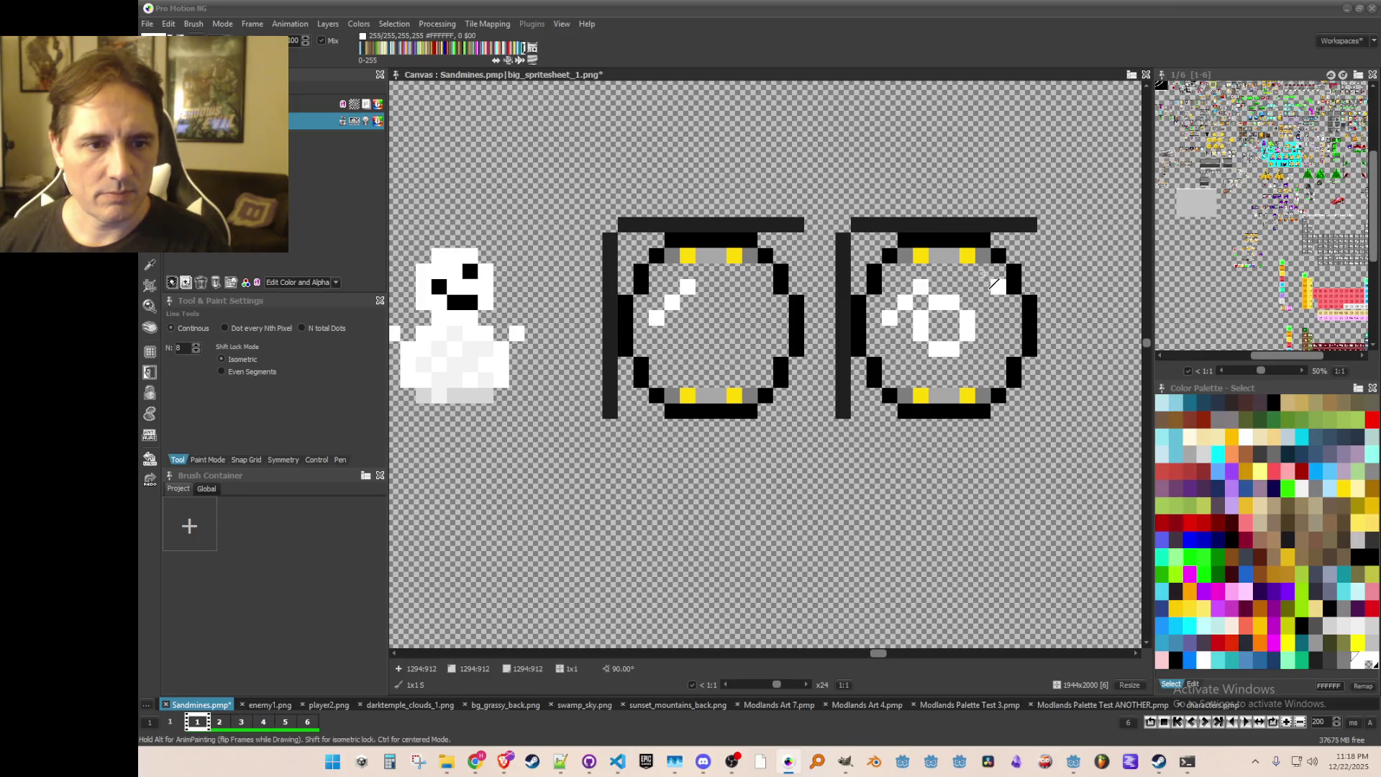
pyautogui.moveTo(983, 305); pyautogui.dragTo(983, 306)
pyautogui.click(998, 287)
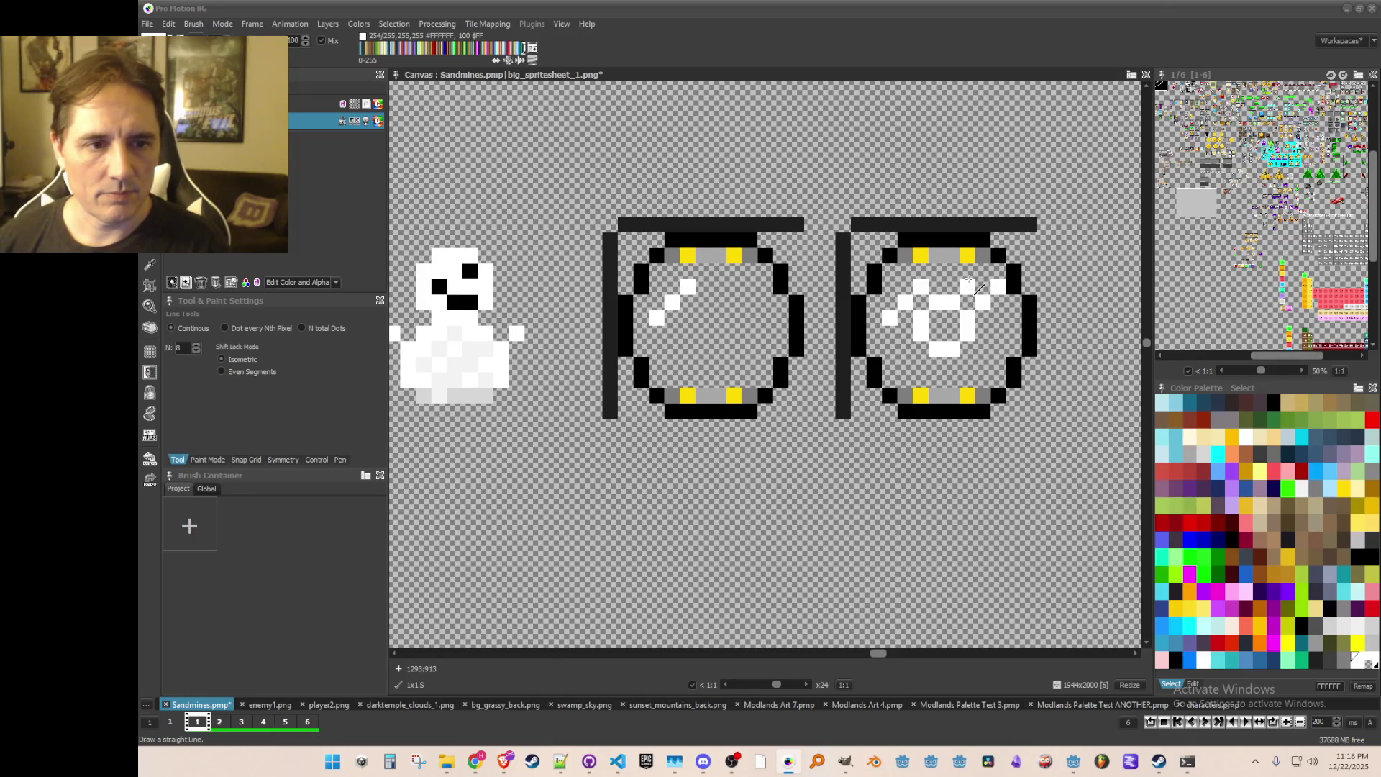
pyautogui.hotkey('ctrl', 'z')
pyautogui.moveTo(929, 325)
pyautogui.mouseDown()
pyautogui.moveTo(988, 294)
pyautogui.moveTo(968, 309)
pyautogui.moveTo(976, 331)
pyautogui.moveTo(923, 332)
pyautogui.mouseUp()
pyautogui.hotkey('ctrl', 'z')
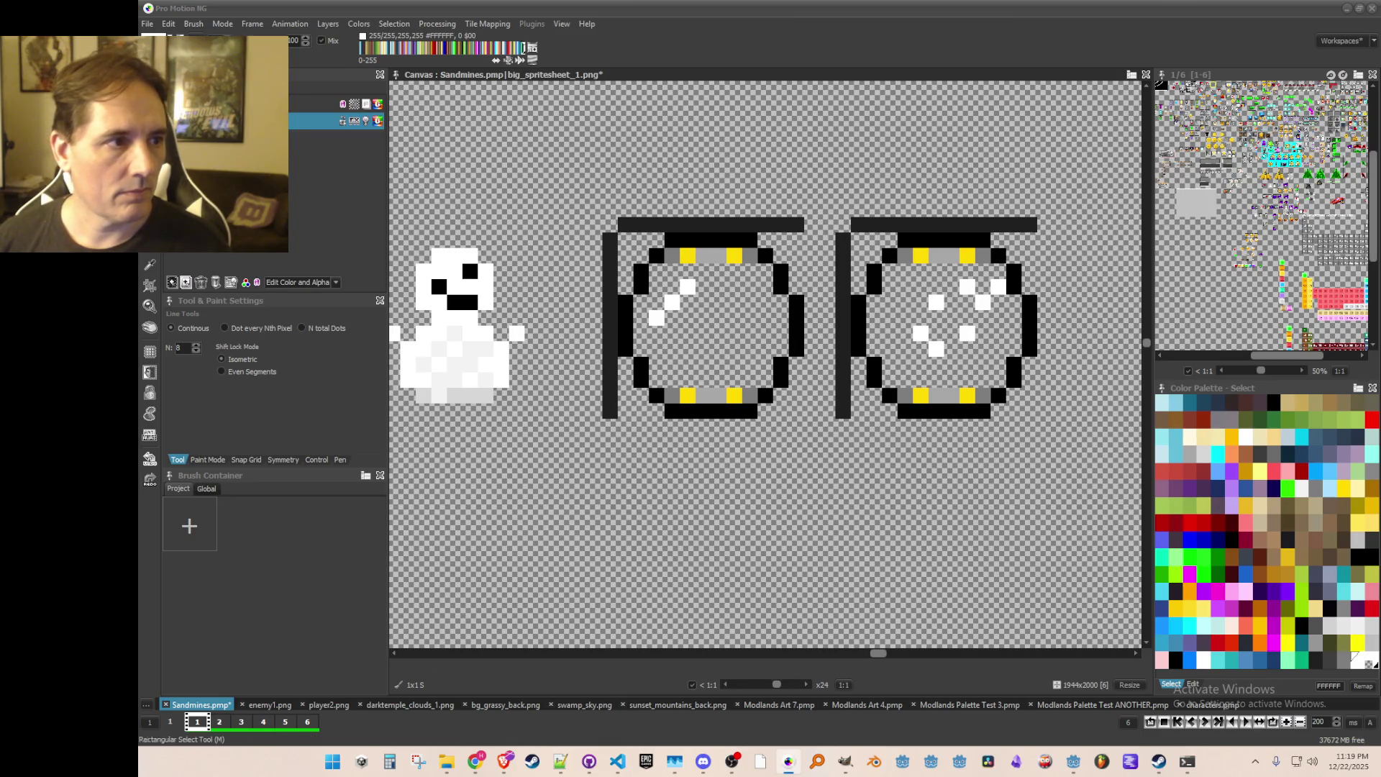
pyautogui.press('d')
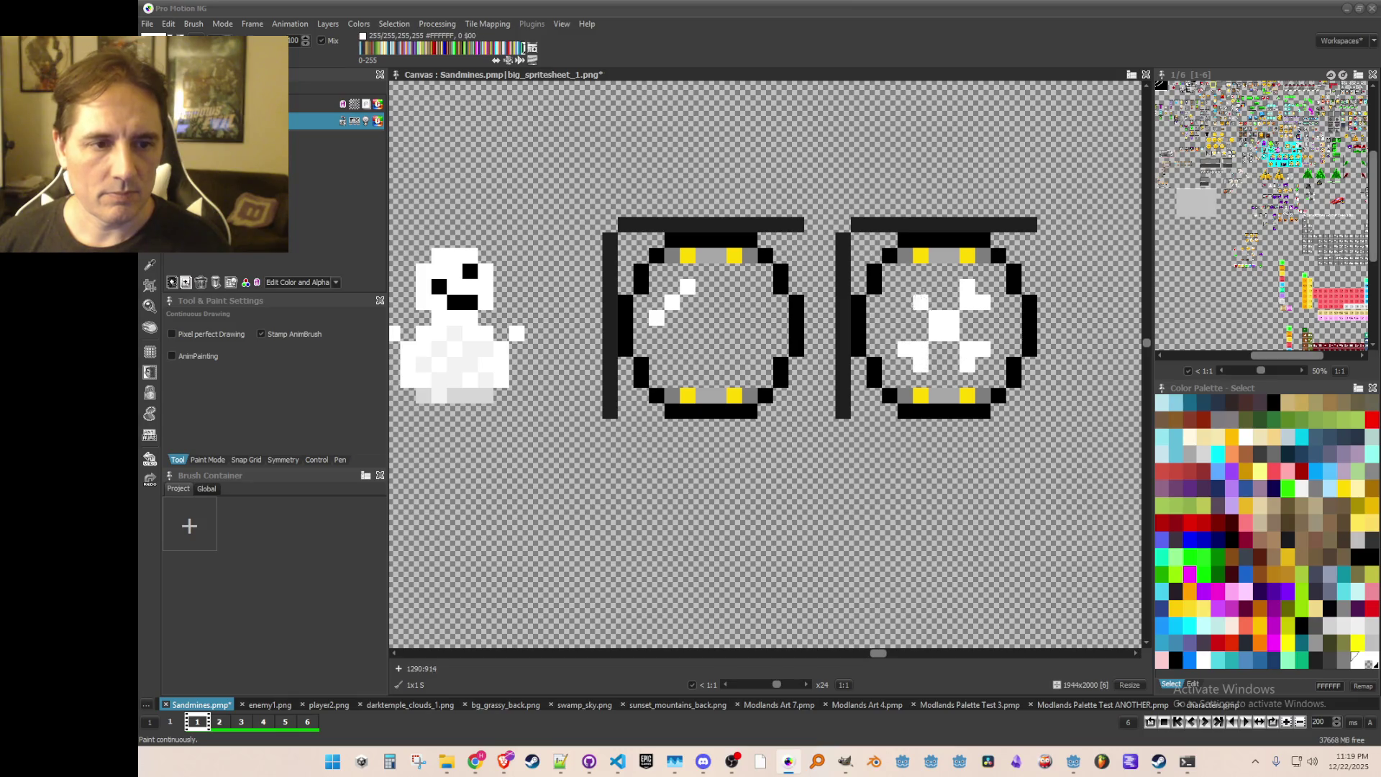
# Step: Paint a light cyan pixel into the snowflake, then choose a brighter cyan from the palette
pyautogui.scroll(-1, 1015, 350)
pyautogui.scroll(1, 1018, 320)
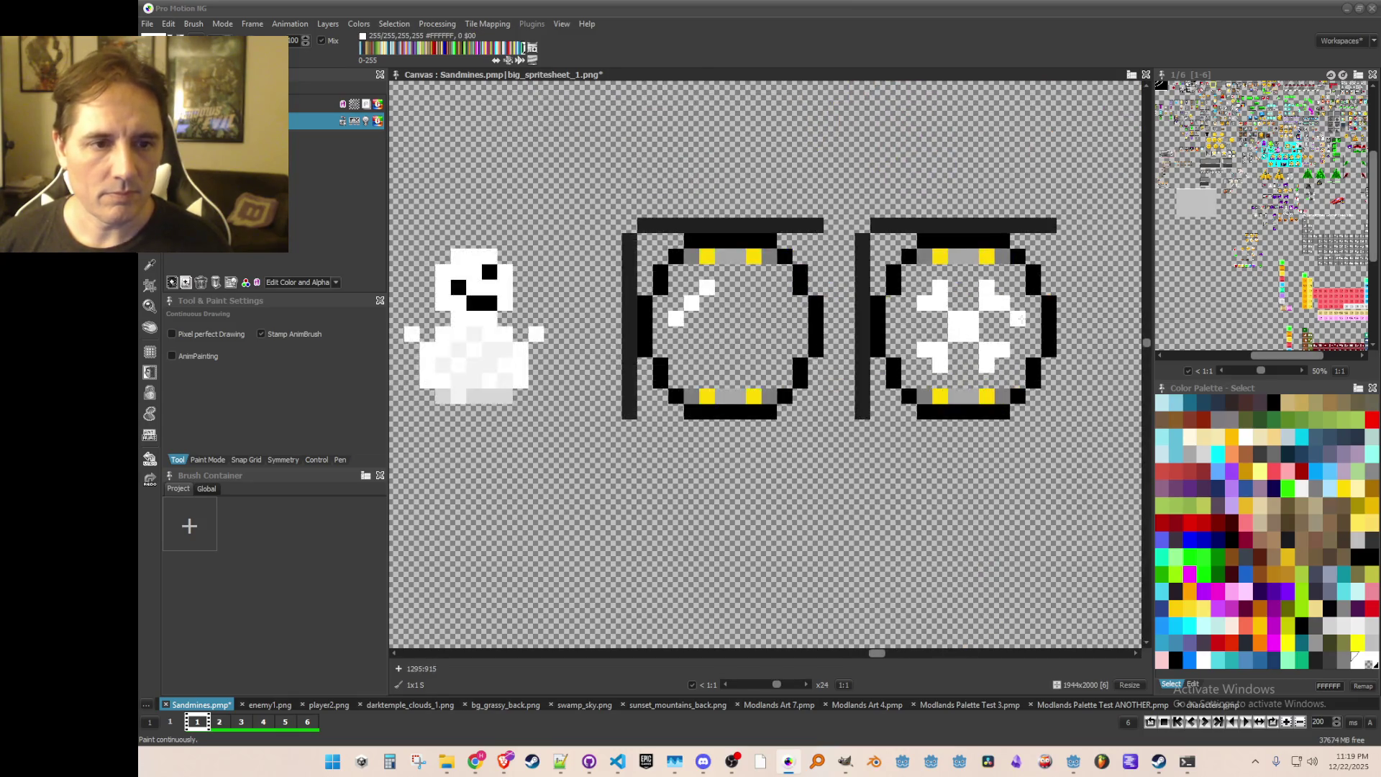
pyautogui.scroll(1, 1018, 365)
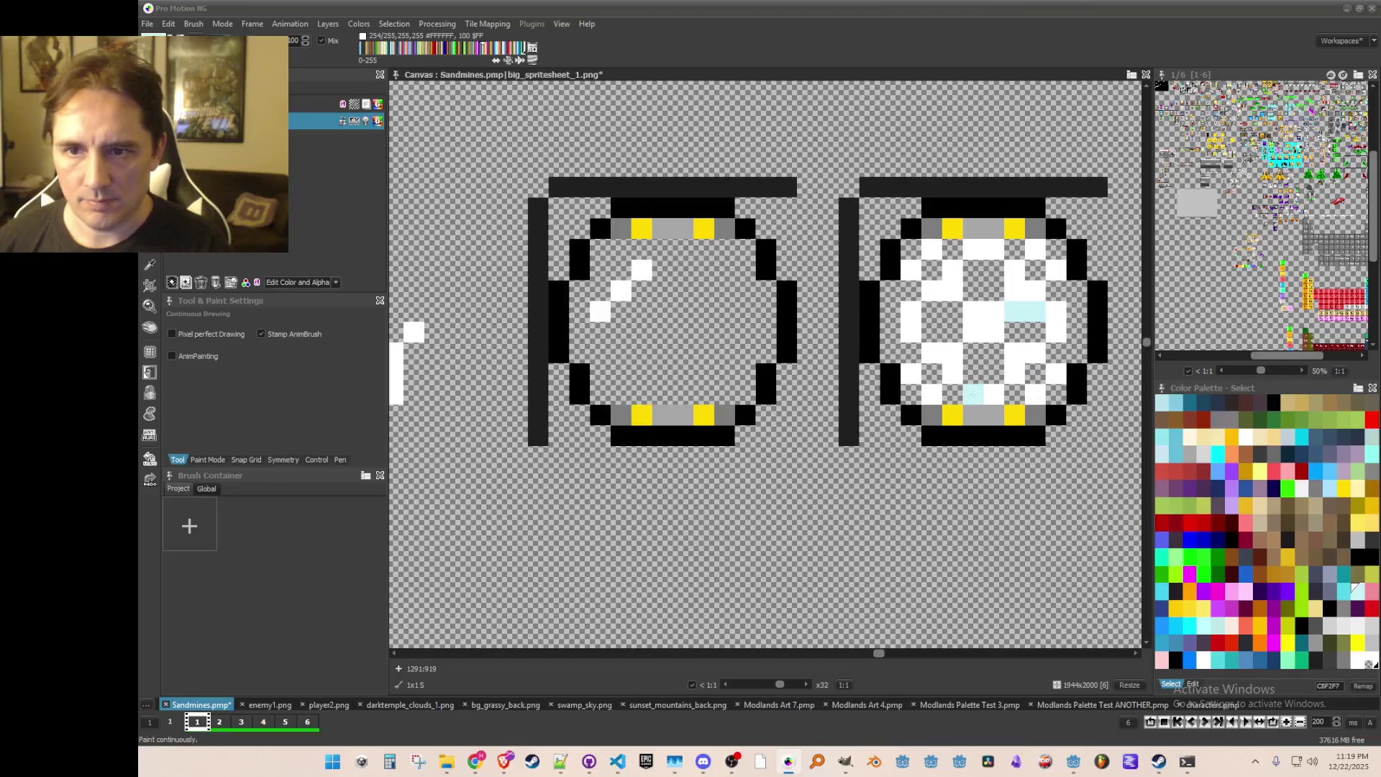
pyautogui.scroll(-1, 1013, 371)
pyautogui.scroll(1, 935, 395)
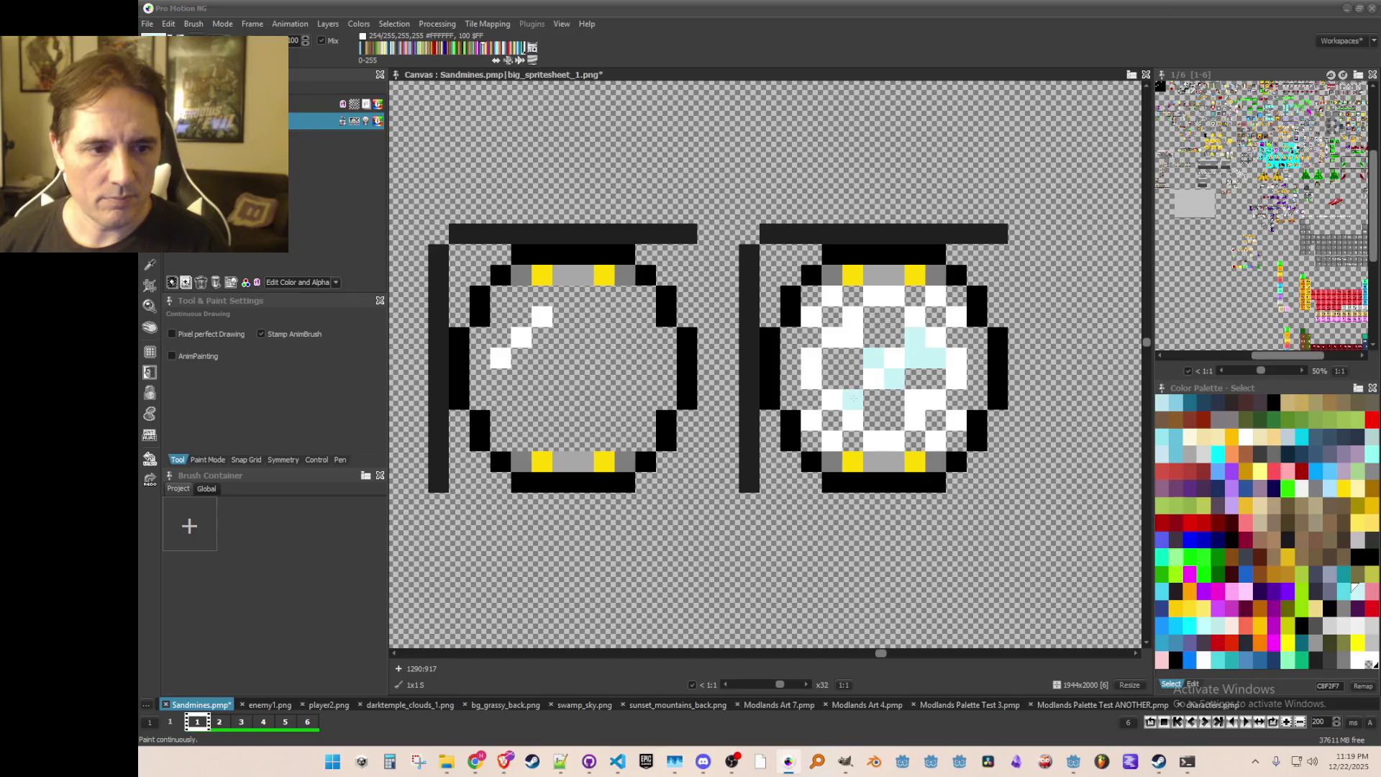
pyautogui.press('k')
pyautogui.click(1354, 589)
pyautogui.click(914, 357)
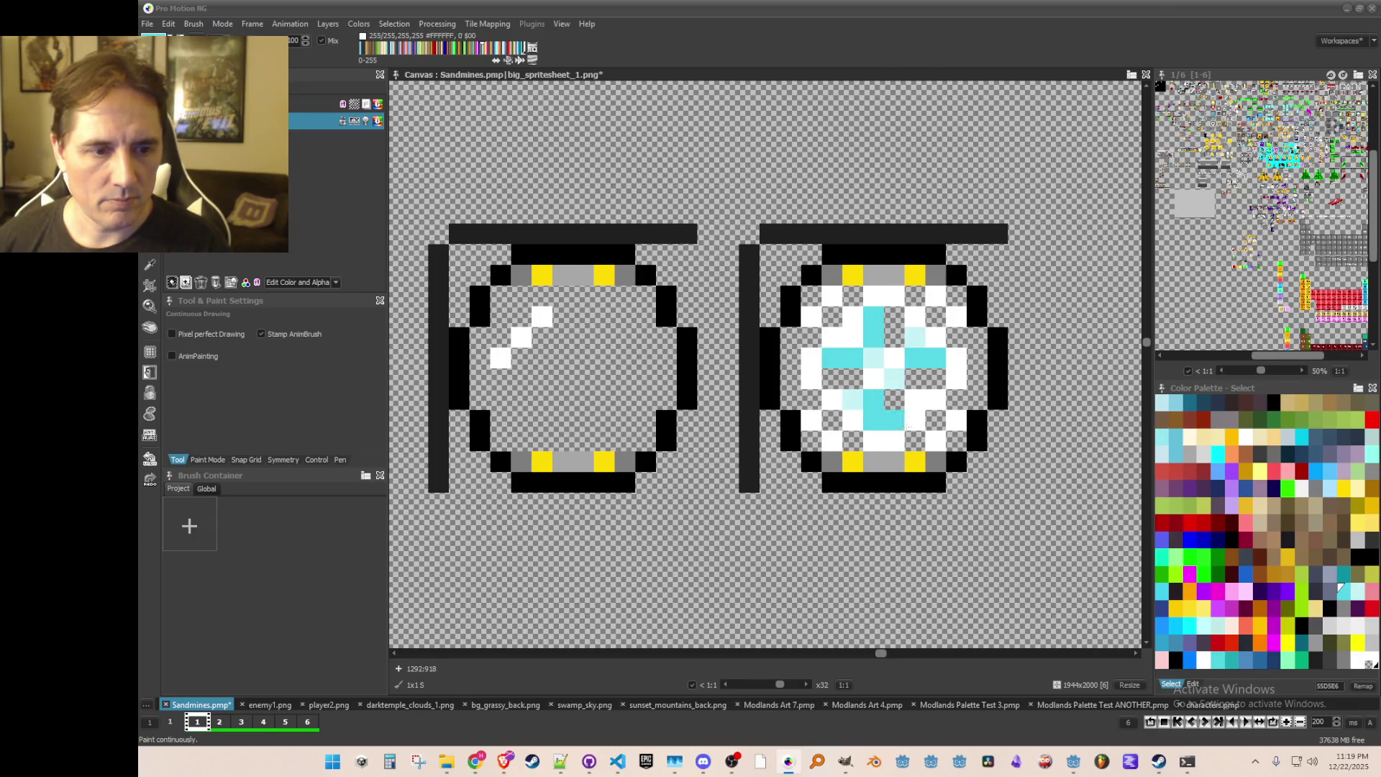
pyautogui.scroll(-1, 893, 420)
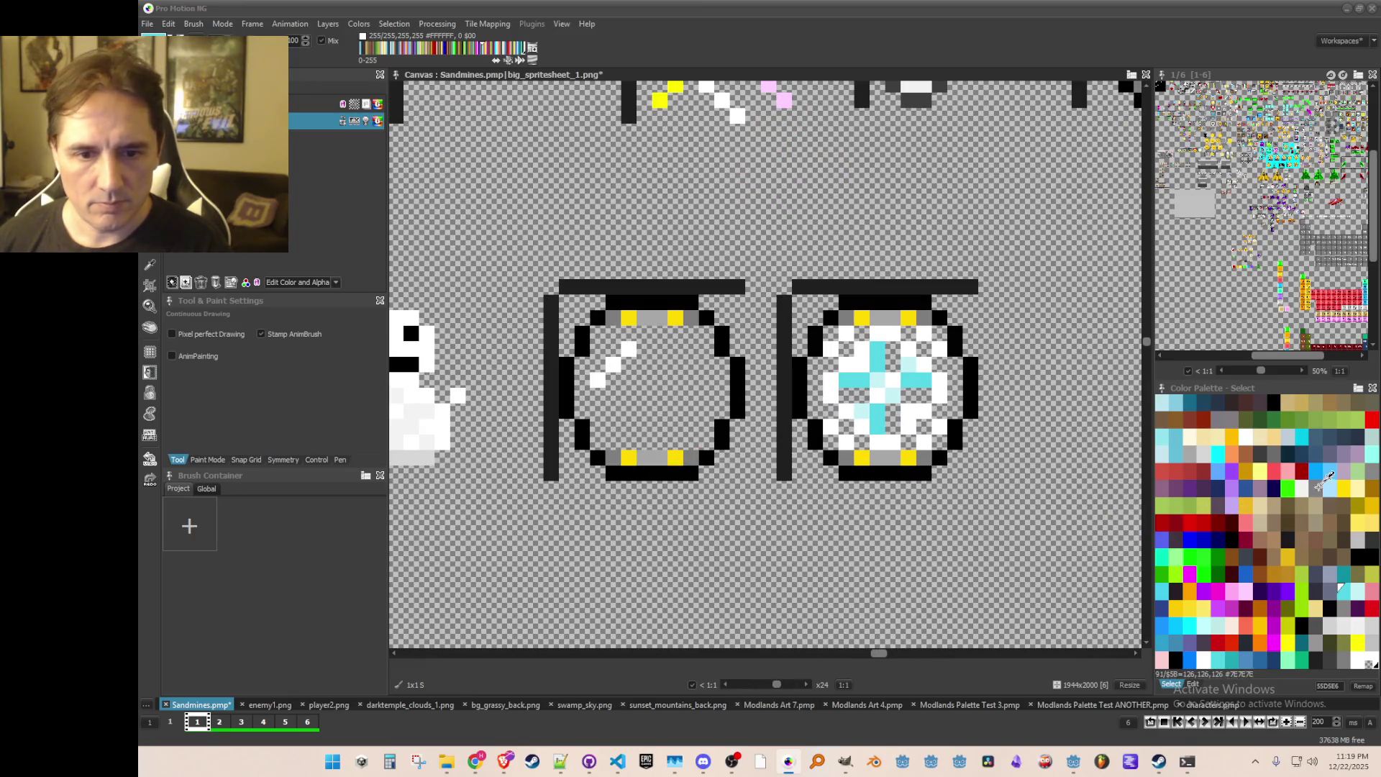
pyautogui.click(1217, 453)
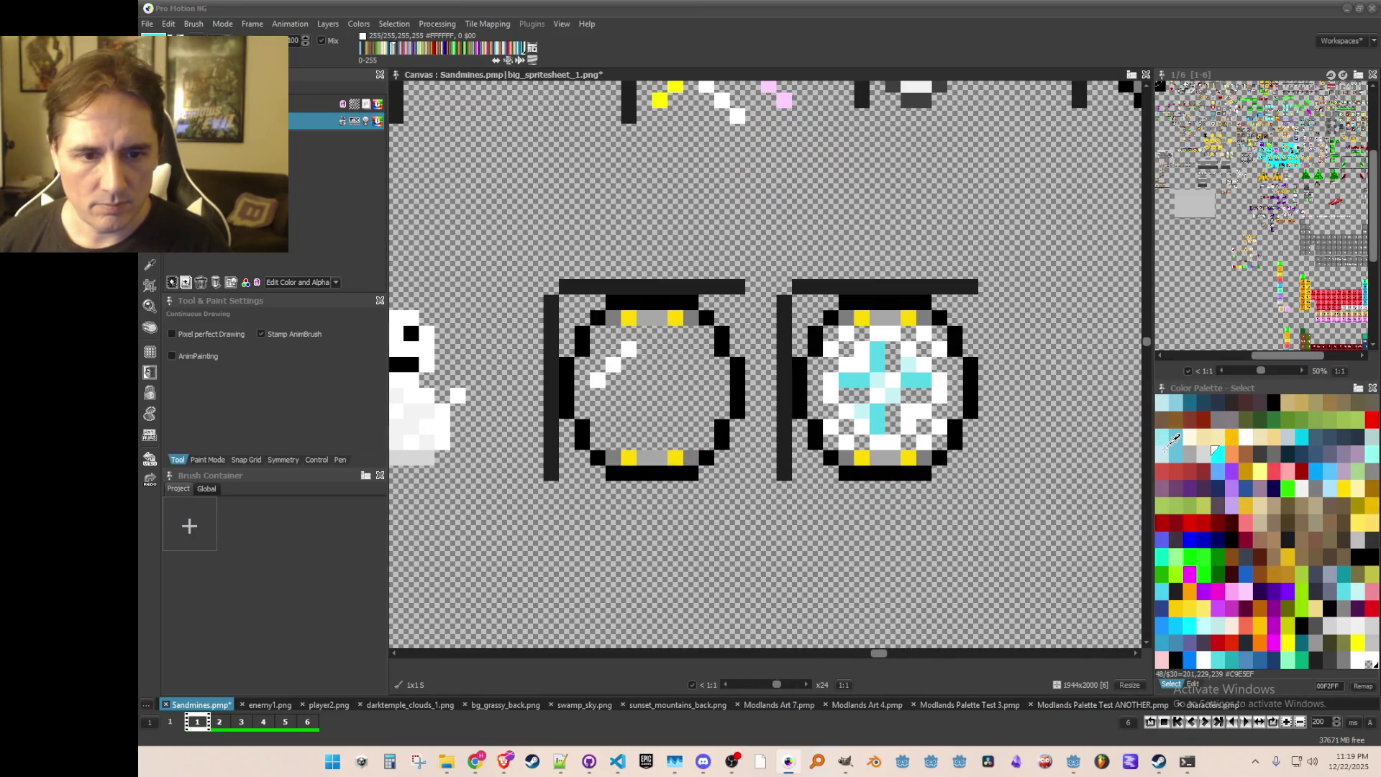
# Step: Paint a few very light cyan pixels into the right ring's snowflake
pyautogui.click(1172, 437)
pyautogui.click(1169, 401)
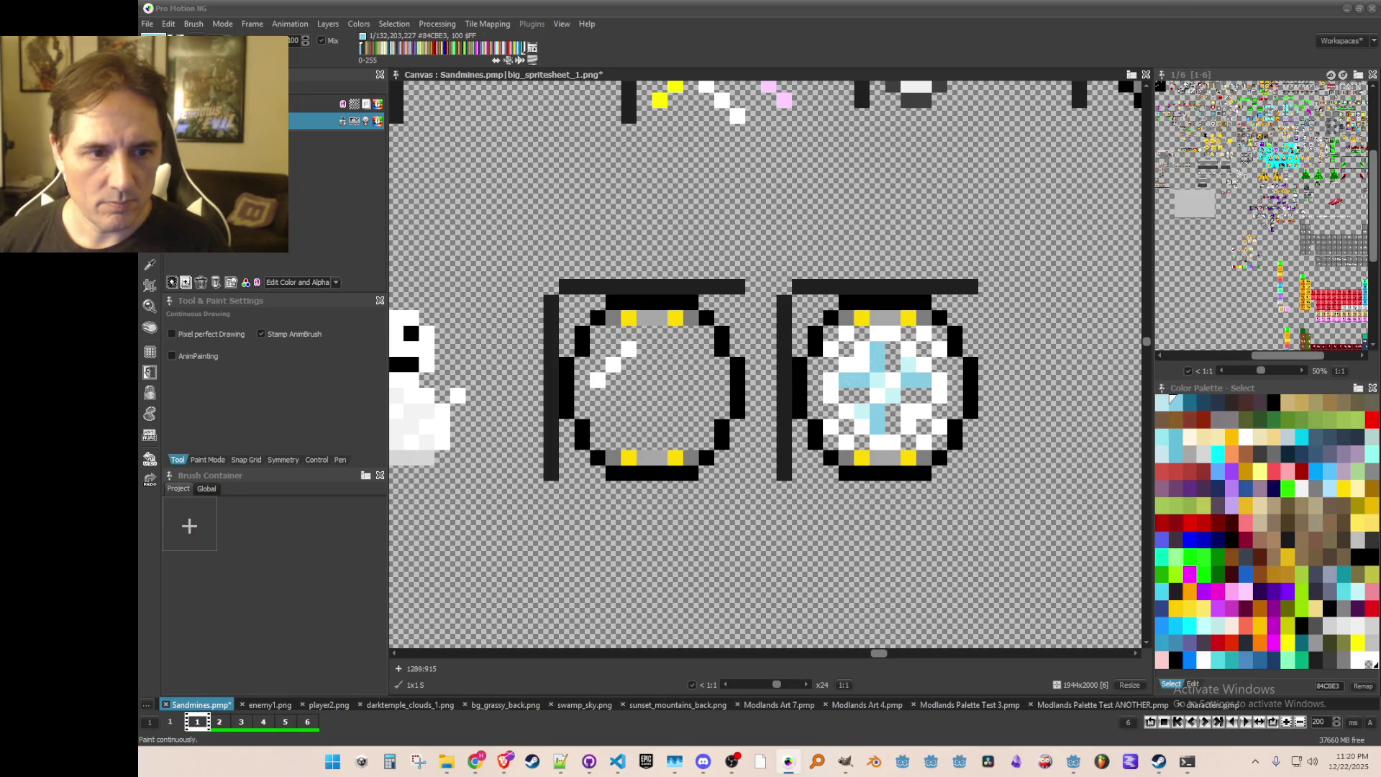
pyautogui.click(1174, 444)
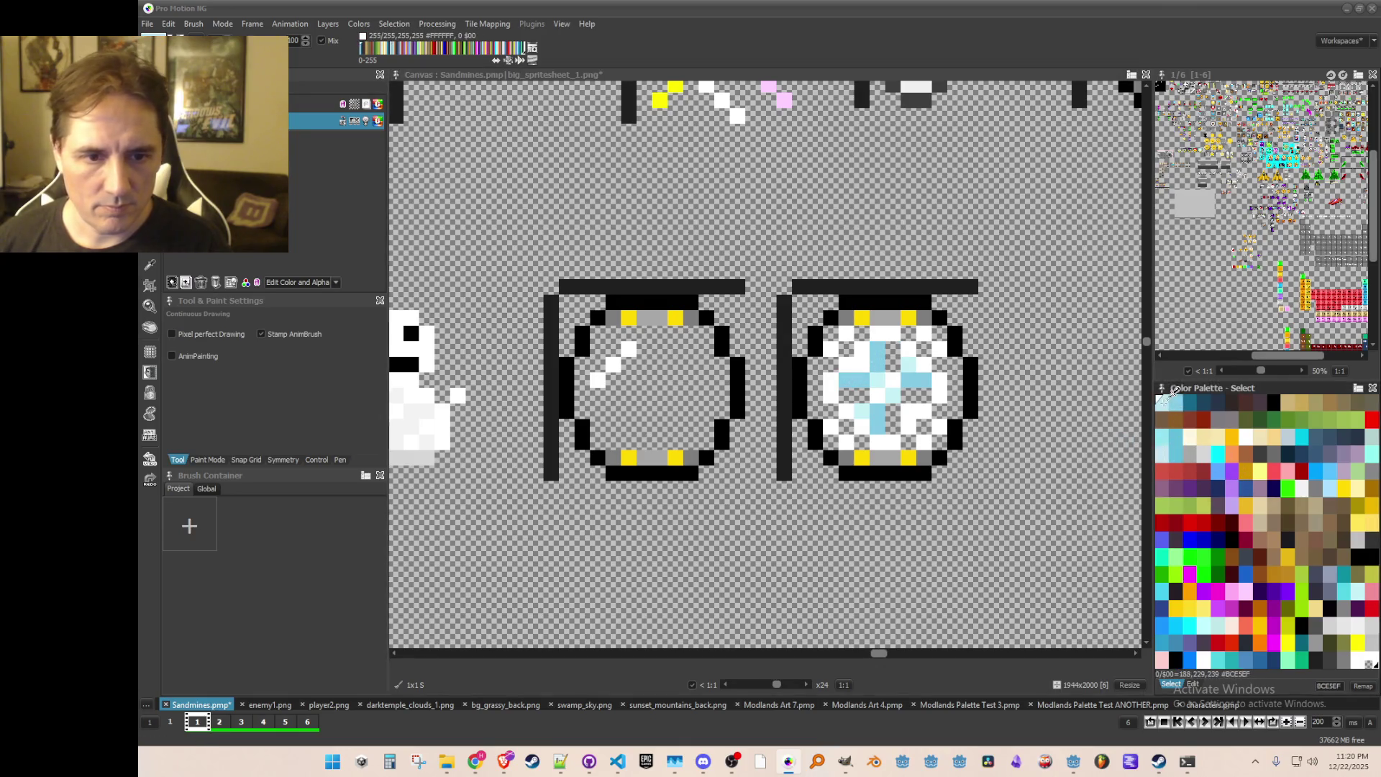
pyautogui.click(845, 394)
pyautogui.click(893, 427)
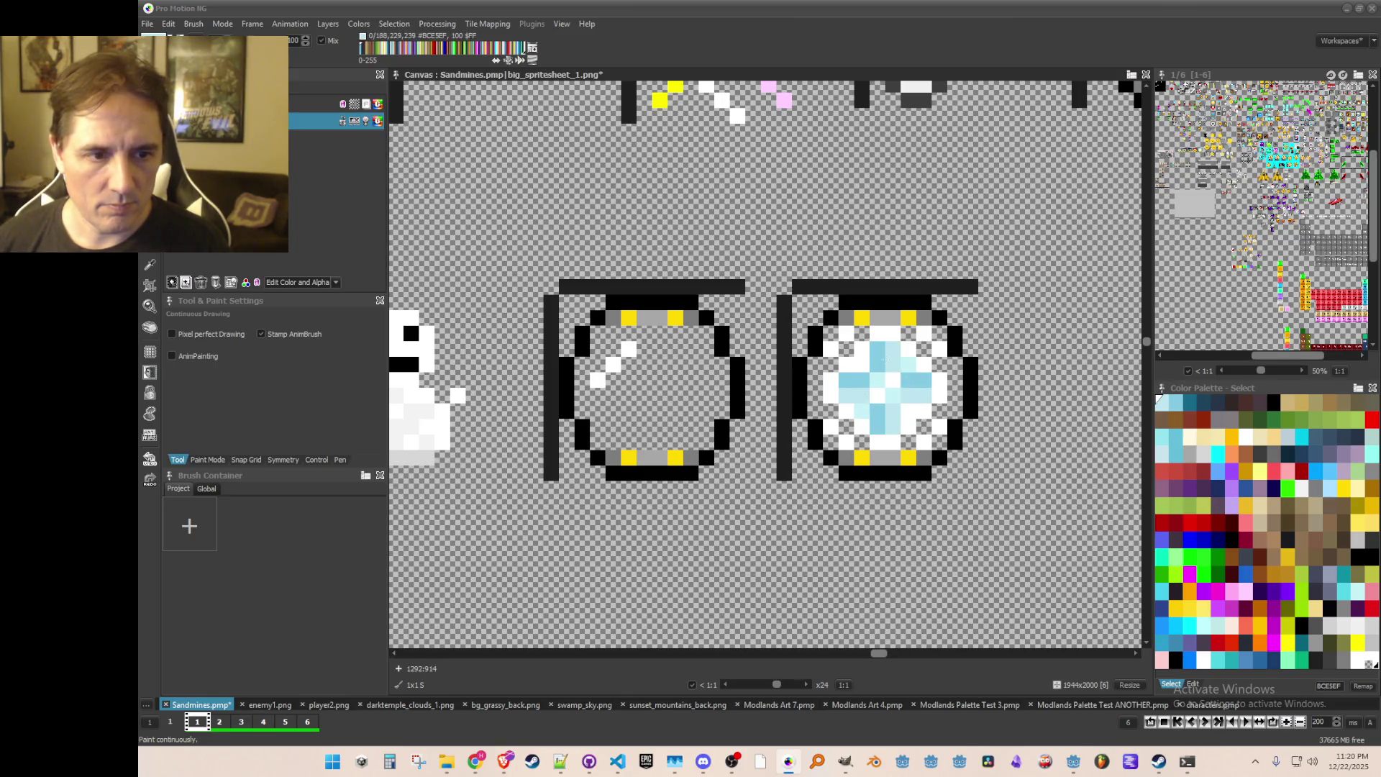
pyautogui.scroll(-1, 905, 376)
pyautogui.scroll(1, 908, 413)
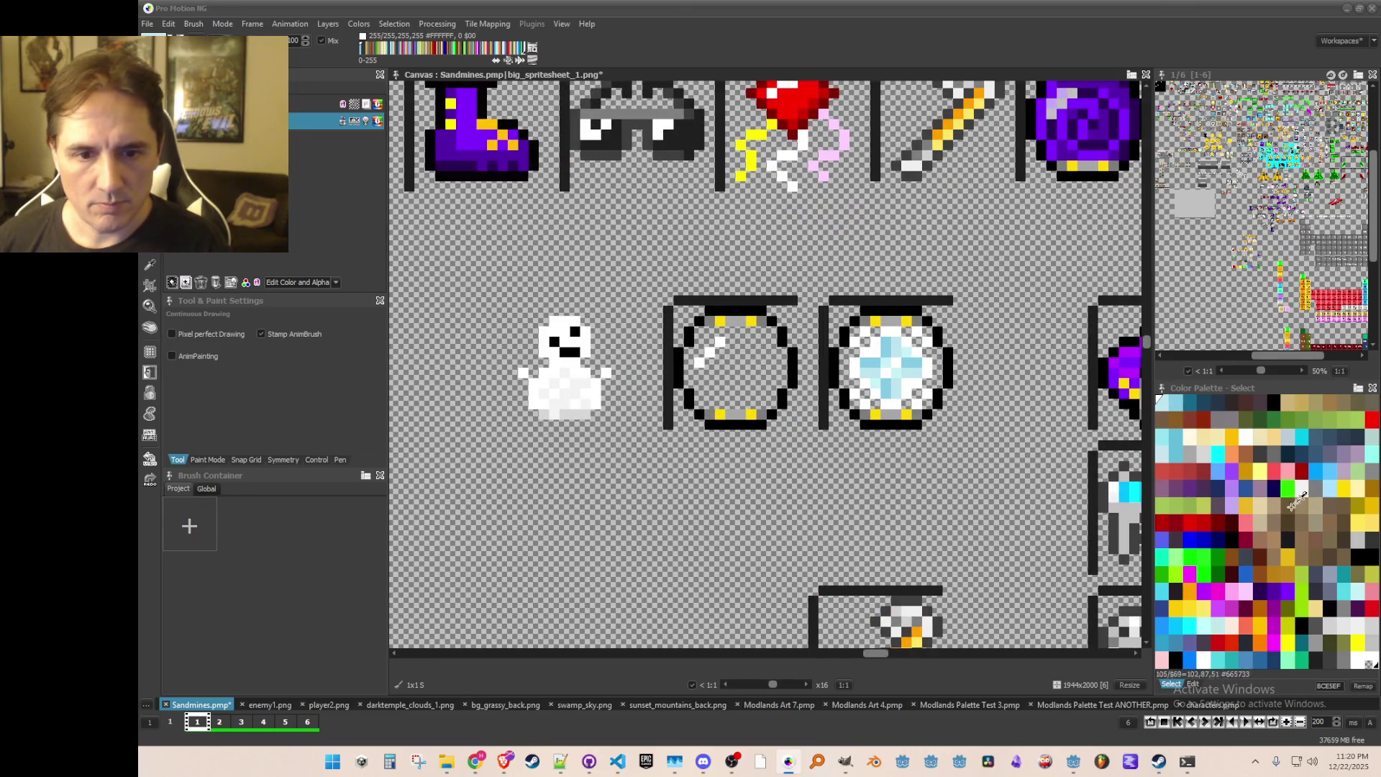
# Step: Zoom in on the two rings, choose the transparent colour and erase pixels across the right orb's centre
pyautogui.click(1215, 452)
pyautogui.scroll(1, 966, 387)
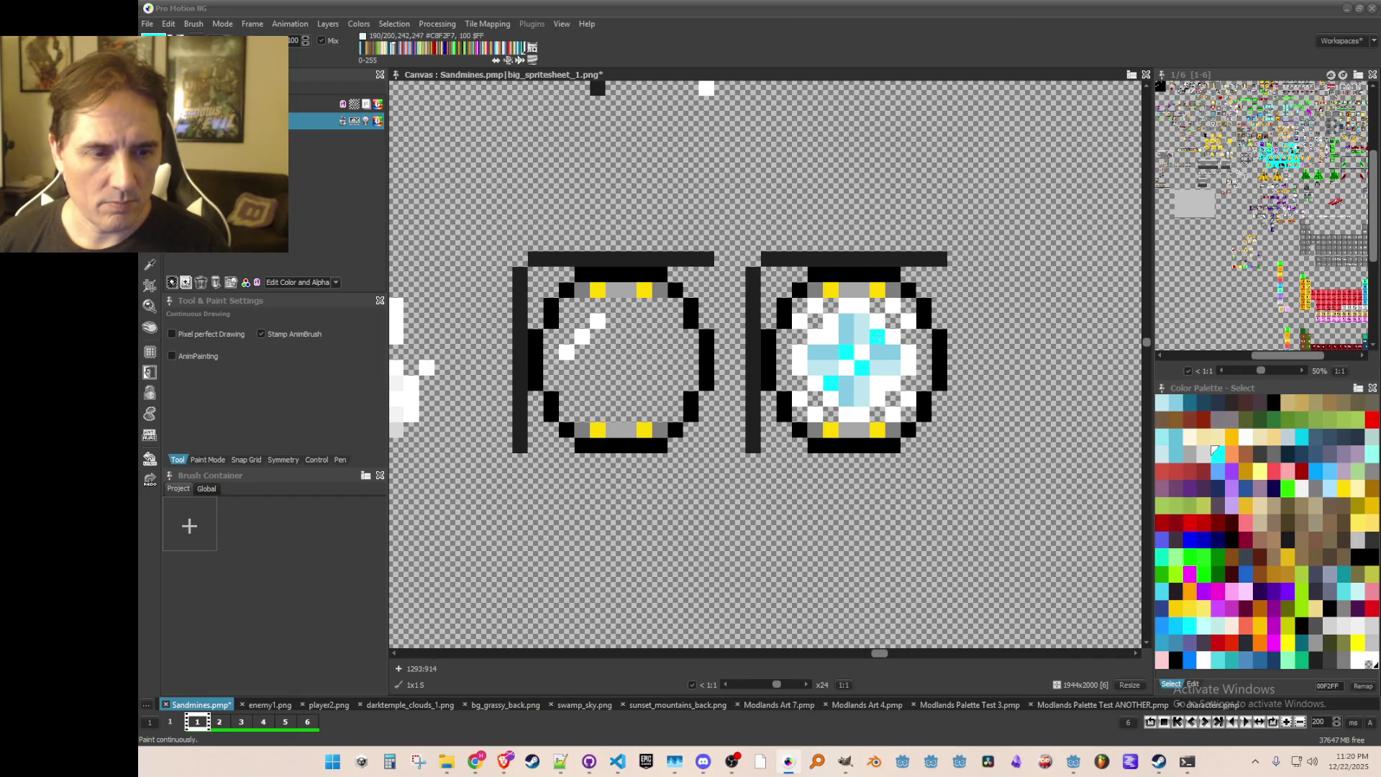
pyautogui.scroll(-1, 899, 414)
pyautogui.scroll(1, 899, 424)
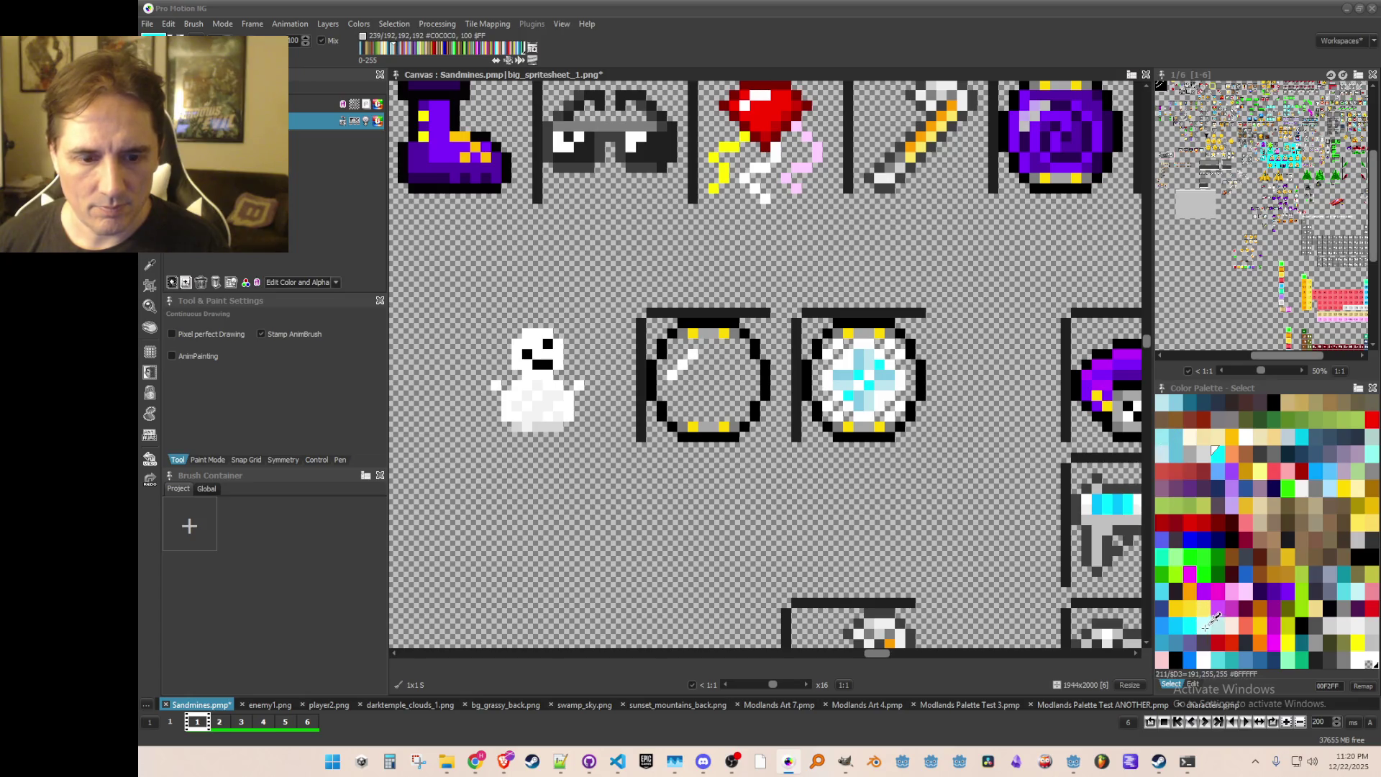
pyautogui.click(1200, 618)
pyautogui.scroll(1, 928, 430)
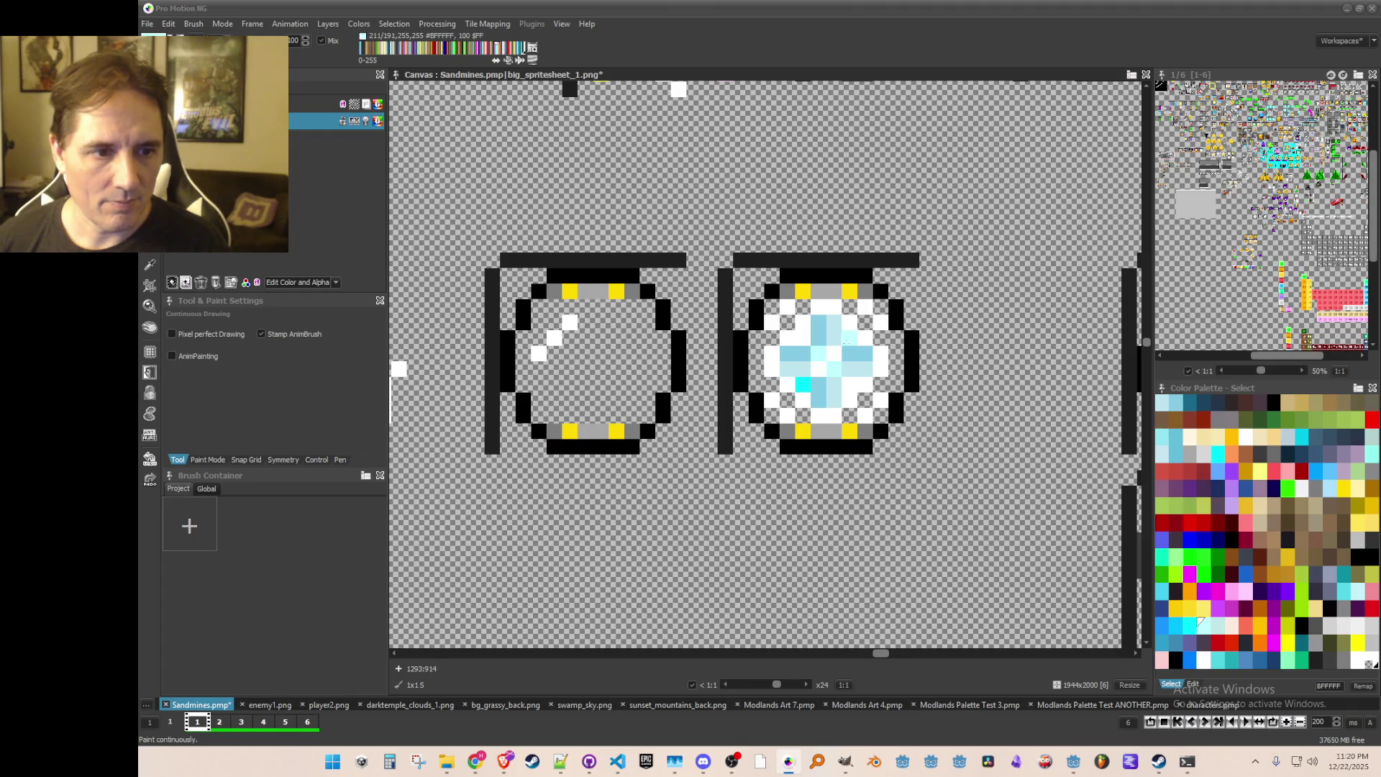
pyautogui.scroll(-2, 802, 385)
pyautogui.scroll(-1, 863, 410)
pyautogui.scroll(1, 872, 422)
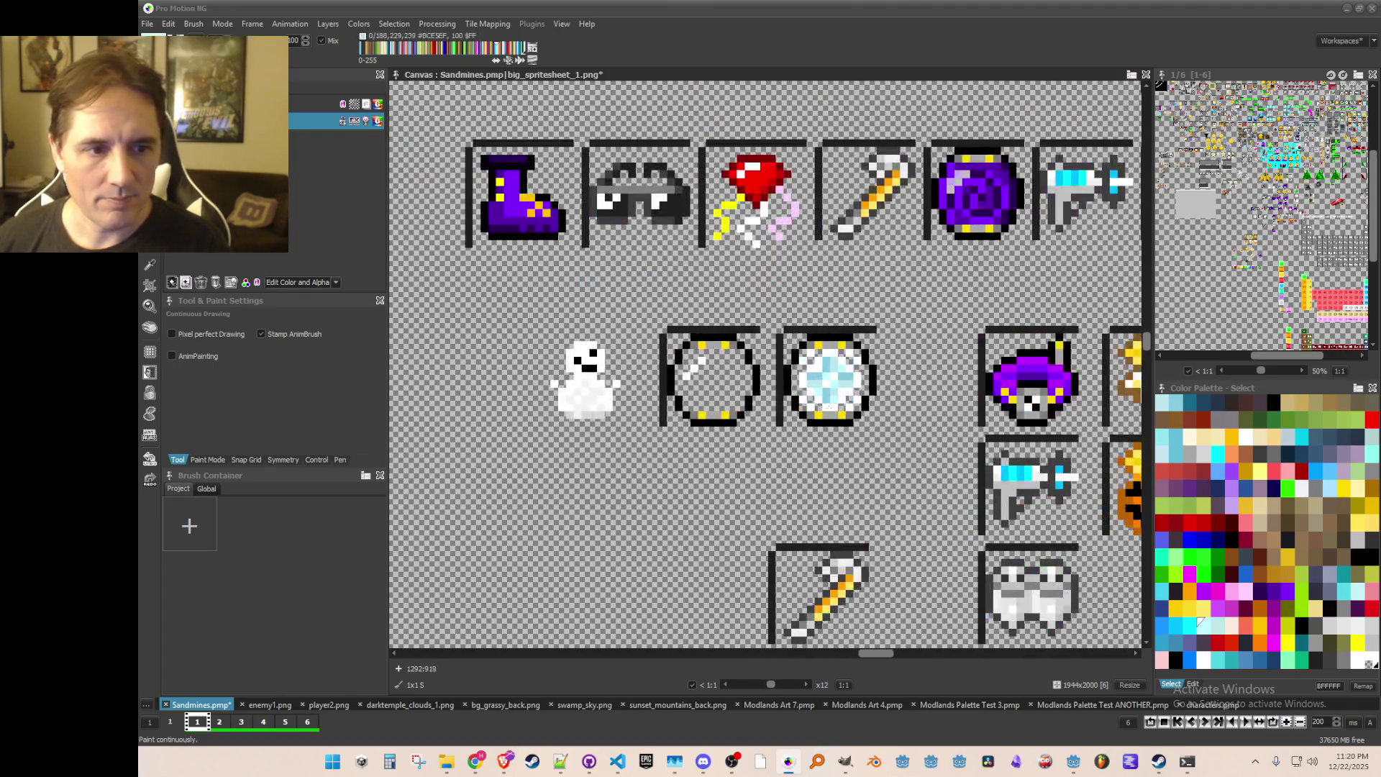
pyautogui.scroll(1, 873, 422)
pyautogui.scroll(1, 876, 406)
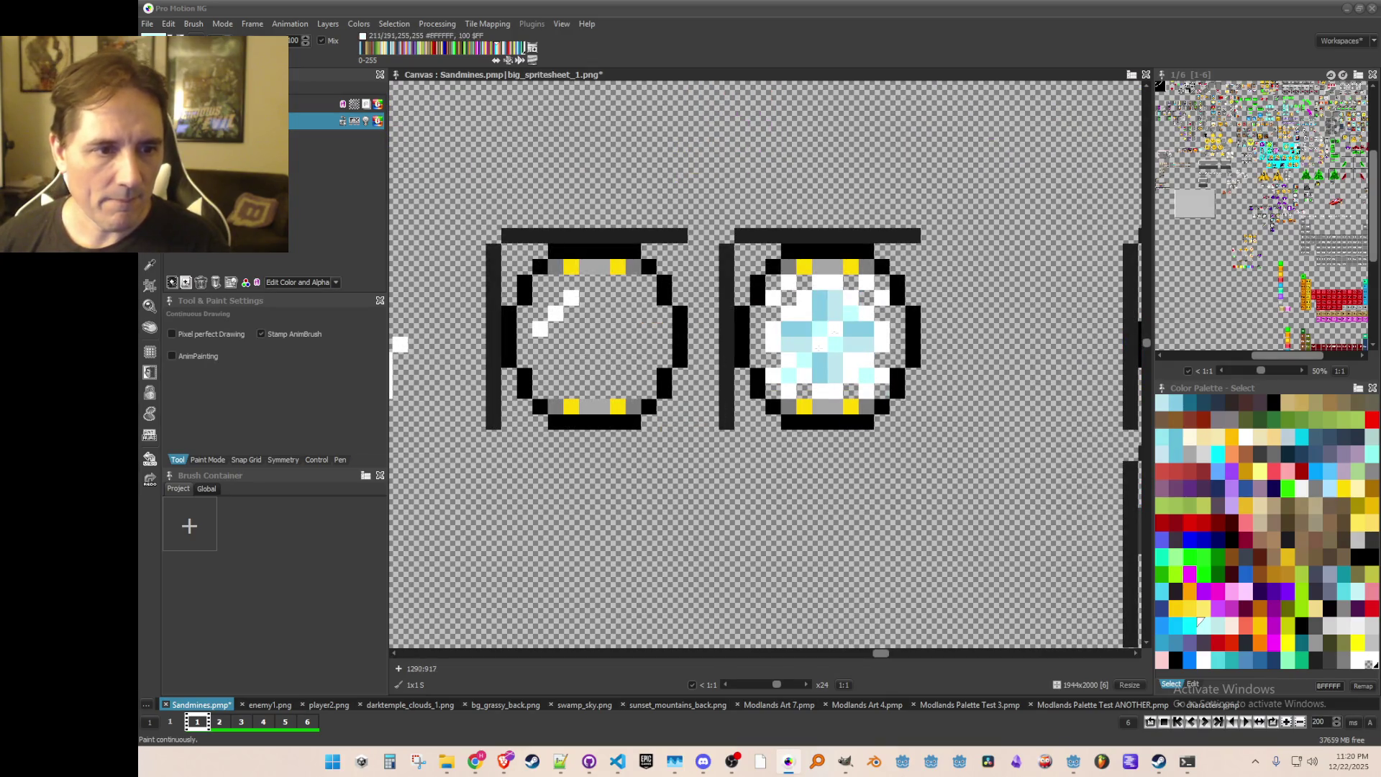
pyautogui.scroll(-2, 856, 423)
pyautogui.scroll(1, 856, 423)
pyautogui.scroll(-1, 856, 423)
pyautogui.scroll(1, 854, 424)
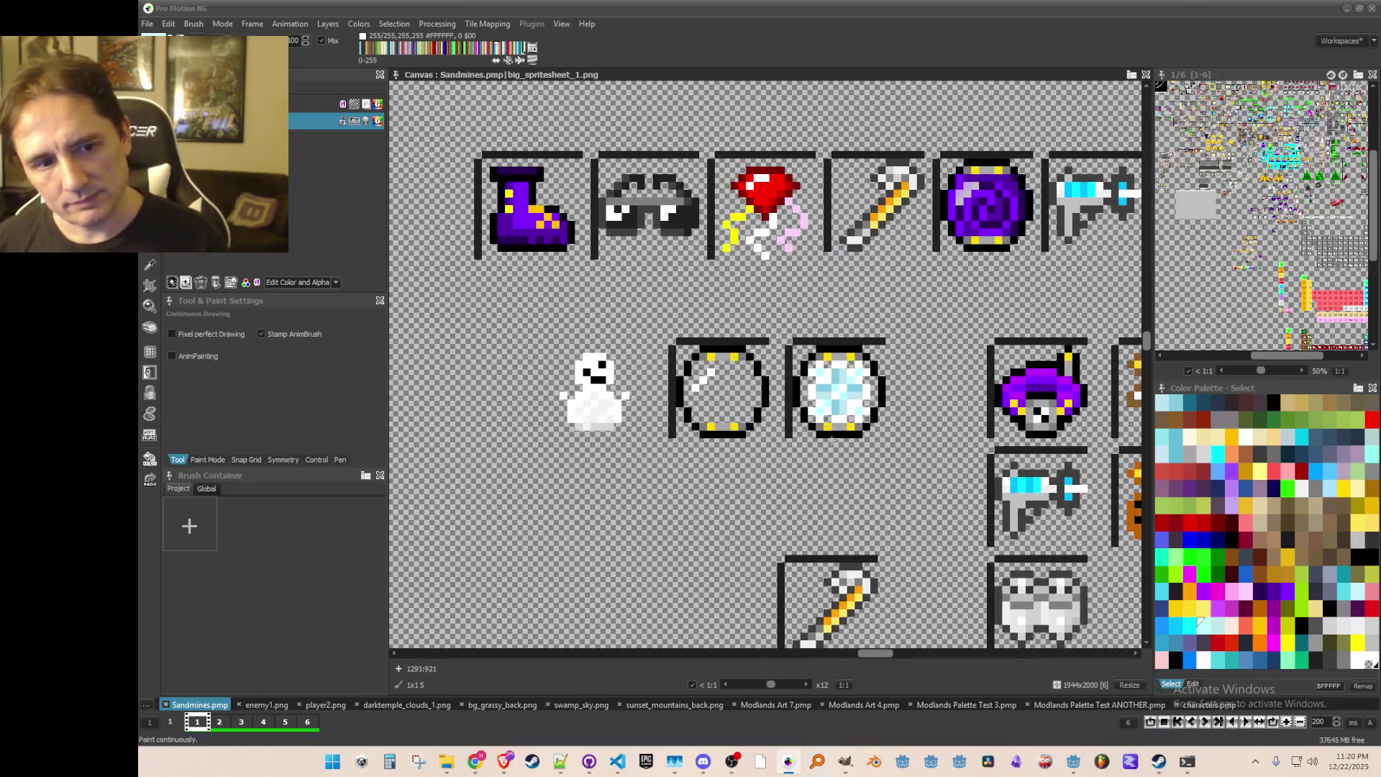
pyautogui.scroll(1, 854, 424)
pyautogui.scroll(1, 902, 433)
pyautogui.scroll(-2, 886, 438)
pyautogui.scroll(1, 883, 435)
pyautogui.scroll(1, 887, 420)
pyautogui.scroll(-1, 889, 409)
pyautogui.scroll(1, 881, 399)
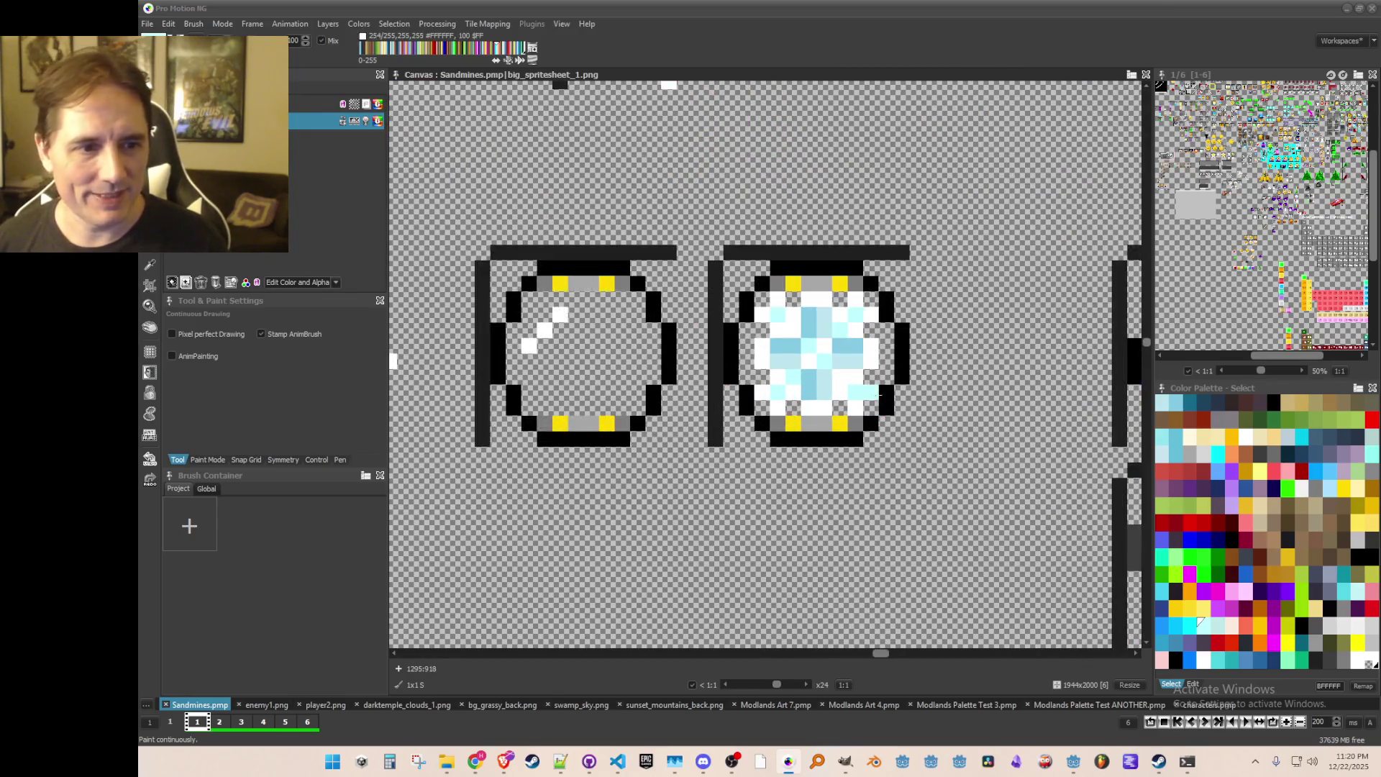
pyautogui.moveTo(856, 378)
pyautogui.mouseDown()
pyautogui.moveTo(840, 356)
pyautogui.moveTo(854, 359)
pyautogui.moveTo(855, 345)
pyautogui.moveTo(769, 343)
pyautogui.mouseUp()
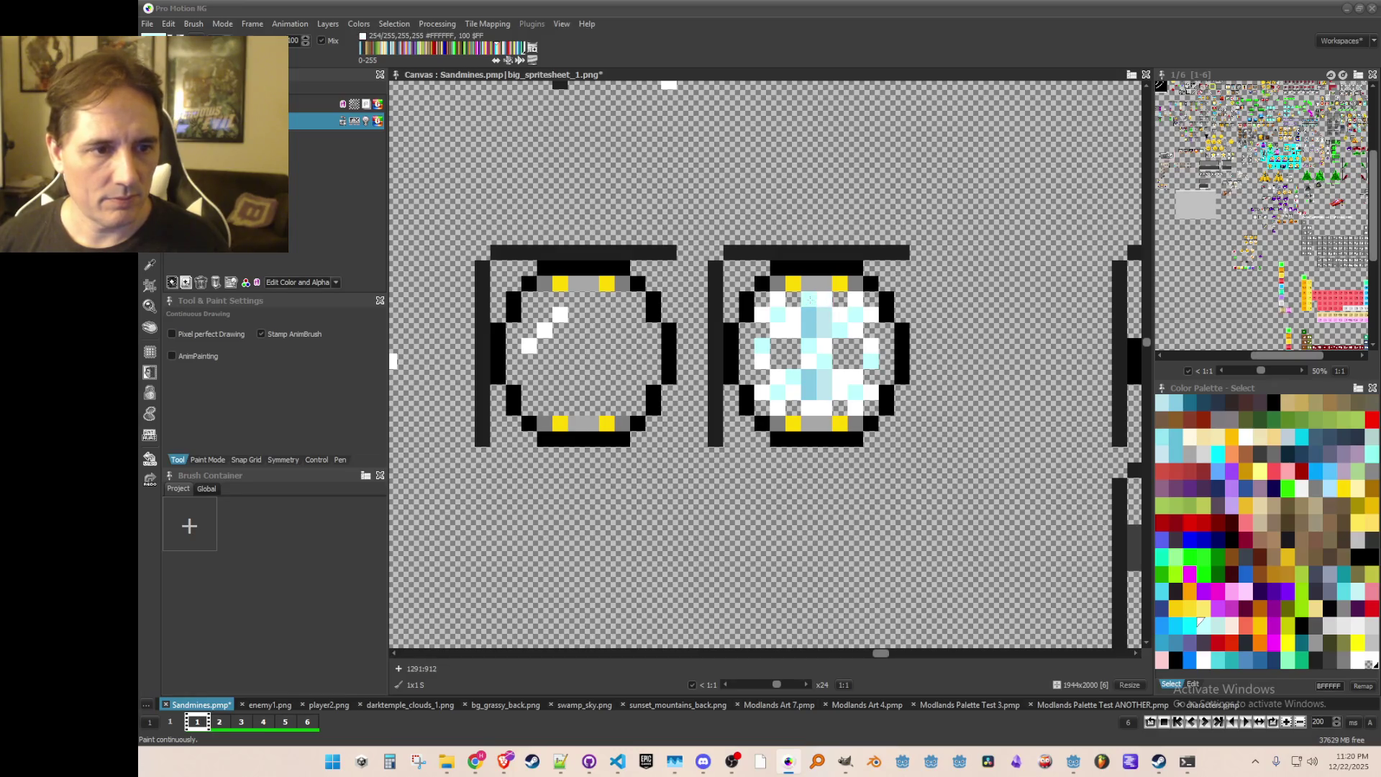
pyautogui.scroll(-2, 867, 407)
pyautogui.scroll(1, 867, 406)
pyautogui.scroll(-1, 866, 406)
pyautogui.scroll(2, 856, 403)
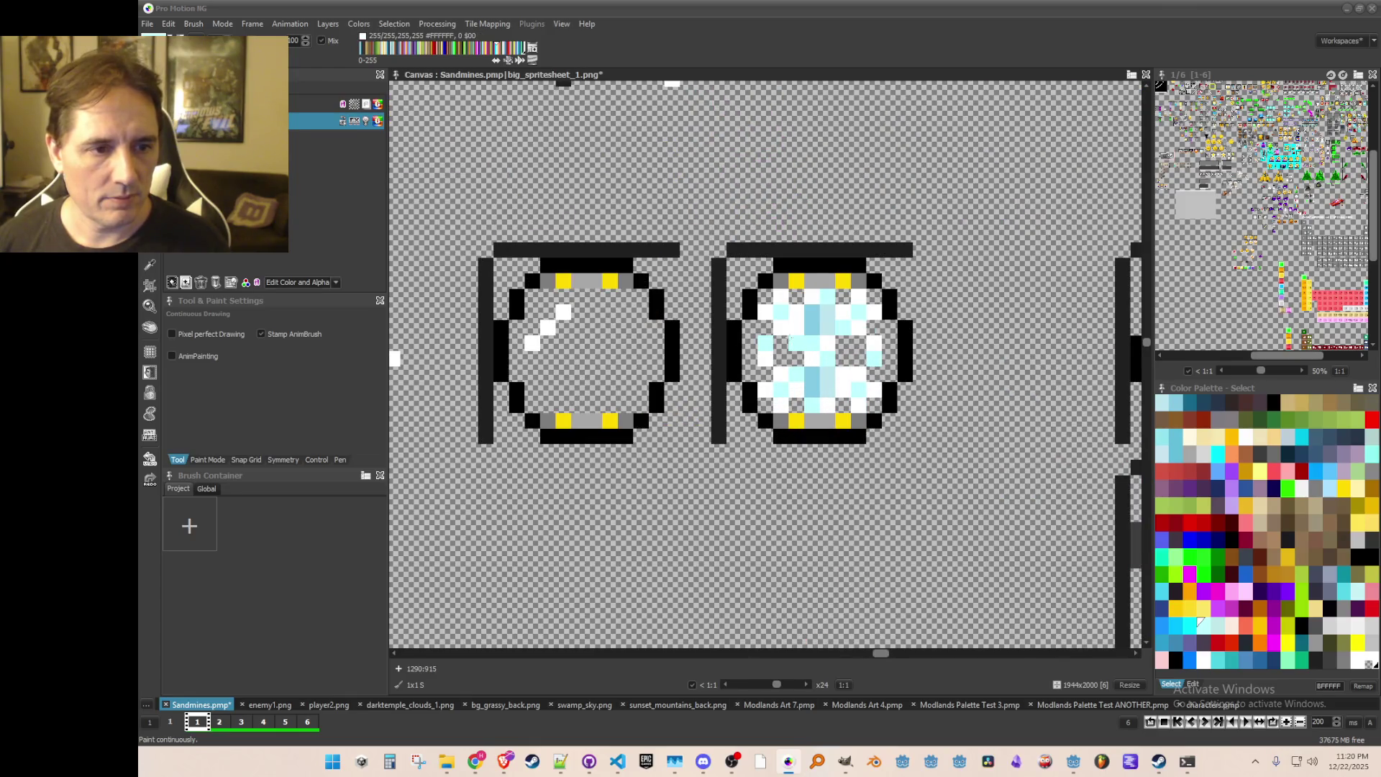
pyautogui.press('k')
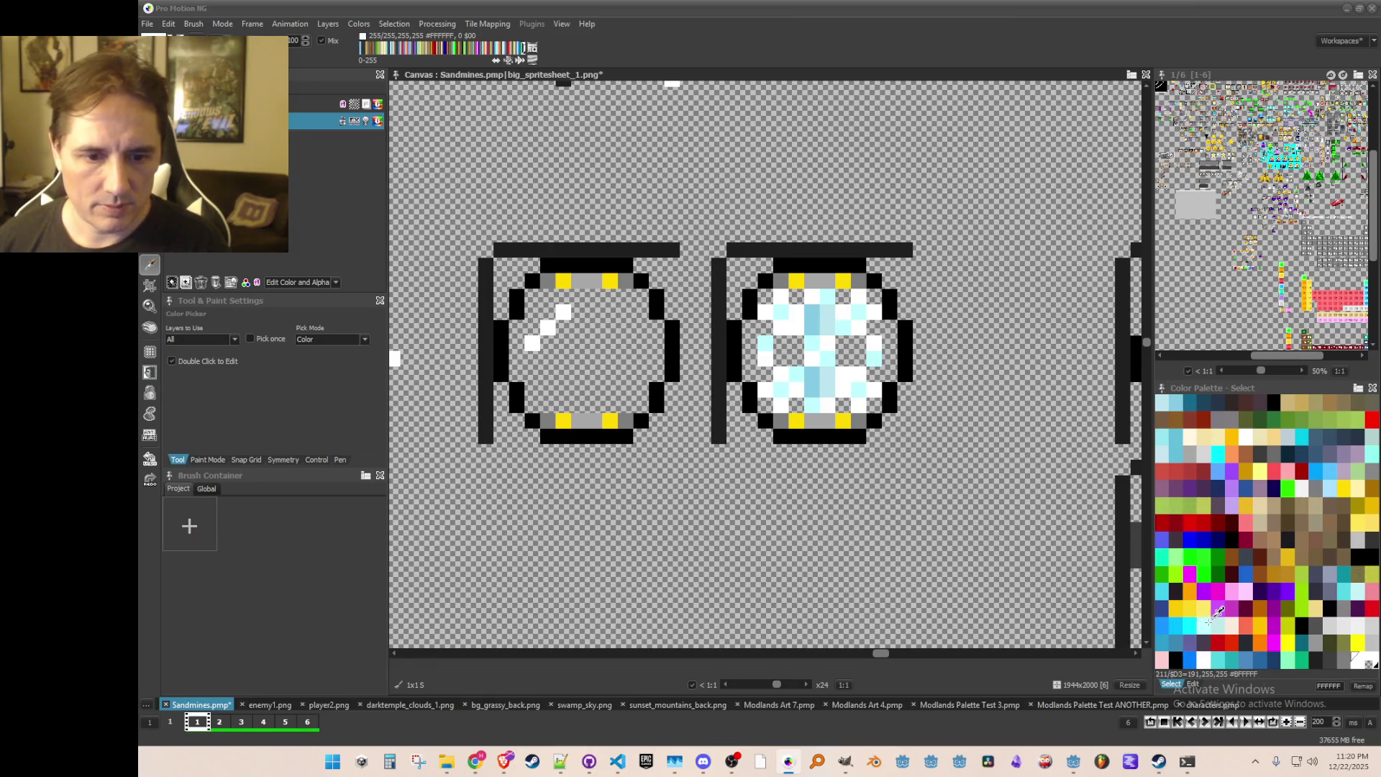
# Step: Pick pale cyan BFFFFF and add cyan pixels at the right orb's corners and centre
pyautogui.click(1218, 612)
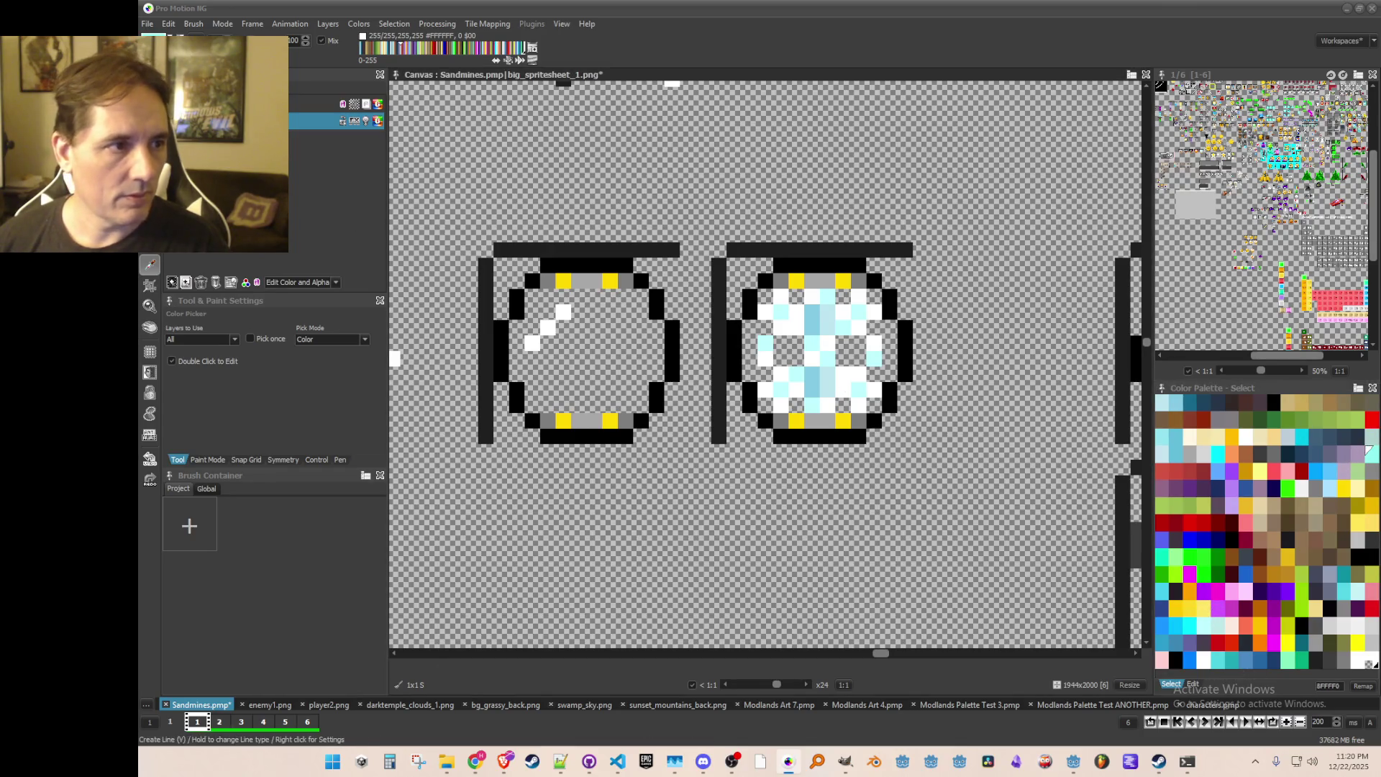
pyautogui.click(765, 311)
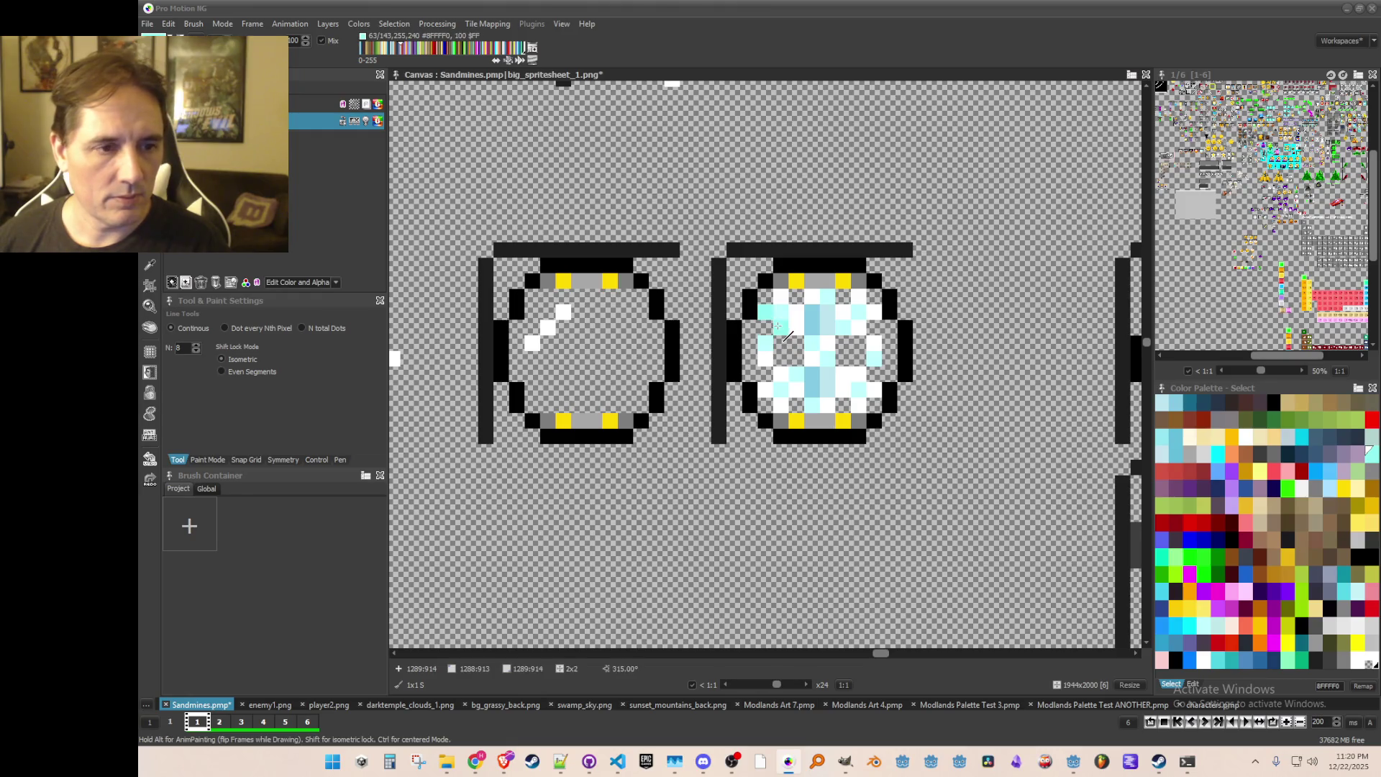
pyautogui.click(875, 311)
pyautogui.click(858, 405)
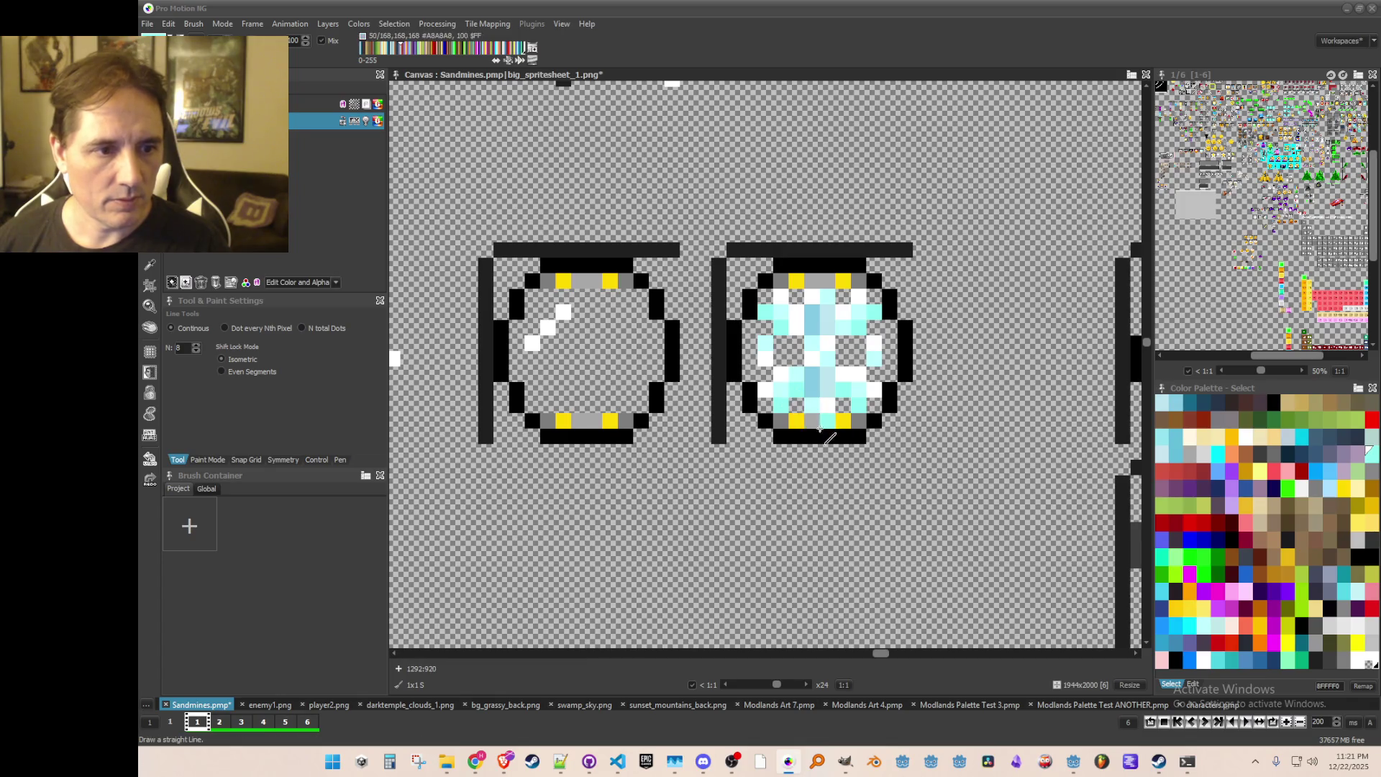
pyautogui.scroll(-2, 808, 432)
pyautogui.scroll(3, 809, 451)
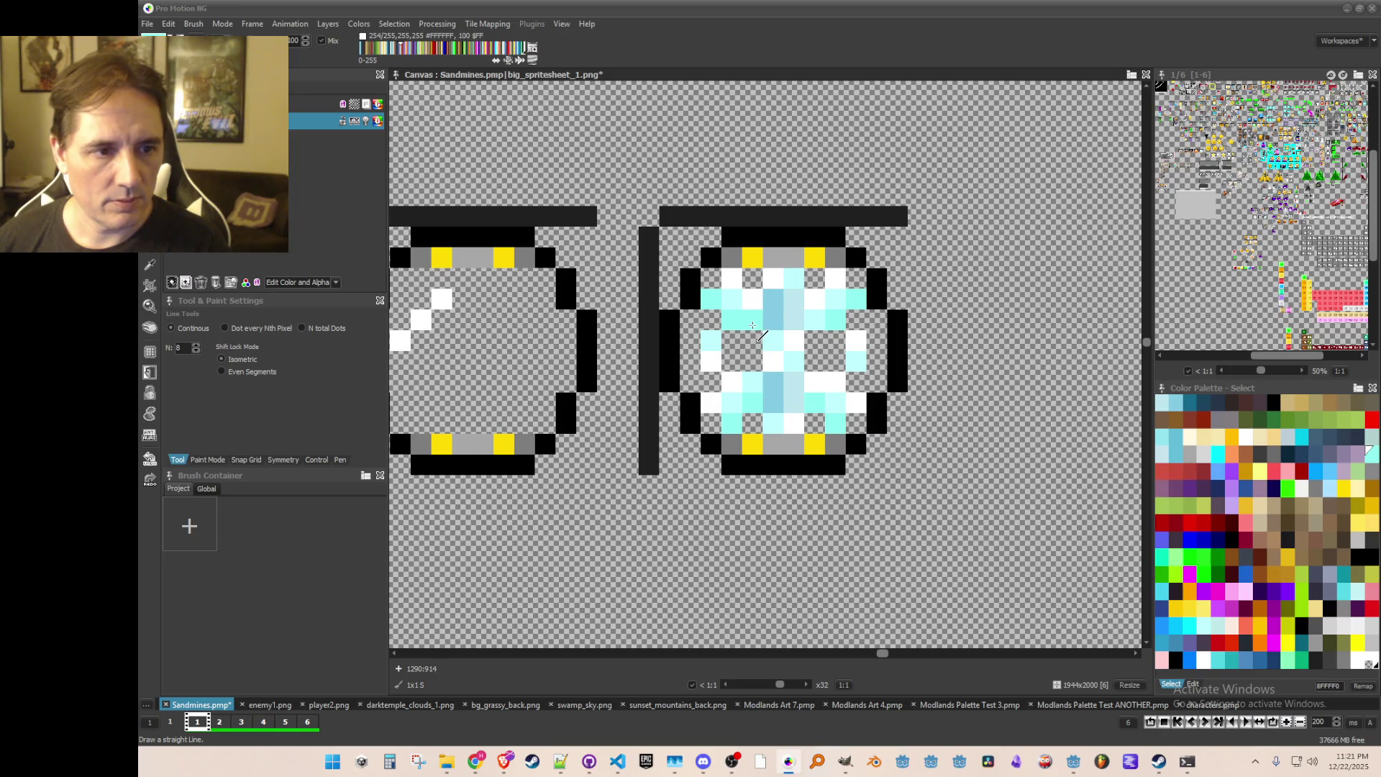
pyautogui.click(815, 381)
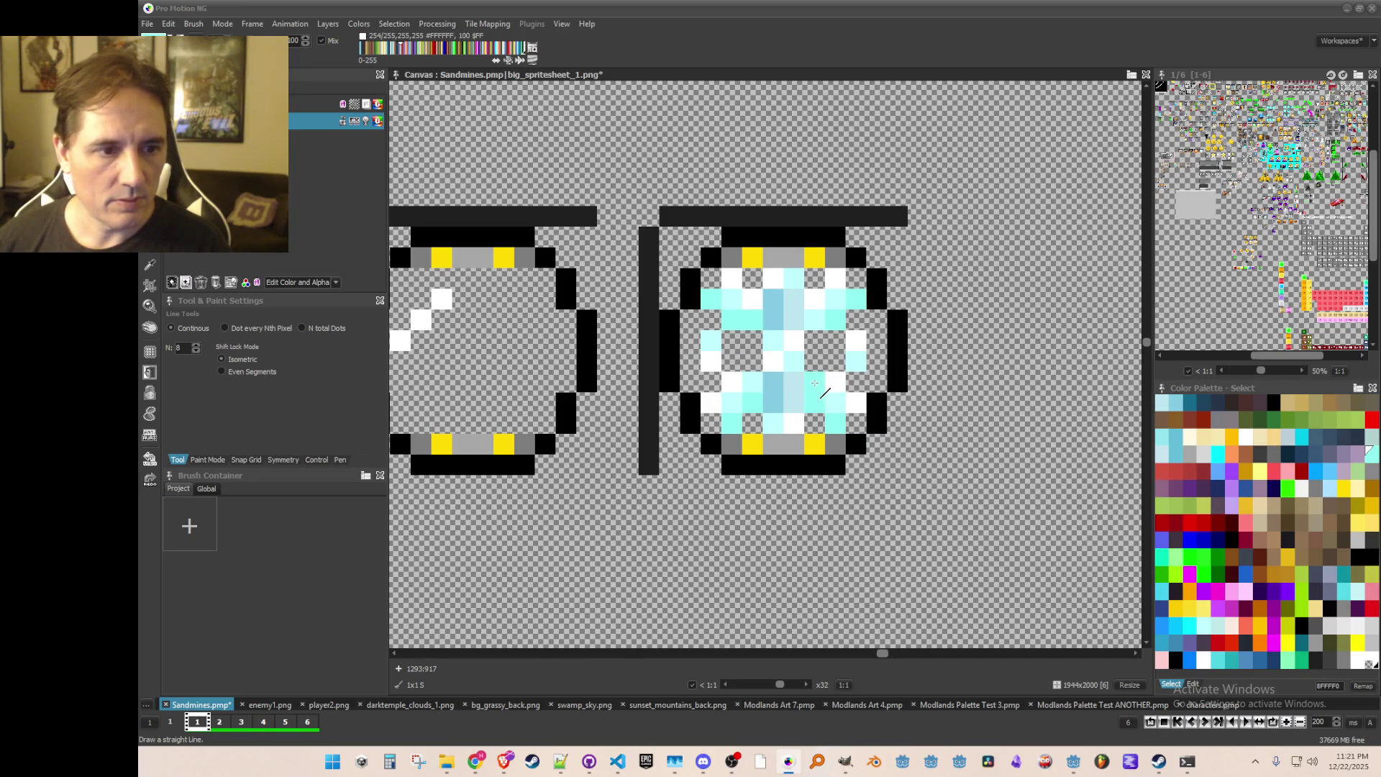
pyautogui.scroll(-5, 826, 469)
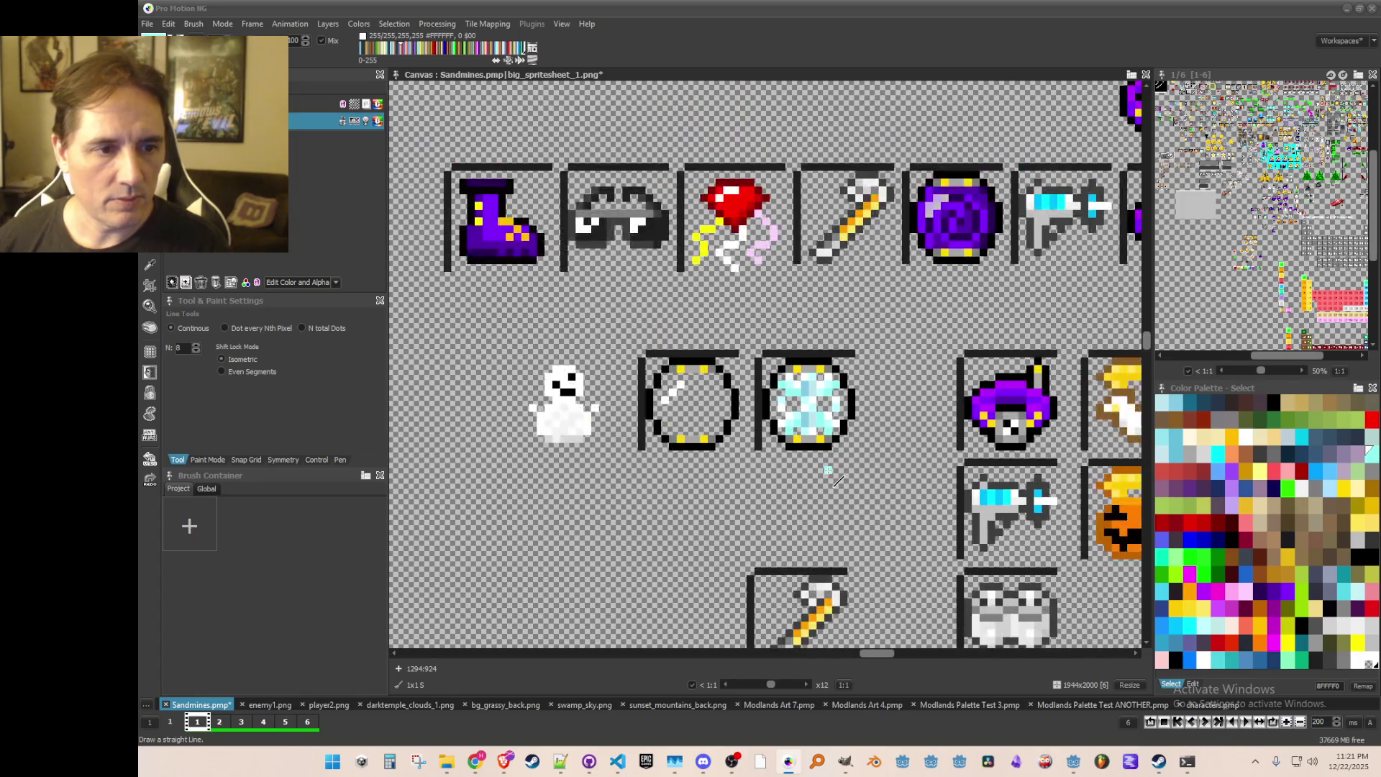
pyautogui.scroll(4, 824, 471)
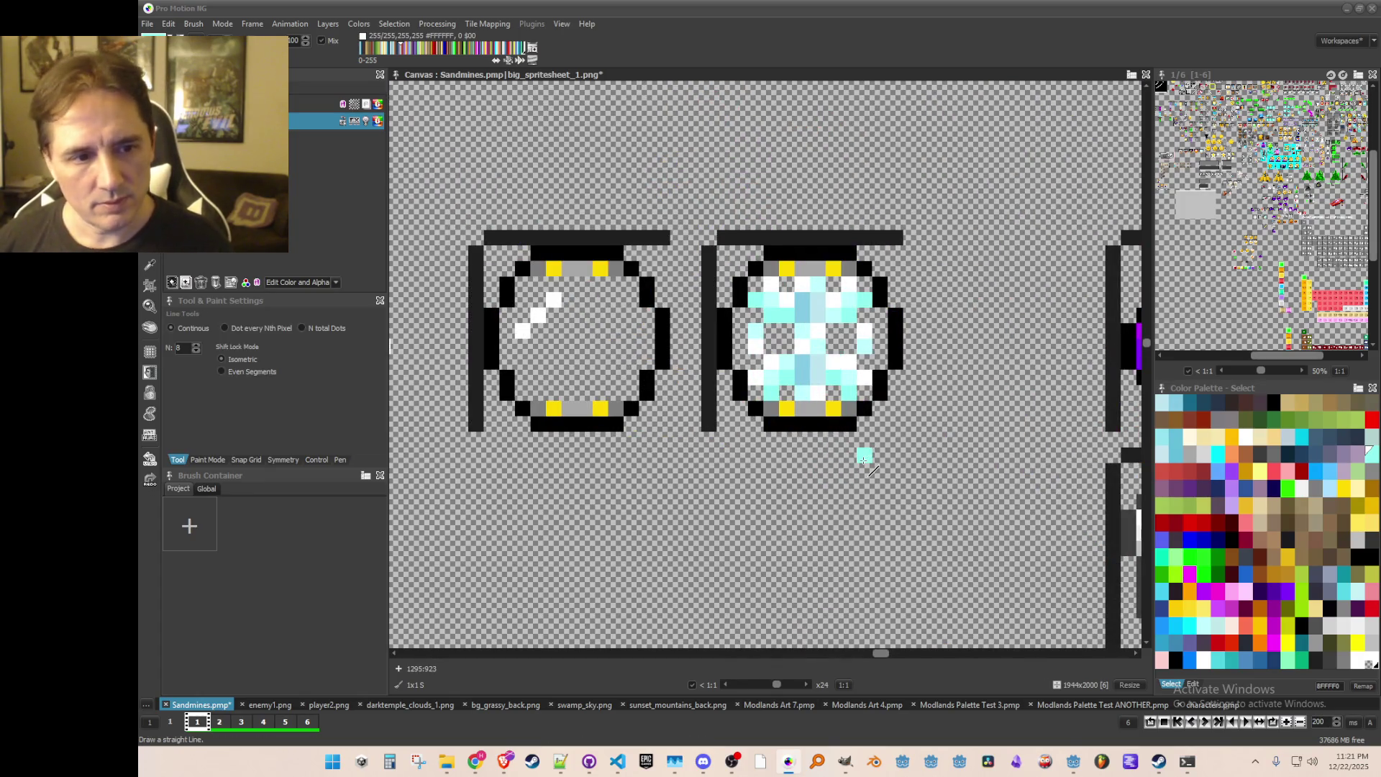
pyautogui.scroll(-2, 862, 454)
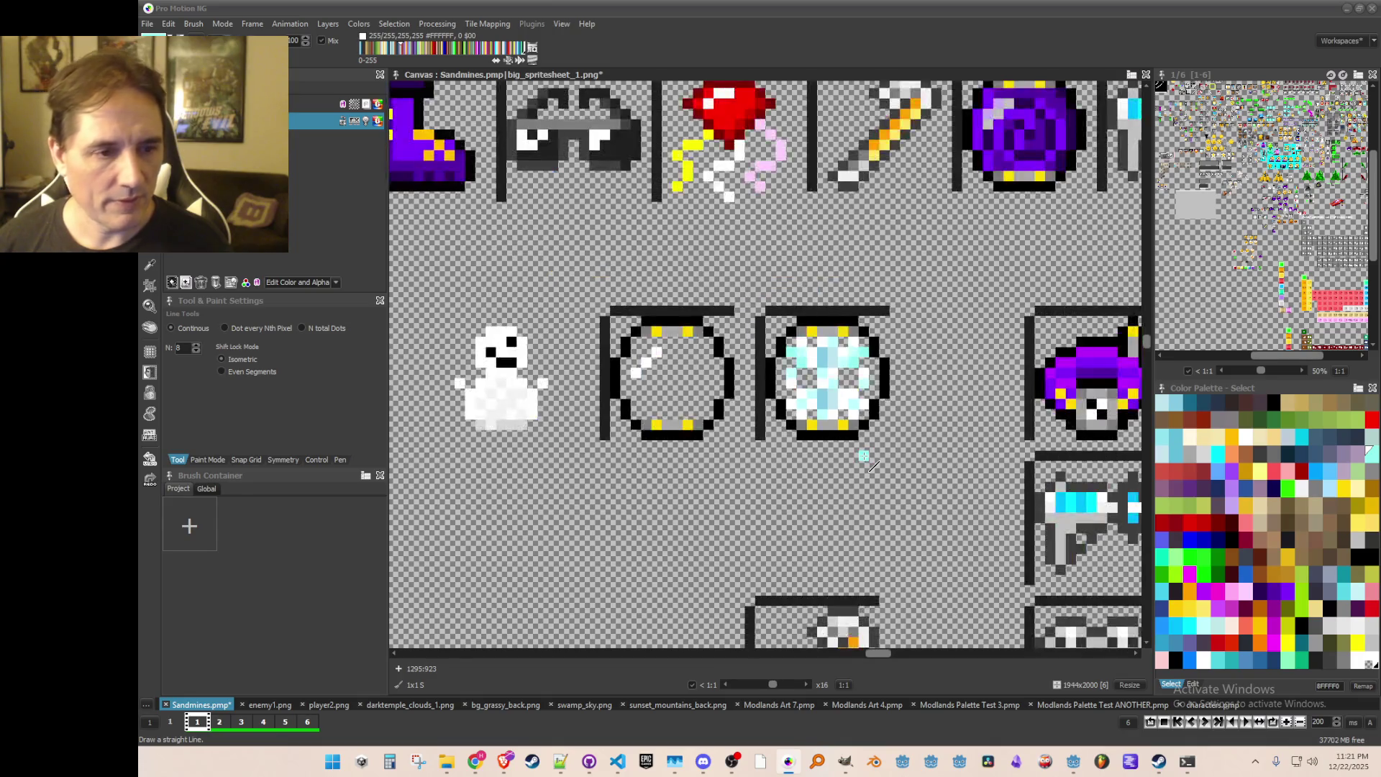
pyautogui.scroll(2, 863, 453)
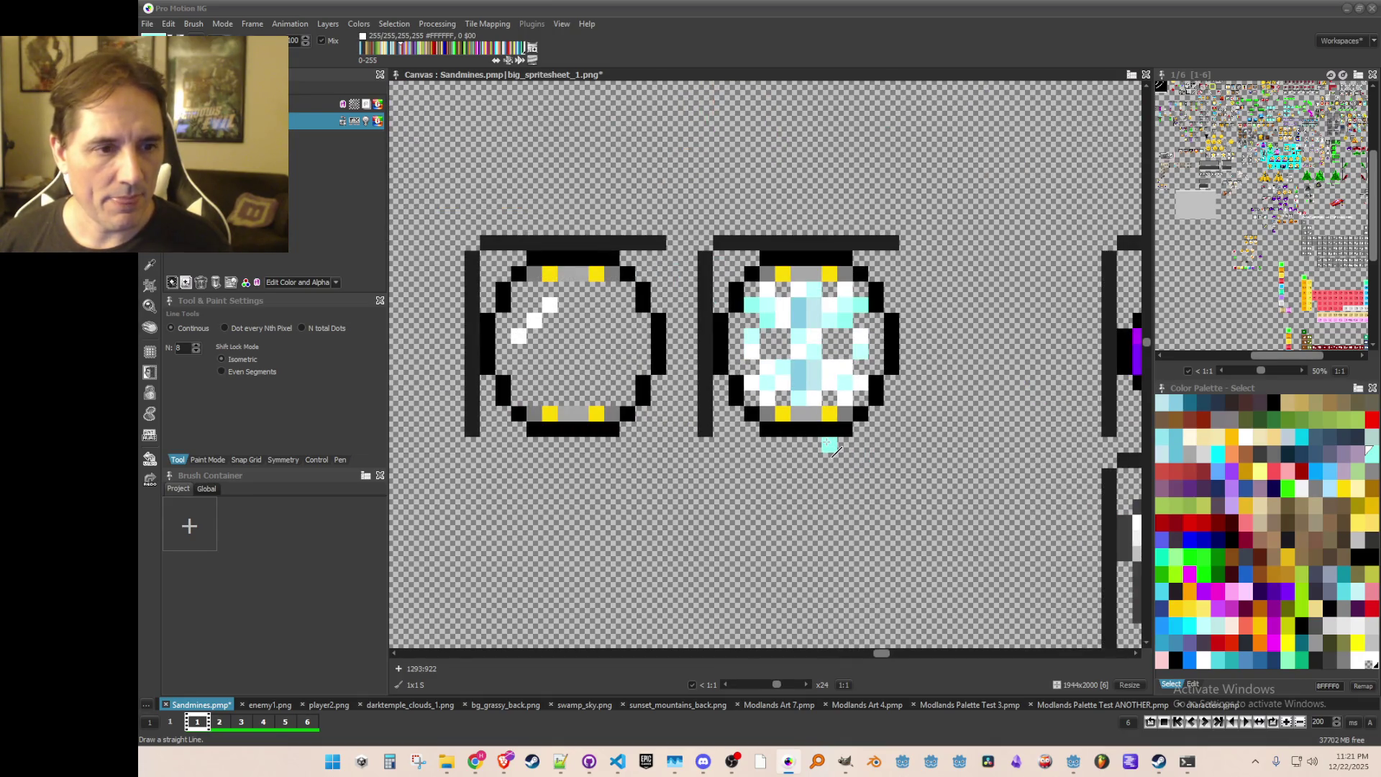
pyautogui.scroll(1, 831, 447)
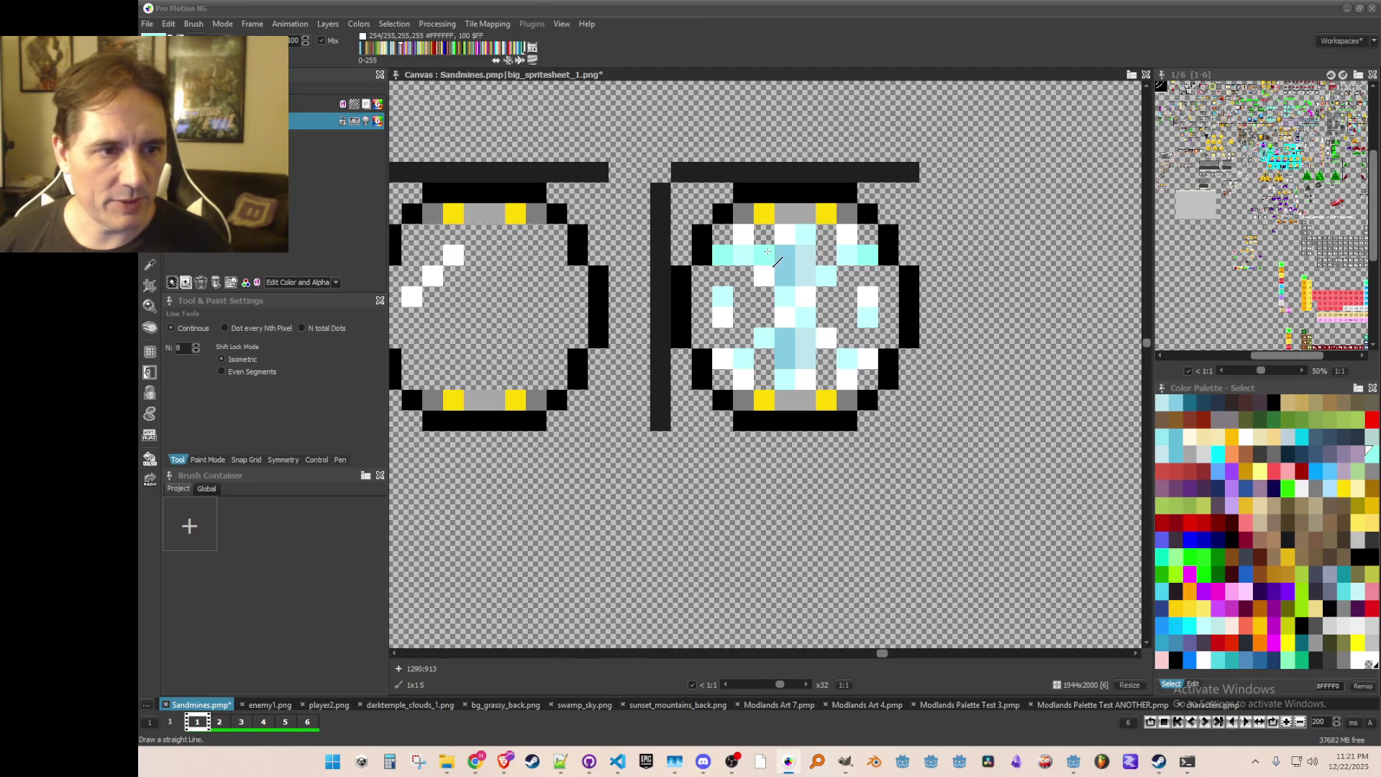
pyautogui.scroll(-2, 863, 338)
pyautogui.scroll(1, 869, 341)
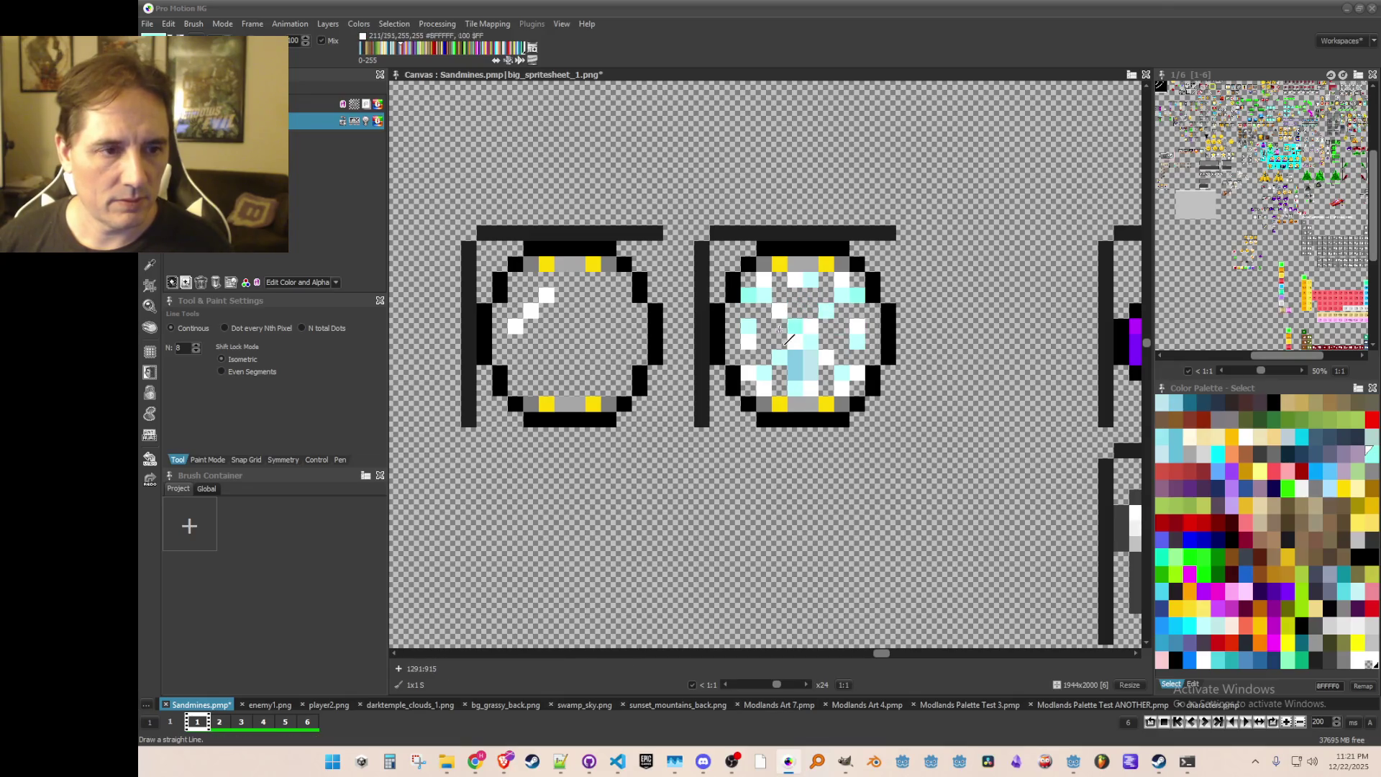
# Step: Erase four interior cells of the right orb for a sparser crystal
pyautogui.click(748, 325)
pyautogui.click(859, 328)
pyautogui.click(857, 339)
pyautogui.click(748, 341)
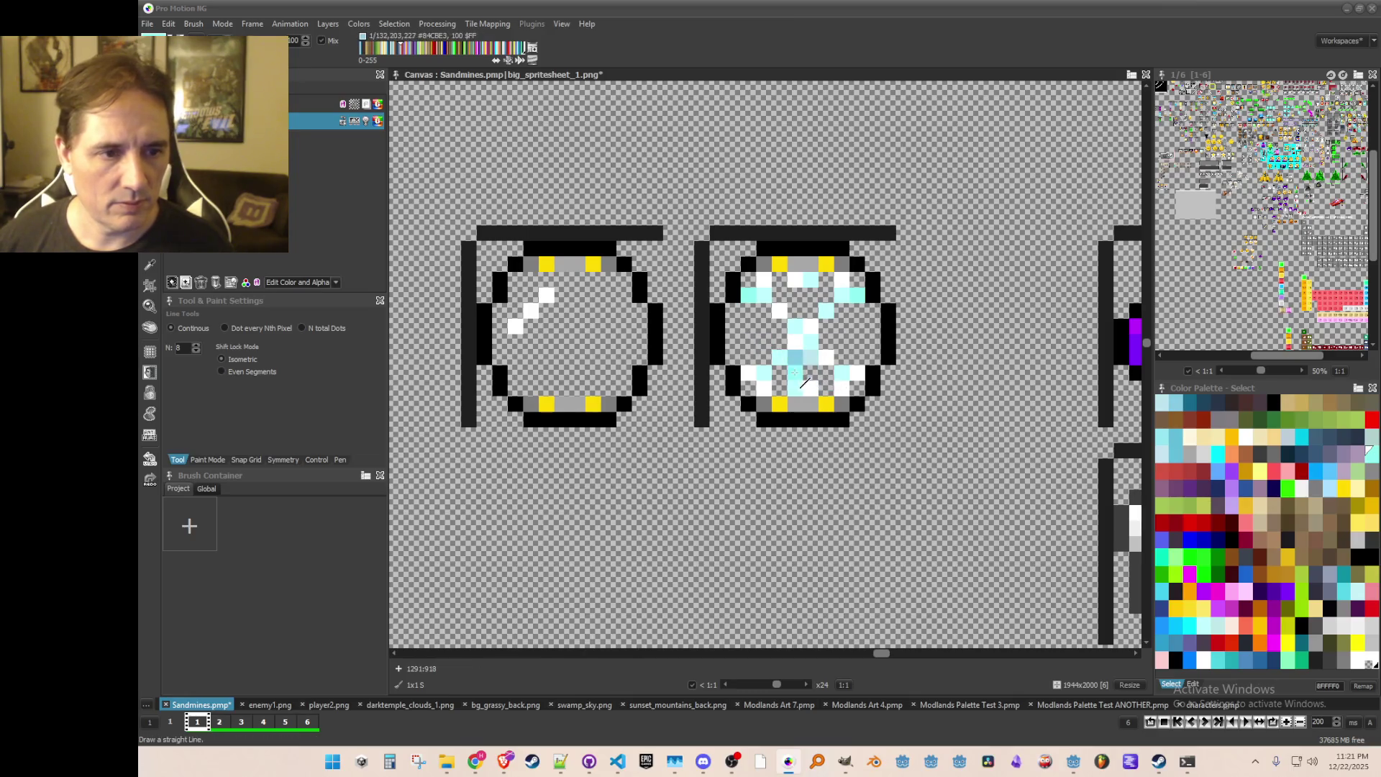
pyautogui.scroll(-1, 871, 370)
pyautogui.scroll(1, 834, 356)
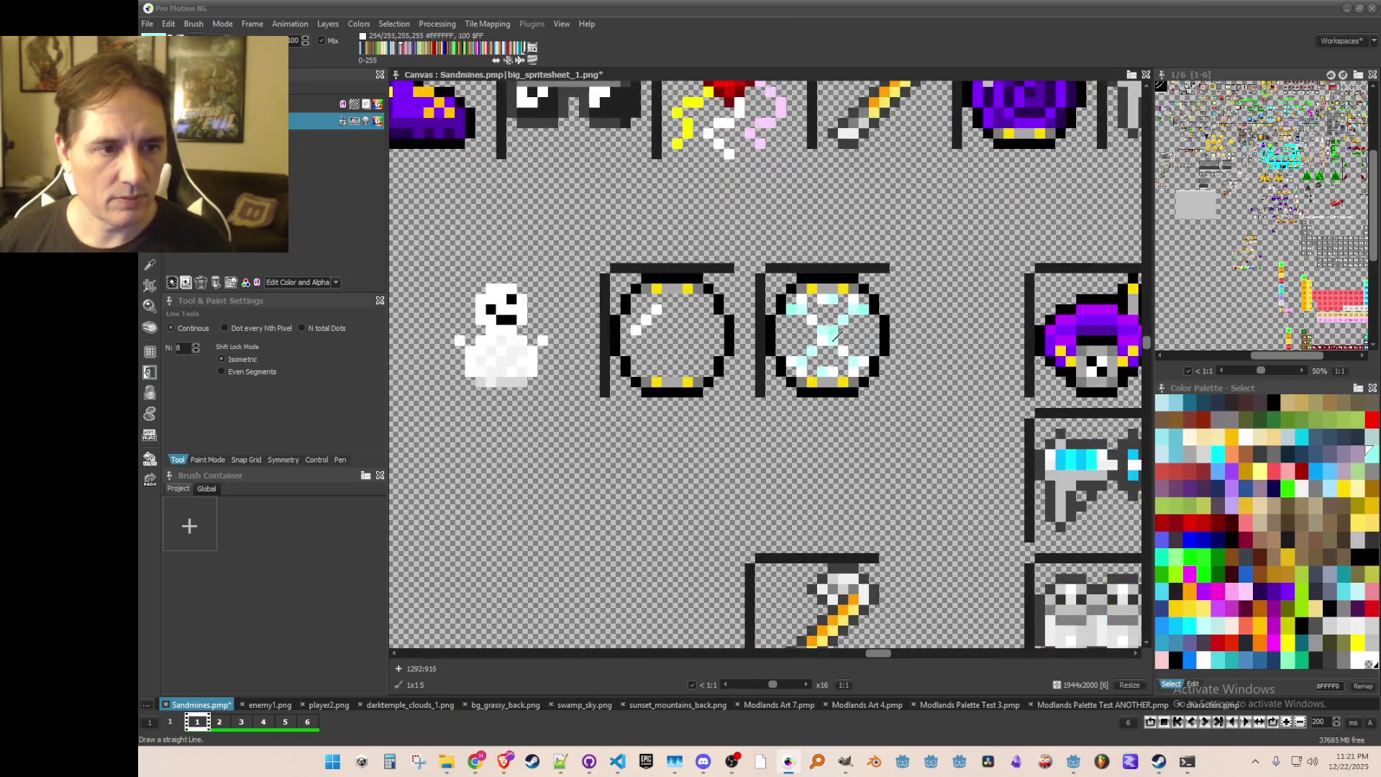
# Step: Grab a two-pixel piece of the orb, rotate it vertical and stamp it into the right ring
pyautogui.press('b')
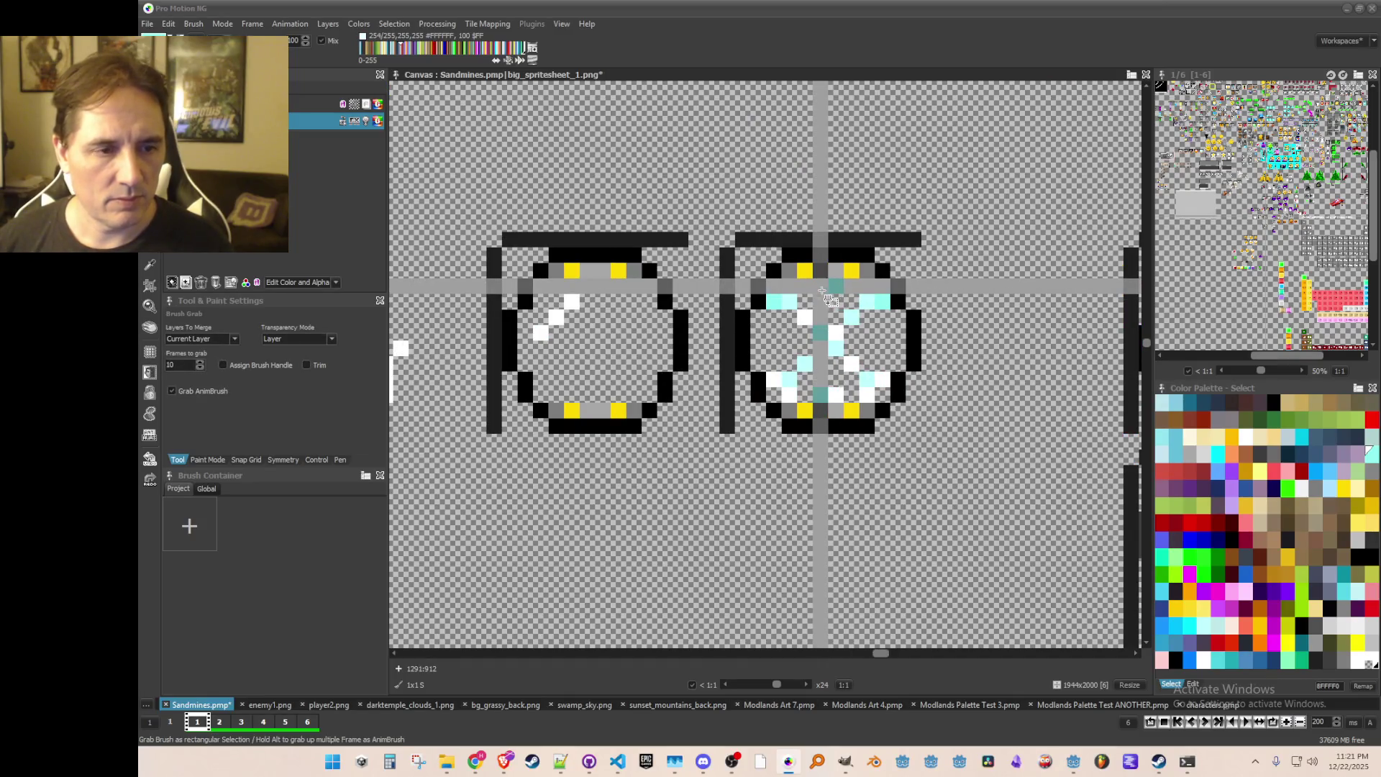
pyautogui.moveTo(867, 348); pyautogui.dragTo(882, 348)
pyautogui.press('z')
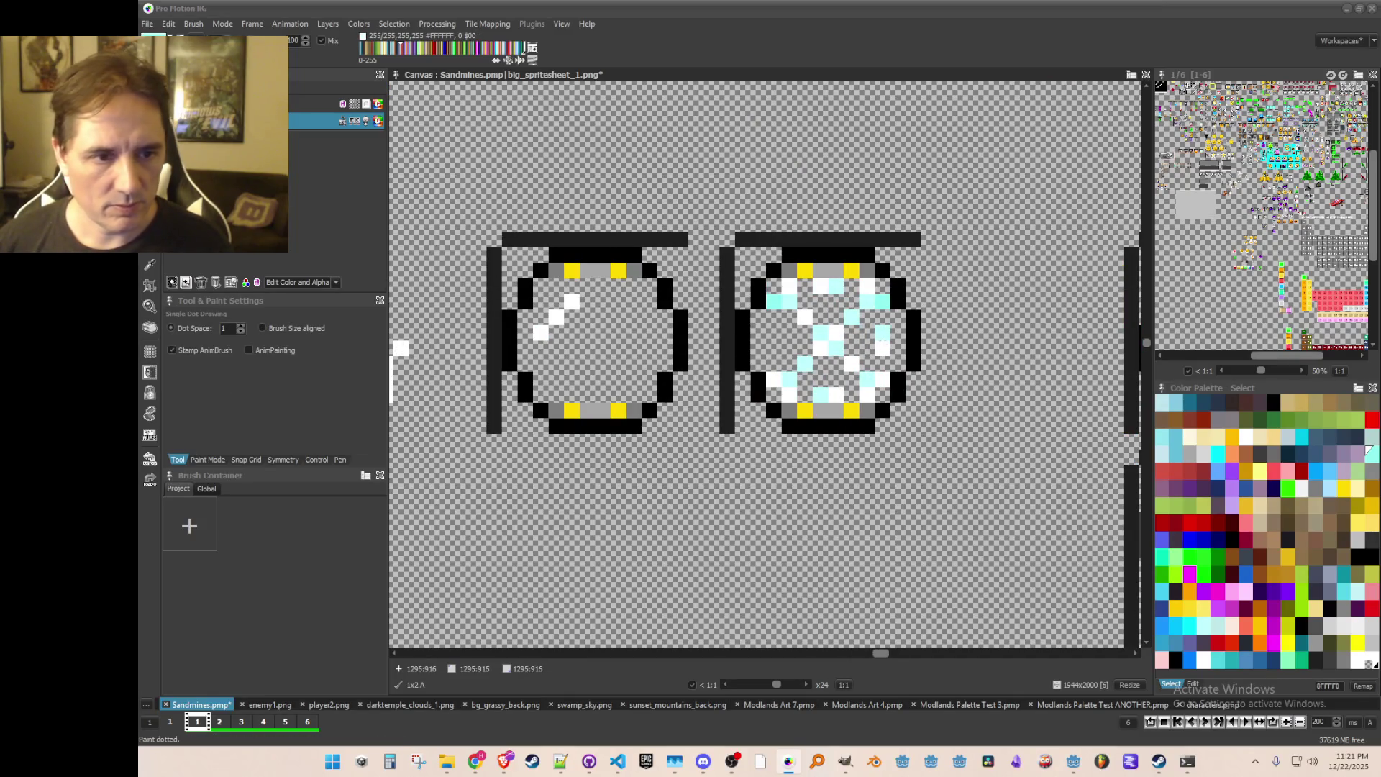
pyautogui.click(898, 340)
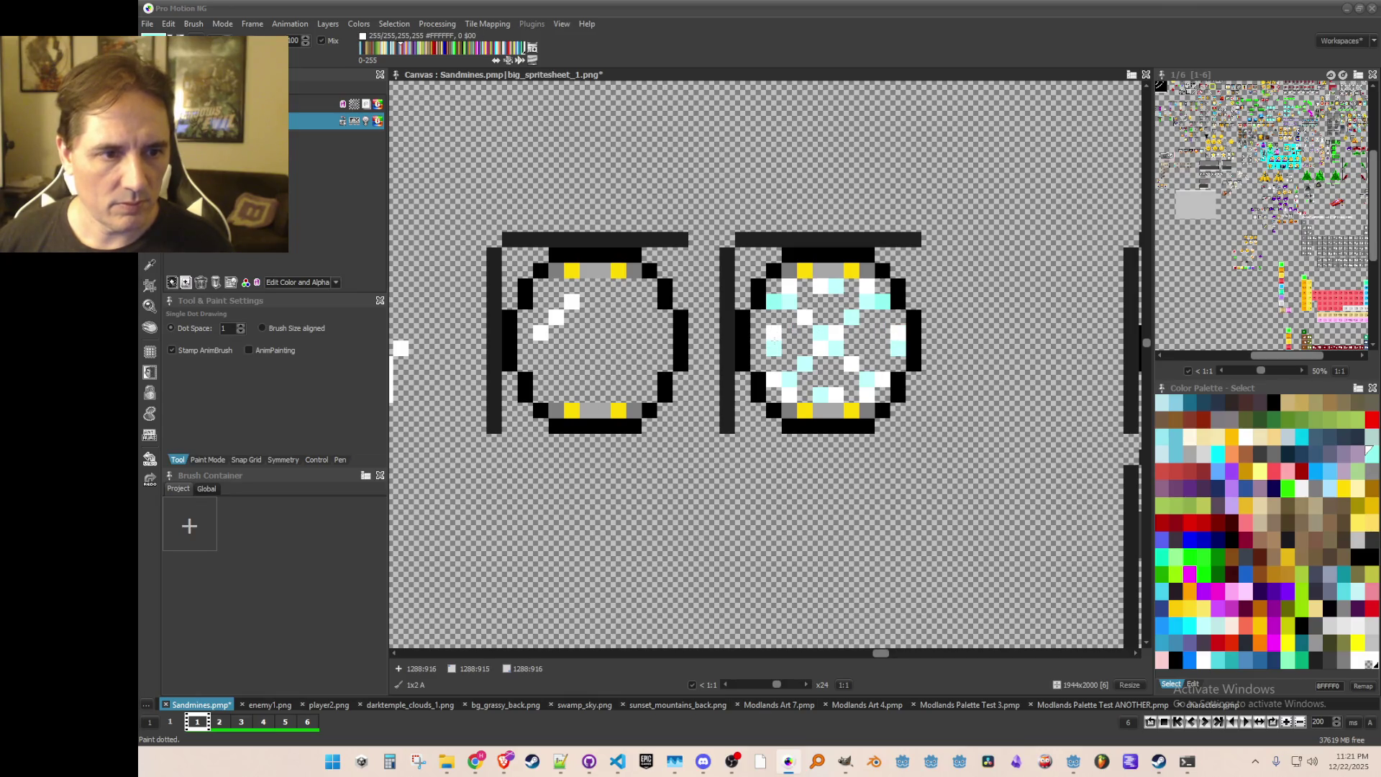
pyautogui.scroll(-2, 820, 370)
pyautogui.scroll(2, 867, 408)
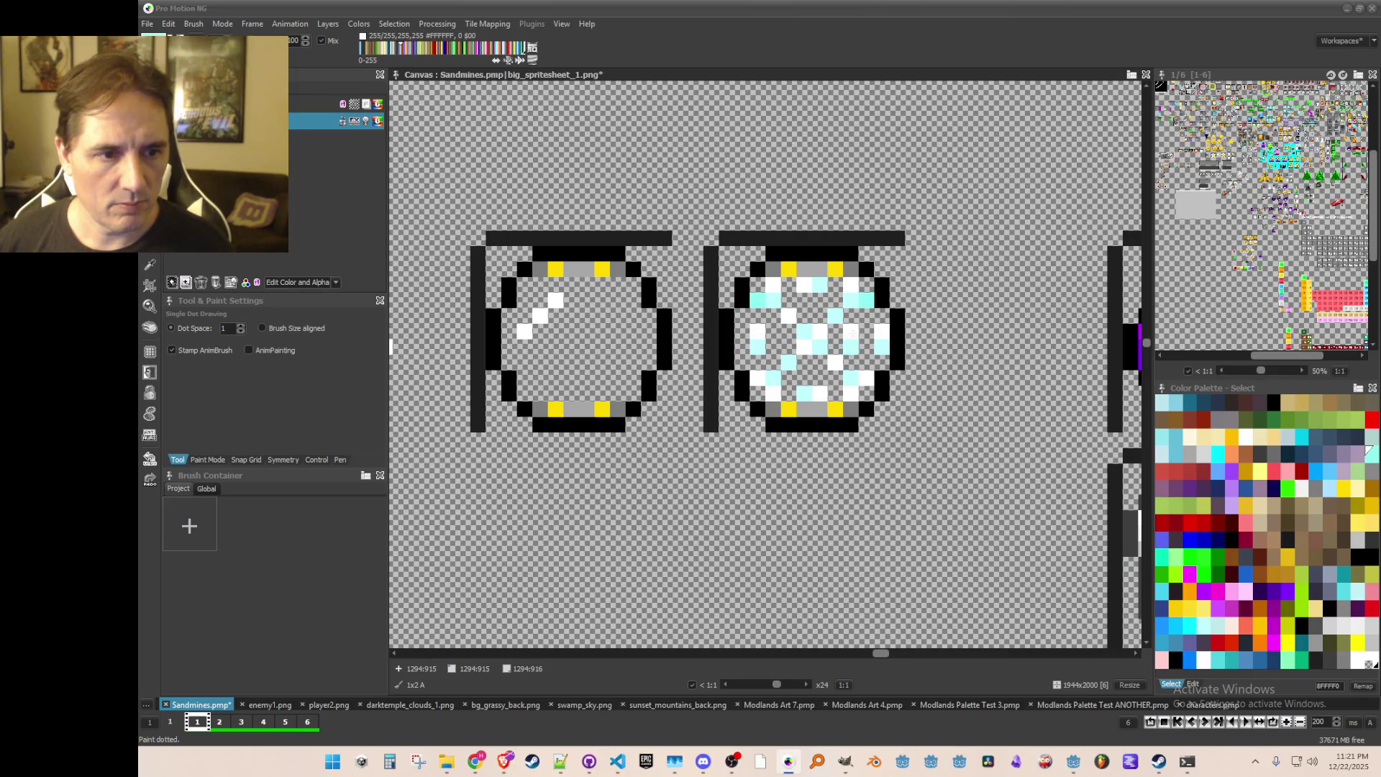
pyautogui.scroll(-3, 867, 334)
pyautogui.scroll(1, 866, 360)
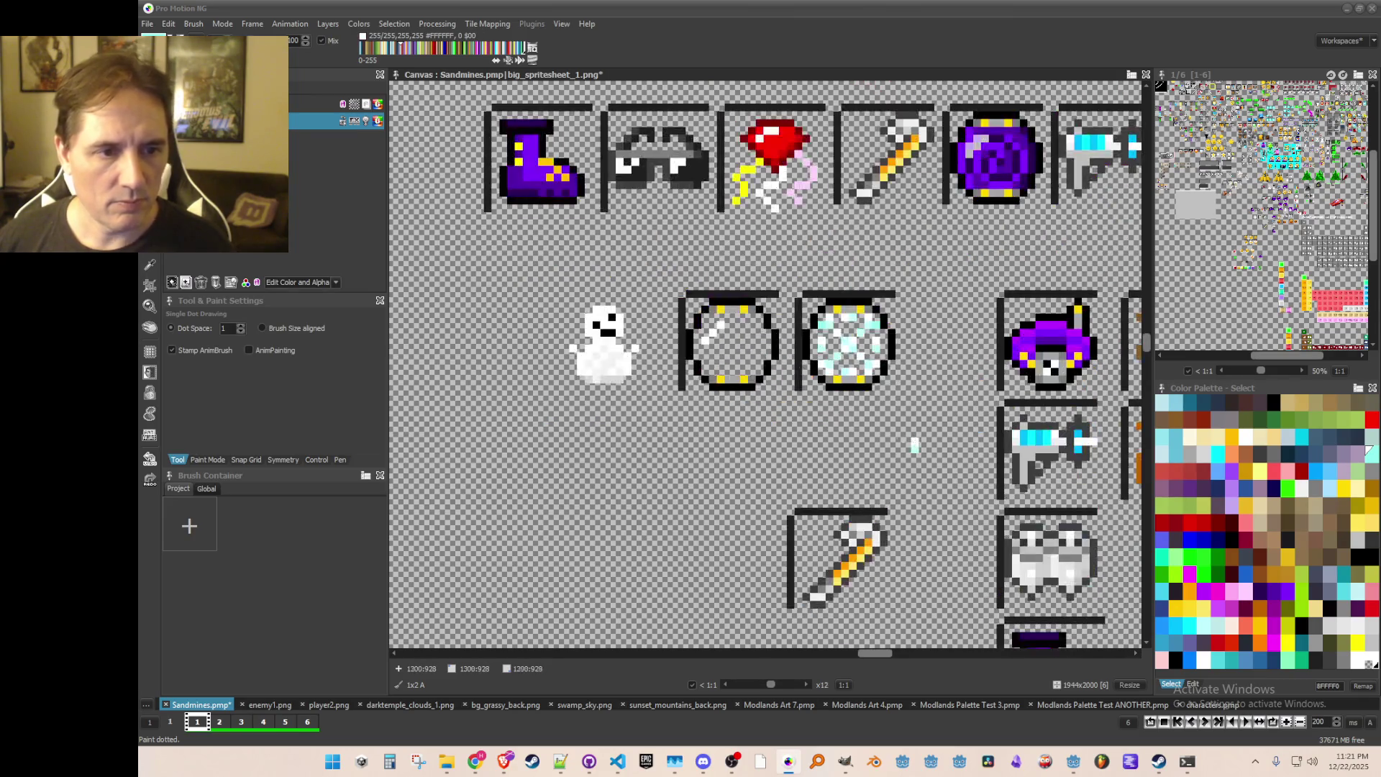
pyautogui.scroll(2, 856, 397)
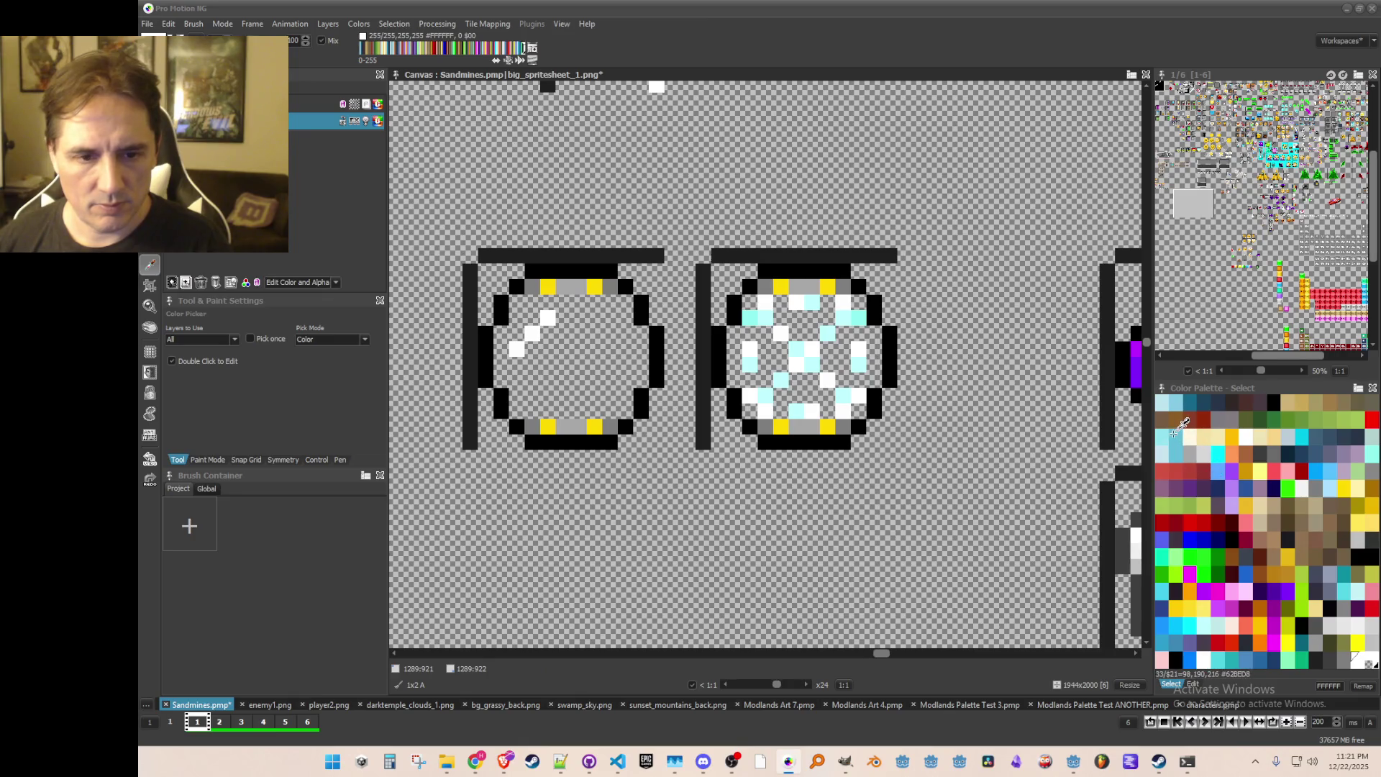
# Step: Choose light blue 84CBE3 from the palette as the drawing colour
pyautogui.click(1163, 400)
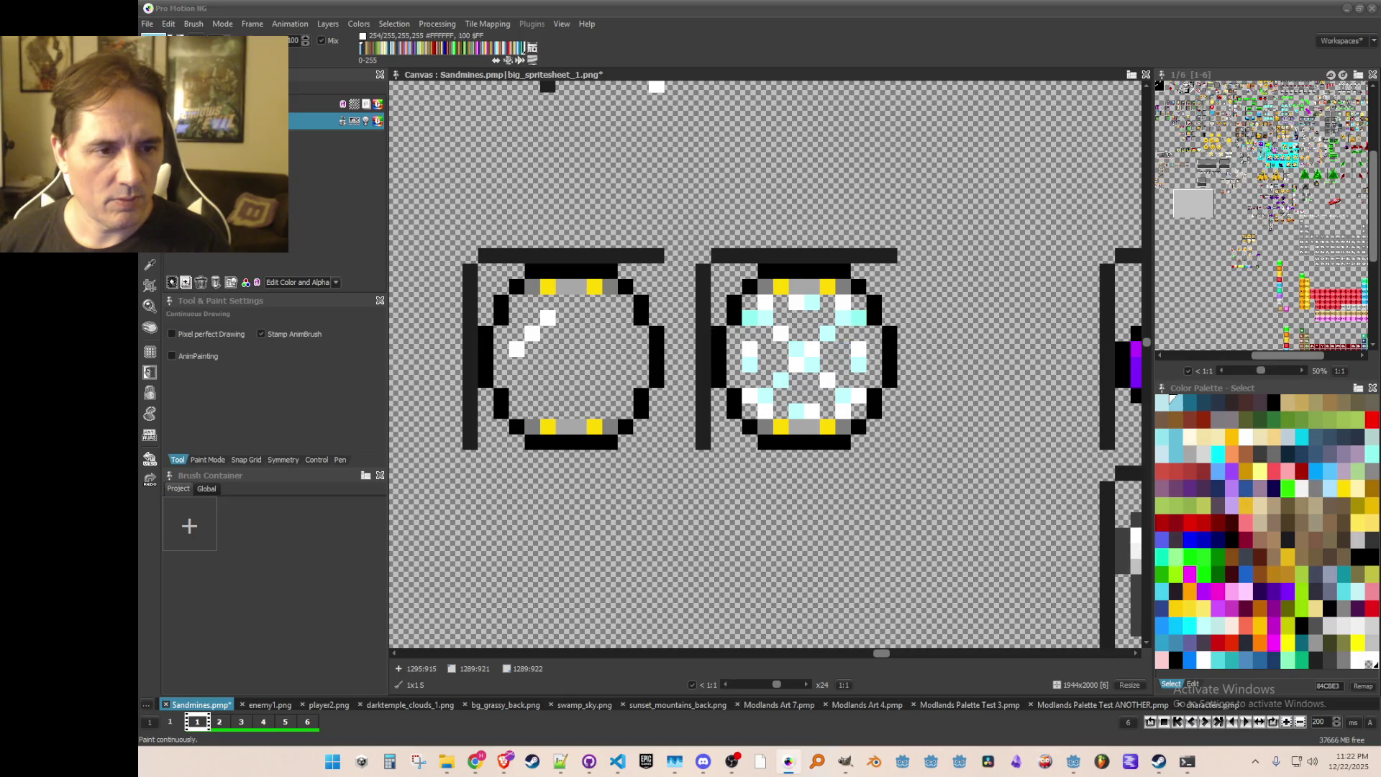
pyautogui.scroll(-2, 858, 349)
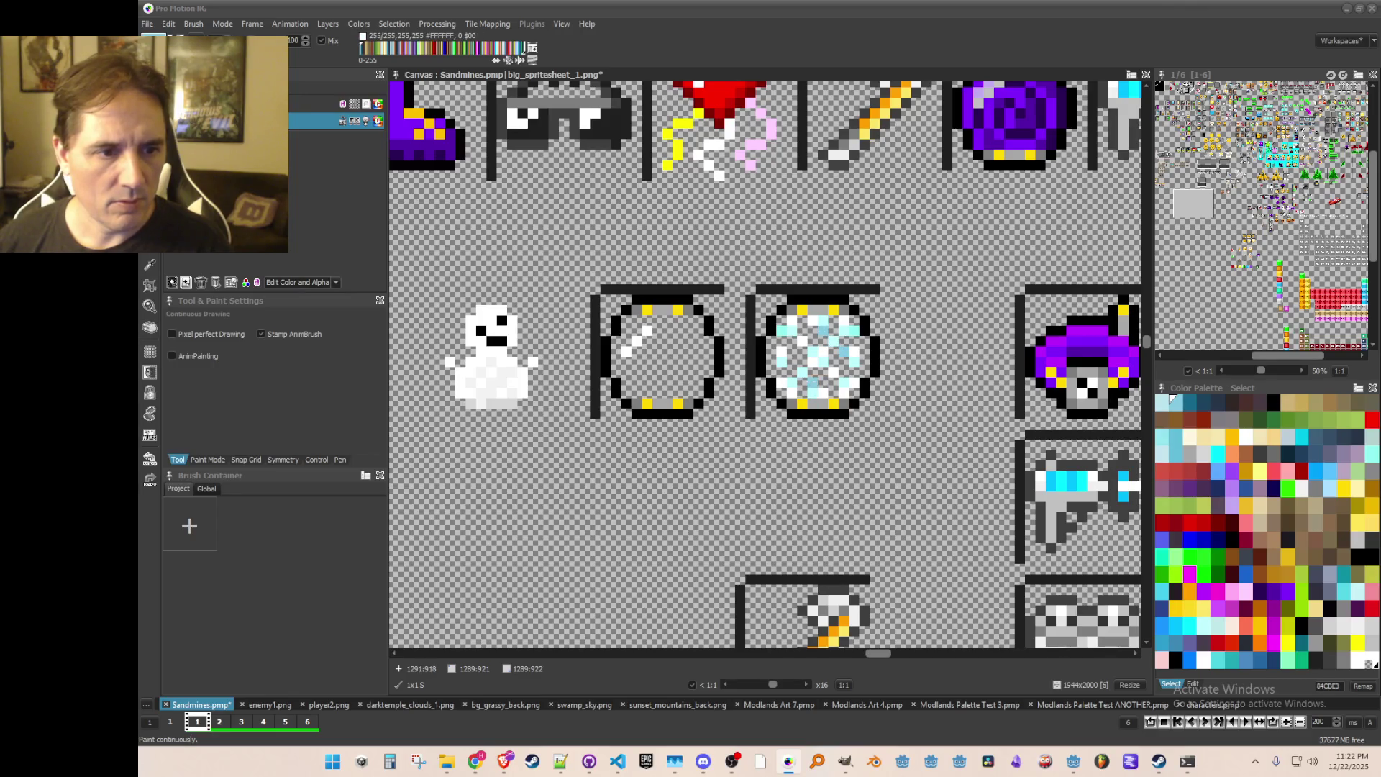
pyautogui.scroll(-3, 876, 424)
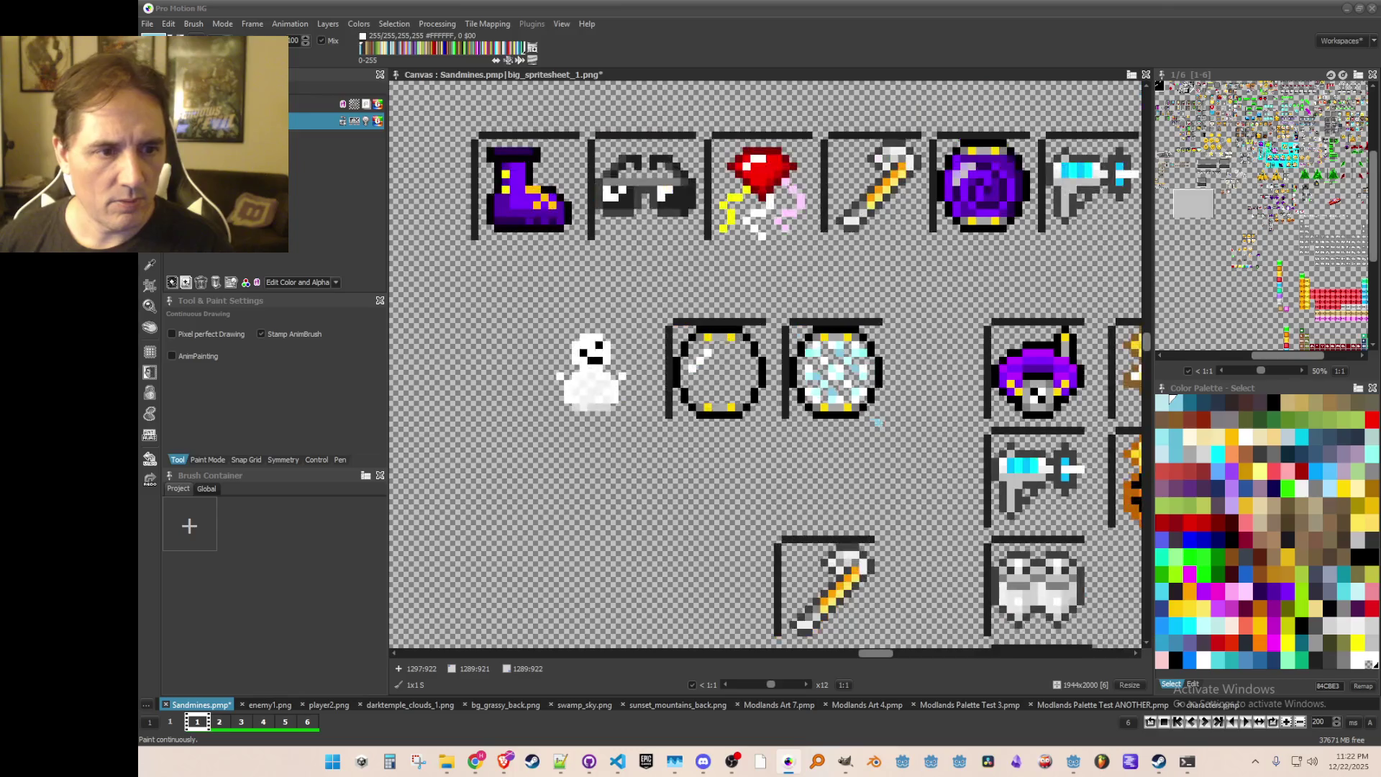
pyautogui.scroll(3, 876, 430)
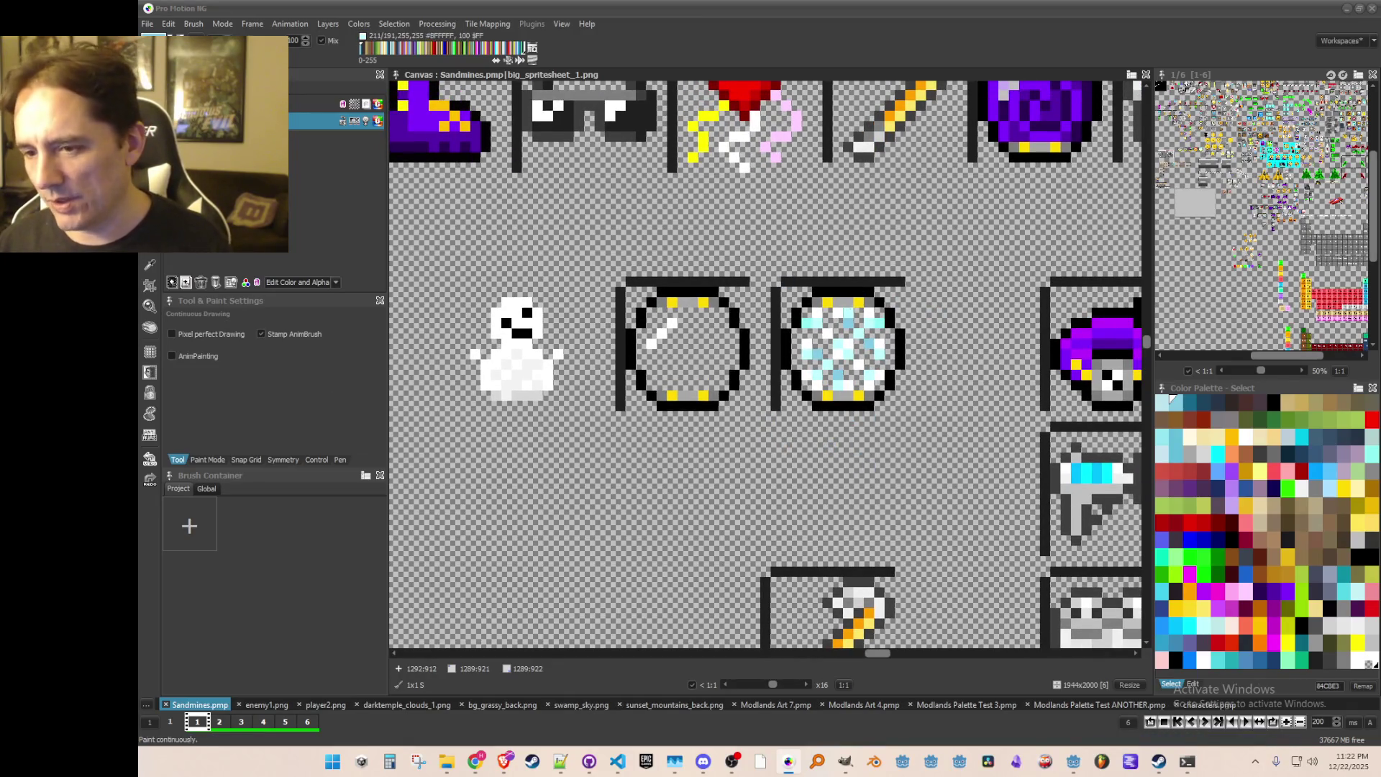
pyautogui.scroll(-4, 811, 345)
pyautogui.scroll(-5, 800, 348)
pyautogui.scroll(8, 834, 294)
# Step: Grab the cyan icon from the green tile row as a brush
pyautogui.press('b')
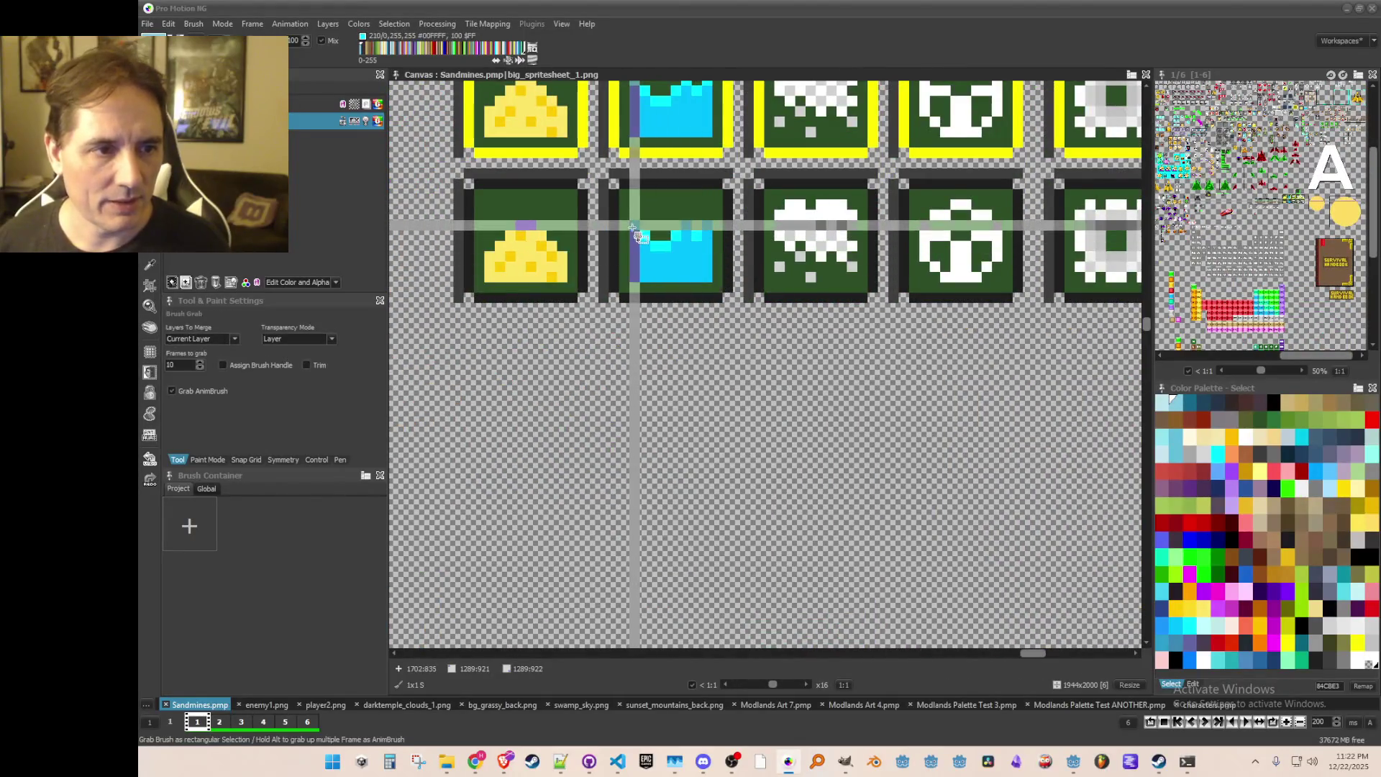
pyautogui.scroll(-6, 748, 376)
pyautogui.moveTo(748, 376); pyautogui.dragTo(1079, 281)
pyautogui.scroll(3, 1079, 281)
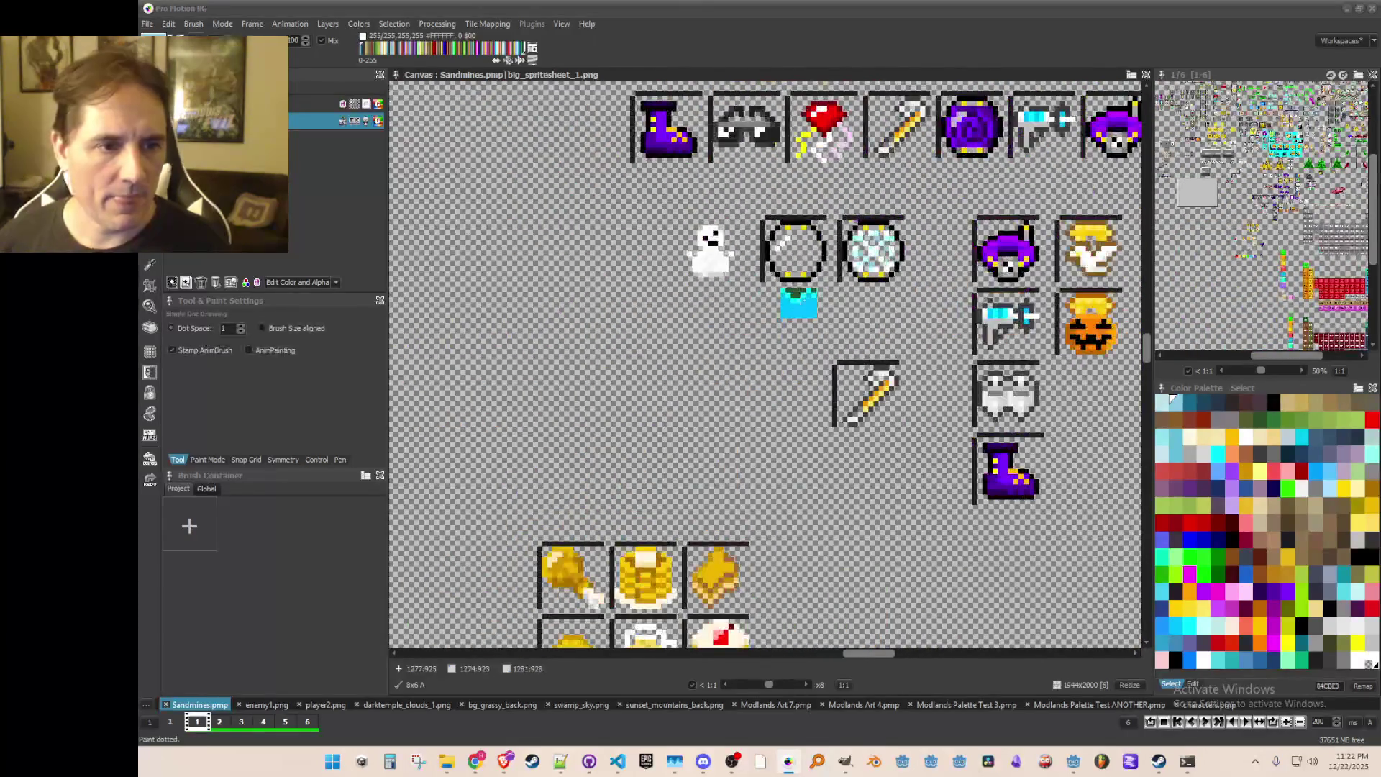
pyautogui.scroll(2, 790, 307)
pyautogui.scroll(1, 791, 307)
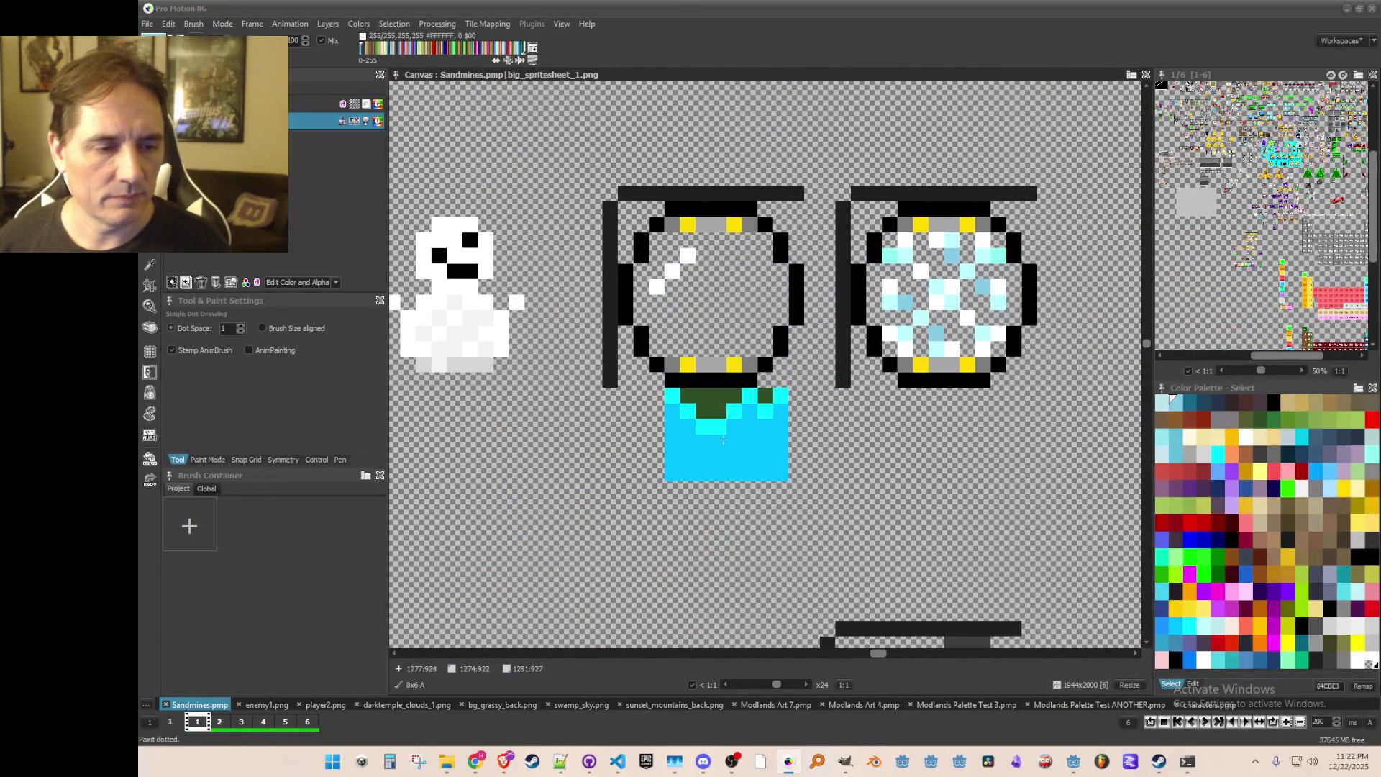
# Step: Sample the water's cyan and paint bright cyan wave crests along the water sprite's top
pyautogui.moveTo(723, 437); pyautogui.dragTo(738, 330)
pyautogui.click(721, 373)
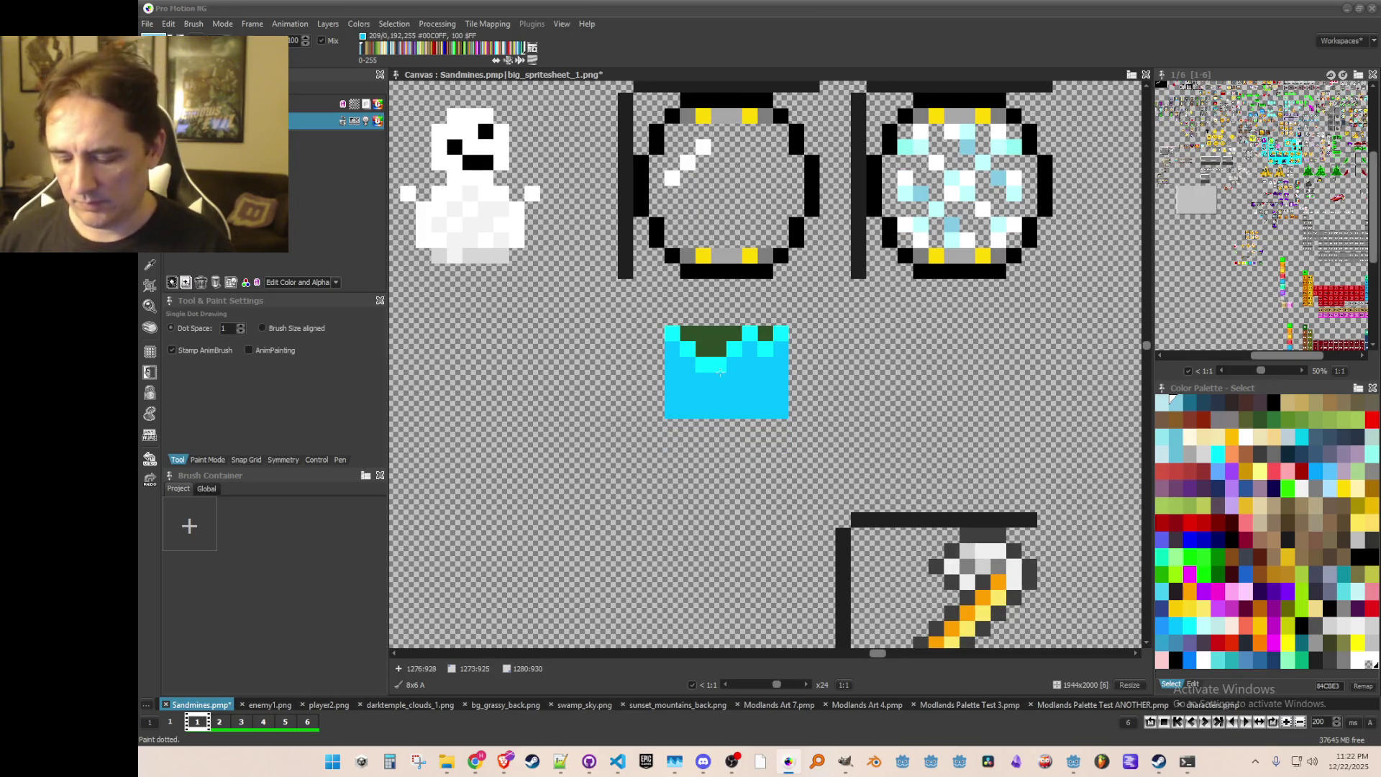
pyautogui.press('.')
pyautogui.press('d')
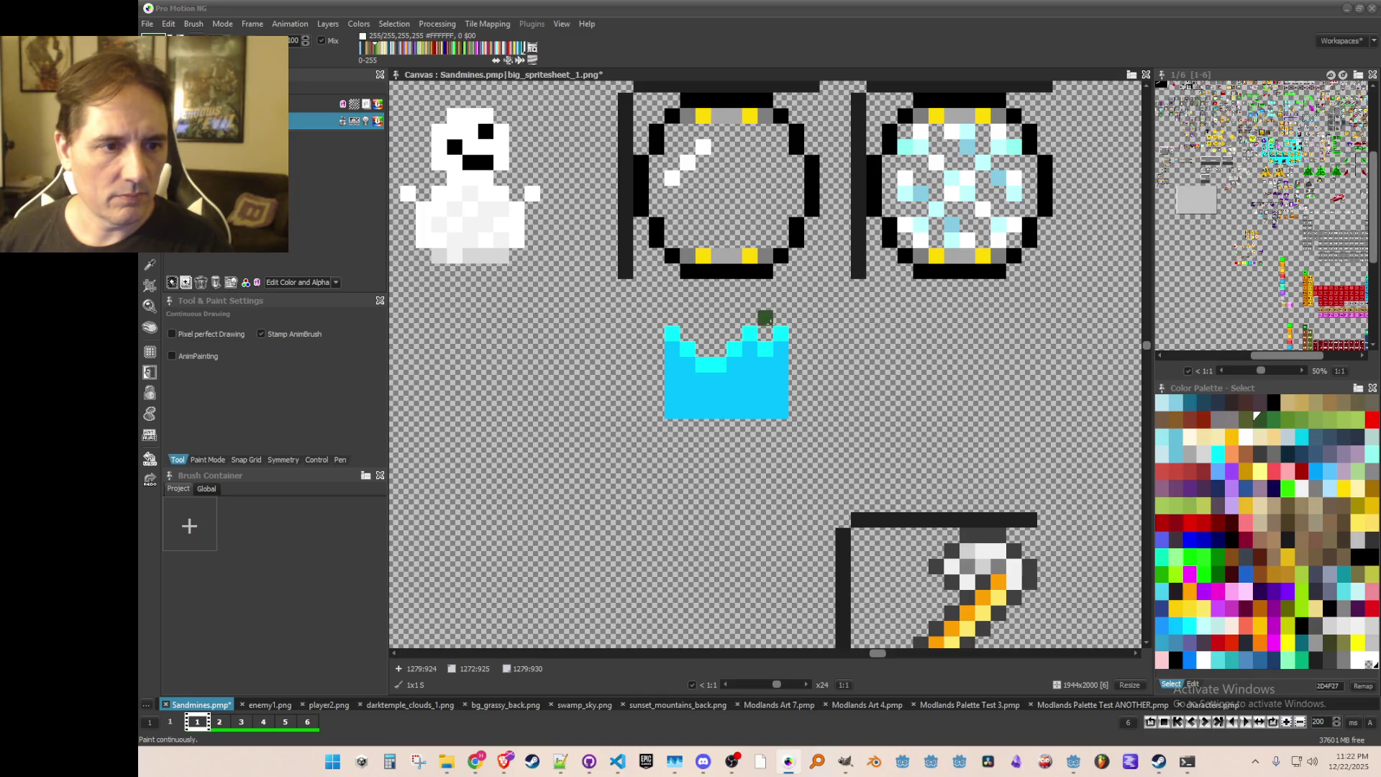
pyautogui.press(',')
pyautogui.click(783, 348)
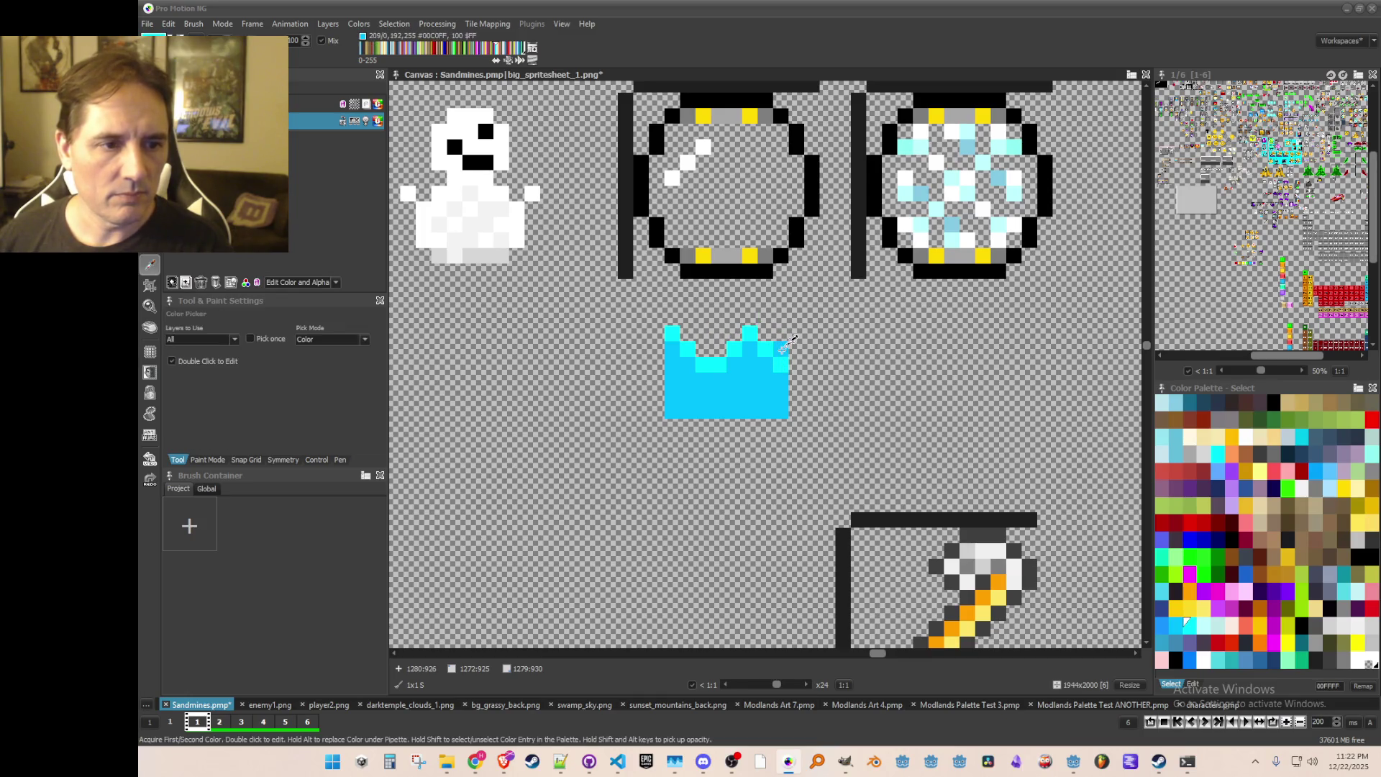
pyautogui.press('d')
pyautogui.moveTo(725, 379); pyautogui.dragTo(708, 382)
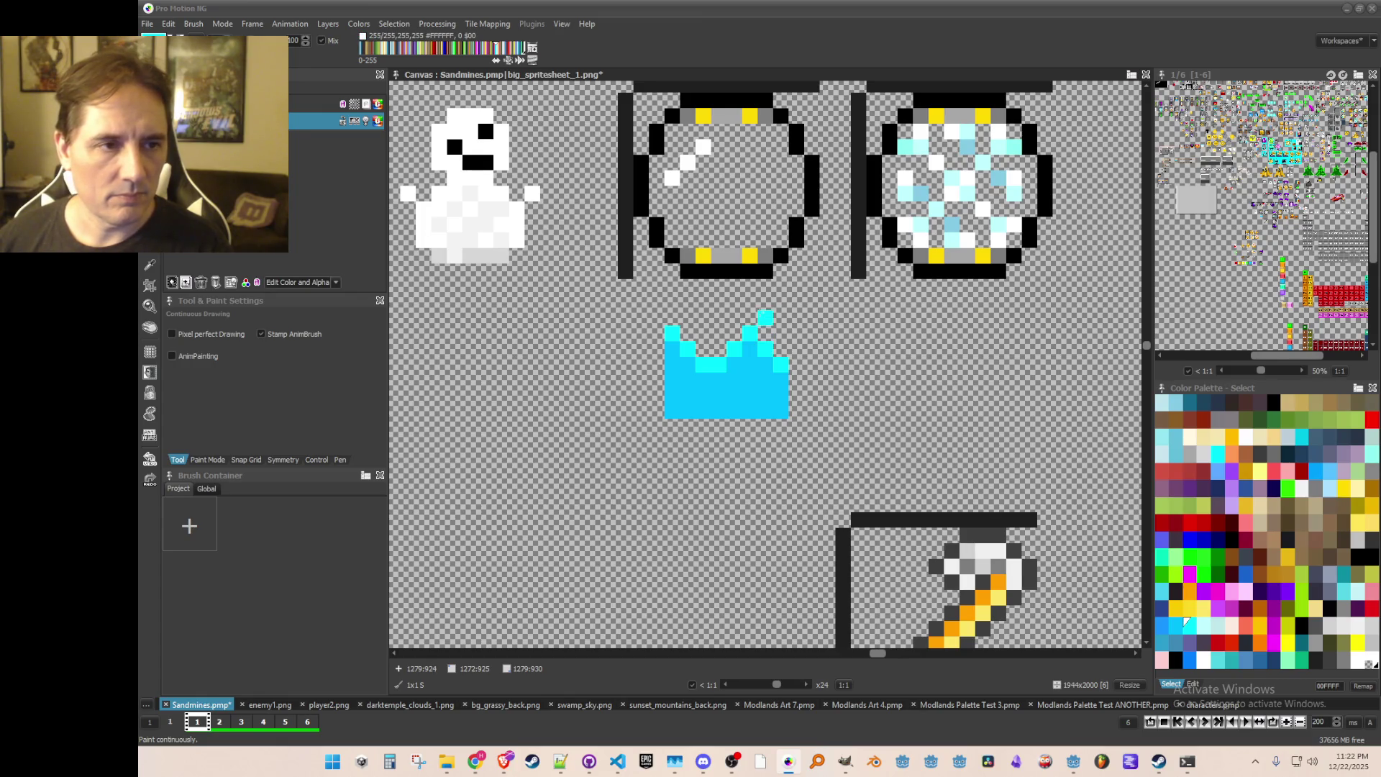
pyautogui.scroll(-2, 765, 317)
pyautogui.scroll(2, 781, 350)
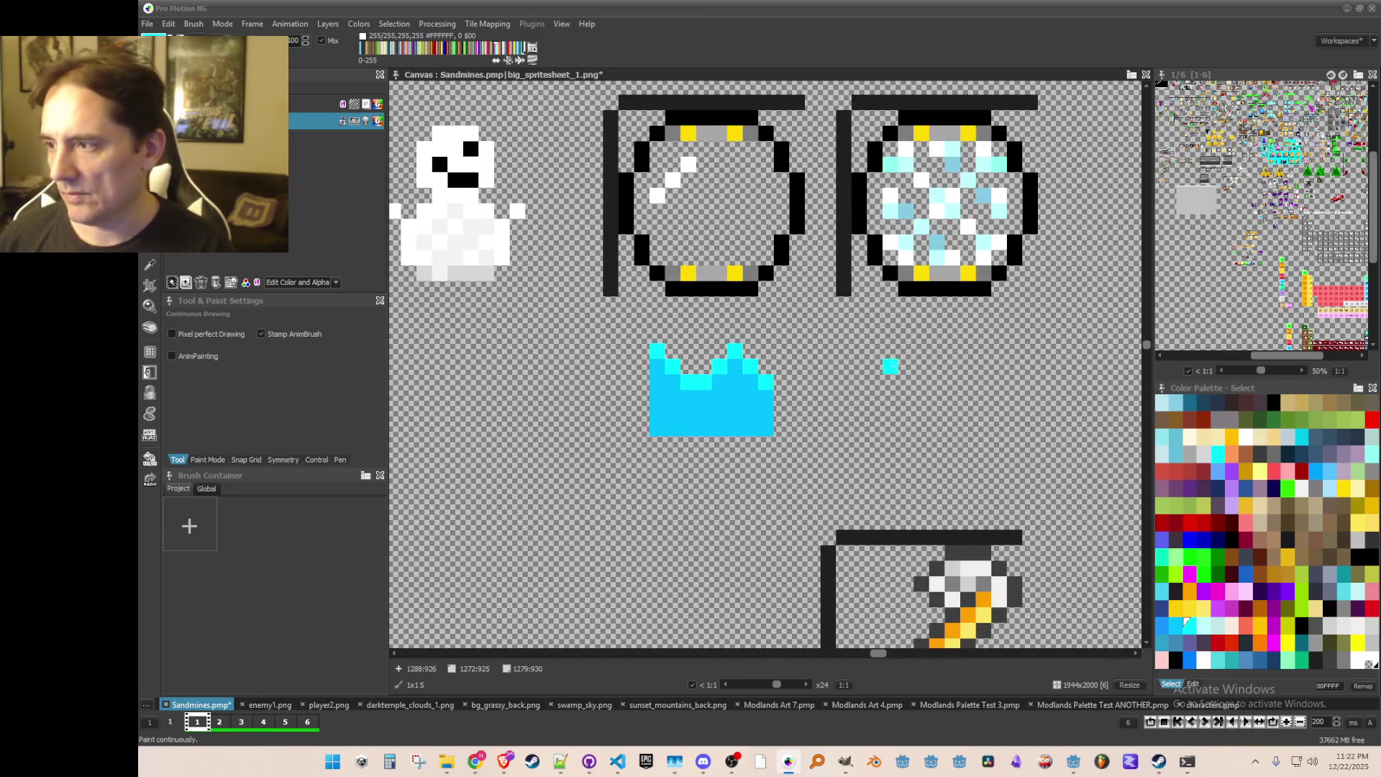
pyautogui.scroll(-3, 889, 366)
pyautogui.scroll(2, 892, 360)
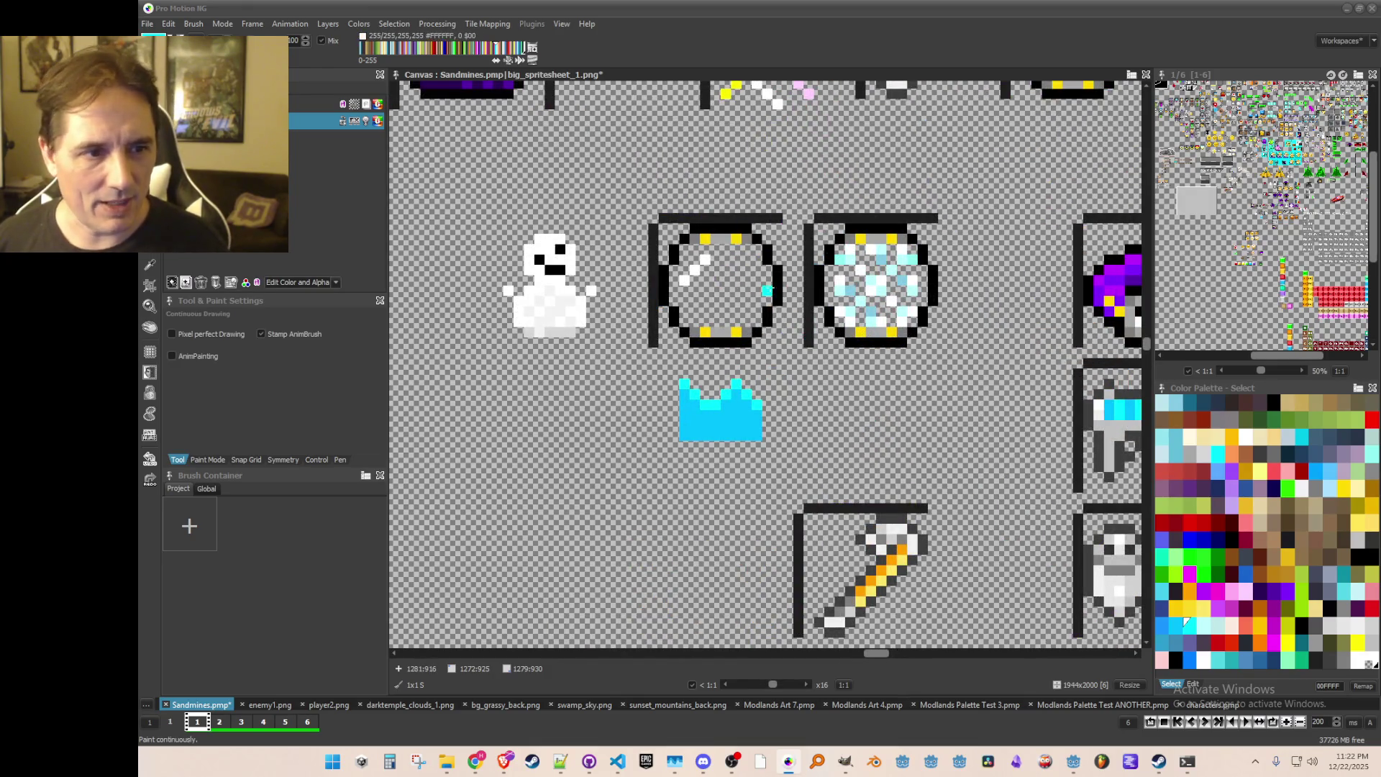
# Step: Grab the orbs as a brush and stamp a copy below the original crystal orb
pyautogui.press('b')
pyautogui.moveTo(811, 225); pyautogui.dragTo(956, 370)
pyautogui.press('b')
pyautogui.moveTo(633, 179)
pyautogui.mouseDown()
pyautogui.moveTo(971, 376)
pyautogui.moveTo(975, 445)
pyautogui.mouseUp()
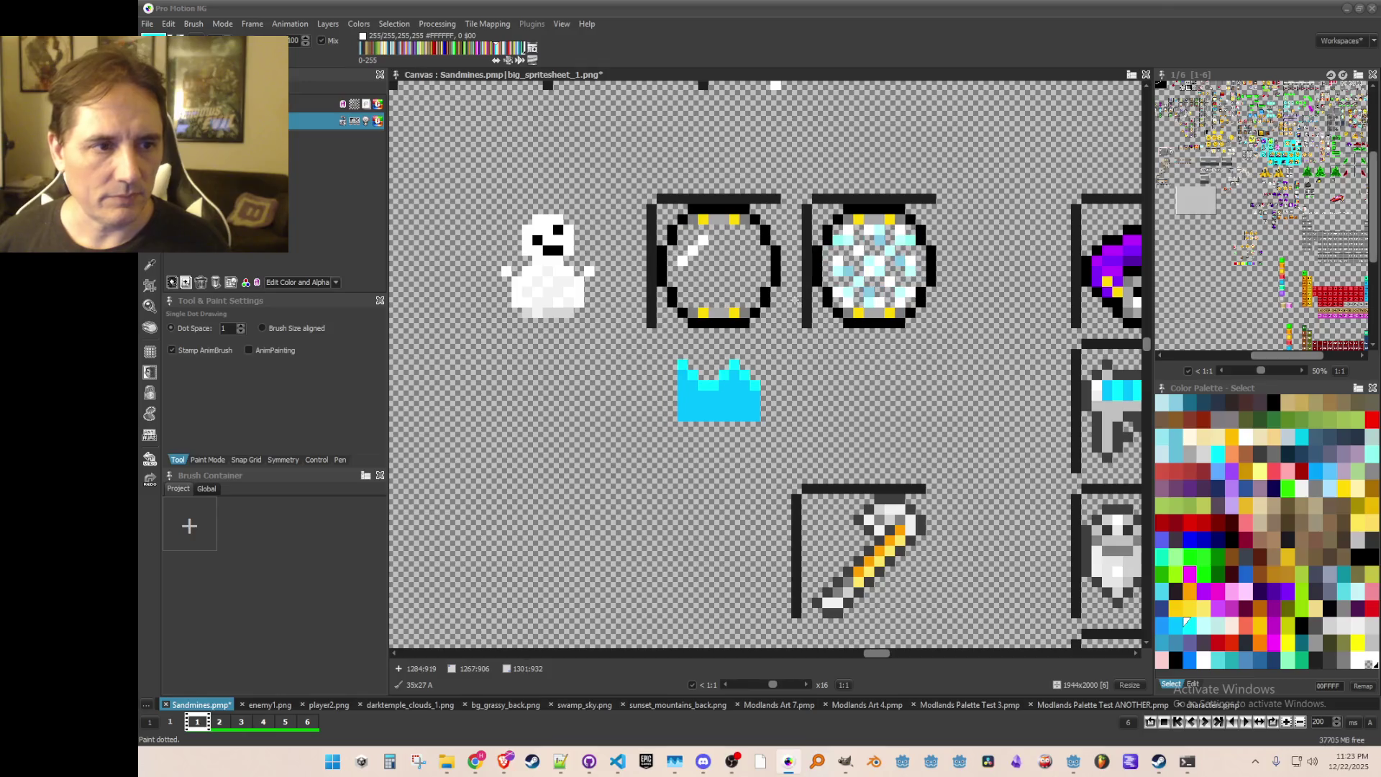
pyautogui.click(806, 260)
pyautogui.press('b')
pyautogui.moveTo(818, 159); pyautogui.dragTo(937, 283)
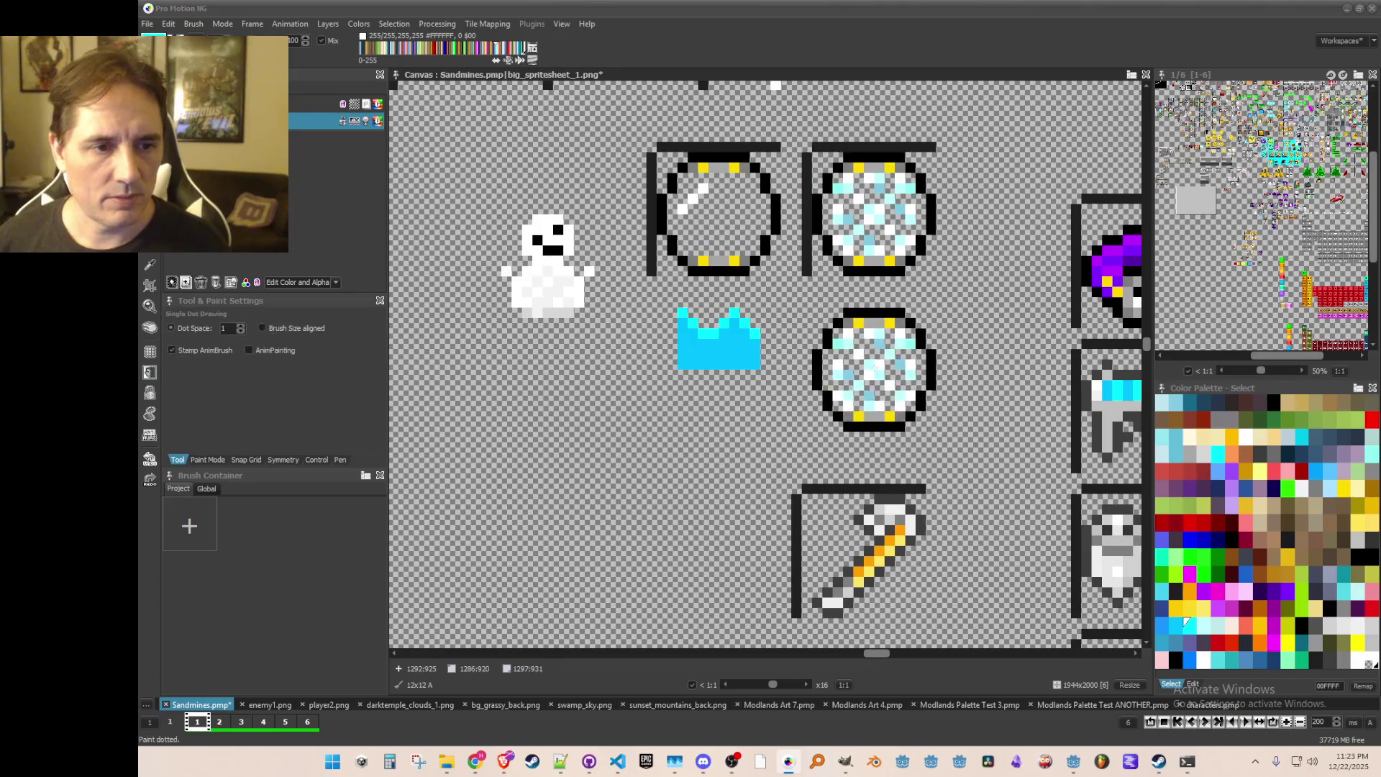
# Step: Repair the lower orb copy's right edge with stamped brush pieces
pyautogui.click(929, 365)
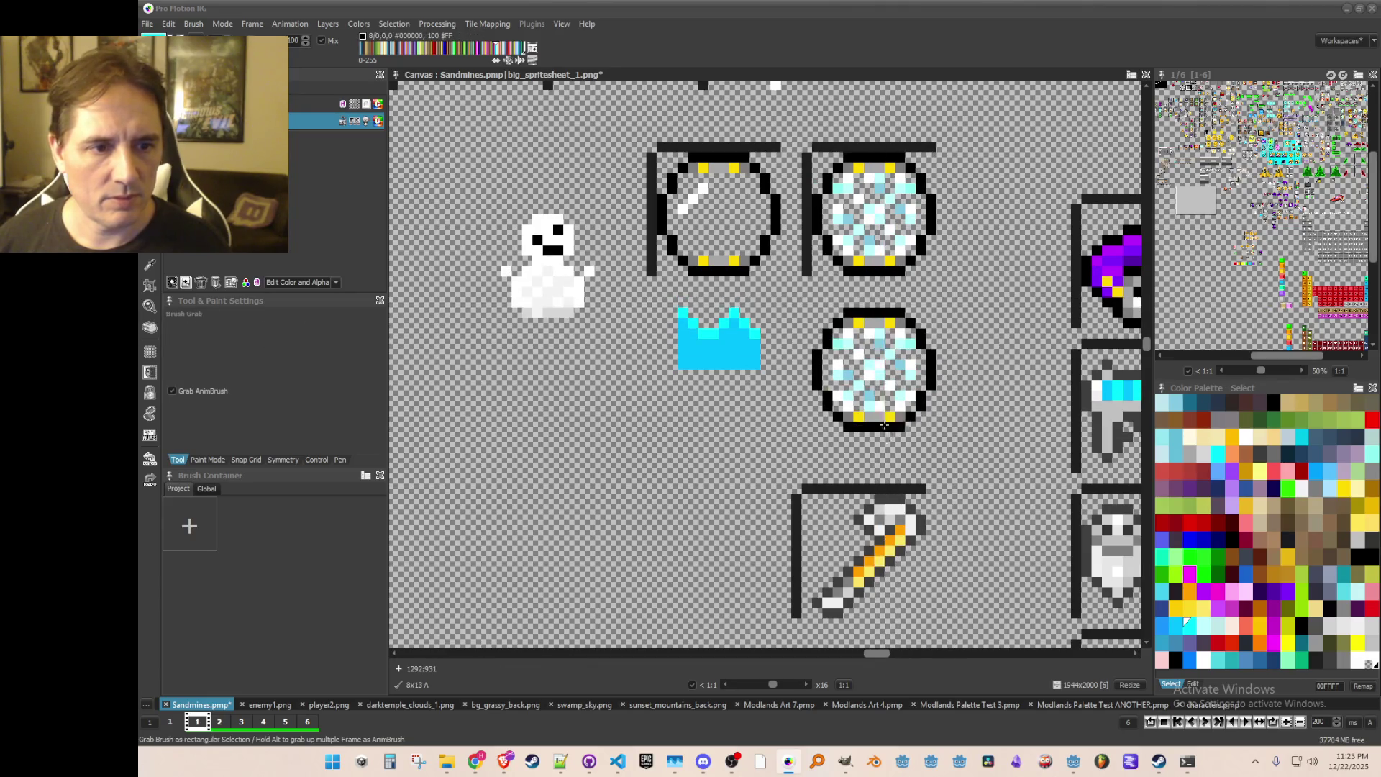
pyautogui.moveTo(910, 363)
pyautogui.mouseDown()
pyautogui.moveTo(925, 370)
pyautogui.moveTo(872, 493)
pyautogui.mouseUp()
pyautogui.press('b')
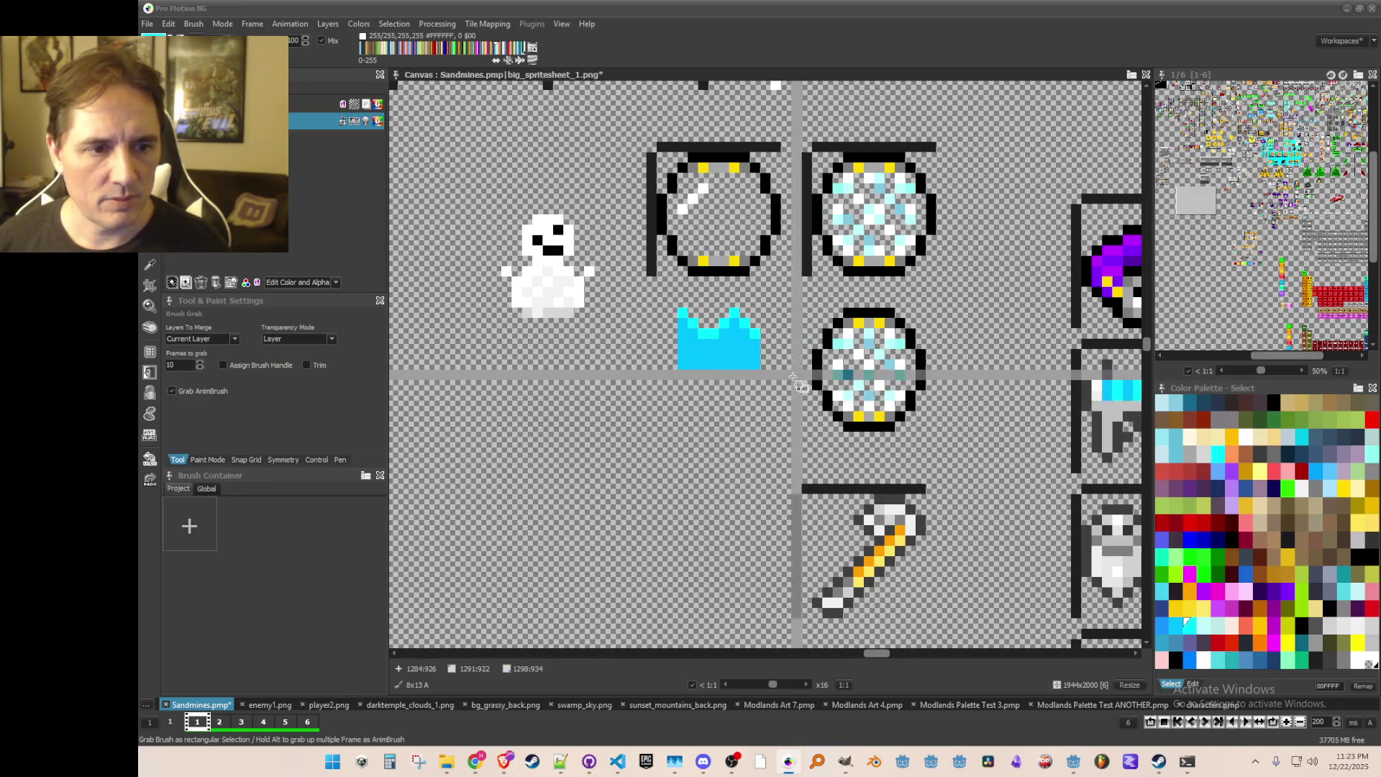
pyautogui.moveTo(794, 380); pyautogui.dragTo(924, 441)
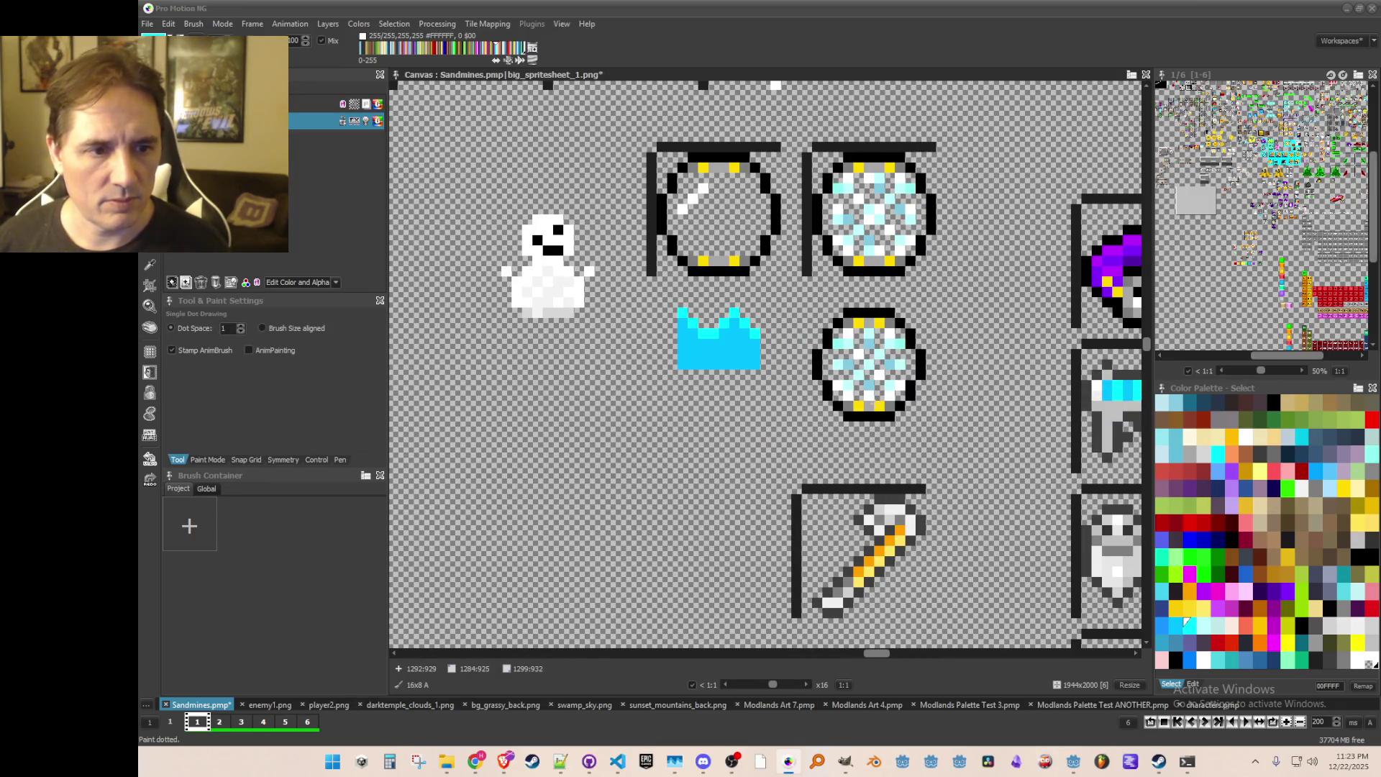
pyautogui.scroll(-1, 957, 431)
pyautogui.scroll(1, 971, 446)
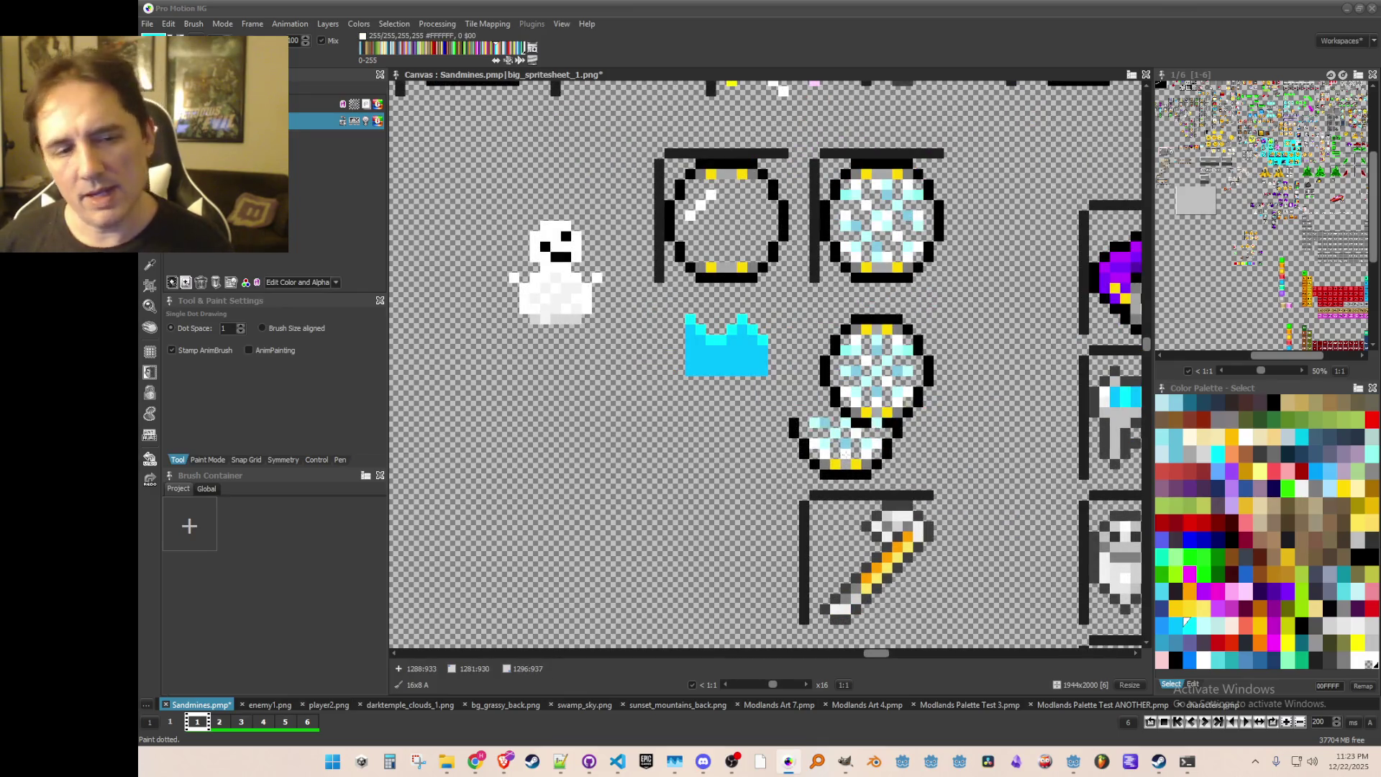
pyautogui.scroll(1, 763, 417)
# Step: Sample the pale cyan highlight and light blue crystal colours from the orb
pyautogui.press(',')
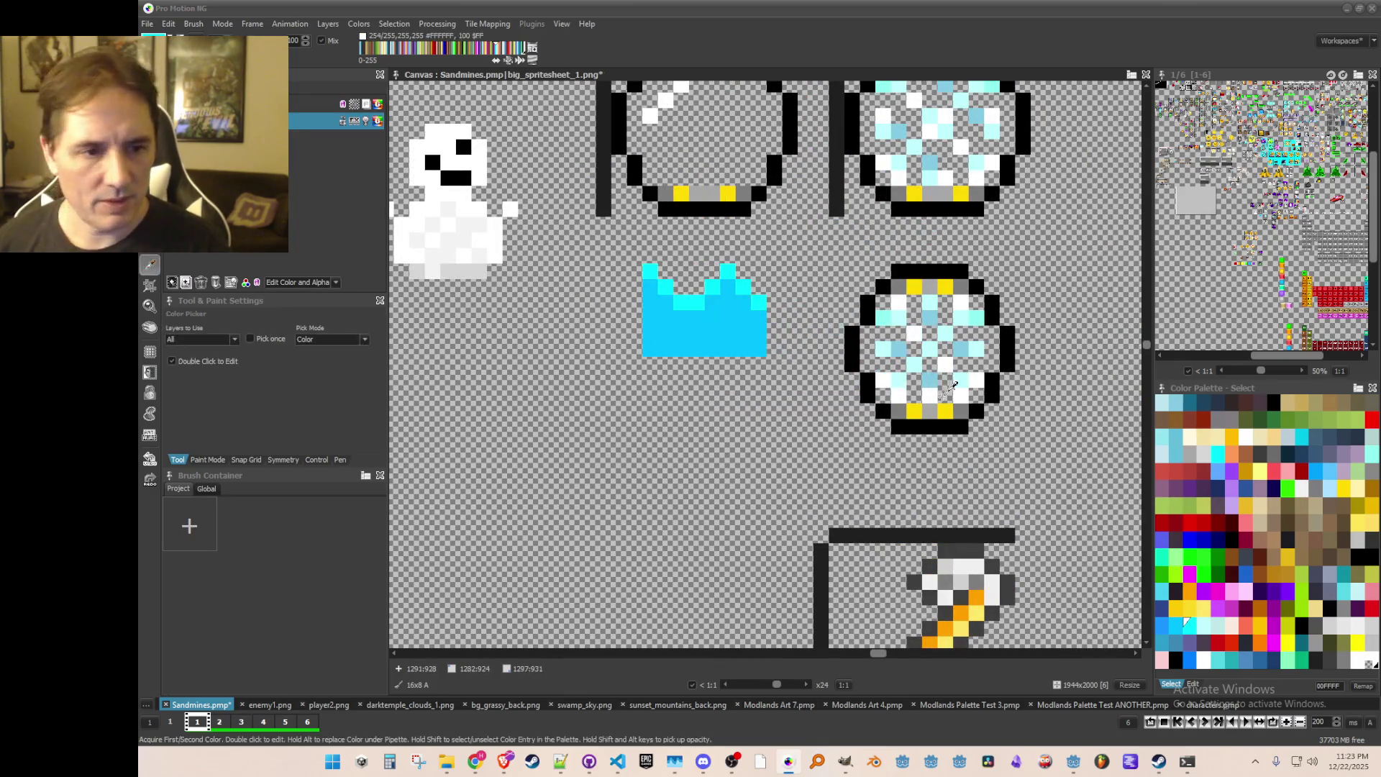
pyautogui.click(927, 348)
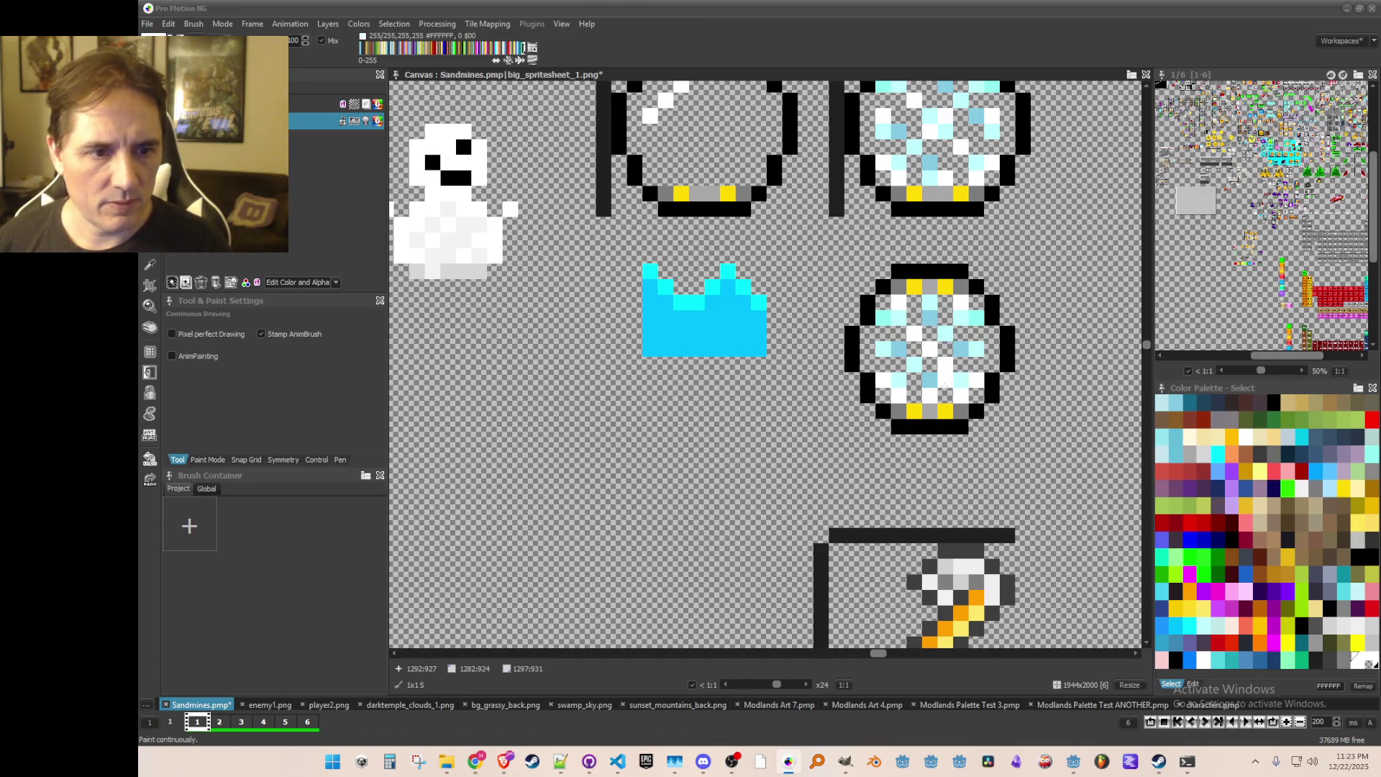
pyautogui.scroll(-1, 981, 459)
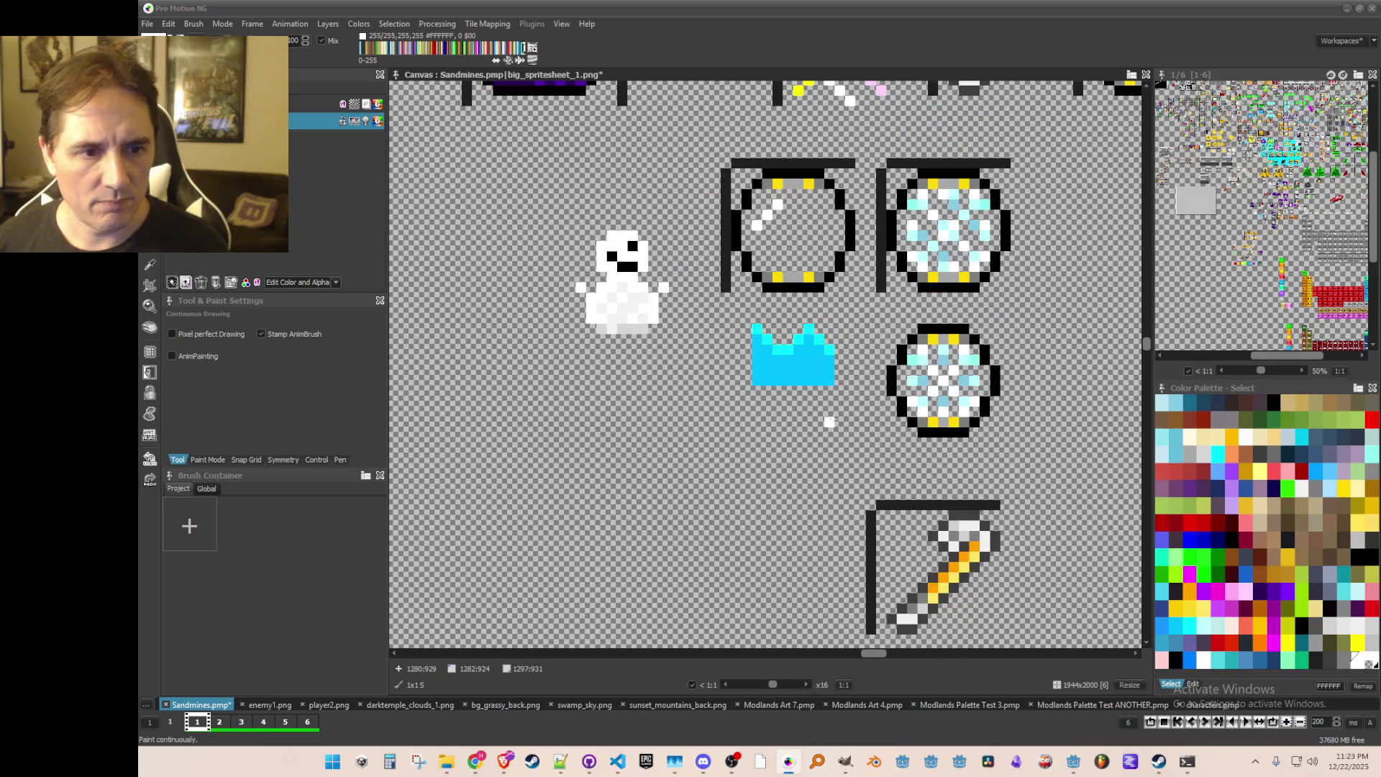
pyautogui.scroll(2, 819, 412)
pyautogui.press(',')
pyautogui.click(954, 315)
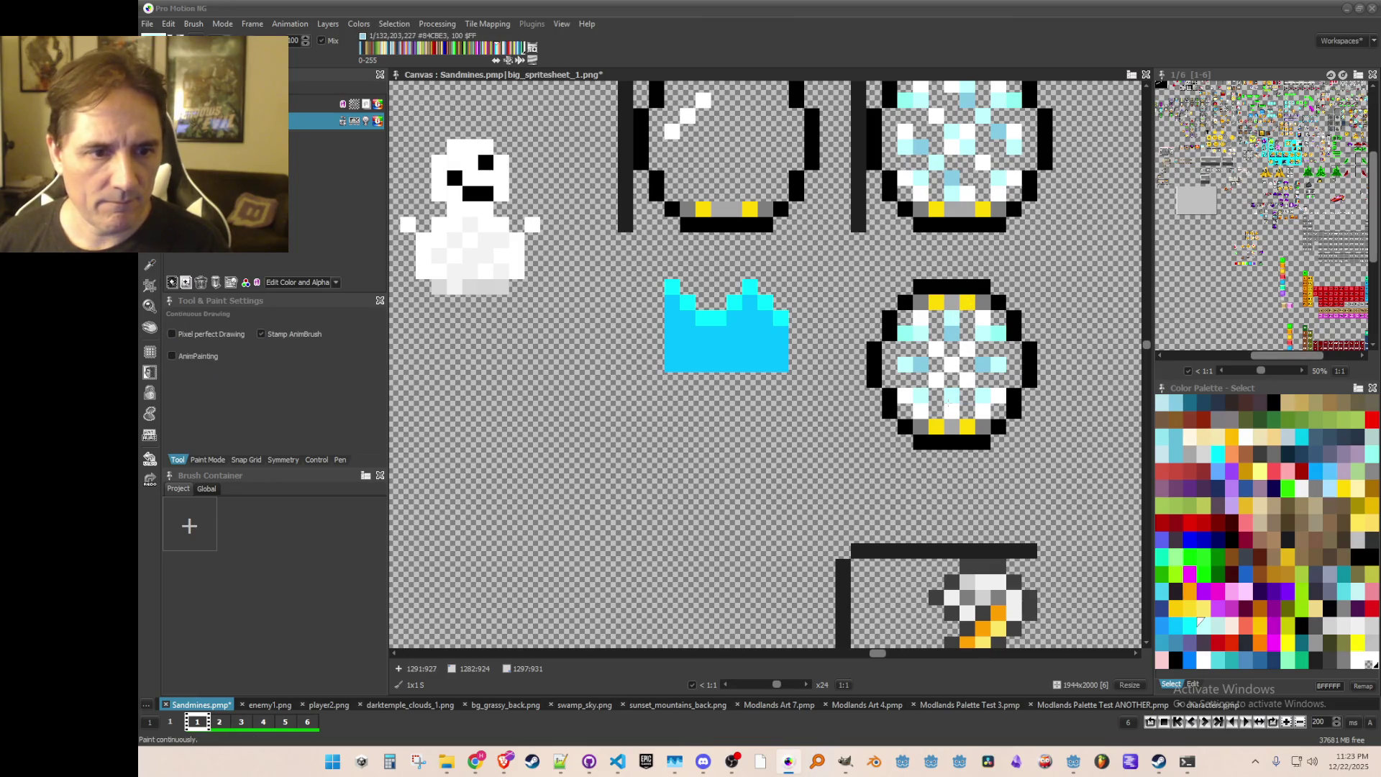
pyautogui.scroll(-3, 948, 463)
pyautogui.scroll(2, 856, 446)
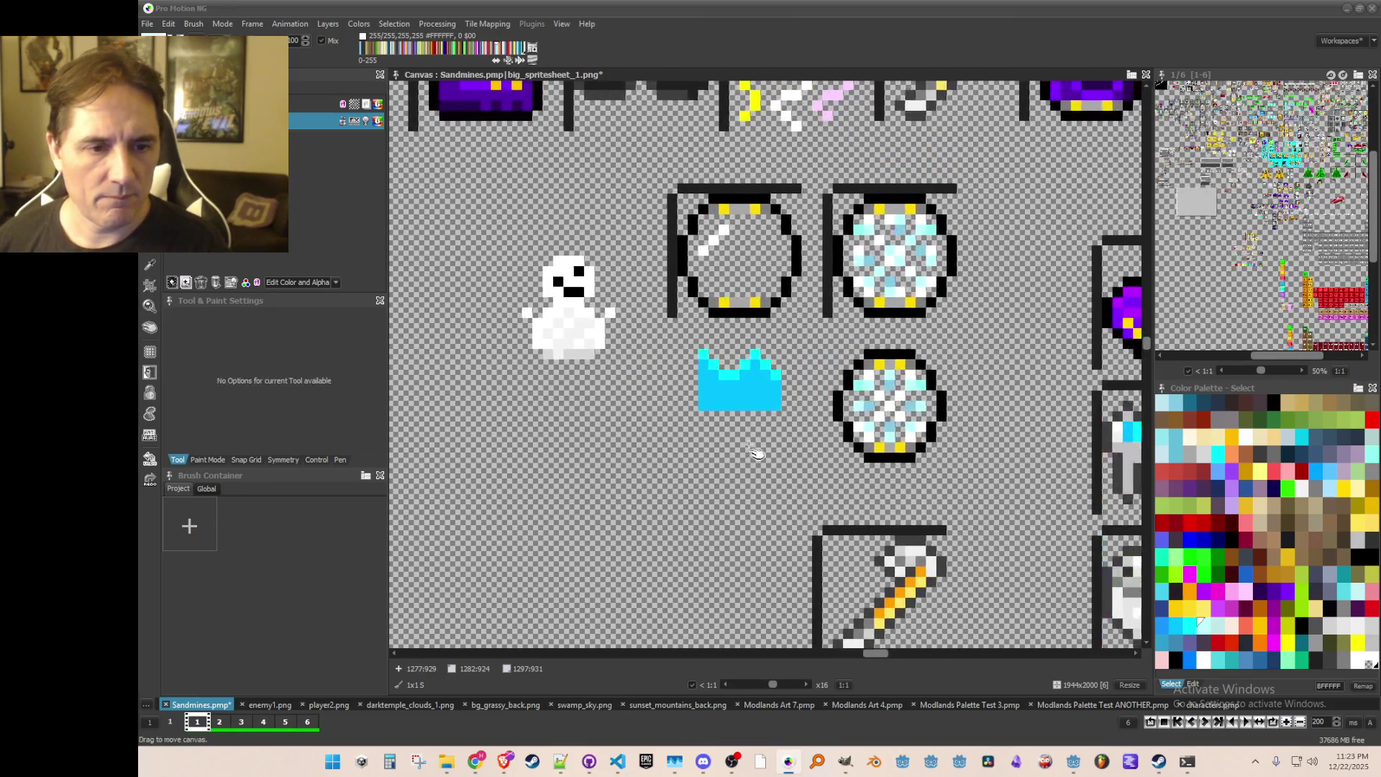
pyautogui.scroll(-3, 775, 415)
pyautogui.scroll(2, 780, 432)
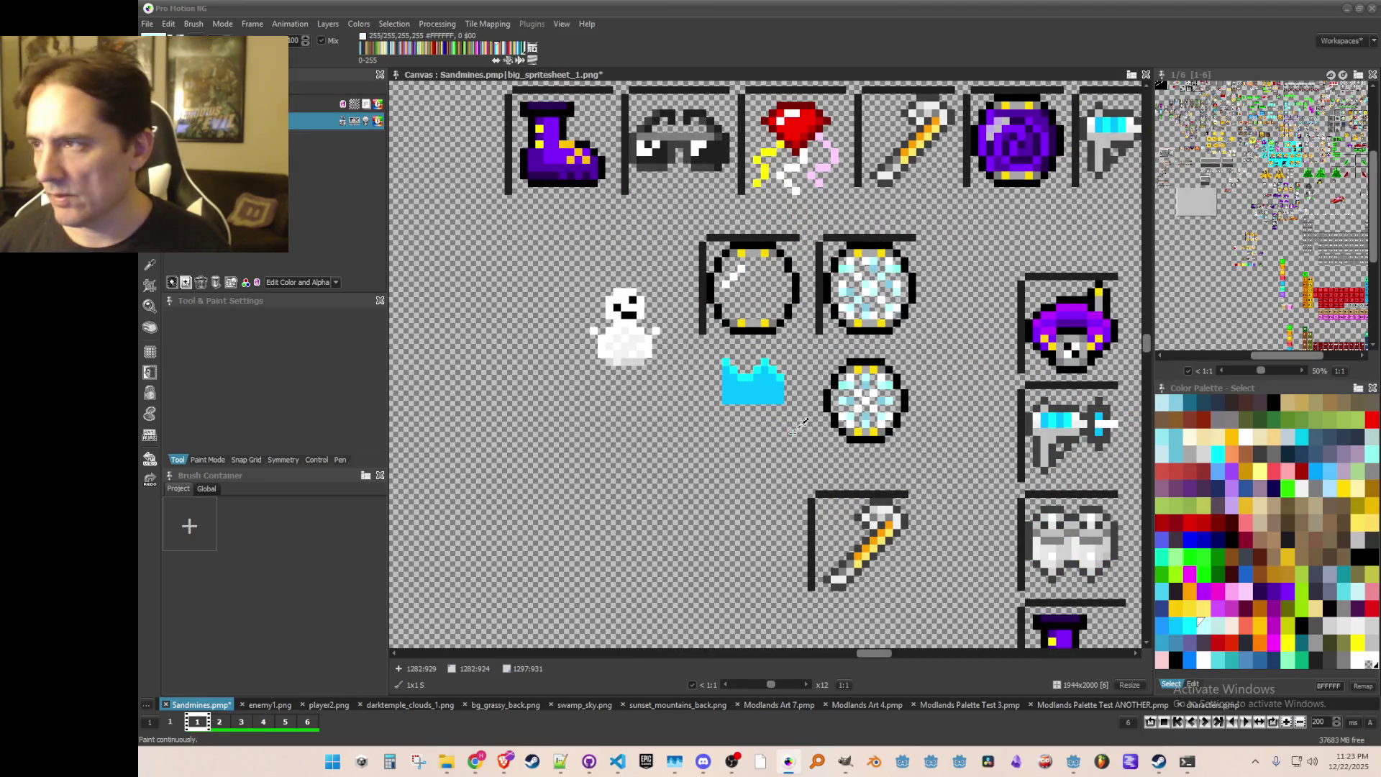
pyautogui.scroll(1, 784, 425)
# Step: Grab a water crest spike, then stamp a copy of the empty orb frame lower down
pyautogui.press('b')
pyautogui.moveTo(717, 349); pyautogui.dragTo(791, 392)
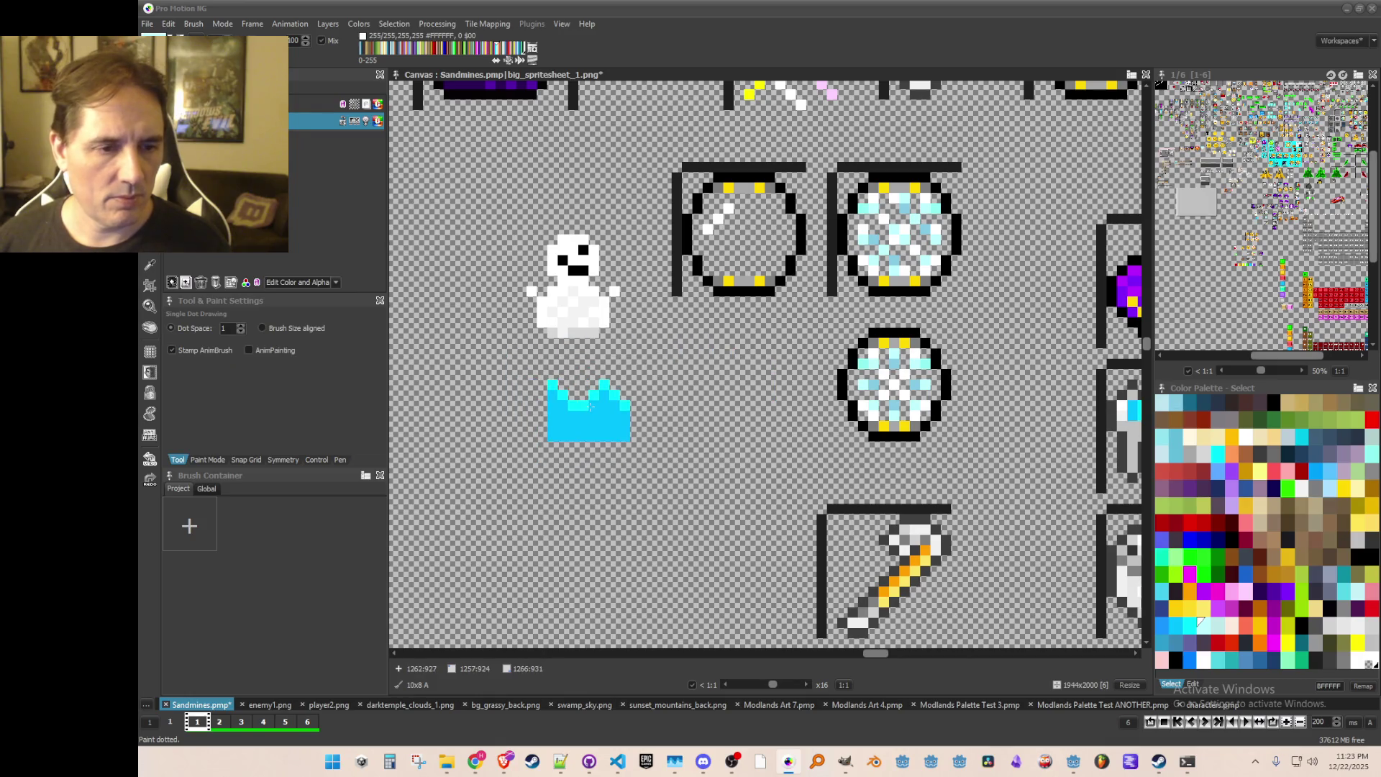
pyautogui.press('b')
pyautogui.moveTo(604, 408); pyautogui.dragTo(633, 457)
pyautogui.press('b')
pyautogui.moveTo(691, 194); pyautogui.dragTo(746, 304)
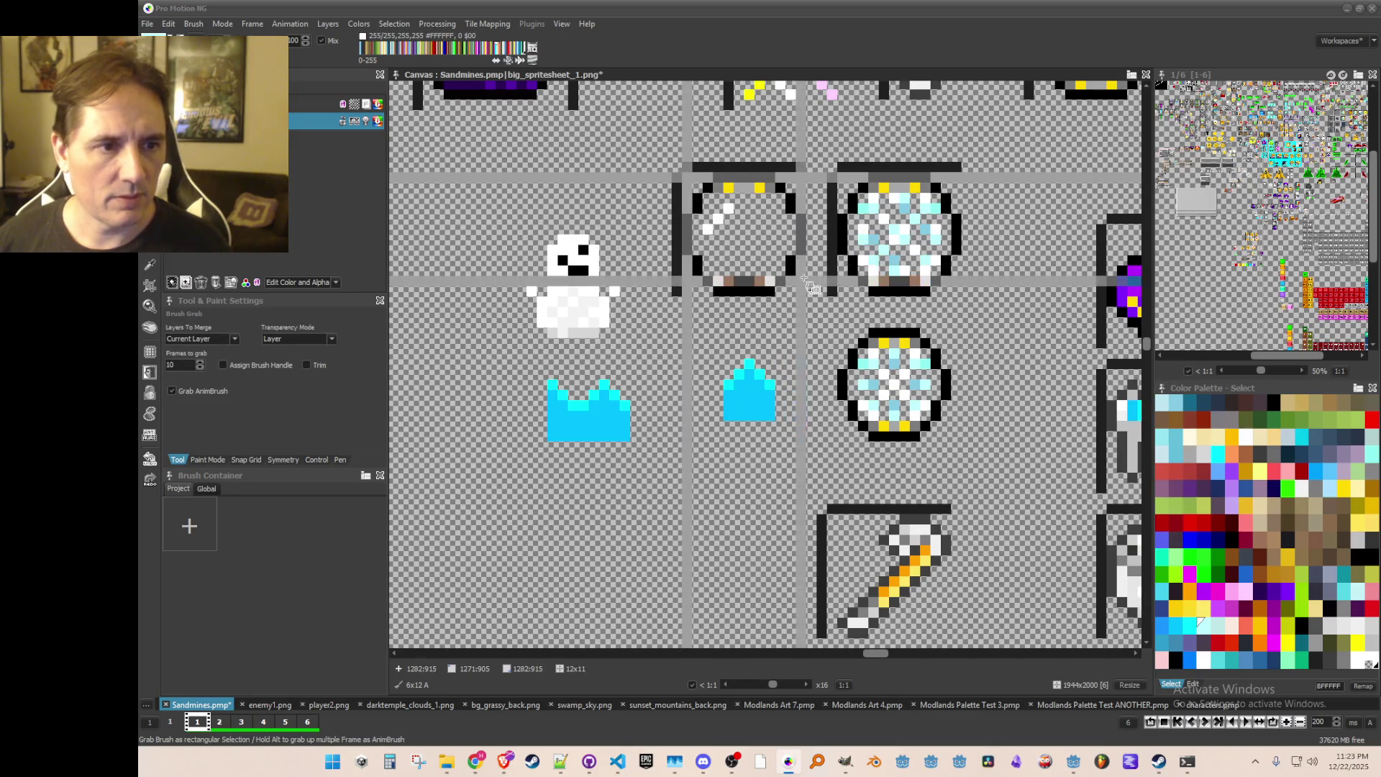
pyautogui.scroll(-2, 795, 396)
pyautogui.click(730, 442)
# Step: Touch up the new frame's highlight pixel and cut out the cyan spike as a brush
pyautogui.press('b')
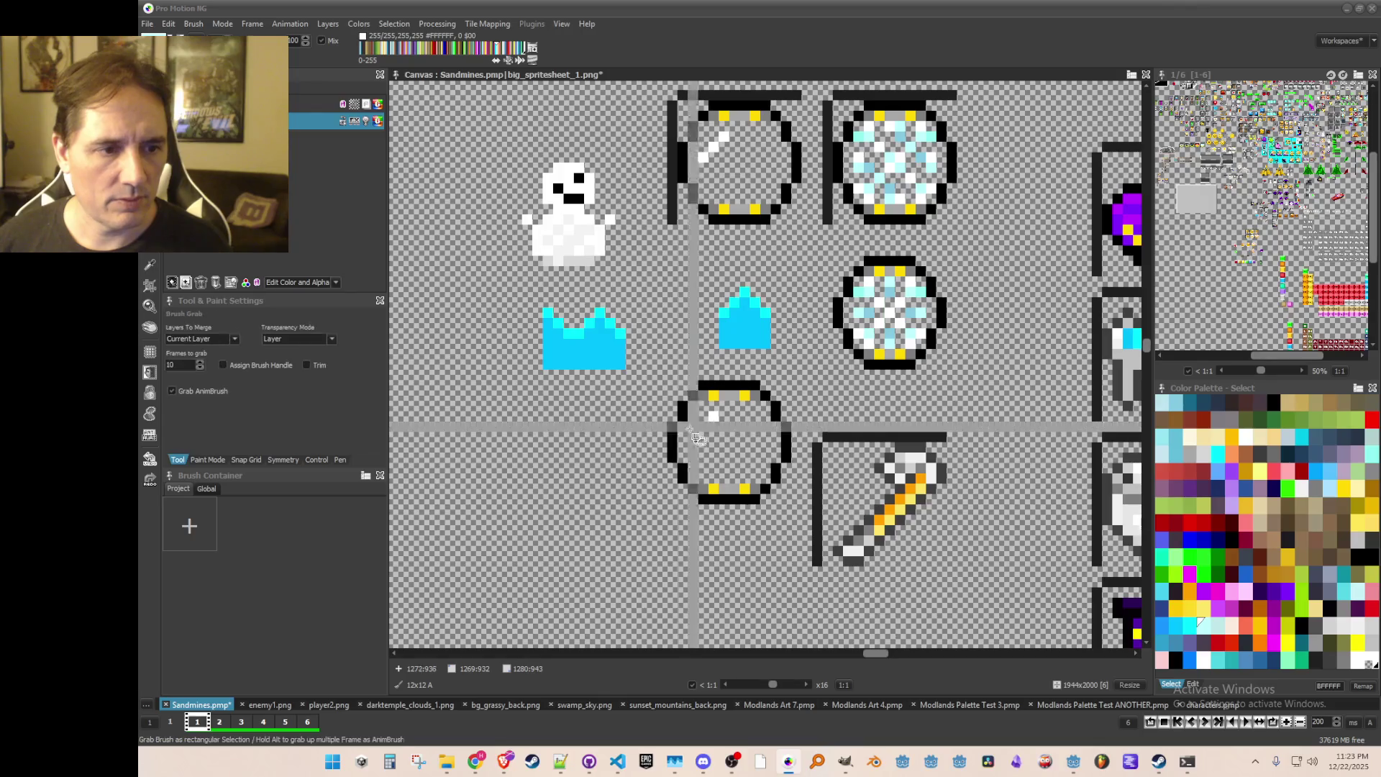
pyautogui.moveTo(717, 525); pyautogui.dragTo(727, 515)
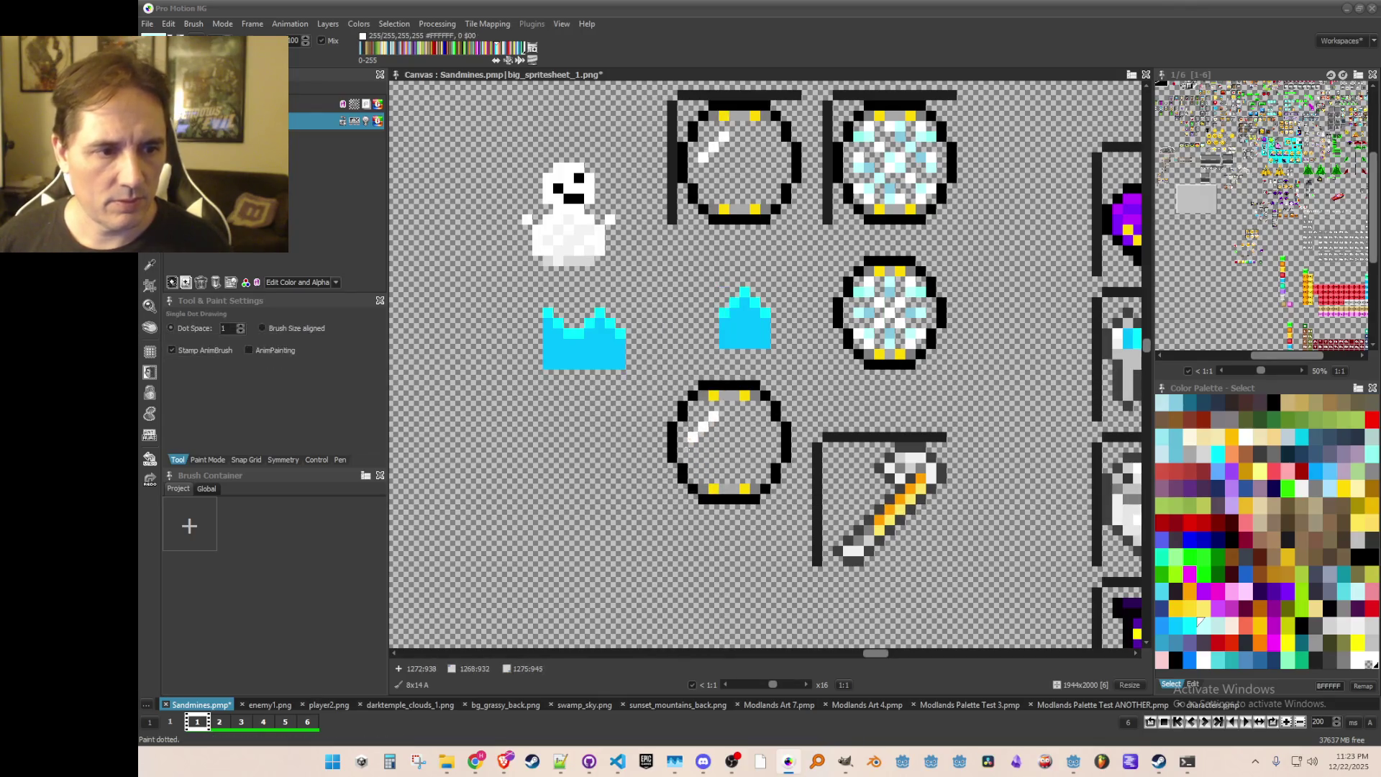
pyautogui.press('b')
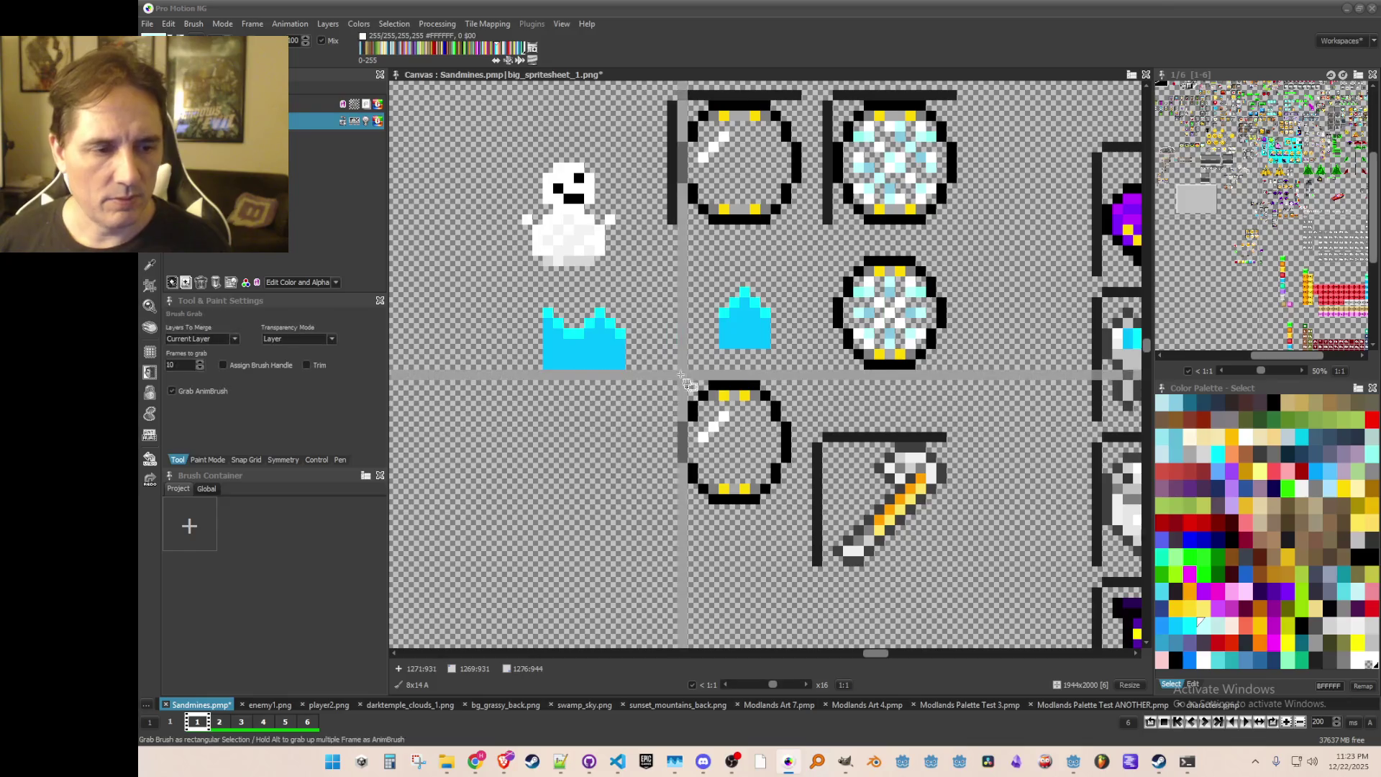
pyautogui.moveTo(797, 440); pyautogui.dragTo(801, 441)
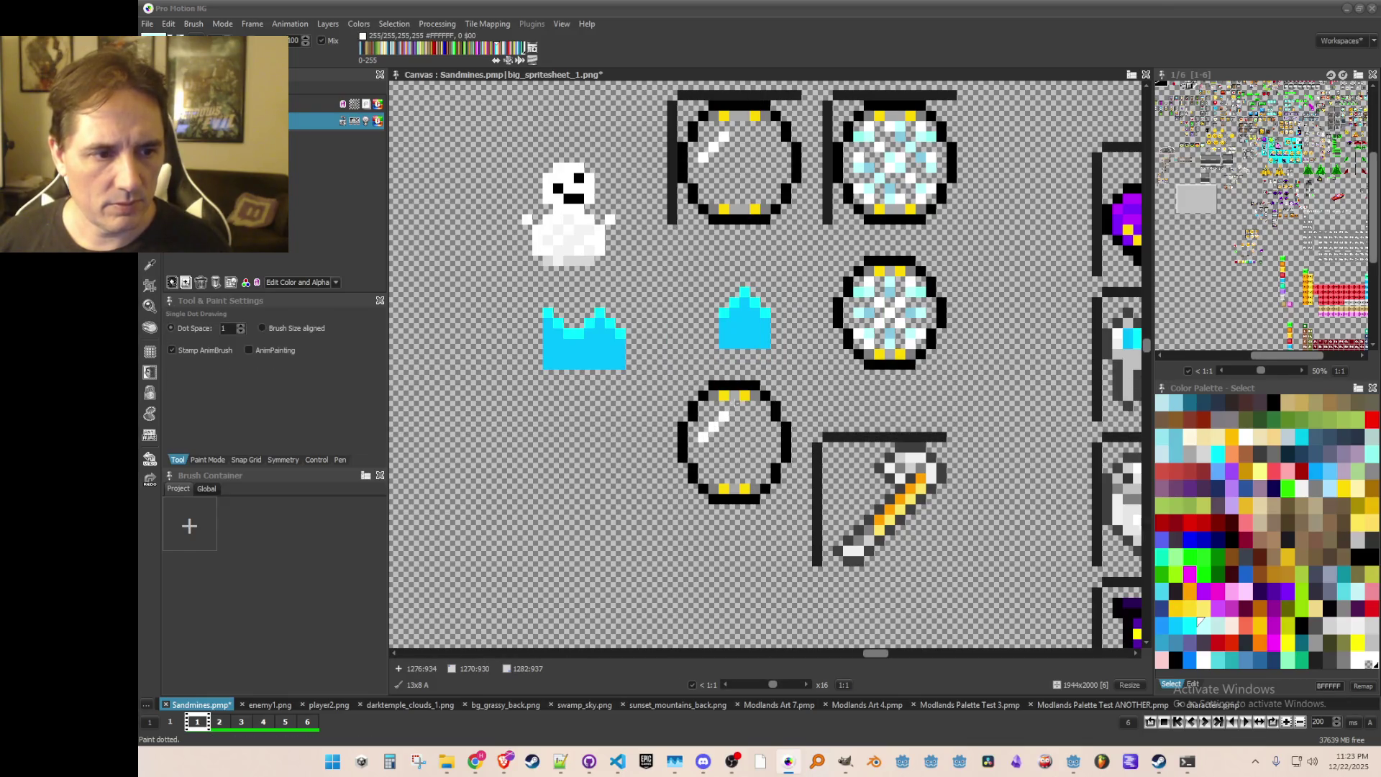
pyautogui.press(',')
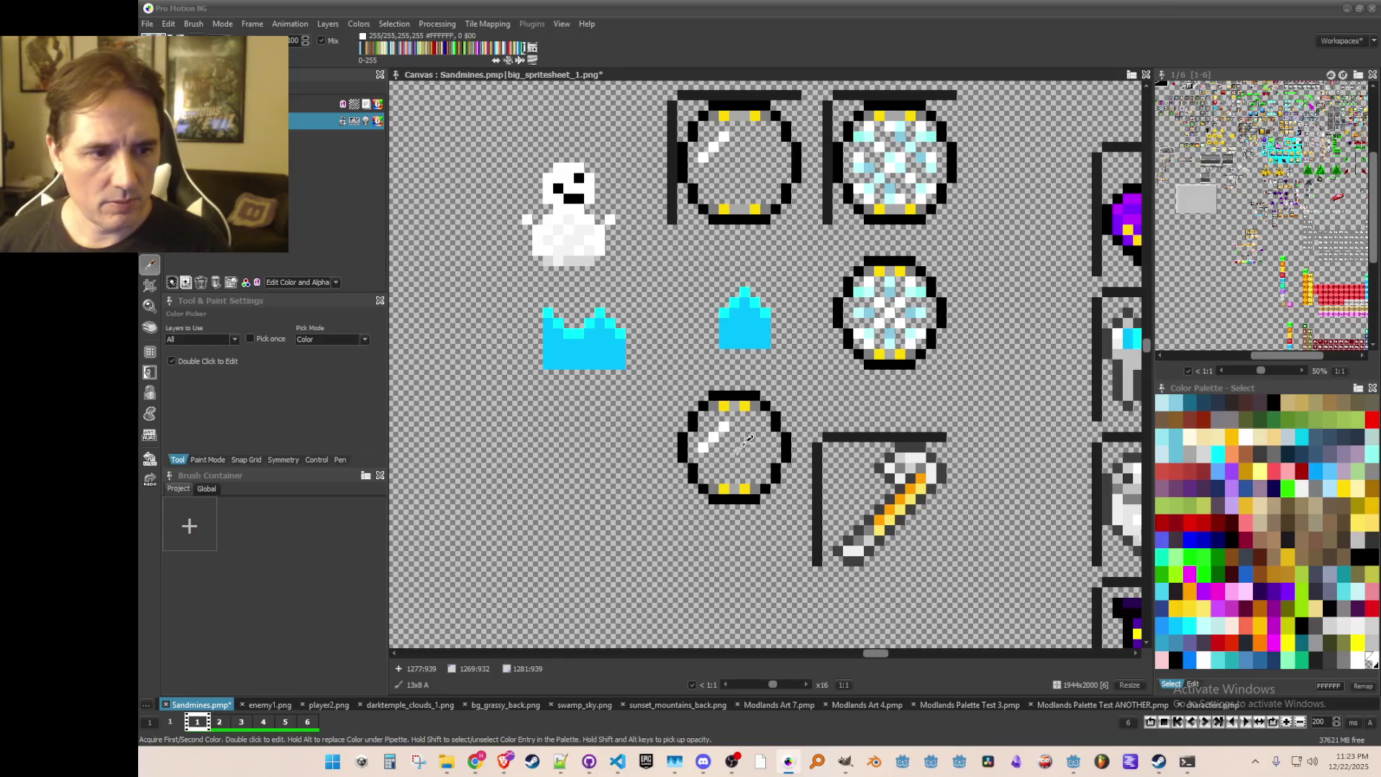
pyautogui.click(741, 451)
pyautogui.click(724, 426)
pyautogui.press('b')
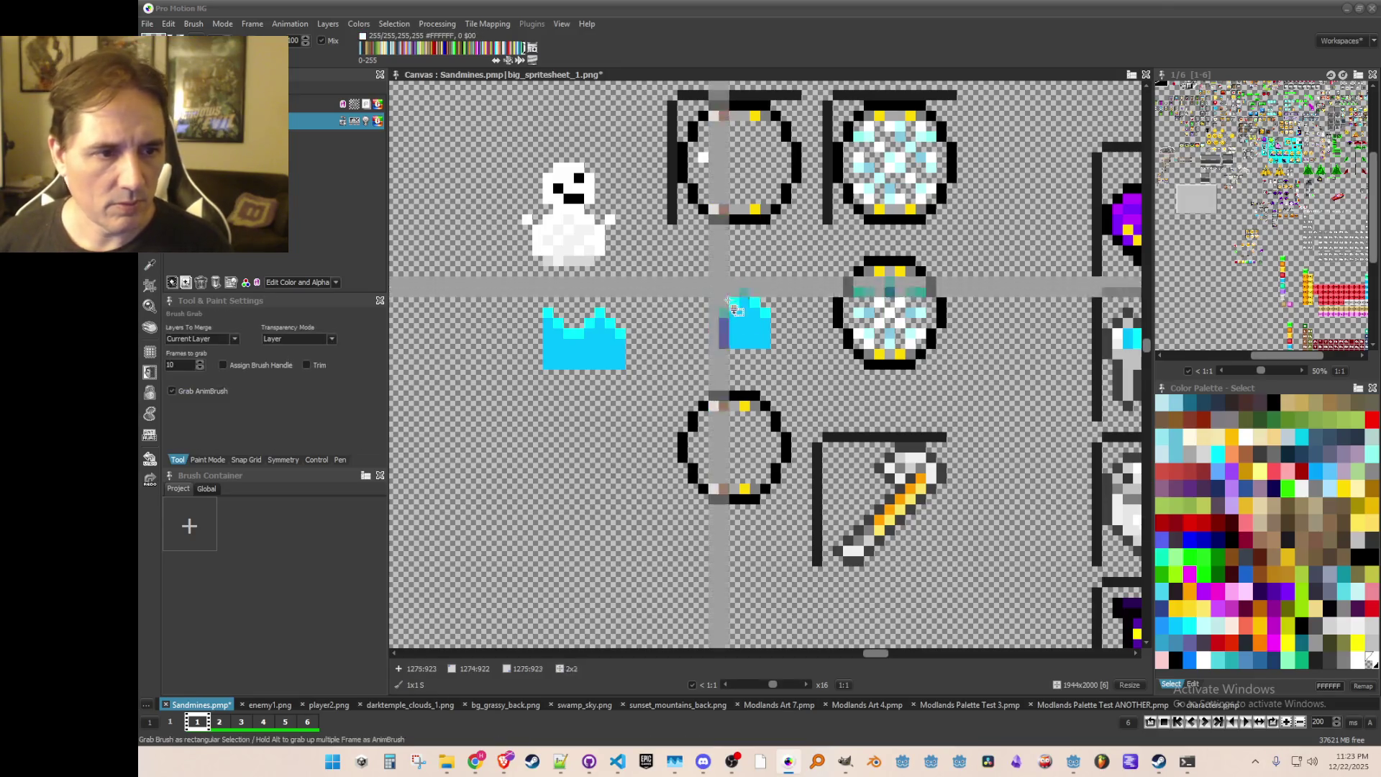
pyautogui.moveTo(717, 285); pyautogui.dragTo(772, 350)
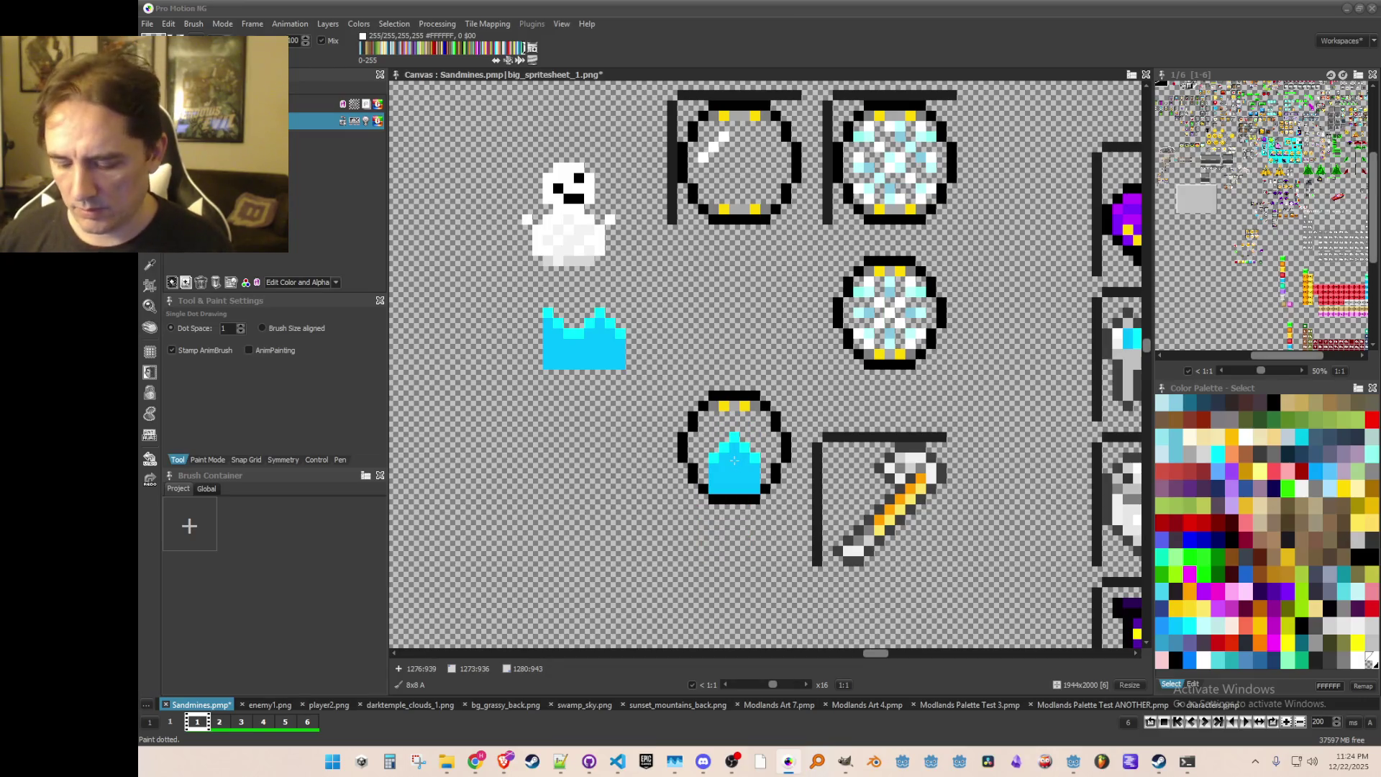
# Step: Pick a light grey and stamp the cyan spike inside the empty lower-left orb
pyautogui.click(1194, 455)
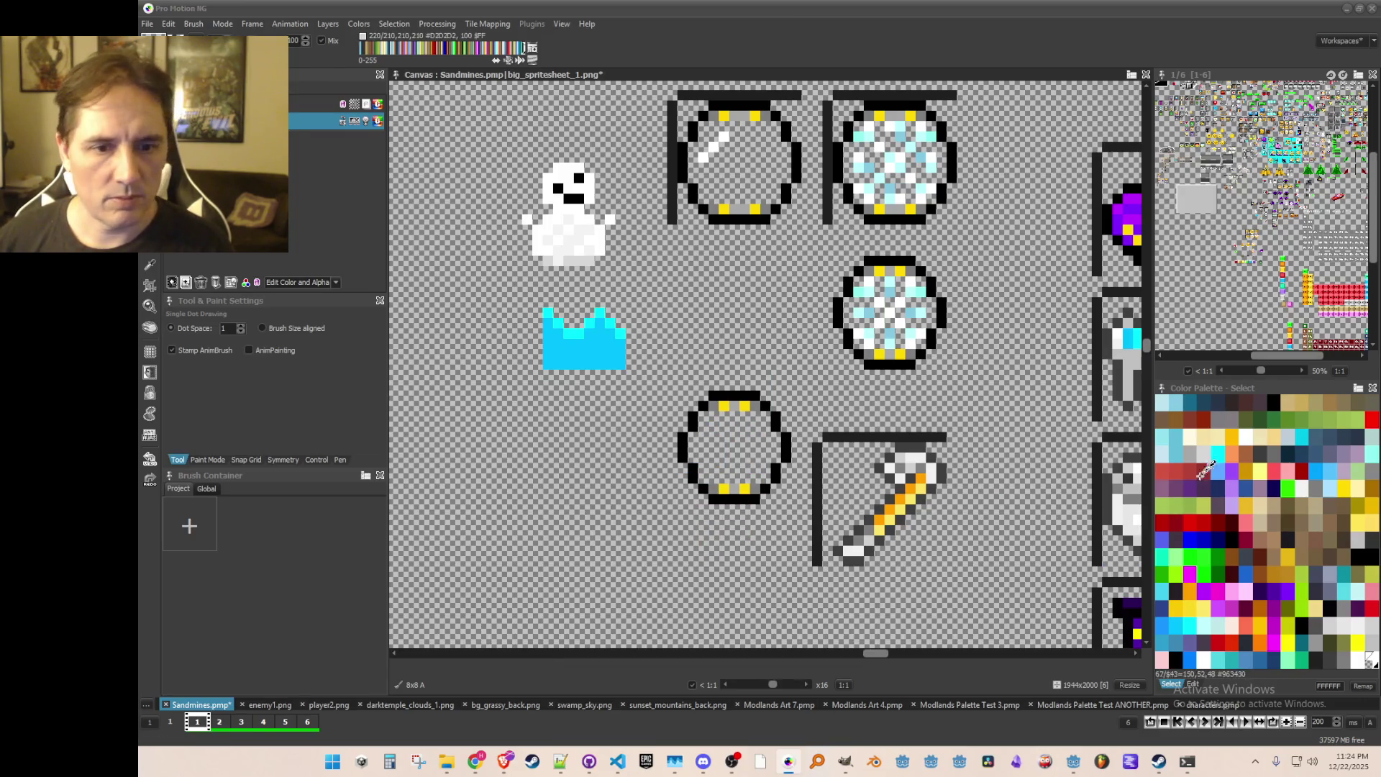
pyautogui.click(734, 445)
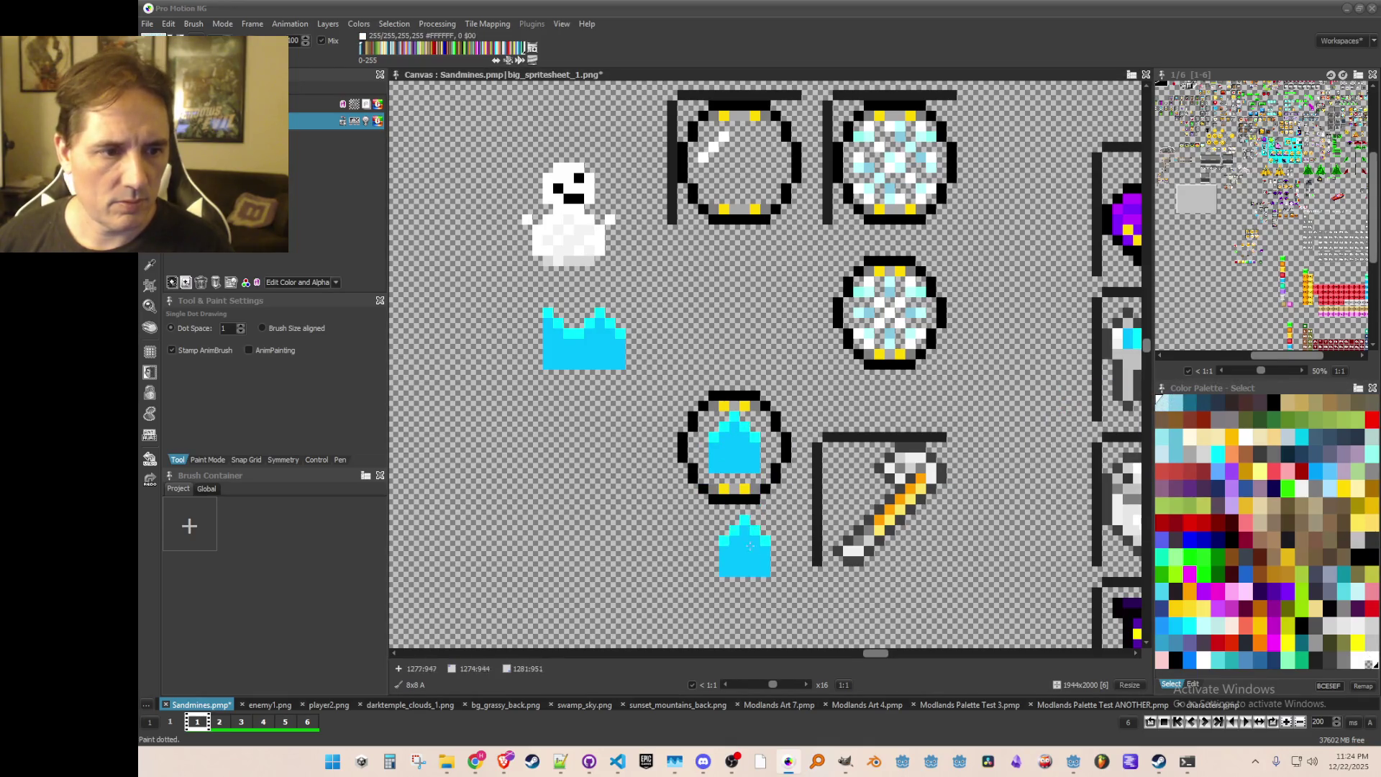
pyautogui.scroll(1, 750, 532)
pyautogui.press('d')
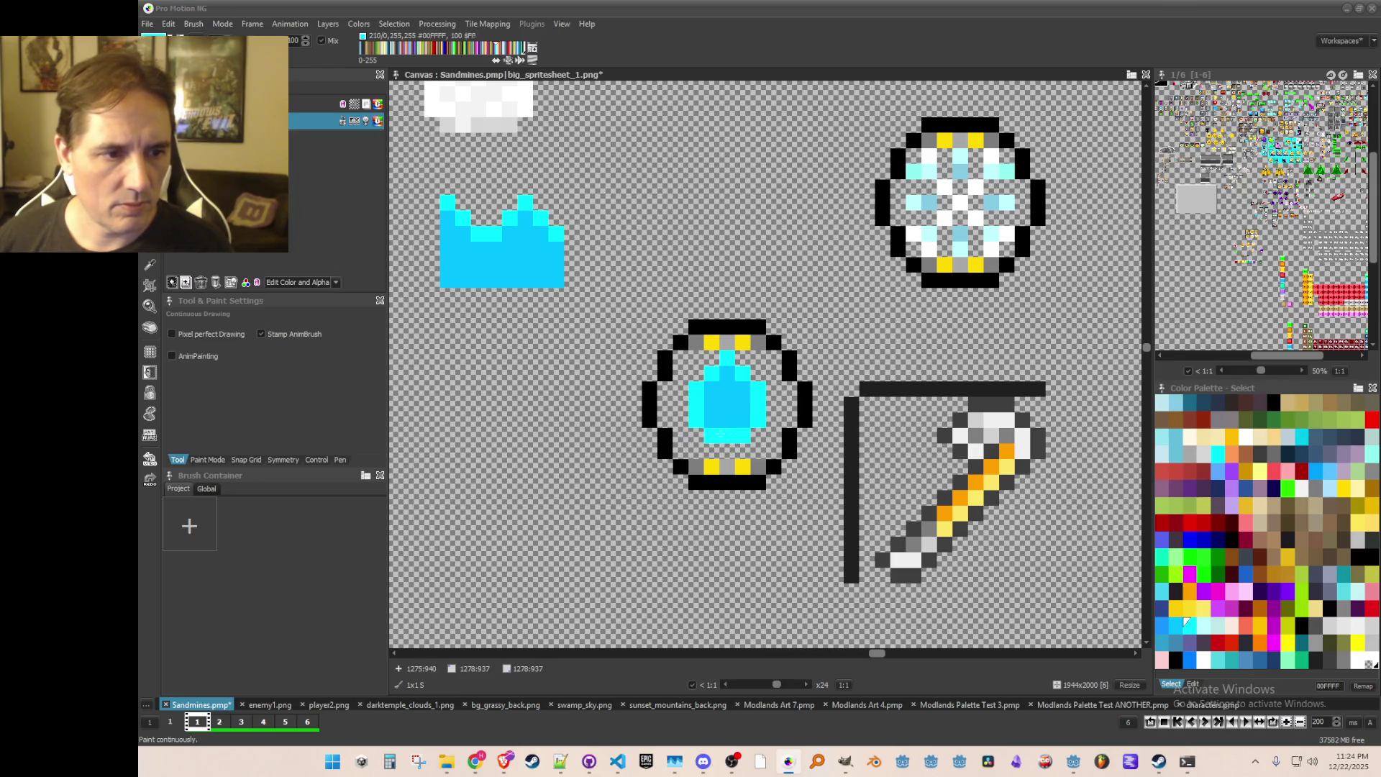
pyautogui.scroll(-2, 712, 433)
pyautogui.scroll(2, 752, 401)
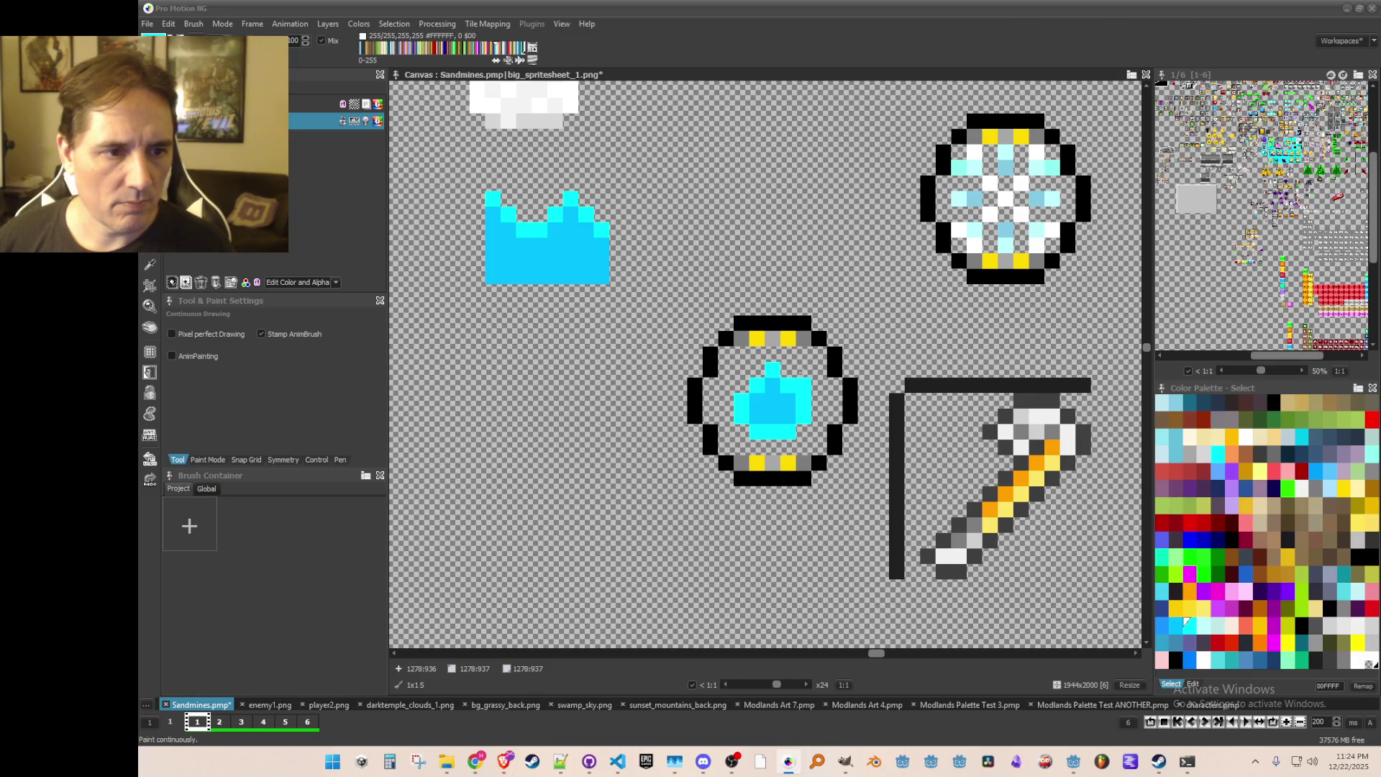
pyautogui.scroll(-2, 784, 367)
pyautogui.scroll(2, 784, 367)
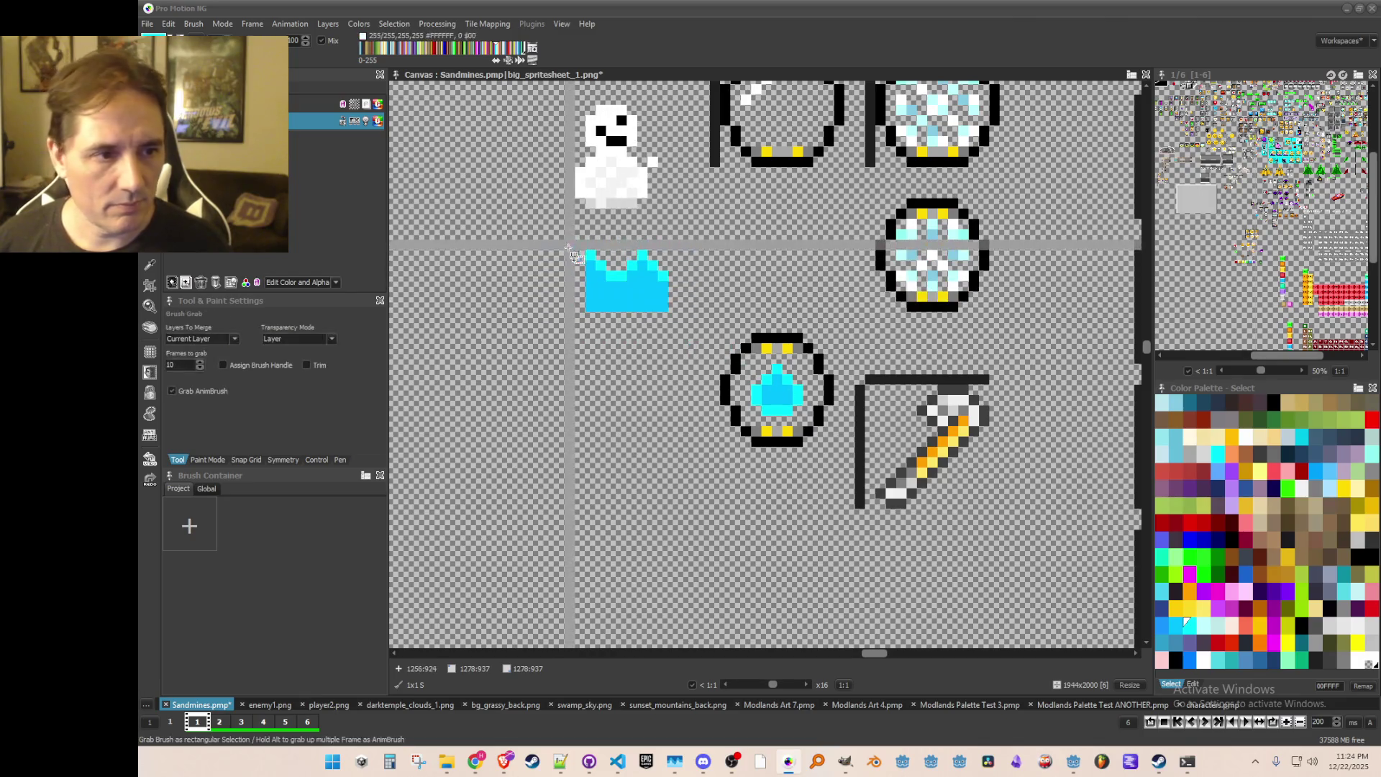
# Step: Grab the cyan water-drop gem sprite as a brush and place it beside the snowflake orb
pyautogui.moveTo(672, 316); pyautogui.dragTo(583, 249)
pyautogui.scroll(-2, 669, 302)
pyautogui.scroll(1, 709, 385)
pyautogui.scroll(1, 676, 379)
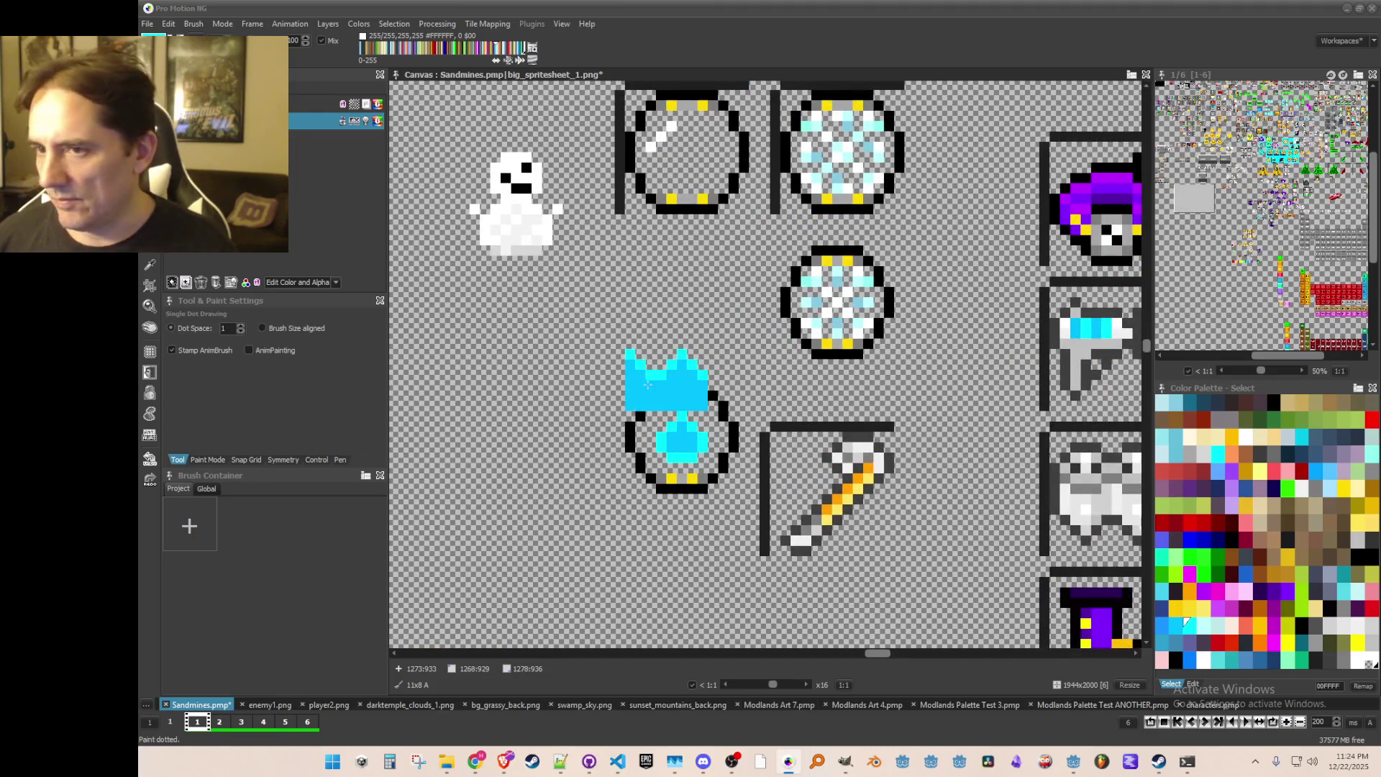
pyautogui.press('b')
pyautogui.moveTo(602, 383); pyautogui.dragTo(740, 493)
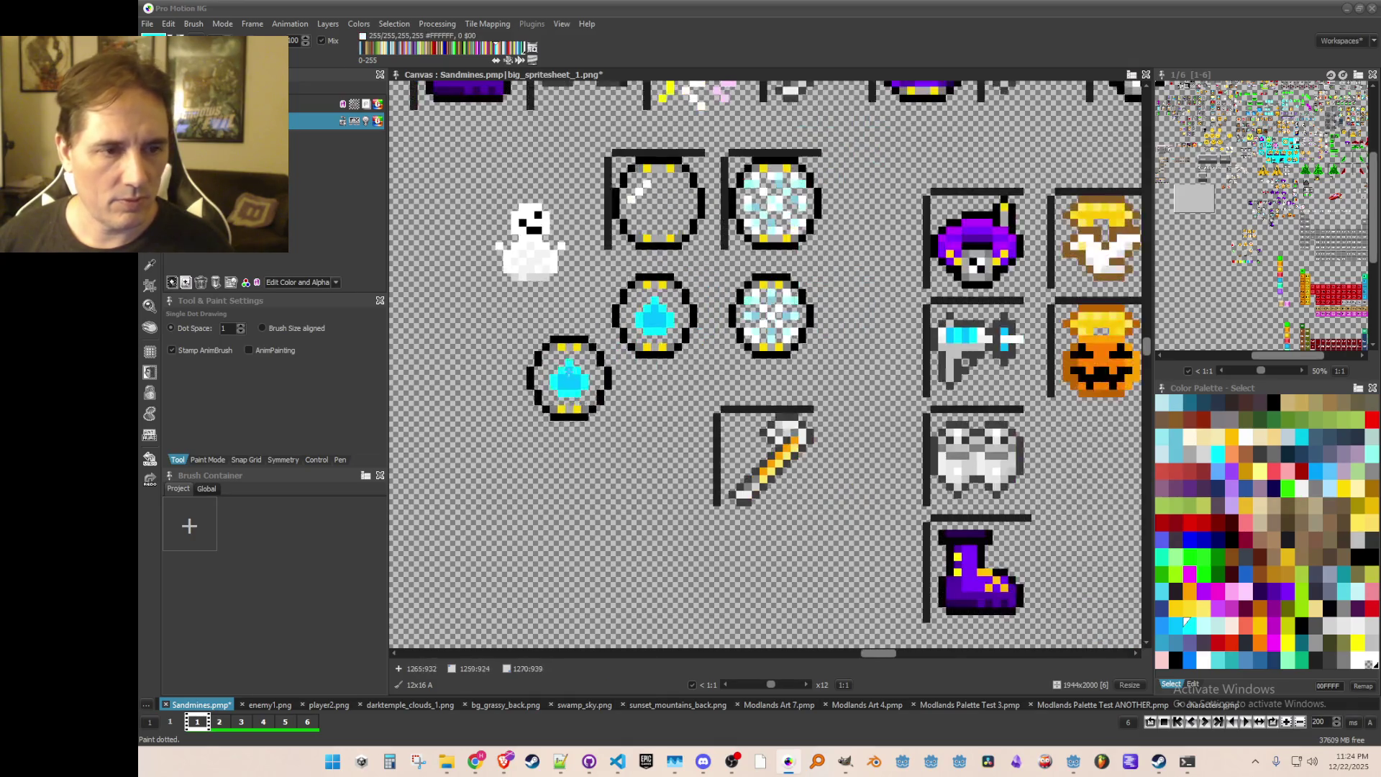
pyautogui.scroll(-1, 568, 367)
pyautogui.scroll(1, 586, 417)
pyautogui.press(',')
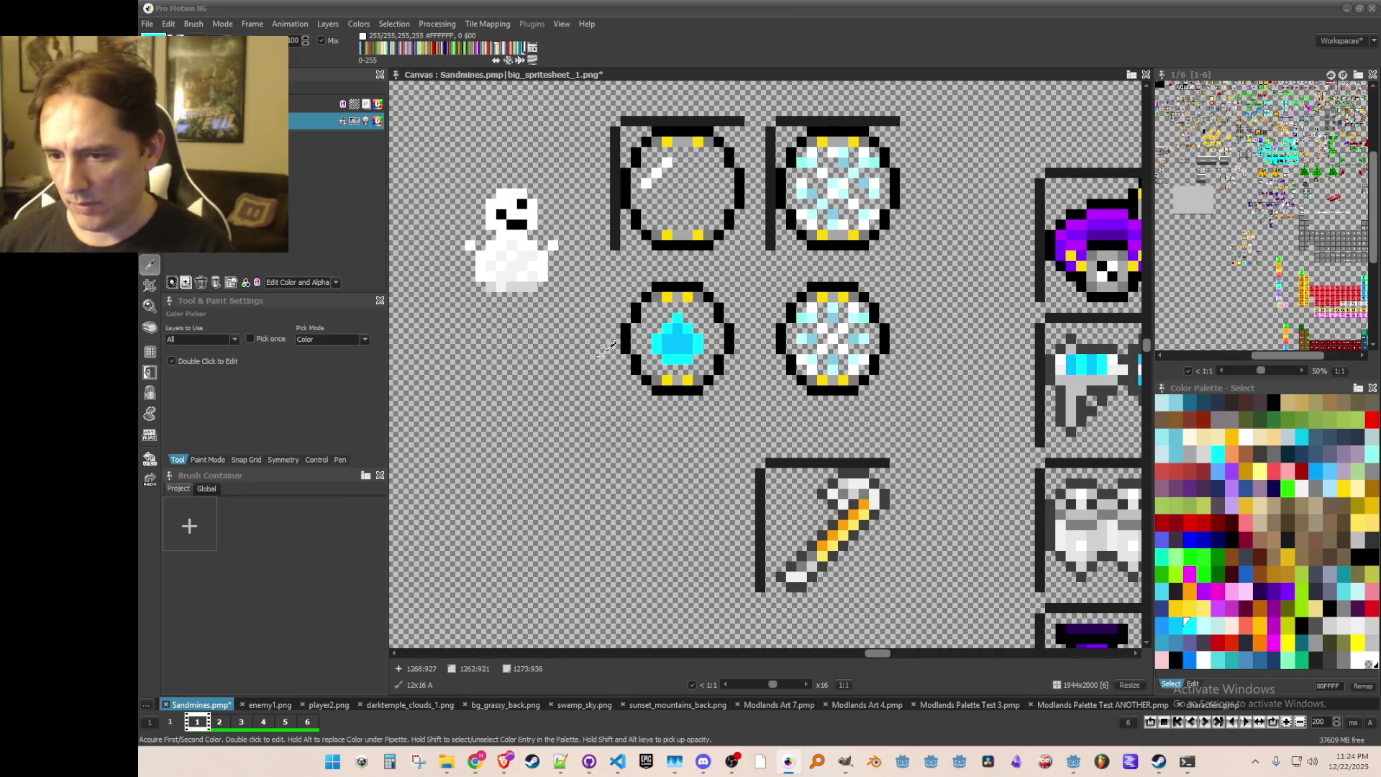
pyautogui.scroll(2, 740, 334)
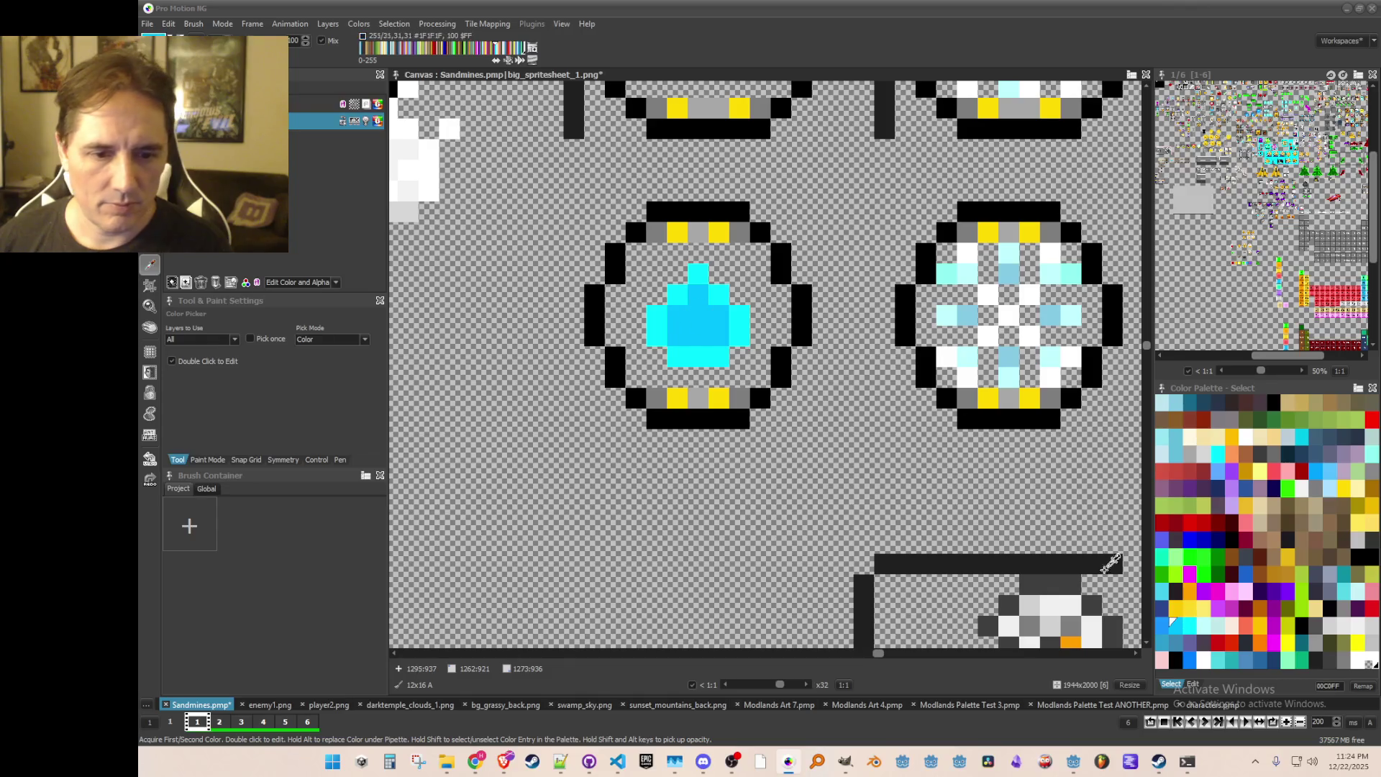
# Step: Pick blues 1996FF and 2D4691 and paint a dark-blue pixel at the gem's lower right
pyautogui.click(1161, 622)
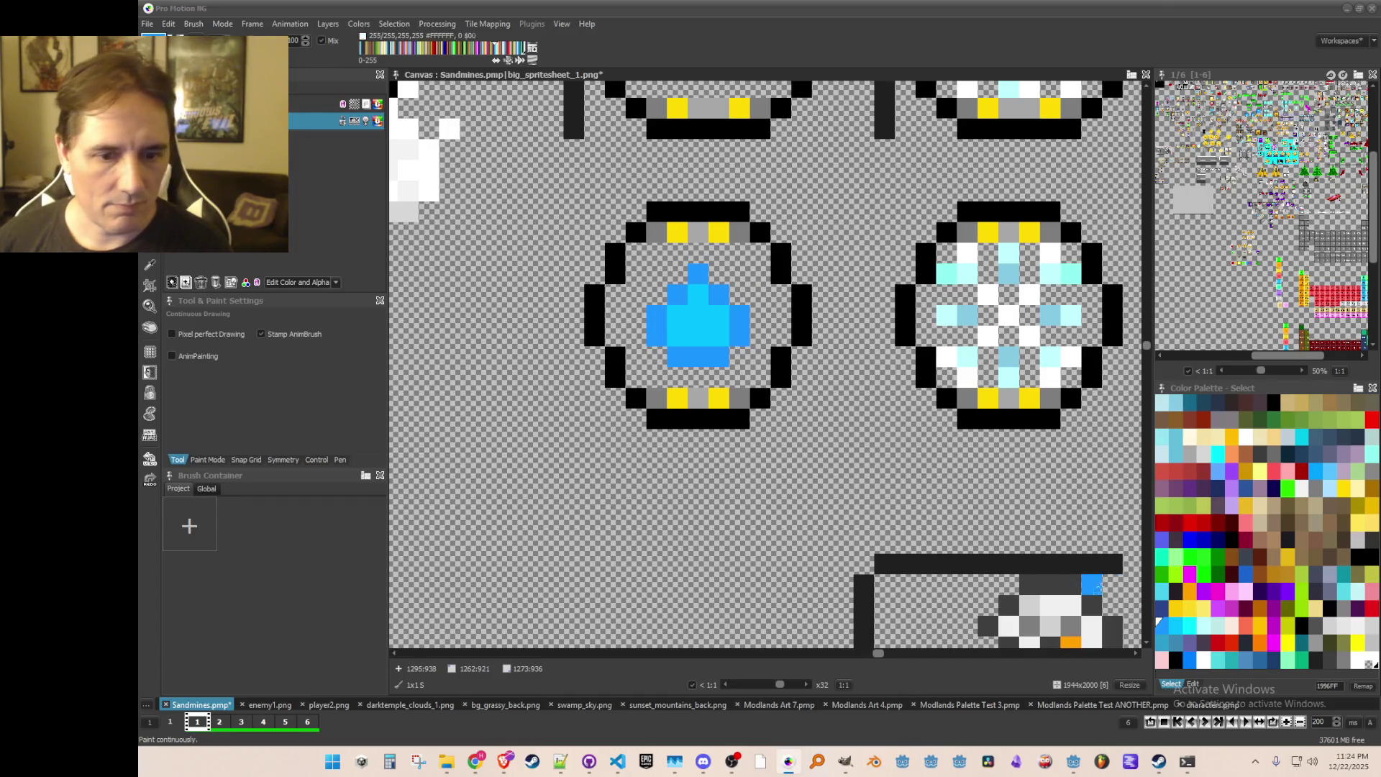
pyautogui.click(1161, 606)
pyautogui.click(719, 357)
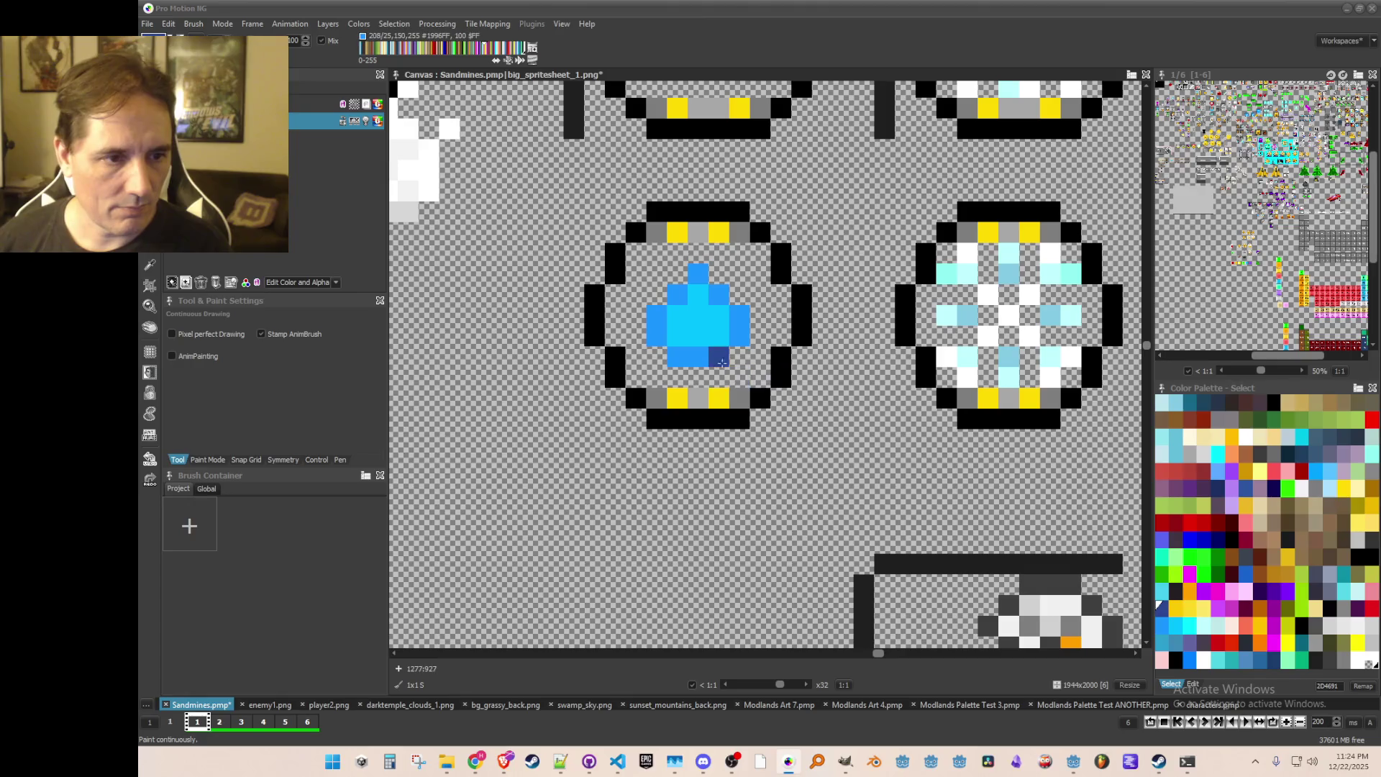
pyautogui.scroll(-3, 735, 337)
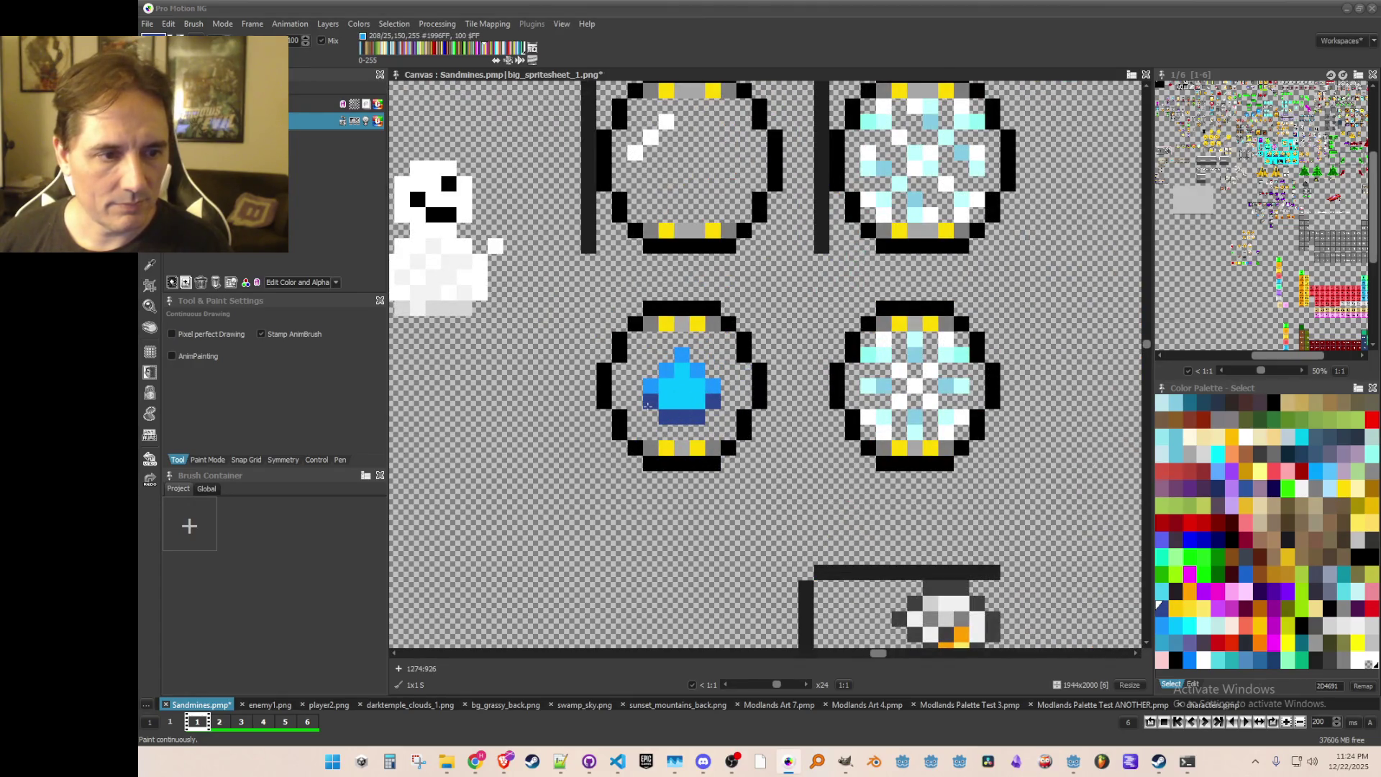
pyautogui.scroll(-3, 746, 451)
pyautogui.scroll(3, 745, 429)
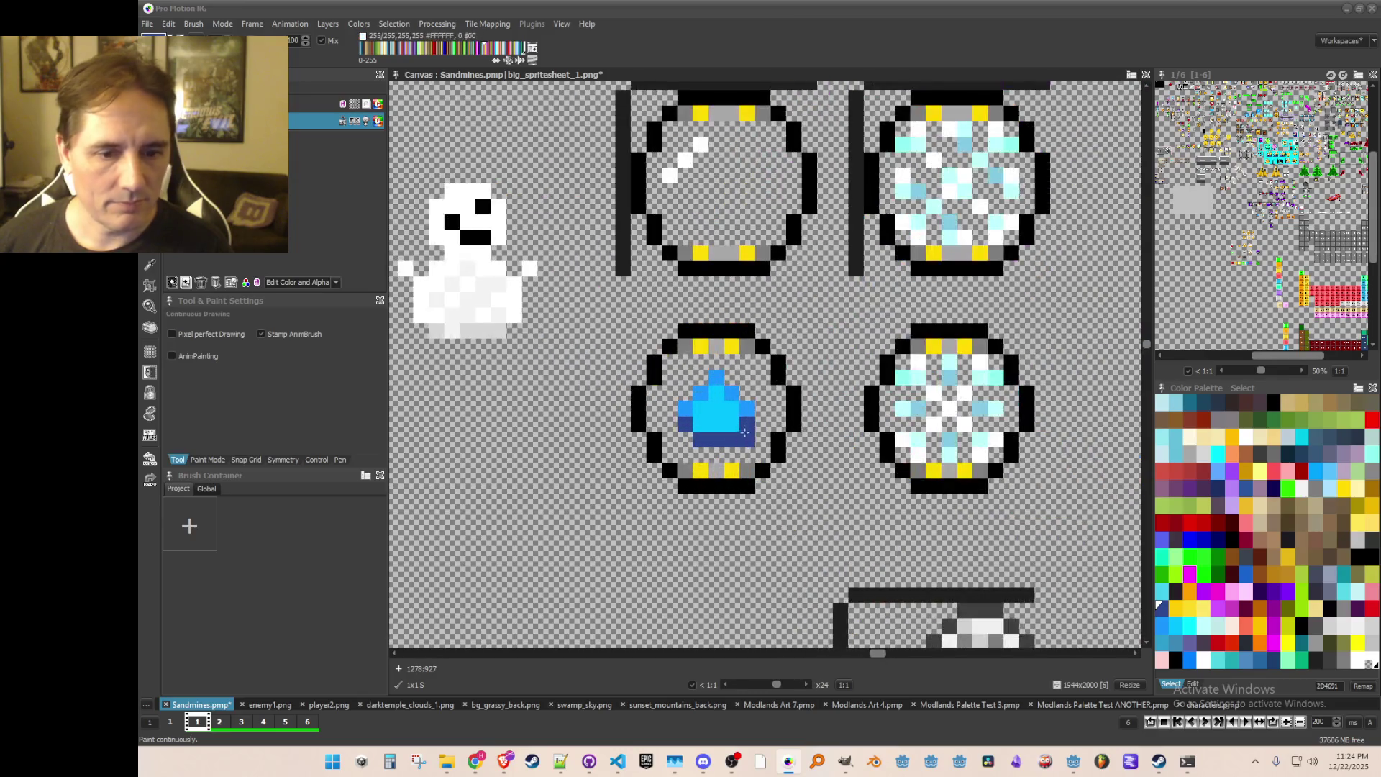
# Step: Switch to blue 007FFF for repainting the gem's pixels
pyautogui.click(1190, 658)
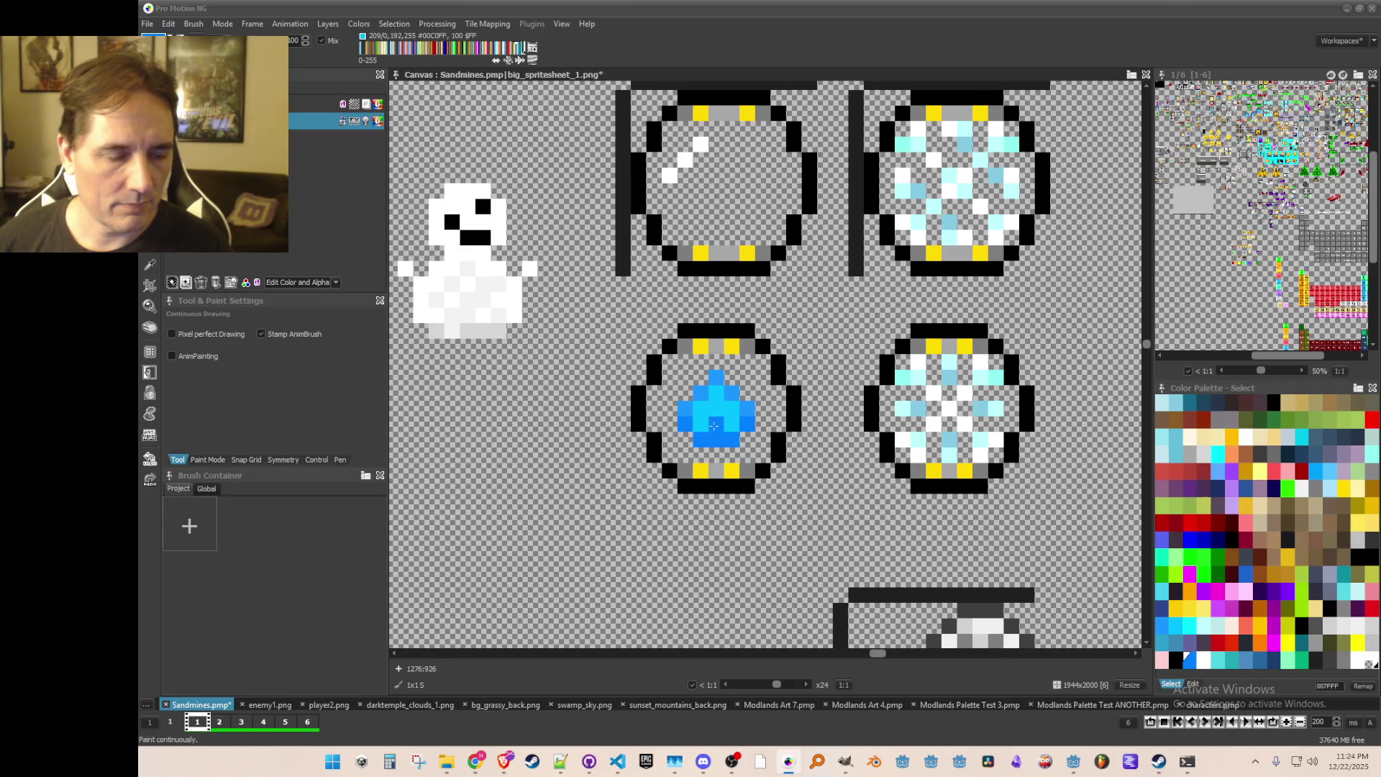
pyautogui.scroll(-1, 712, 426)
pyautogui.scroll(1, 740, 414)
pyautogui.scroll(-1, 770, 403)
pyautogui.scroll(2, 804, 387)
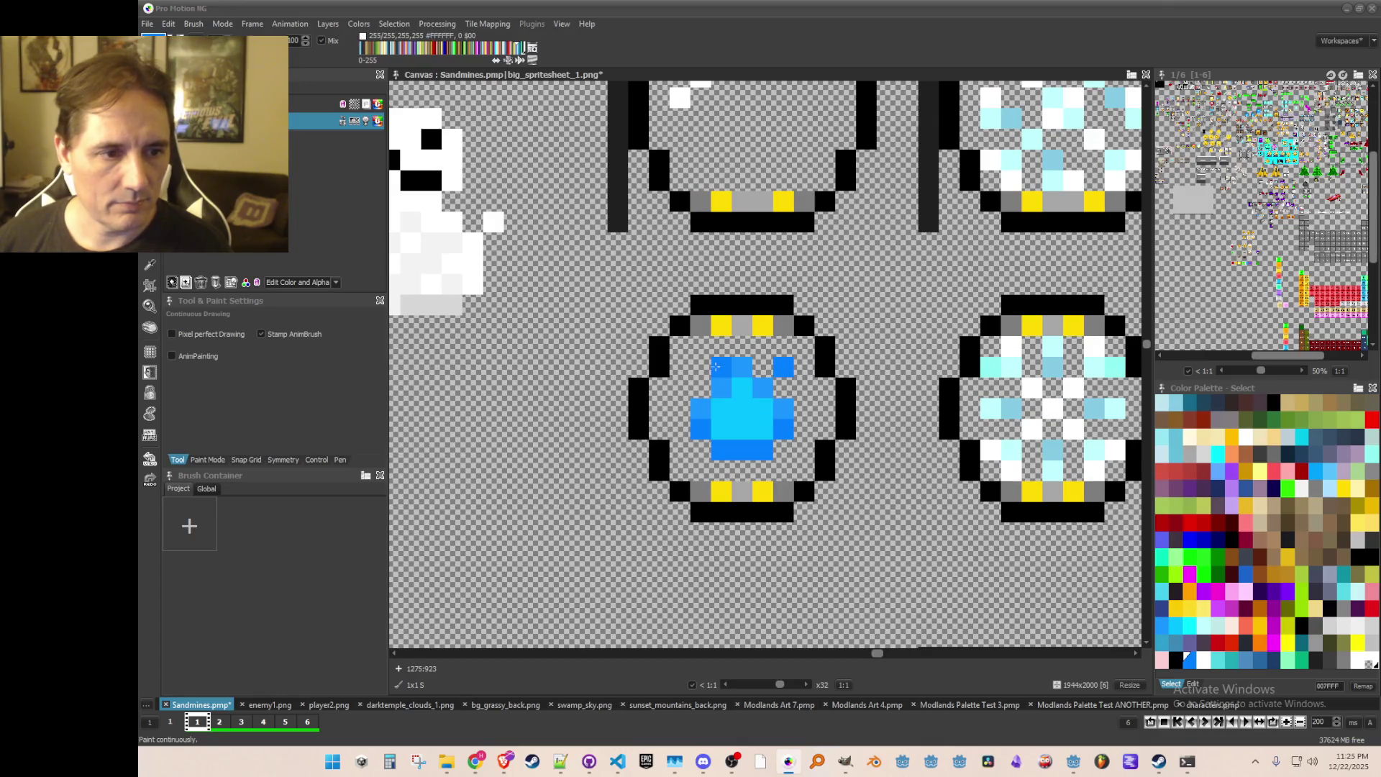
pyautogui.scroll(-2, 741, 432)
pyautogui.scroll(-1, 763, 453)
pyautogui.scroll(1, 769, 460)
pyautogui.scroll(-1, 781, 473)
pyautogui.scroll(1, 780, 472)
pyautogui.scroll(1, 805, 475)
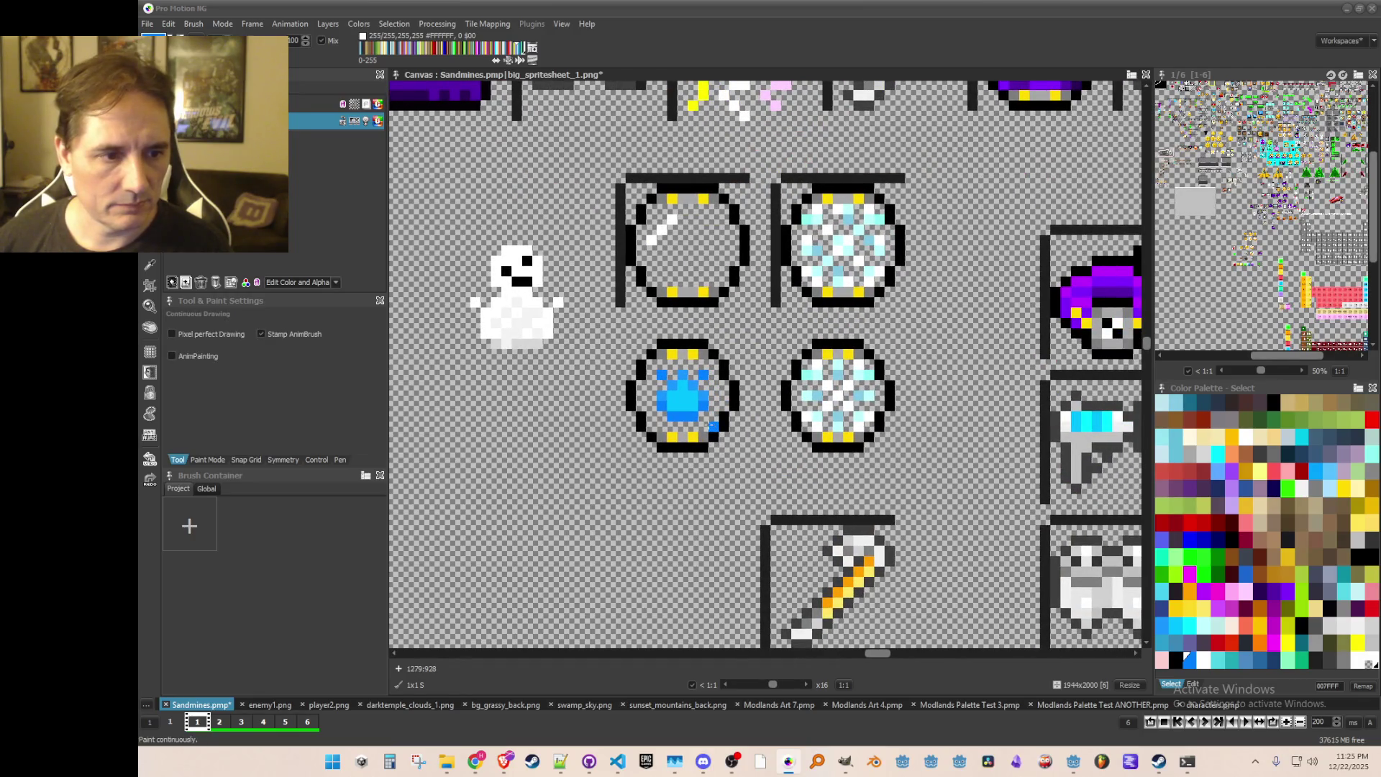
pyautogui.scroll(-1, 712, 426)
pyautogui.scroll(1, 696, 368)
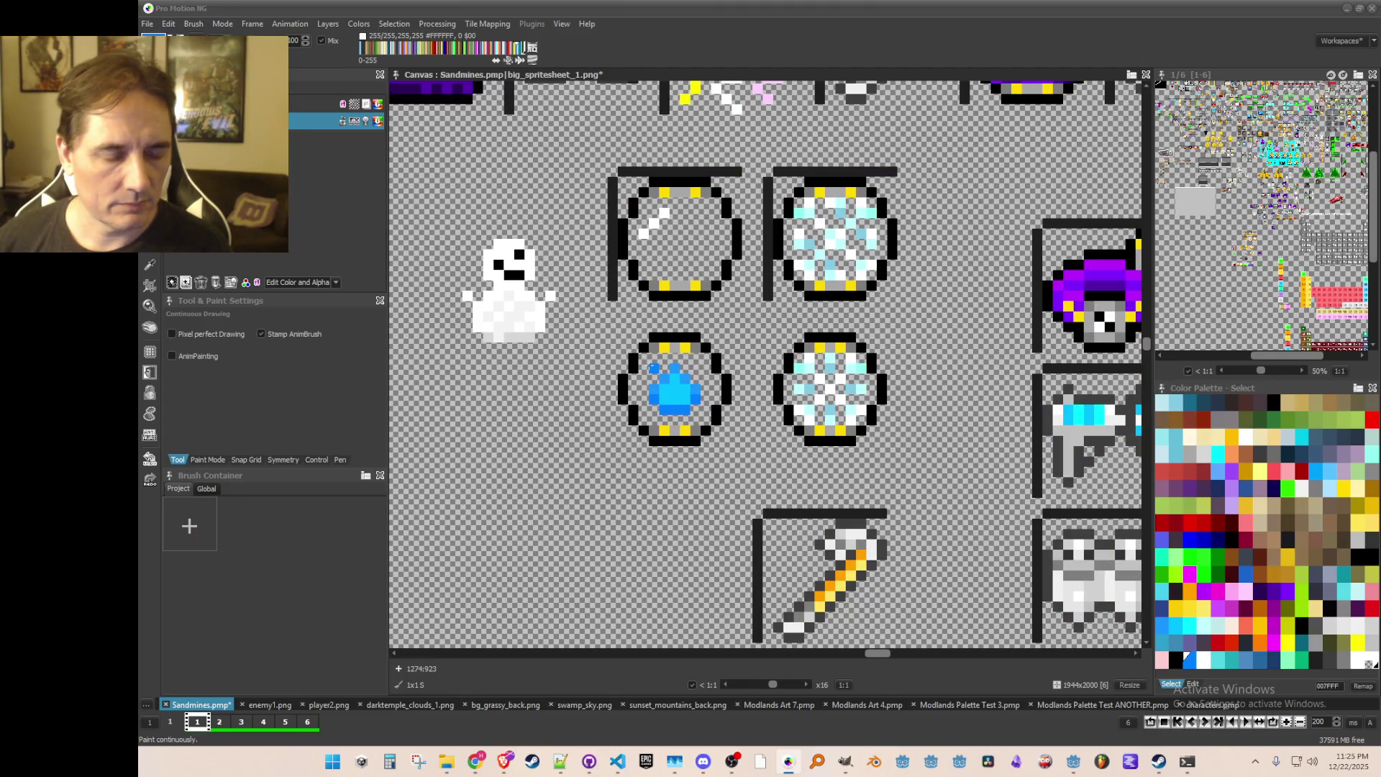
pyautogui.scroll(-1, 695, 368)
# Step: Cut the recoloured blue gem out of its orb as a brush with Brush Grab
pyautogui.press('b')
pyautogui.scroll(-1, 648, 388)
pyautogui.scroll(1, 611, 381)
pyautogui.scroll(1, 568, 373)
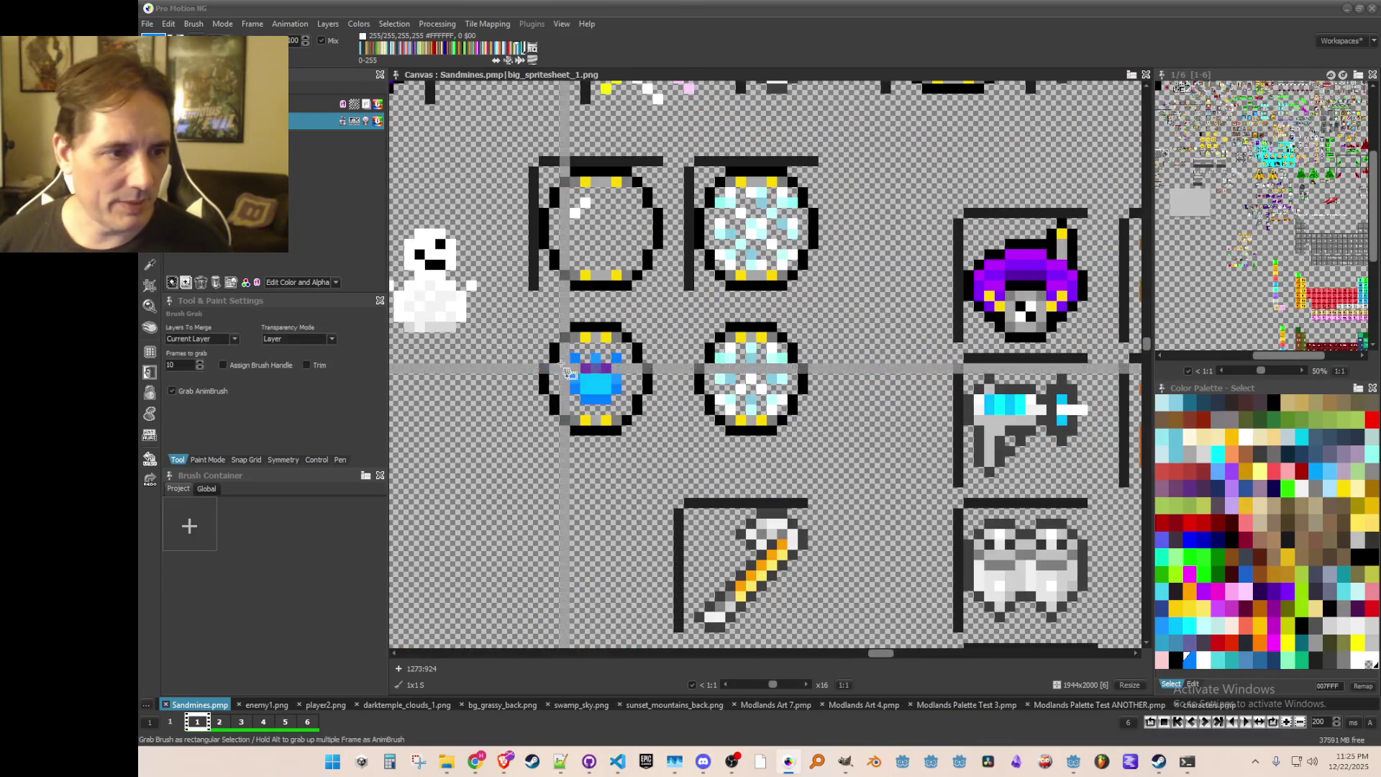
pyautogui.moveTo(579, 370); pyautogui.dragTo(658, 420)
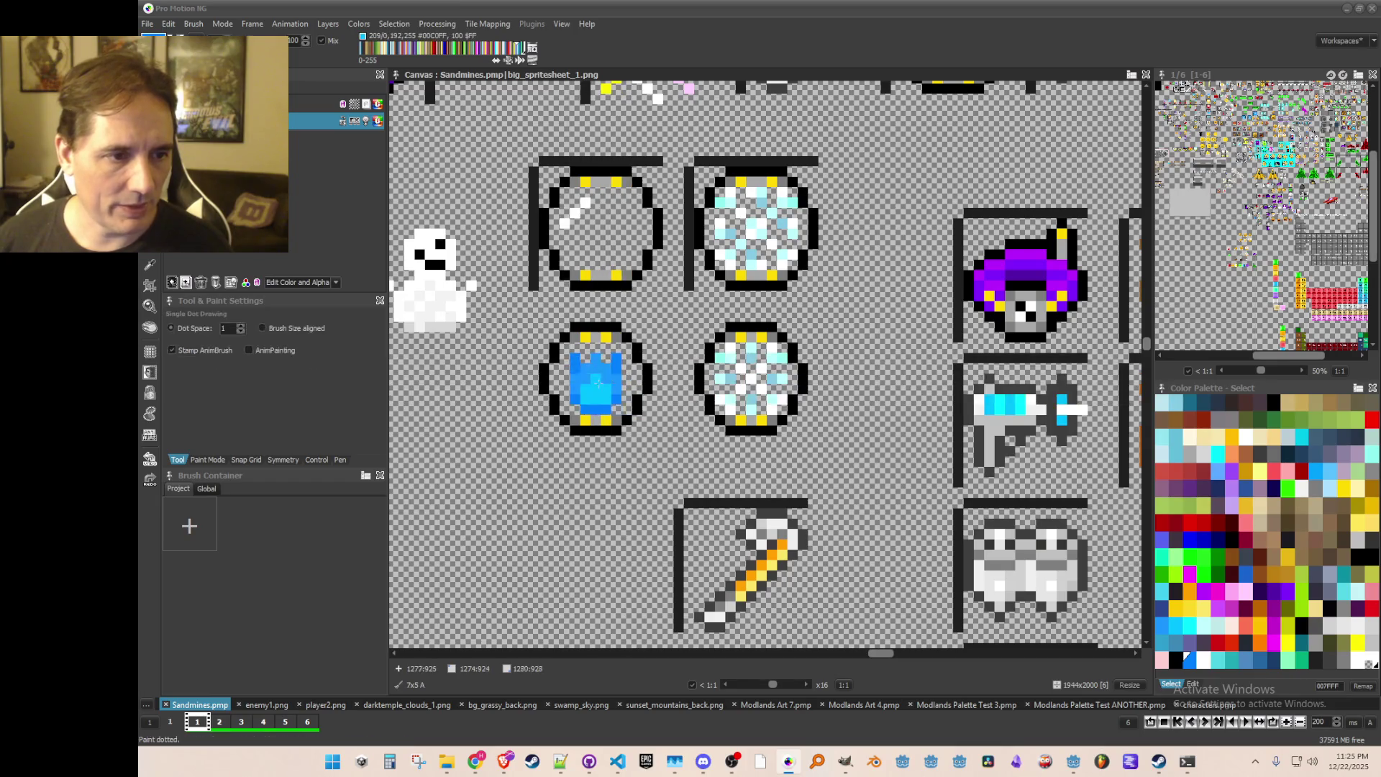
pyautogui.scroll(-2, 624, 388)
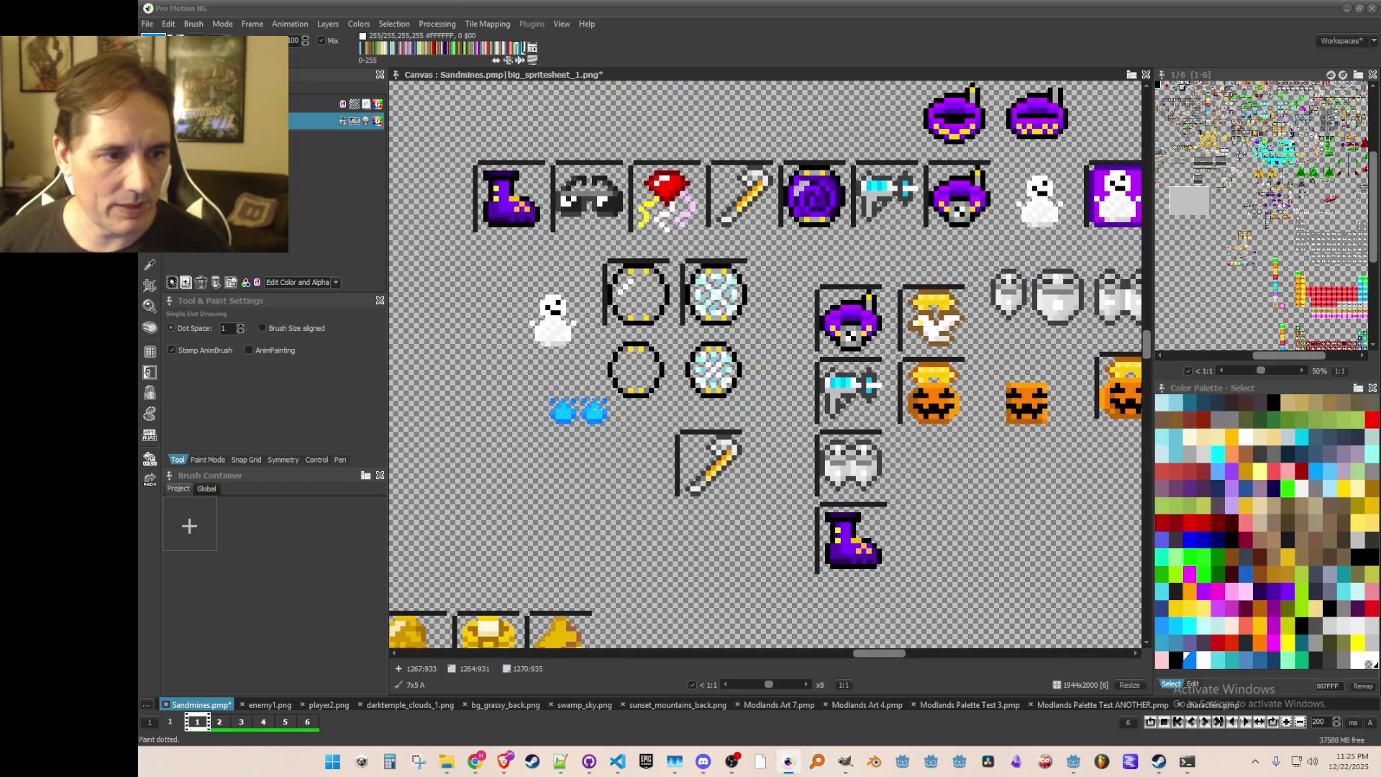
pyautogui.scroll(-3, 611, 402)
pyautogui.scroll(1, 814, 387)
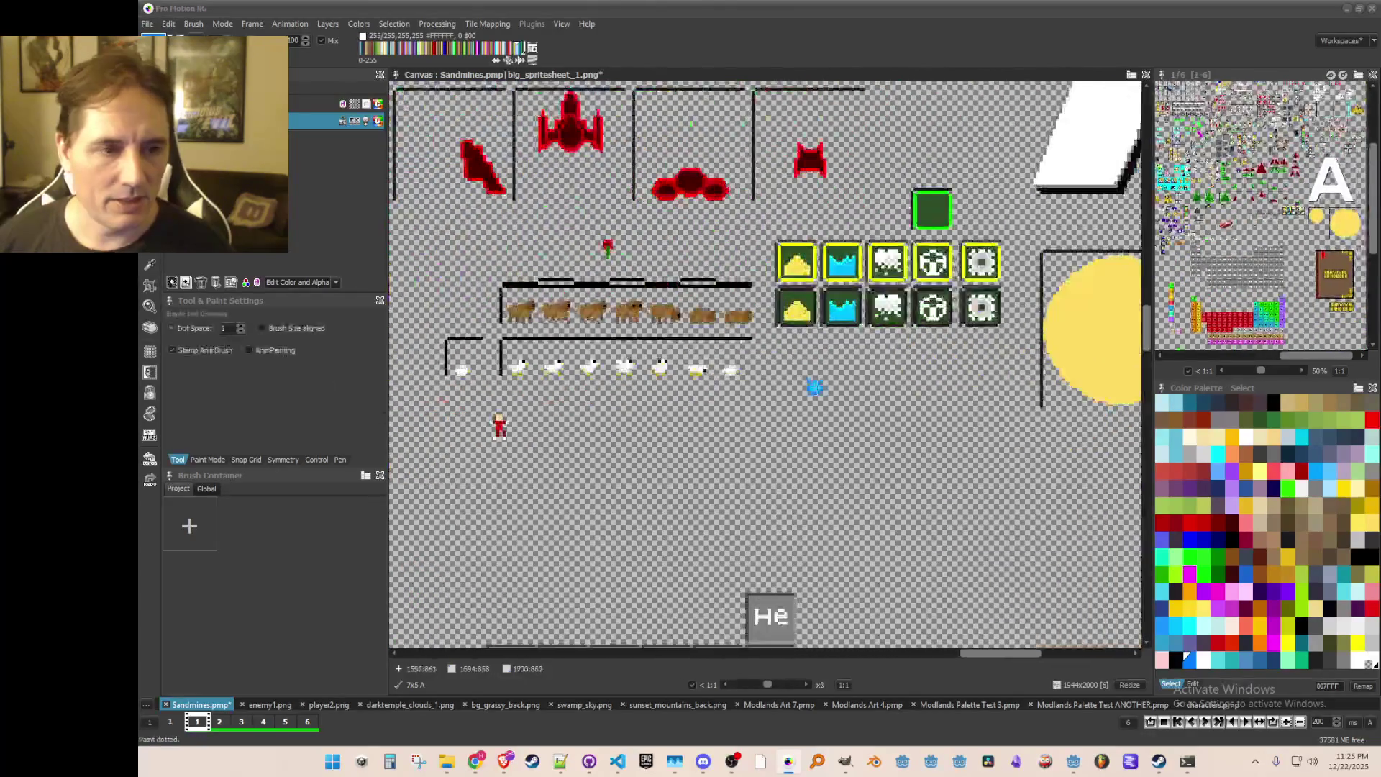
# Step: Grab the cloud tile, then the larger stamped tile area, as brushes
pyautogui.scroll(5, 899, 303)
pyautogui.press('b')
pyautogui.moveTo(887, 272); pyautogui.dragTo(895, 252)
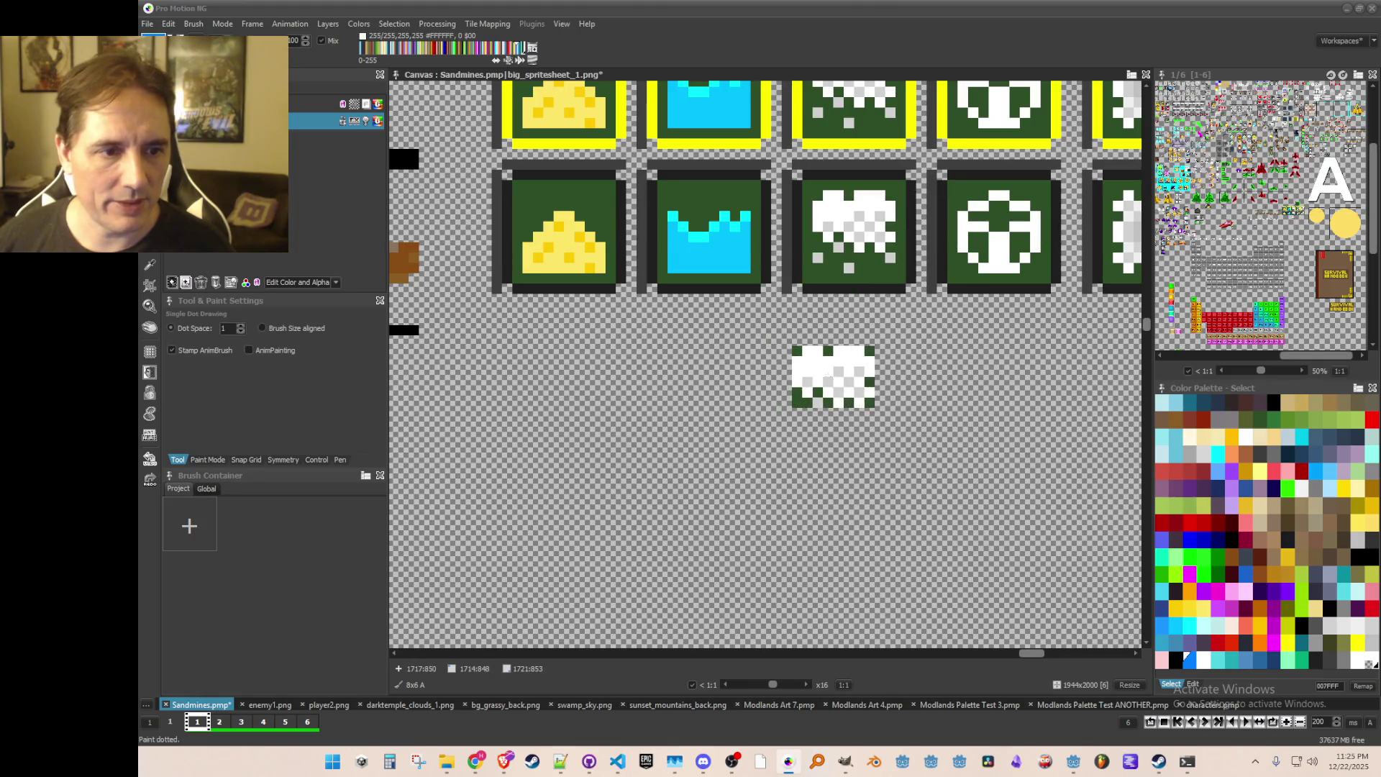
pyautogui.press('b')
pyautogui.moveTo(673, 216); pyautogui.dragTo(748, 241)
pyautogui.press('b')
pyautogui.moveTo(756, 309); pyautogui.dragTo(913, 460)
# Step: Stamp the blue gem inside the empty lower-left orb
pyautogui.scroll(-2, 644, 466)
pyautogui.scroll(-2, 644, 466)
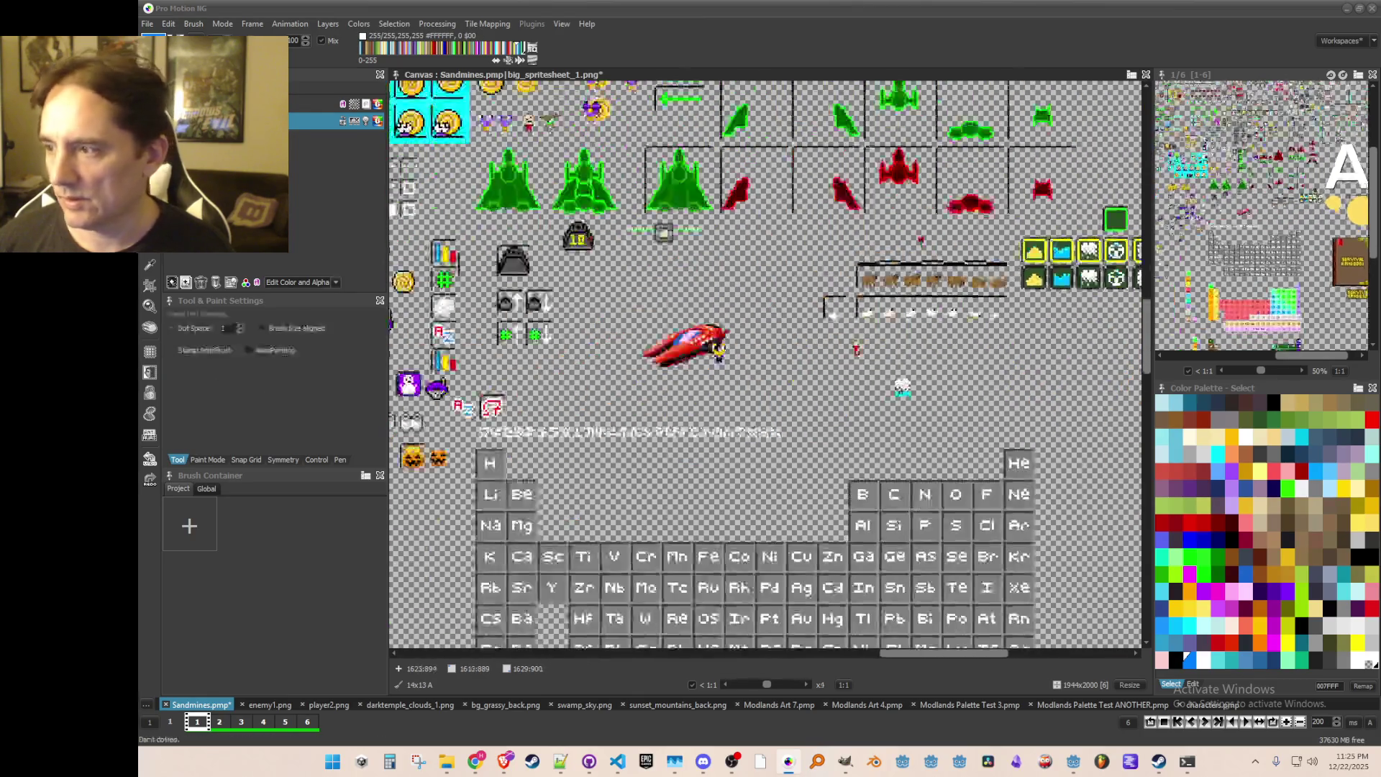
pyautogui.scroll(6, 784, 205)
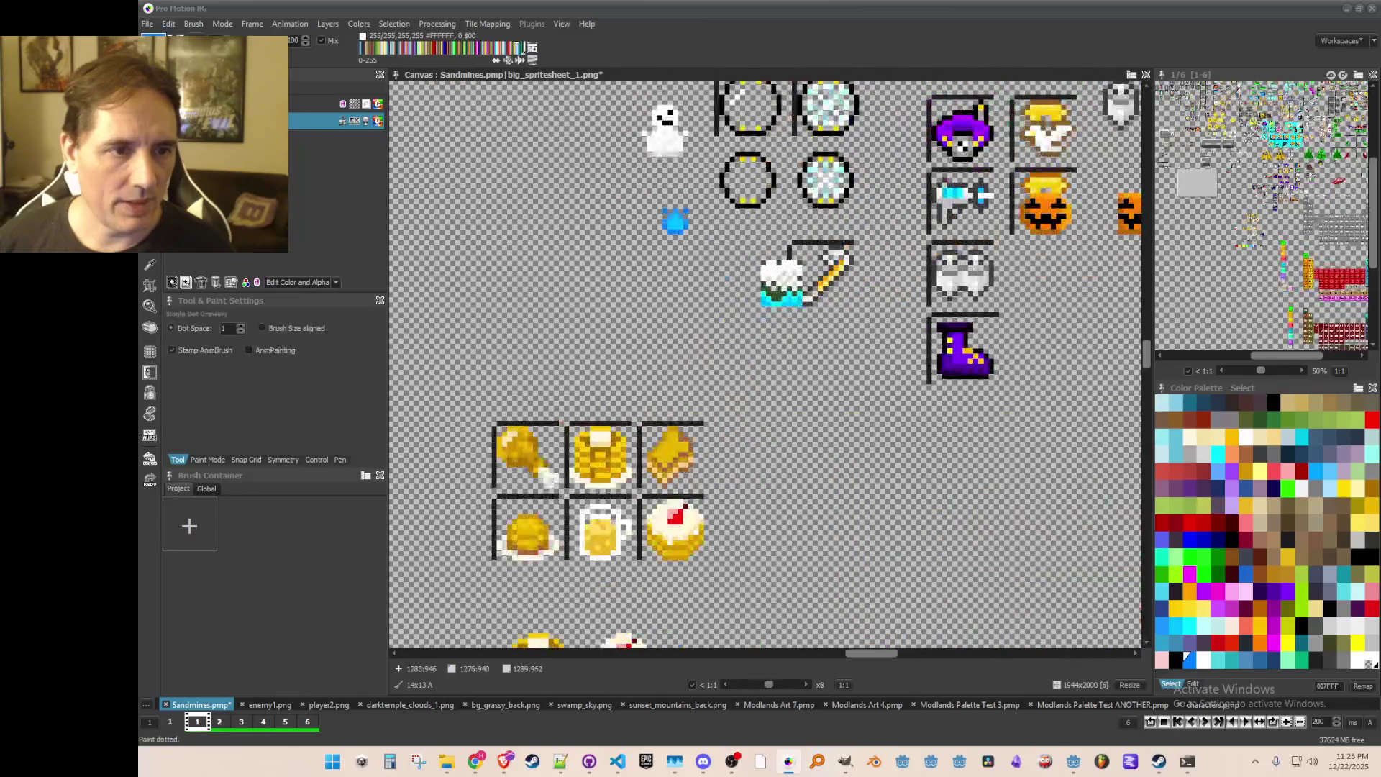
pyautogui.scroll(-3, 720, 317)
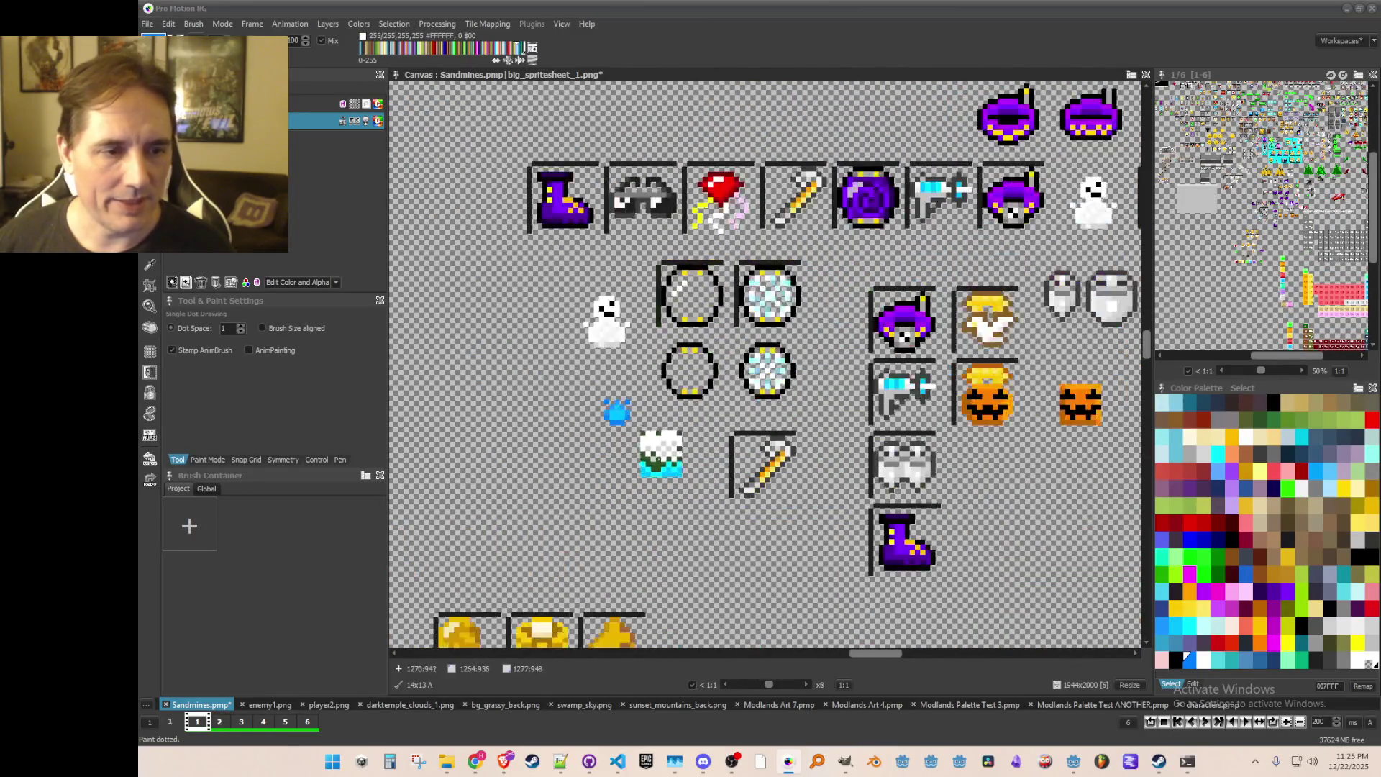
pyautogui.scroll(2, 555, 354)
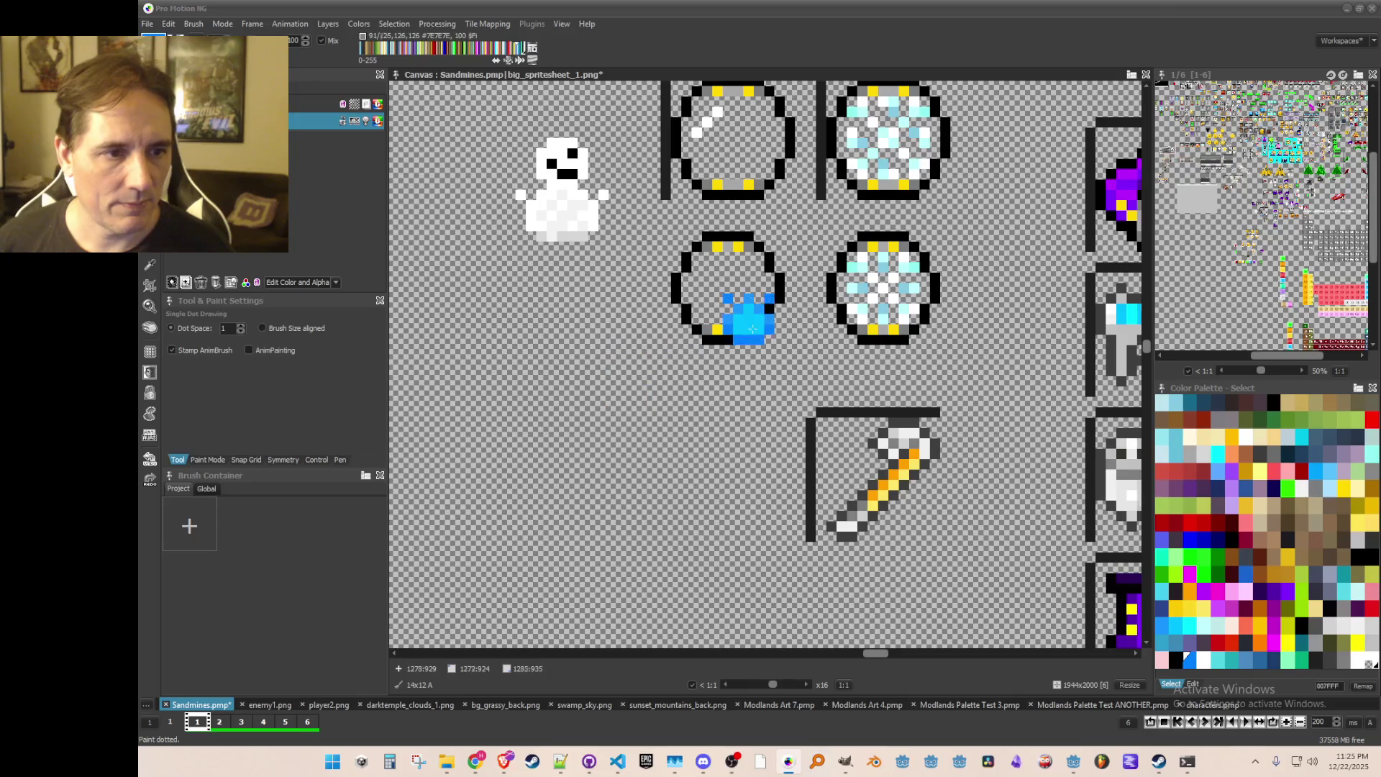
pyautogui.click(728, 287)
pyautogui.scroll(-1, 748, 493)
pyautogui.scroll(2, 757, 501)
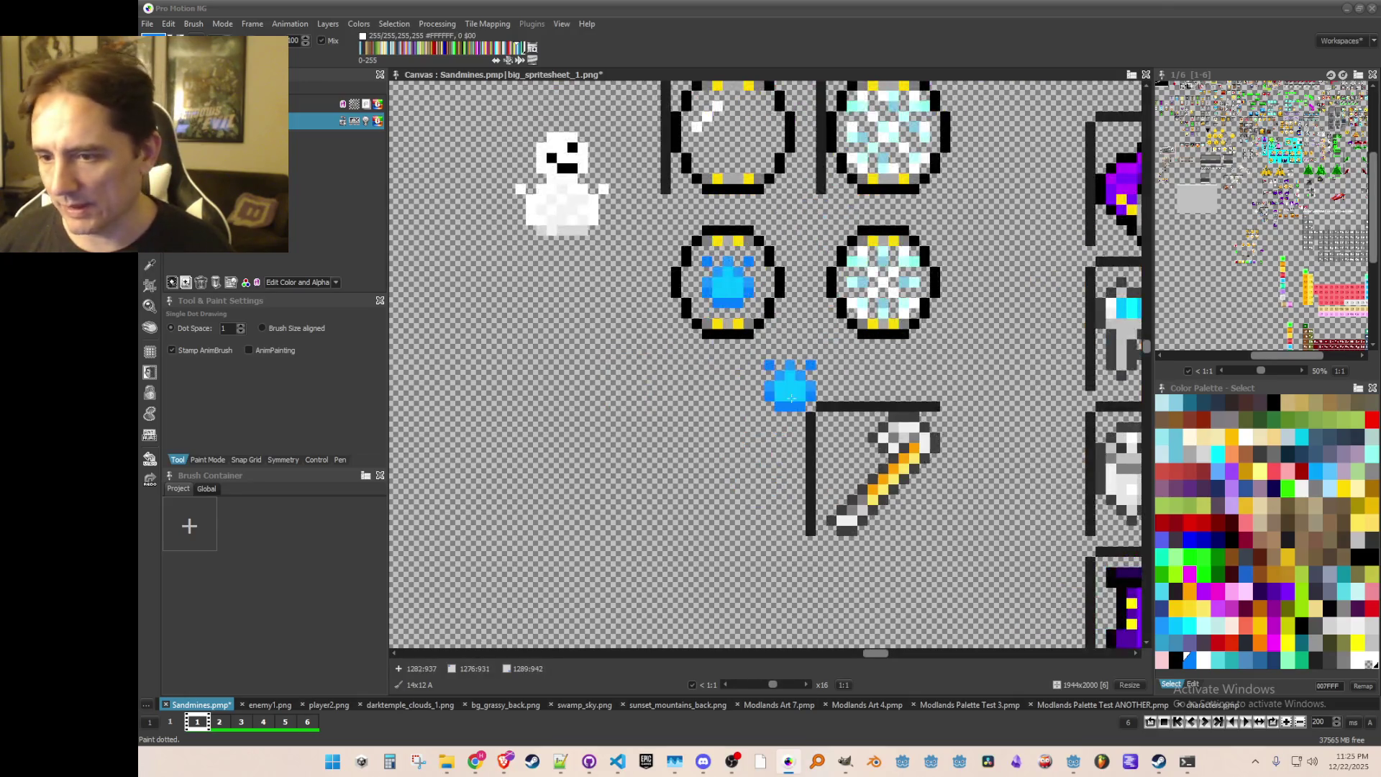
# Step: Save the spritesheet with Ctrl+S and restore the blue orb as the stamp brush
pyautogui.press('.')
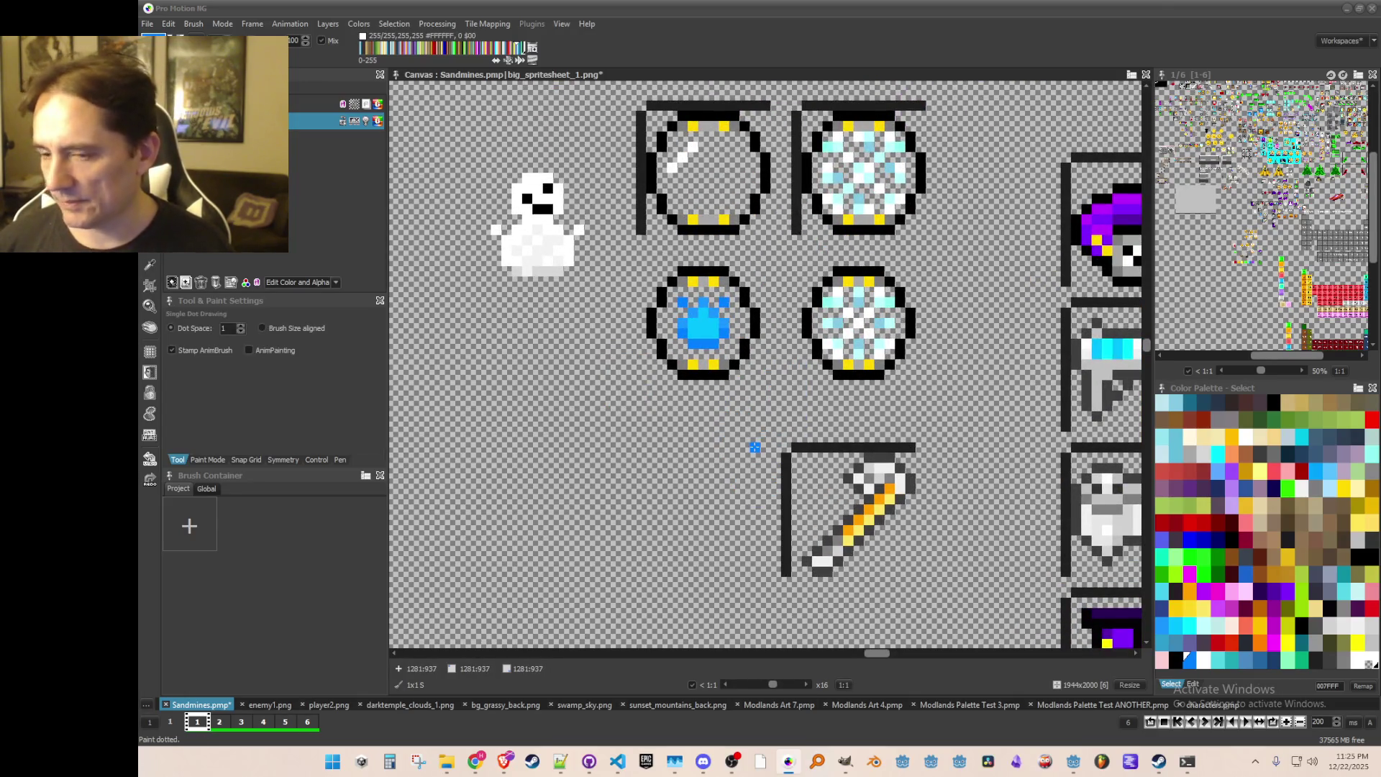
pyautogui.hotkey('ctrl', 's')
pyautogui.scroll(1, 702, 388)
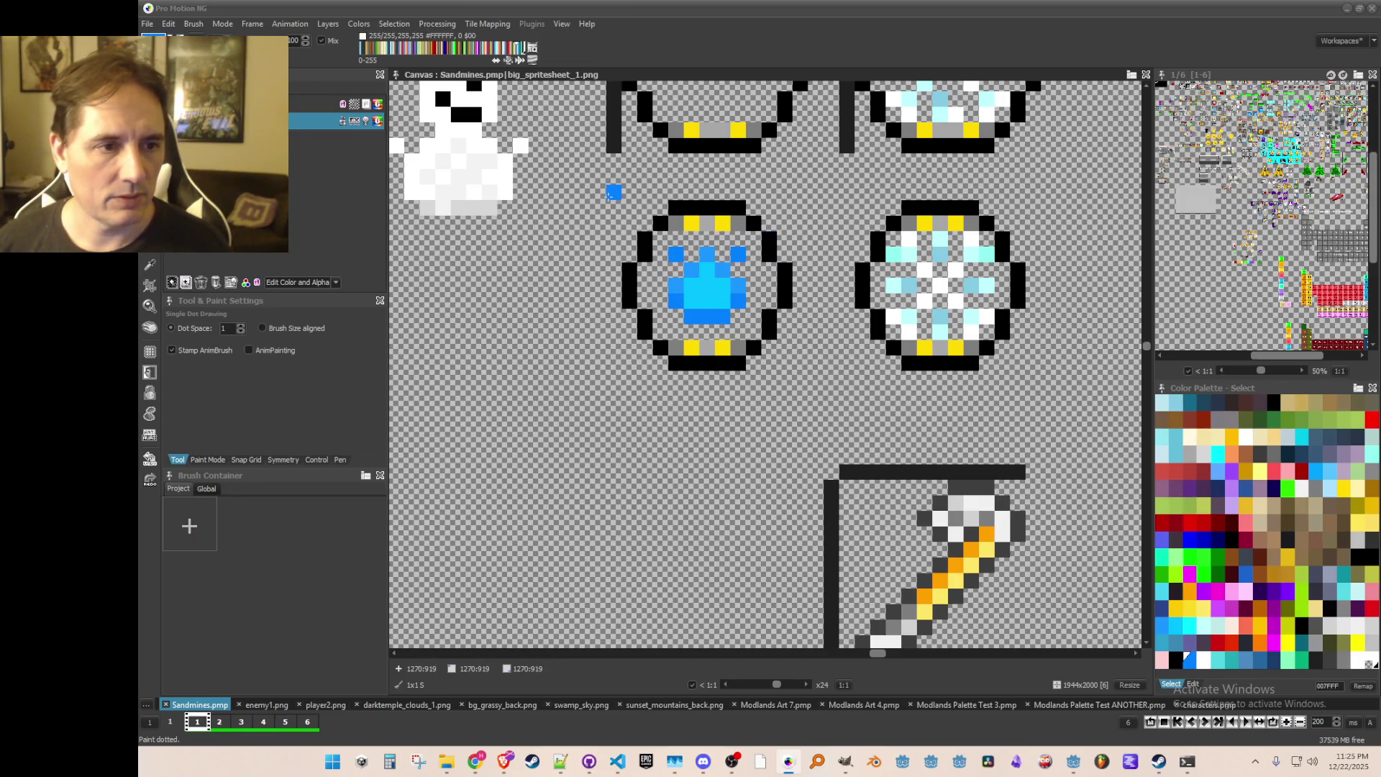
pyautogui.press('.')
pyautogui.scroll(-2, 768, 365)
pyautogui.scroll(1, 761, 430)
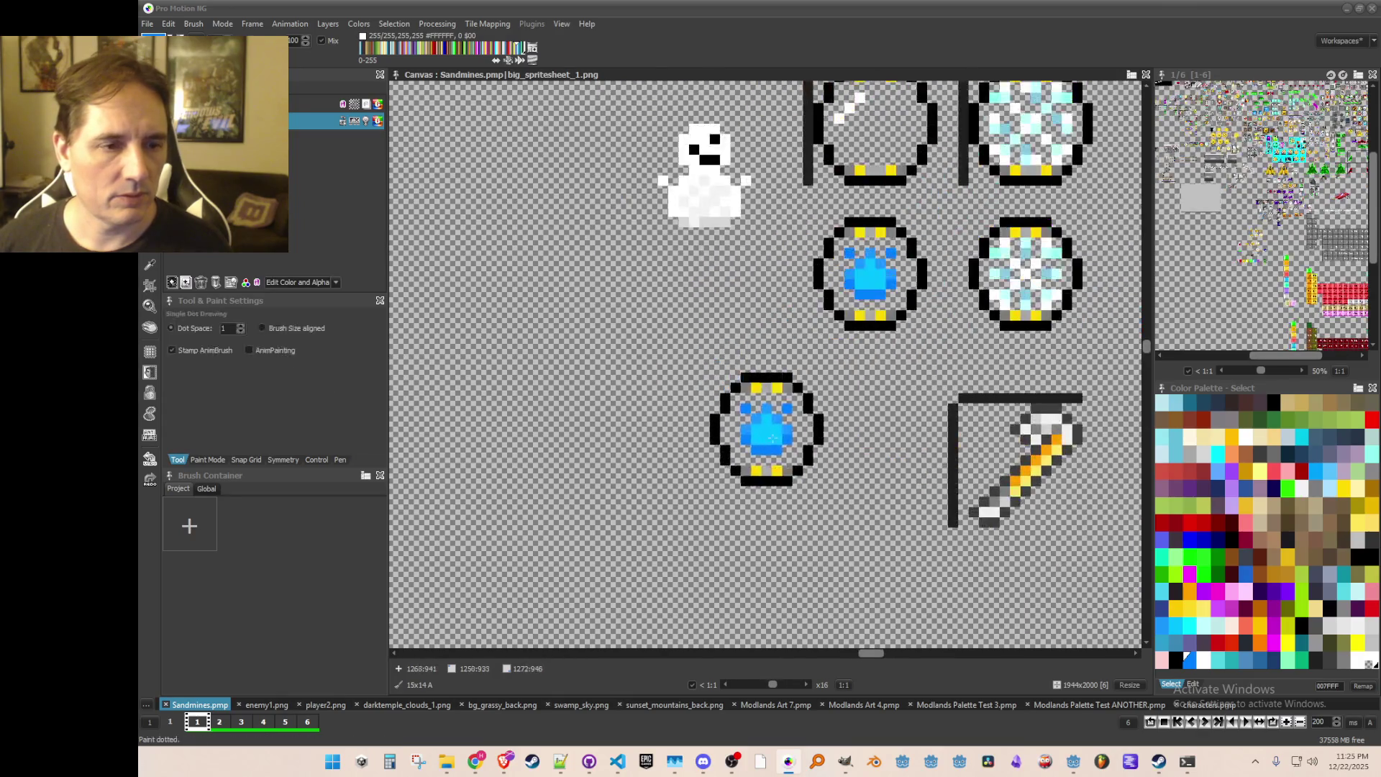
# Step: Stamp a copy of the blue orb below the upper orb and sample 007FFF from its gem
pyautogui.click(874, 432)
pyautogui.scroll(1, 874, 431)
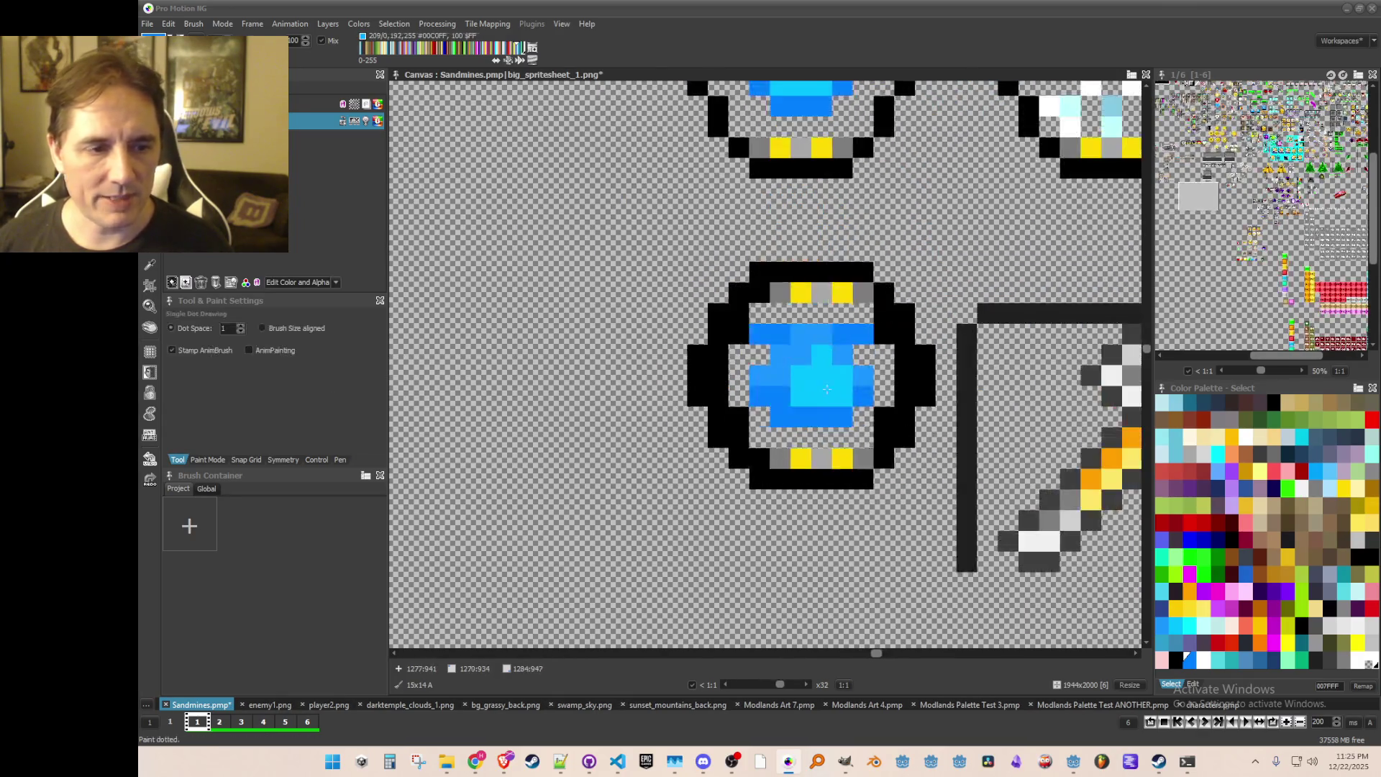
pyautogui.press(',')
pyautogui.click(854, 375)
pyautogui.scroll(1, 854, 376)
# Step: Repaint the gem's lower row in darker blue and erase stray side pixels
pyautogui.press('d')
pyautogui.moveTo(851, 369); pyautogui.dragTo(764, 381)
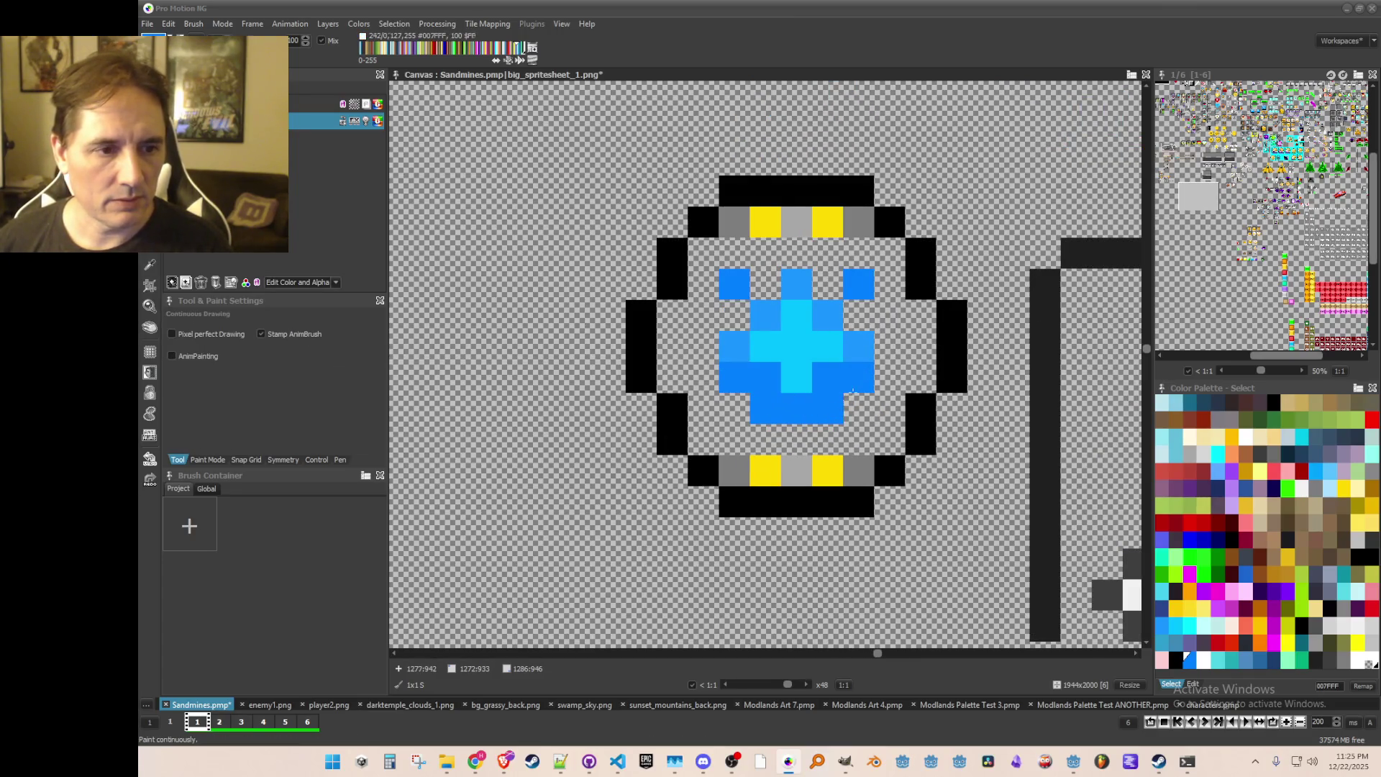
pyautogui.click(834, 349)
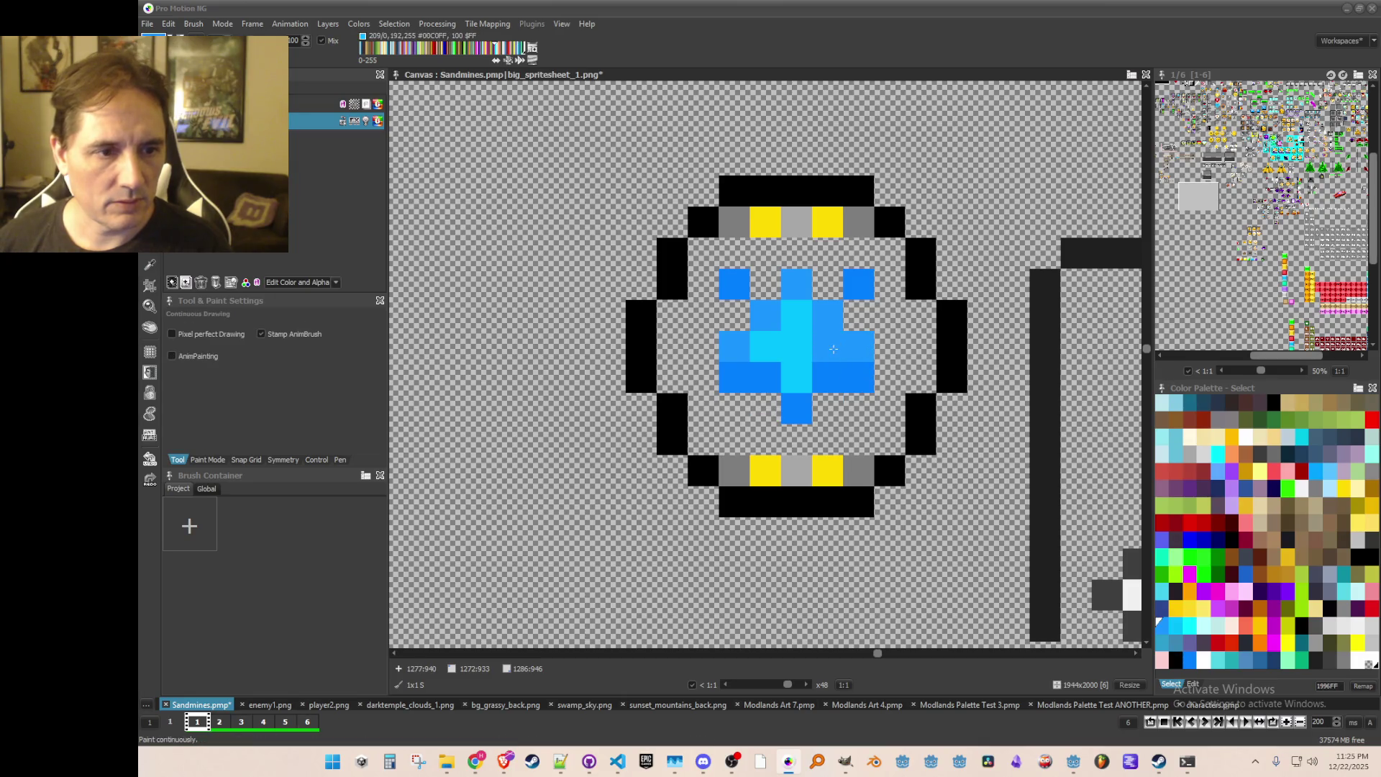
pyautogui.click(735, 376)
pyautogui.click(859, 376)
pyautogui.click(859, 345)
pyautogui.press(',')
pyautogui.click(827, 376)
pyautogui.click(827, 407)
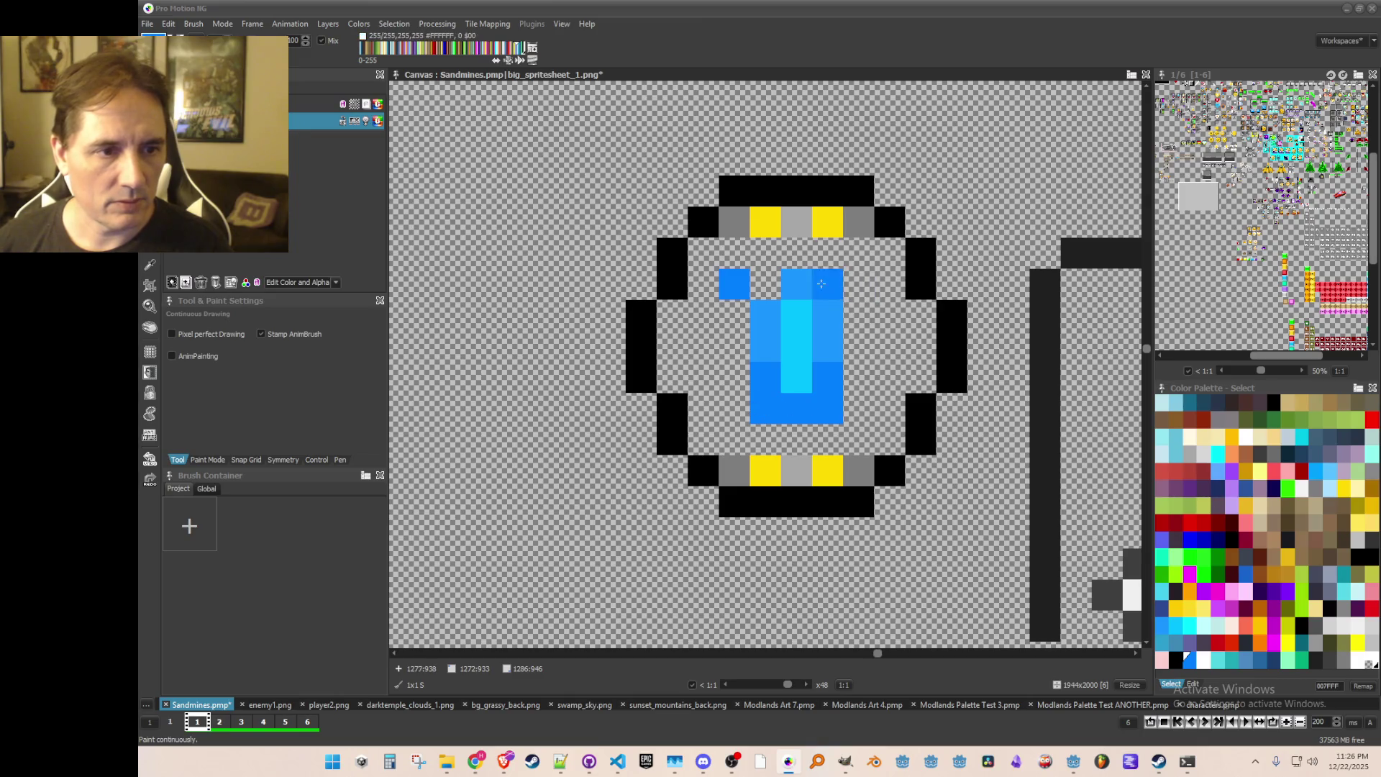
pyautogui.click(734, 283)
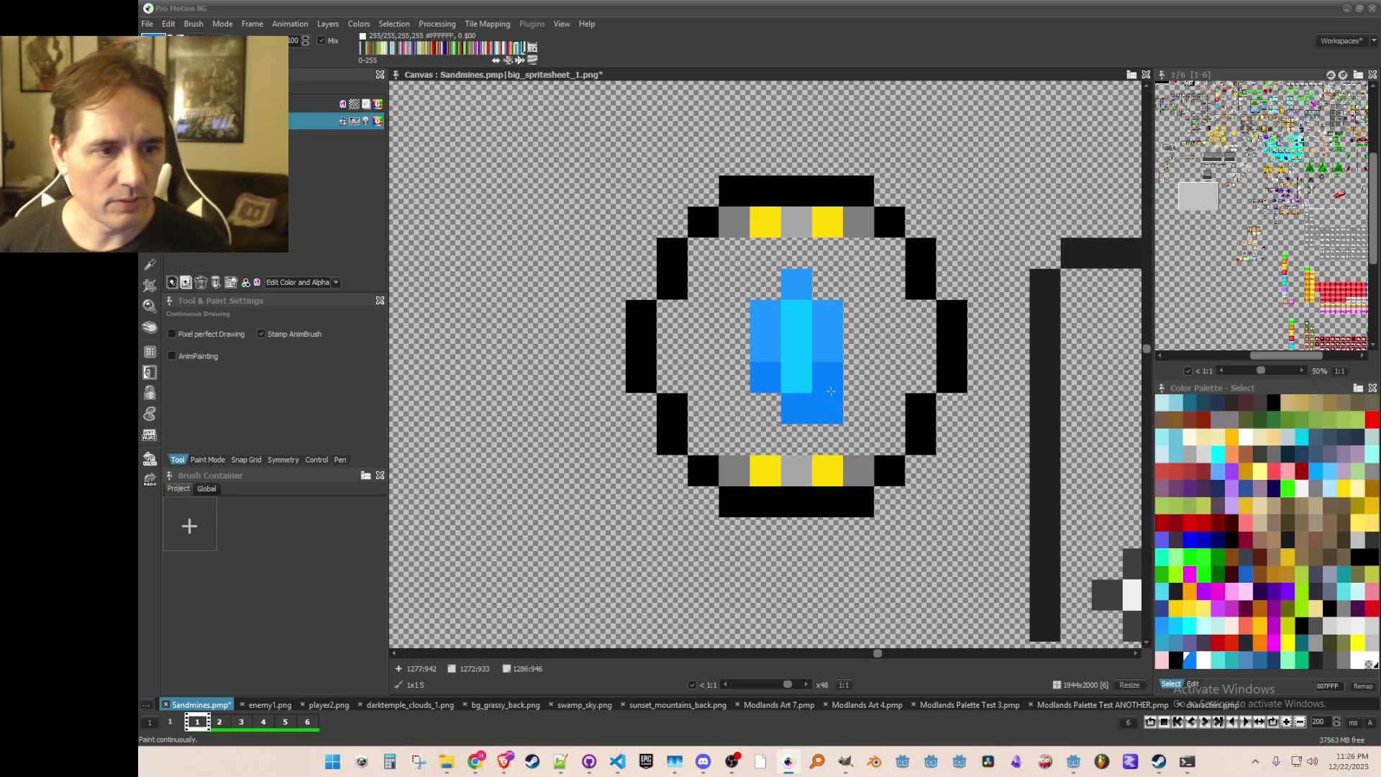
# Step: Grab the blue raindrop shape as a brush and undo the extra blue stamps
pyautogui.moveTo(752, 270); pyautogui.dragTo(842, 423)
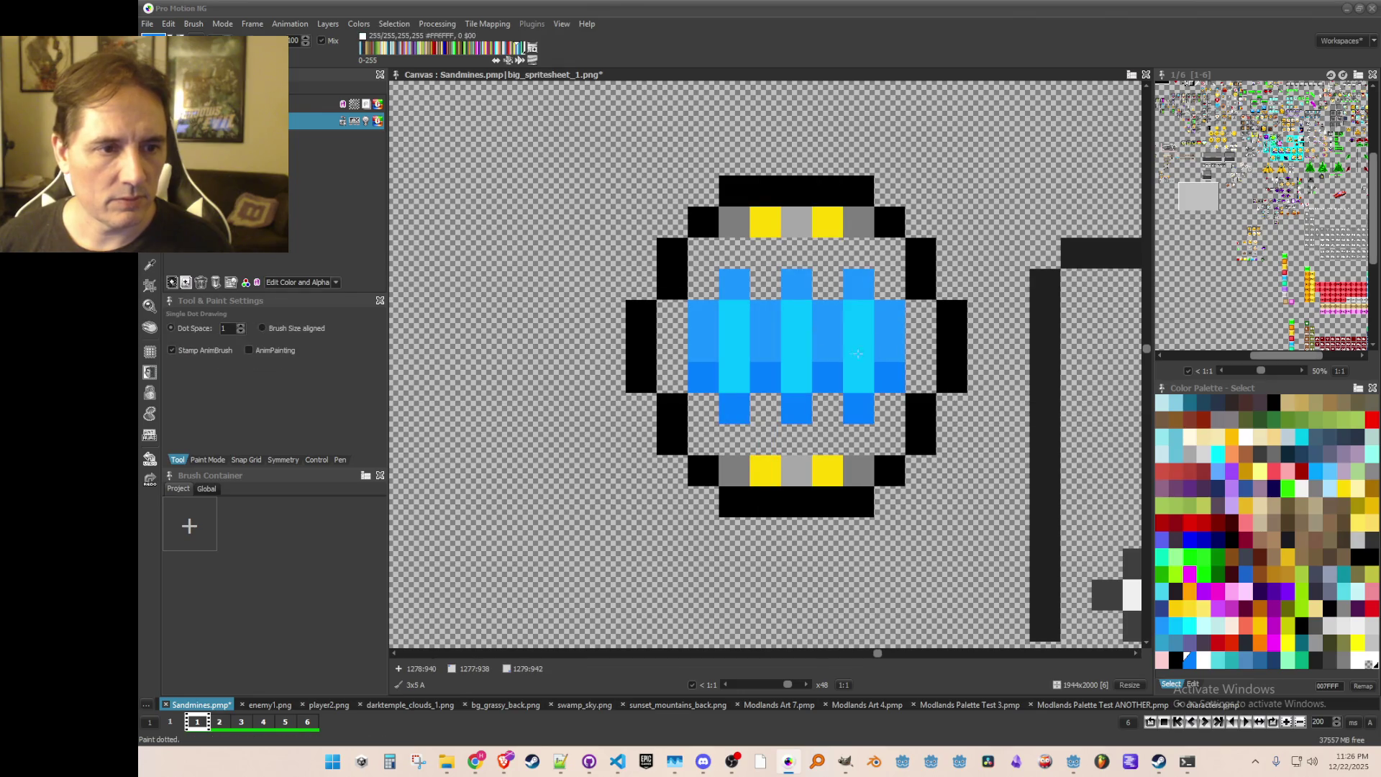
pyautogui.scroll(-2, 897, 389)
pyautogui.scroll(2, 897, 389)
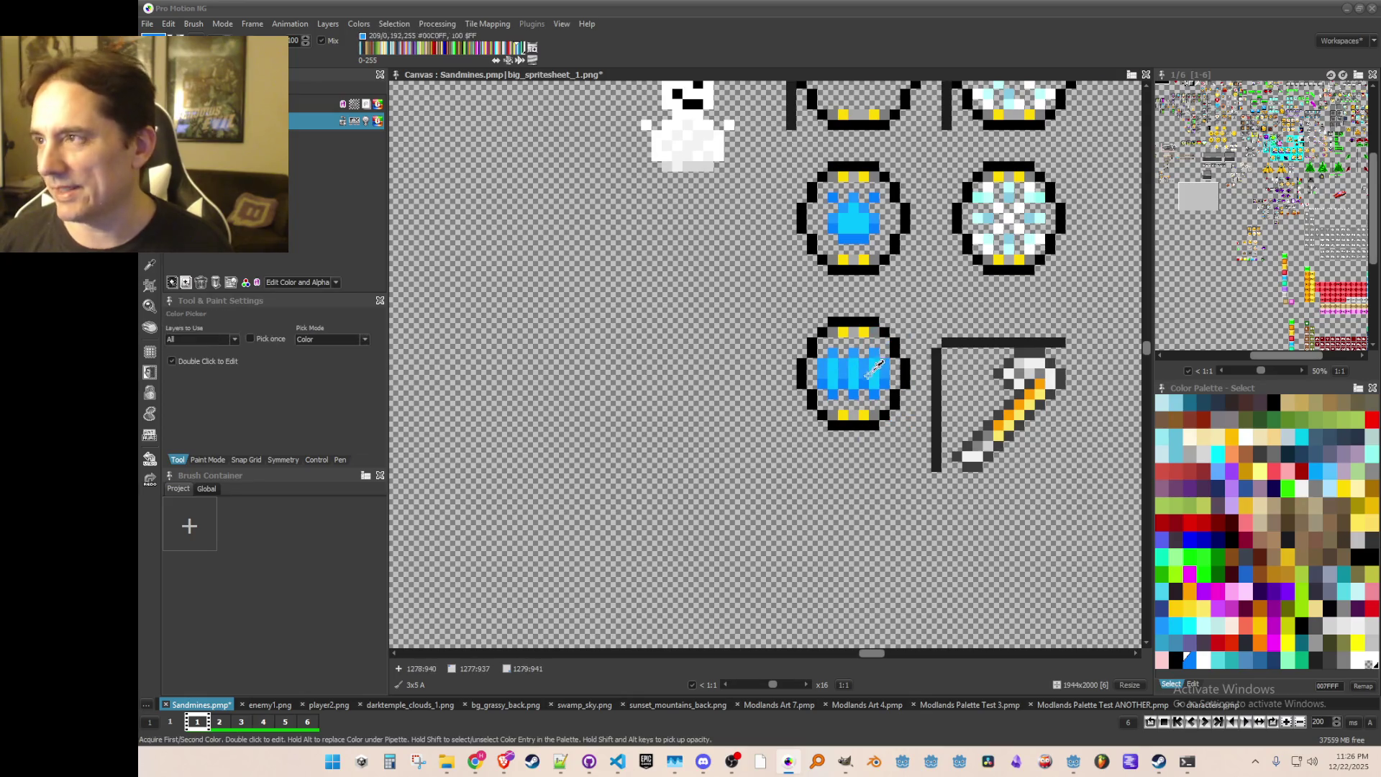
pyautogui.hotkey('ctrl', 'z')
pyautogui.hotkey('ctrl', 'z')
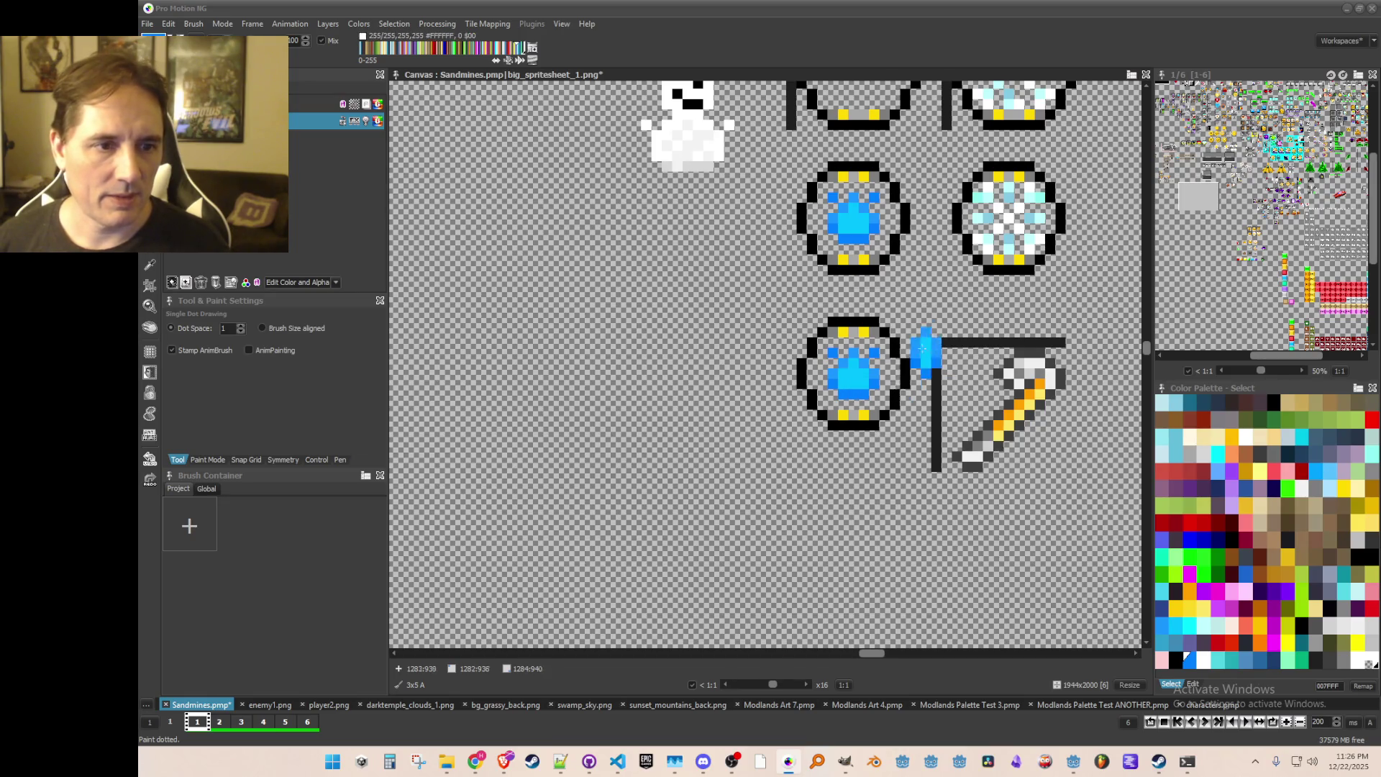
# Step: Save the sprite sheet with Ctrl+S
pyautogui.scroll(-1, 921, 341)
pyautogui.scroll(1, 863, 302)
pyautogui.scroll(-1, 834, 338)
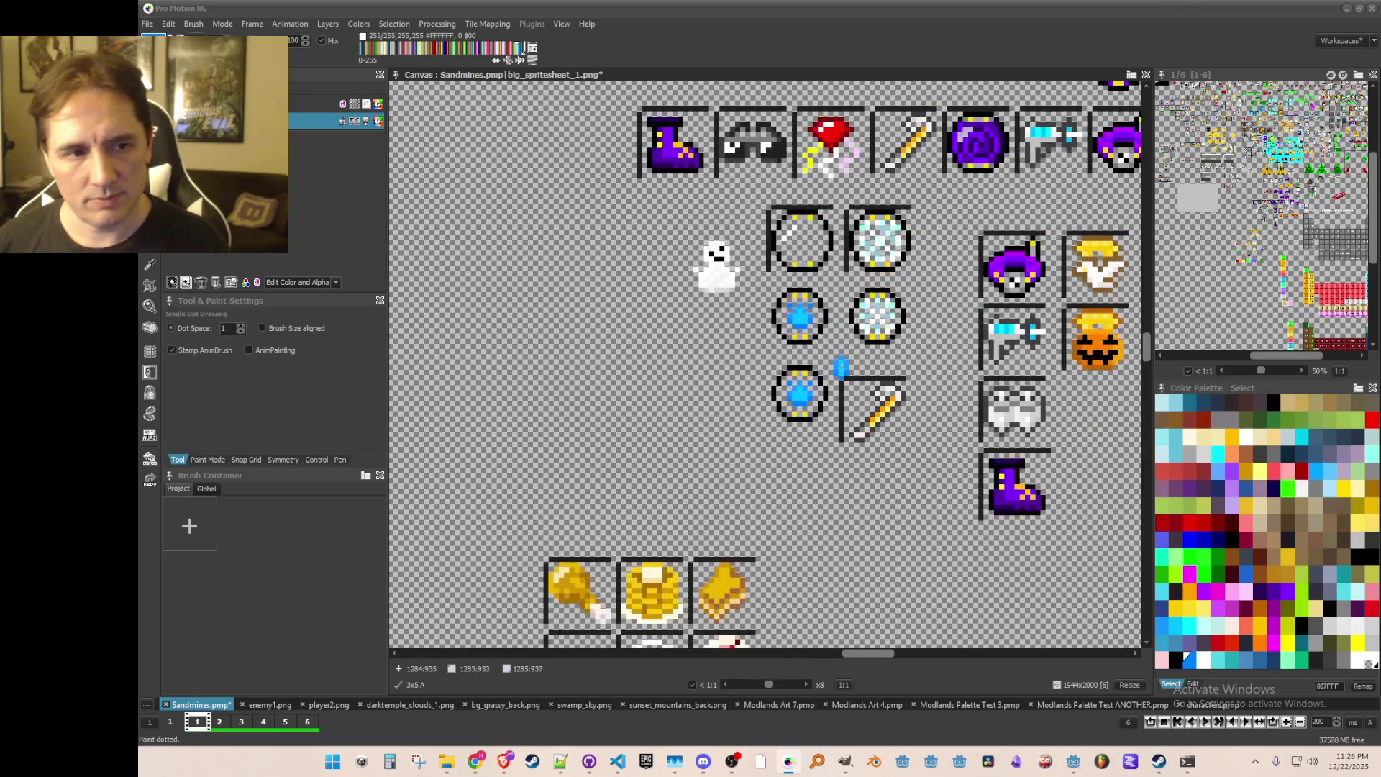
pyautogui.scroll(2, 848, 339)
pyautogui.press(',')
pyautogui.hotkey('ctrl', 's')
pyautogui.press('d')
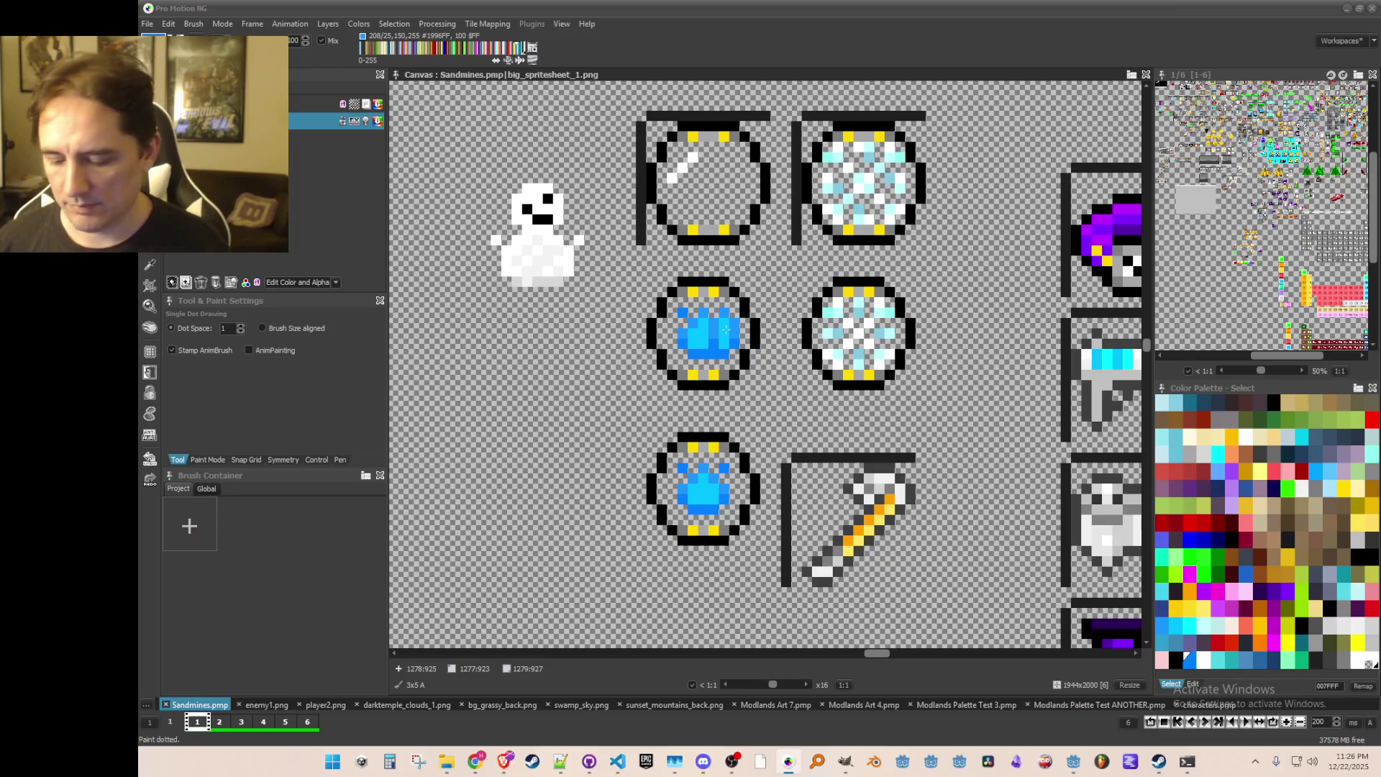
pyautogui.scroll(1, 728, 325)
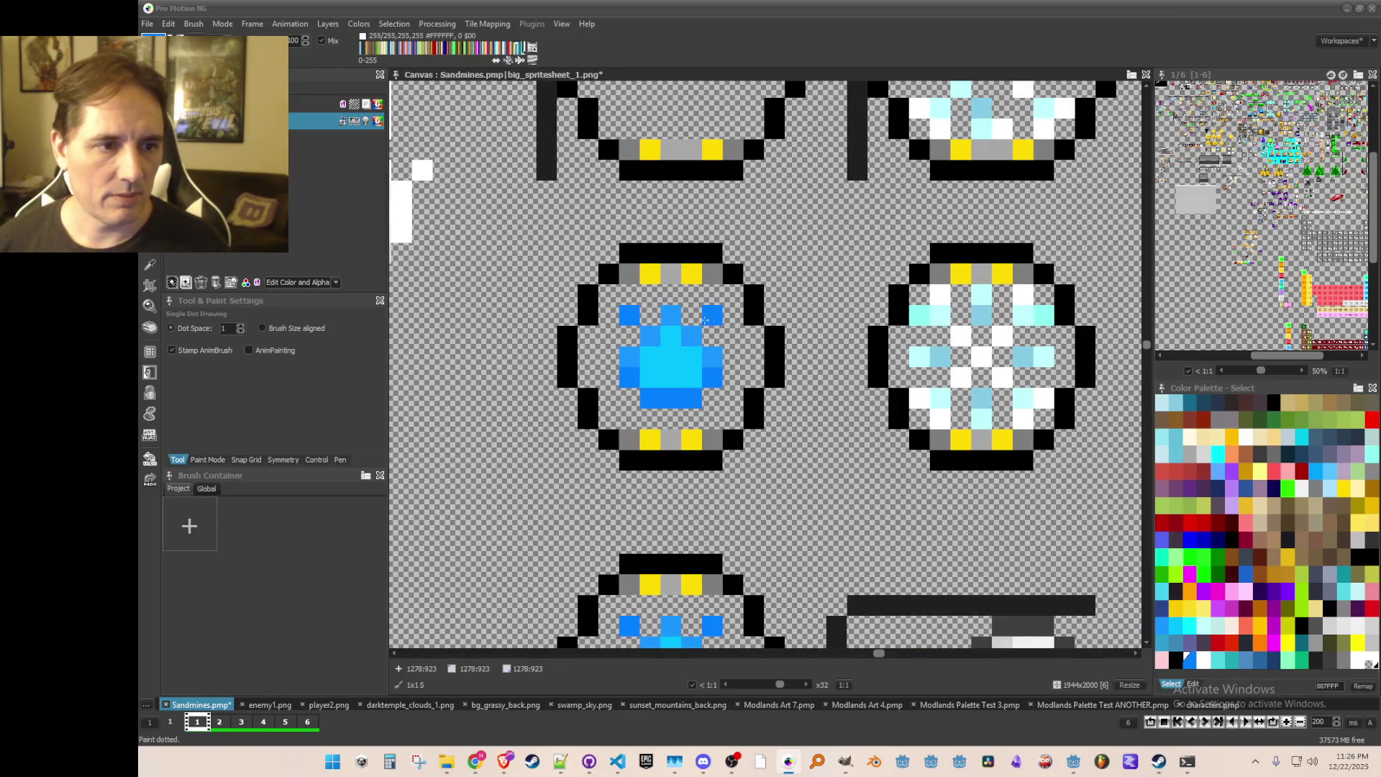
pyautogui.scroll(-2, 857, 447)
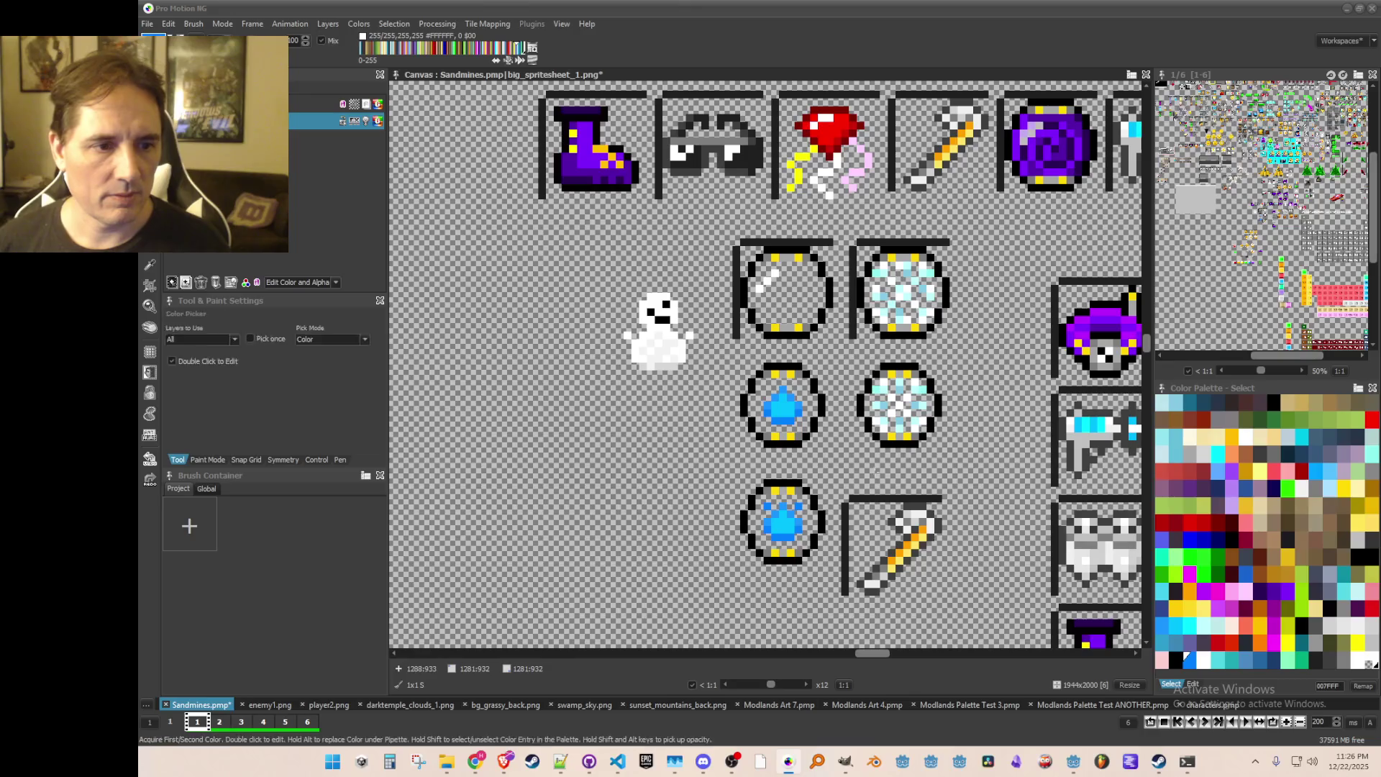
pyautogui.hotkey('ctrl', 's')
pyautogui.scroll(2, 805, 463)
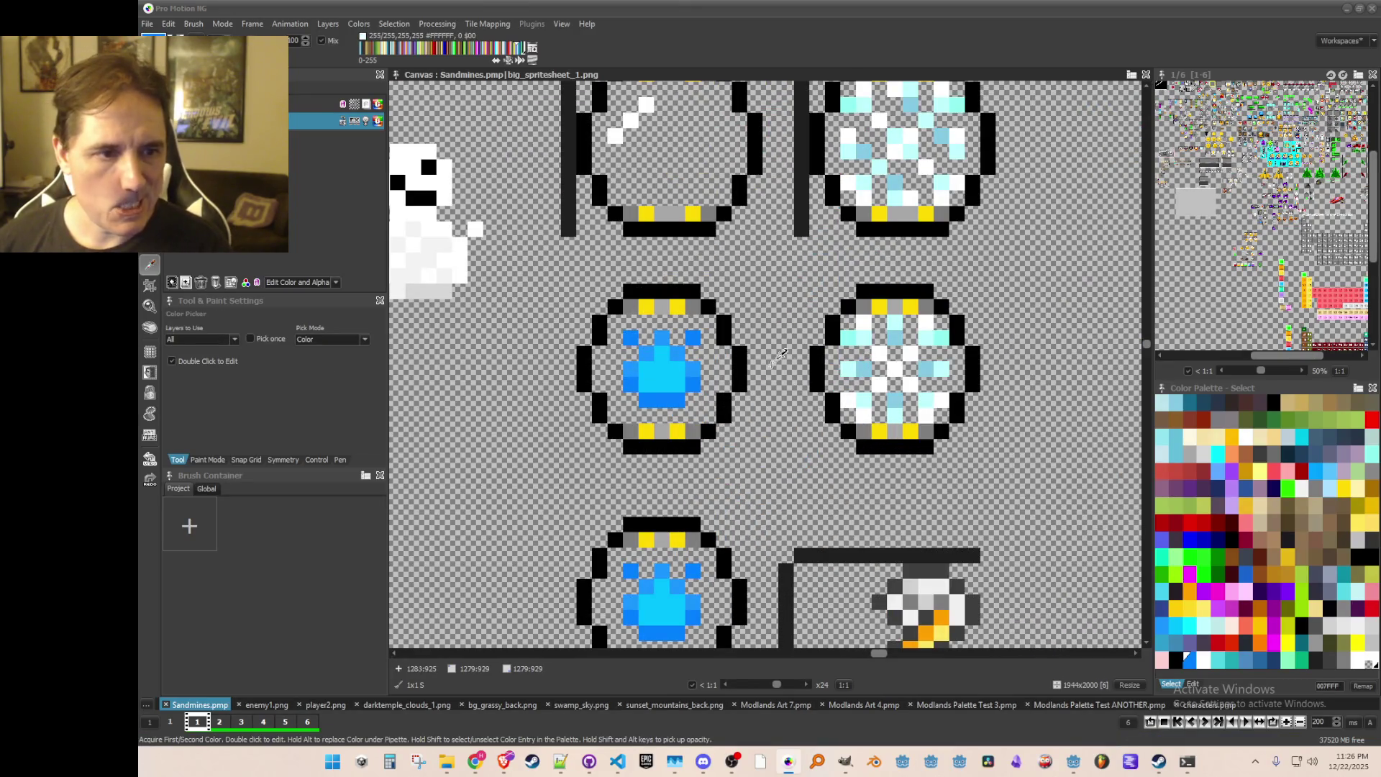
# Step: Sample the gem's blue, try painting with #007FFF, then undo the recoloured pixels
pyautogui.click(679, 348)
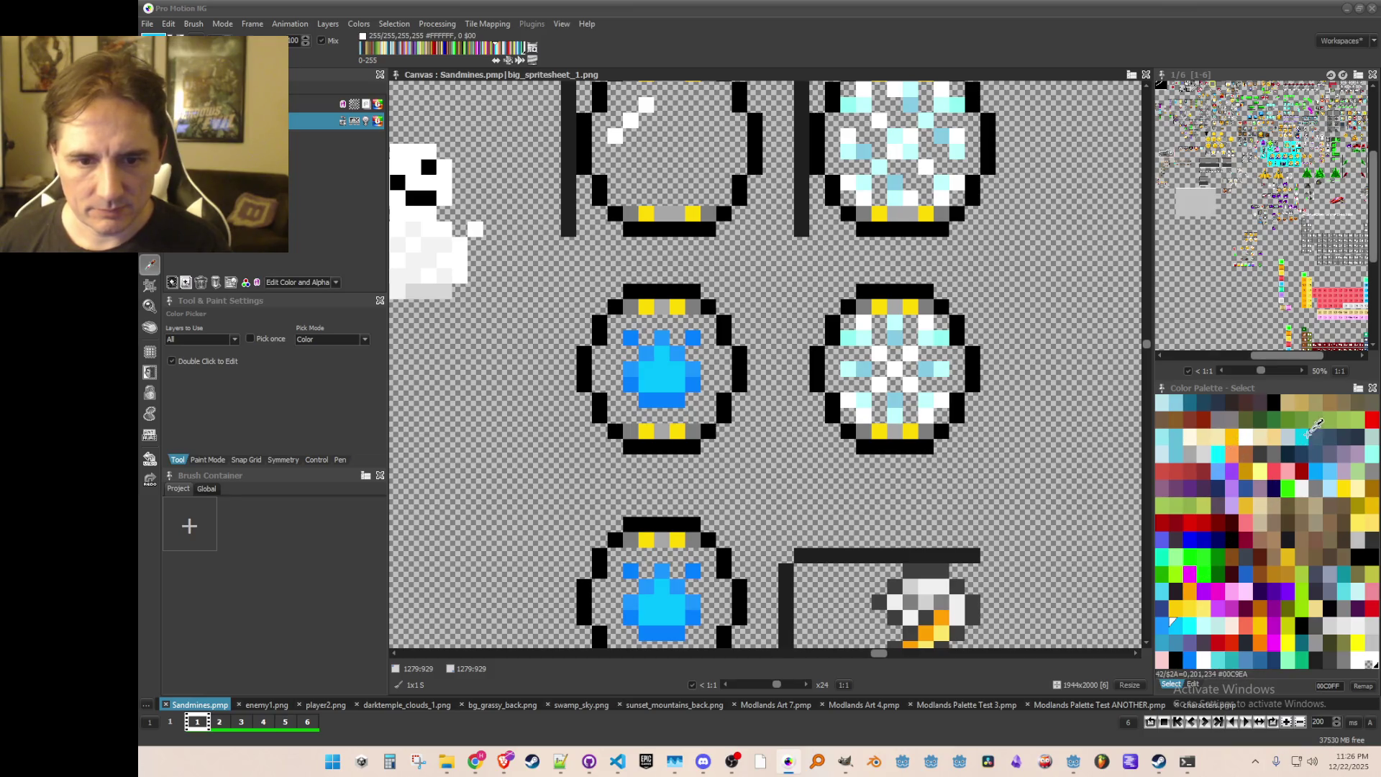
pyautogui.click(1302, 435)
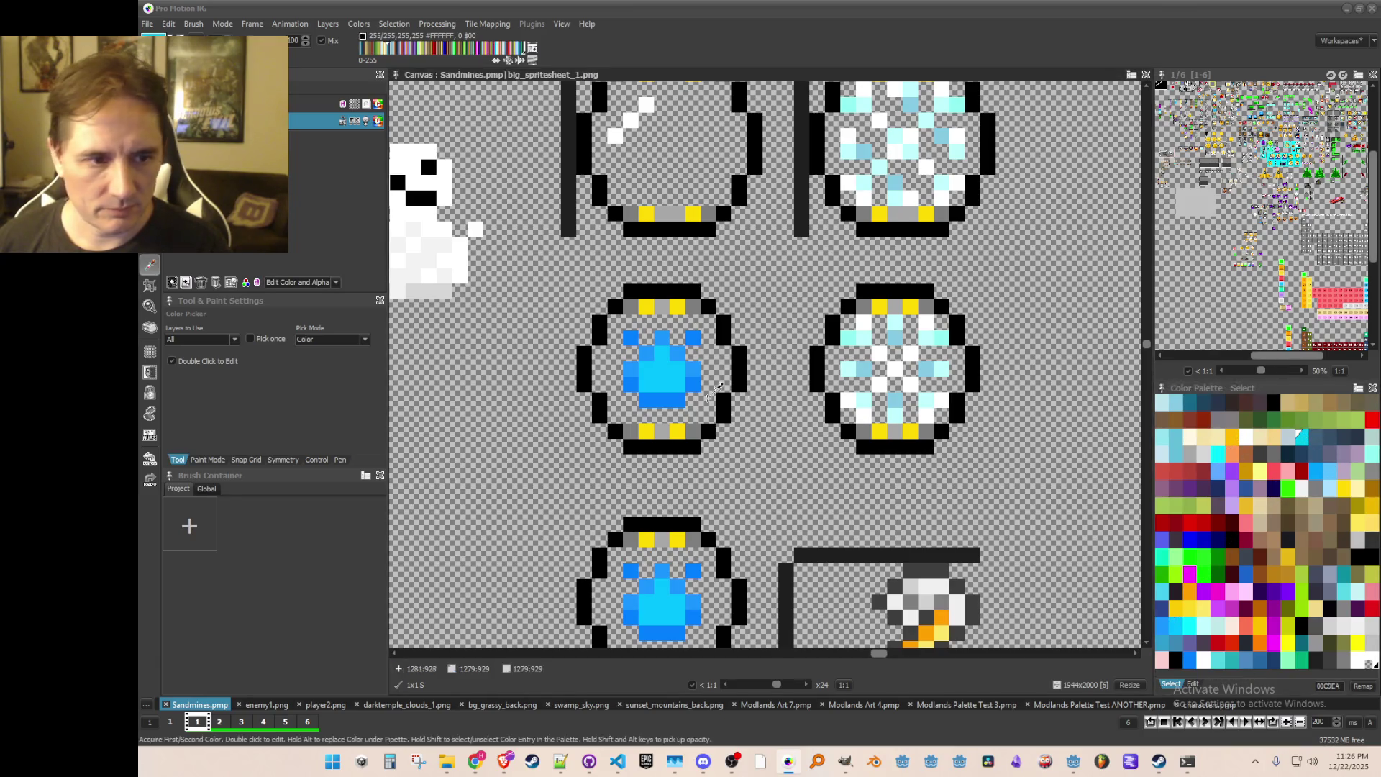
pyautogui.click(692, 337)
pyautogui.hotkey('ctrl', 'z')
pyautogui.hotkey('ctrl', 'z')
pyautogui.click(1217, 471)
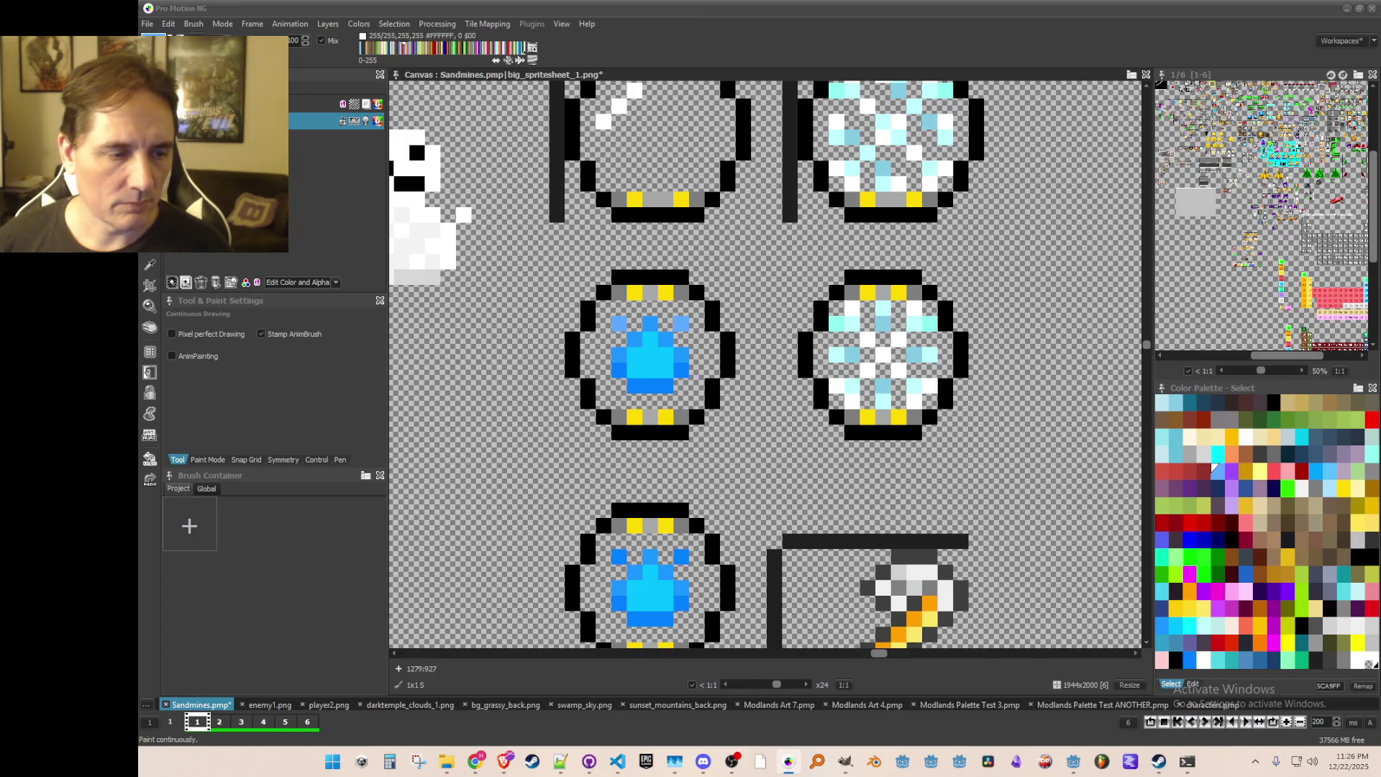
# Step: Copy the empty circle frame sprite as a brush
pyautogui.scroll(-2, 774, 465)
pyautogui.scroll(1, 774, 465)
pyautogui.scroll(-1, 775, 464)
pyautogui.scroll(1, 775, 465)
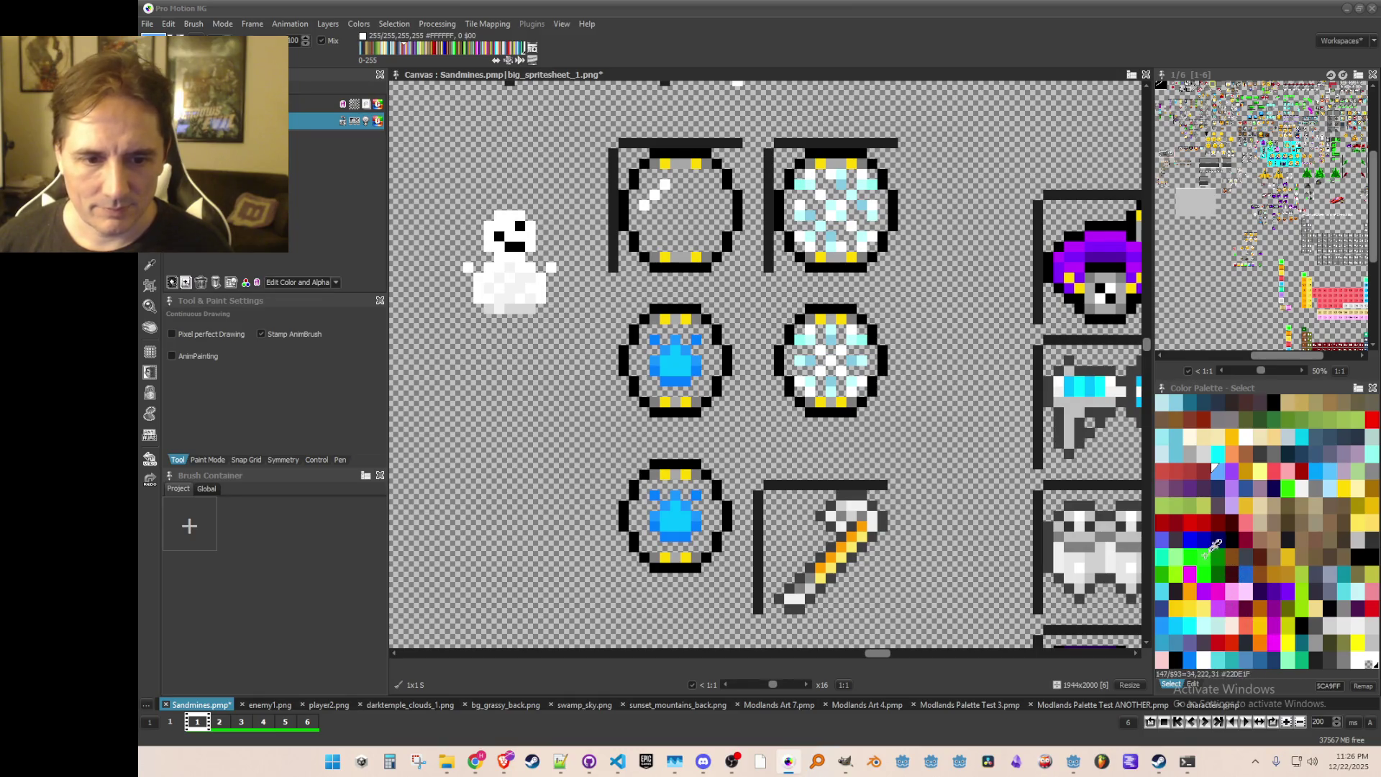
pyautogui.press('b')
pyautogui.scroll(-1, 604, 205)
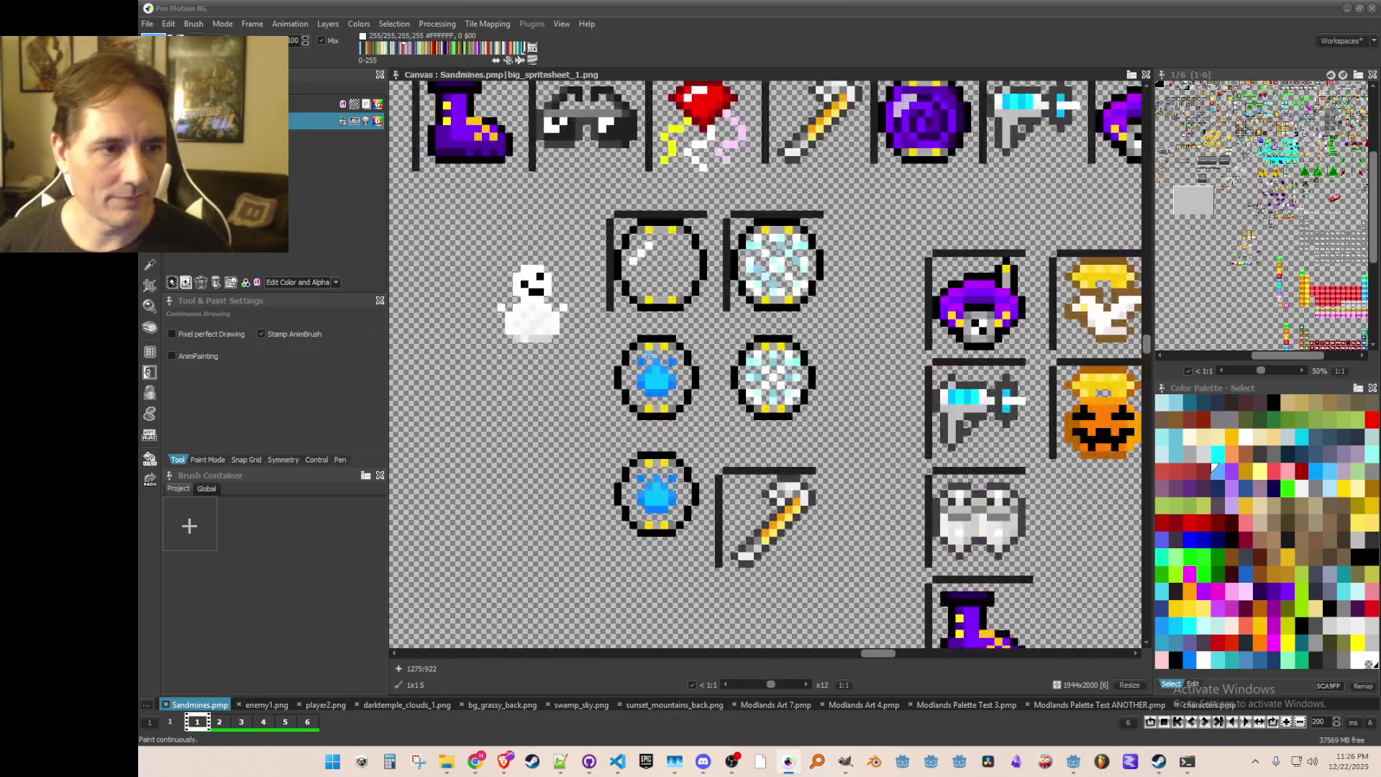
pyautogui.moveTo(607, 208)
pyautogui.mouseDown()
pyautogui.moveTo(654, 280)
pyautogui.moveTo(712, 316)
pyautogui.mouseUp()
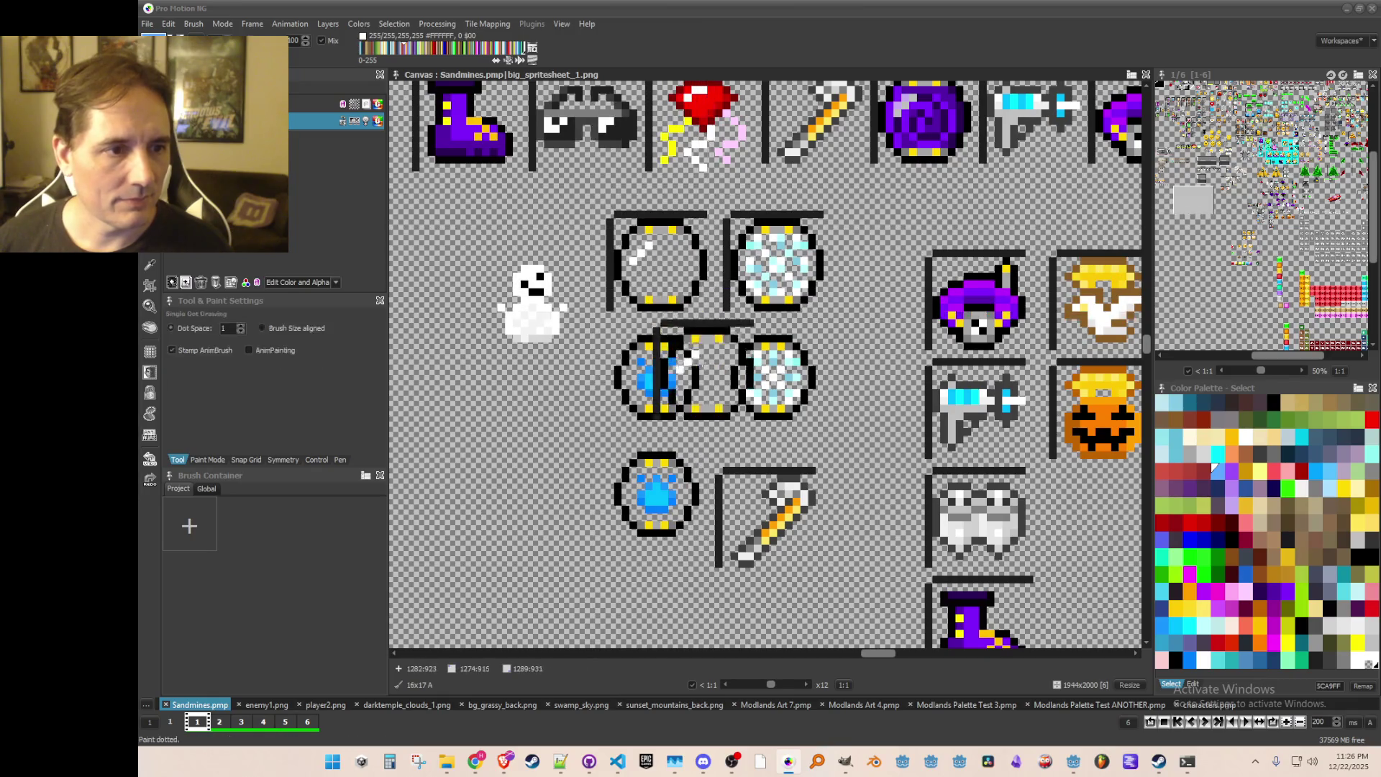
# Step: Stamp the copied circle onto the sheet and re-grab the circle sprite as a brush
pyautogui.click(580, 400)
pyautogui.press('b')
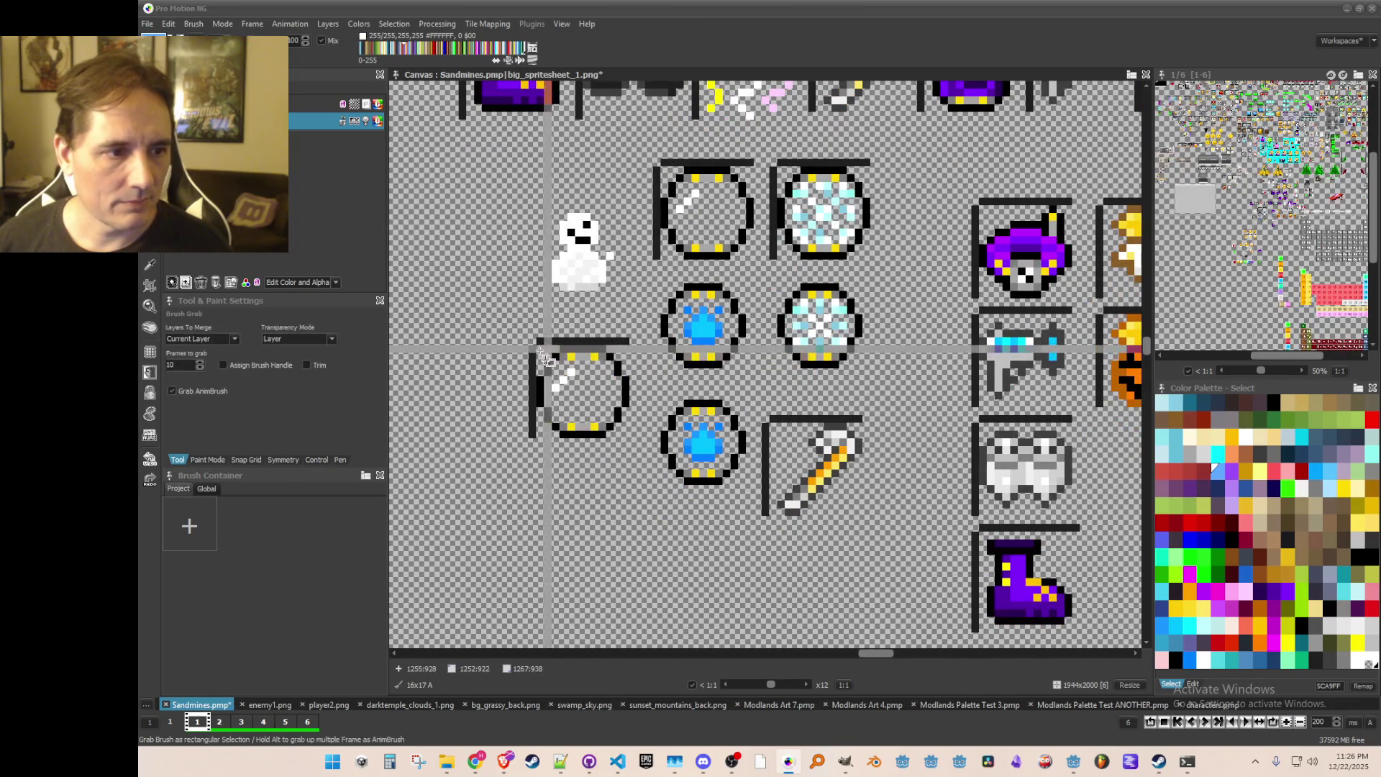
pyautogui.moveTo(545, 357); pyautogui.dragTo(649, 487)
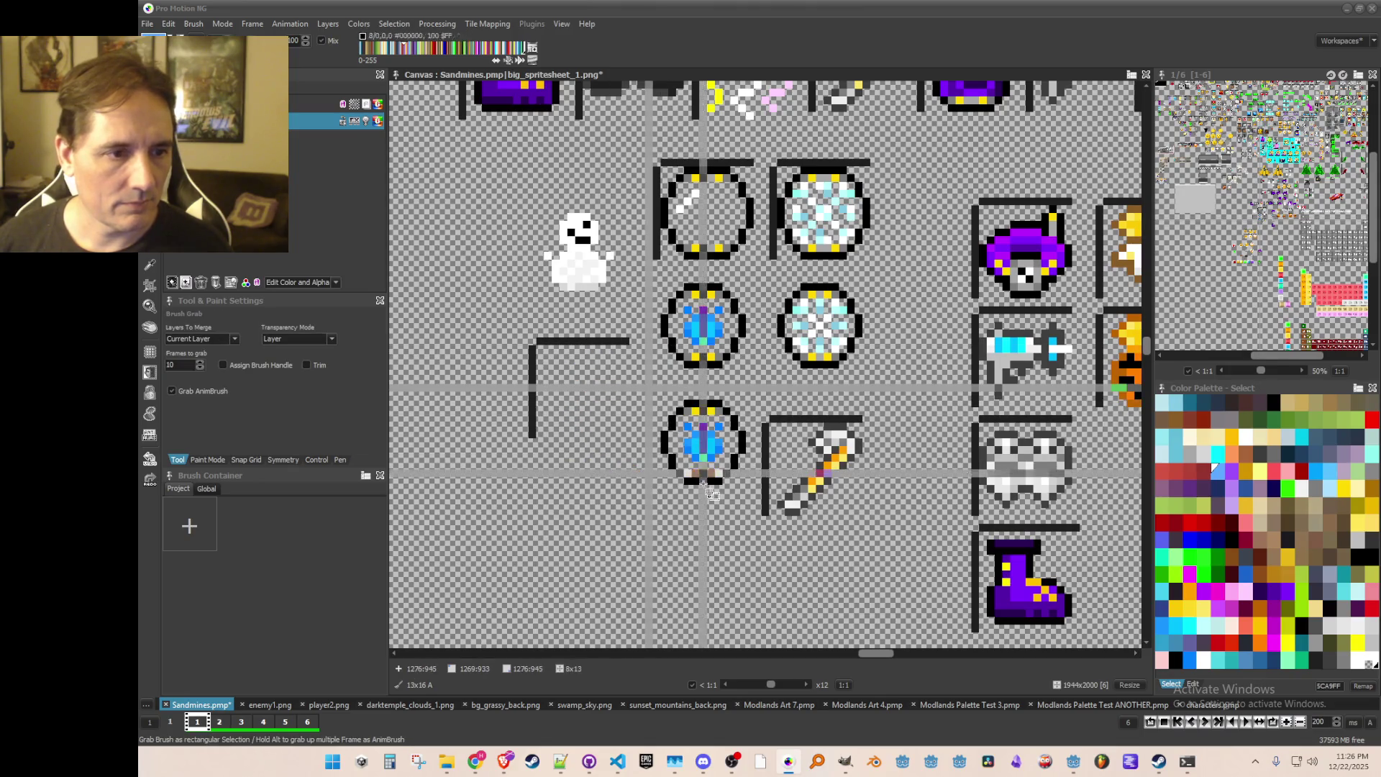
pyautogui.scroll(-1, 712, 446)
pyautogui.scroll(1, 715, 446)
# Step: Cut the pickaxe and move it above the item row, then save the sheet
pyautogui.moveTo(923, 593); pyautogui.dragTo(759, 394)
pyautogui.scroll(-2, 808, 483)
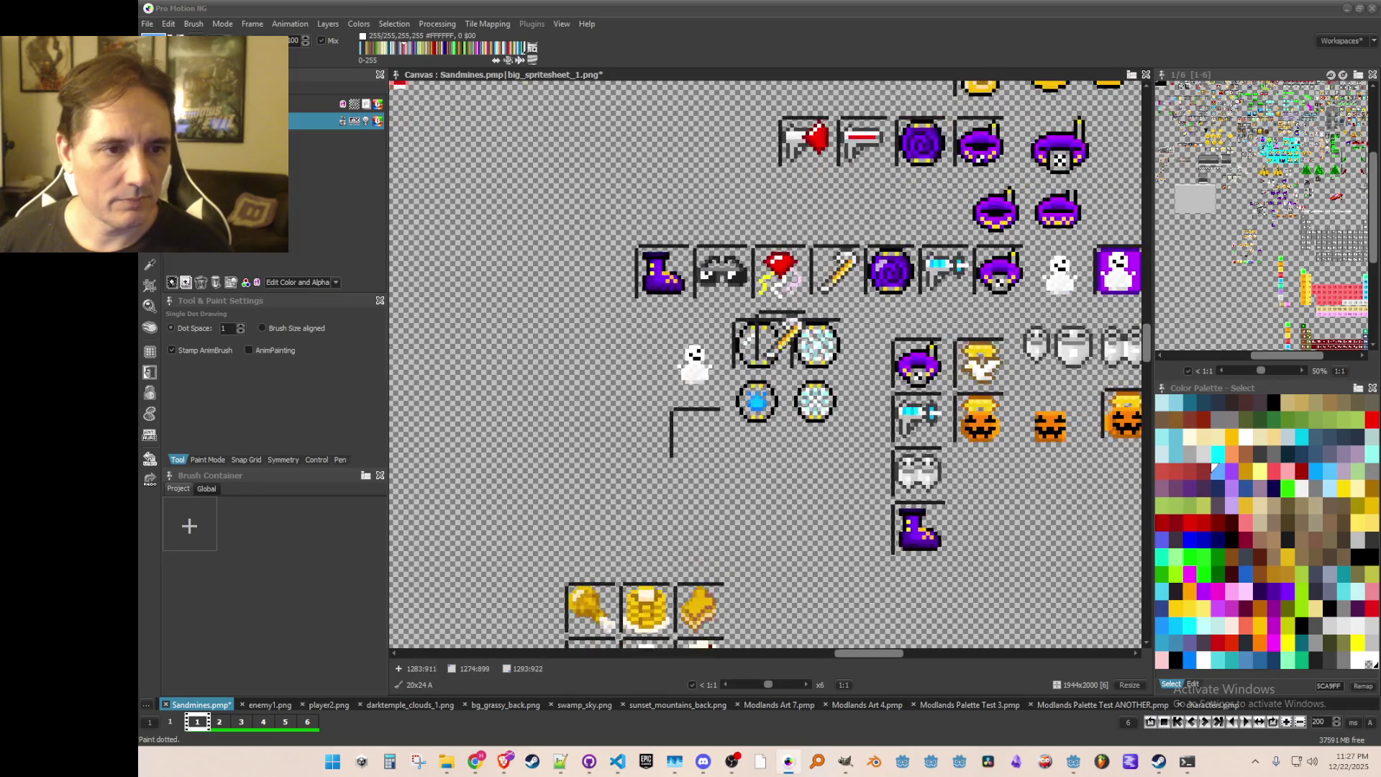
pyautogui.scroll(1, 834, 289)
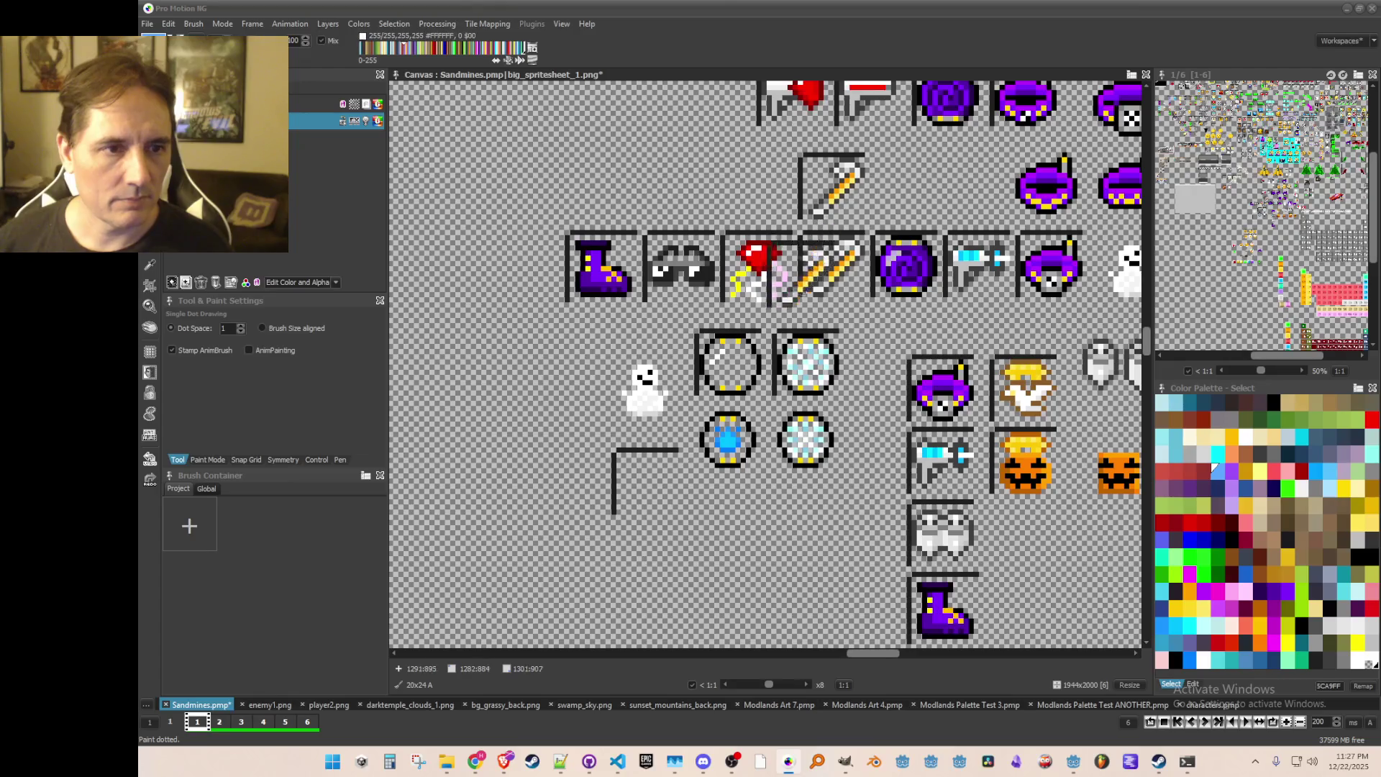
pyautogui.press('.')
pyautogui.hotkey('ctrl', 's')
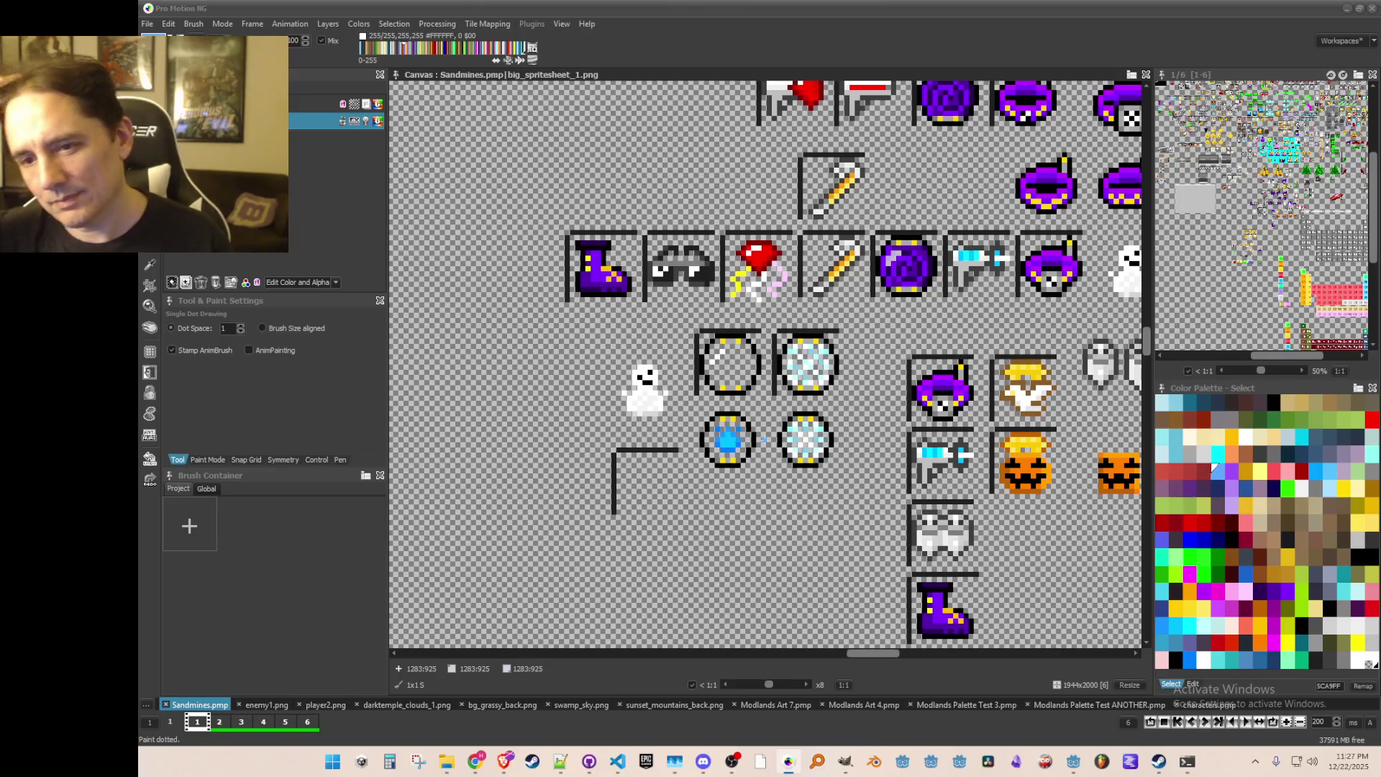
pyautogui.scroll(1, 712, 478)
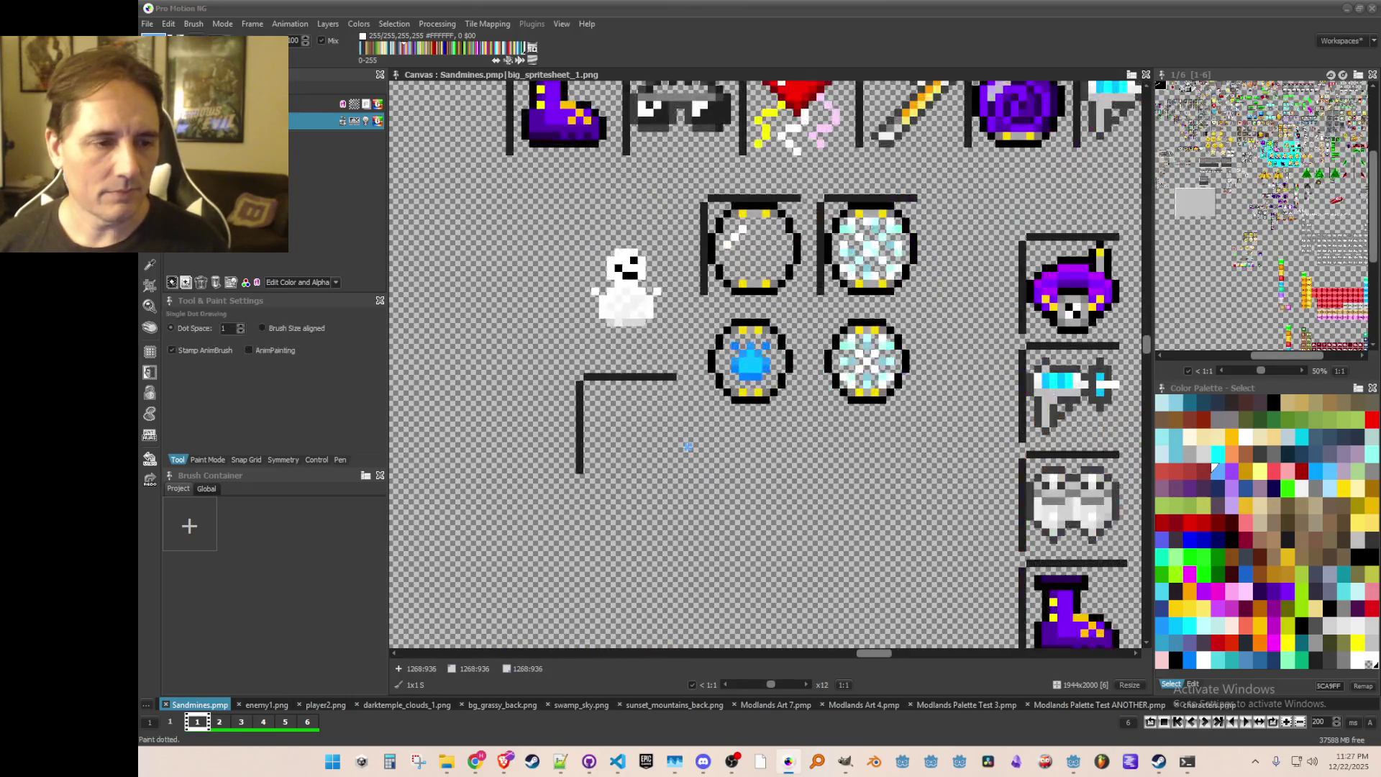
# Step: Stamp two empty frames into the lower row and grab the blue and crystal orb pair
pyautogui.press('b')
pyautogui.moveTo(644, 428); pyautogui.dragTo(709, 519)
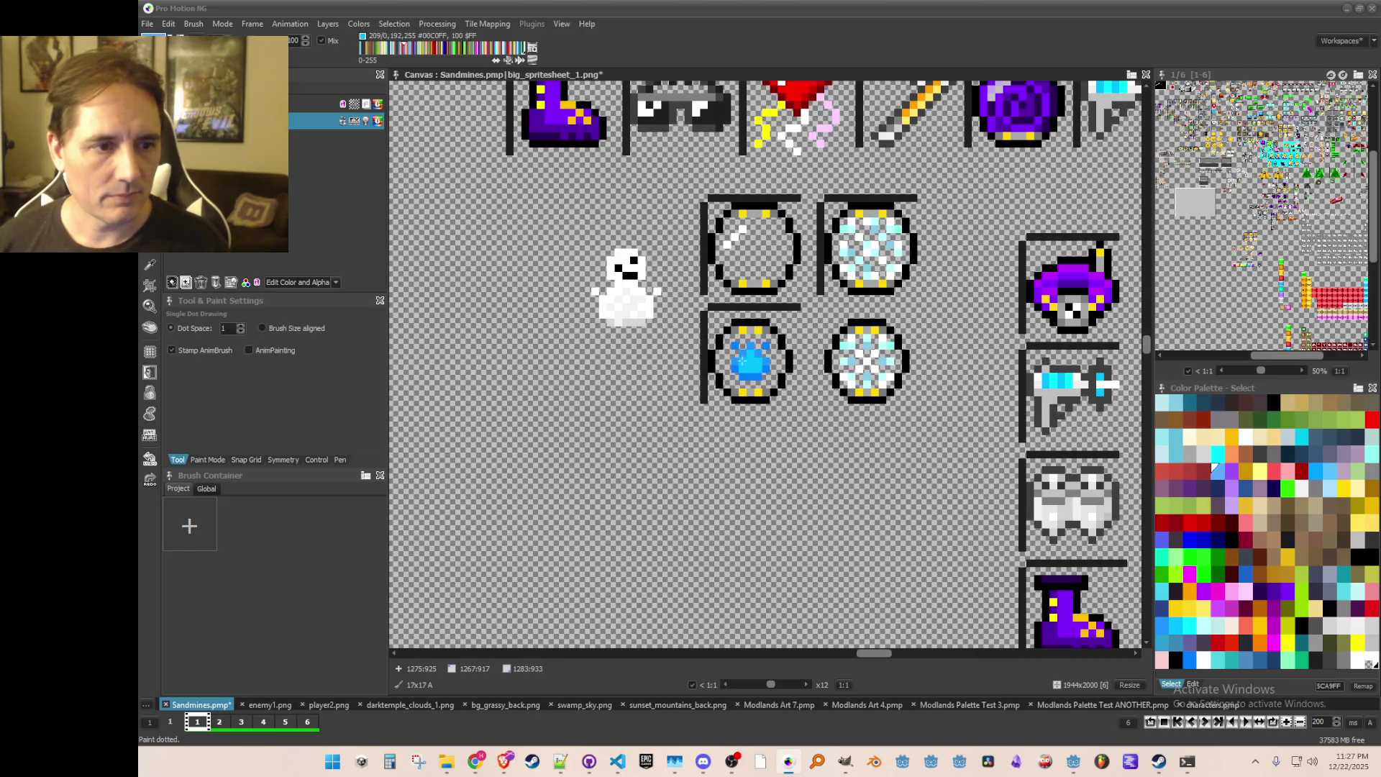
pyautogui.click(736, 474)
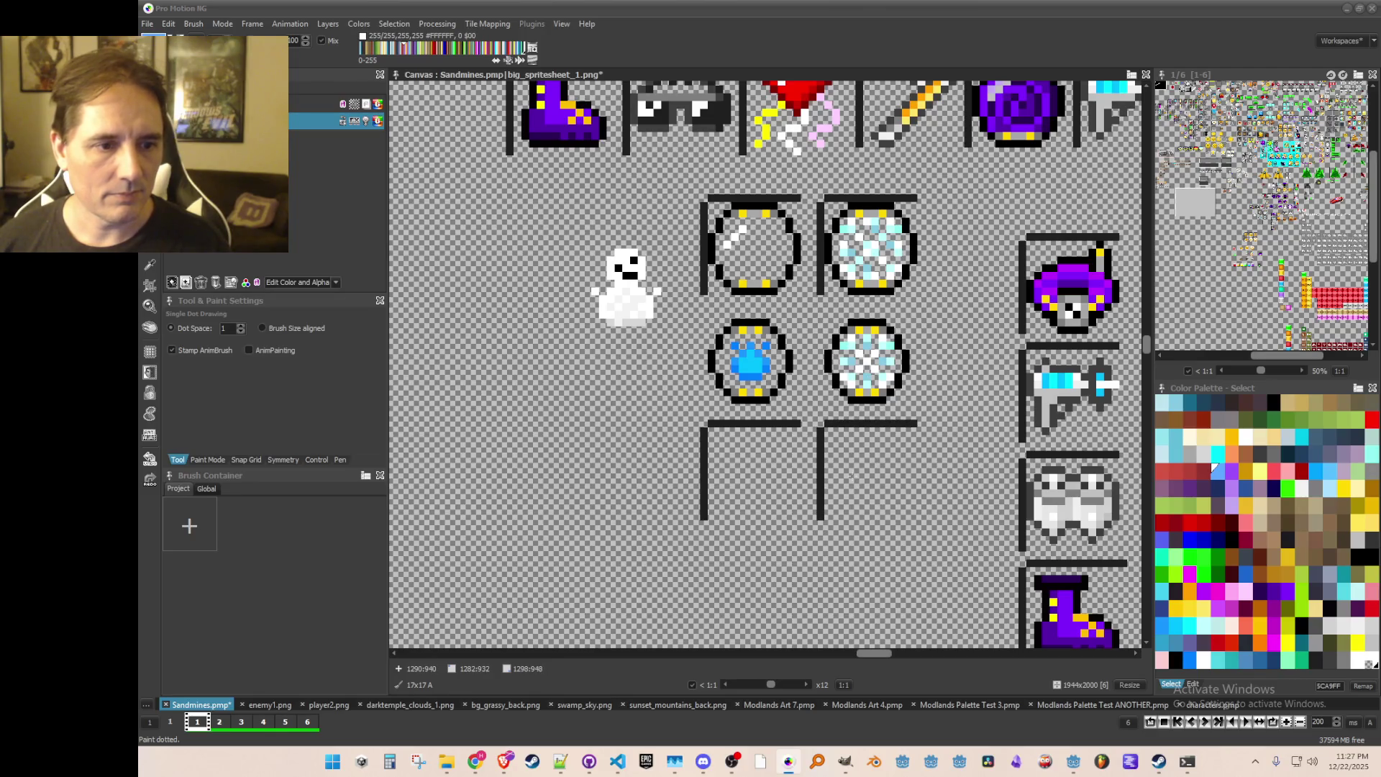
pyautogui.click(848, 472)
pyautogui.press('b')
pyautogui.moveTo(659, 286); pyautogui.dragTo(899, 399)
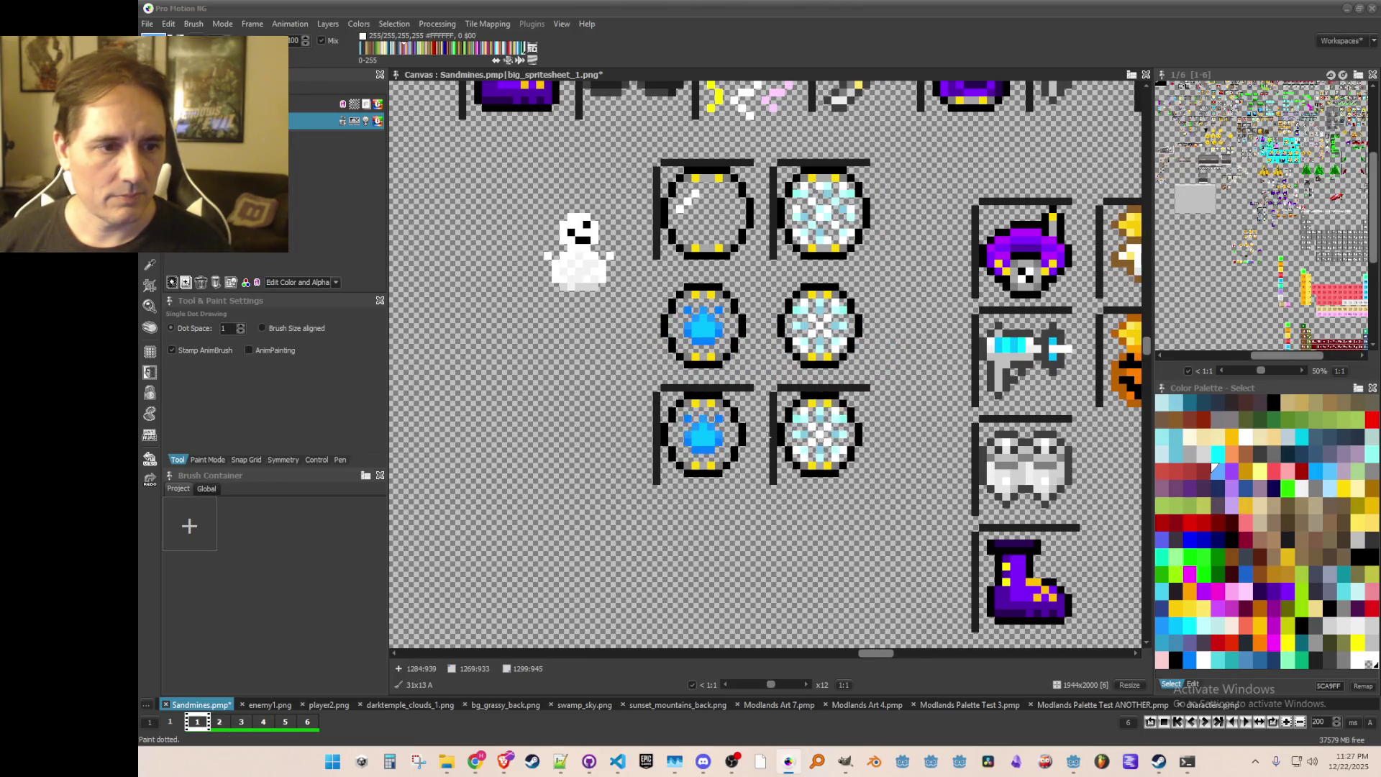
pyautogui.press('Escape')
# Step: Save the sprite sheet
pyautogui.hotkey('ctrl', 's')
pyautogui.scroll(-4, 633, 345)
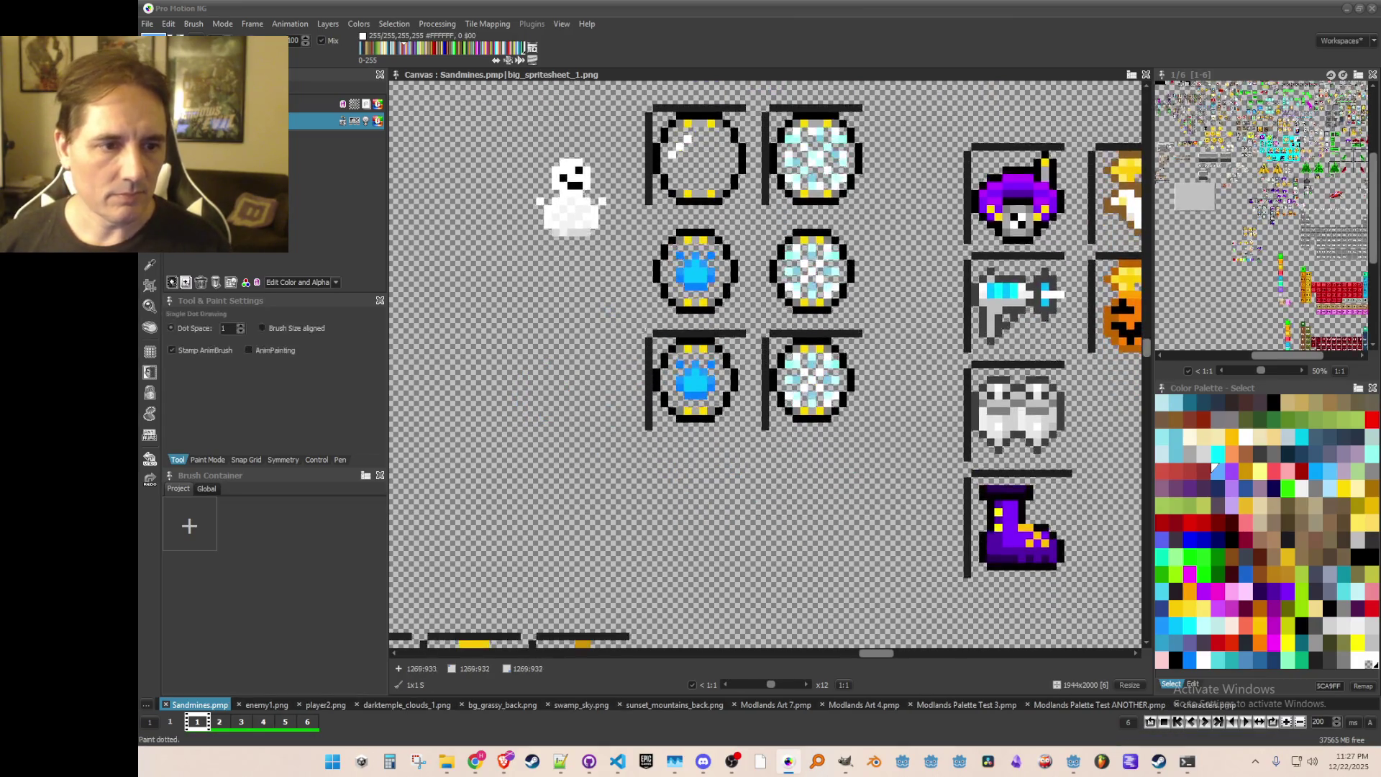
pyautogui.scroll(4, 652, 337)
pyautogui.scroll(-4, 652, 337)
pyautogui.scroll(4, 673, 321)
# Step: Grab the lower orb's gem as a brush, test-stamp it, then undo the stamp
pyautogui.press('b')
pyautogui.moveTo(709, 464)
pyautogui.mouseDown()
pyautogui.moveTo(651, 464)
pyautogui.moveTo(737, 468)
pyautogui.moveTo(748, 518)
pyautogui.mouseUp()
pyautogui.moveTo(672, 370); pyautogui.dragTo(790, 494)
pyautogui.scroll(-2, 755, 464)
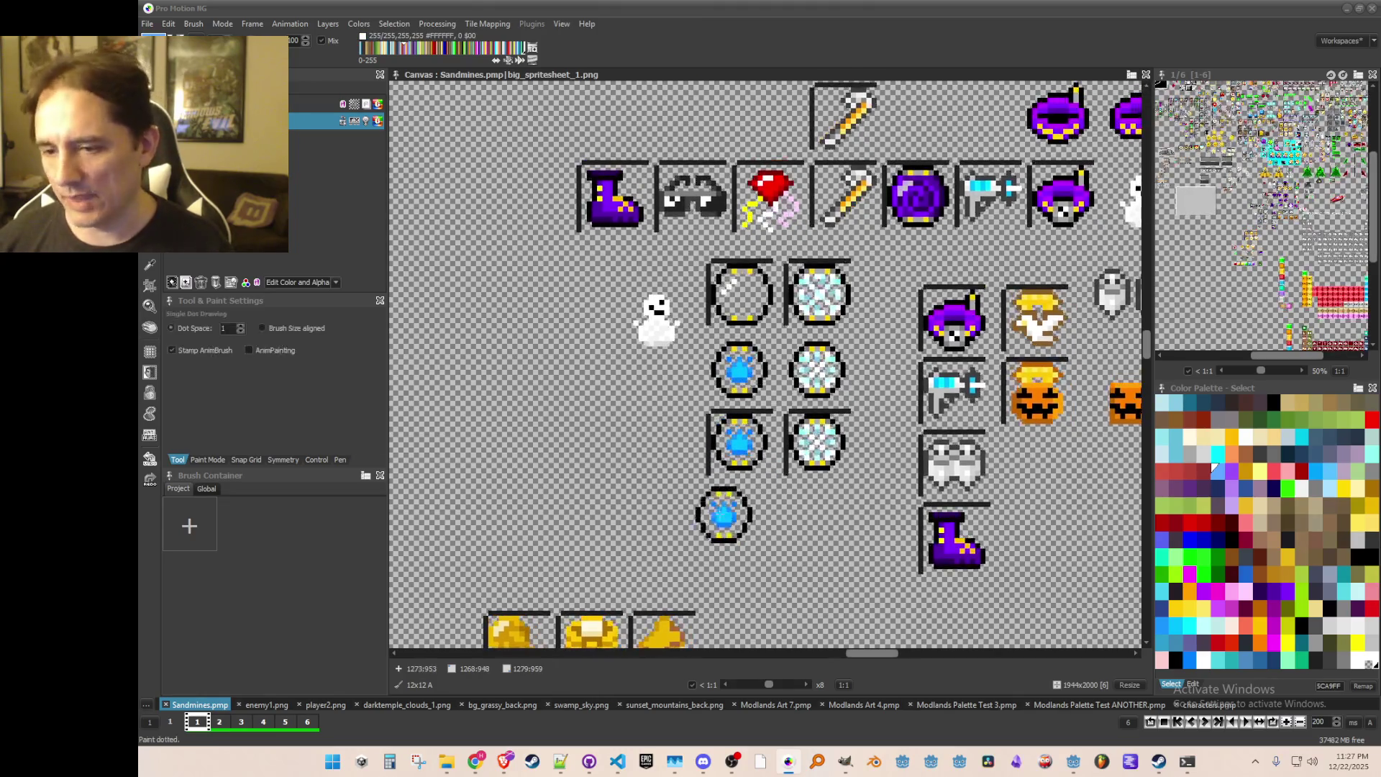
pyautogui.click(198, 27)
pyautogui.click(282, 360)
pyautogui.click(639, 462)
pyautogui.hotkey('ctrl', 'z')
# Step: Paint light grey E6E6E6 along the lower orb's top rim
pyautogui.scroll(2, 787, 512)
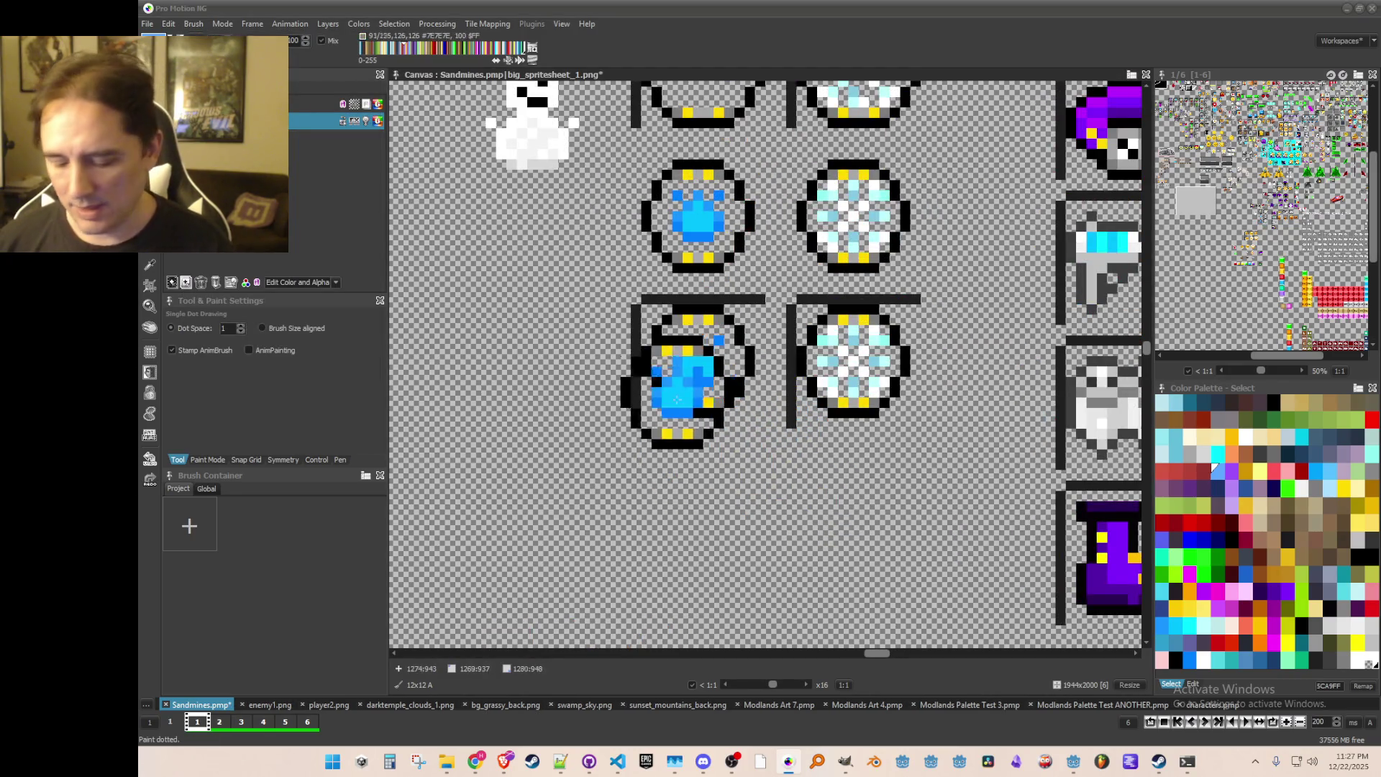
pyautogui.press(',')
pyautogui.scroll(1, 711, 295)
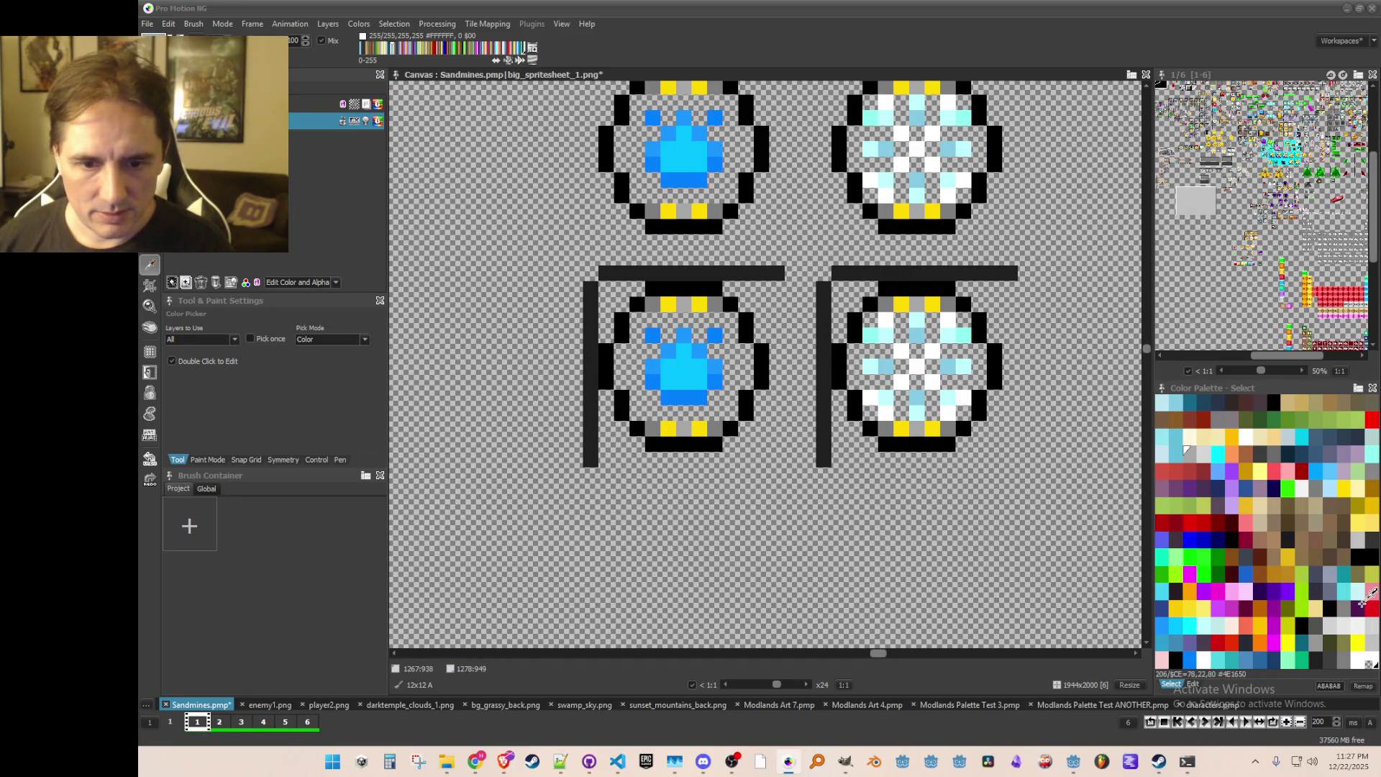
pyautogui.click(1342, 620)
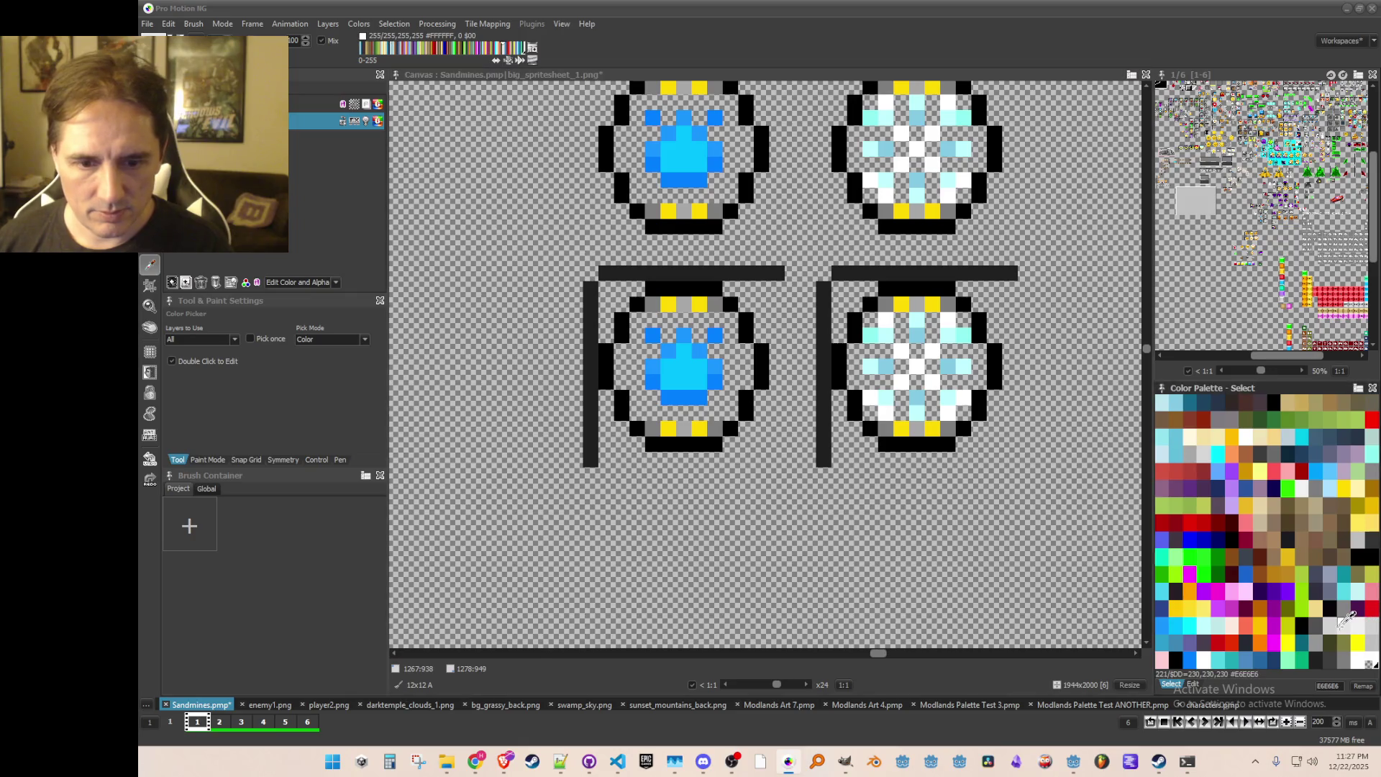
pyautogui.moveTo(687, 304); pyautogui.dragTo(652, 305)
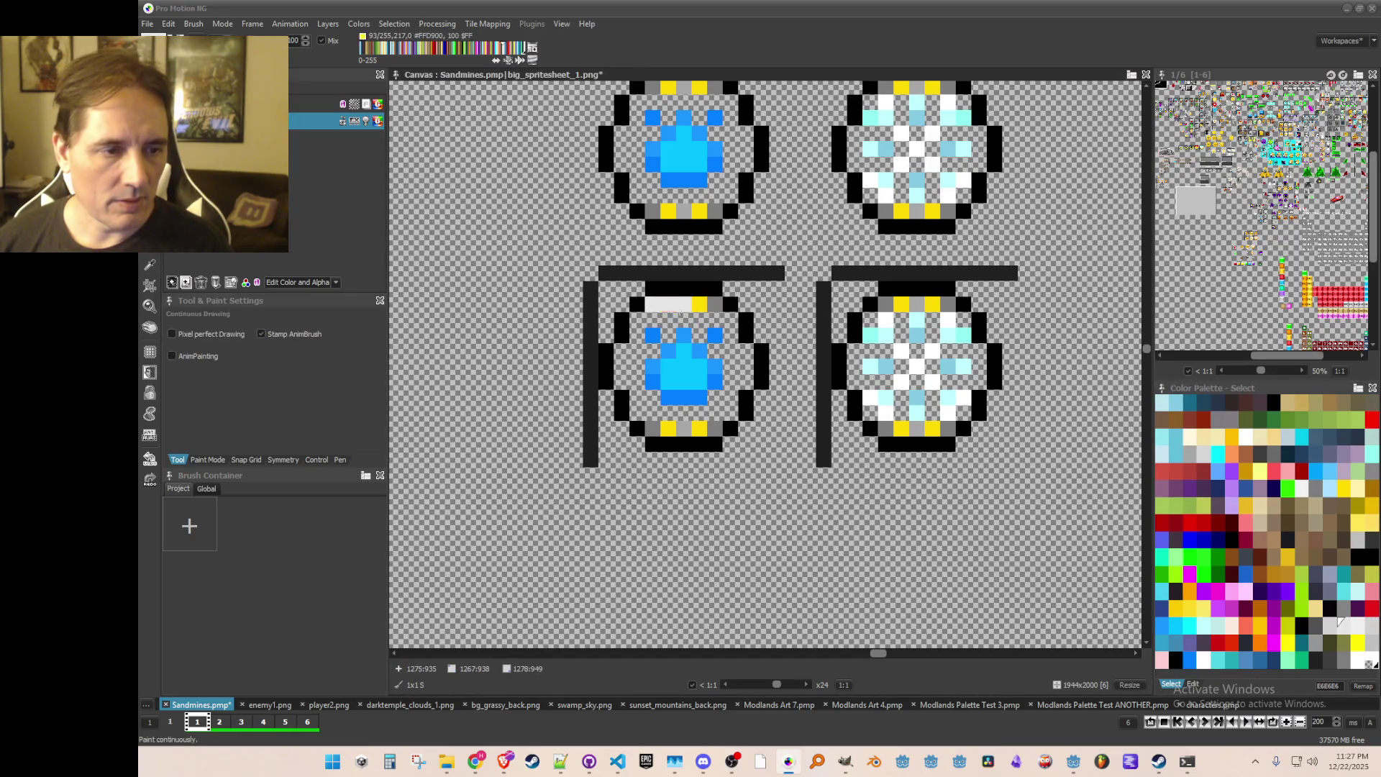
# Step: Recolour rim pixels on the lower orb and crystal orb with grey D2D2D2
pyautogui.click(1328, 620)
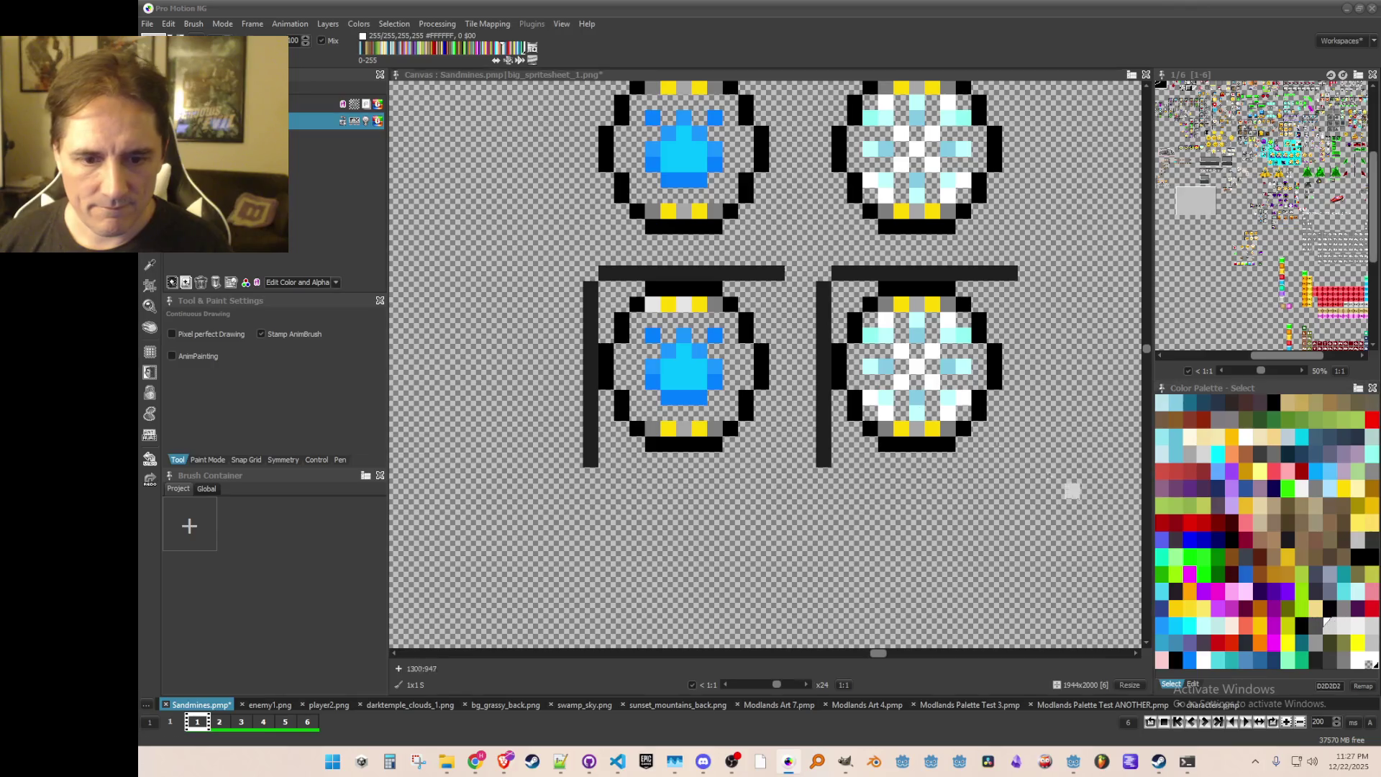
pyautogui.click(714, 304)
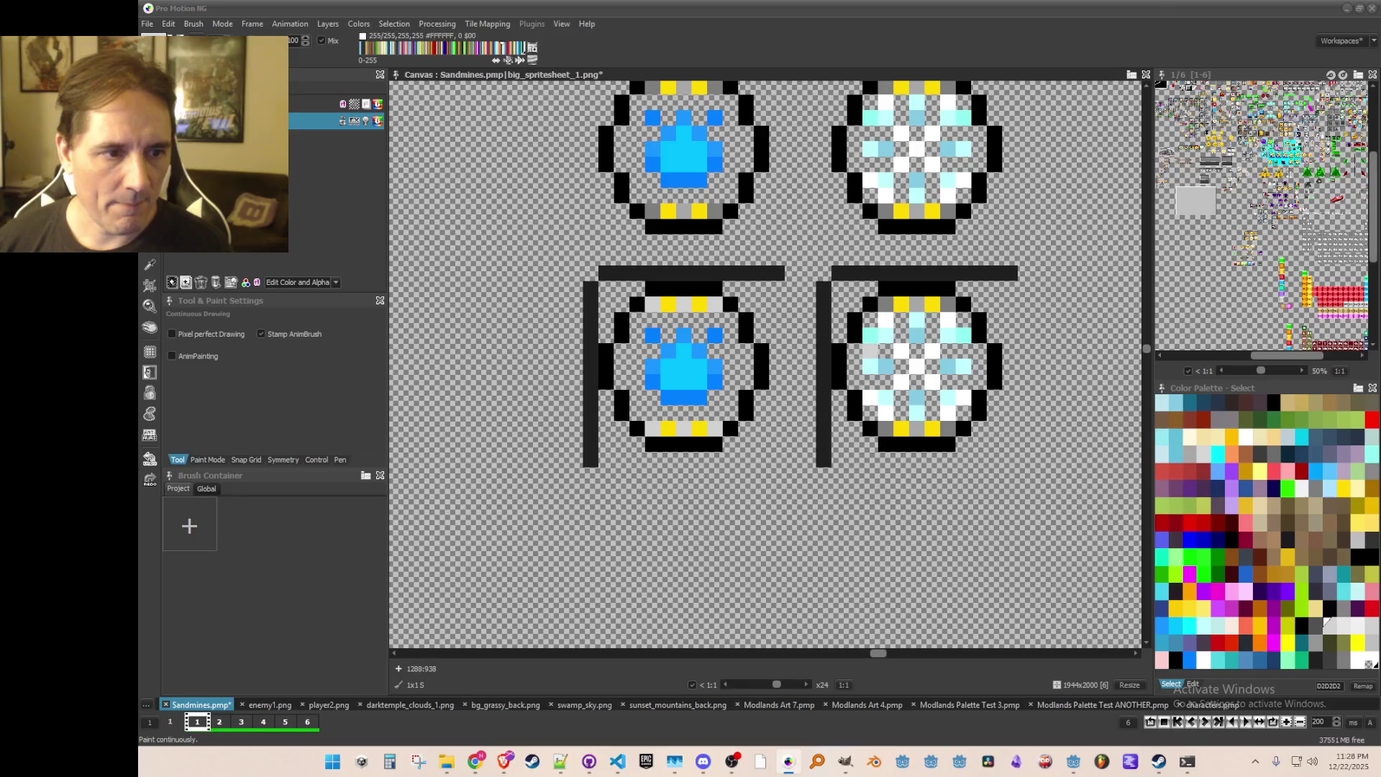
pyautogui.click(881, 436)
pyautogui.scroll(-2, 959, 429)
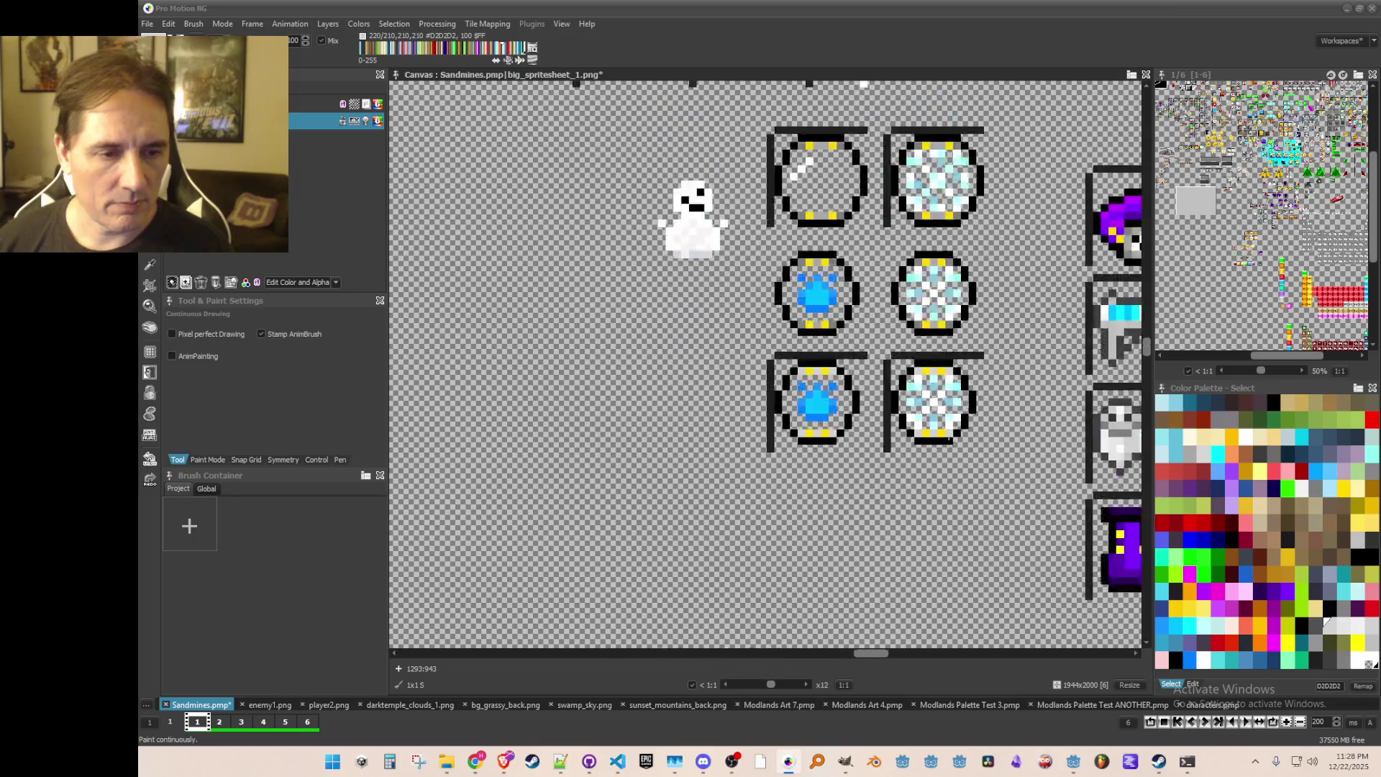
pyautogui.scroll(1, 800, 441)
pyautogui.scroll(-1, 801, 441)
pyautogui.moveTo(801, 441)
pyautogui.mouseDown()
pyautogui.moveTo(761, 474)
pyautogui.moveTo(752, 456)
pyautogui.mouseUp()
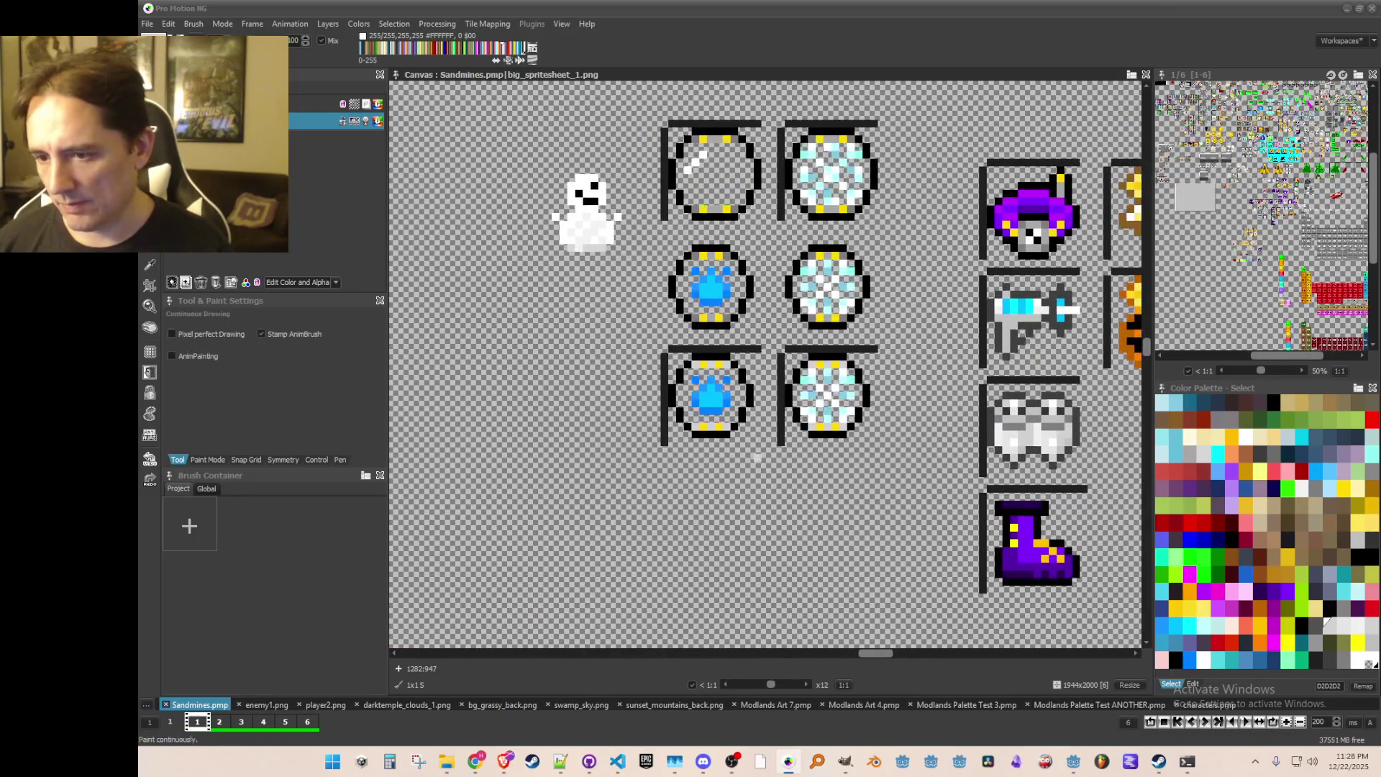
pyautogui.scroll(1, 748, 456)
# Step: Grab the lower-left blue gem sprite as a brush and save it as an image
pyautogui.press('b')
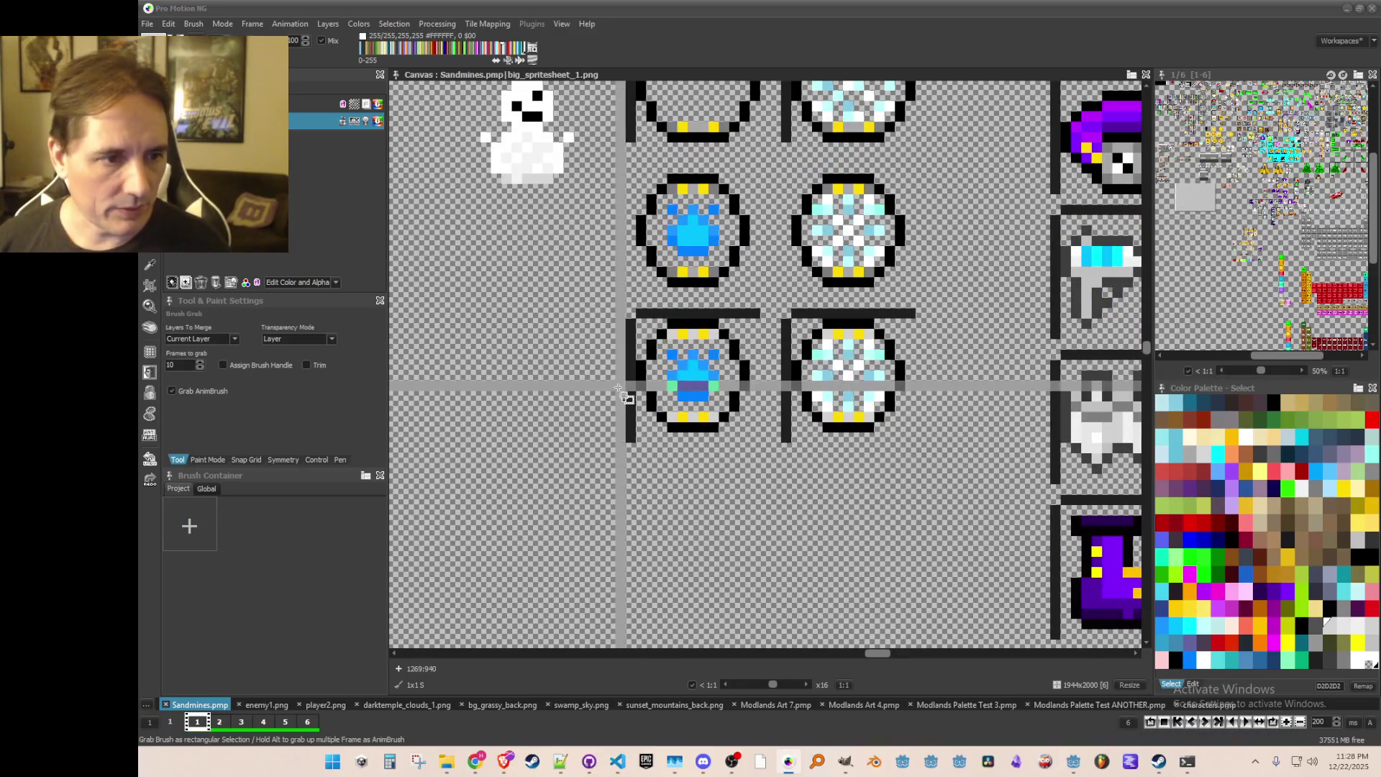
pyautogui.moveTo(643, 323); pyautogui.dragTo(765, 448)
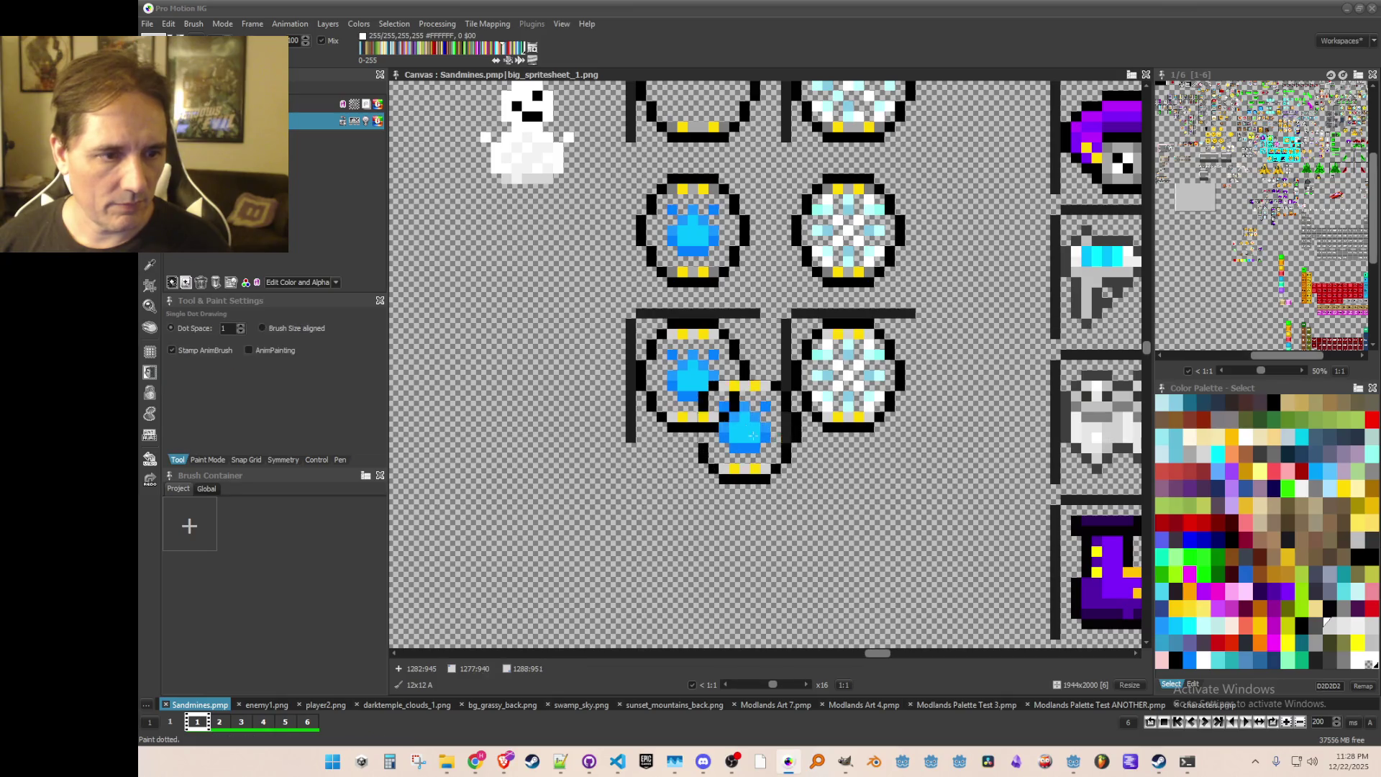
pyautogui.click(183, 28)
pyautogui.click(297, 370)
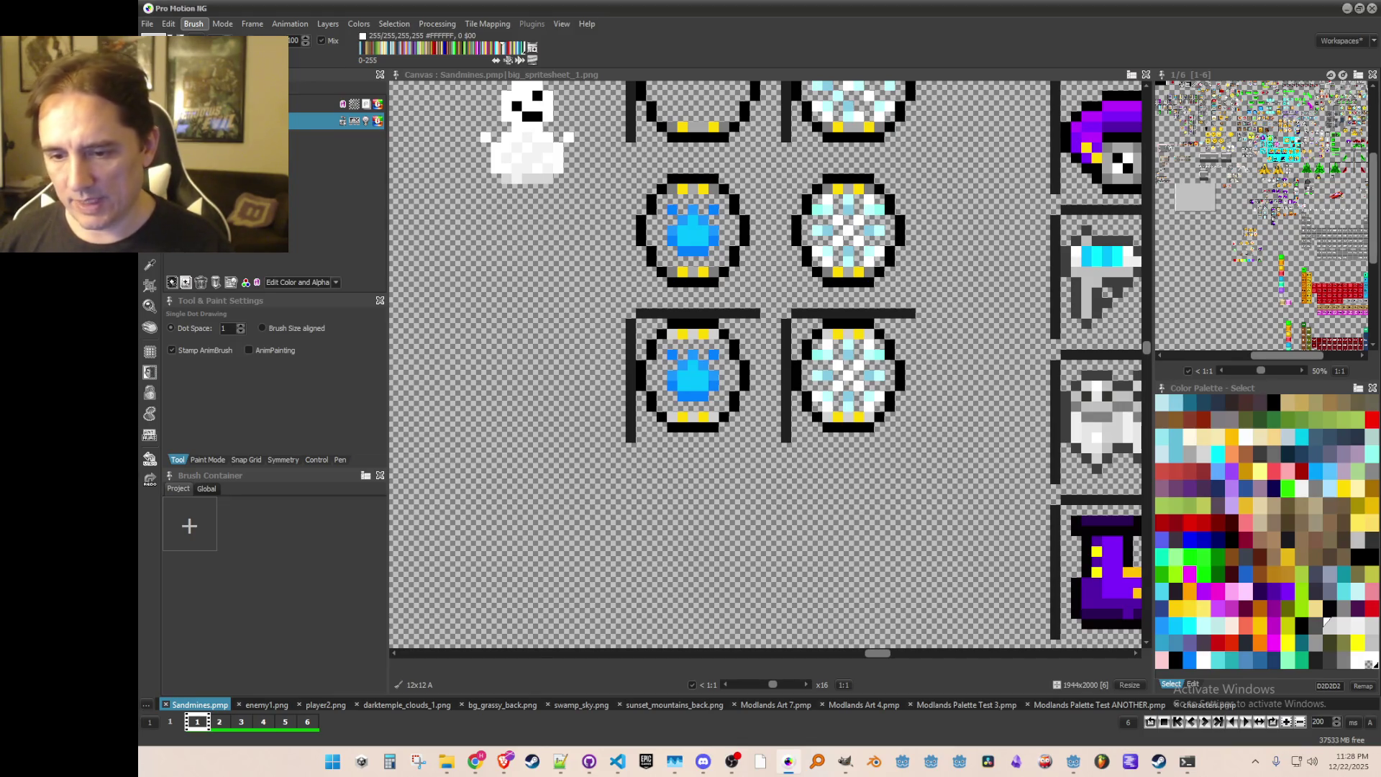
# Step: Grab the icy gem sprite as a brush, save it as an image, and zoom out
pyautogui.press('b')
pyautogui.moveTo(805, 325); pyautogui.dragTo(907, 432)
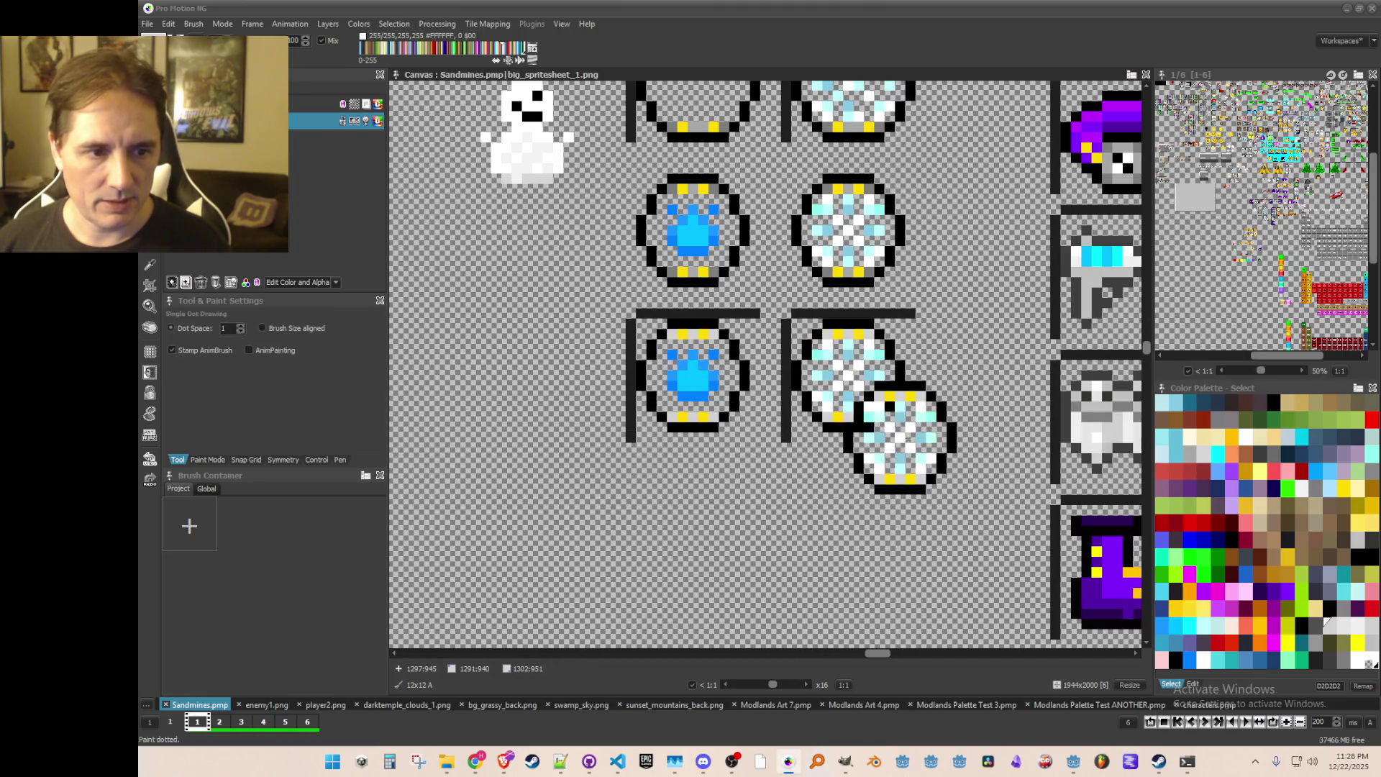
pyautogui.click(202, 27)
pyautogui.press('Escape')
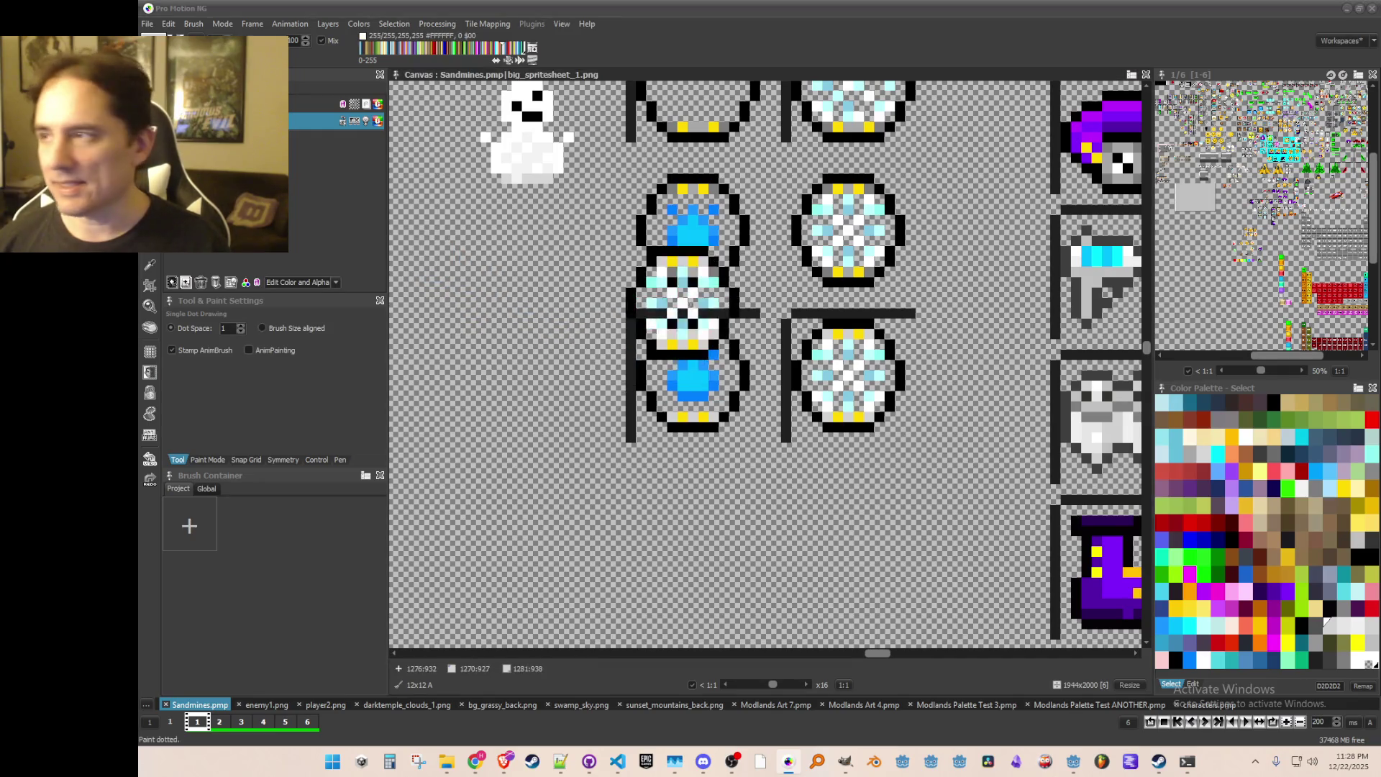
pyautogui.scroll(-2, 684, 302)
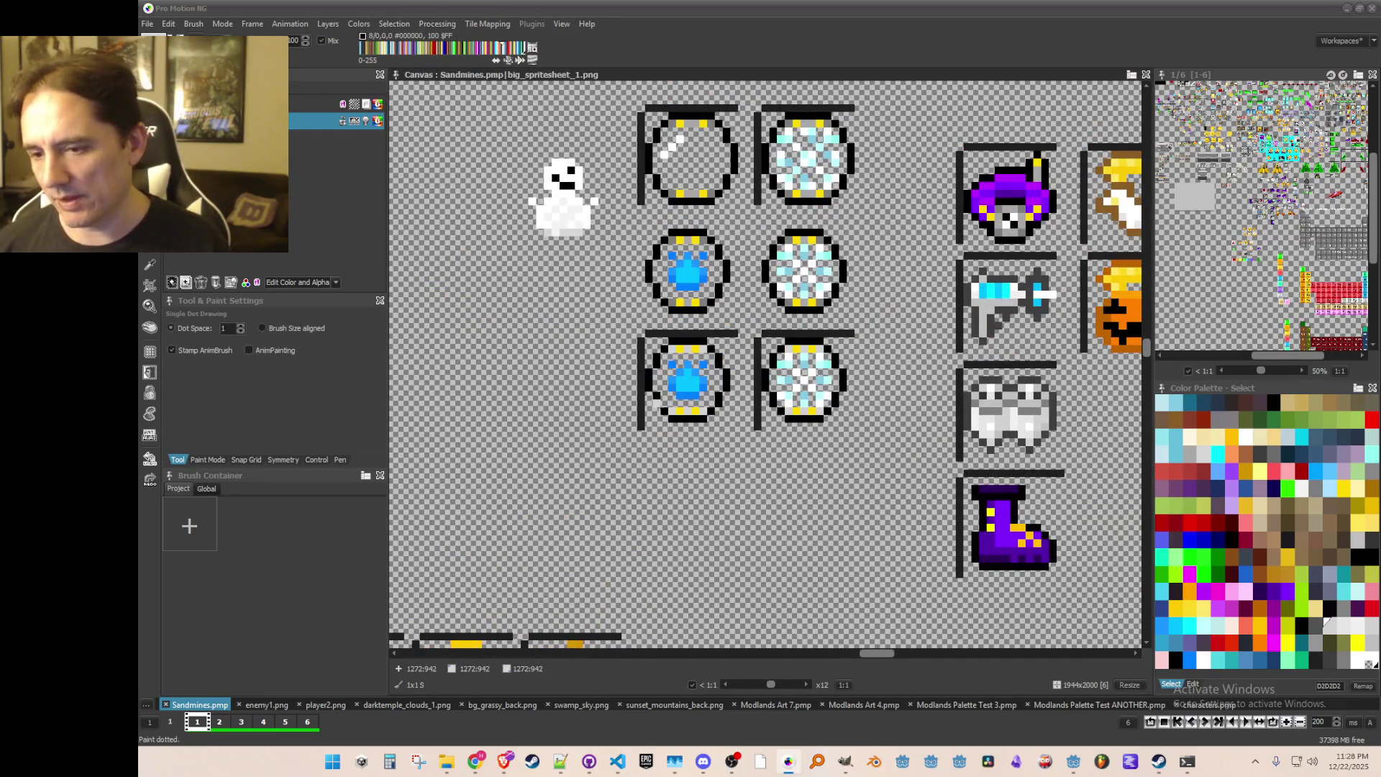
pyautogui.scroll(-1, 730, 417)
pyautogui.moveTo(740, 423); pyautogui.dragTo(611, 462)
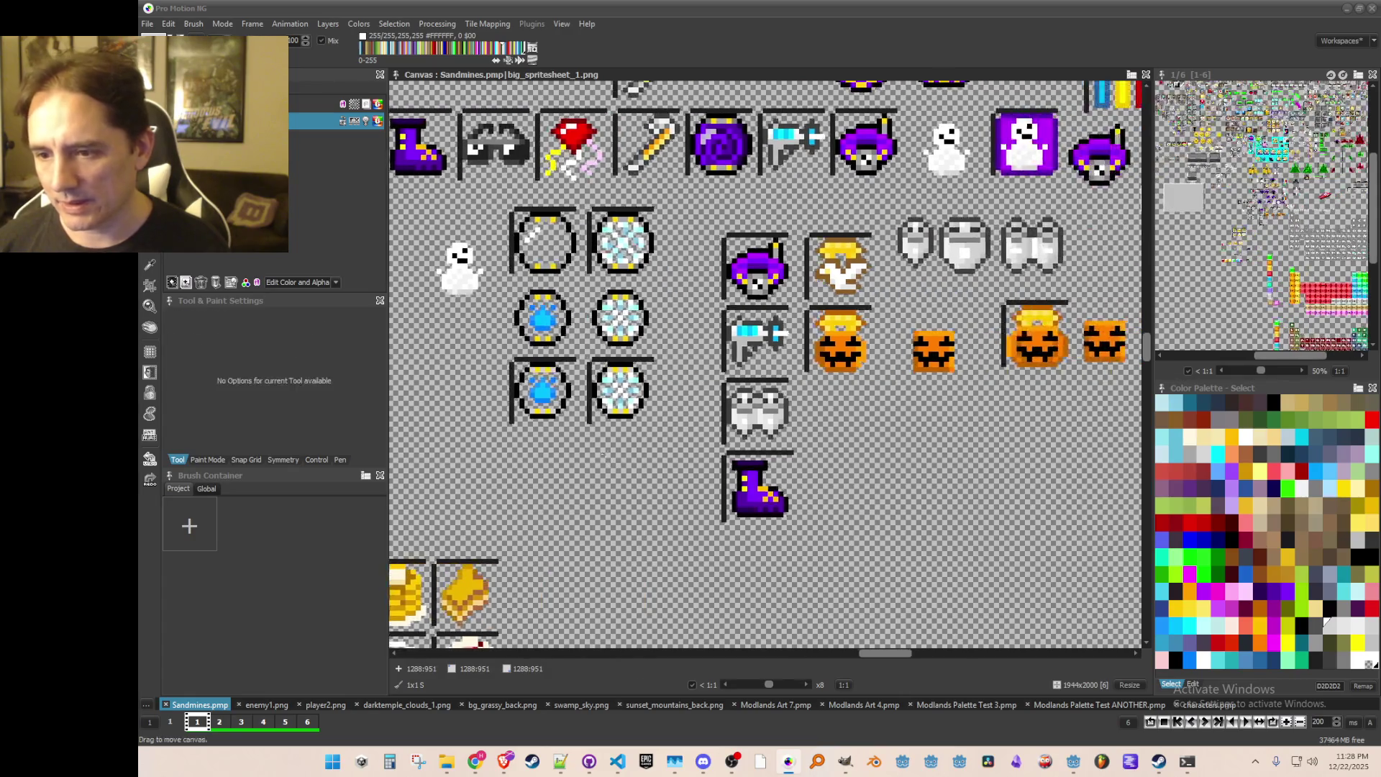
# Step: Minimize Pro Motion and expand the res://Art folder in Godot's FileSystem
pyautogui.click(1348, 10)
pyautogui.click(159, 530)
pyautogui.click(193, 495)
pyautogui.click(196, 535)
pyautogui.click(197, 551)
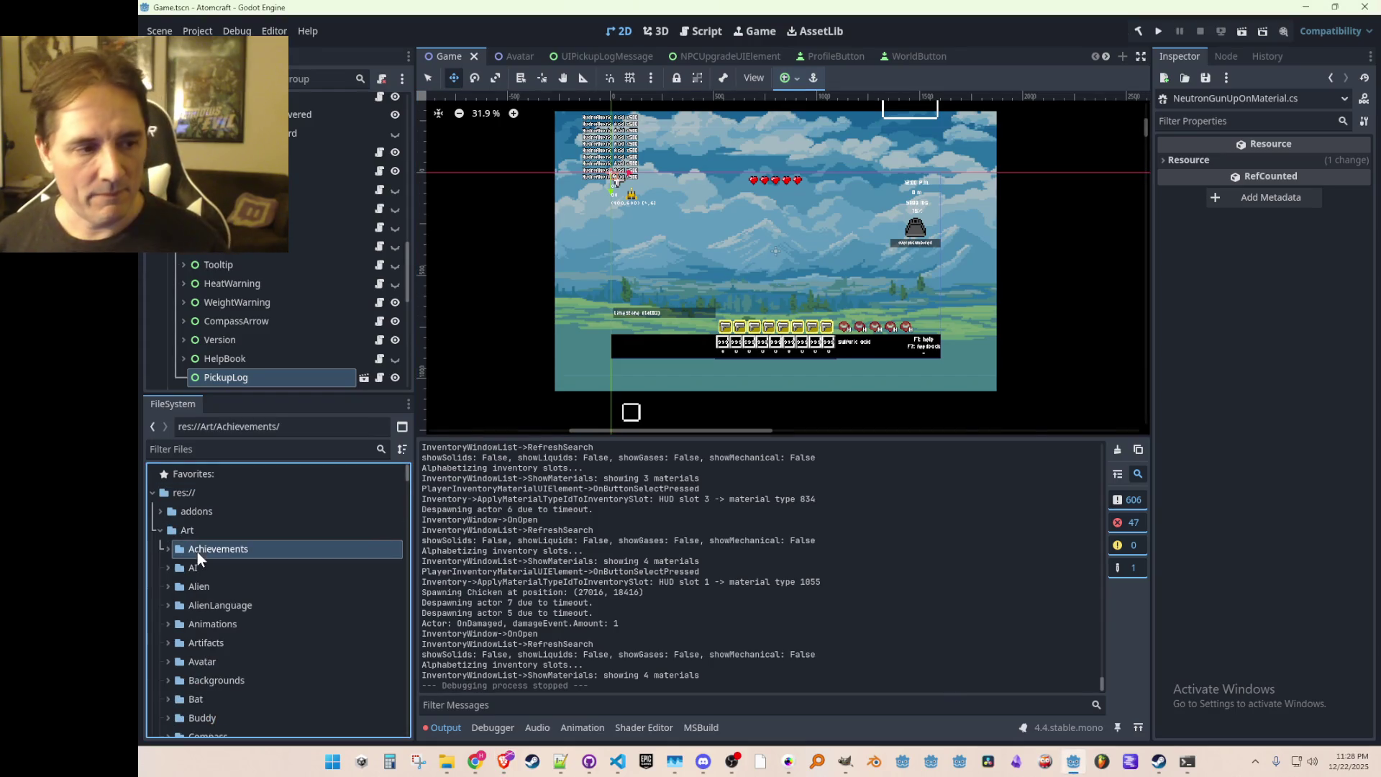
pyautogui.click(196, 534)
pyautogui.click(197, 507)
pyautogui.click(199, 533)
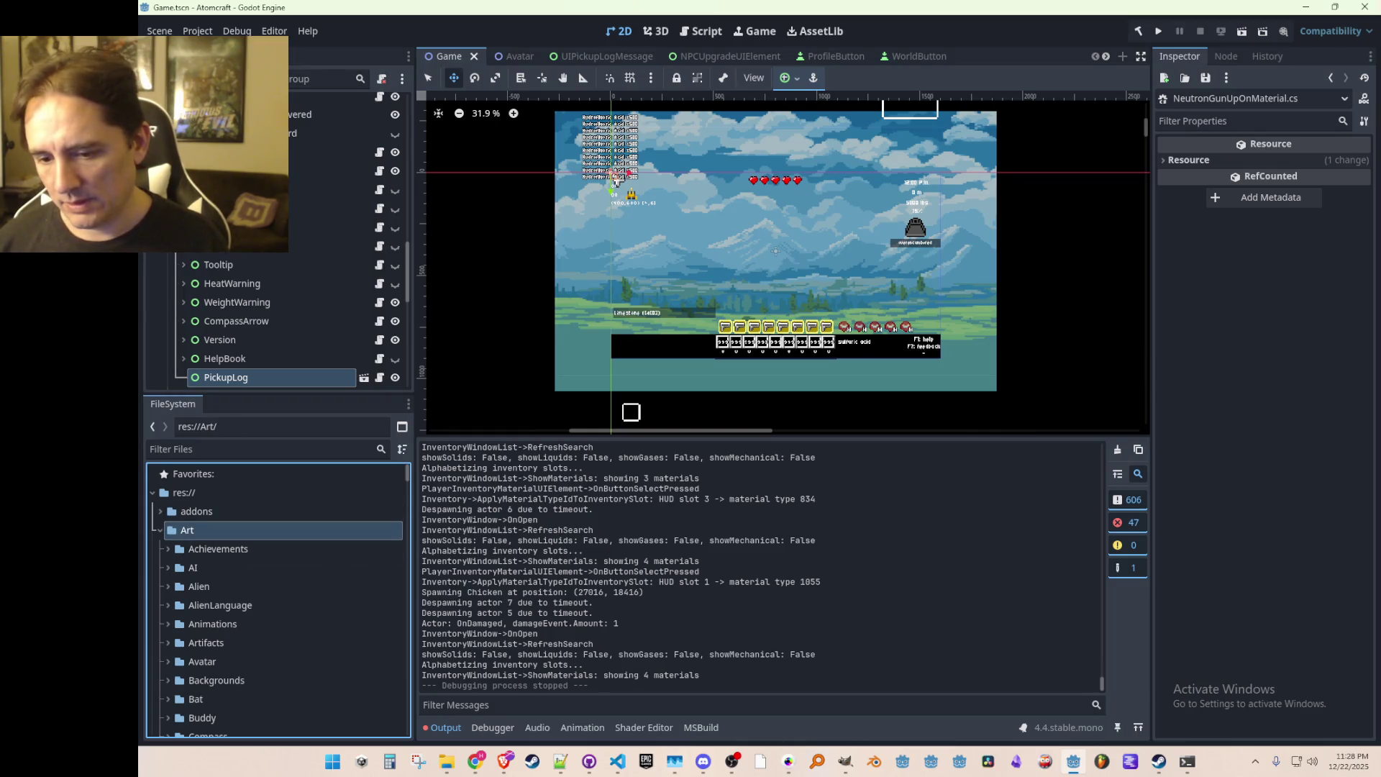
# Step: Switch between File Explorer and Godot so the new art gets reimported
pyautogui.hotkey('alt', 'Tab')
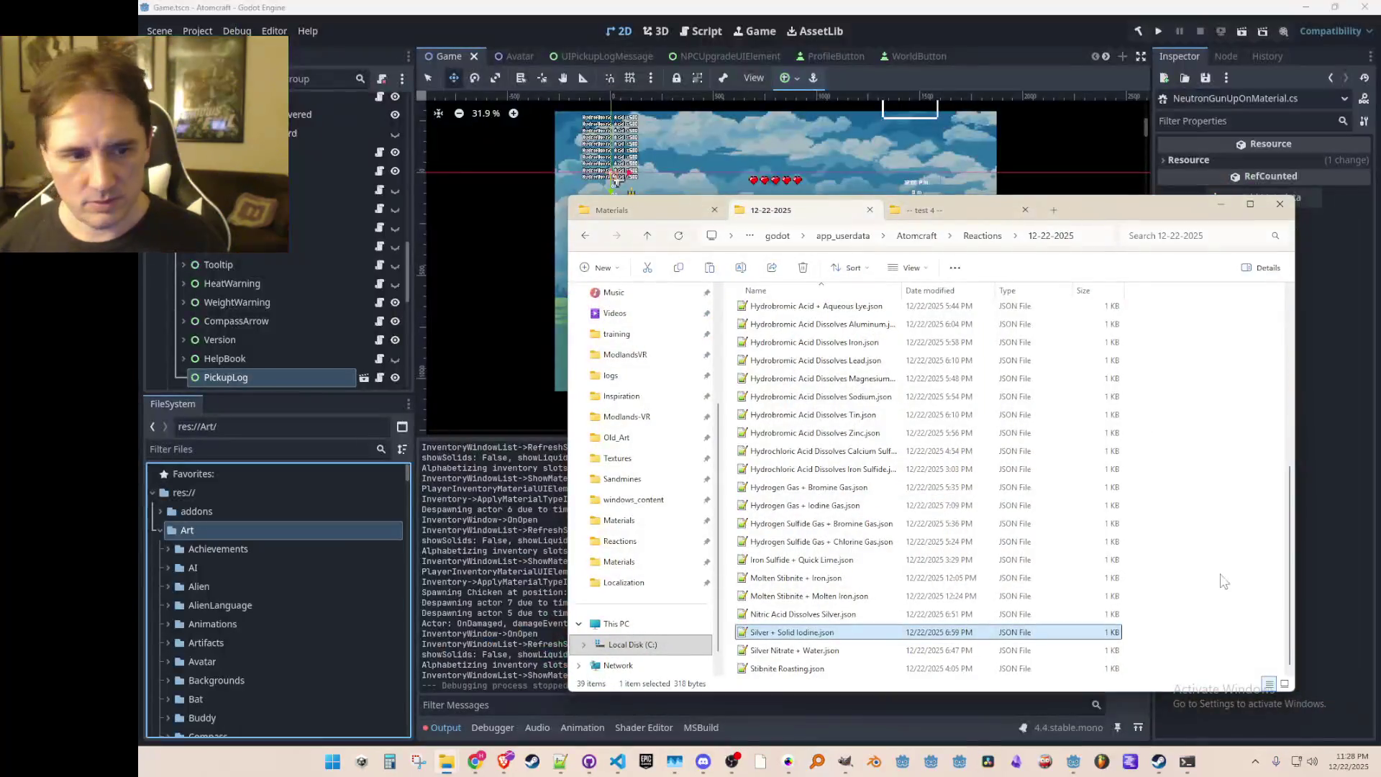
pyautogui.hotkey('alt', 'Tab')
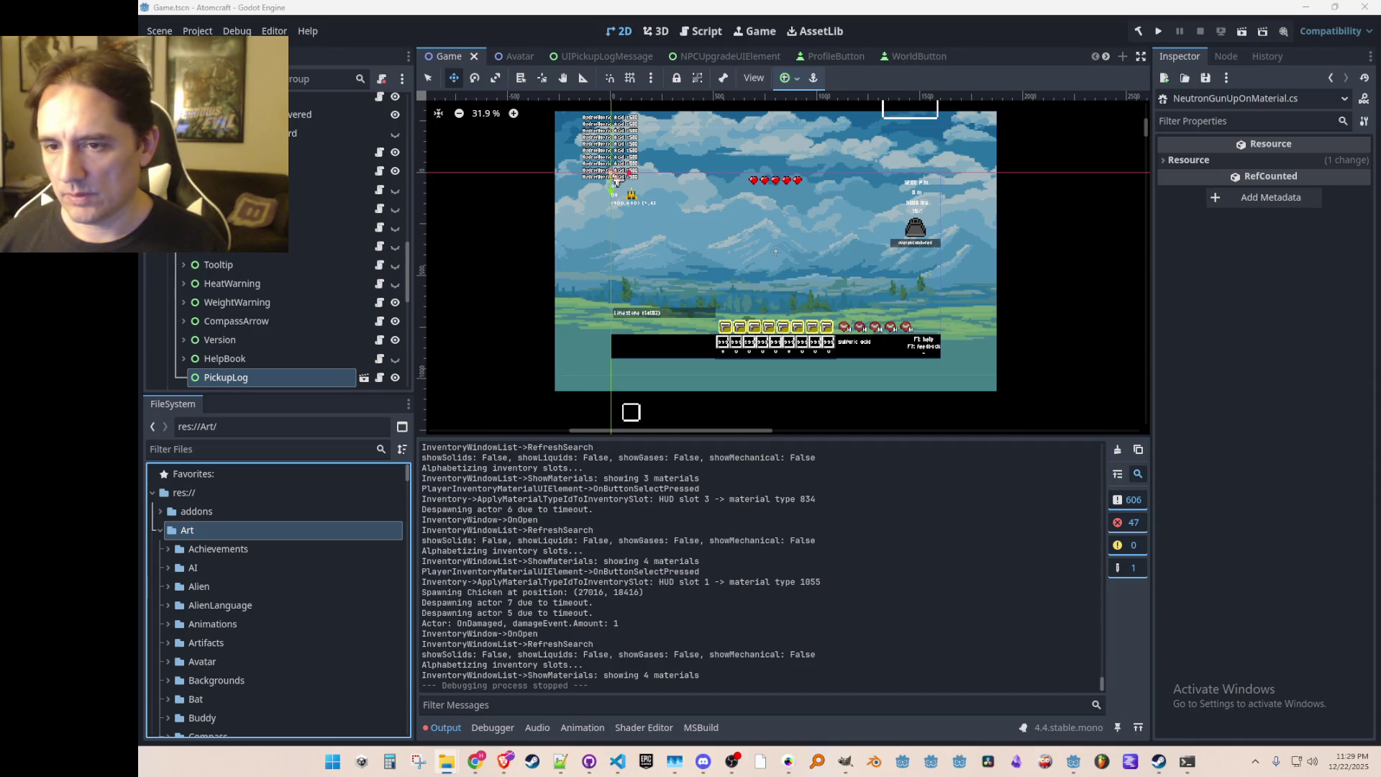
pyautogui.hotkey('alt', 'Tab')
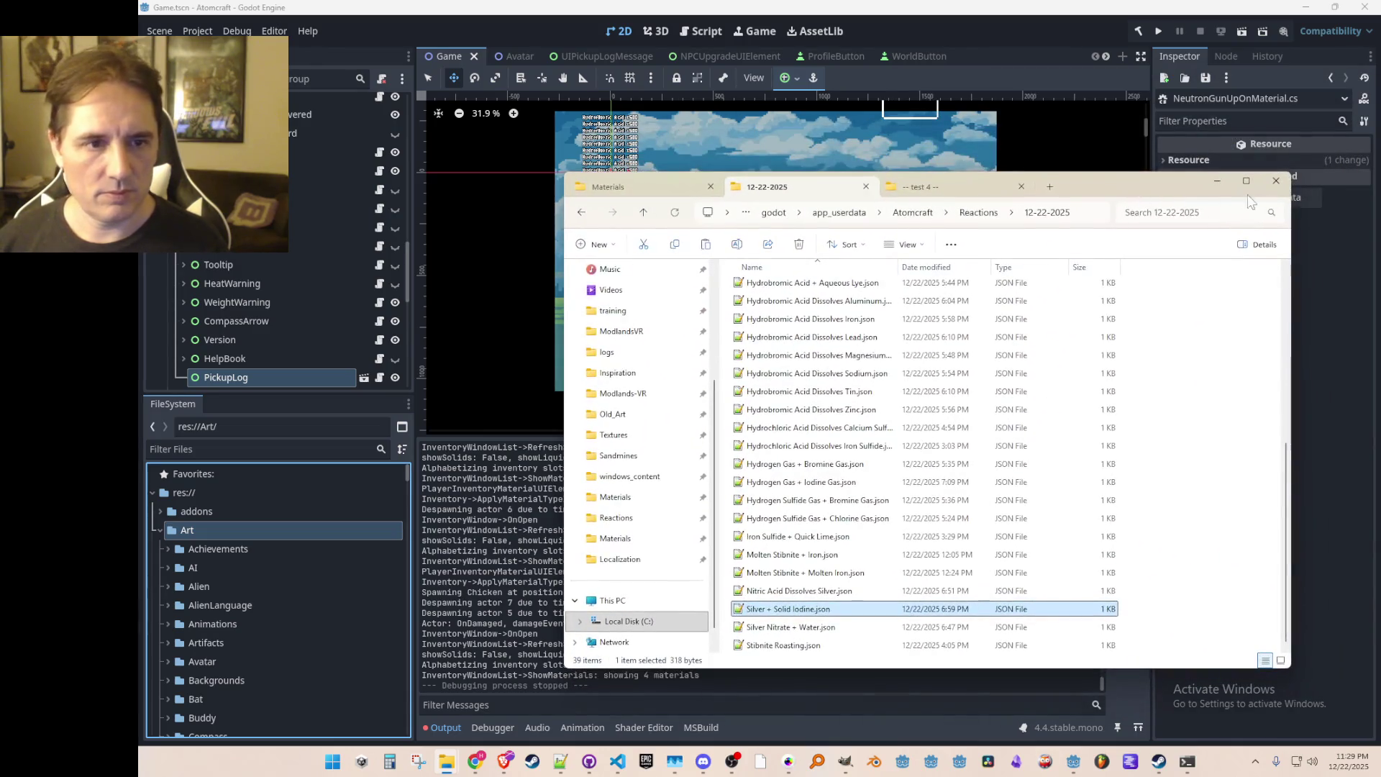
pyautogui.click(1217, 183)
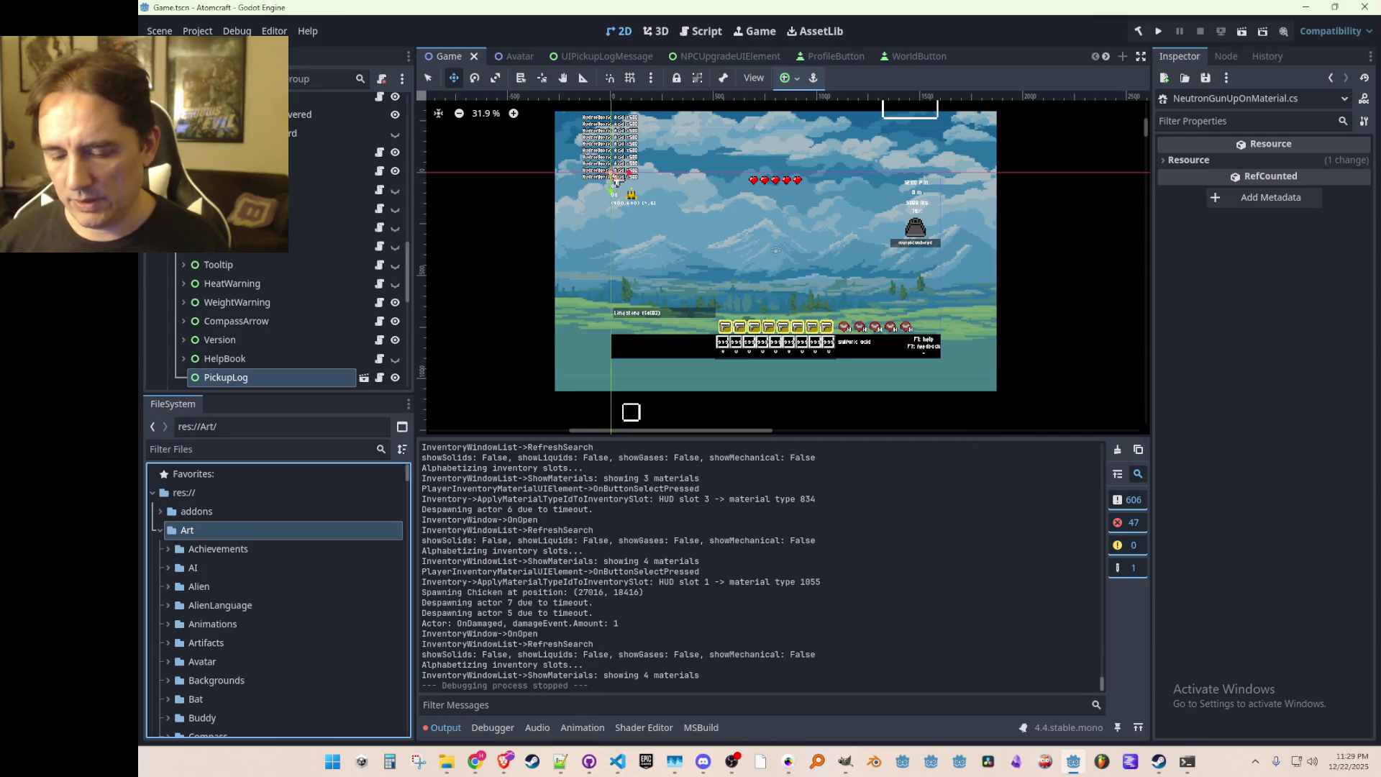
pyautogui.press('super+d')
pyautogui.press('super+d')
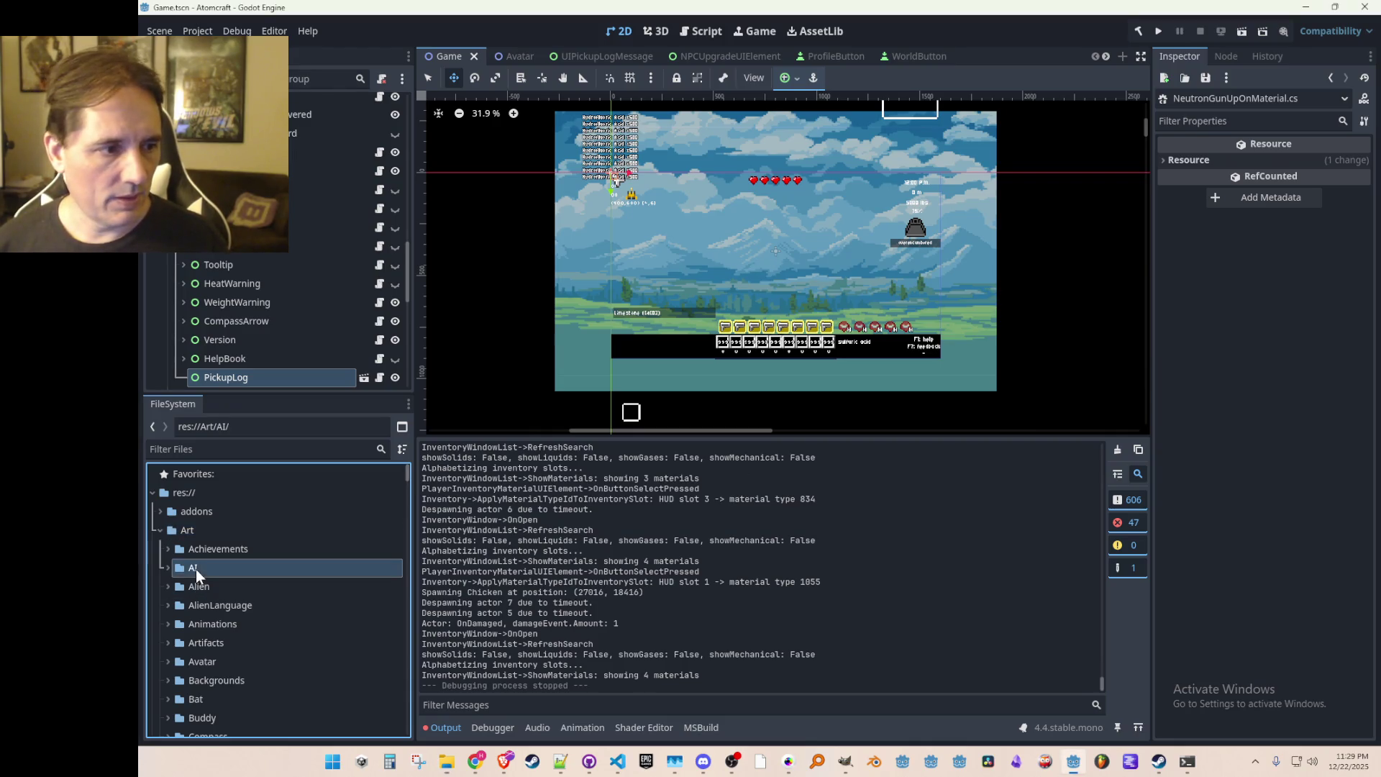
pyautogui.click(545, 572)
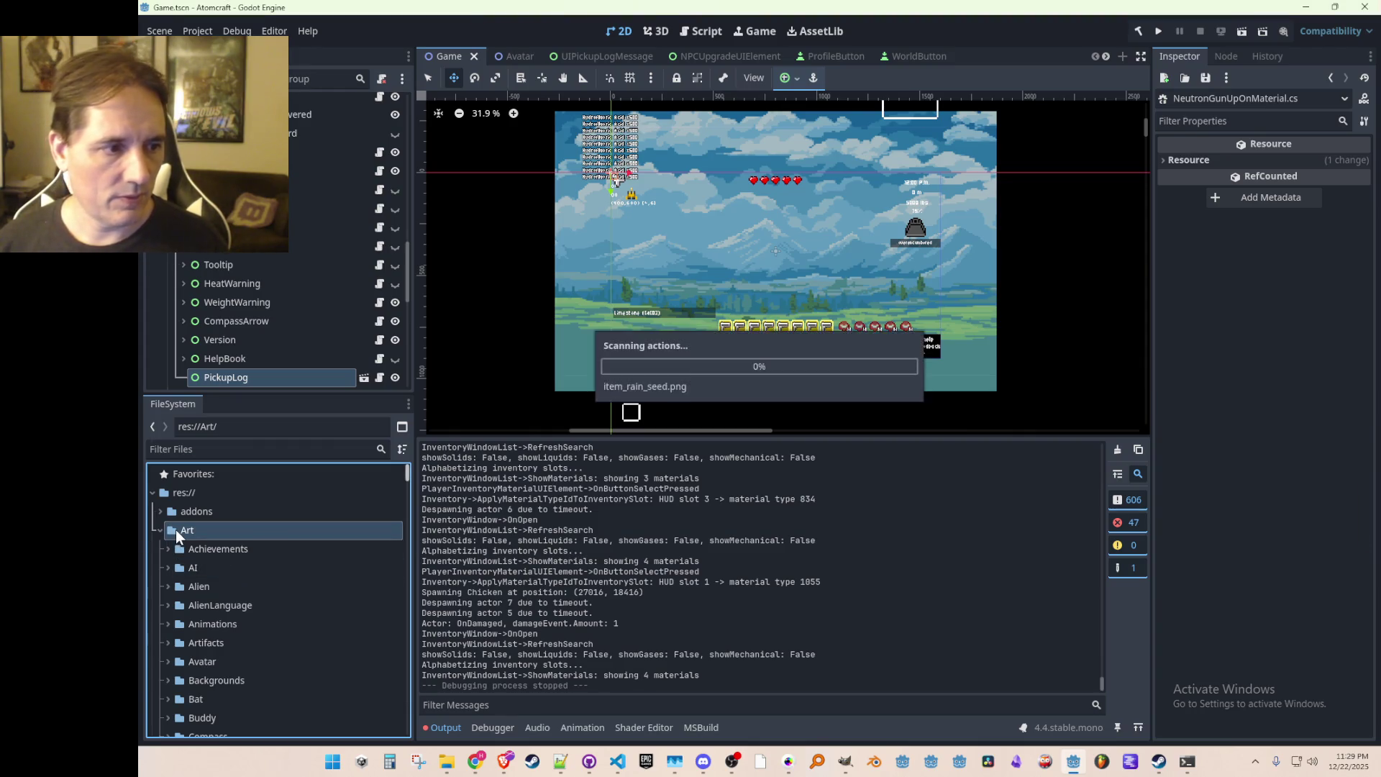
pyautogui.moveTo(406, 475)
pyautogui.mouseDown()
pyautogui.moveTo(390, 636)
pyautogui.moveTo(391, 624)
pyautogui.mouseUp()
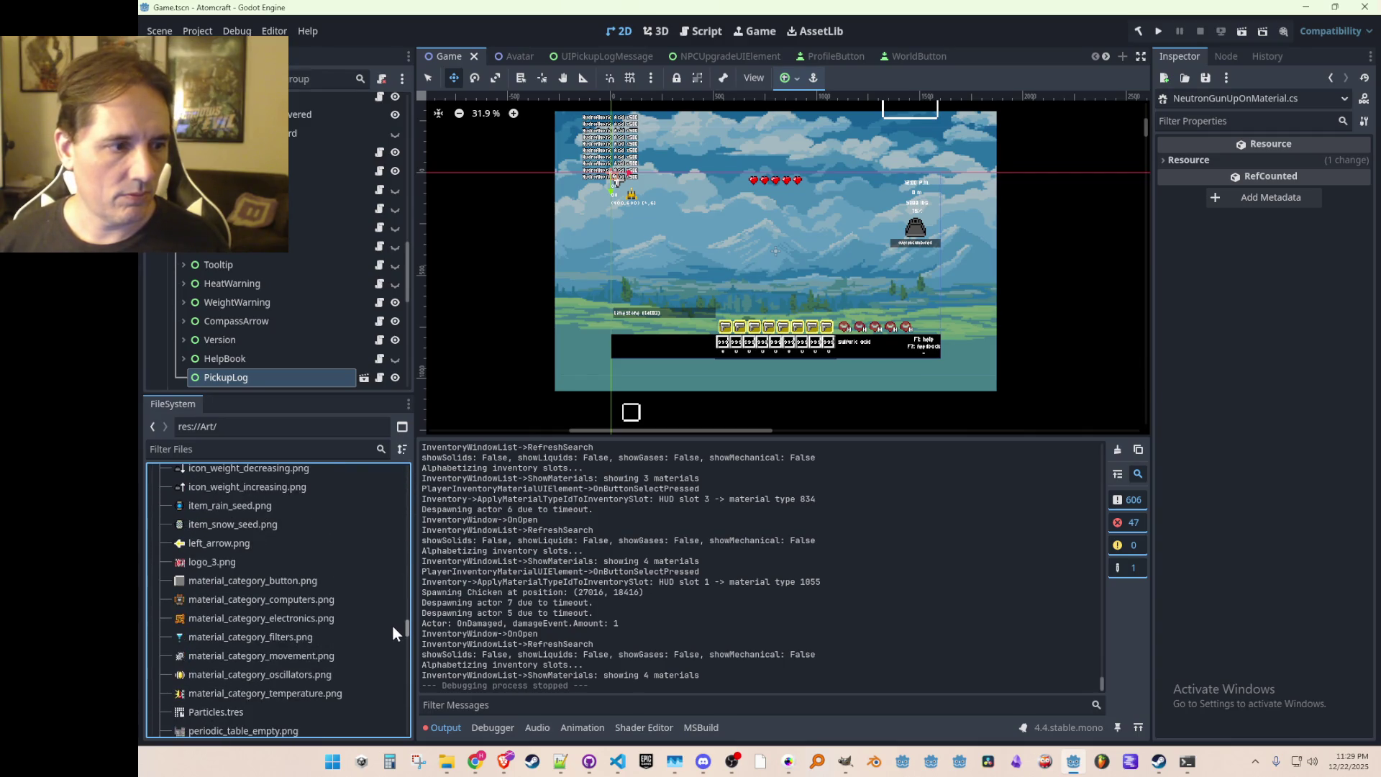
# Step: Preview item_rain_seed.png and item_snow_seed.png, check Strings.cs, and show the inventory window
pyautogui.click(260, 542)
pyautogui.click(257, 561)
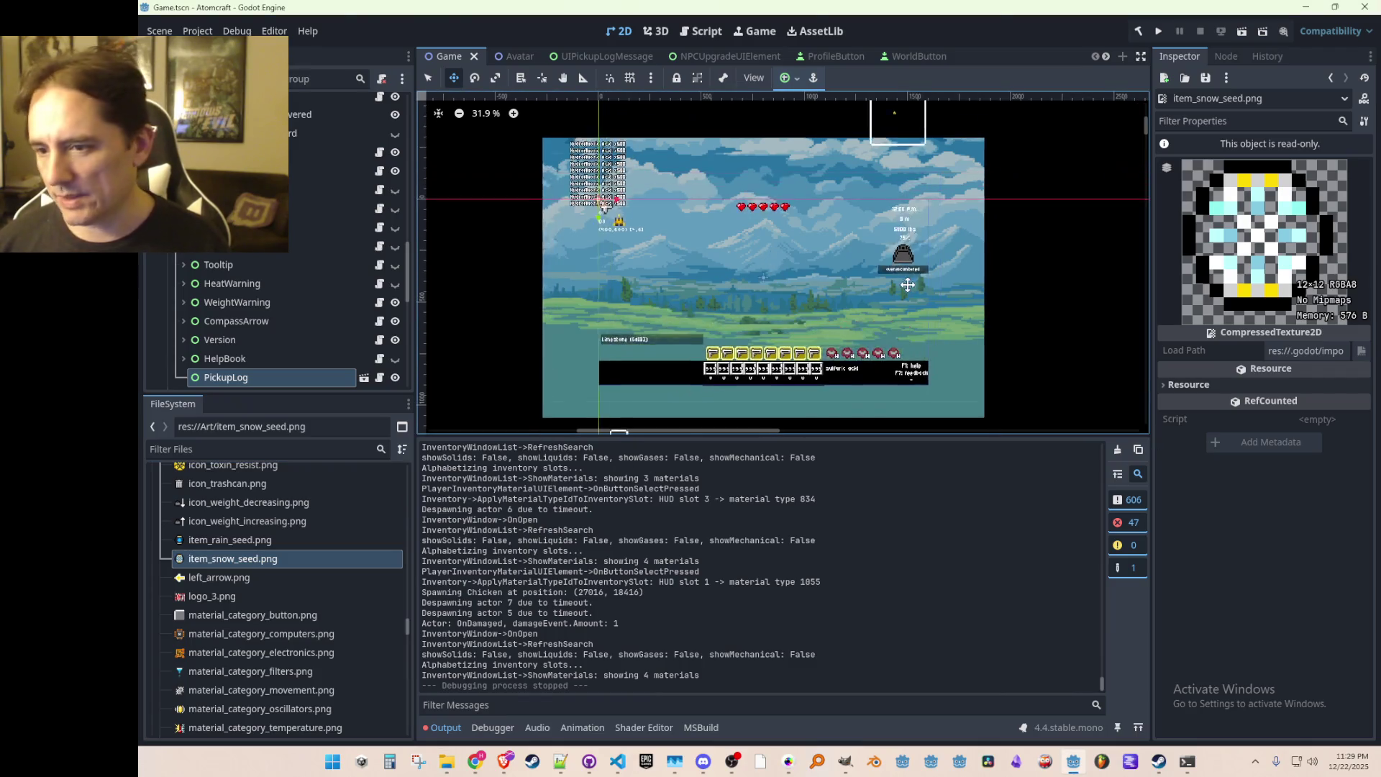
pyautogui.scroll(-3, 906, 252)
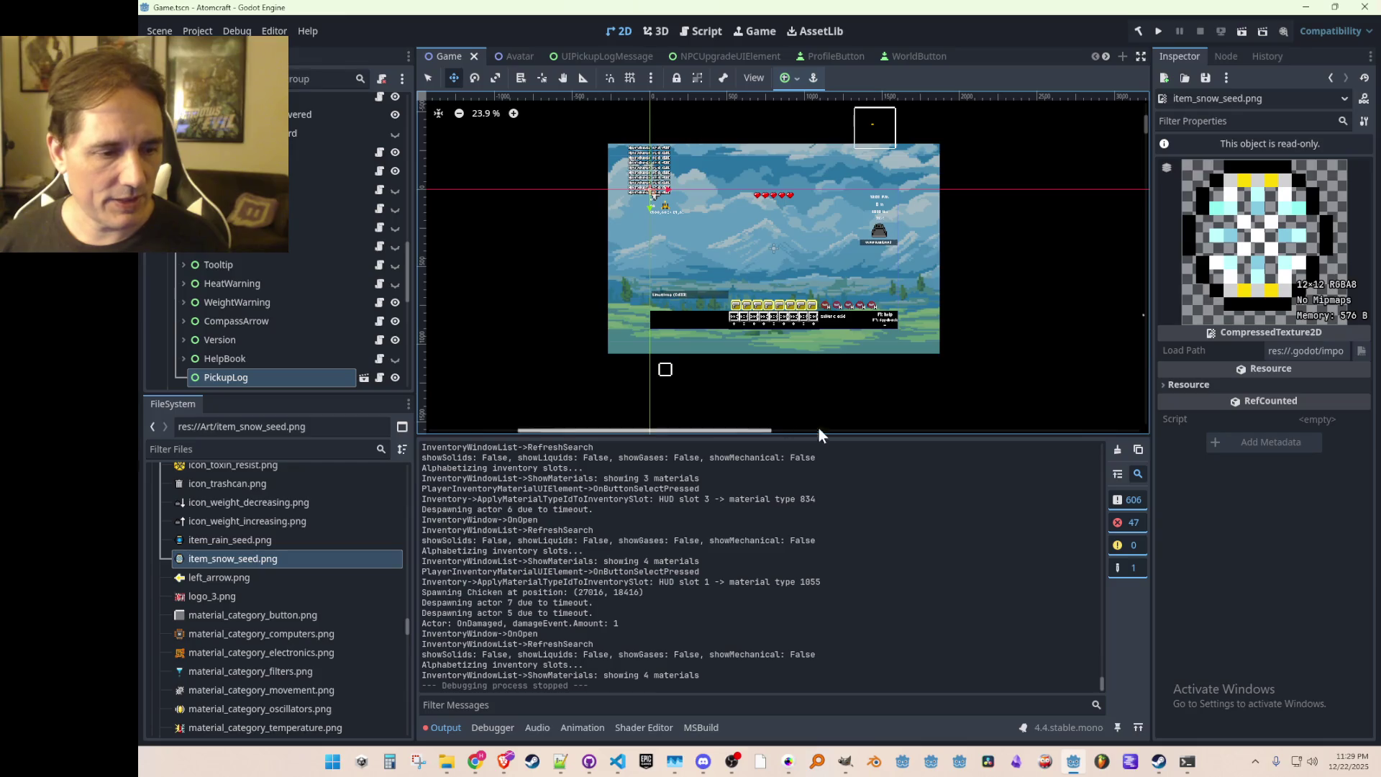
pyautogui.click(617, 762)
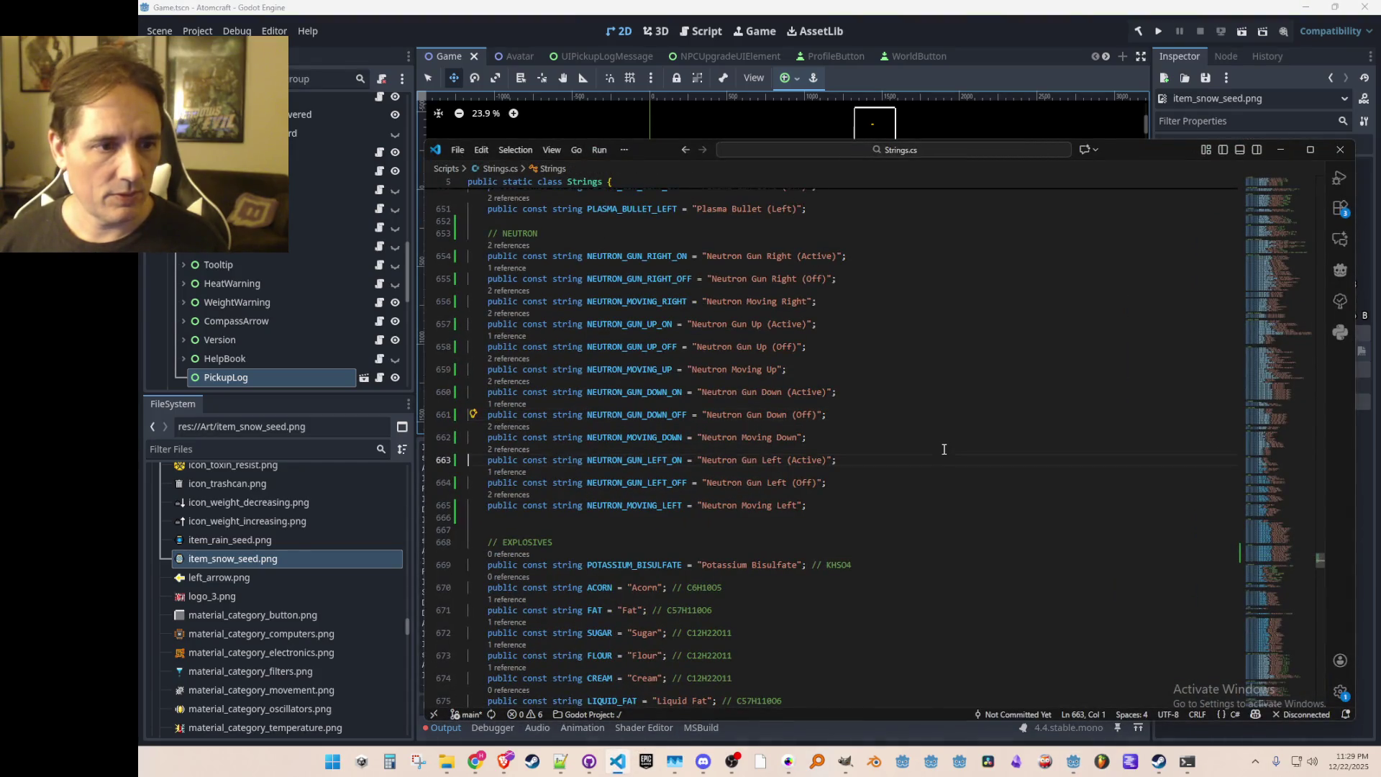
pyautogui.click(529, 23)
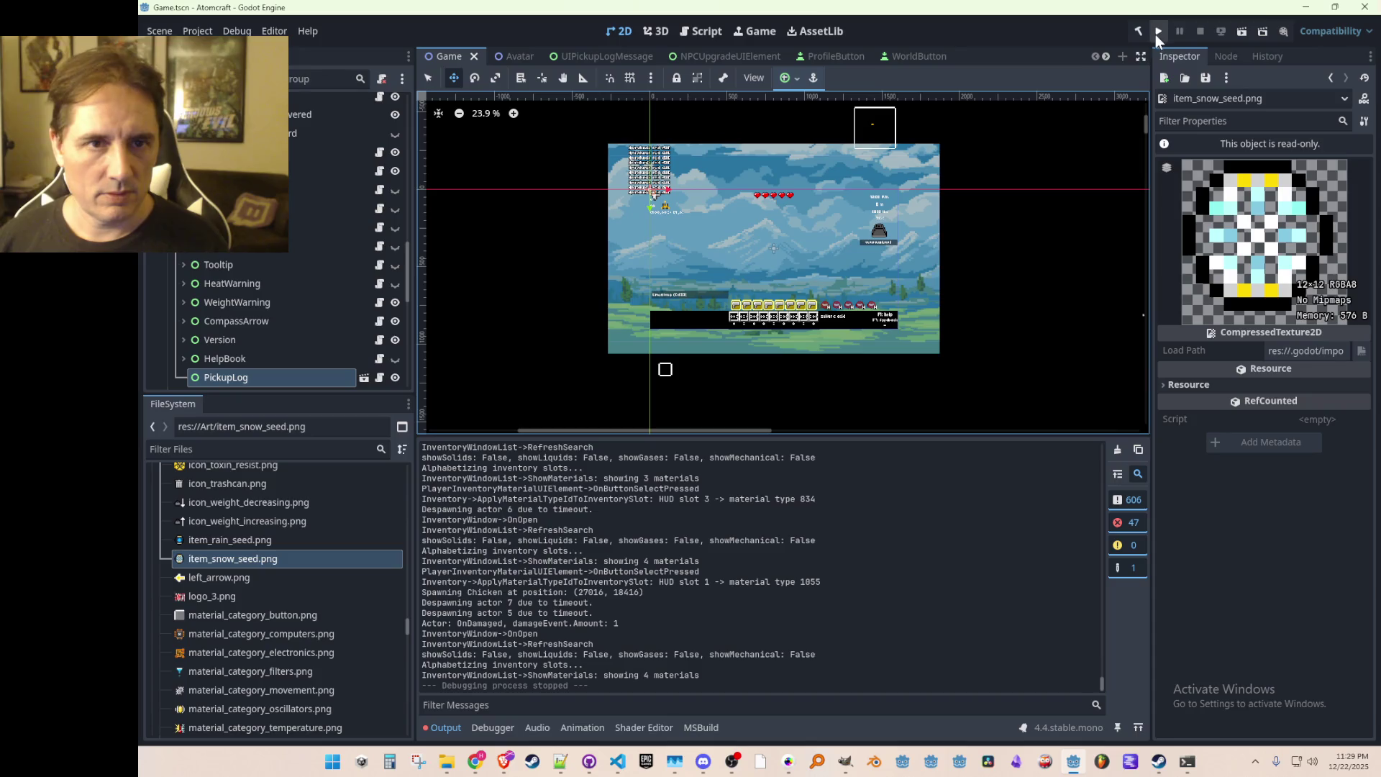
pyautogui.scroll(10, 302, 212)
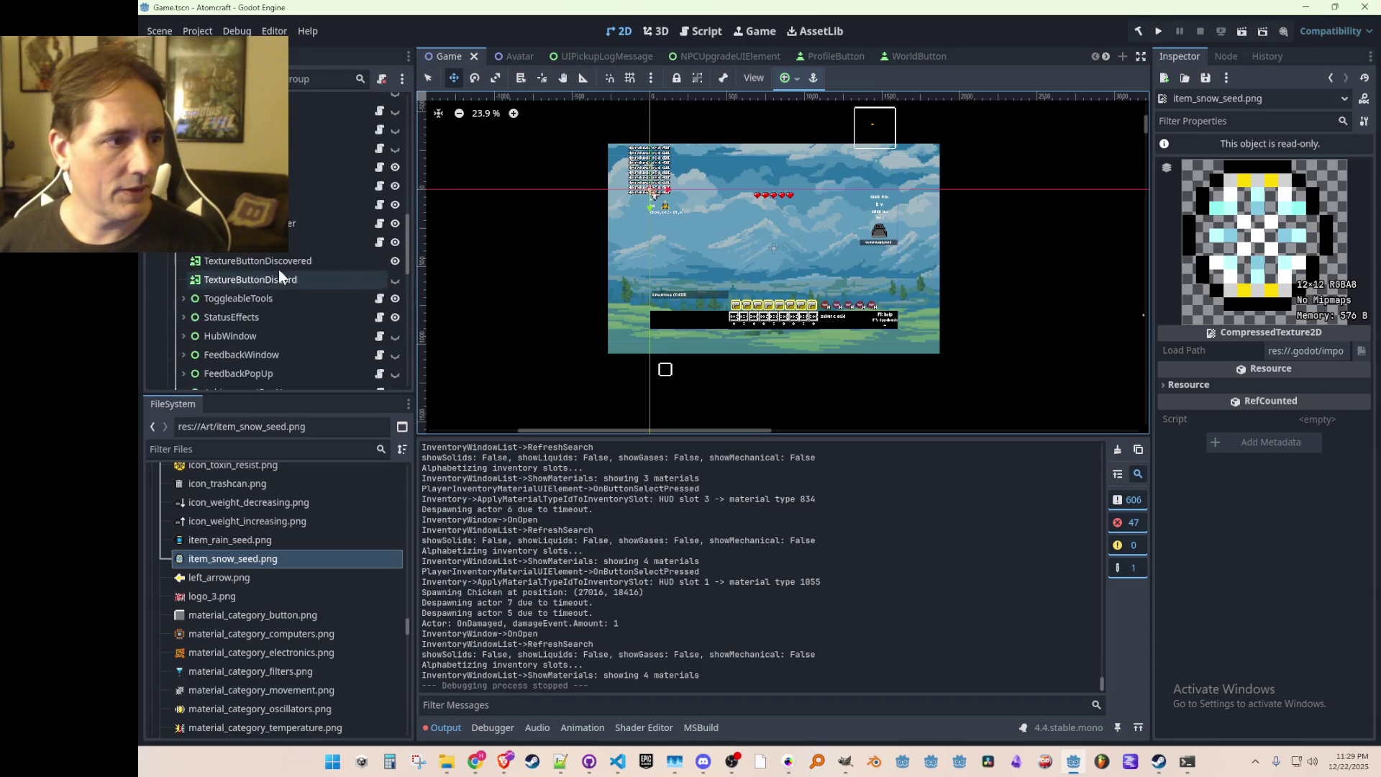
pyautogui.scroll(-8, 305, 275)
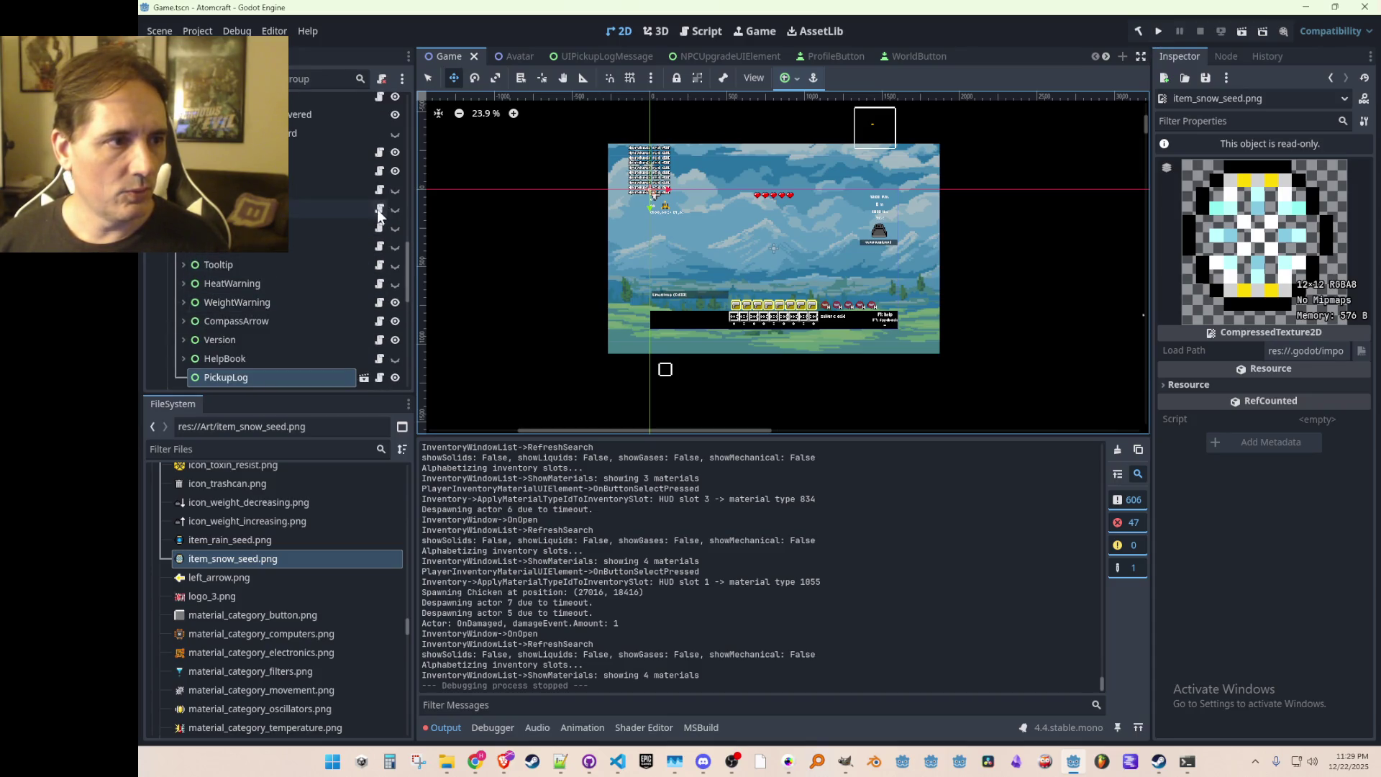
pyautogui.click(395, 190)
# Step: Toggle panel visibility in the Scene dock to show the inventory's category panel
pyautogui.scroll(4, 827, 297)
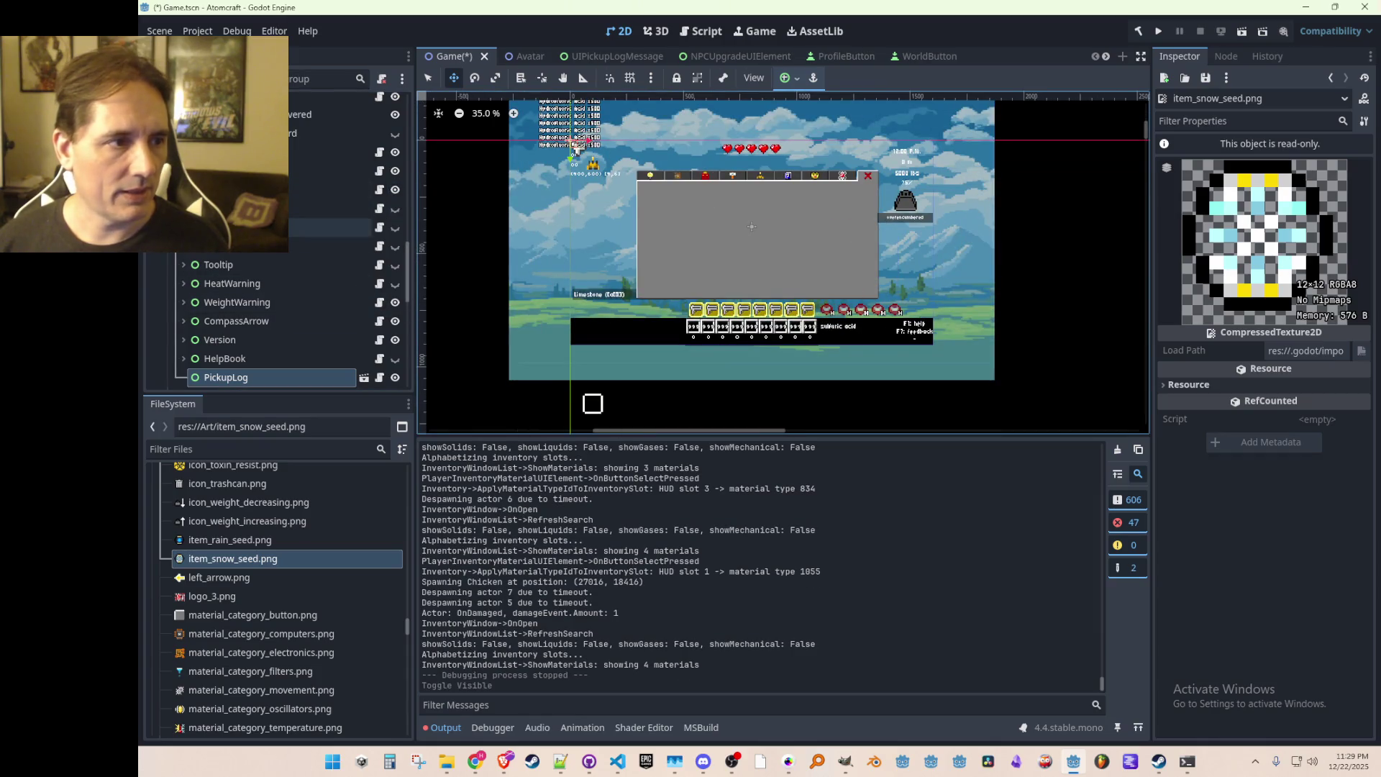
pyautogui.scroll(4, 302, 263)
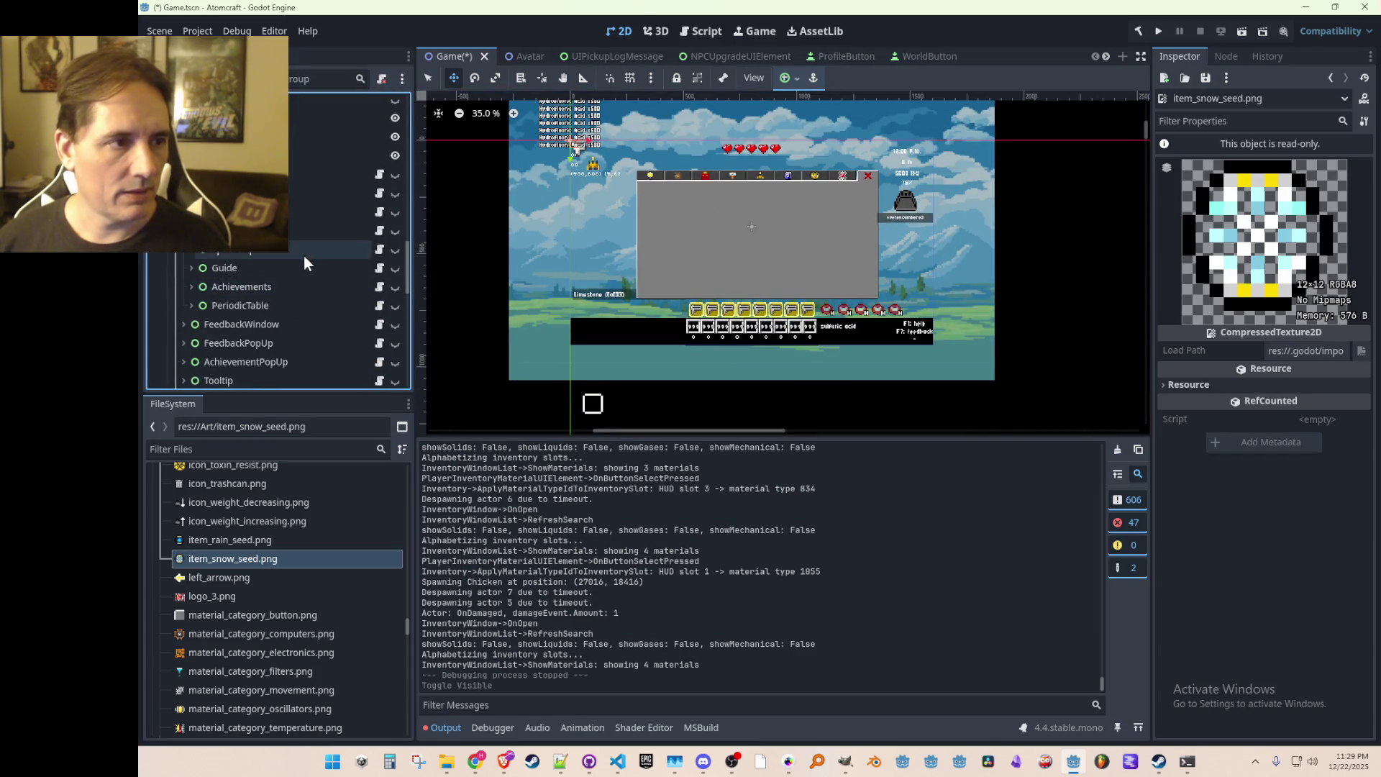
pyautogui.click(394, 252)
pyautogui.click(394, 251)
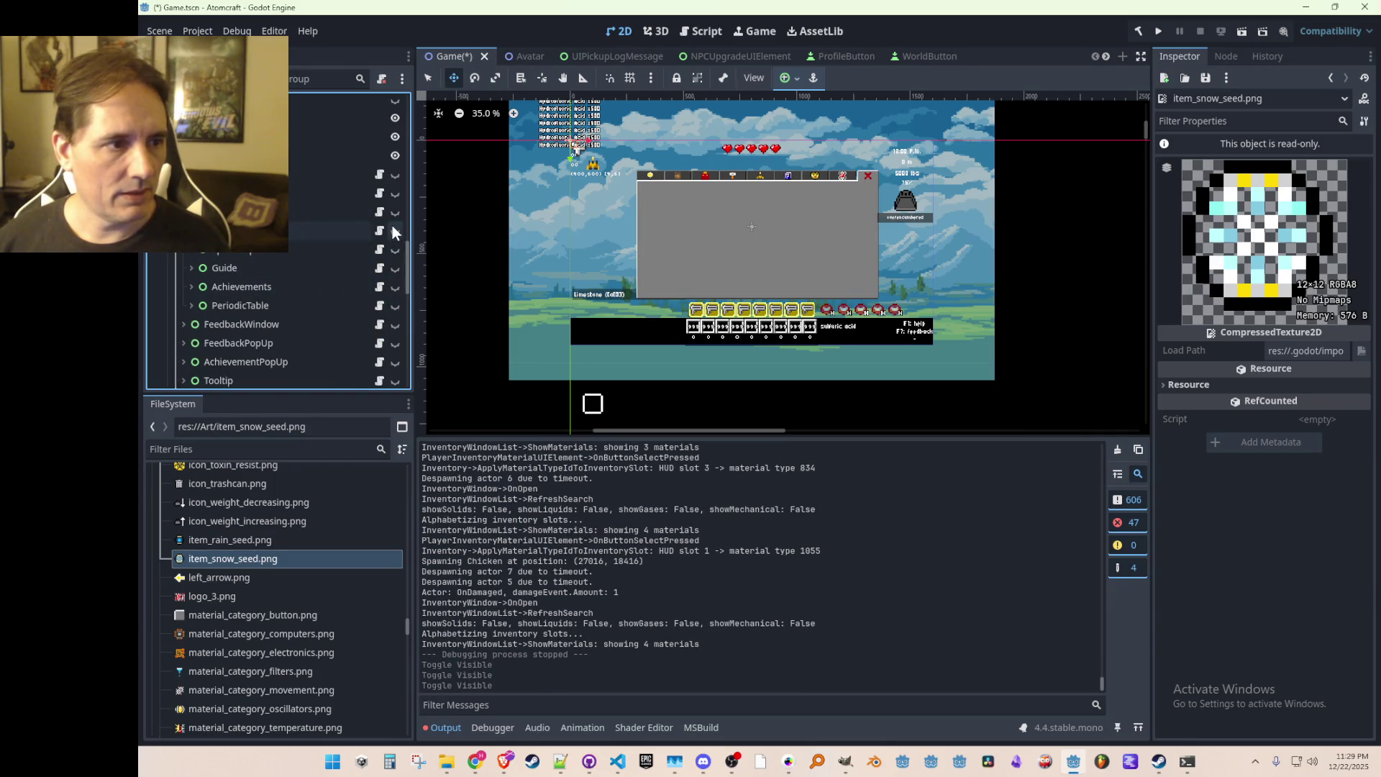
pyautogui.click(390, 192)
pyautogui.click(391, 193)
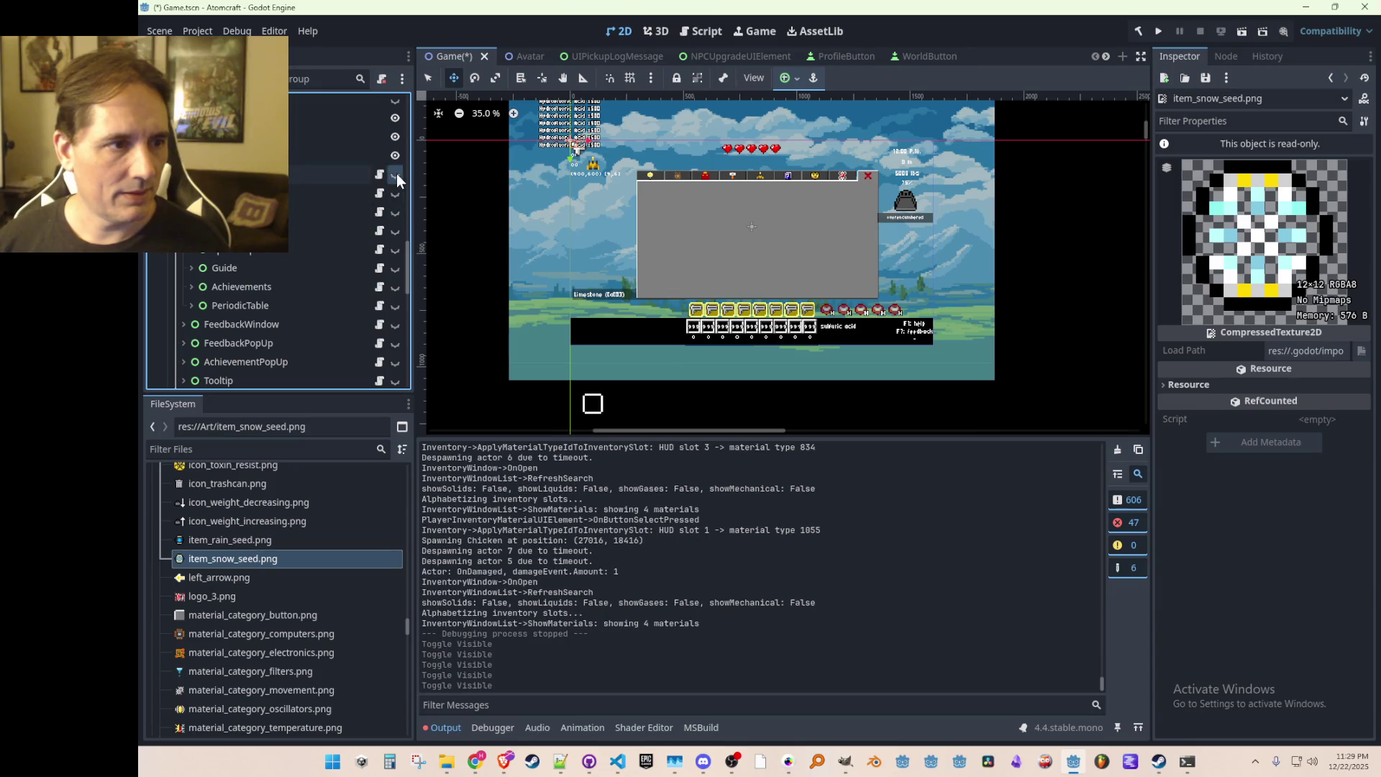
pyautogui.click(396, 174)
pyautogui.scroll(4, 746, 270)
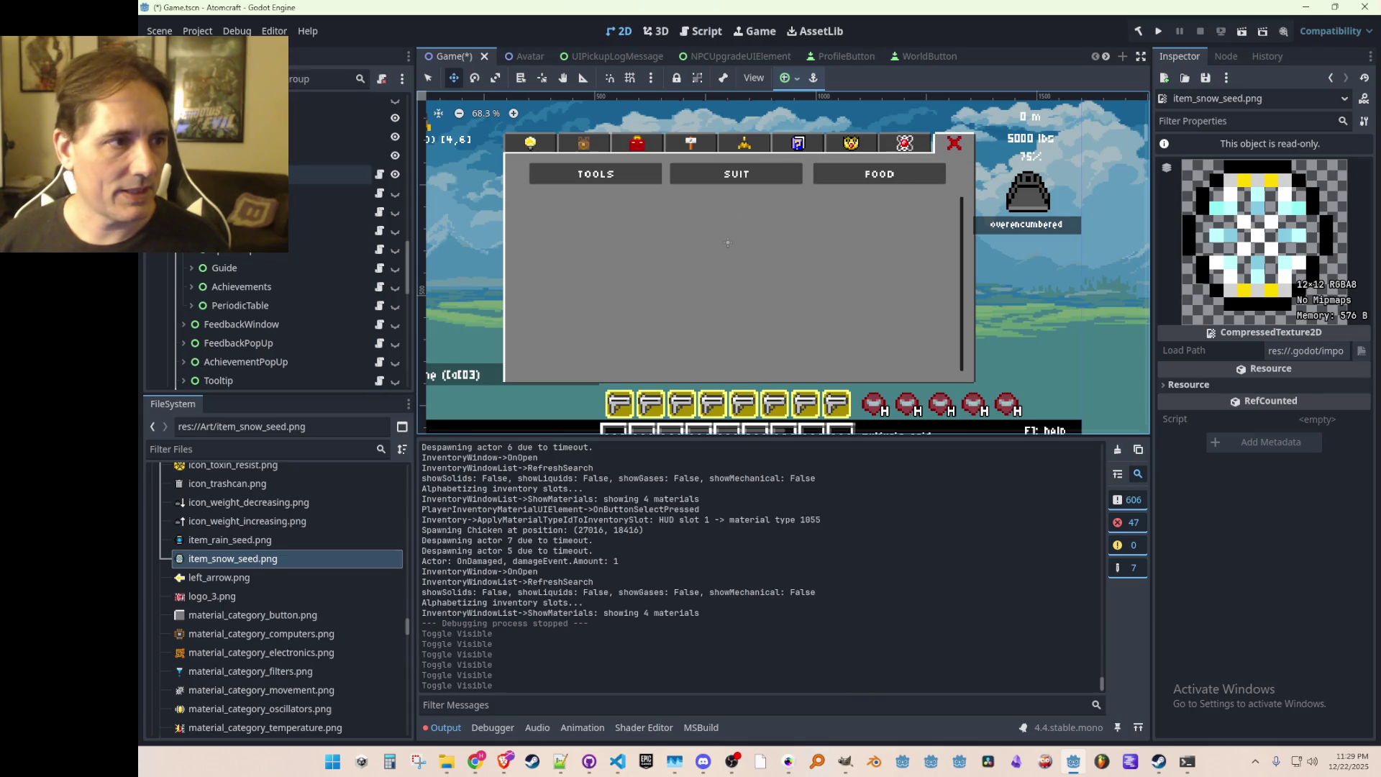
pyautogui.scroll(3, 216, 273)
# Step: Select the Tools, Suit and Food buttons together and expand their Layout settings
pyautogui.click(299, 211)
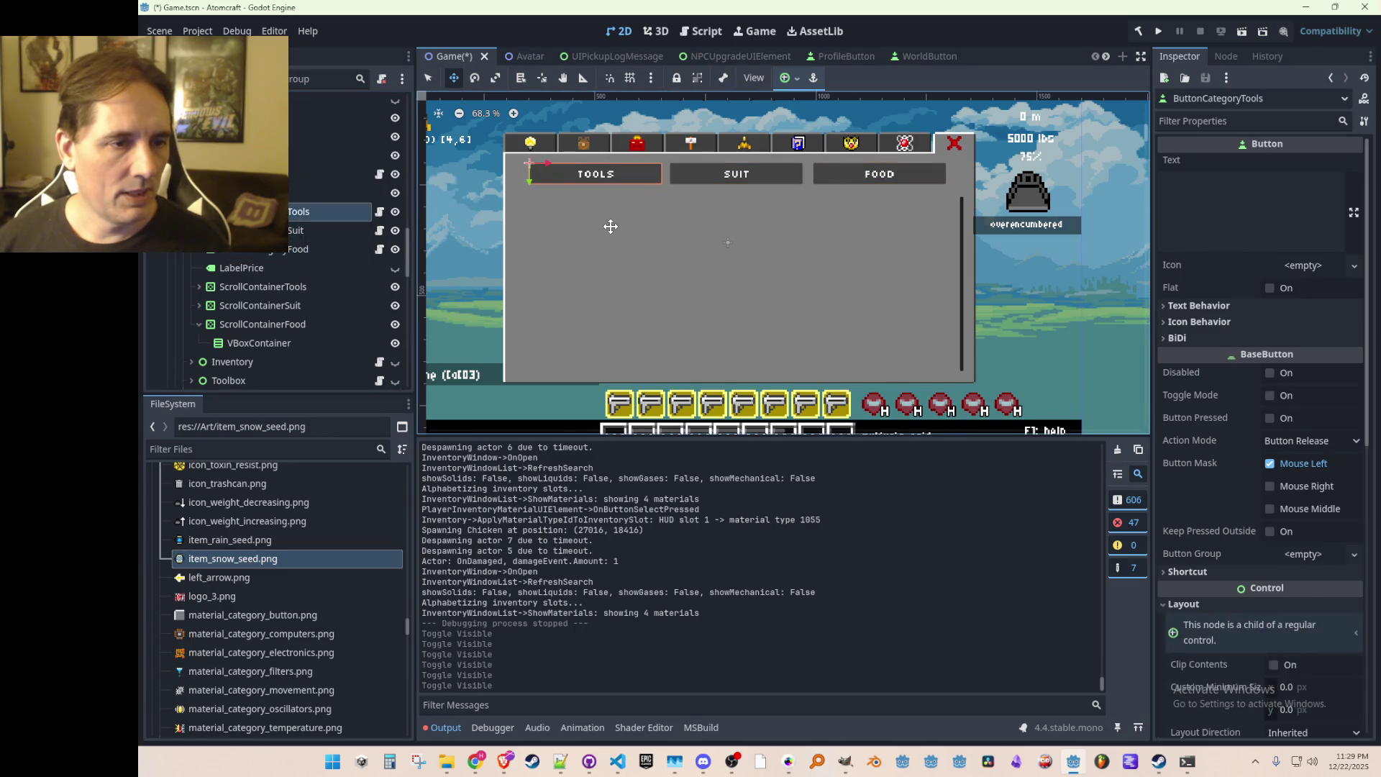
pyautogui.scroll(-2, 609, 226)
pyautogui.scroll(3, 743, 213)
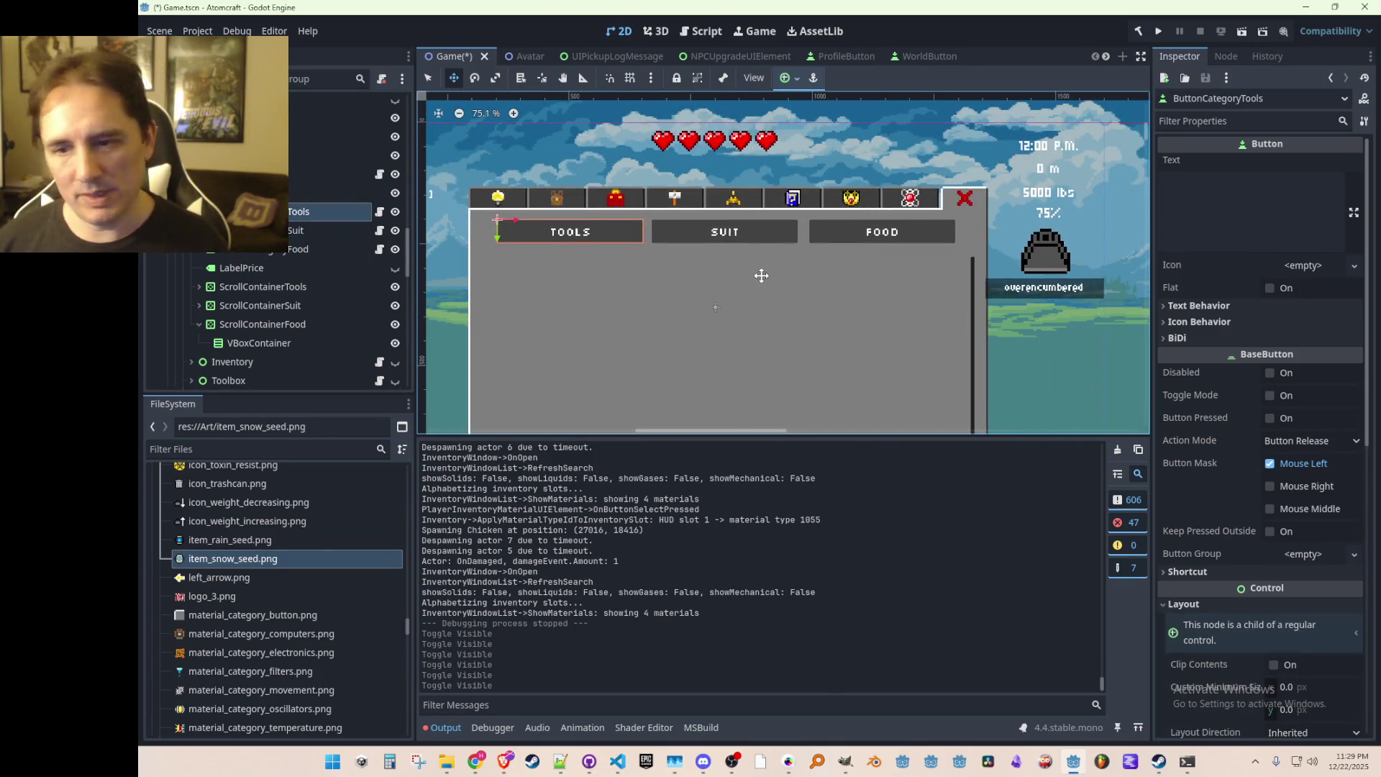
pyautogui.scroll(3, 755, 266)
pyautogui.scroll(-2, 703, 238)
pyautogui.scroll(2, 694, 300)
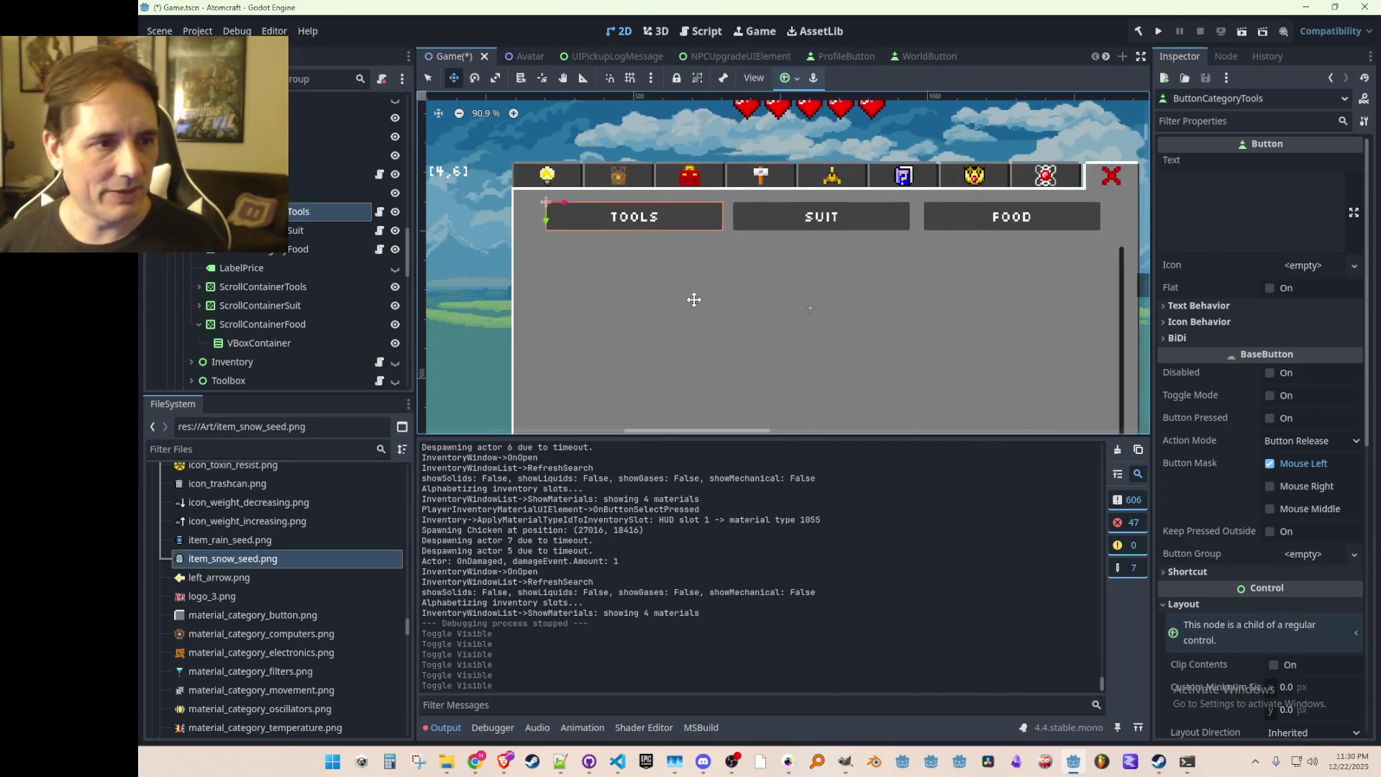
pyautogui.scroll(1, 690, 302)
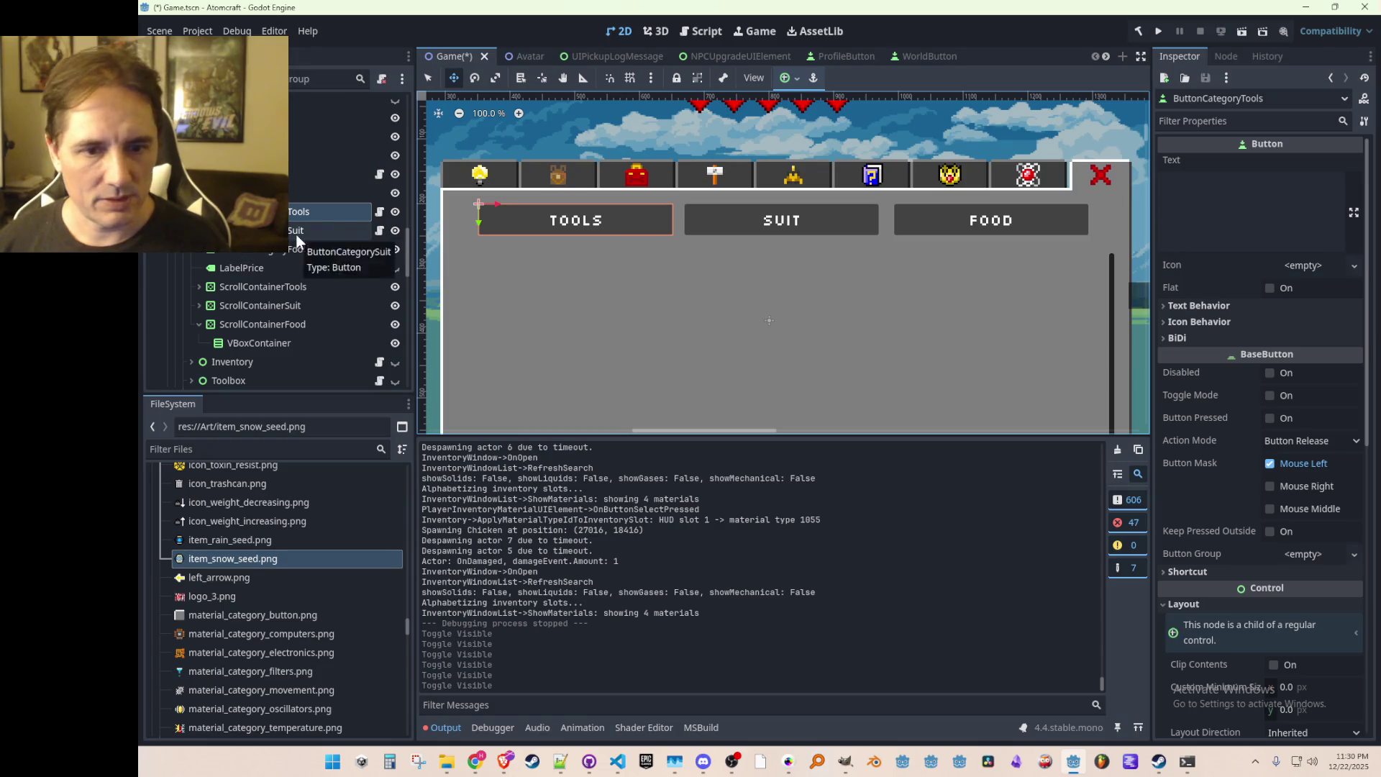
pyautogui.scroll(-5, 1208, 359)
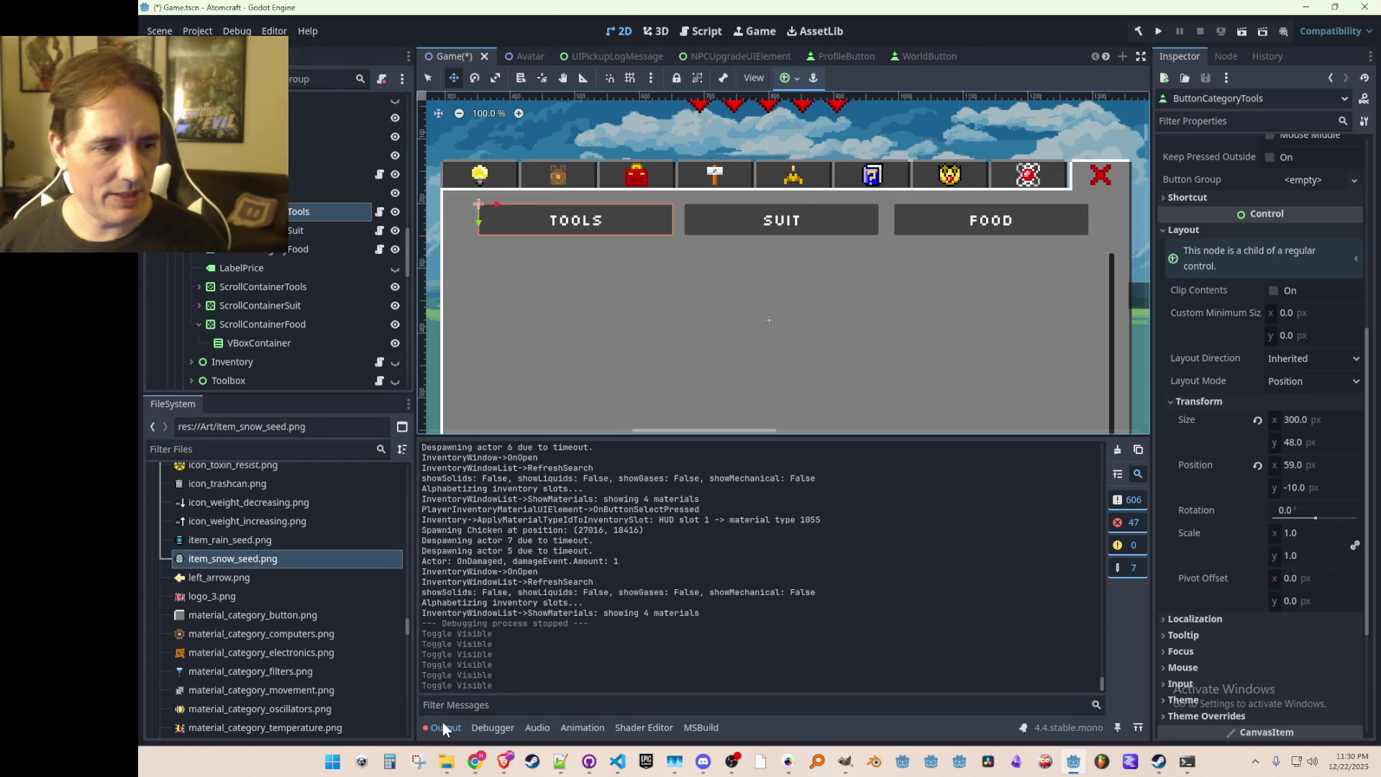
pyautogui.moveTo(842, 311)
pyautogui.mouseDown()
pyautogui.moveTo(853, 289)
pyautogui.moveTo(841, 299)
pyautogui.mouseUp()
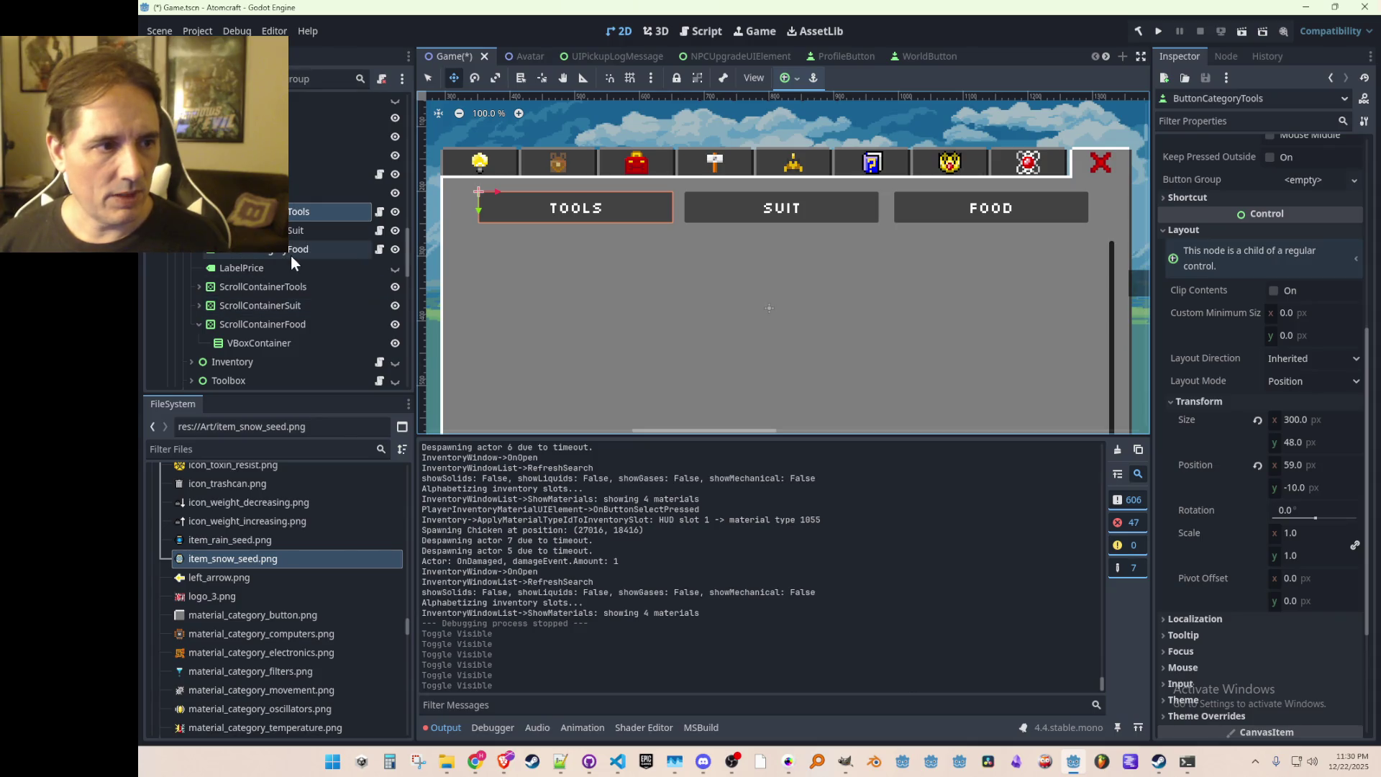
pyautogui.keyDown('shift'); pyautogui.click(331, 248); pyautogui.keyUp('shift')
pyautogui.scroll(-5, 1232, 561)
pyautogui.click(1201, 415)
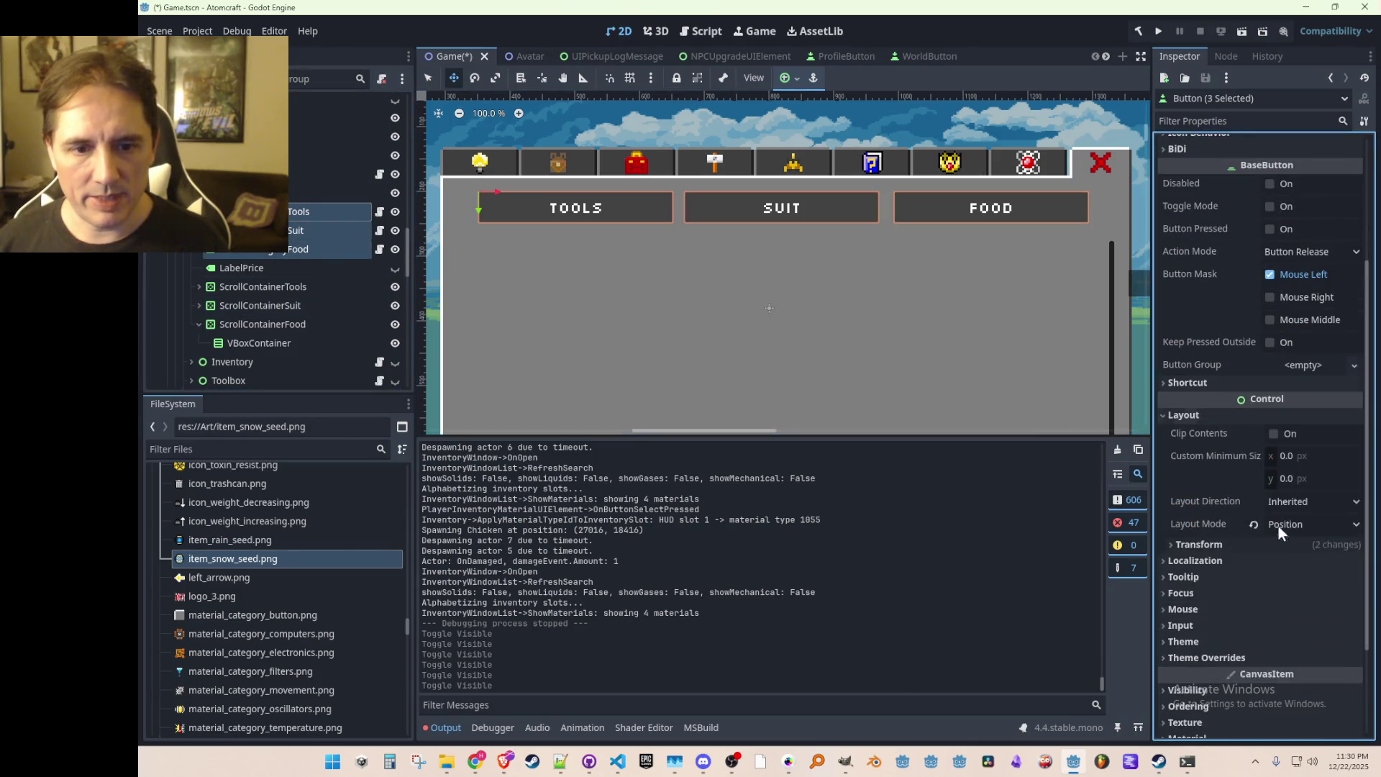
# Step: Set the Tools, Suit and Food buttons' Size x to 200
pyautogui.click(1220, 546)
pyautogui.click(1294, 563)
pyautogui.write('200')
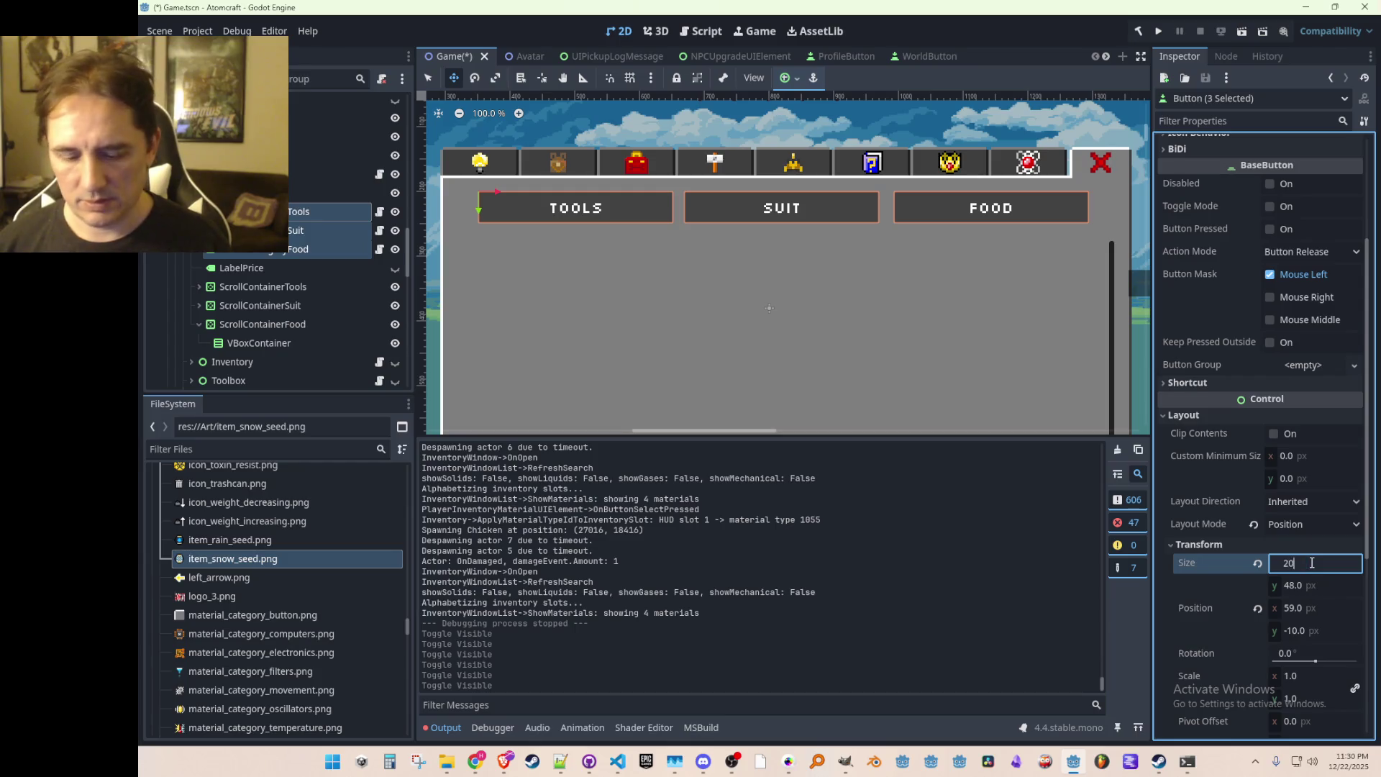
pyautogui.press('Return')
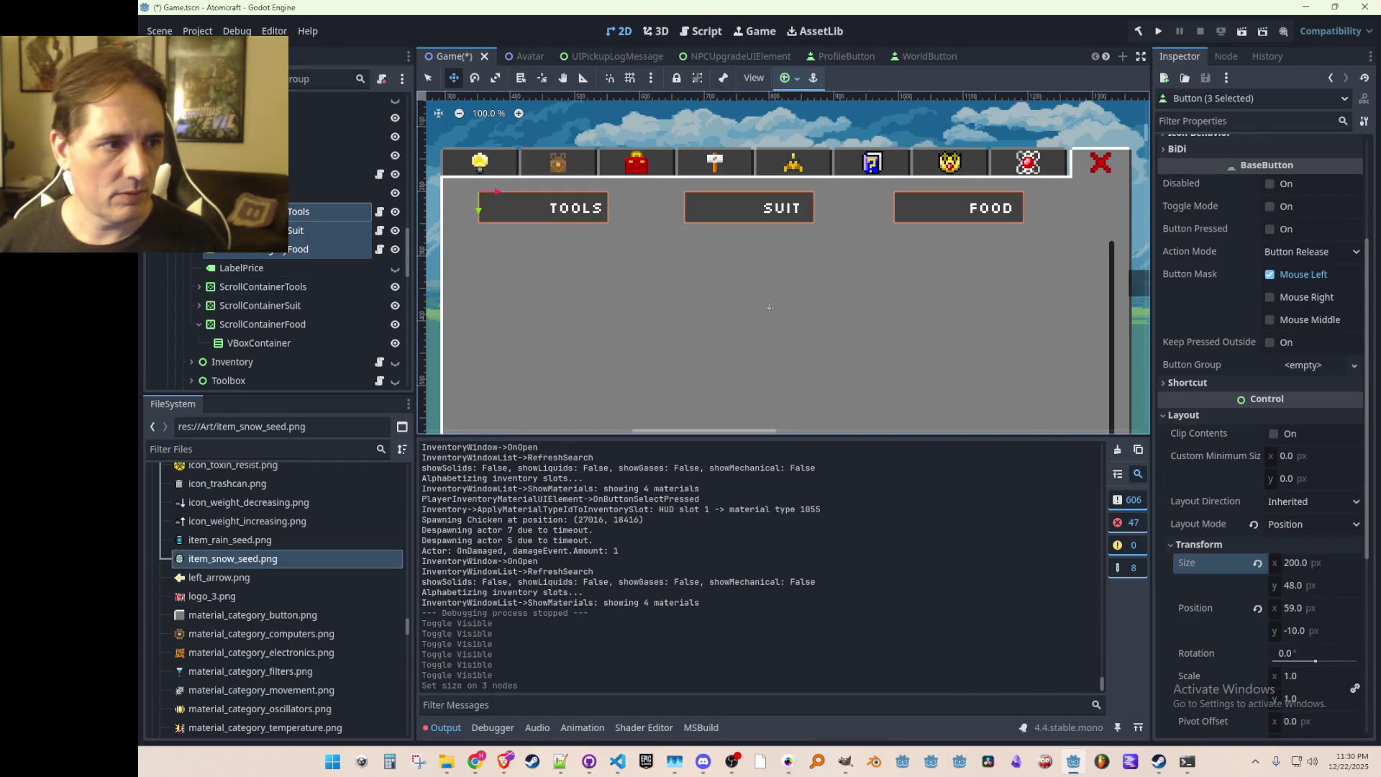
pyautogui.scroll(-1, 244, 252)
# Step: Set the three buttons' labels Size x to 200
pyautogui.click(200, 230)
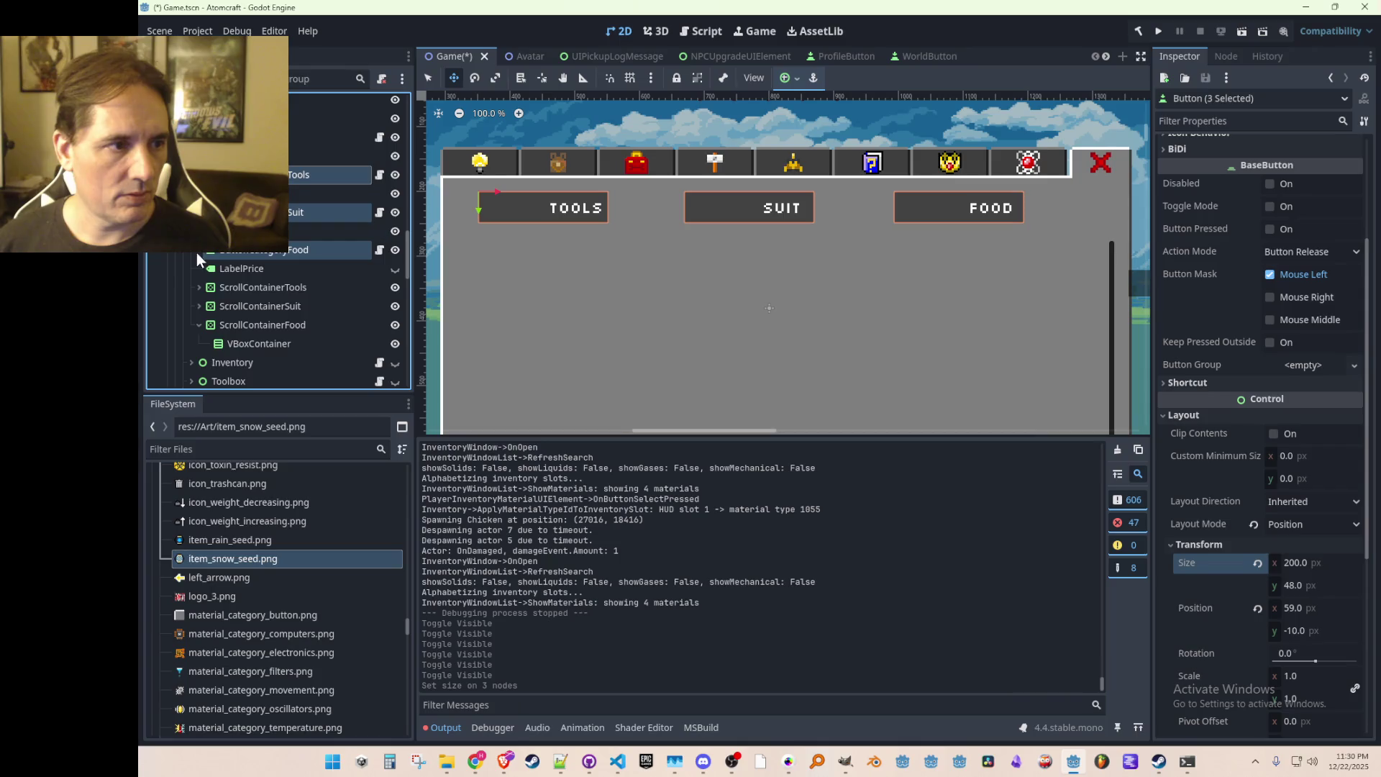
pyautogui.click(238, 269)
pyautogui.keyDown('ctrl'); pyautogui.click(244, 230); pyautogui.keyUp('ctrl')
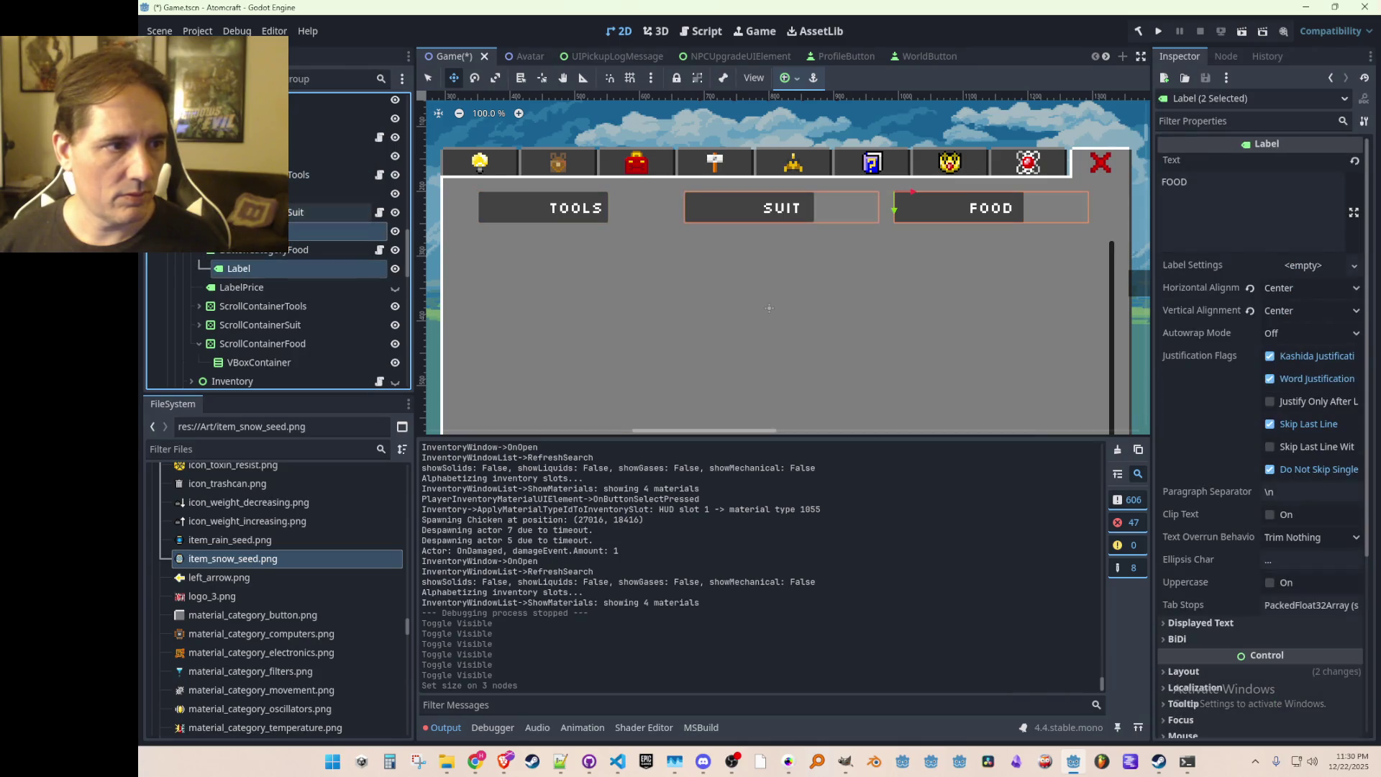
pyautogui.keyDown('ctrl'); pyautogui.click(244, 193); pyautogui.keyUp('ctrl')
pyautogui.scroll(-3, 1257, 469)
pyautogui.click(1191, 415)
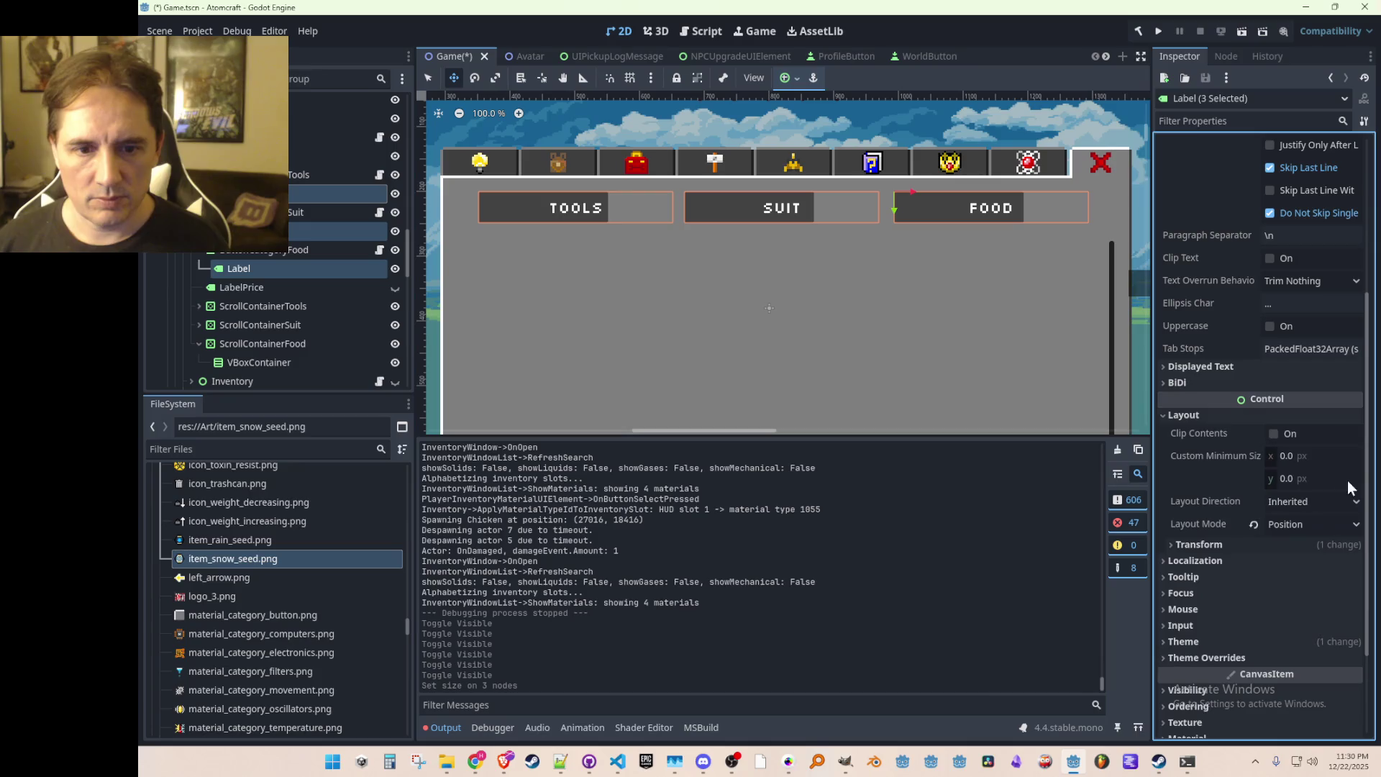
pyautogui.click(1207, 565)
pyautogui.click(1313, 563)
pyautogui.write('200')
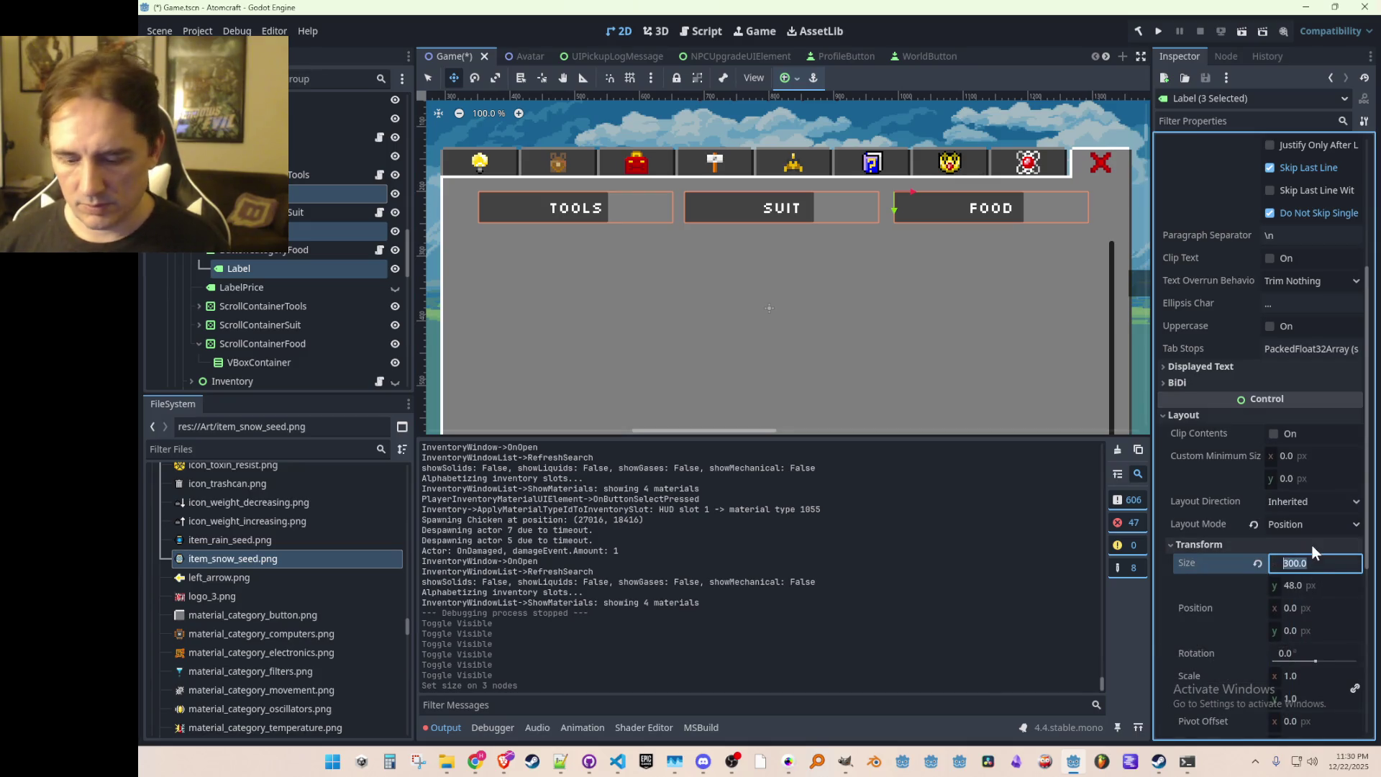
pyautogui.press('Return')
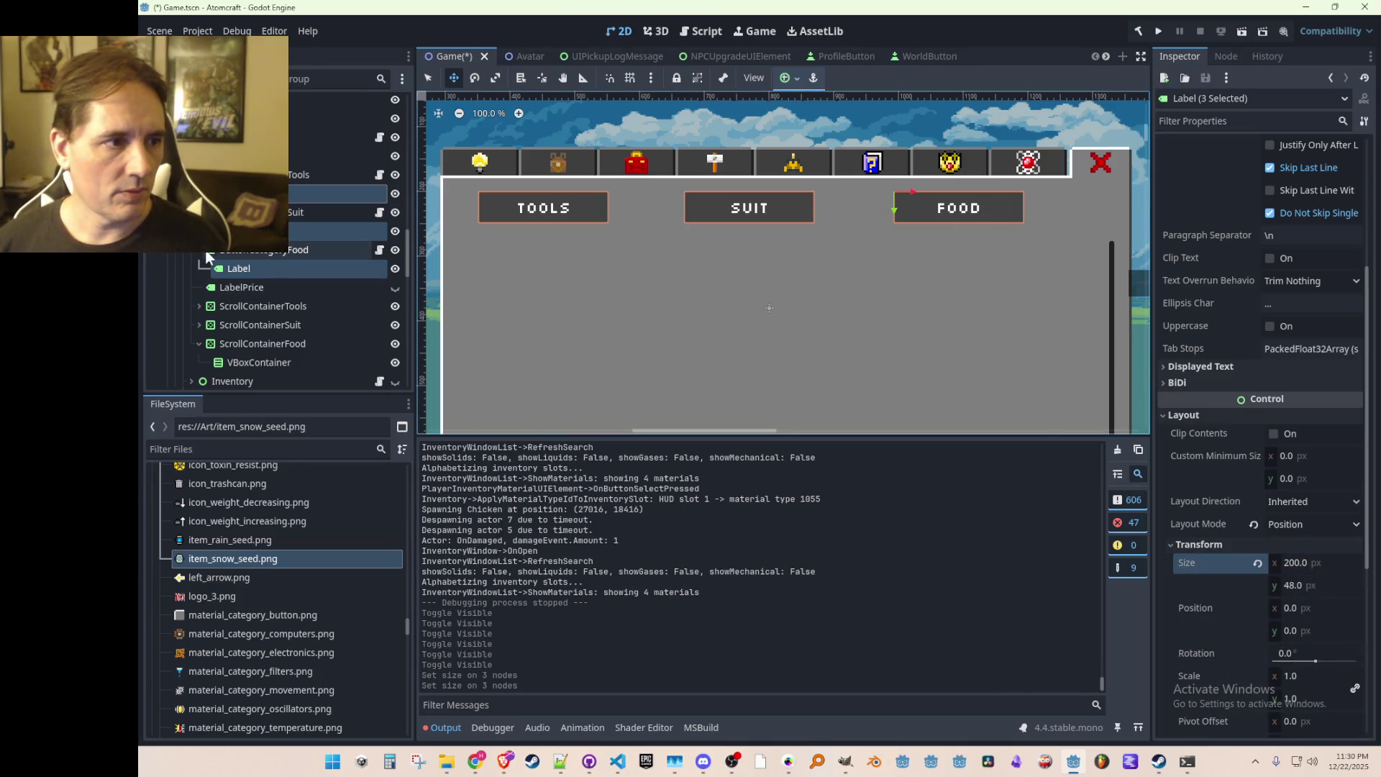
# Step: Slide the Suit and Food buttons left to close the gaps
pyautogui.click(199, 250)
pyautogui.click(198, 212)
pyautogui.click(198, 175)
pyautogui.click(252, 193)
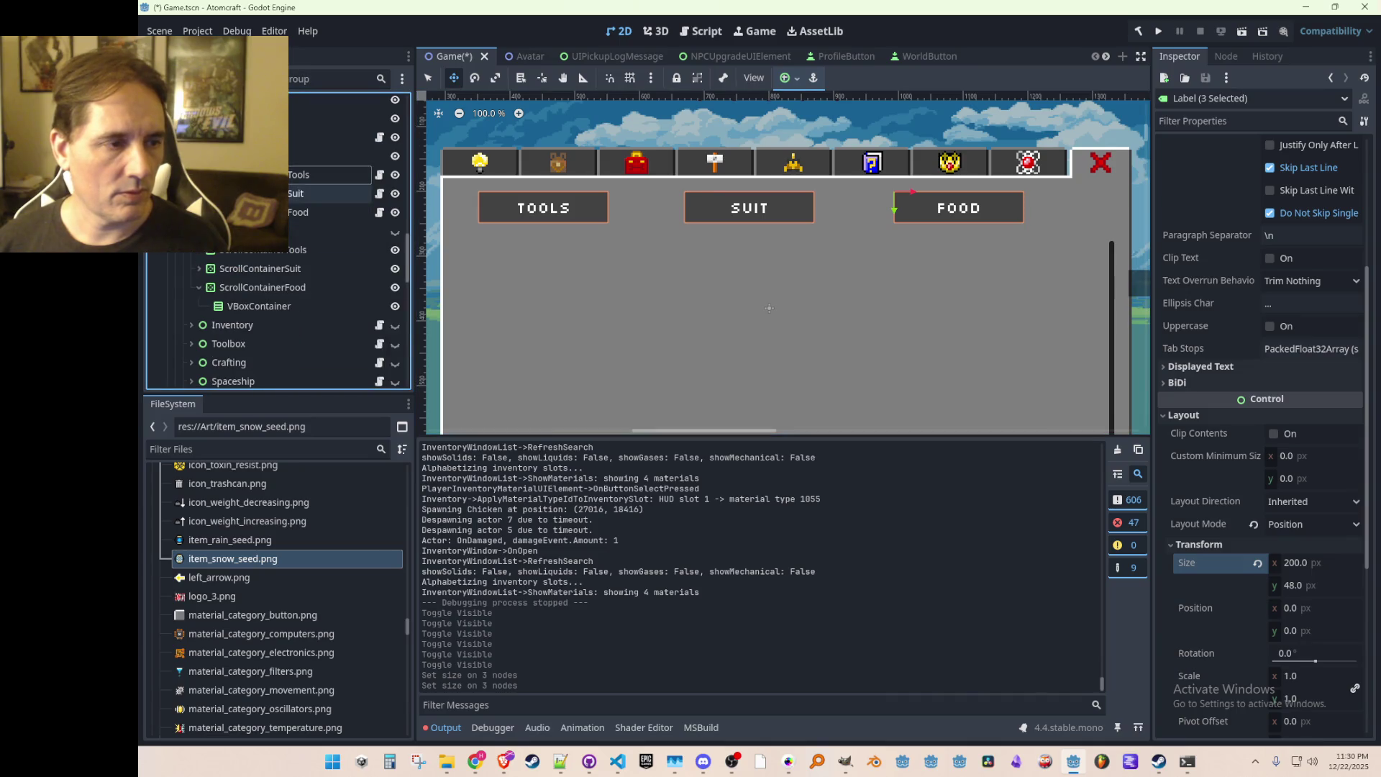
pyautogui.keyDown('shift'); pyautogui.click(252, 212); pyautogui.keyUp('shift')
pyautogui.scroll(-2, 602, 165)
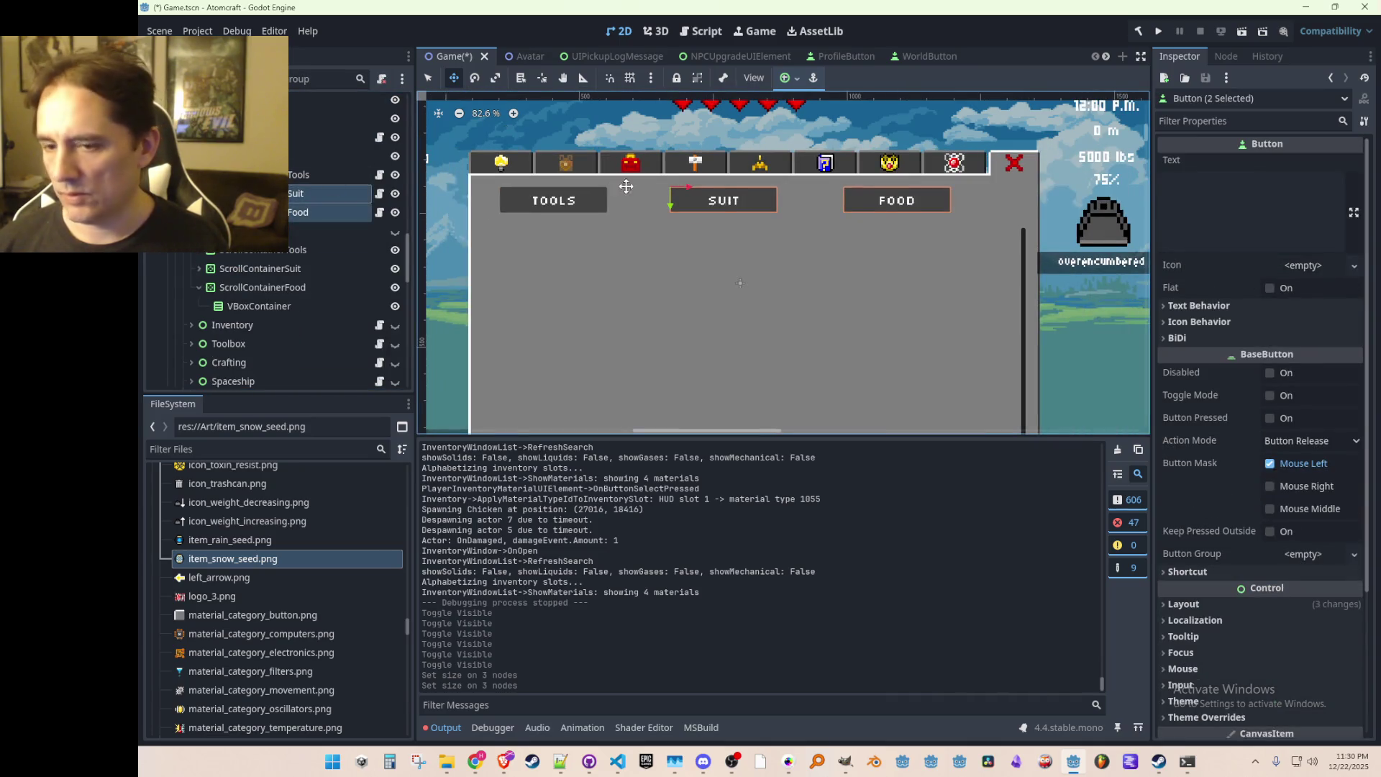
pyautogui.scroll(5, 626, 186)
pyautogui.moveTo(707, 217); pyautogui.dragTo(645, 207)
pyautogui.click(899, 219)
pyautogui.moveTo(900, 219)
pyautogui.mouseDown()
pyautogui.moveTo(752, 217)
pyautogui.moveTo(910, 229)
pyautogui.mouseUp()
pyautogui.scroll(-3, 806, 220)
pyautogui.scroll(3, 821, 290)
# Step: Duplicate Food as ButtonCategoryItems, set its label to ITEMS, and save the scene
pyautogui.hotkey('ctrl', 'd')
pyautogui.scroll(-4, 910, 229)
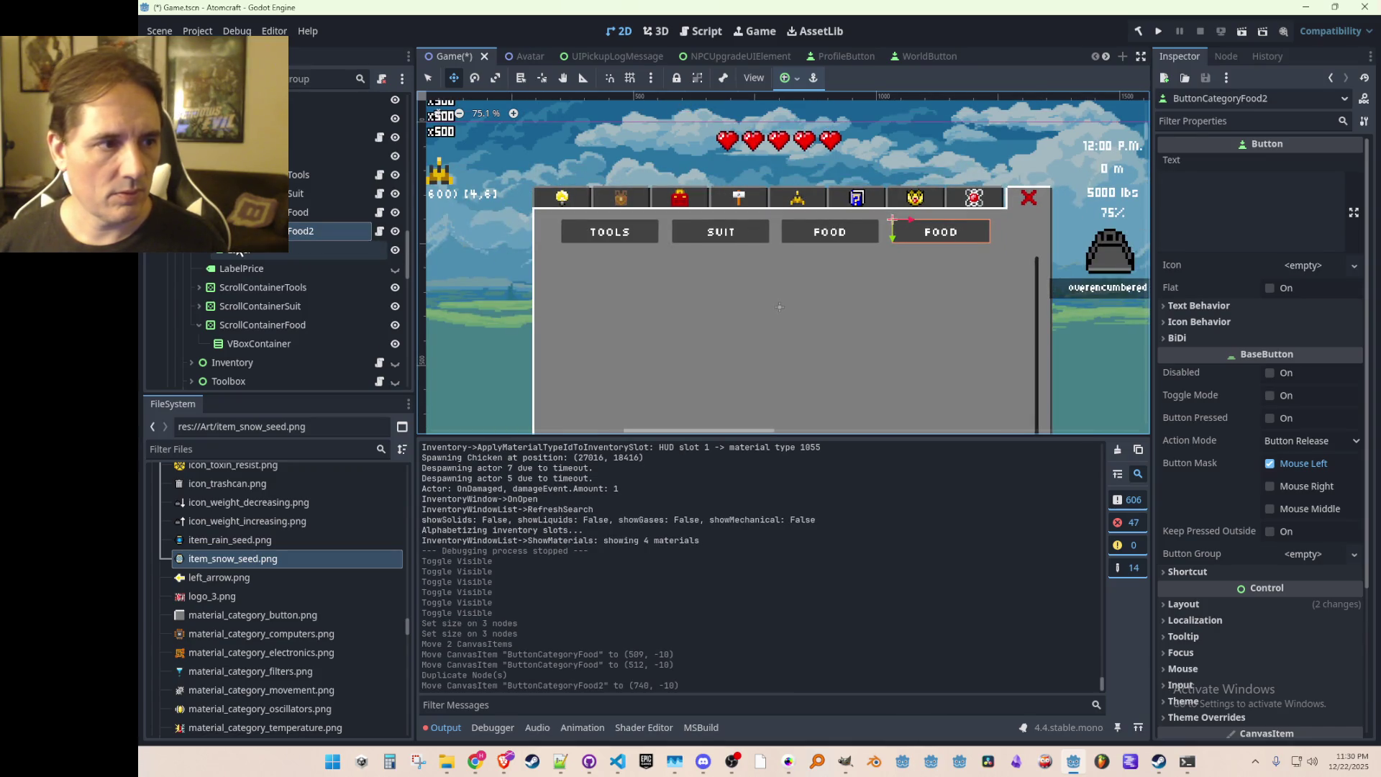
pyautogui.doubleClick(315, 233)
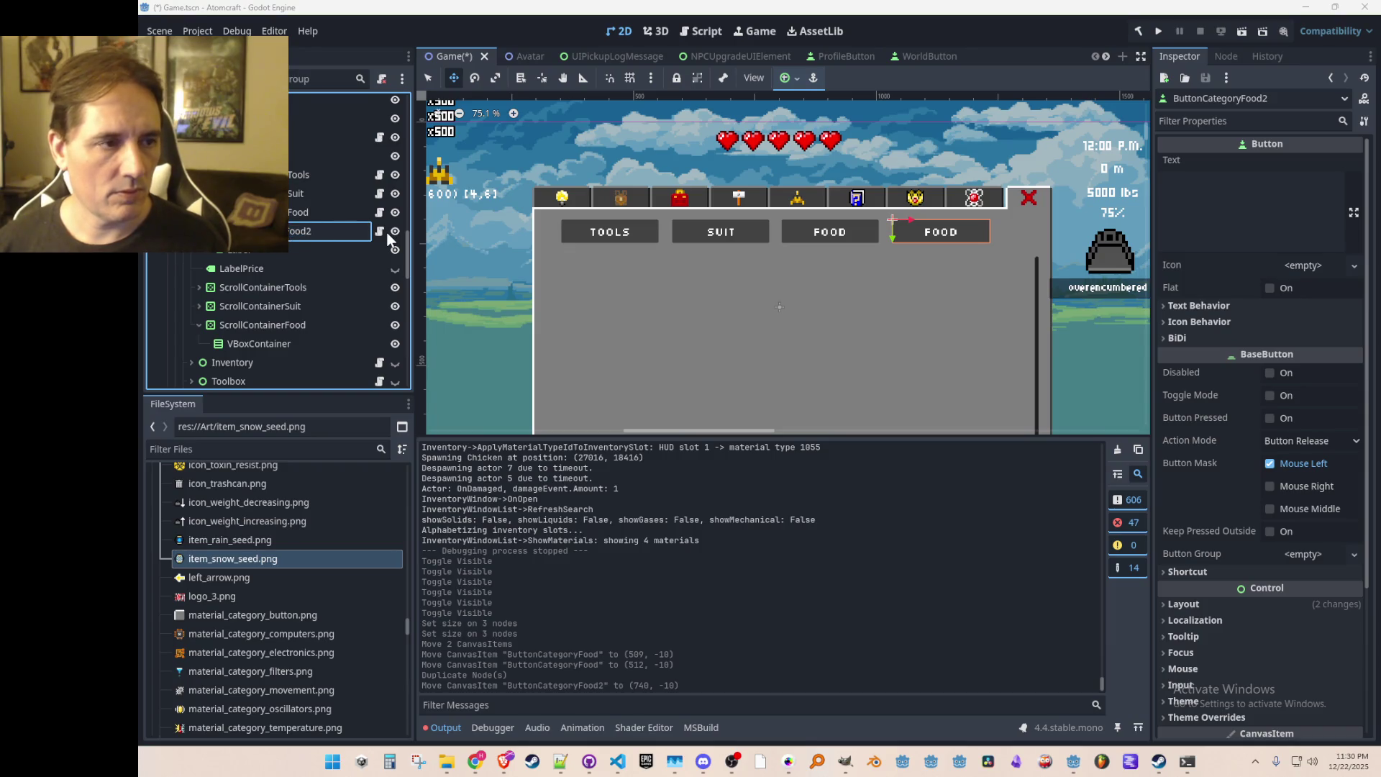
pyautogui.press('BackSpace')
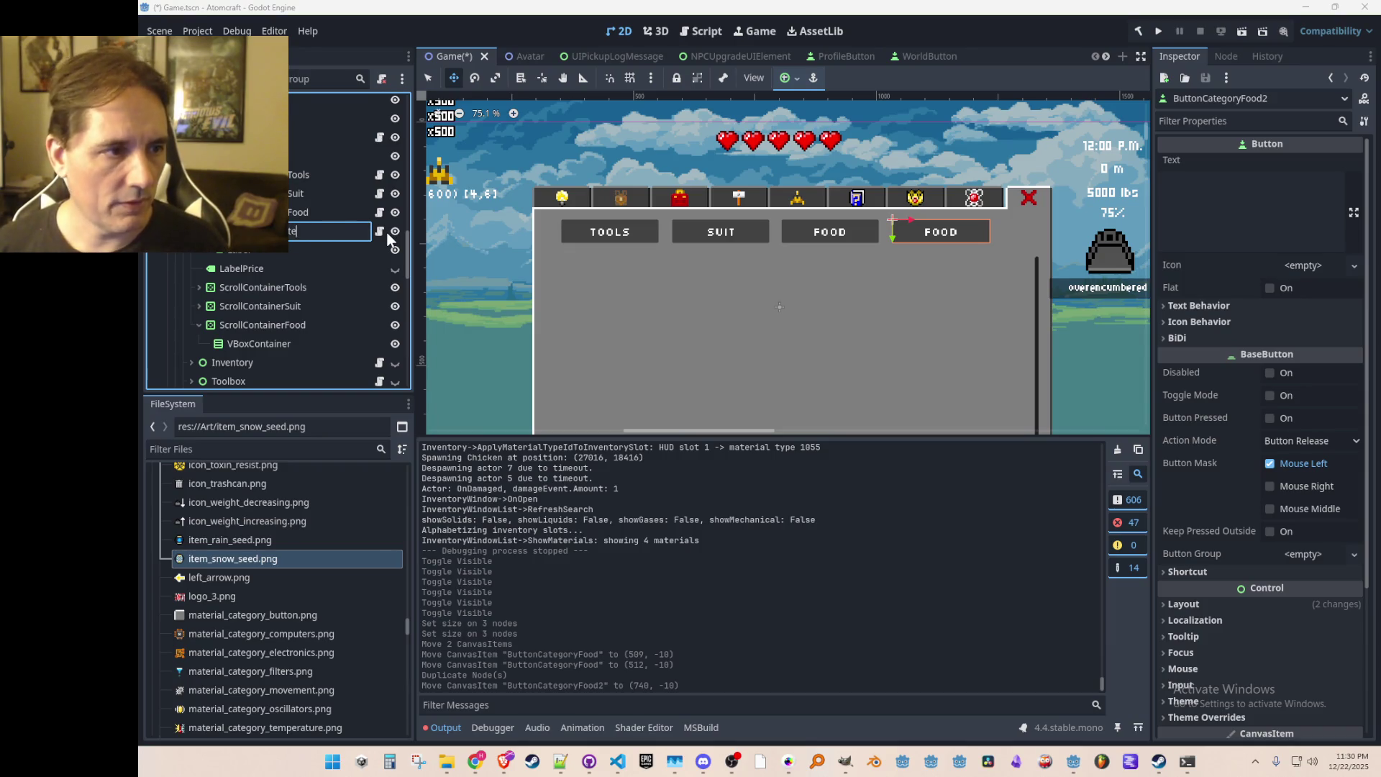
pyautogui.write('ms')
pyautogui.click(360, 250)
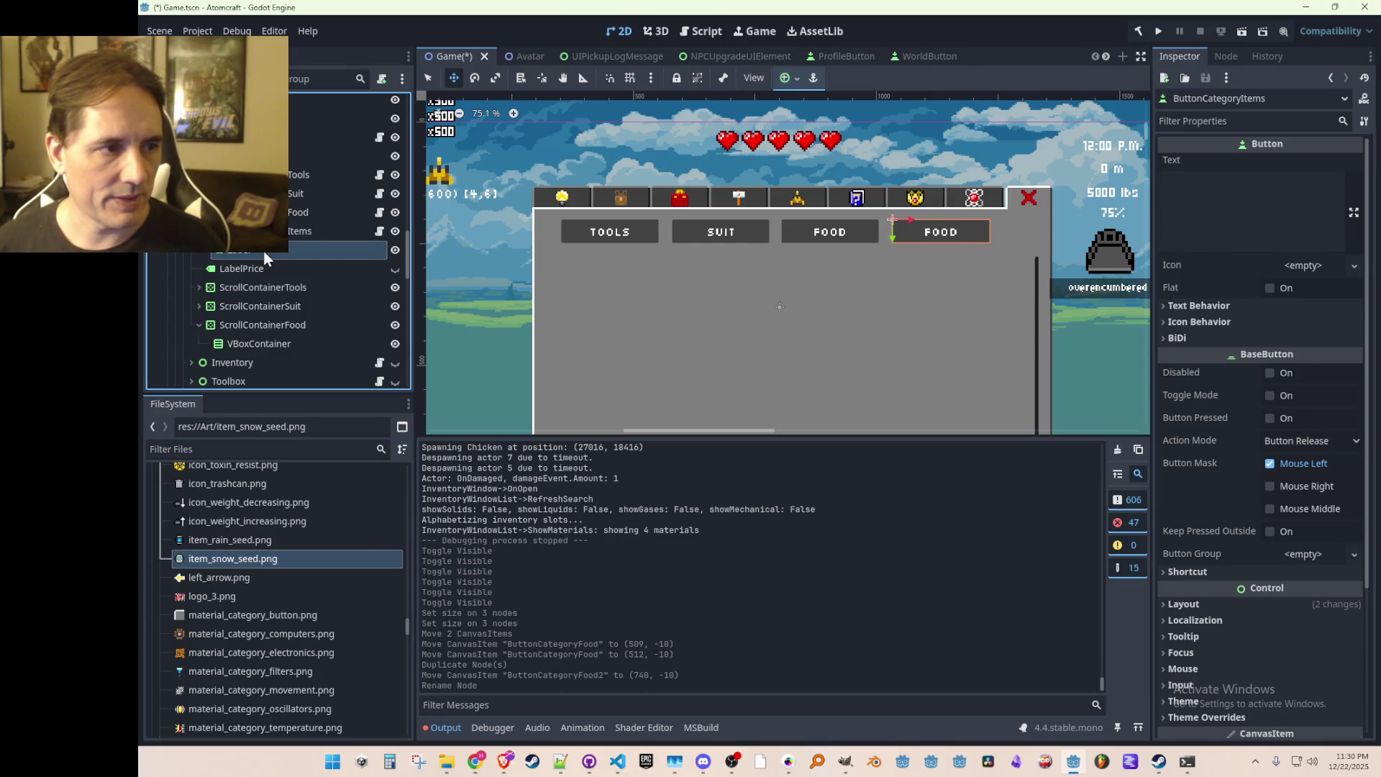
pyautogui.click(1291, 238)
pyautogui.hotkey('ctrl', 'a')
pyautogui.write('ITEMS')
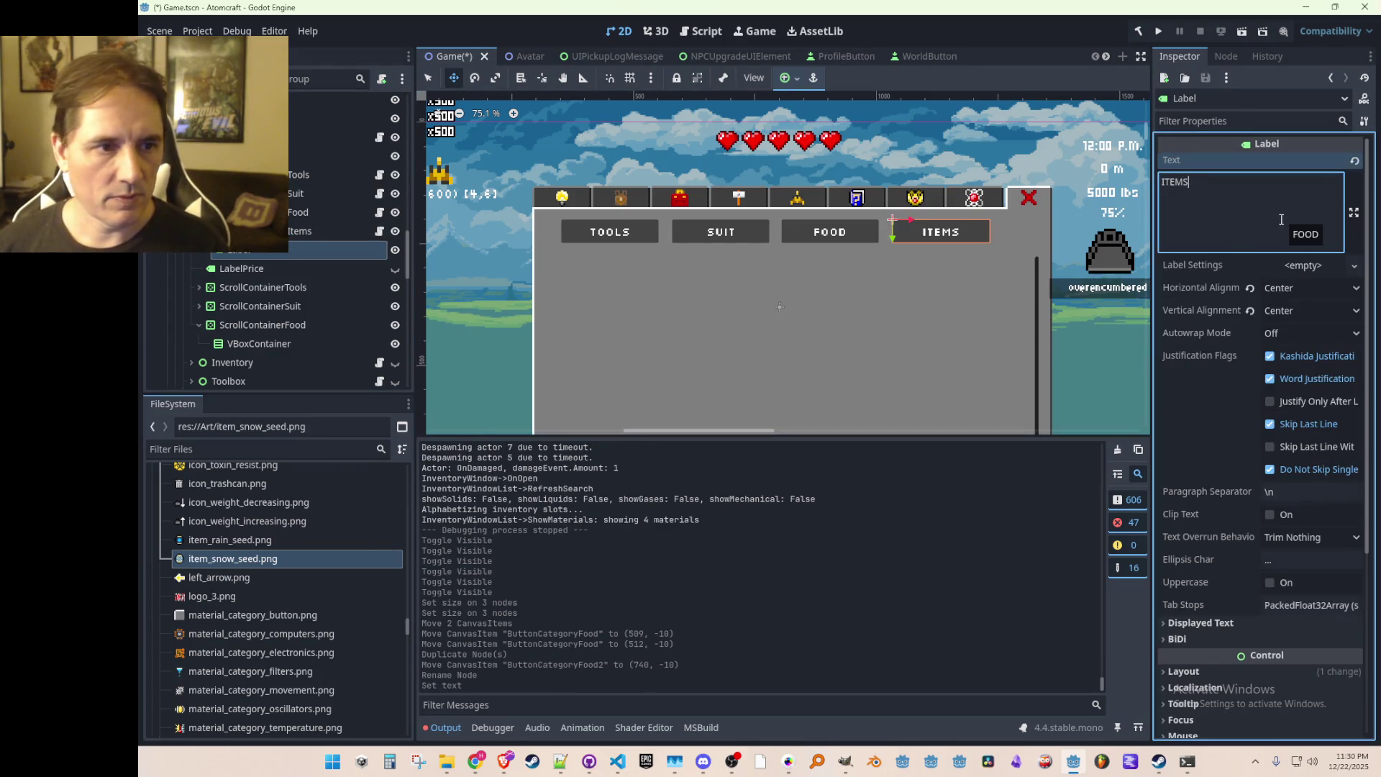
pyautogui.hotkey('ctrl', 's')
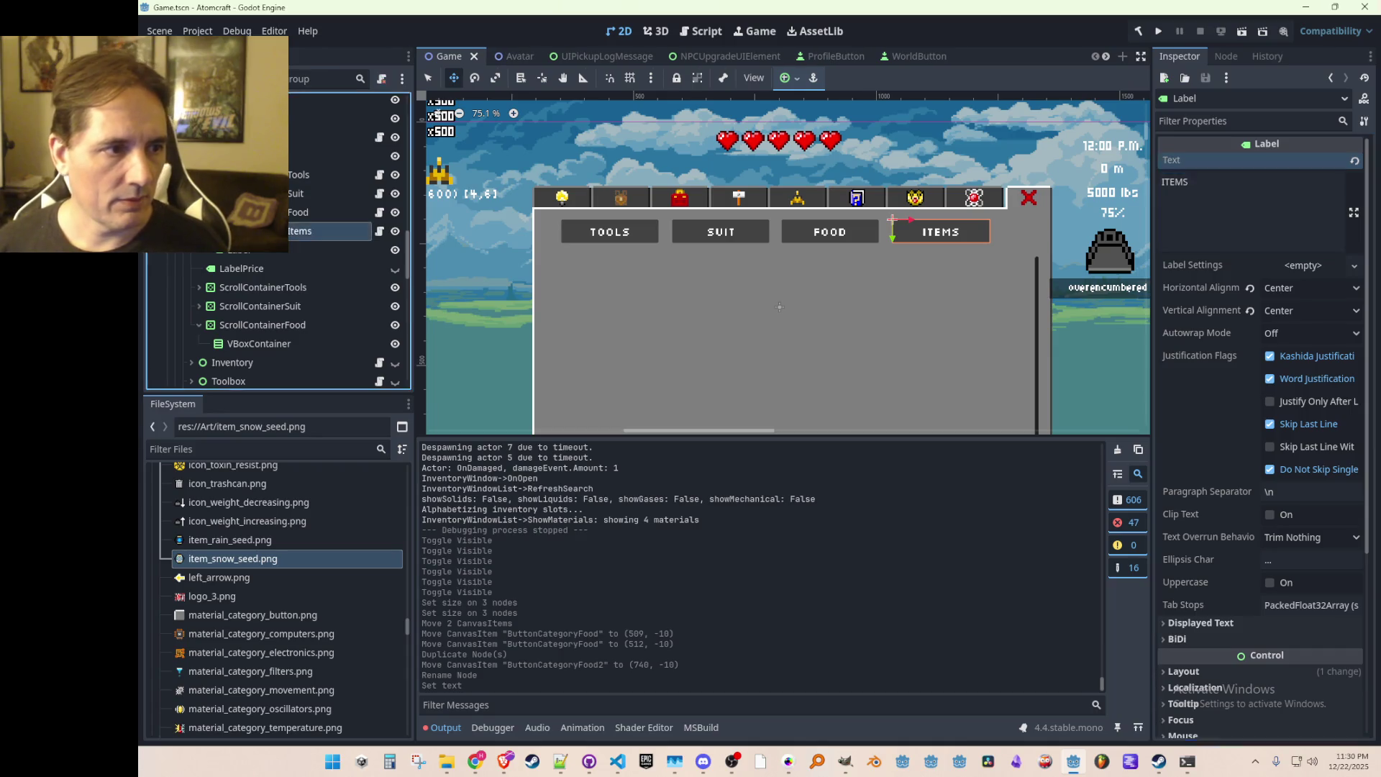
# Step: Nudge the Food and Items buttons right, then shift all four buttons slightly left
pyautogui.click(329, 231)
pyautogui.scroll(1, 806, 275)
pyautogui.scroll(-4, 816, 271)
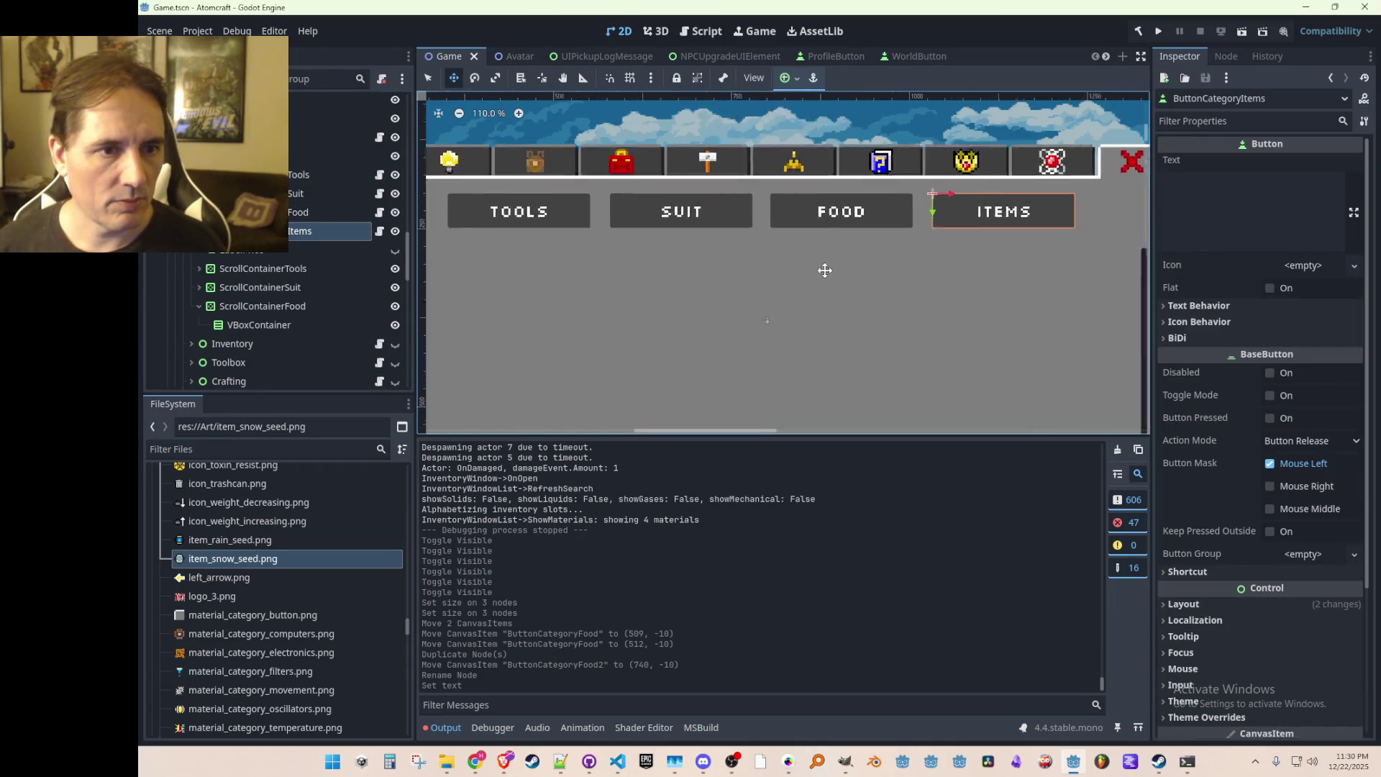
pyautogui.scroll(3, 827, 266)
pyautogui.keyDown('ctrl'); pyautogui.click(338, 212); pyautogui.keyUp('ctrl')
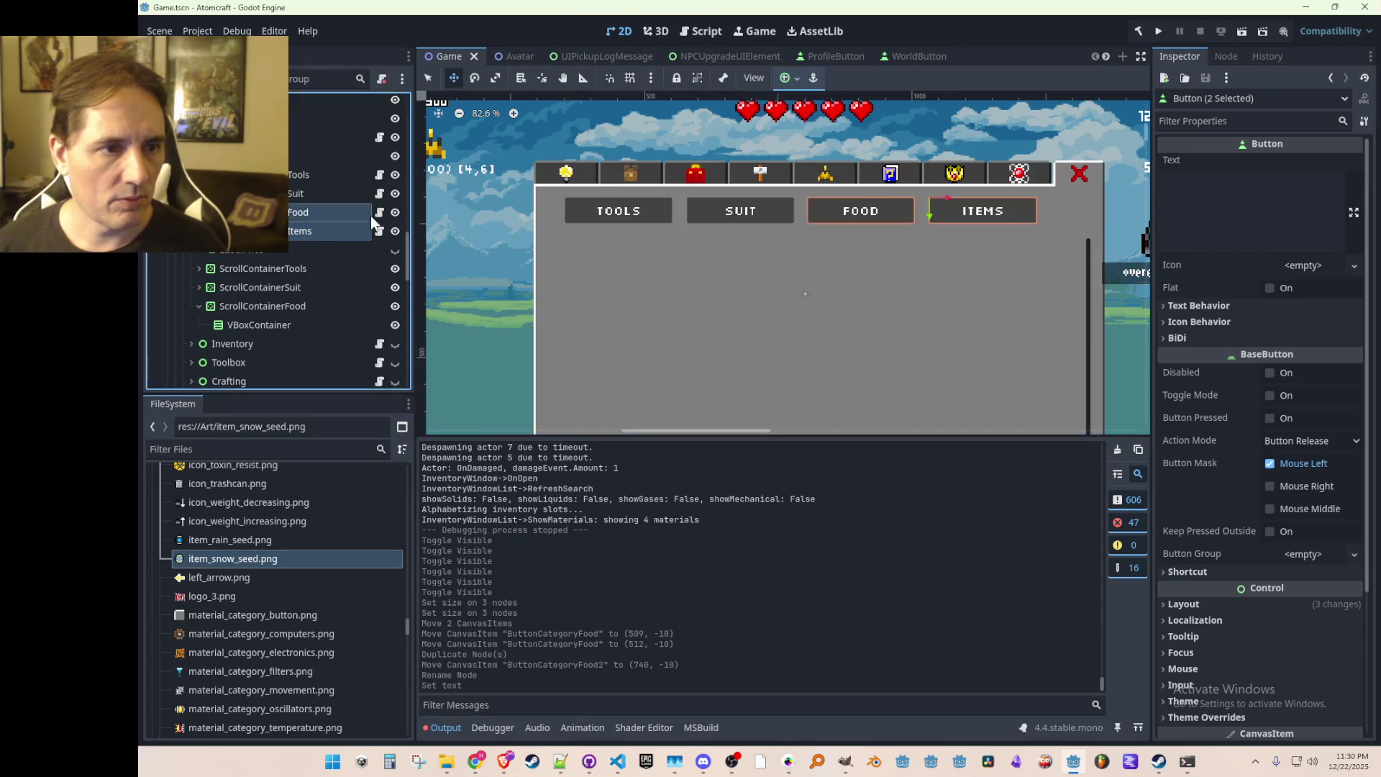
pyautogui.scroll(4, 958, 204)
pyautogui.moveTo(1002, 196); pyautogui.dragTo(1004, 196)
pyautogui.keyDown('shift'); pyautogui.click(331, 175); pyautogui.keyUp('shift')
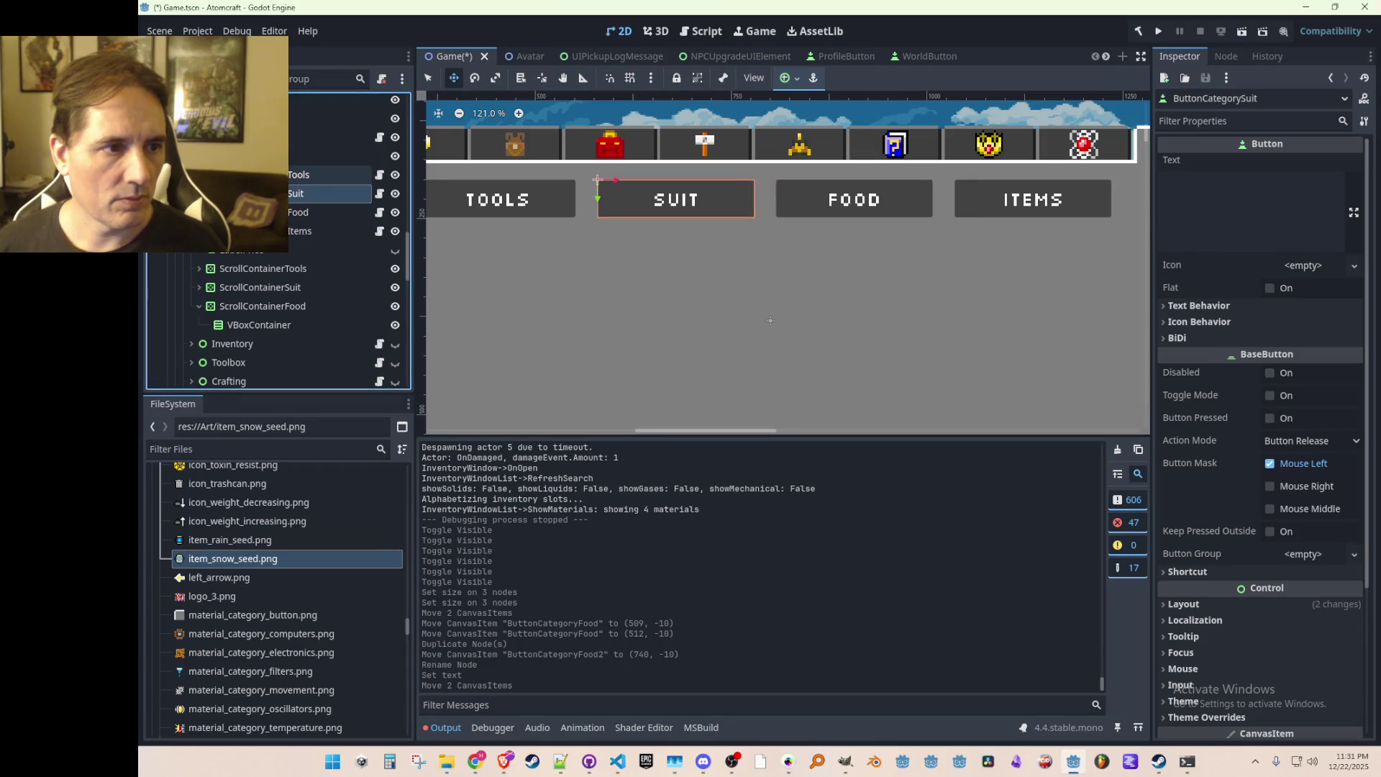
pyautogui.scroll(-3, 732, 246)
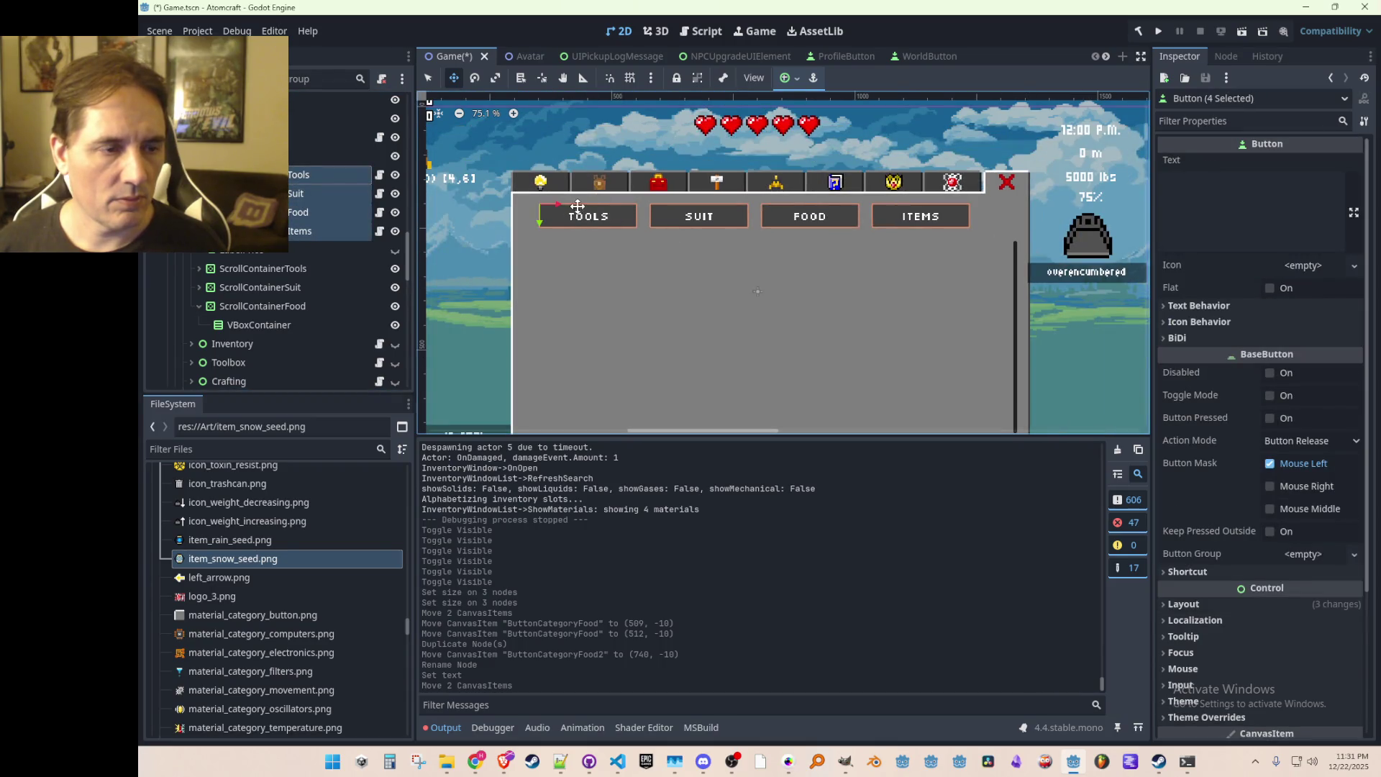
pyautogui.moveTo(569, 210); pyautogui.dragTo(564, 209)
# Step: Clear the selection, review the four-button layout, and save Game.tscn
pyautogui.scroll(-2, 702, 255)
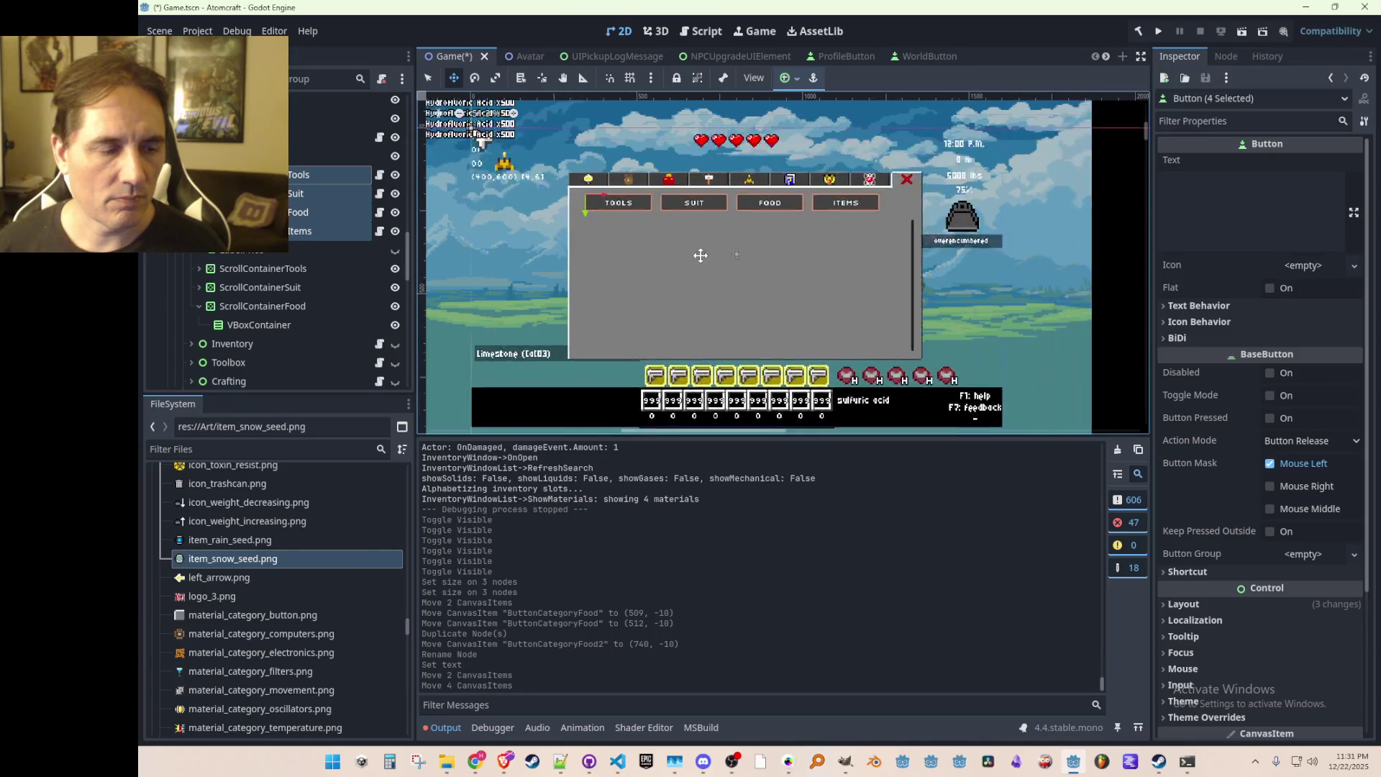
pyautogui.scroll(-4, 702, 256)
pyautogui.press('q')
pyautogui.click(1046, 238)
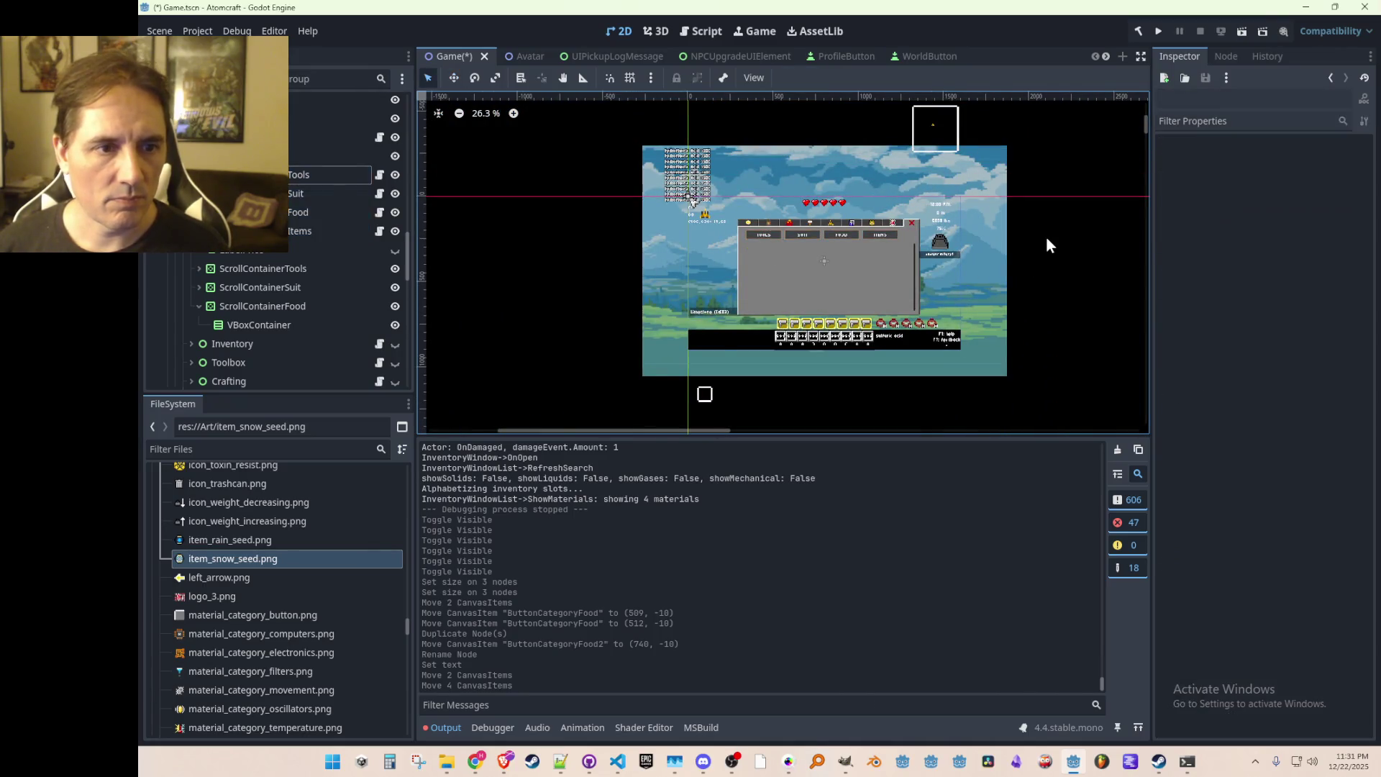
pyautogui.scroll(5, 868, 250)
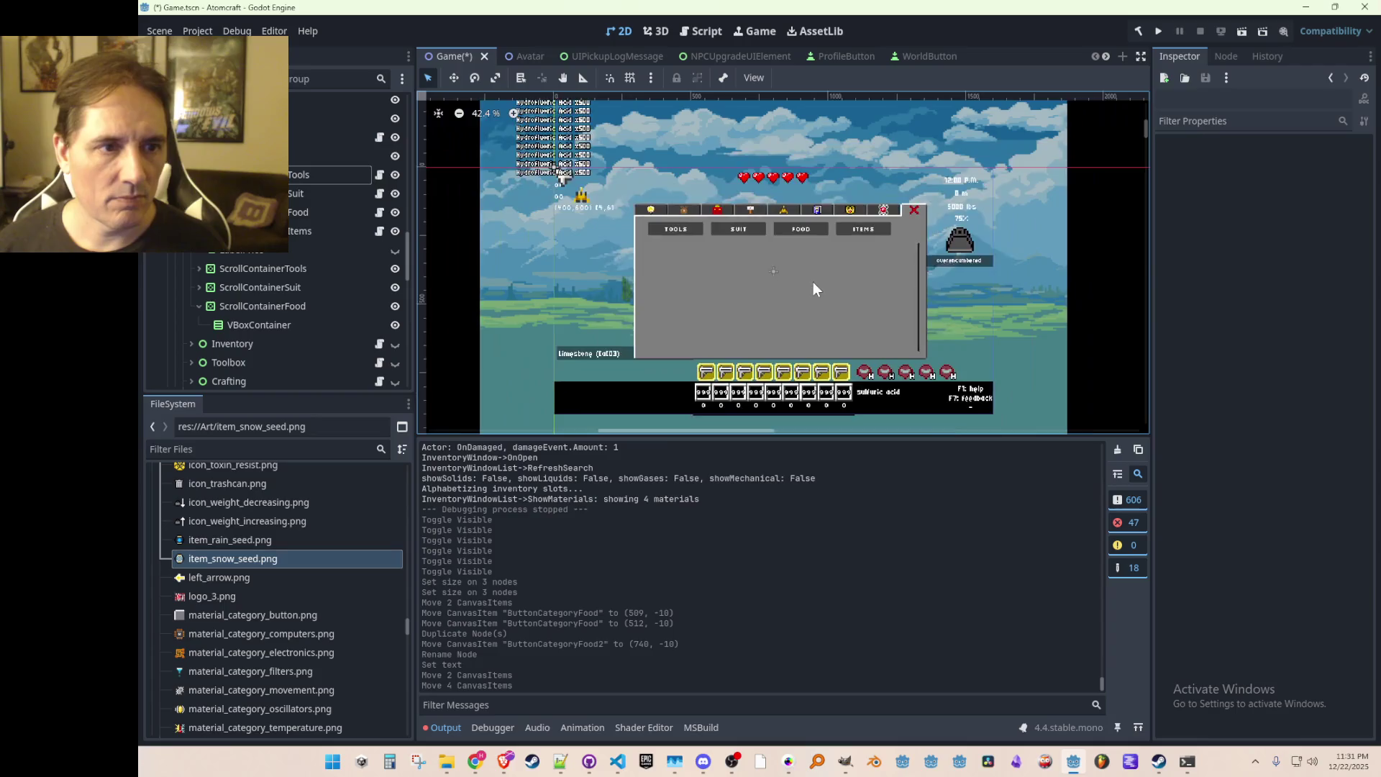
pyautogui.scroll(2, 813, 253)
pyautogui.scroll(2, 821, 248)
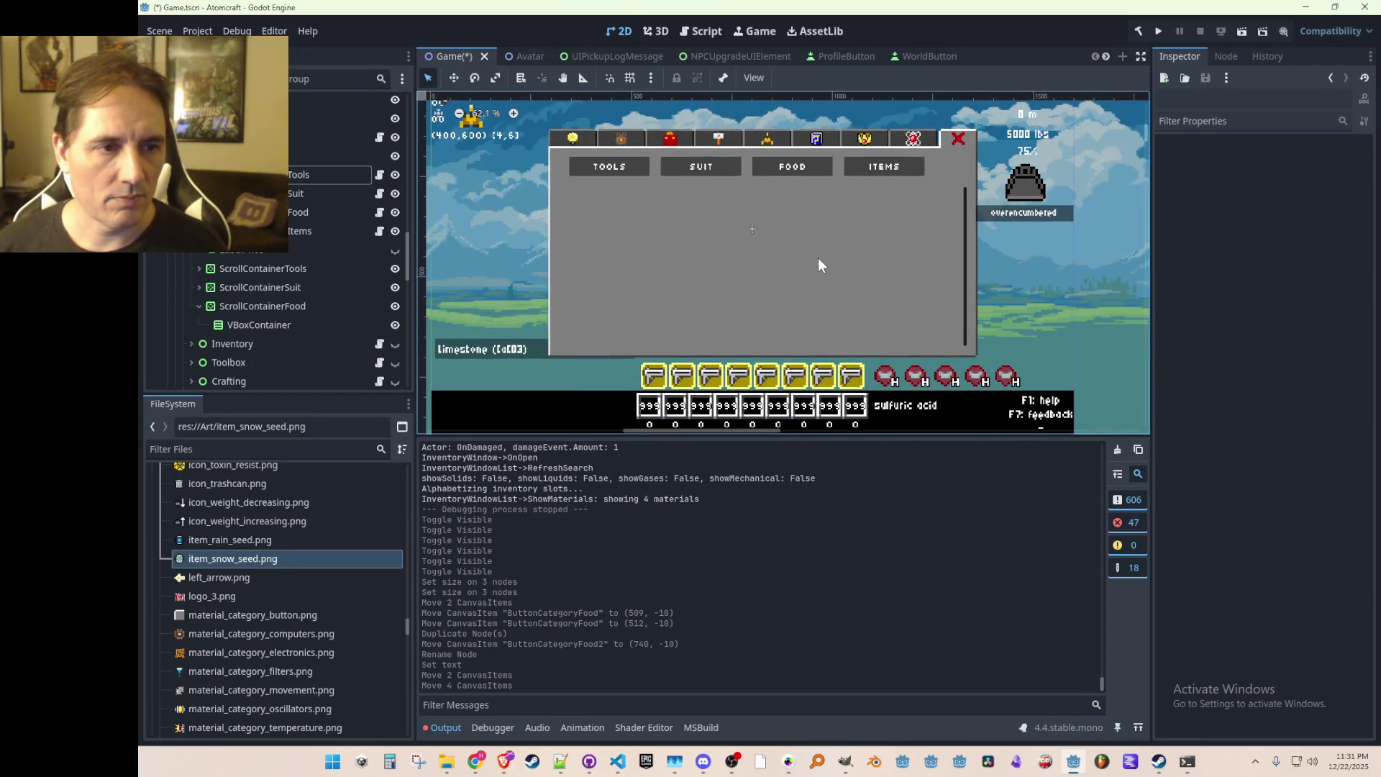
pyautogui.scroll(-2, 818, 259)
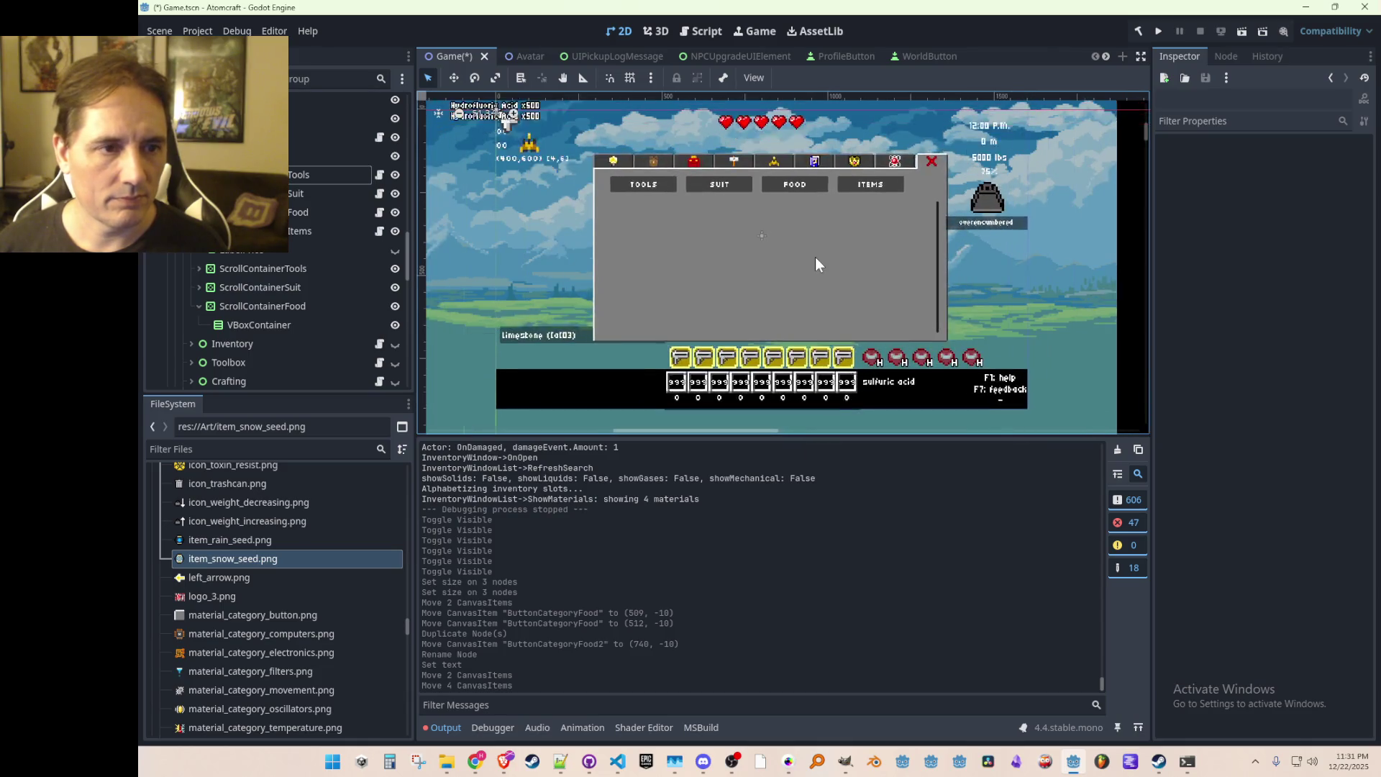
pyautogui.scroll(2, 815, 258)
pyautogui.hotkey('ctrl', 's')
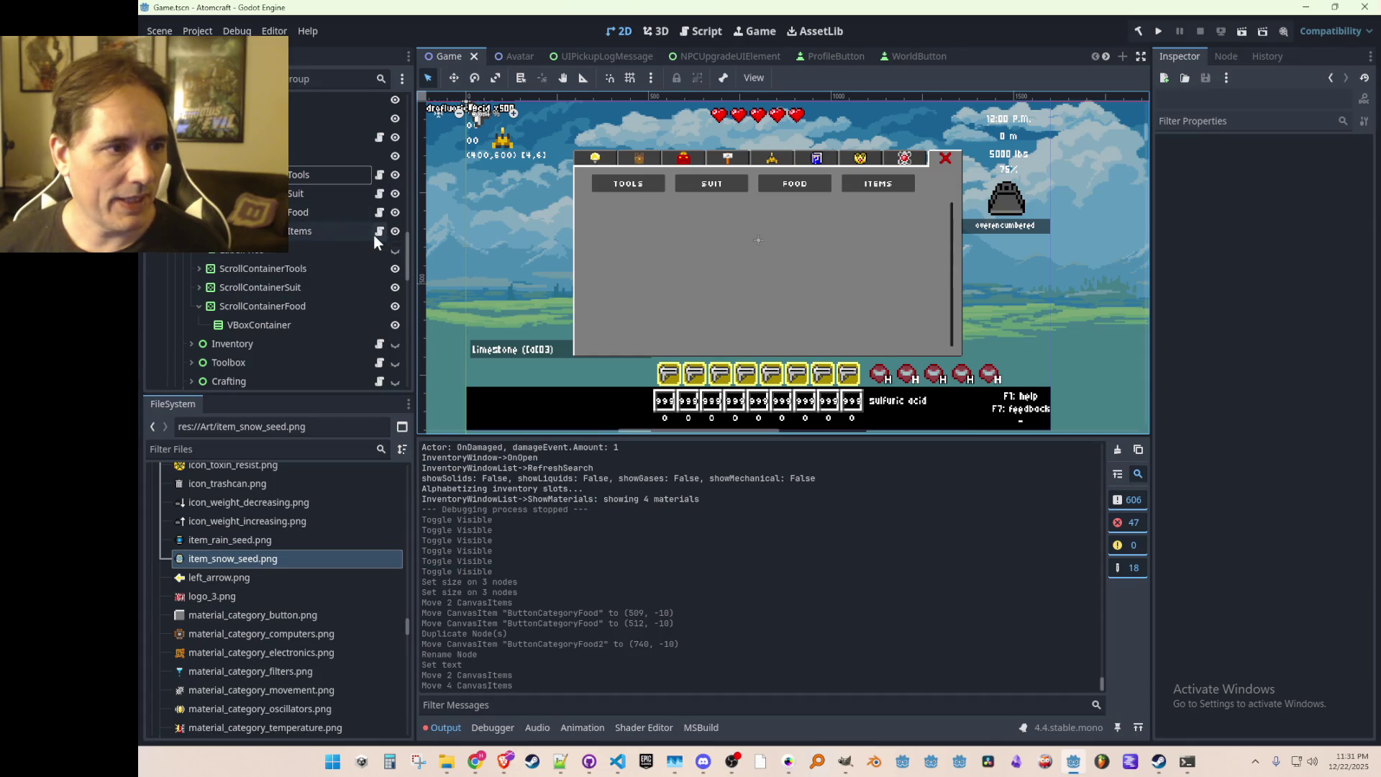
# Step: Duplicate ScrollContainerFood and rename the copy ScrollContainerItems
pyautogui.click(274, 307)
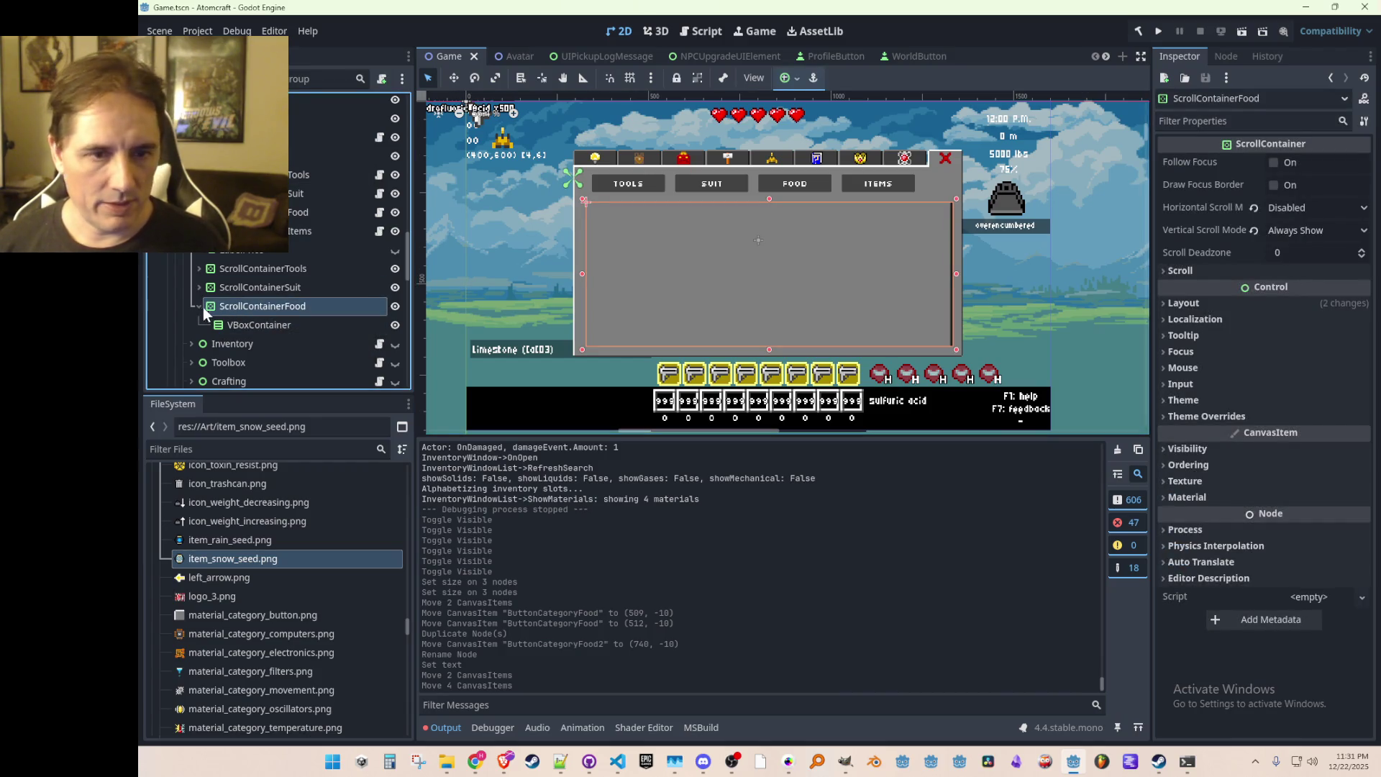
pyautogui.hotkey('ctrl', 'd')
pyautogui.doubleClick(279, 321)
pyautogui.moveTo(282, 324); pyautogui.dragTo(327, 339)
pyautogui.write('Items')
pyautogui.press('Return')
# Step: Save the scene and open UpgradesWindow.cs from the Upgrades node's script icon
pyautogui.hotkey('ctrl', 's')
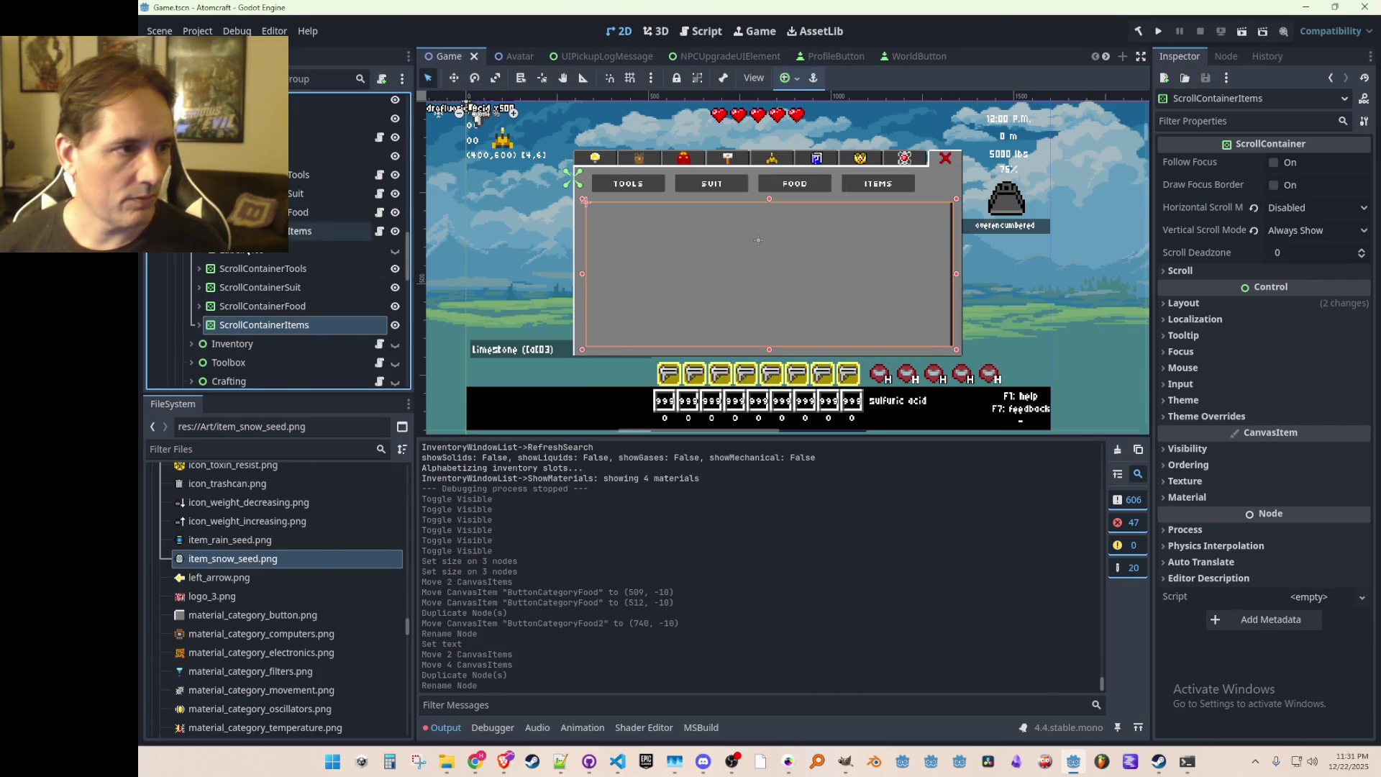
pyautogui.scroll(2, 288, 302)
pyautogui.click(346, 210)
pyautogui.click(379, 210)
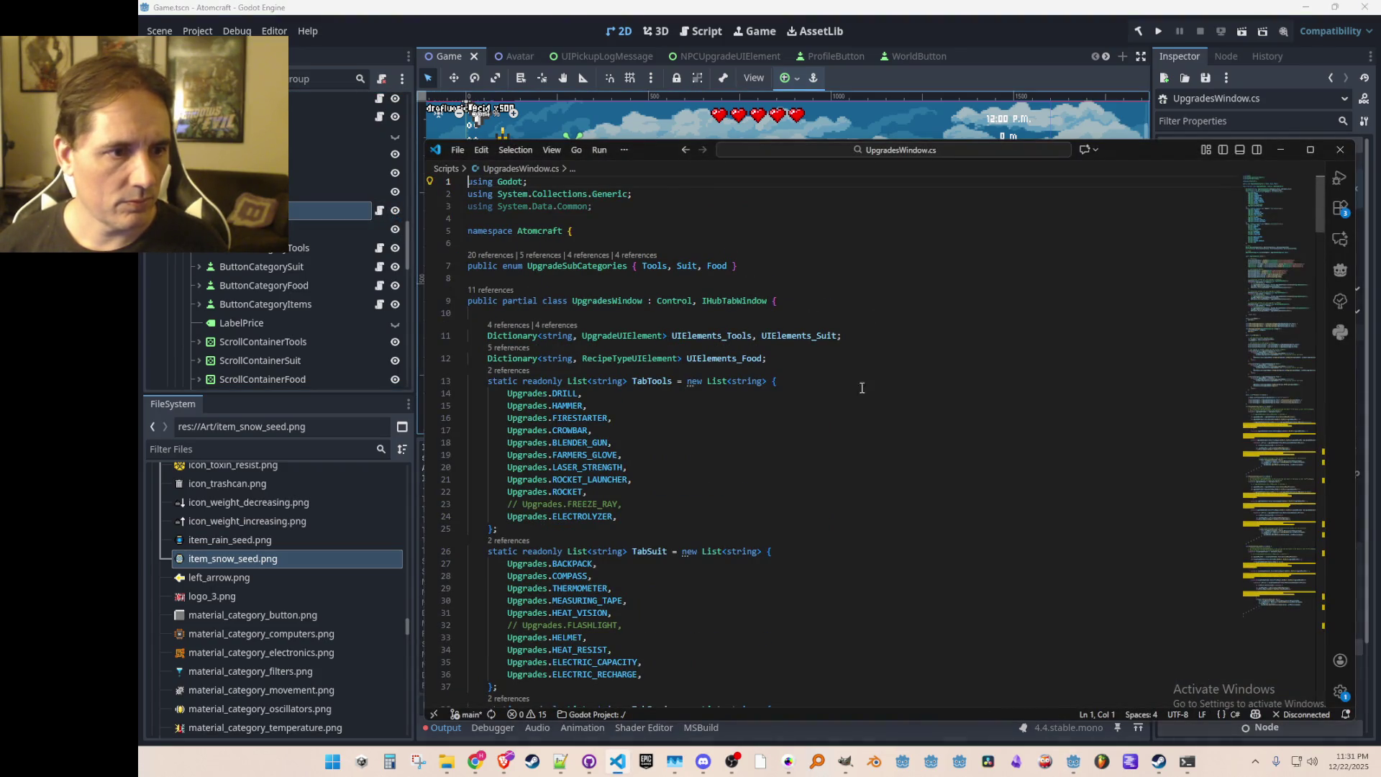
# Step: Inspect the RecipeTypeUIElement class definition, then return to the UpgradesWindow.cs field declarations
pyautogui.press('End')
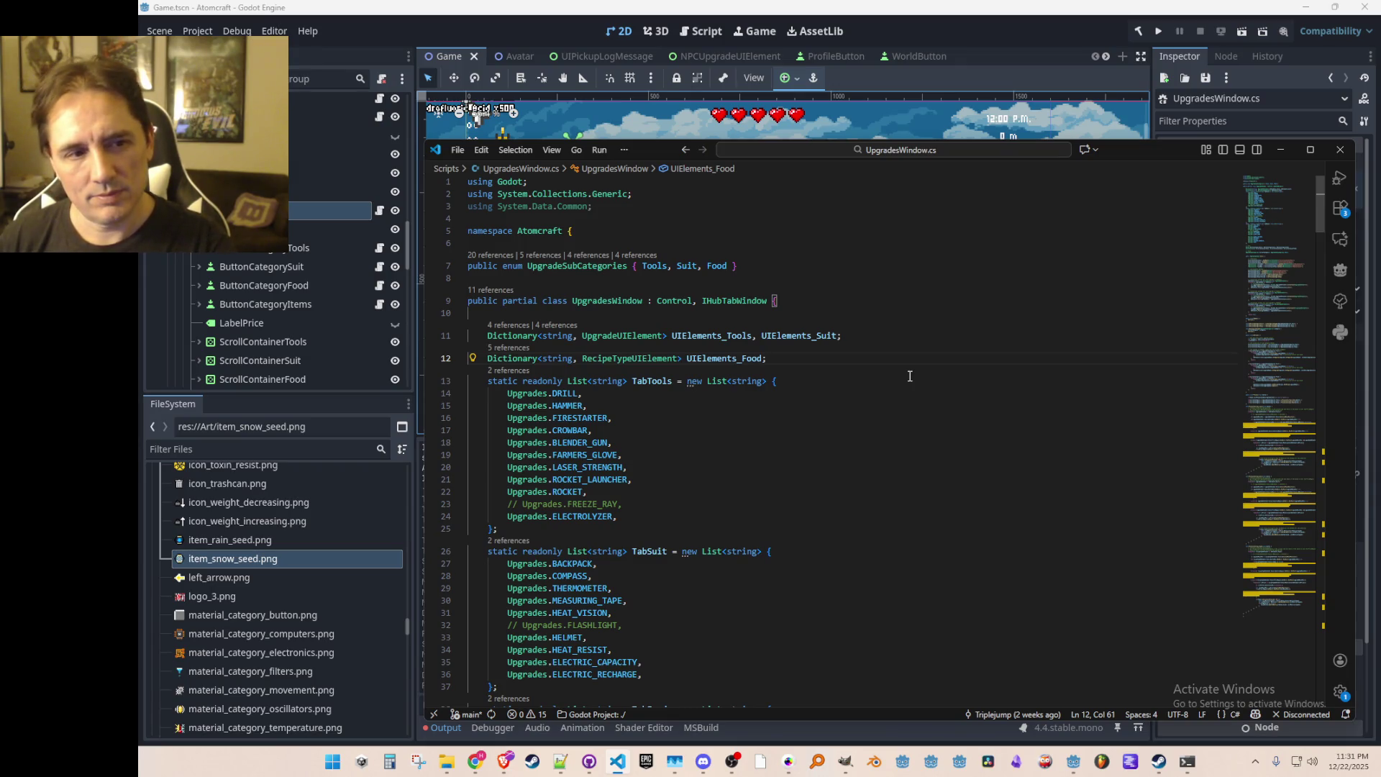
pyautogui.press('Left')
pyautogui.press('Left')
pyautogui.press('Left')
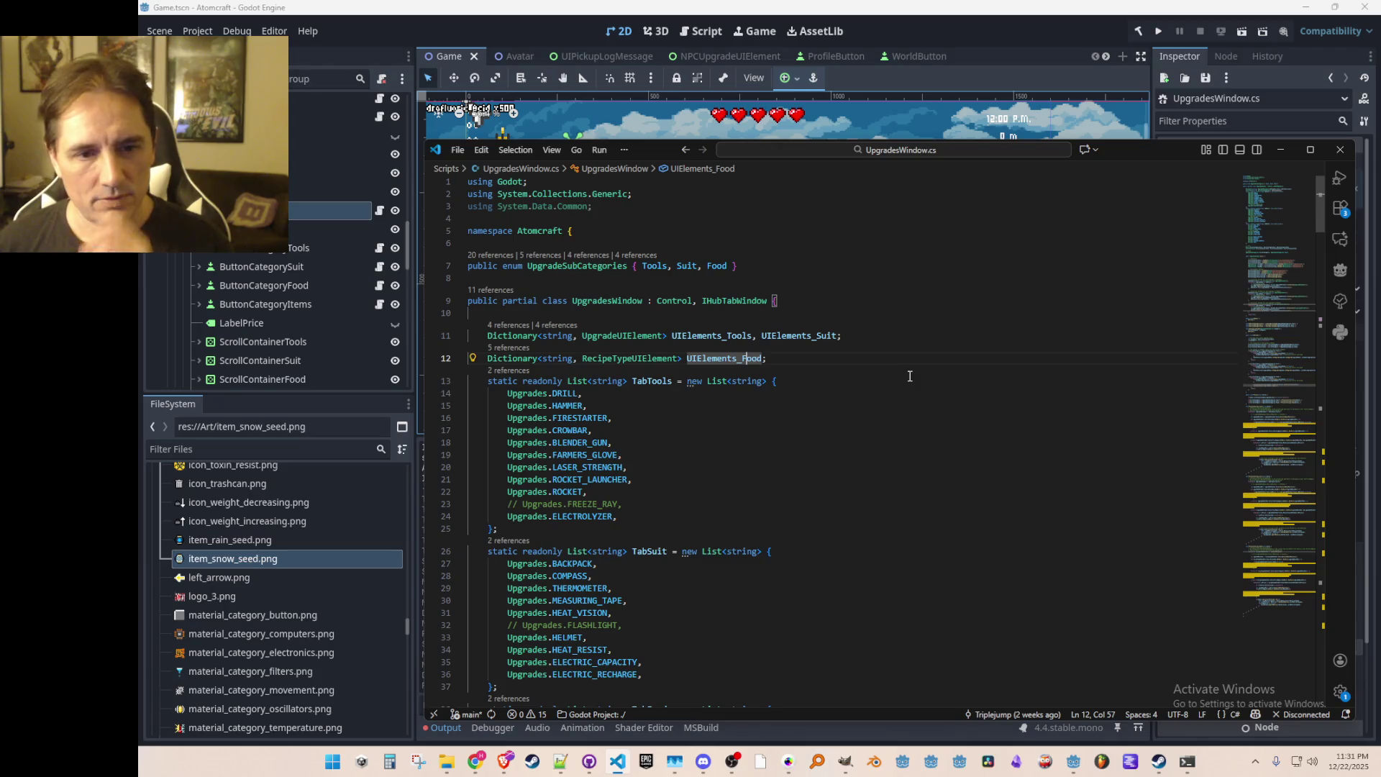
pyautogui.press('Left')
pyautogui.press('Left')
pyautogui.press('Left')
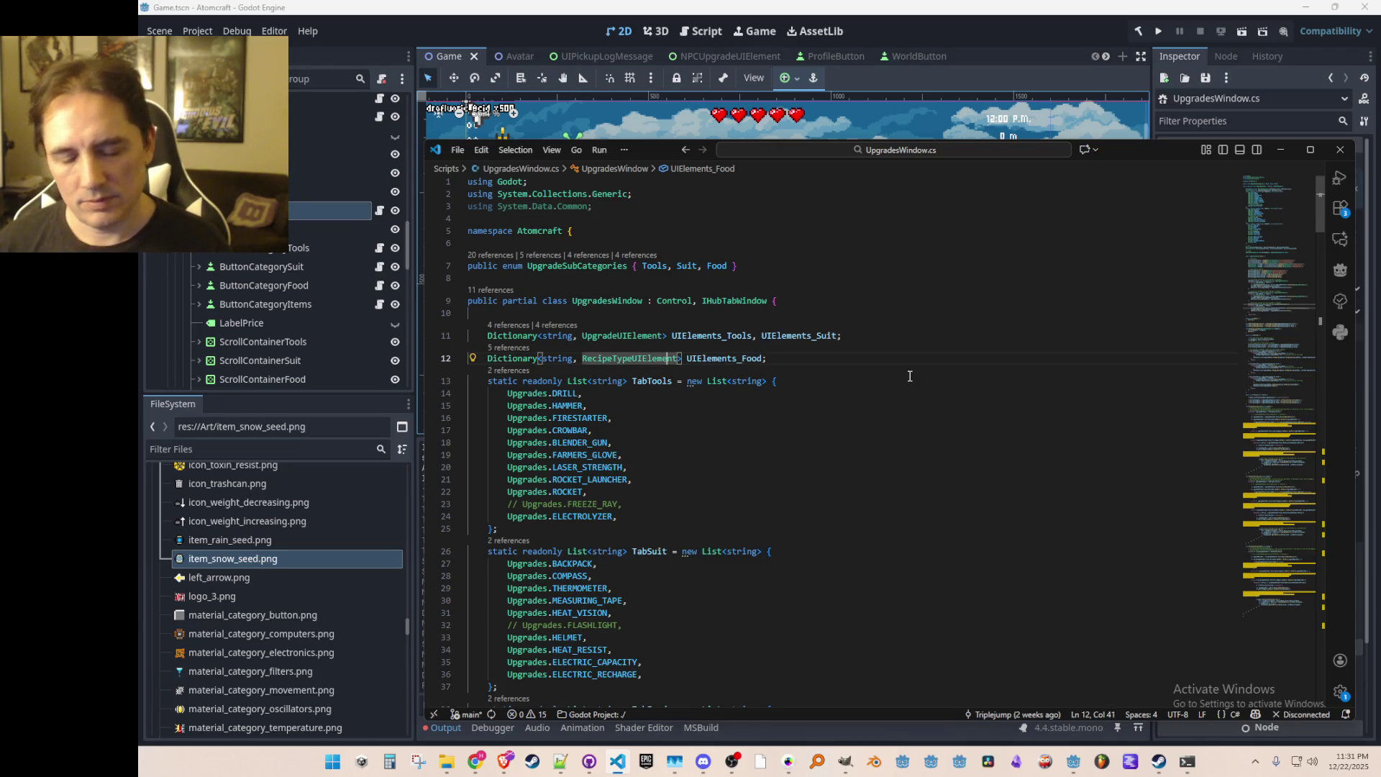
pyautogui.press('F12')
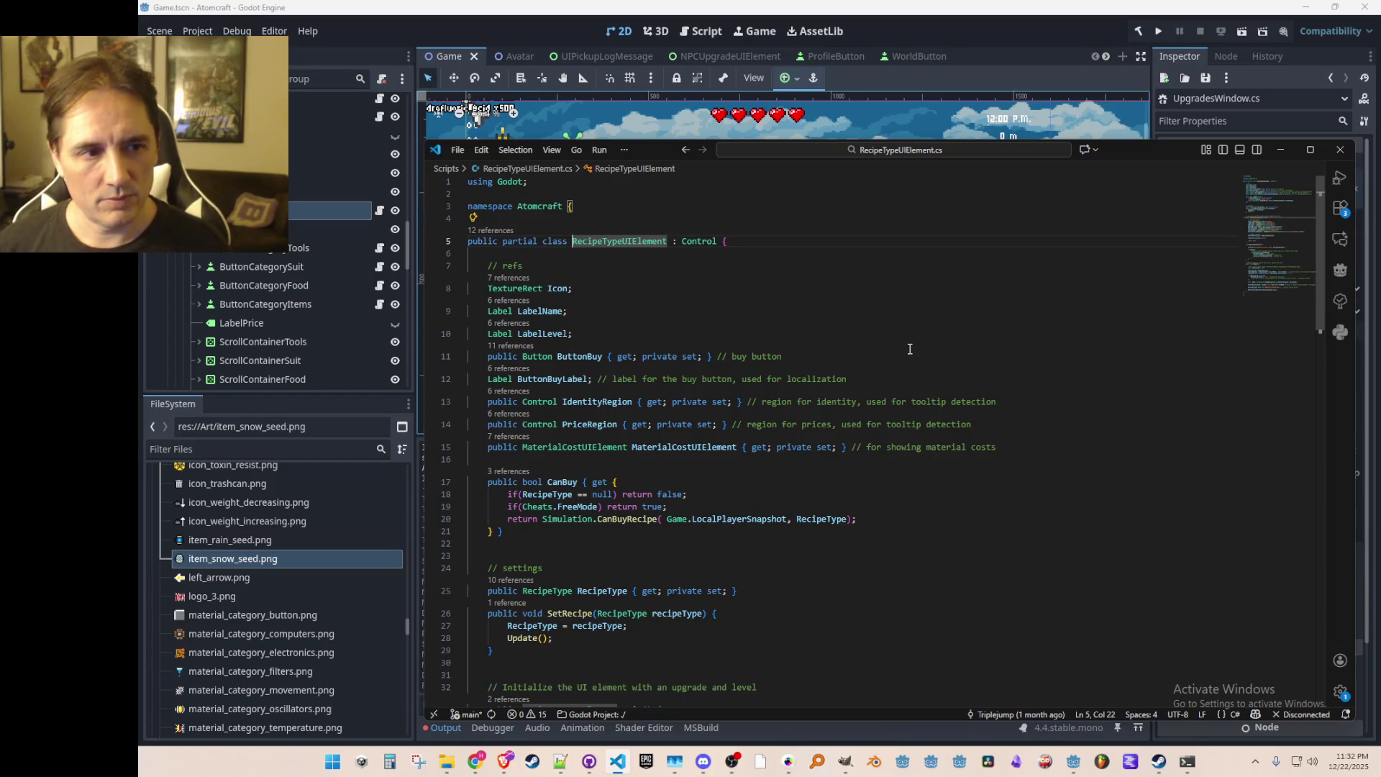
pyautogui.hotkey('alt', 'Left')
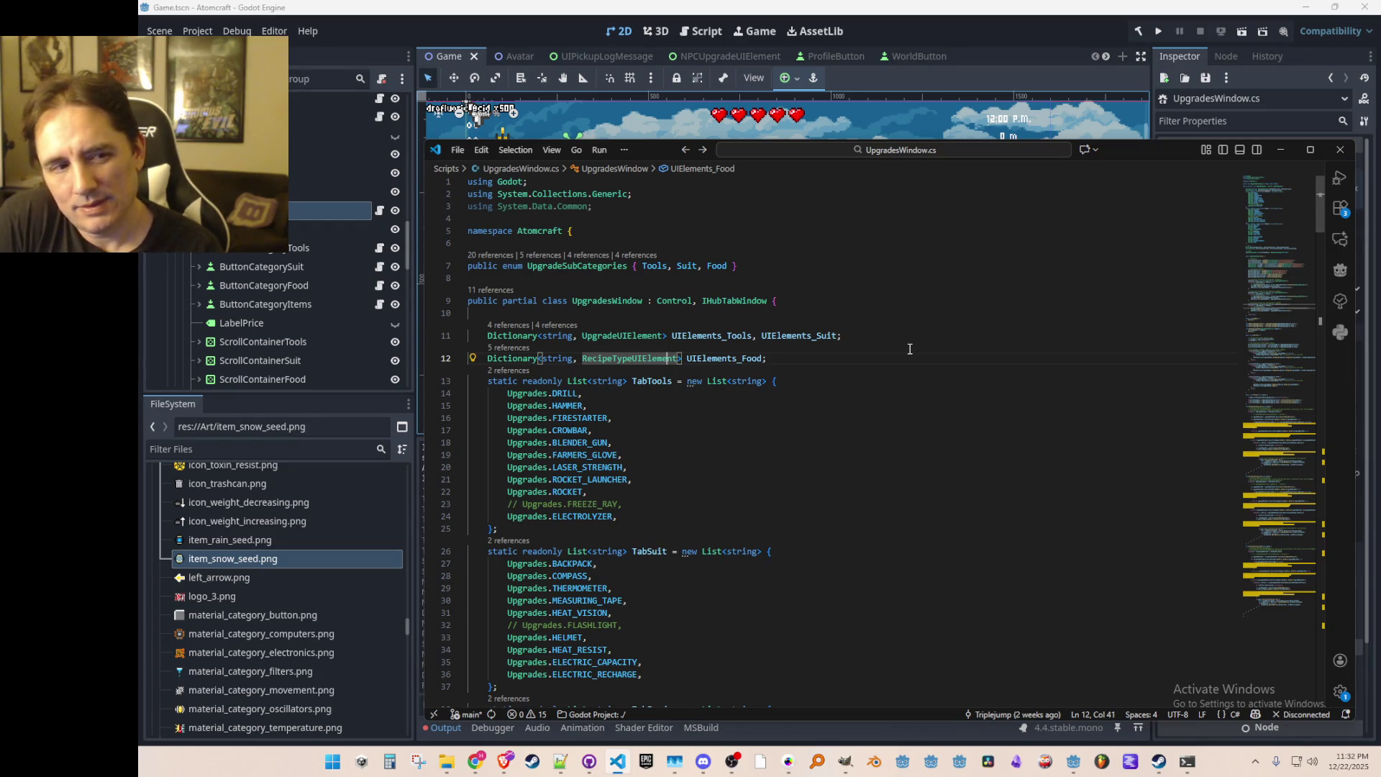
# Step: Duplicate the UIElements_Food declaration line and rename the copy UIElements_Items
pyautogui.press('Home')
pyautogui.press('Home')
pyautogui.hotkey('shift', 'Down')
pyautogui.hotkey('ctrl', 'c')
pyautogui.hotkey('ctrl', 'v')
pyautogui.hotkey('ctrl', 'v')
pyautogui.press('Up')
pyautogui.press('End')
pyautogui.hotkey('ctrl', 'Left')
pyautogui.hotkey('ctrl', 'Left')
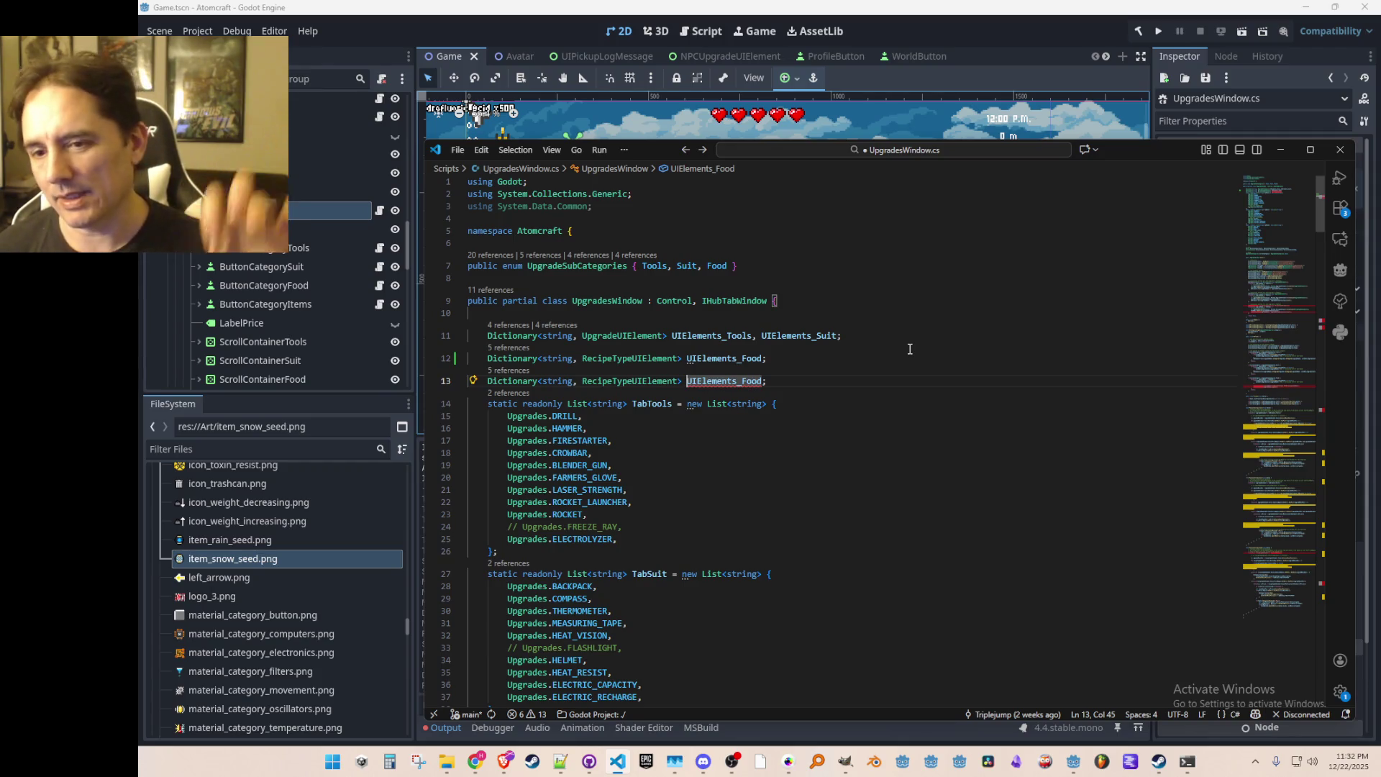
pyautogui.write('UIElements_Food')
pyautogui.press('BackSpace')
pyautogui.press('BackSpace')
pyautogui.press('BackSpace')
# Step: Join UIElements_Items onto the line 12 declaration, separated by a comma
pyautogui.hotkey('ctrl', 'Left')
pyautogui.hotkey('shift', 'Up')
pyautogui.hotkey('shift', 'End')
pyautogui.write(',')
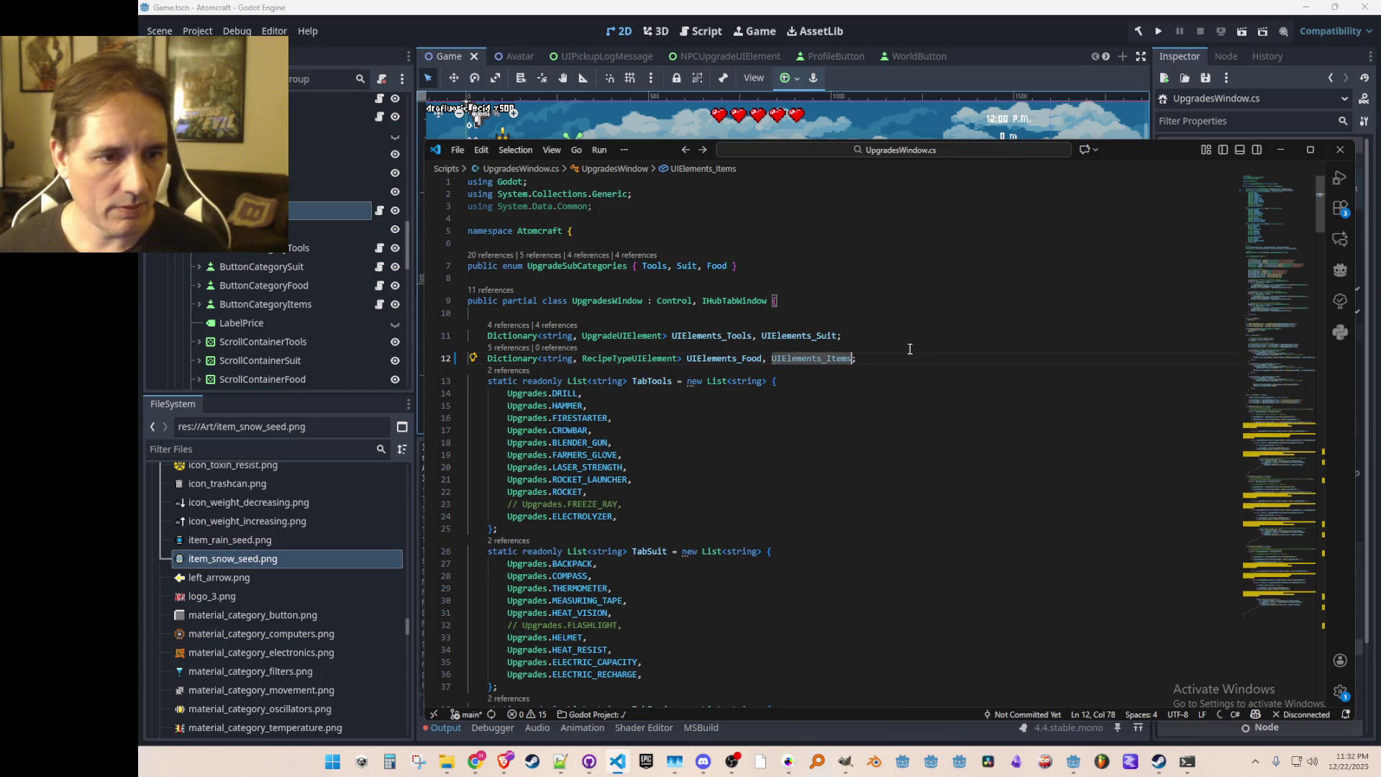
pyautogui.press('Down')
pyautogui.press('Down')
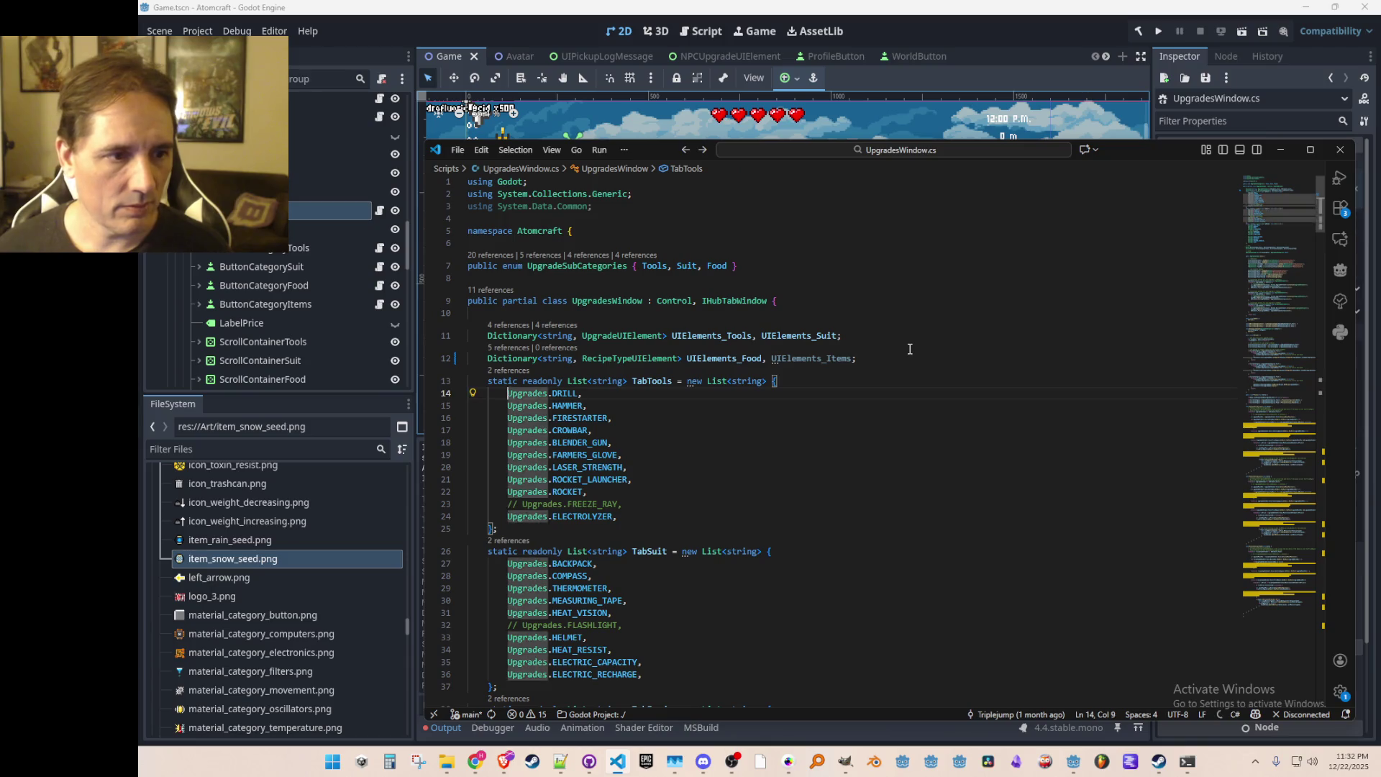
pyautogui.press('Right')
pyautogui.scroll(-4, 935, 339)
pyautogui.scroll(-8, 966, 402)
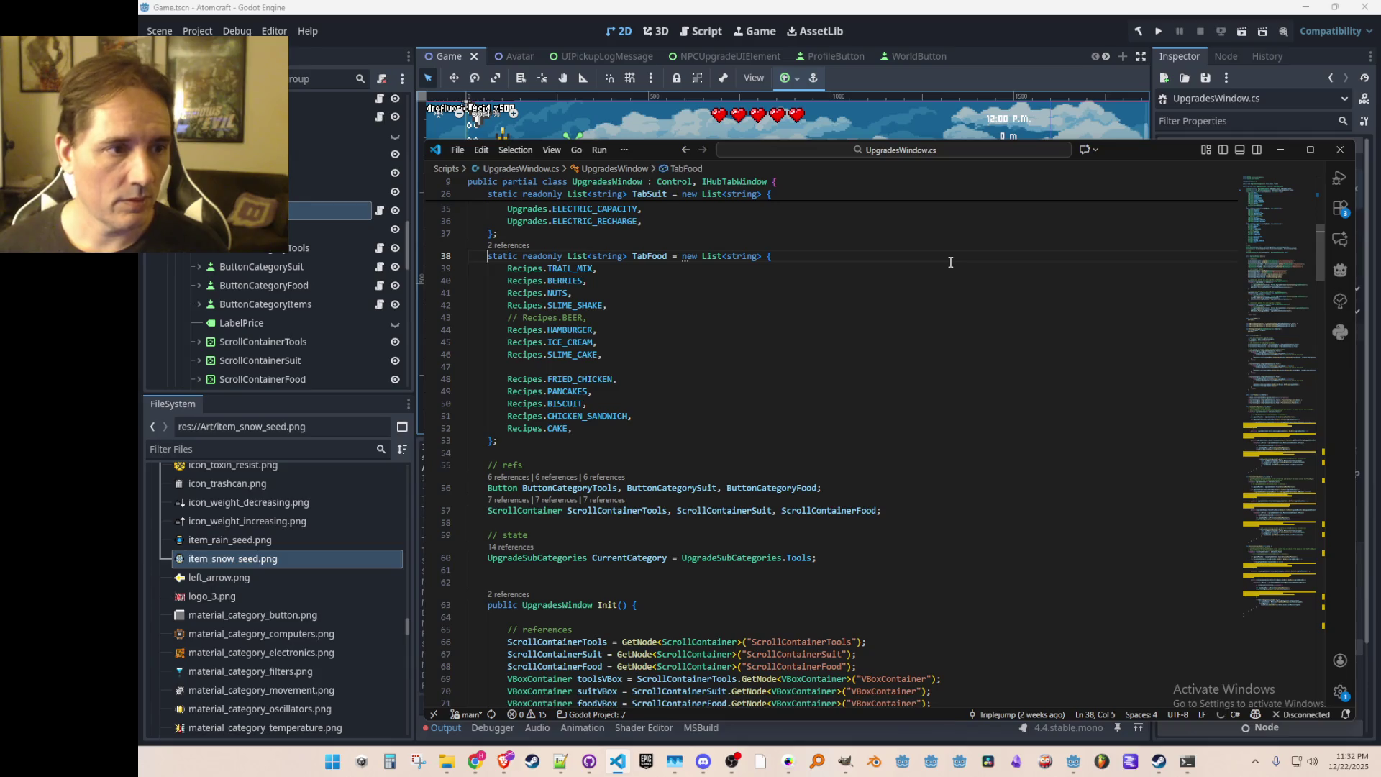
# Step: Copy the TabFood list below itself and rename the copy TabItems
pyautogui.hotkey('shift', 'Down')
pyautogui.hotkey('shift', 'Down')
pyautogui.hotkey('shift', 'Down')
pyautogui.hotkey('shift', 'Down')
pyautogui.hotkey('shift', 'Down')
pyautogui.hotkey('shift', 'Down')
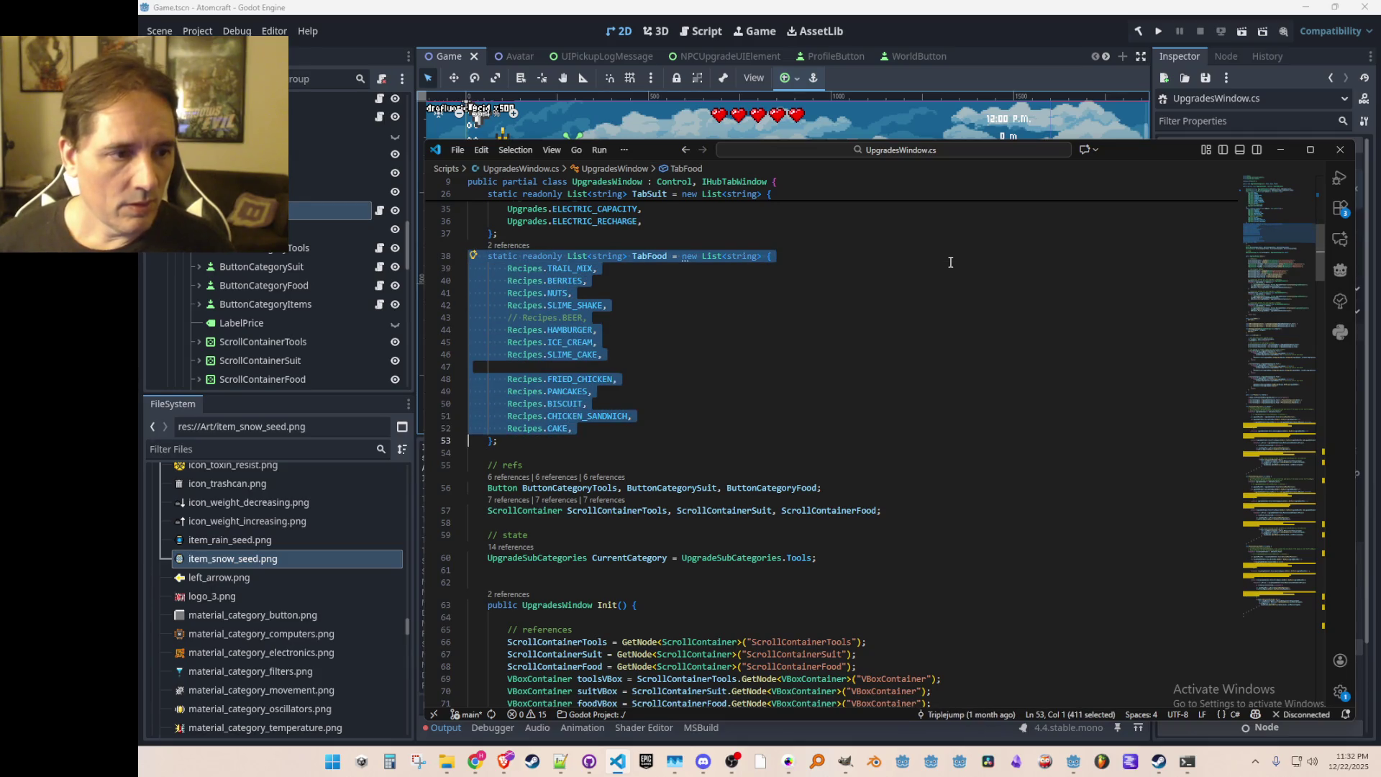
pyautogui.hotkey('ctrl', 'c')
pyautogui.press('Down')
pyautogui.hotkey('ctrl', 'v')
pyautogui.press('Up')
pyautogui.press('Up')
pyautogui.press('Up')
pyautogui.hotkey('ctrl', 'Right')
pyautogui.hotkey('ctrl', 'Right')
pyautogui.hotkey('ctrl', 'Right')
pyautogui.press('BackSpace')
pyautogui.press('BackSpace')
pyautogui.press('BackSpace')
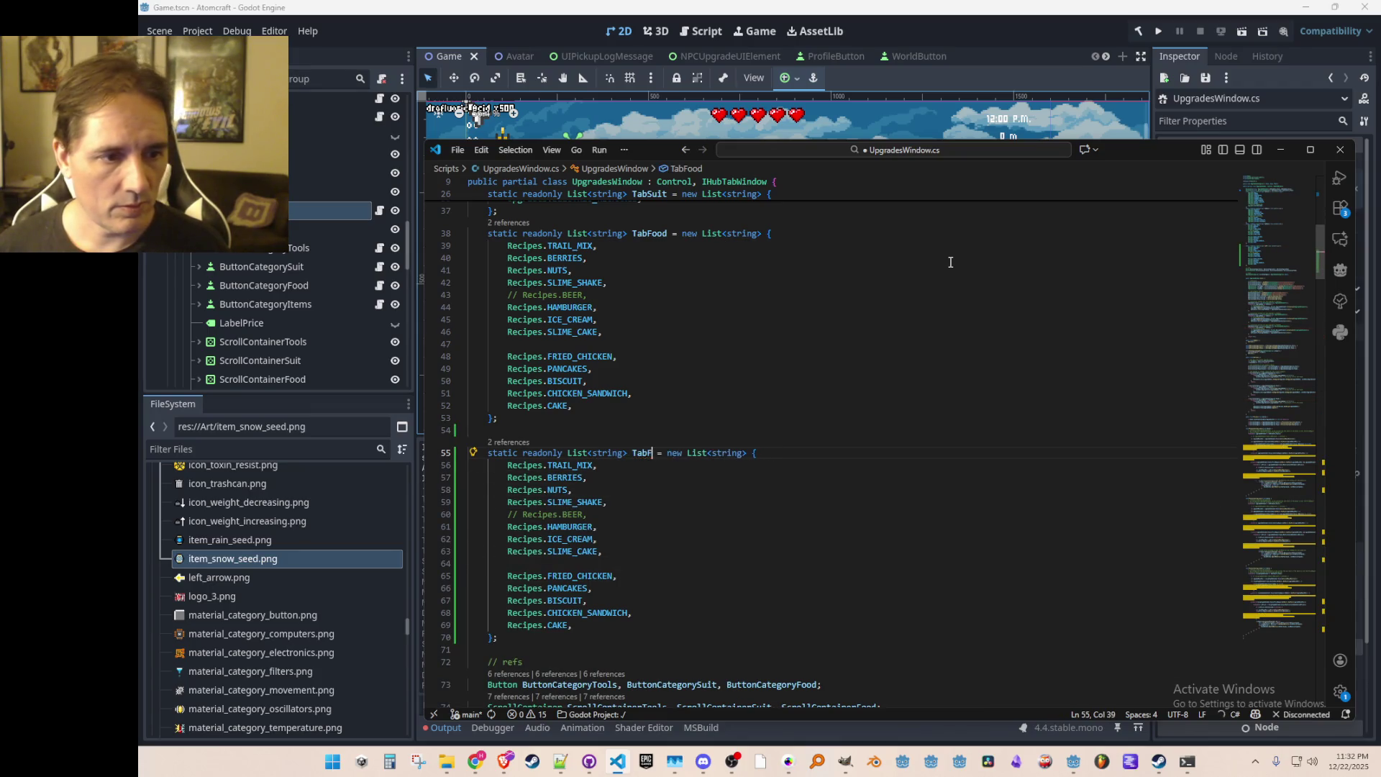
pyautogui.write('Items')
# Step: Trim TabItems to only Recipes.TRAIL_MIX, save, and jump to its definition in Recipes.cs
pyautogui.press('End')
pyautogui.press('Right')
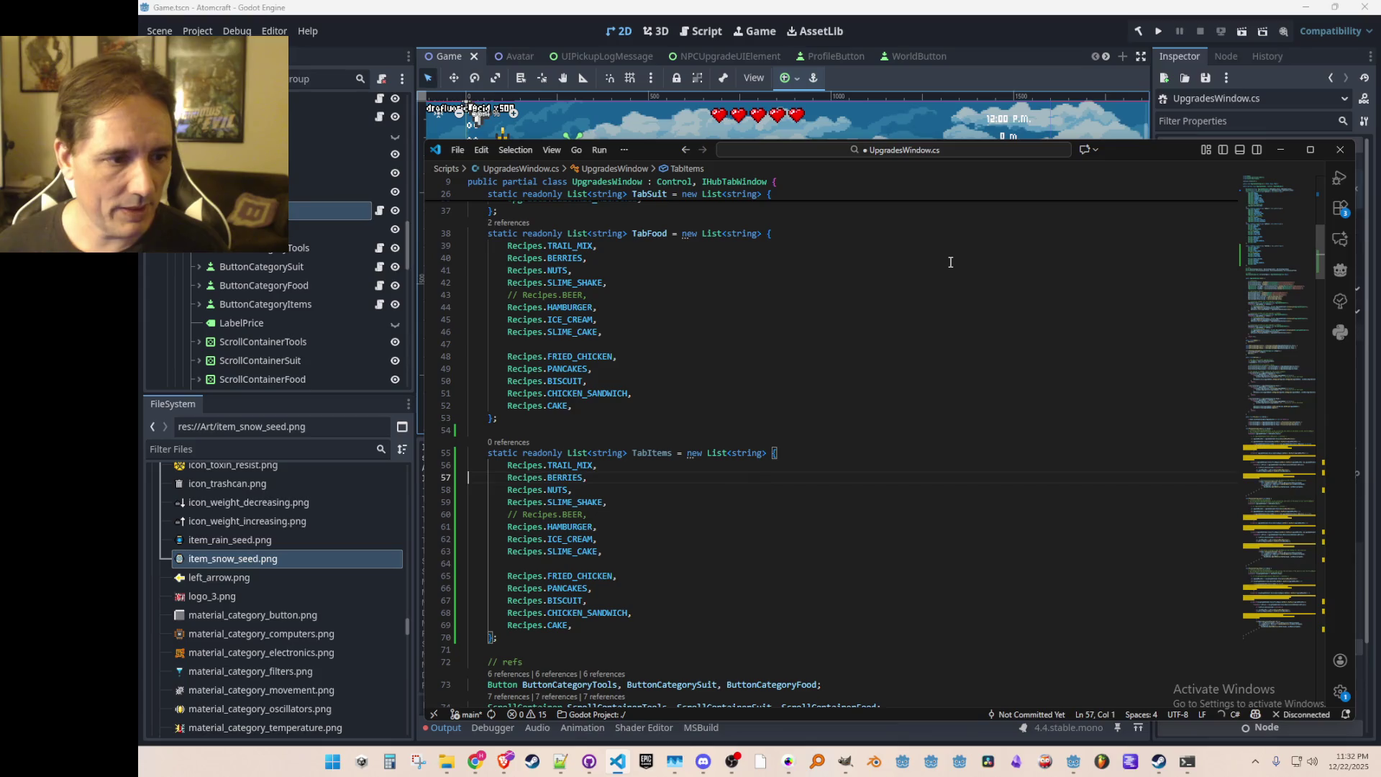
pyautogui.hotkey('shift', 'Left')
pyautogui.hotkey('shift', 'Down')
pyautogui.hotkey('shift', 'Down')
pyautogui.hotkey('shift', 'Down')
pyautogui.press('BackSpace')
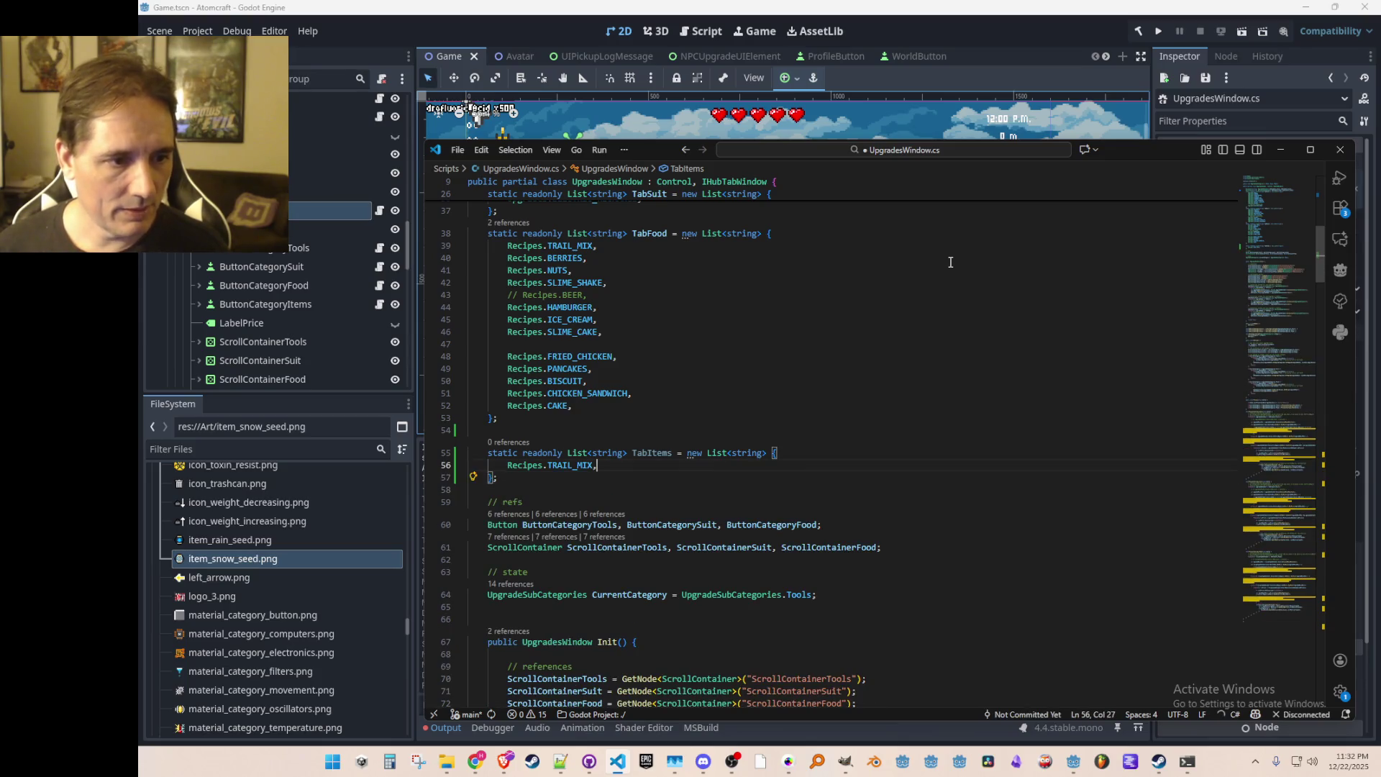
pyautogui.press('Left')
pyautogui.hotkey('ctrl', 'shift', 'Left')
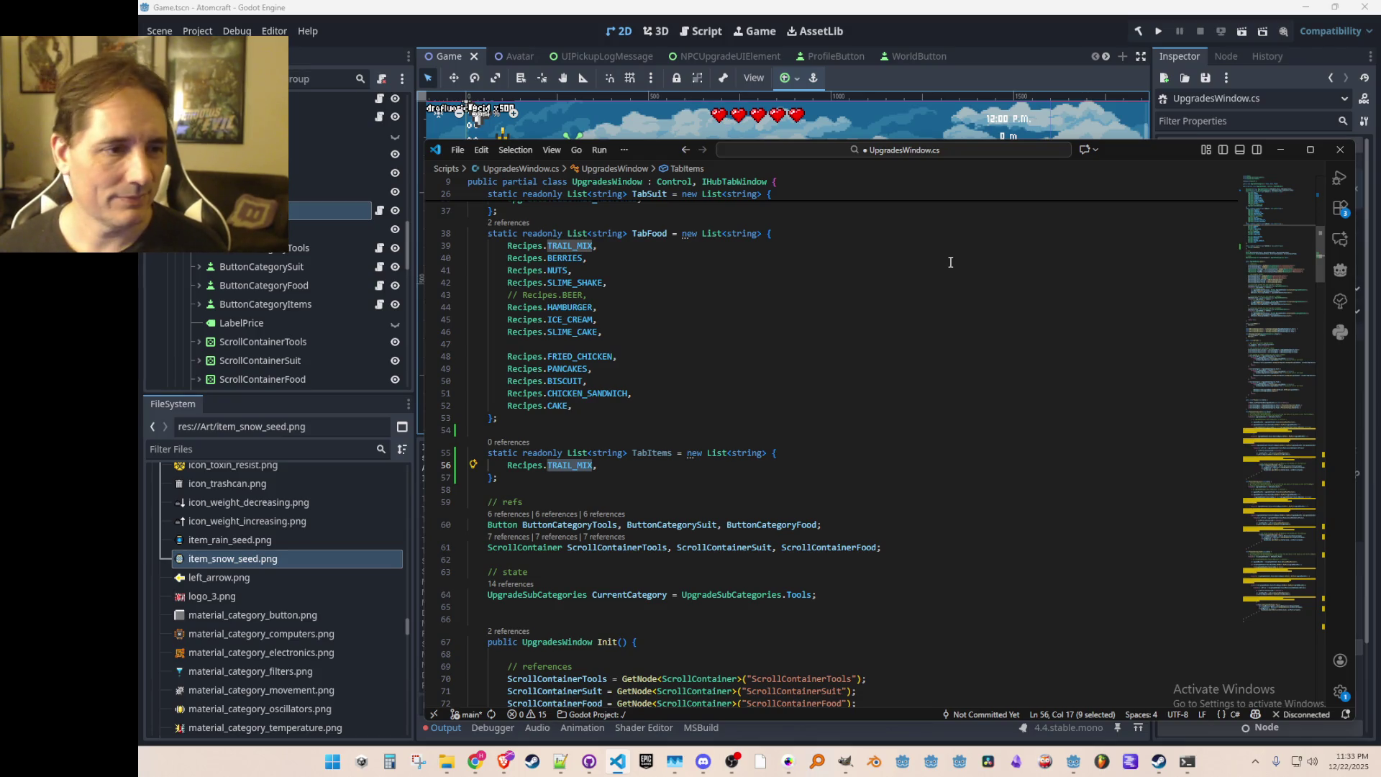
pyautogui.hotkey('ctrl', 's')
pyautogui.press('F12')
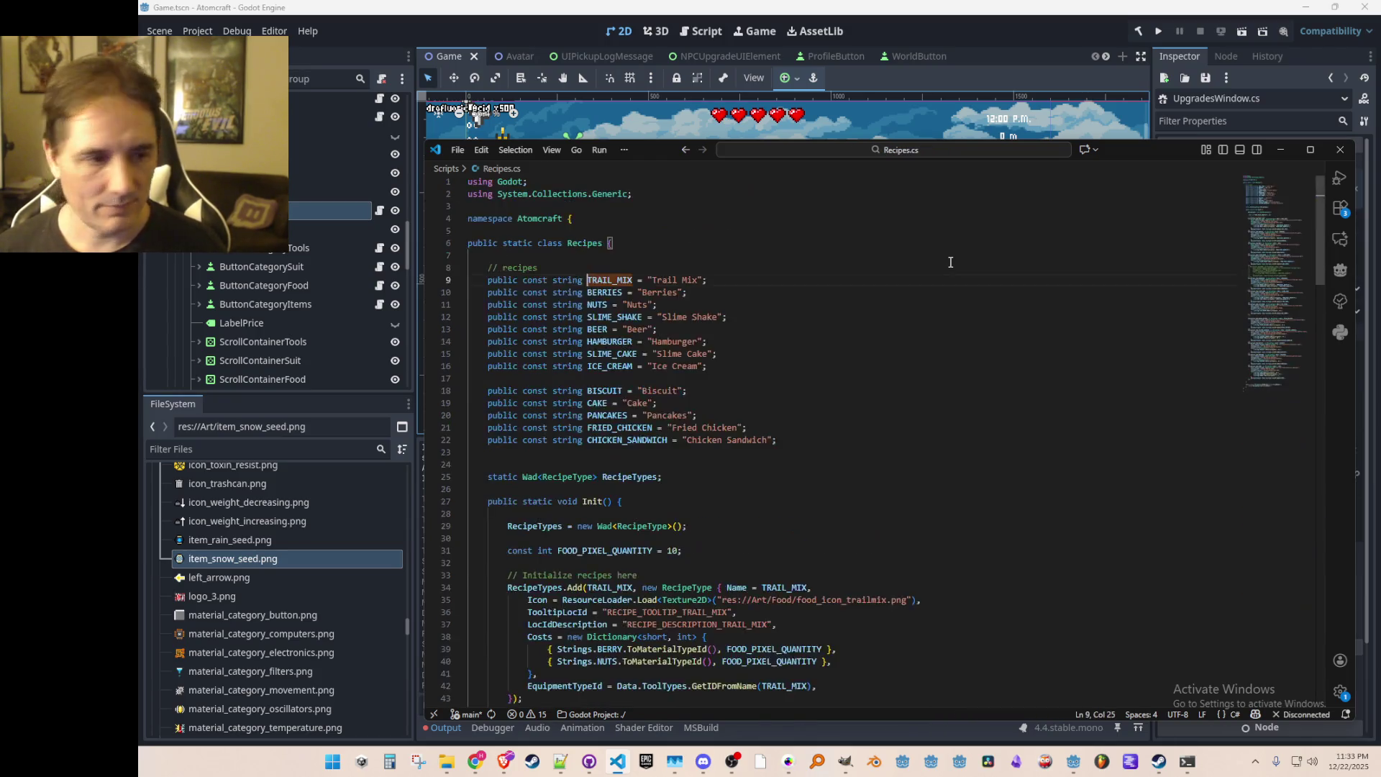
# Step: Copy the TRAIL_MIX constant line in Recipes.cs
pyautogui.scroll(-4, 950, 262)
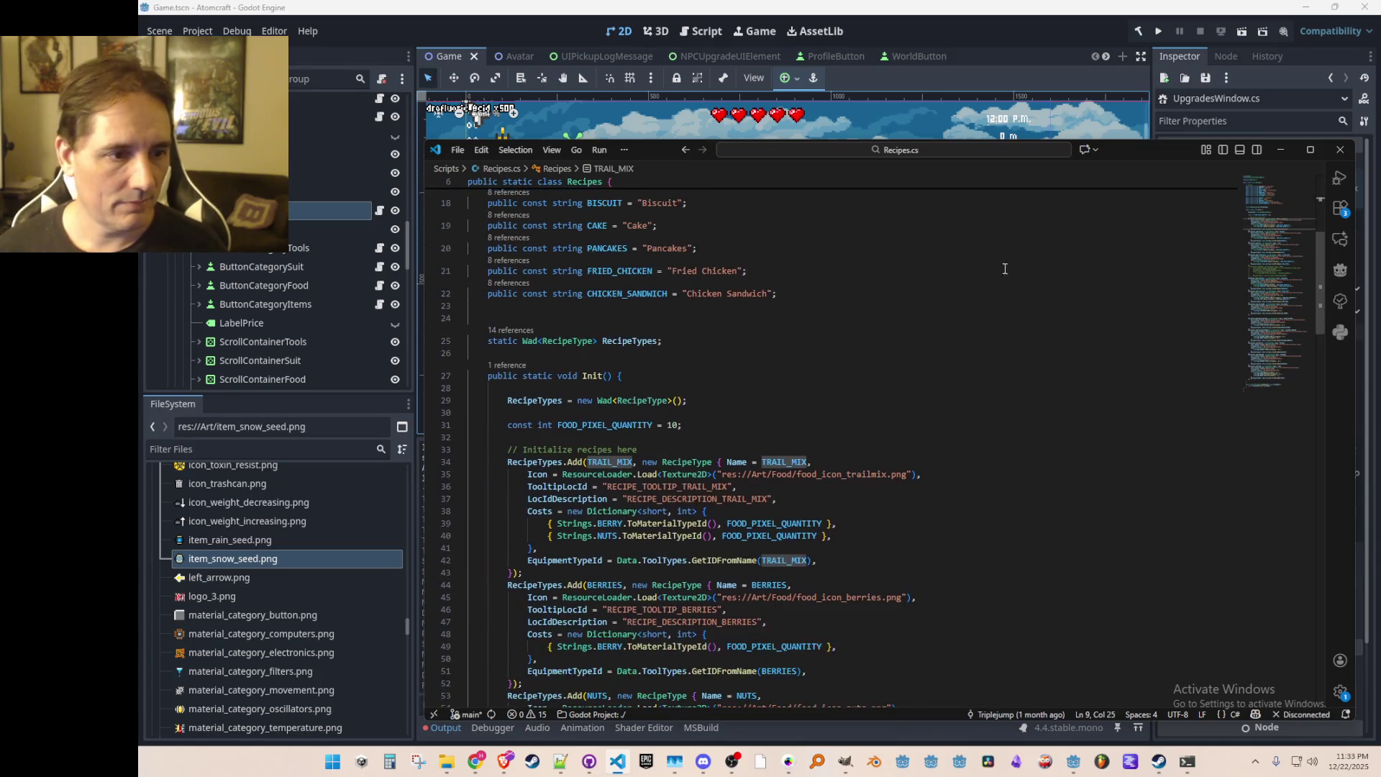
pyautogui.scroll(4, 1023, 257)
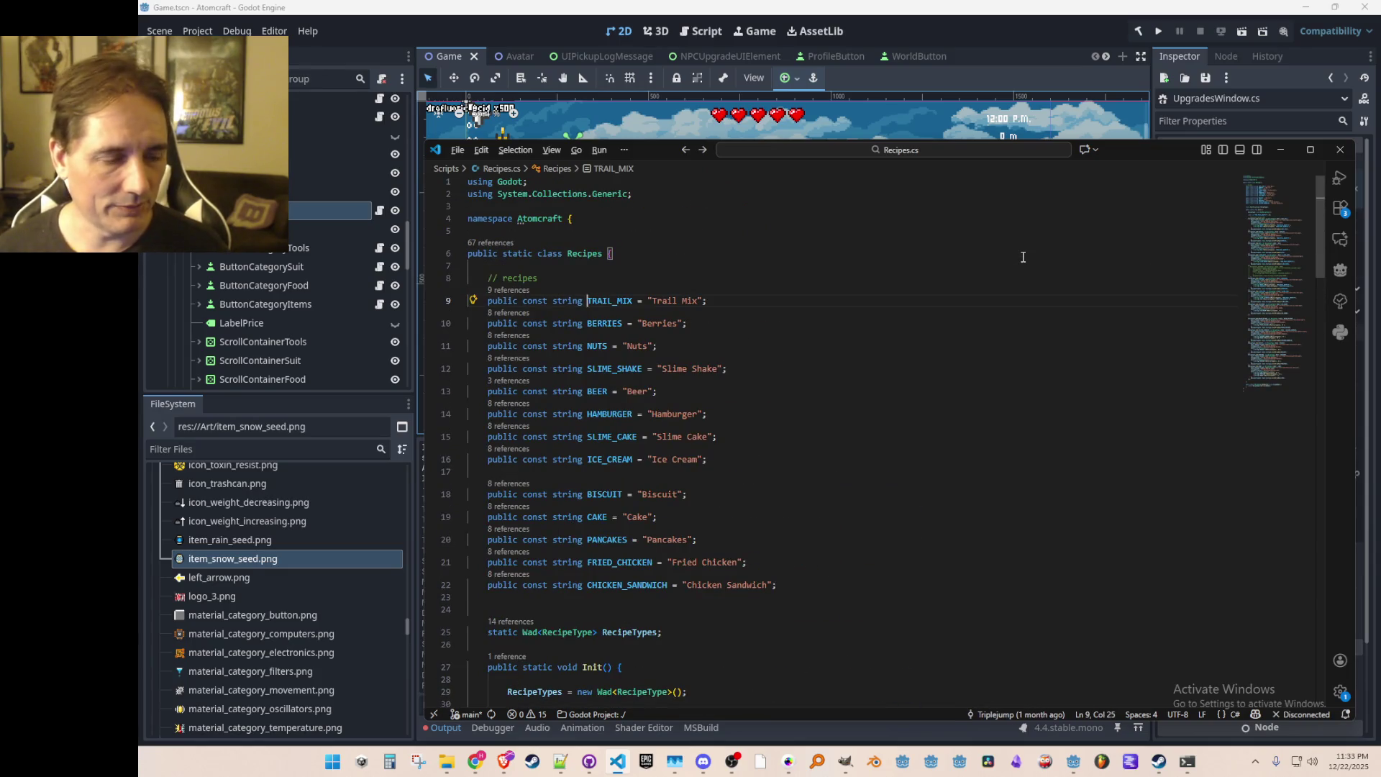
pyautogui.hotkey('alt', 'Left')
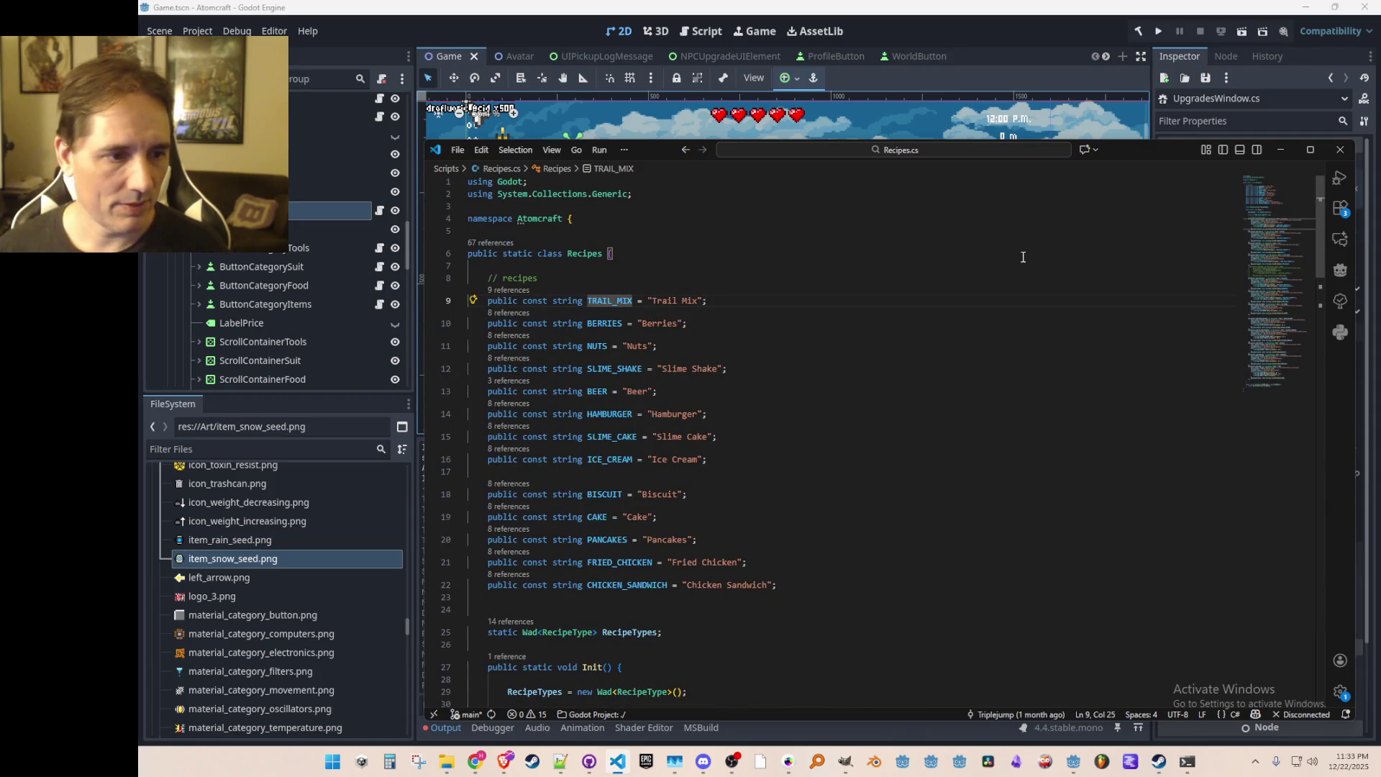
pyautogui.press('Home')
pyautogui.press('Home')
pyautogui.hotkey('shift', 'Down')
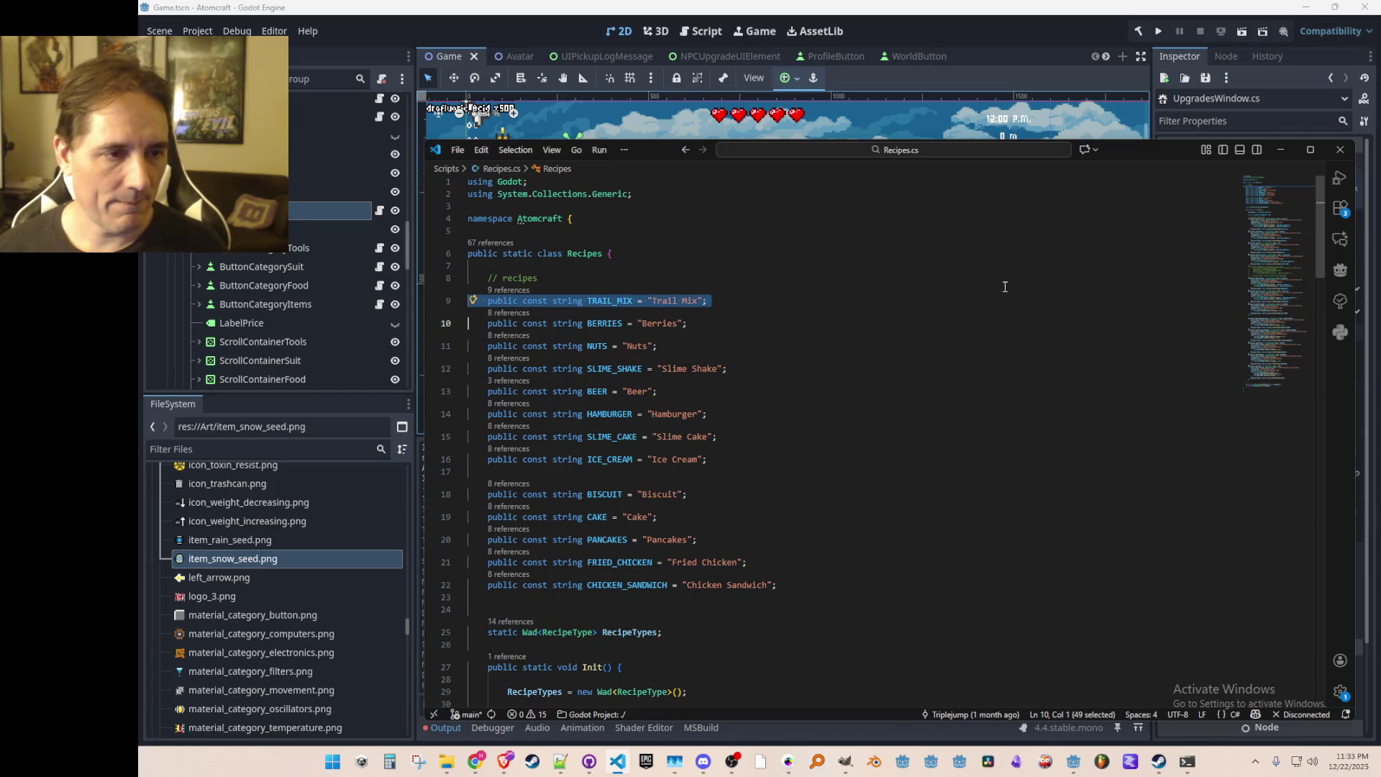
pyautogui.scroll(-3, 795, 518)
# Step: Paste it after the recipe constants beneath a new // ITEMS comment
pyautogui.click(884, 466)
pyautogui.press('Return')
pyautogui.hotkey('ctrl', 'v')
pyautogui.press('Up')
pyautogui.hotkey('ctrl', 'shift', 'Return')
pyautogui.write('// ITEMS')
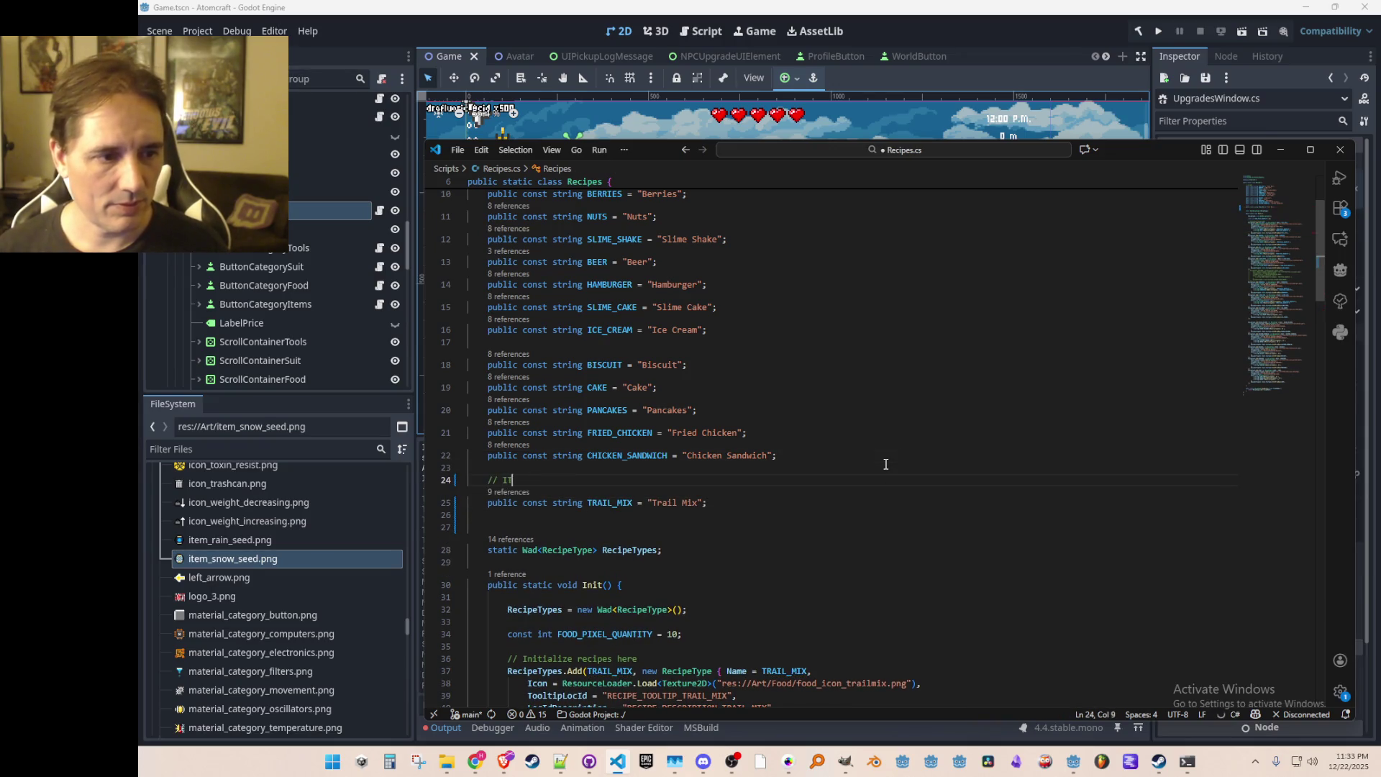
# Step: Rename the pasted constant SNOW_SEED with a Snow Seed text value
pyautogui.press('Down')
pyautogui.press('End')
pyautogui.press('Left')
pyautogui.press('Left')
pyautogui.hotkey('ctrl', 'shift', 'Left')
pyautogui.press('Left')
pyautogui.press('Left')
pyautogui.press('Left')
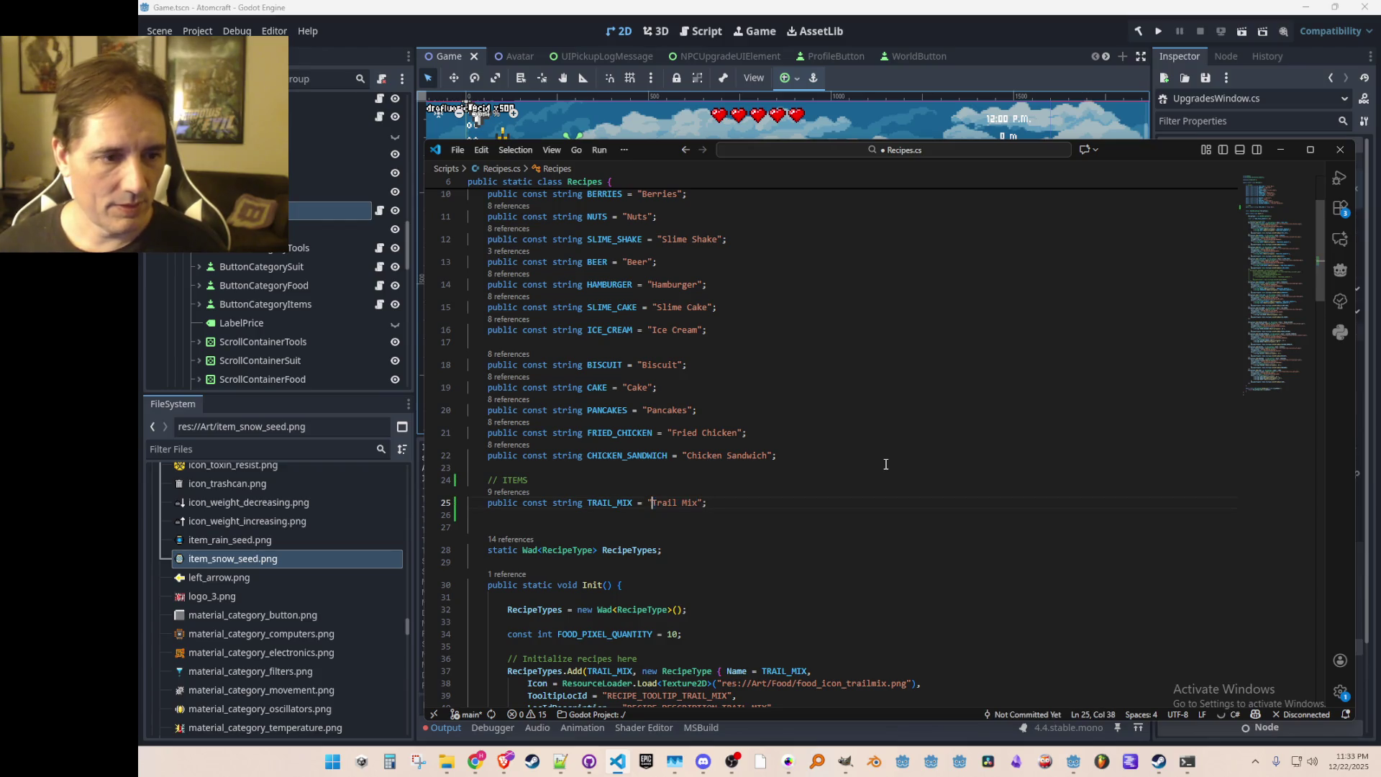
pyautogui.hotkey('ctrl', 'shift', 'Left')
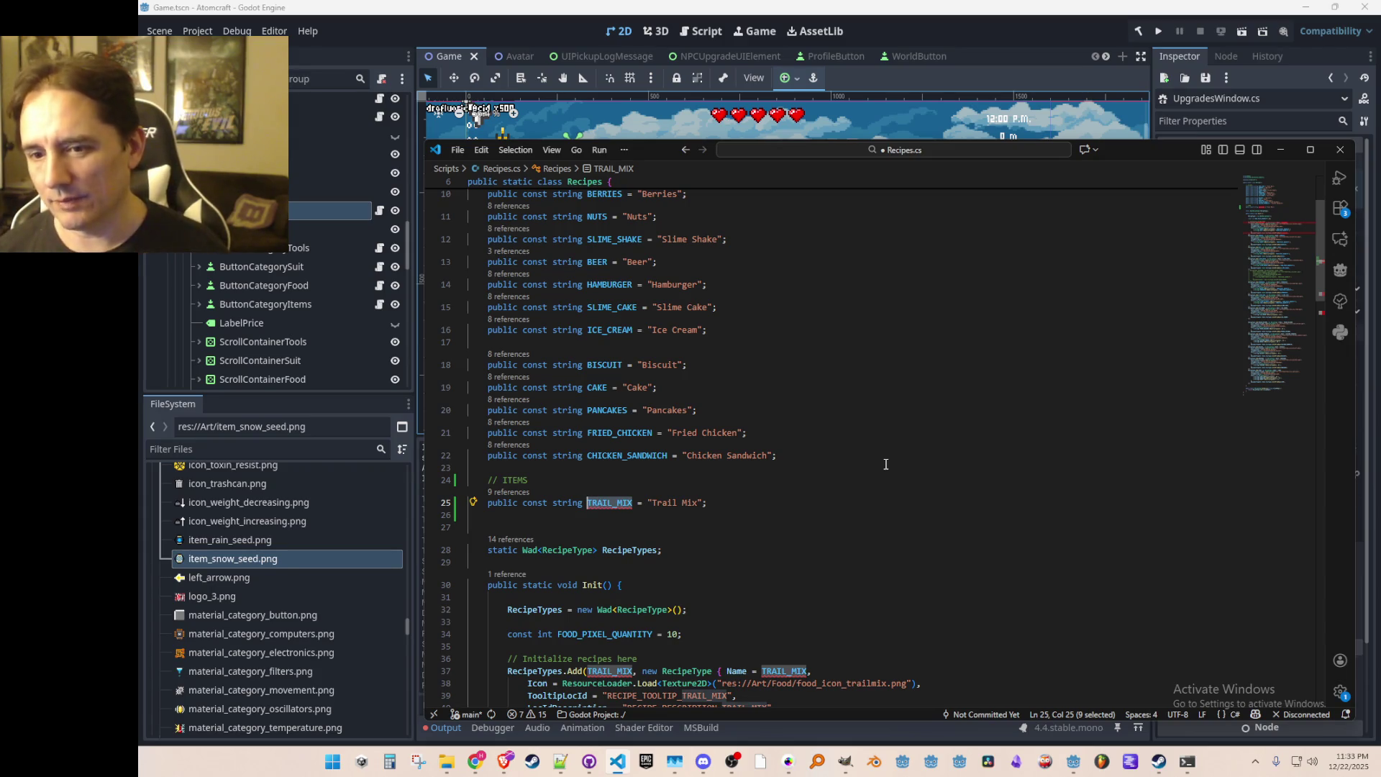
pyautogui.write('SNOW_SEED')
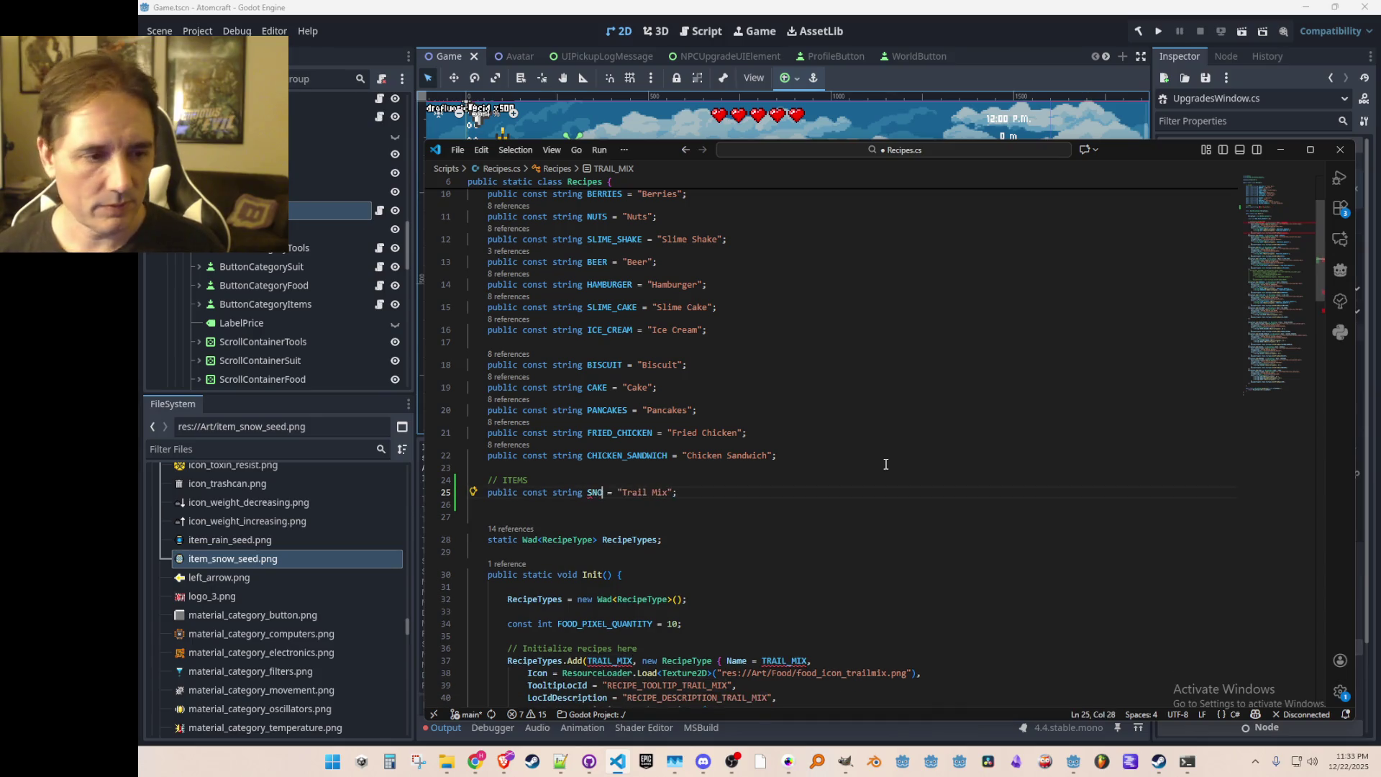
pyautogui.press('End')
pyautogui.press('Left')
pyautogui.press('Left')
pyautogui.hotkey('ctrl', 'shift', 'Left')
pyautogui.hotkey('ctrl', 'shift', 'Left')
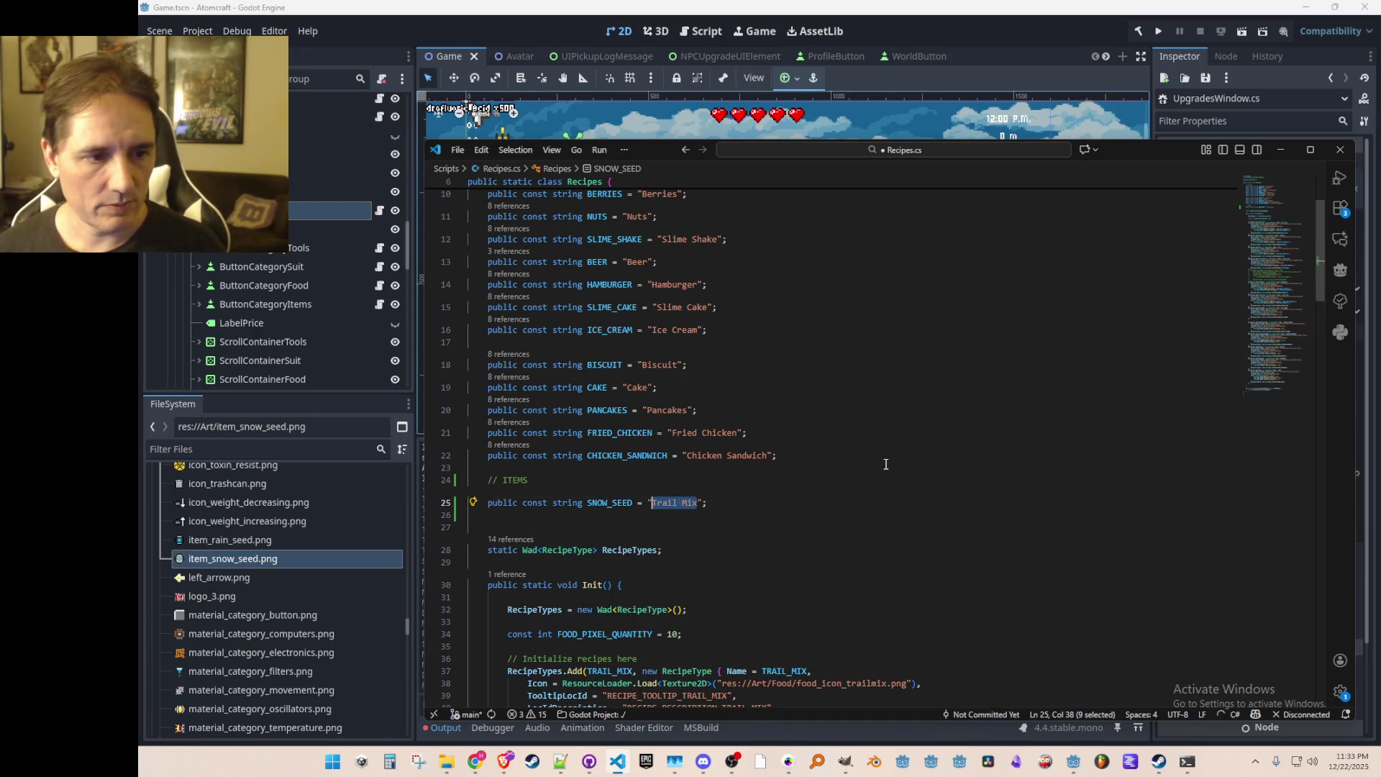
pyautogui.write('Snow Seed')
# Step: Accept the RAIN_SEED "Cloud Seed (Rain)" and SNOW_SEED "Cloud Seed (Snow)" constant lines
pyautogui.press('Tab')
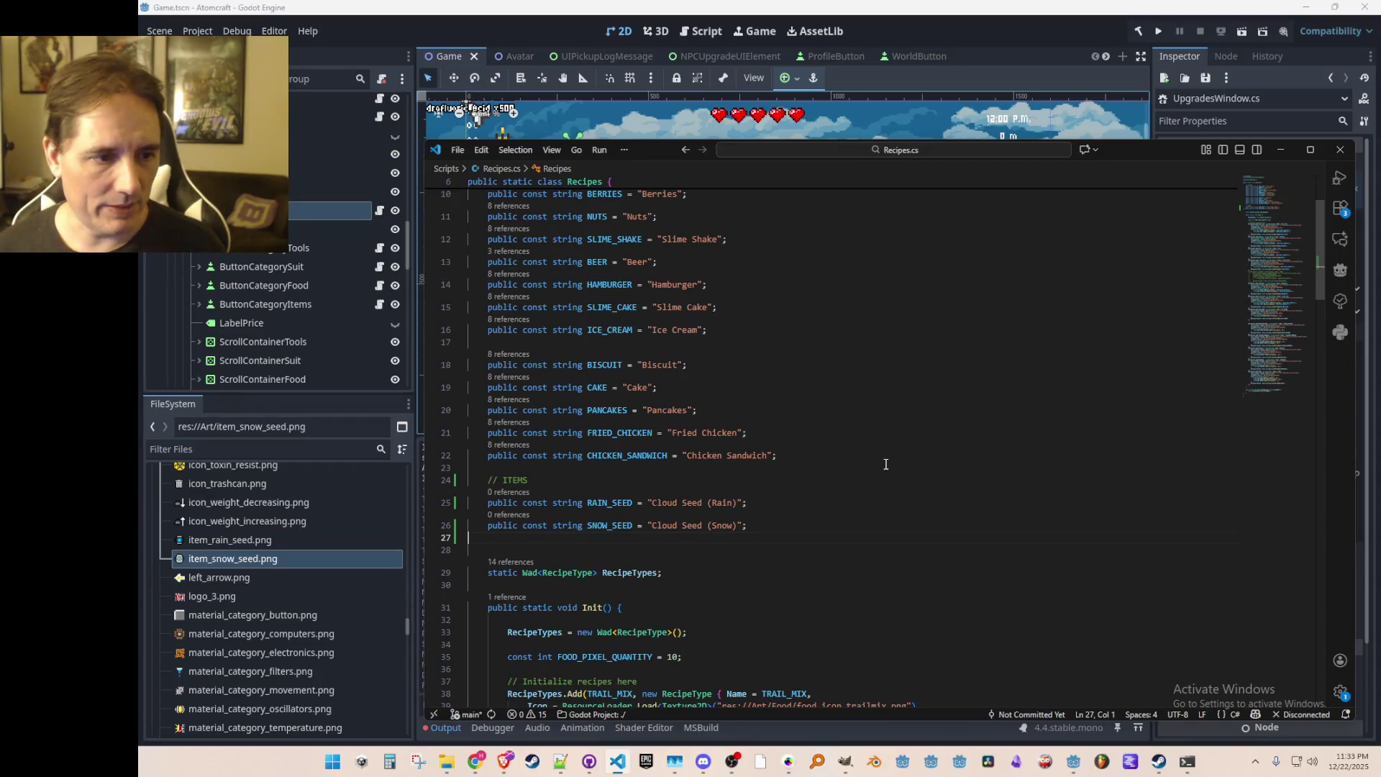
pyautogui.hotkey('shift', 'Up')
pyautogui.hotkey('shift', 'Up')
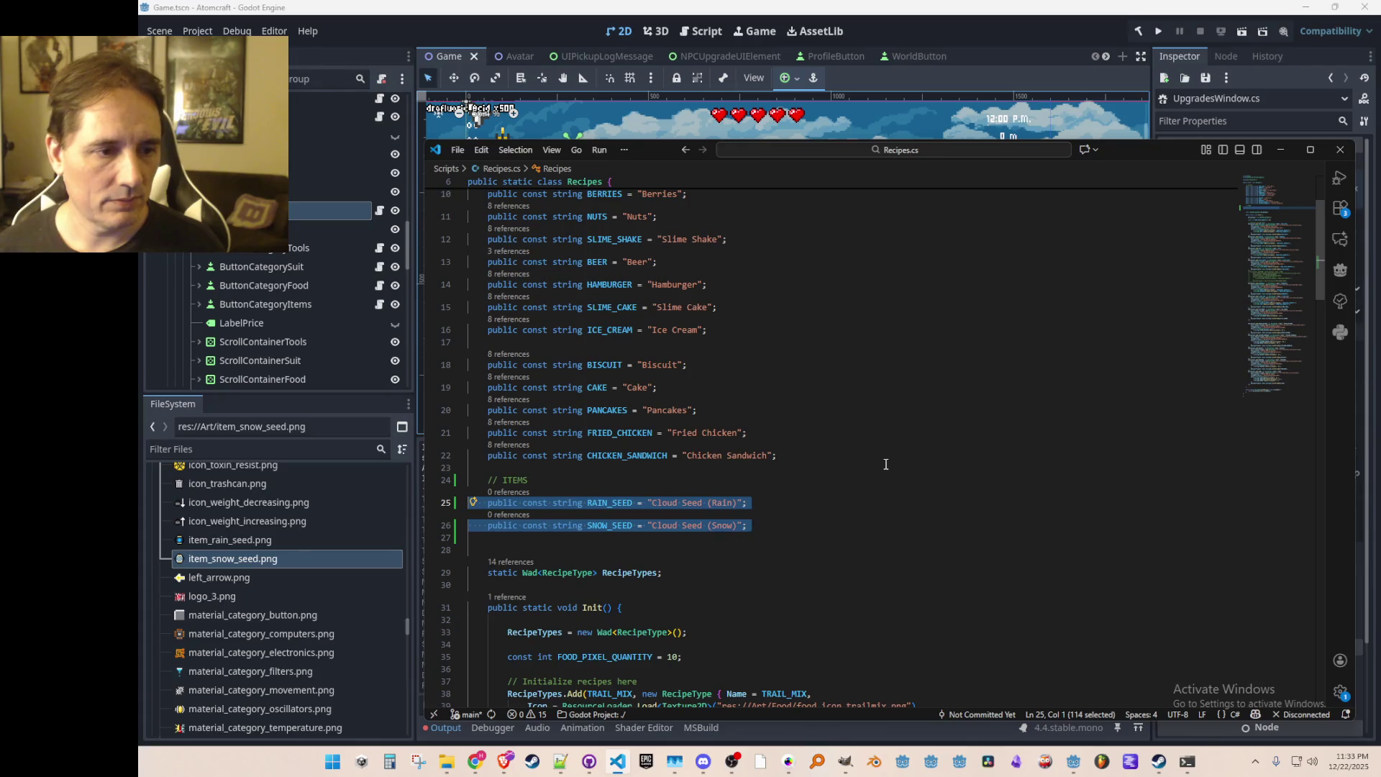
pyautogui.press('Down')
pyautogui.press('Down')
pyautogui.press('Down')
pyautogui.hotkey('alt', 'Left')
pyautogui.hotkey('alt', 'Left')
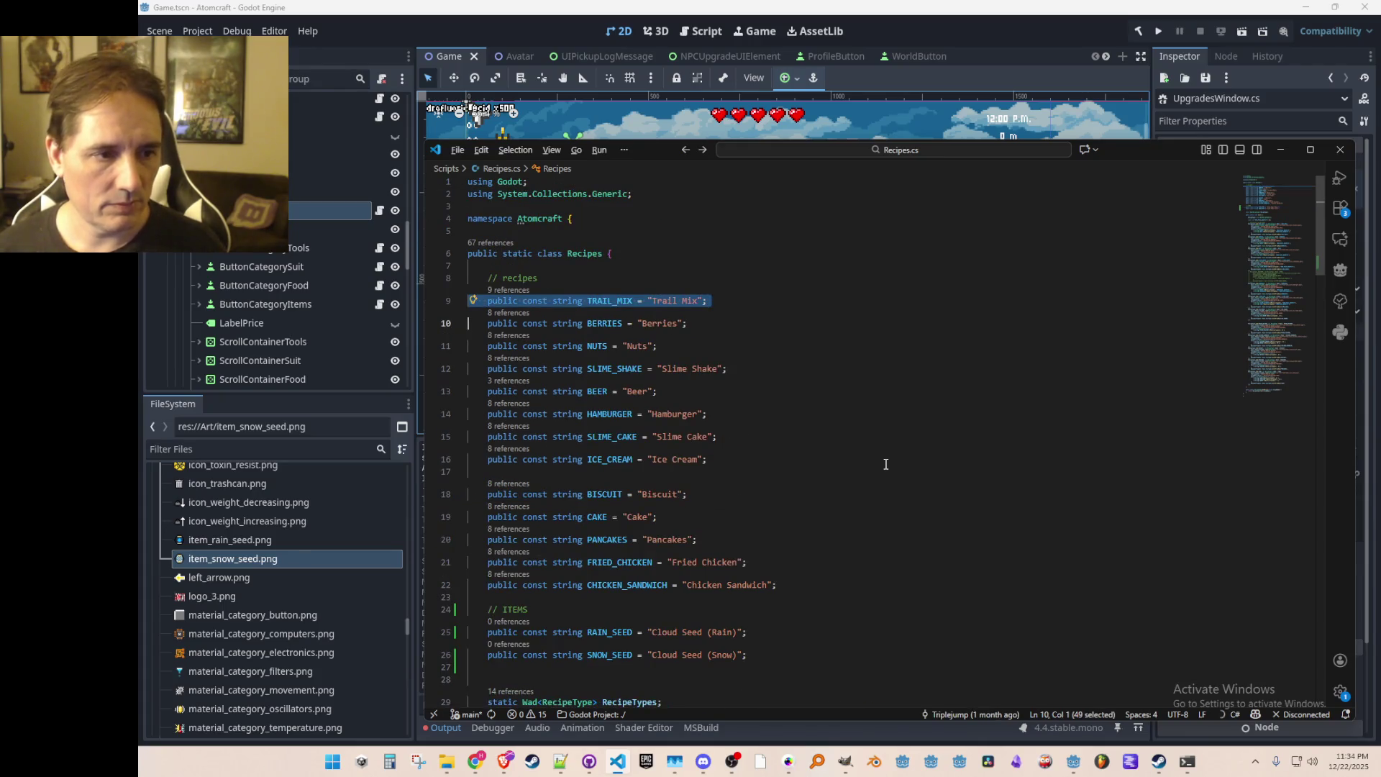
# Step: Replace TRAIL_MIX in TabItems with Recipes.RAIN_SEED and Recipes.SNOW_SEED, then save
pyautogui.hotkey('alt', 'Left')
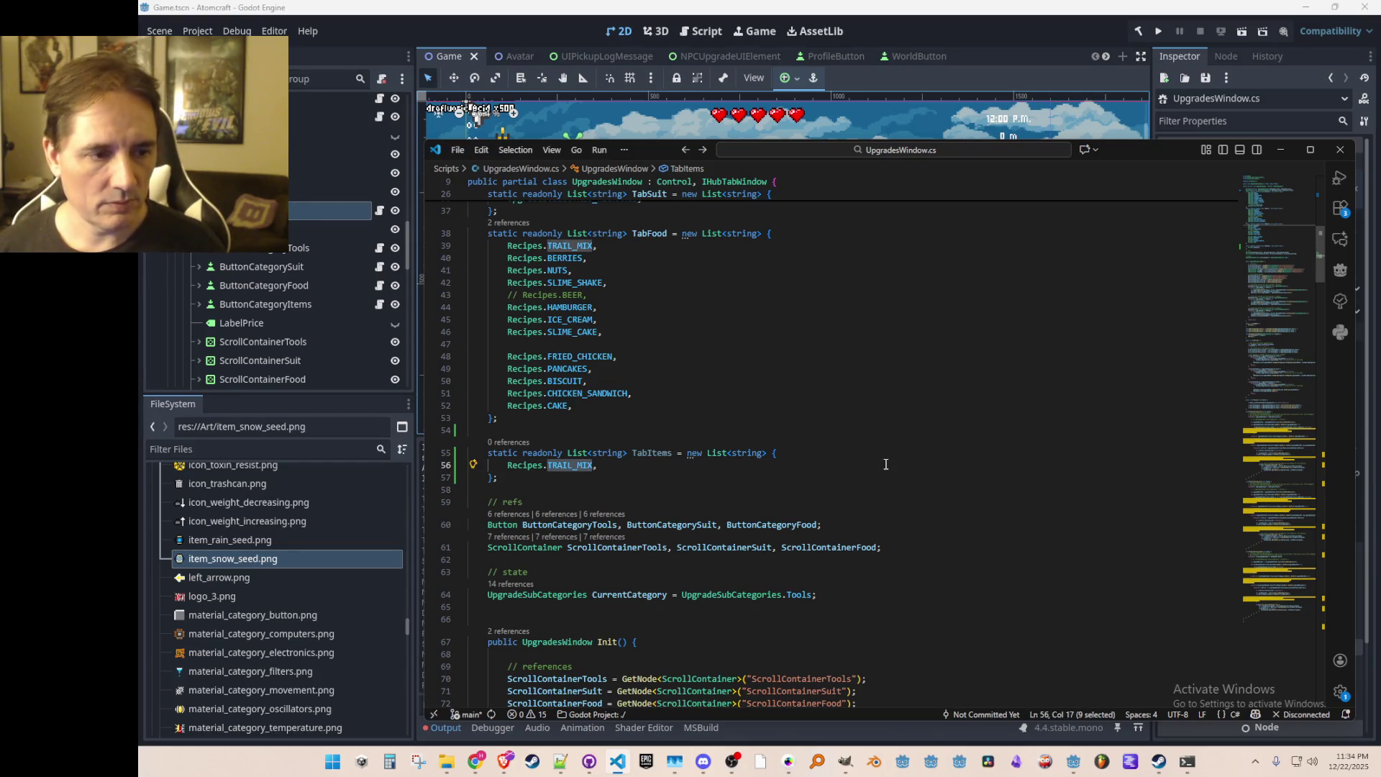
pyautogui.press('BackSpace')
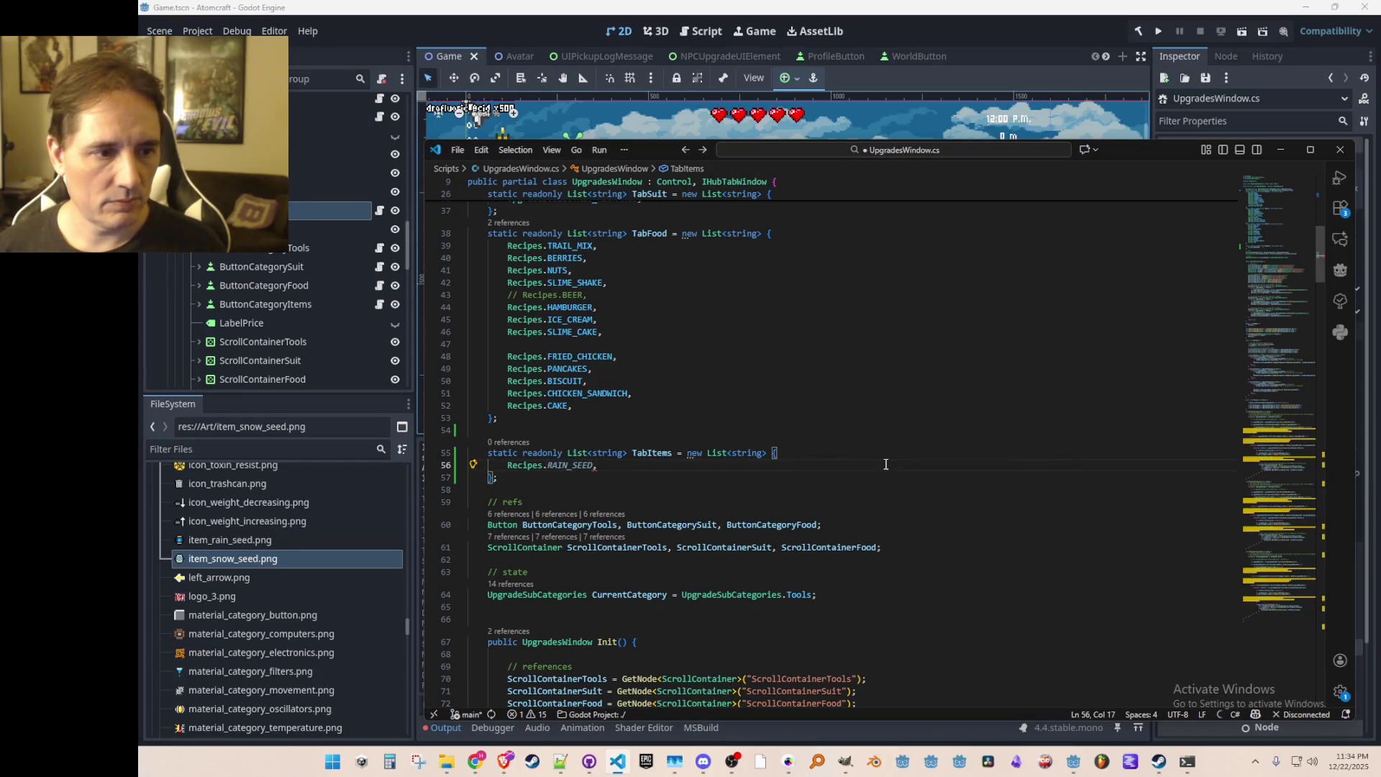
pyautogui.press('Tab')
pyautogui.press('Return')
pyautogui.press('Tab')
pyautogui.press('Up')
pyautogui.press('Up')
pyautogui.press('Up')
pyautogui.hotkey('ctrl', 's')
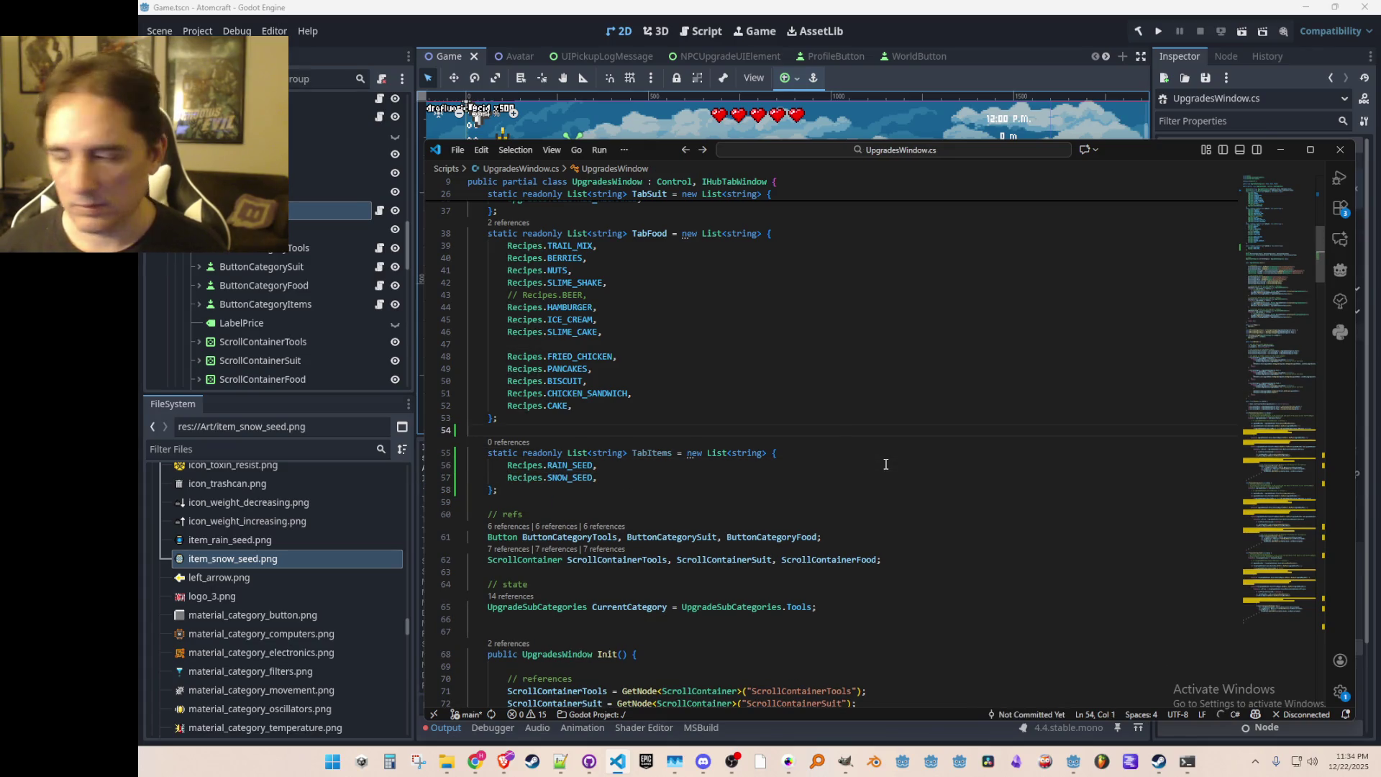
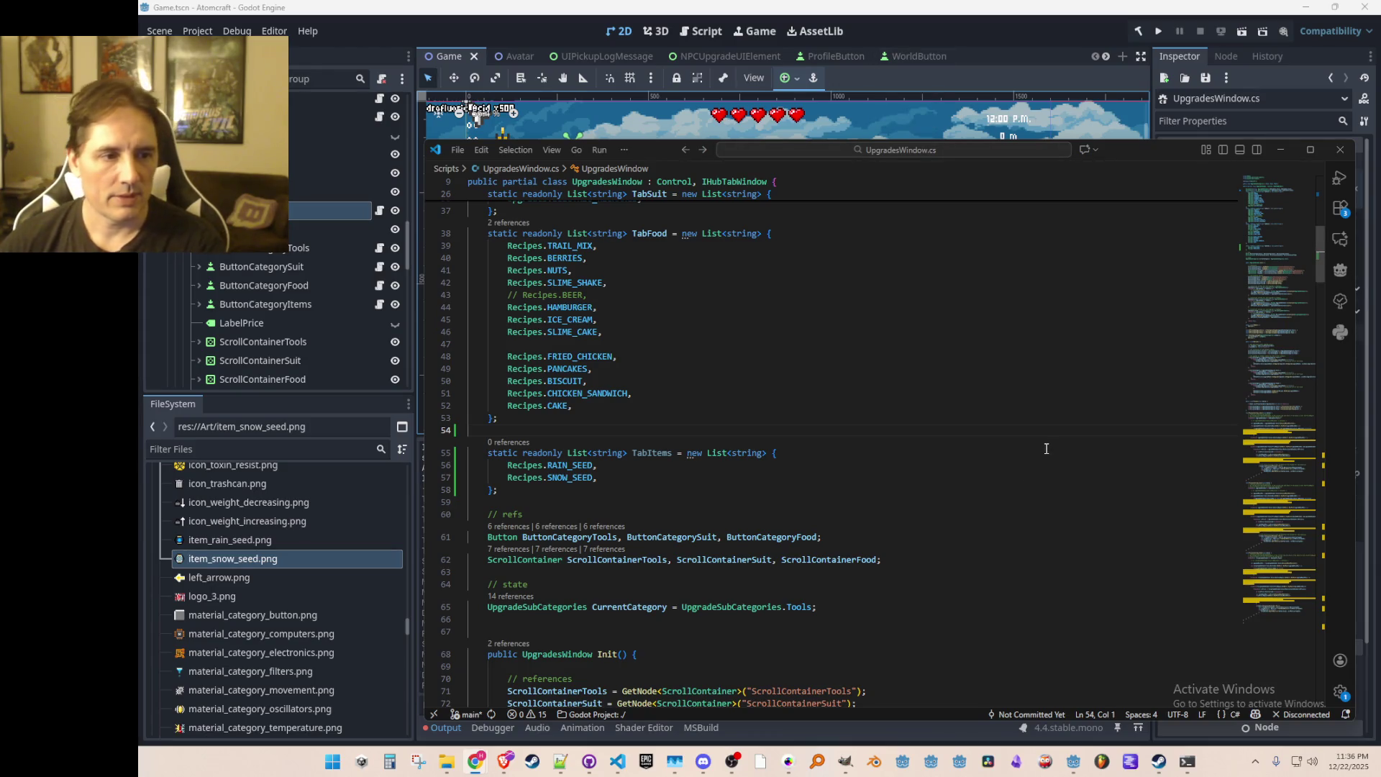
# Step: Hide the UpgradesWindow node in the Game scene, save the scene, and run the project
pyautogui.click(1083, 20)
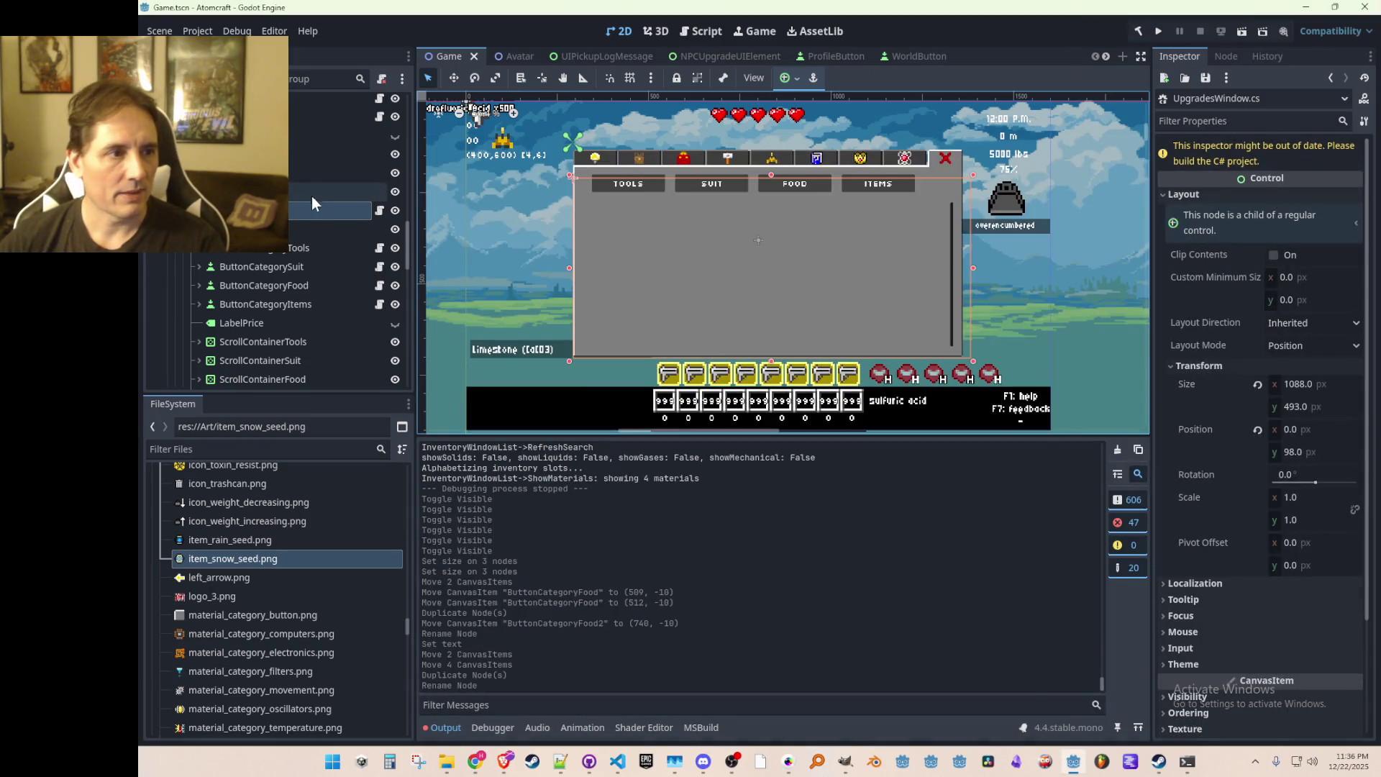
pyautogui.click(395, 210)
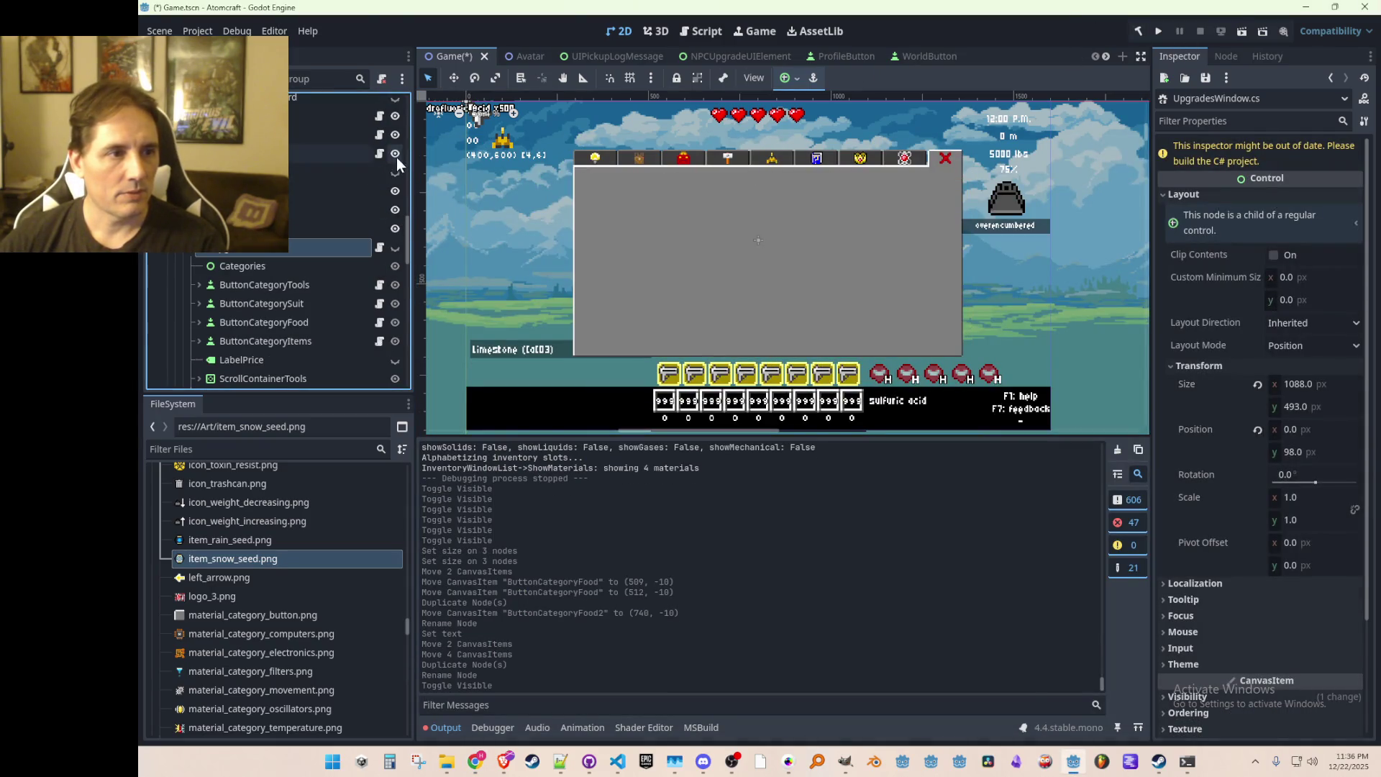
pyautogui.click(395, 156)
pyautogui.hotkey('ctrl', 's')
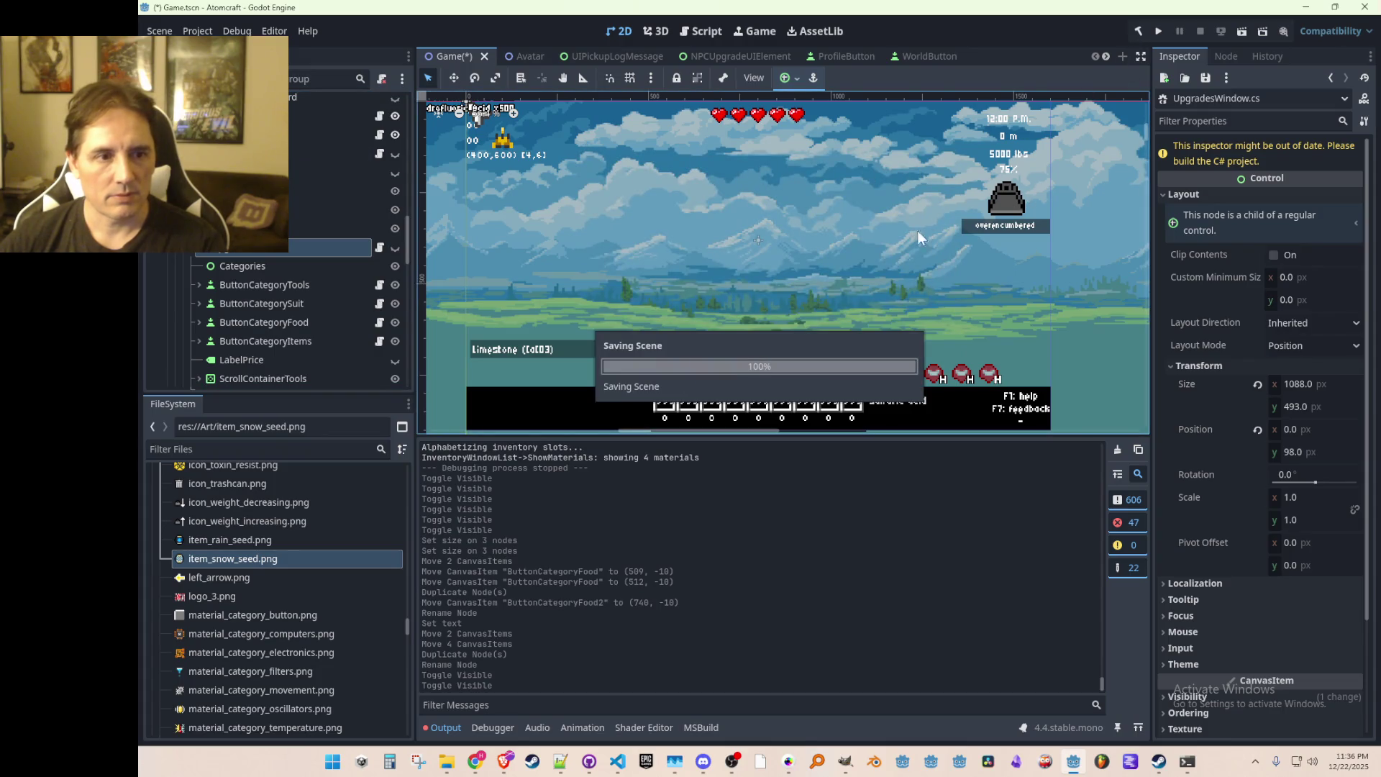
pyautogui.click(1159, 32)
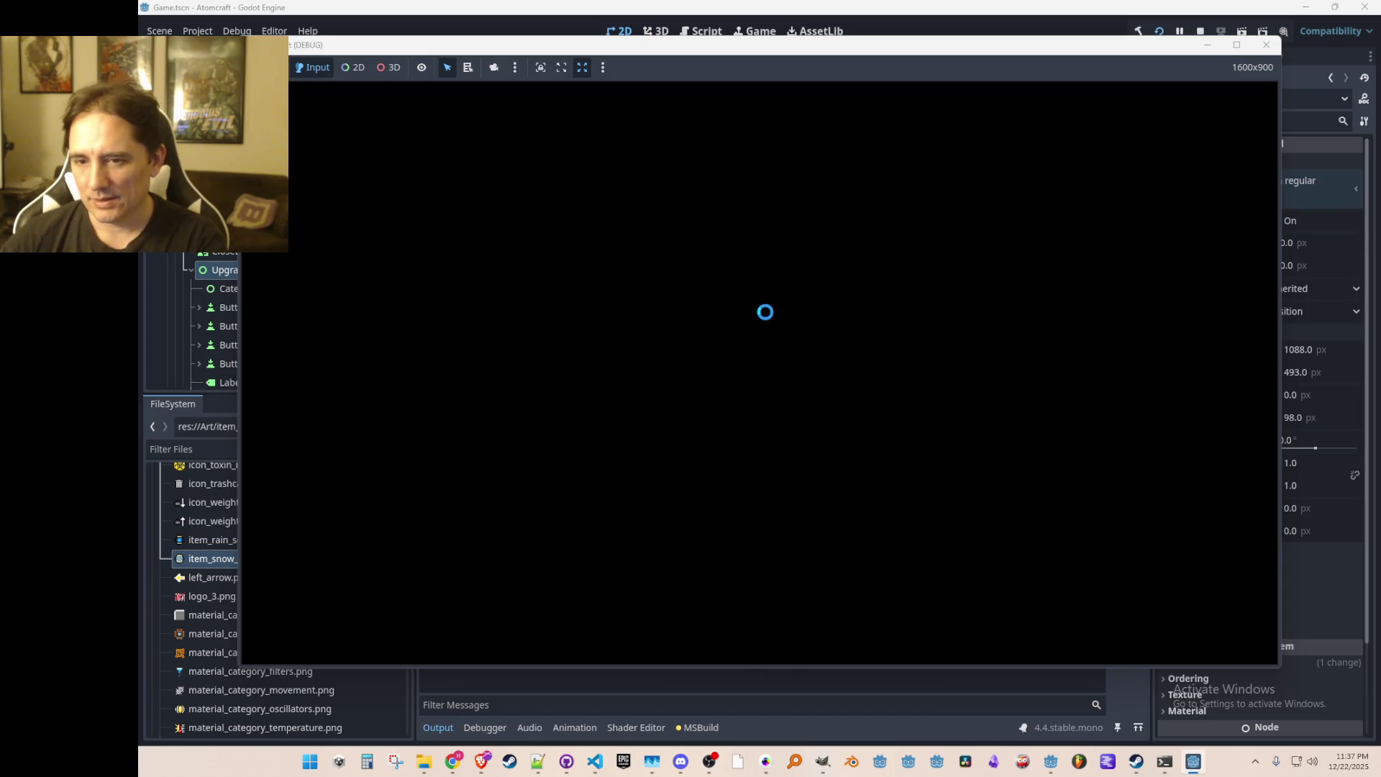
# Step: Continue past the main menu, pick the player profile, and load the TEST 4 world
pyautogui.click(719, 385)
pyautogui.click(748, 284)
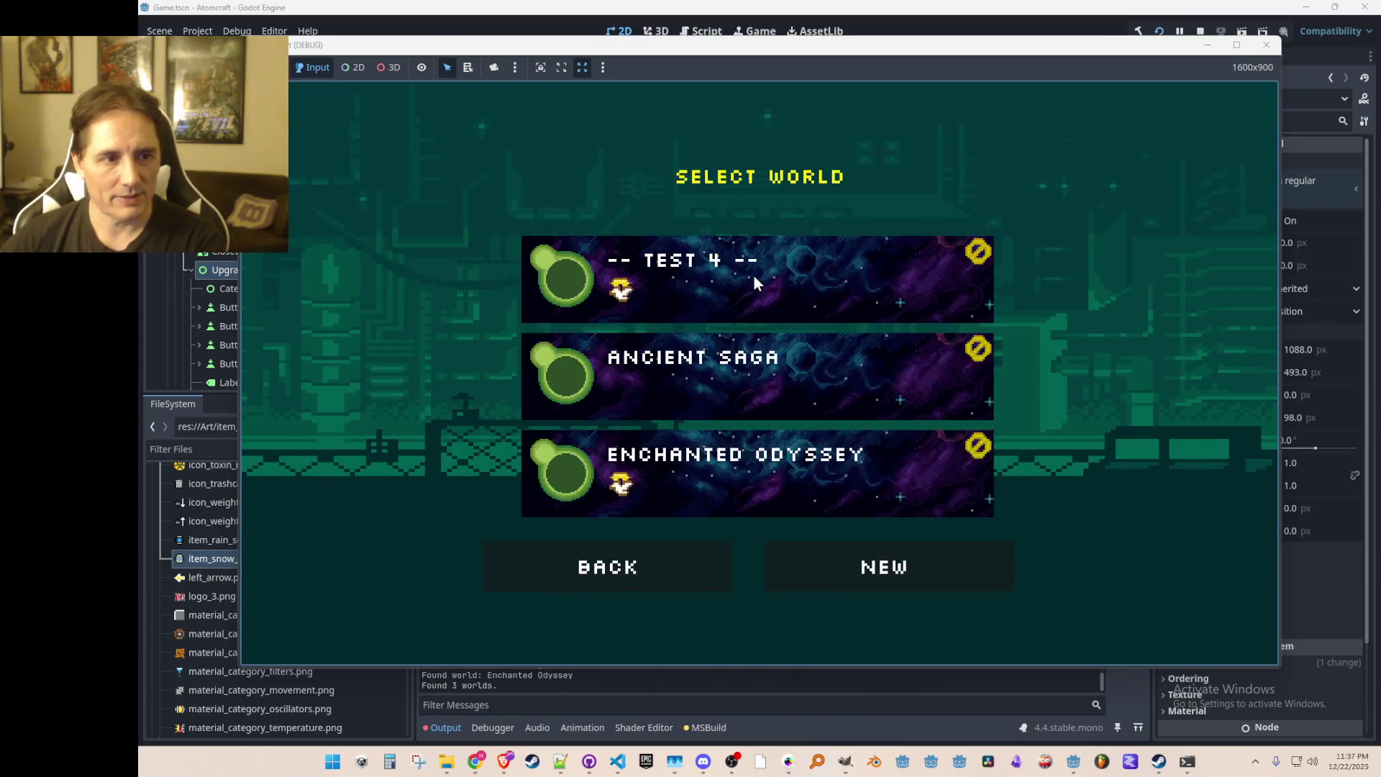
pyautogui.click(753, 279)
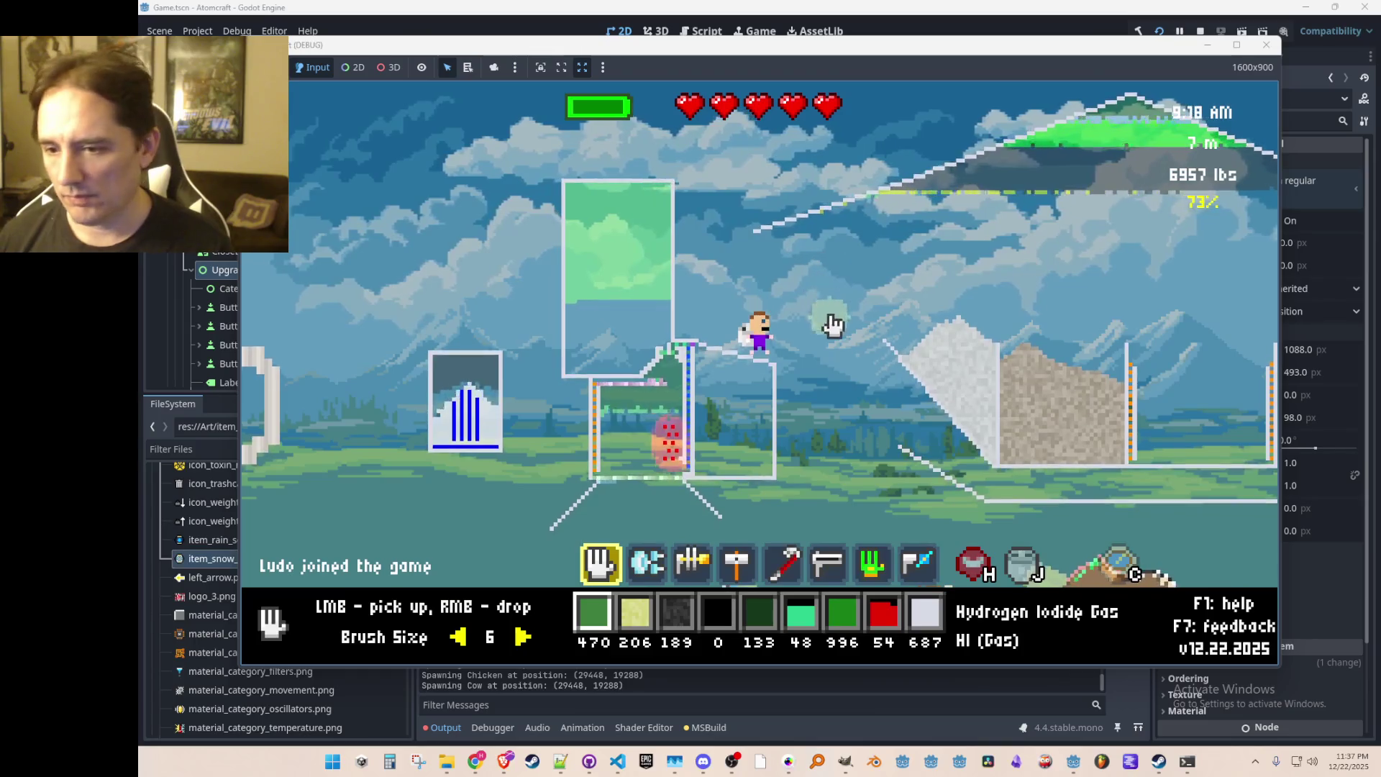
# Step: Browse the Upgrades shop's FOOD, SUIT, TOOLS and ITEMS lists in the inventory, ending on the materials guide
pyautogui.press('e')
pyautogui.click(862, 182)
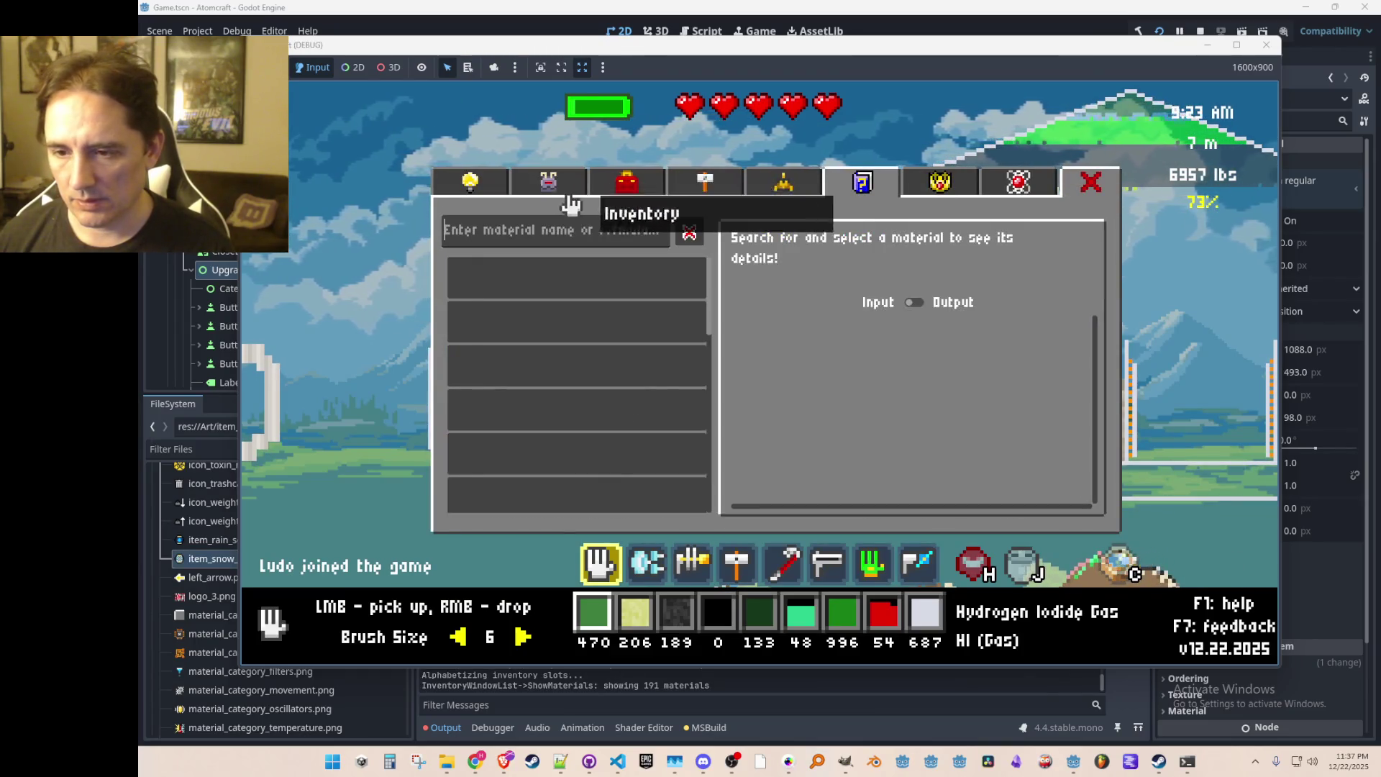
pyautogui.click(496, 188)
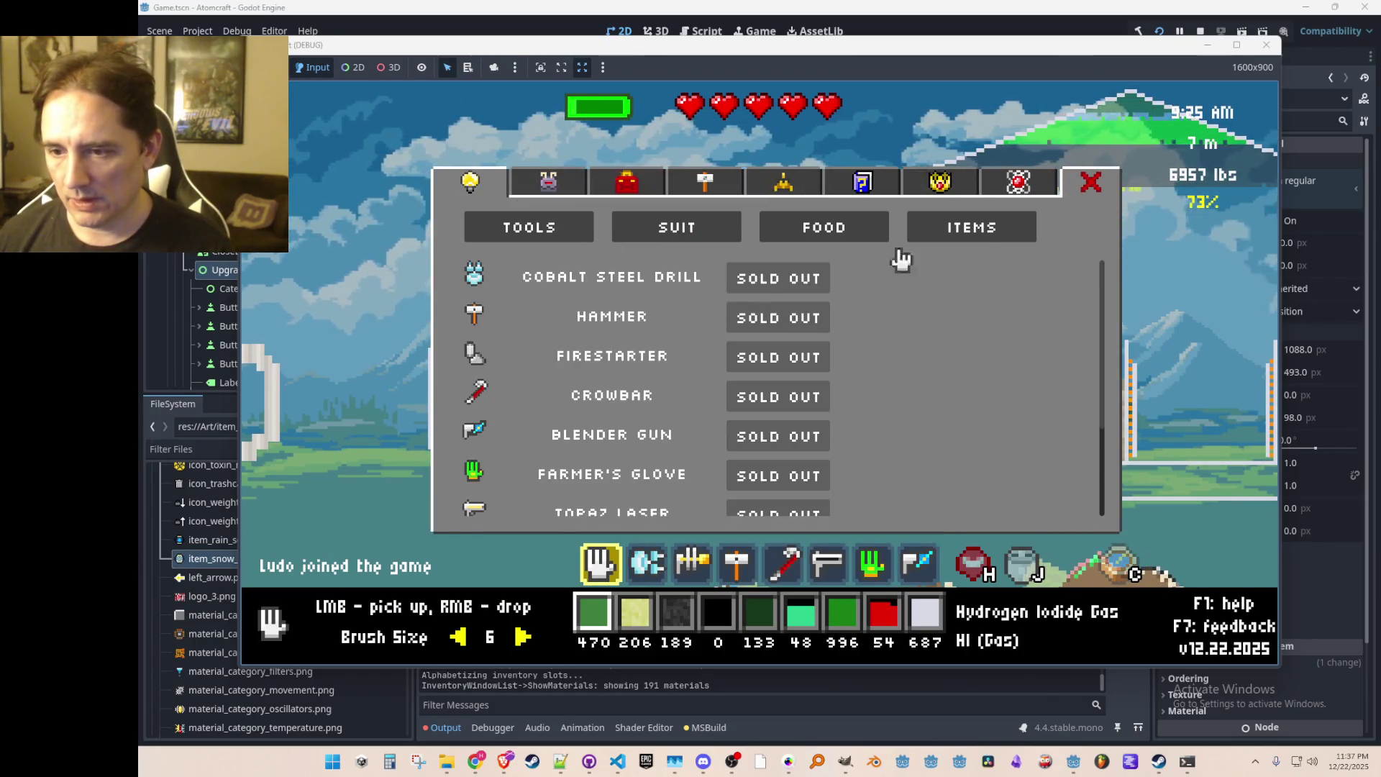
pyautogui.click(856, 238)
pyautogui.click(684, 232)
pyautogui.click(547, 227)
pyautogui.click(647, 227)
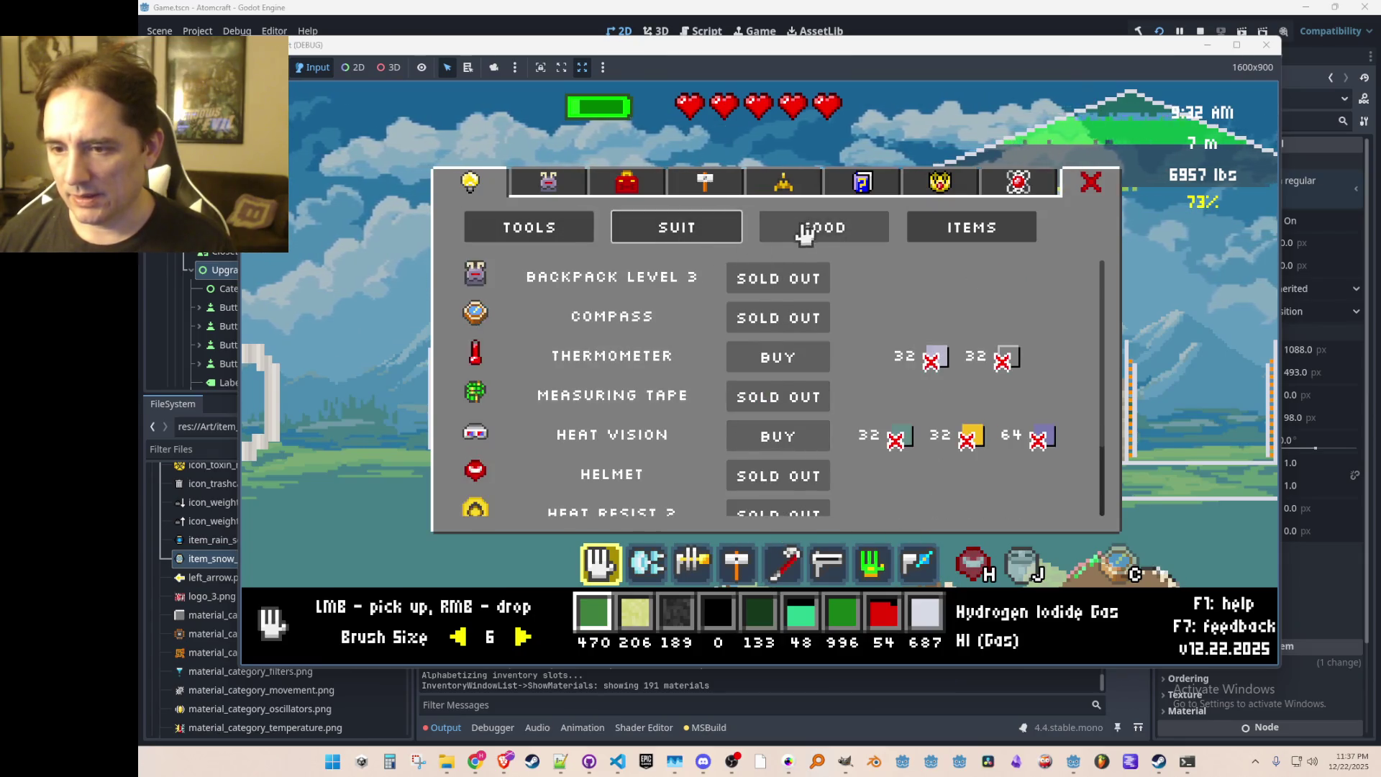
pyautogui.click(803, 234)
pyautogui.click(965, 248)
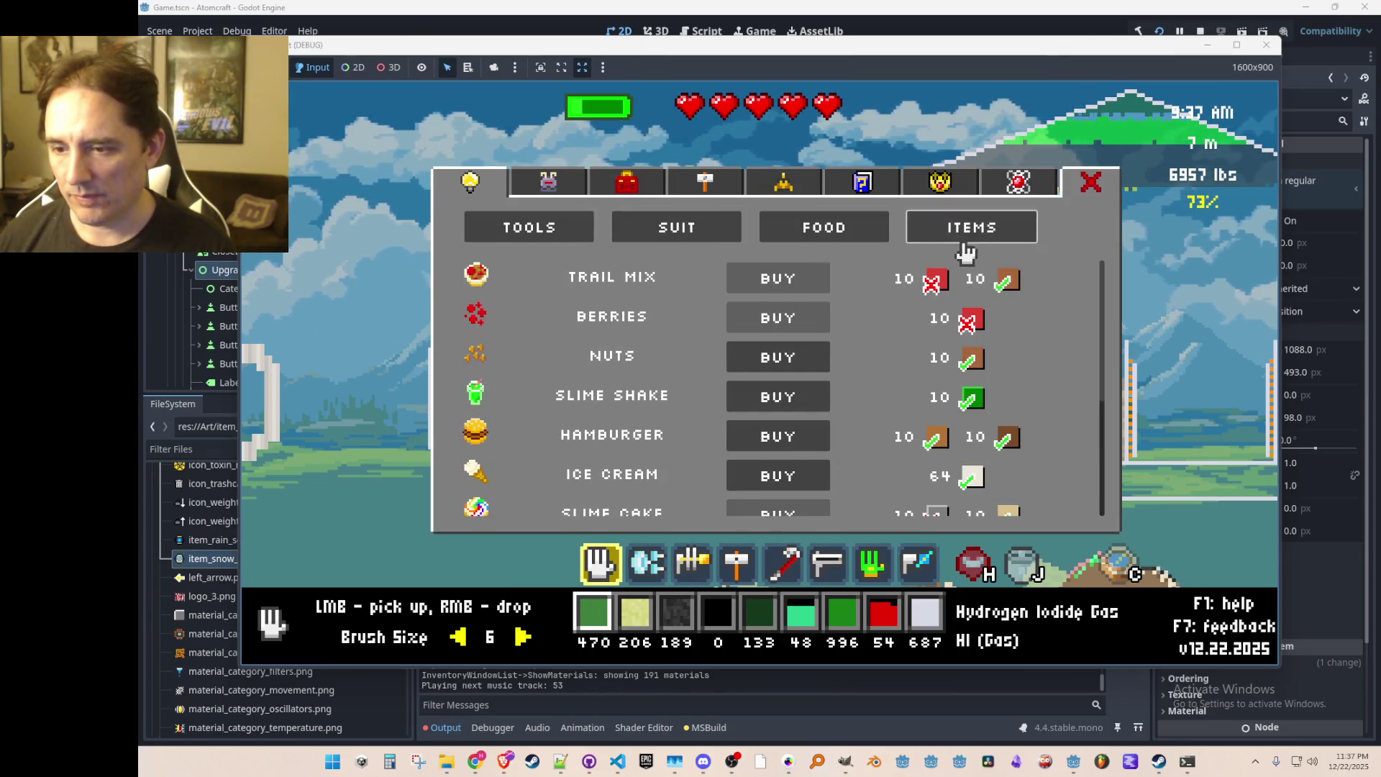
pyautogui.click(862, 188)
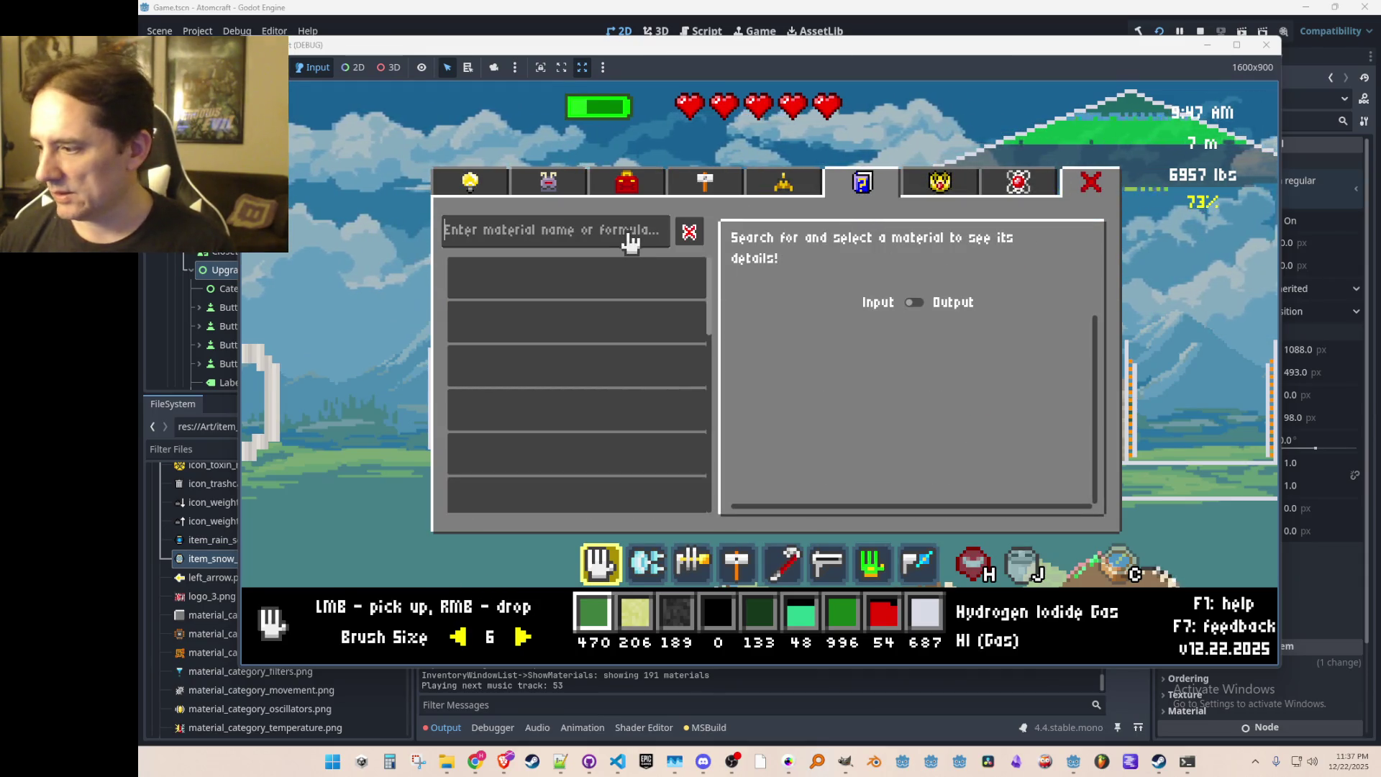
# Step: Search the guide for 'salt' and show Salt's 1074 K melting point and producing reactions
pyautogui.write('sodium ')
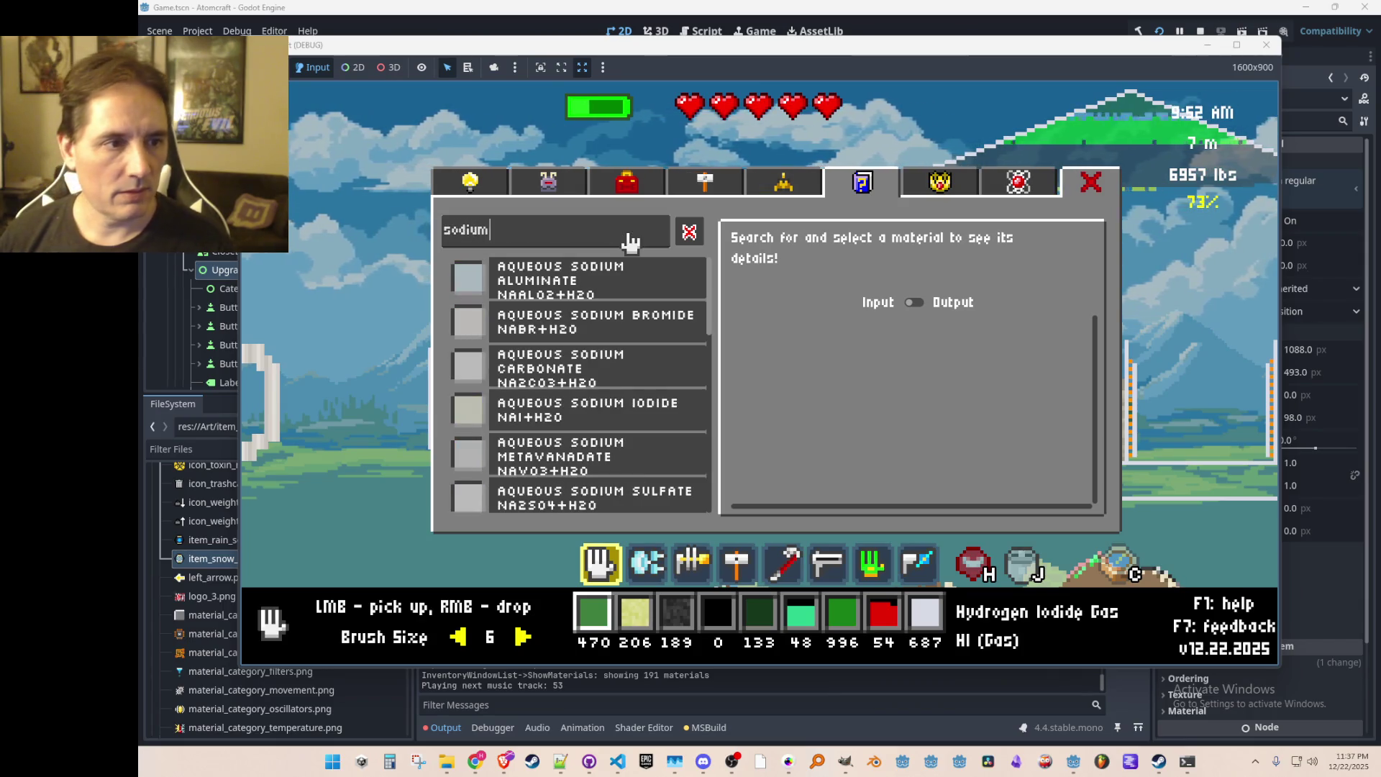
pyautogui.write('ch')
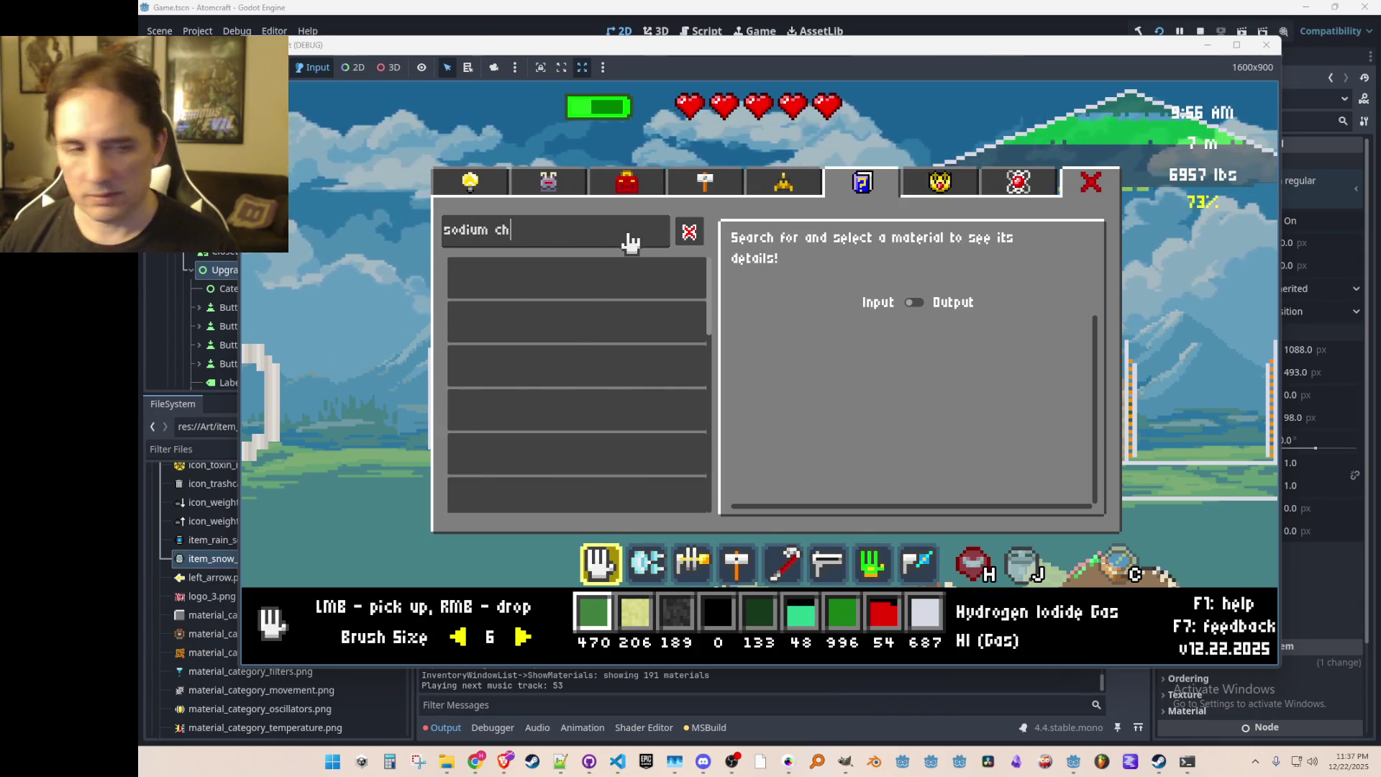
pyautogui.press('BackSpace')
pyautogui.press('BackSpace')
pyautogui.press('BackSpace')
pyautogui.write('salt')
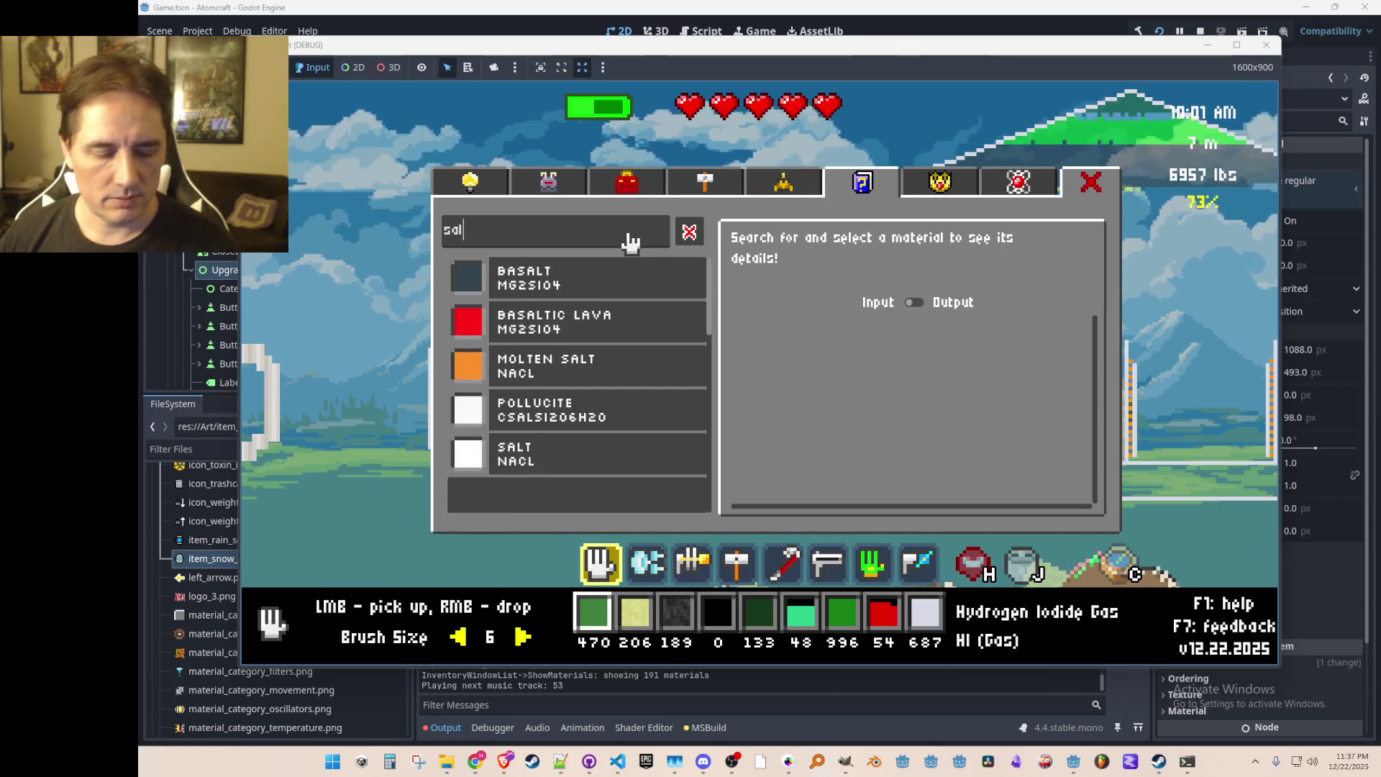
pyautogui.click(561, 410)
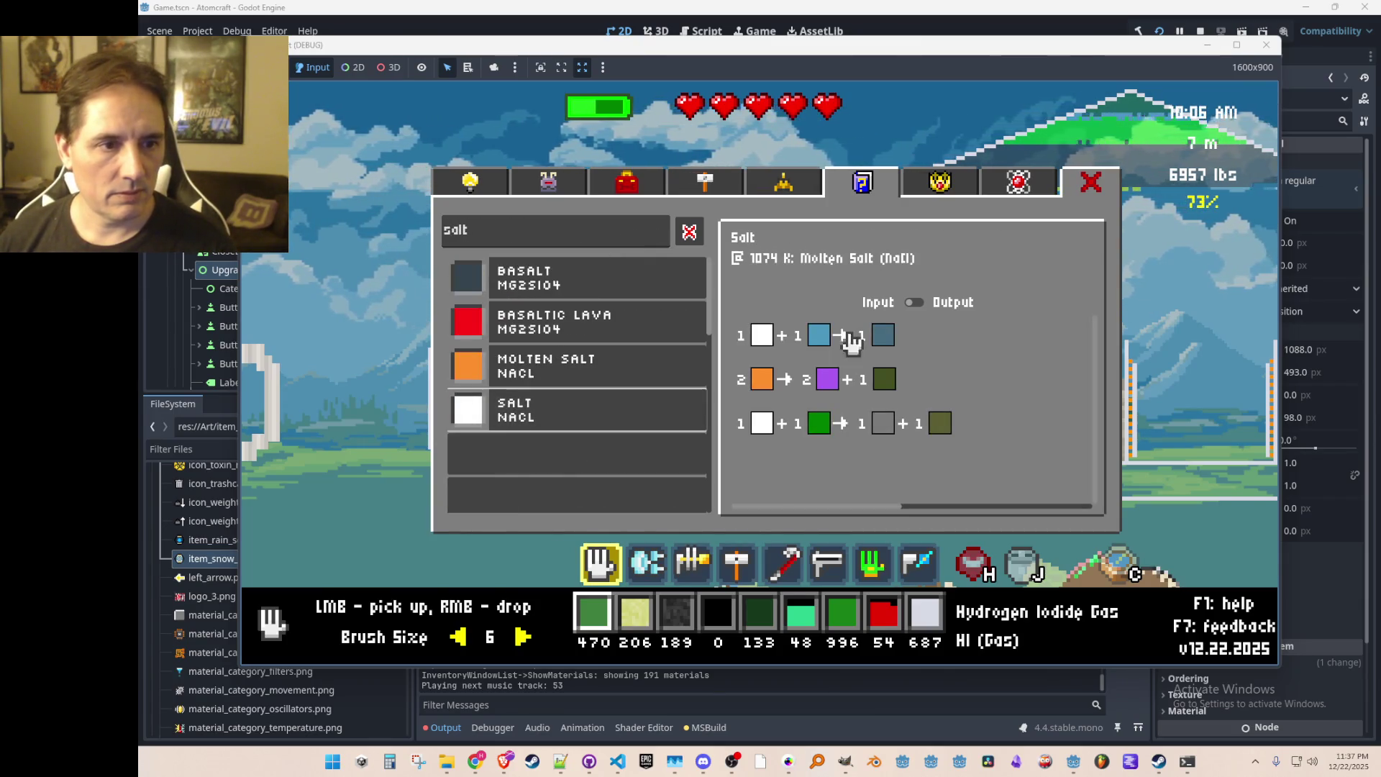
pyautogui.click(913, 302)
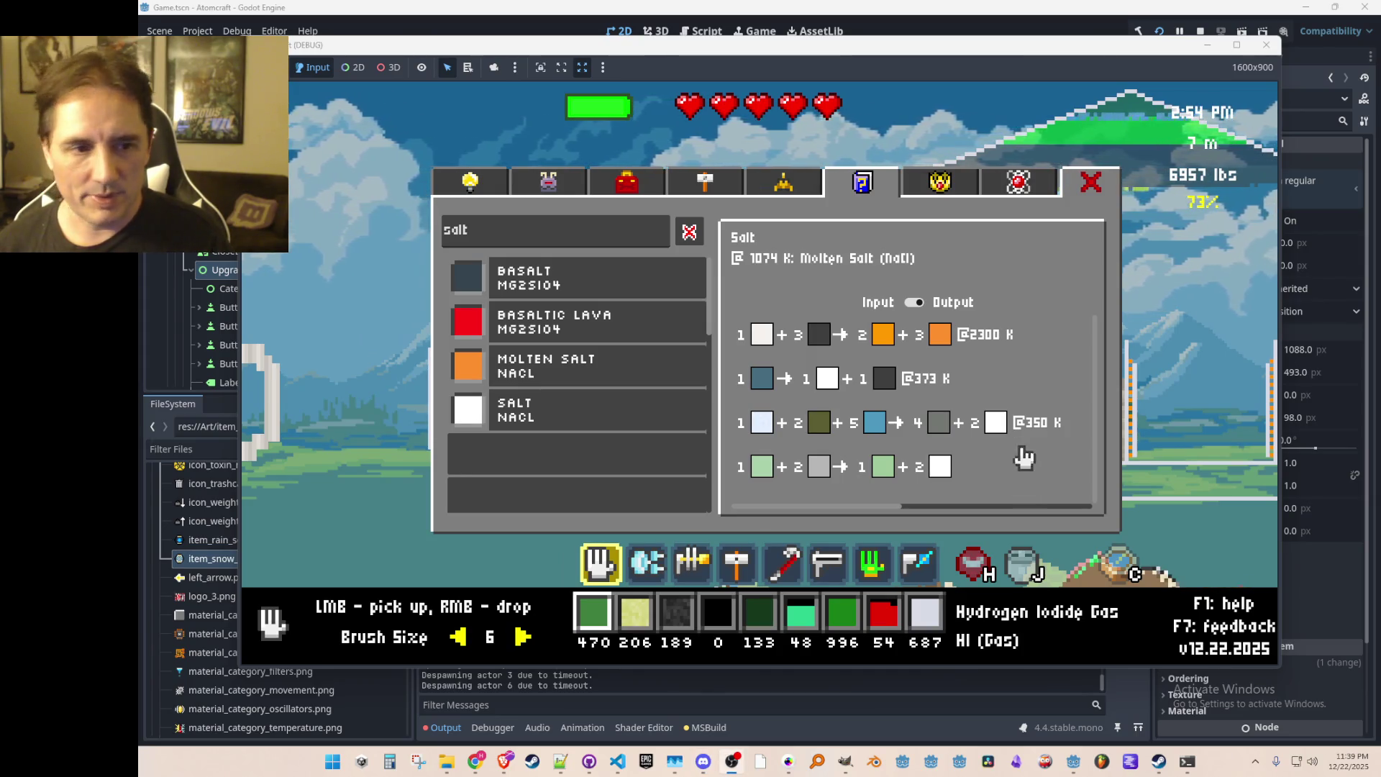
# Step: Show Molten Salt's entry, solidifying at 1050 K into Salt, after a brief look at Basaltic Lava
pyautogui.click(553, 367)
pyautogui.click(586, 334)
pyautogui.click(584, 363)
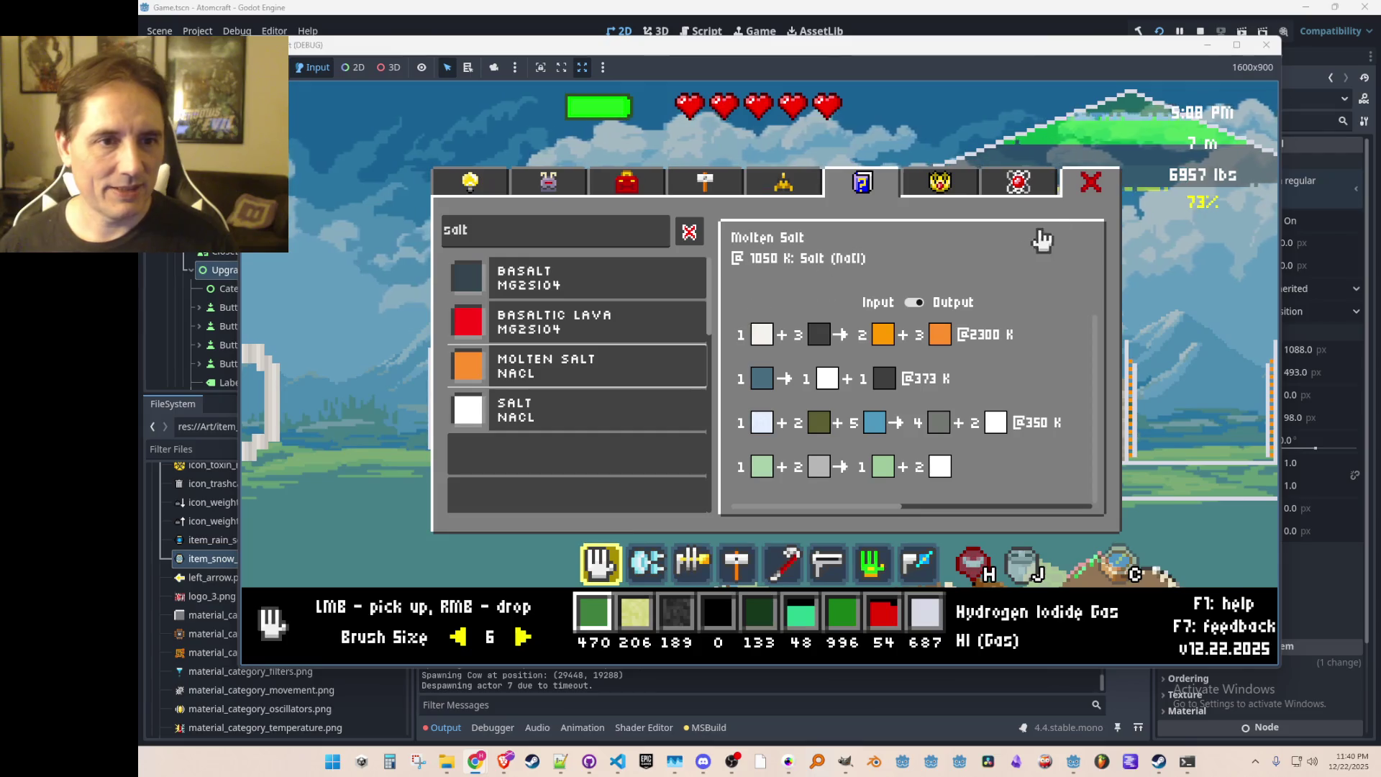
pyautogui.click(596, 241)
# Step: Search 'potassium ch' and open Potassium Chloride, then Aqueous Potassium Chloride (freezing at 268 K)
pyautogui.press('BackSpace')
pyautogui.press('BackSpace')
pyautogui.press('BackSpace')
pyautogui.write('potass')
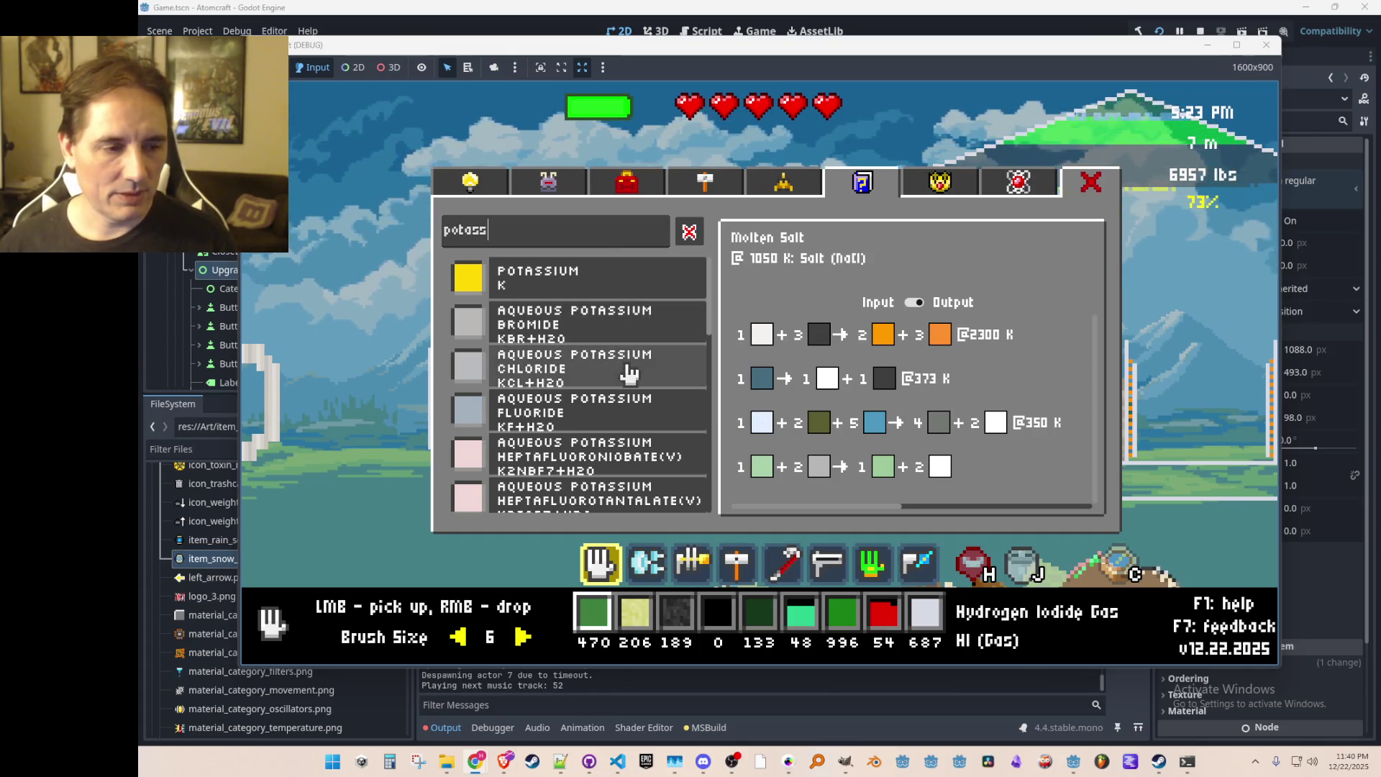
pyautogui.scroll(-3, 654, 388)
pyautogui.scroll(3, 654, 388)
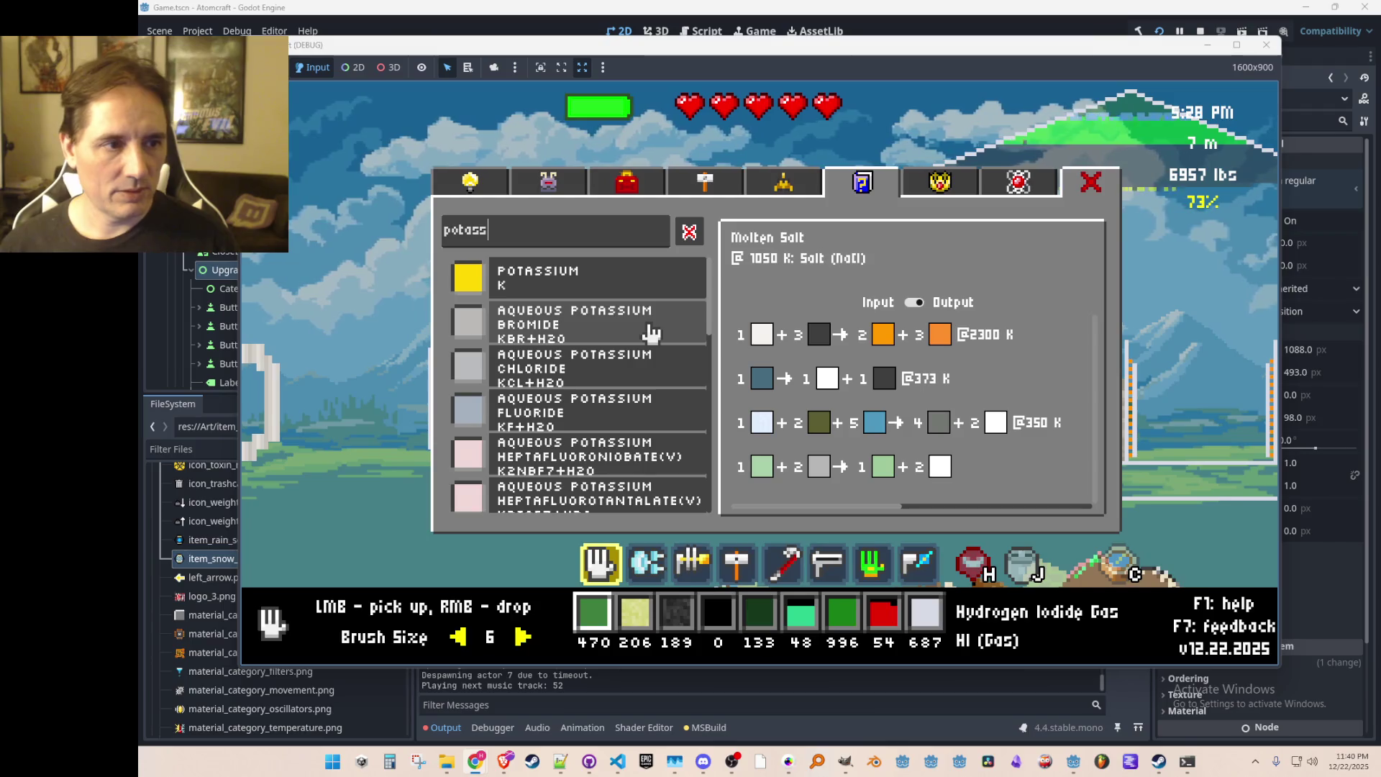
pyautogui.write('m cl')
pyautogui.press('BackSpace')
pyautogui.write('h')
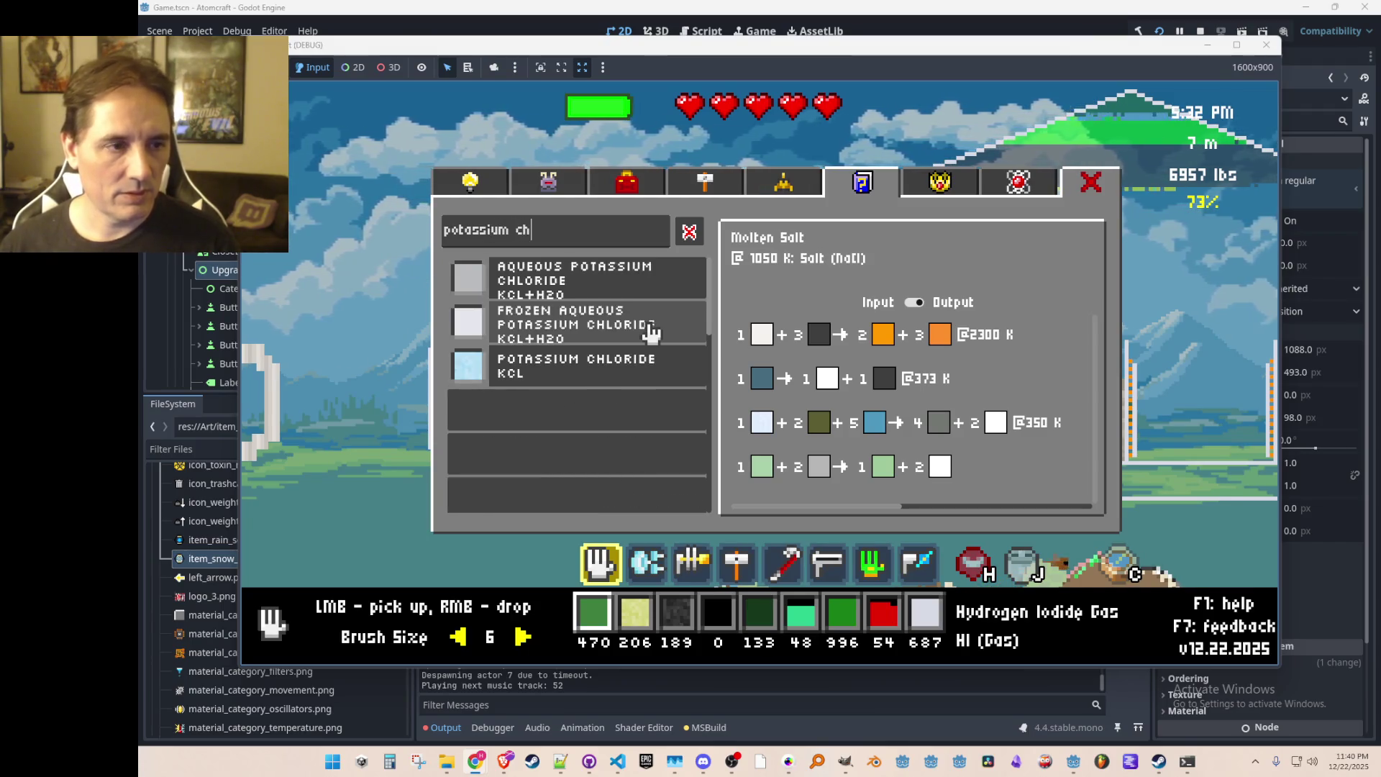
pyautogui.click(595, 378)
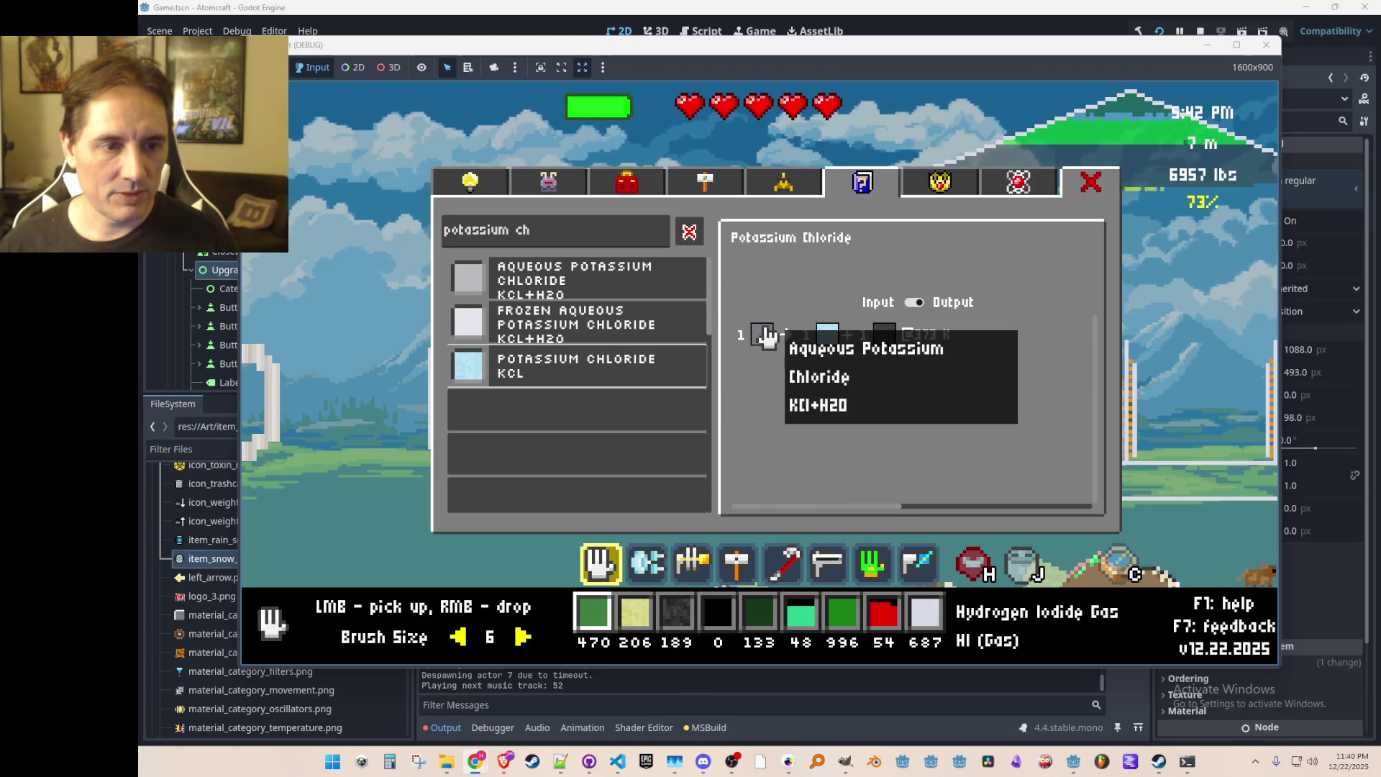
pyautogui.click(597, 279)
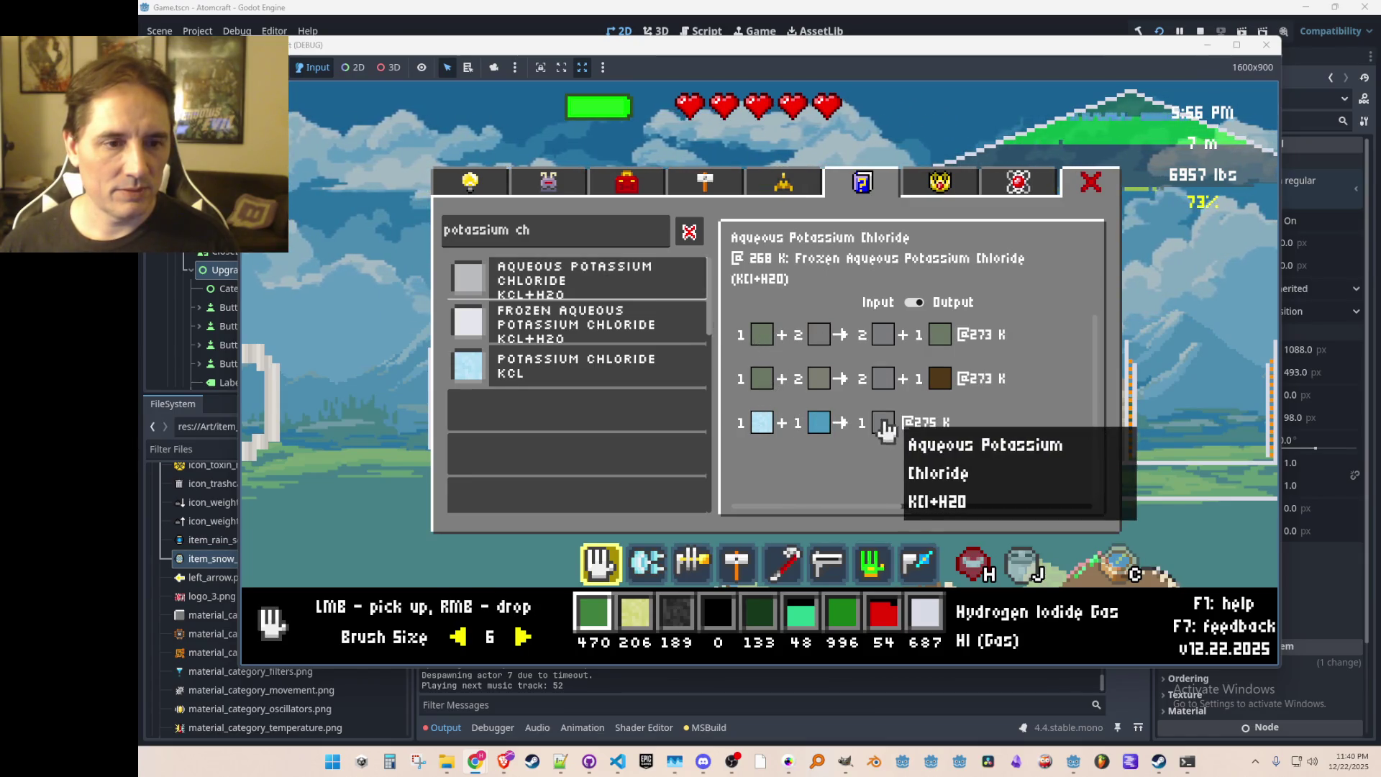
# Step: Check the reactions consuming and producing Aqueous Potassium Chloride, then clear the search
pyautogui.click(915, 303)
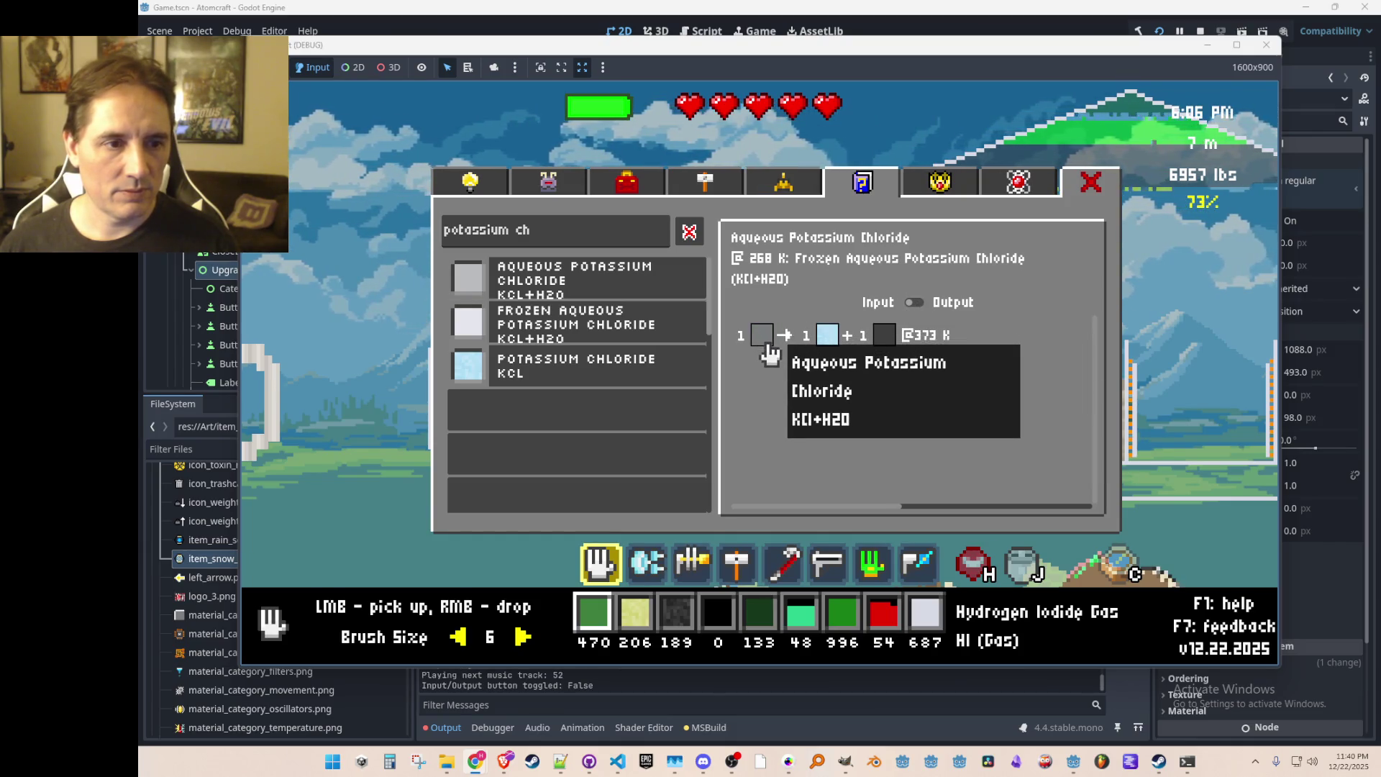
pyautogui.click(916, 305)
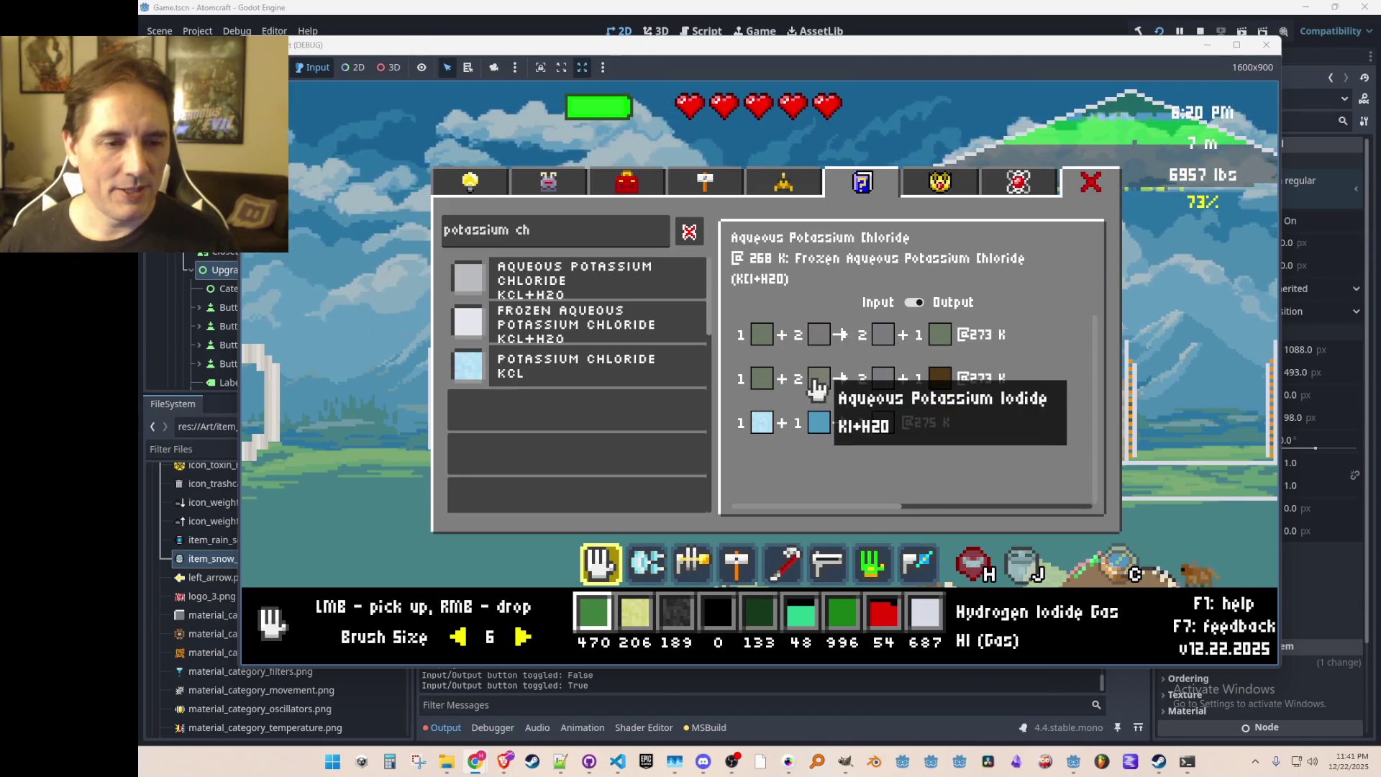
pyautogui.click(584, 238)
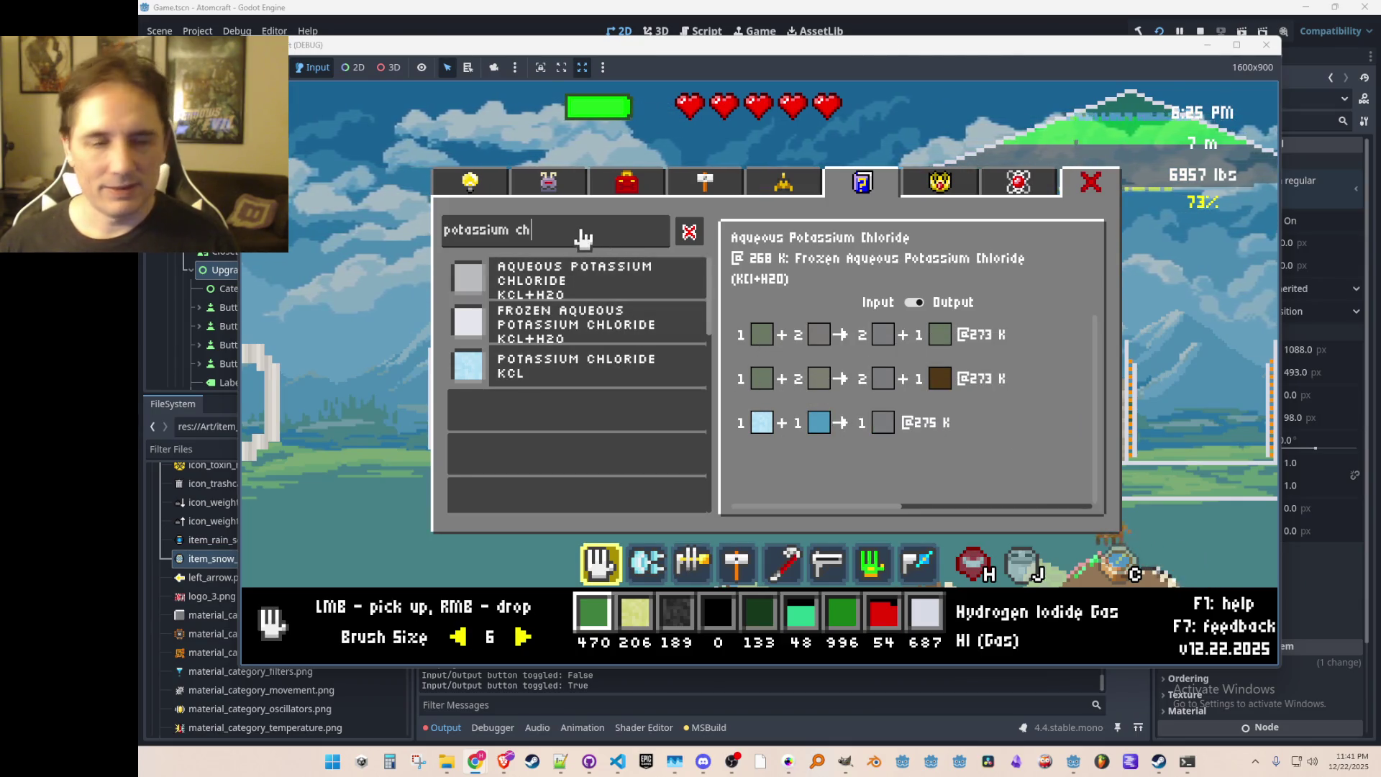
pyautogui.hotkey('ctrl', 'a')
pyautogui.press('BackSpace')
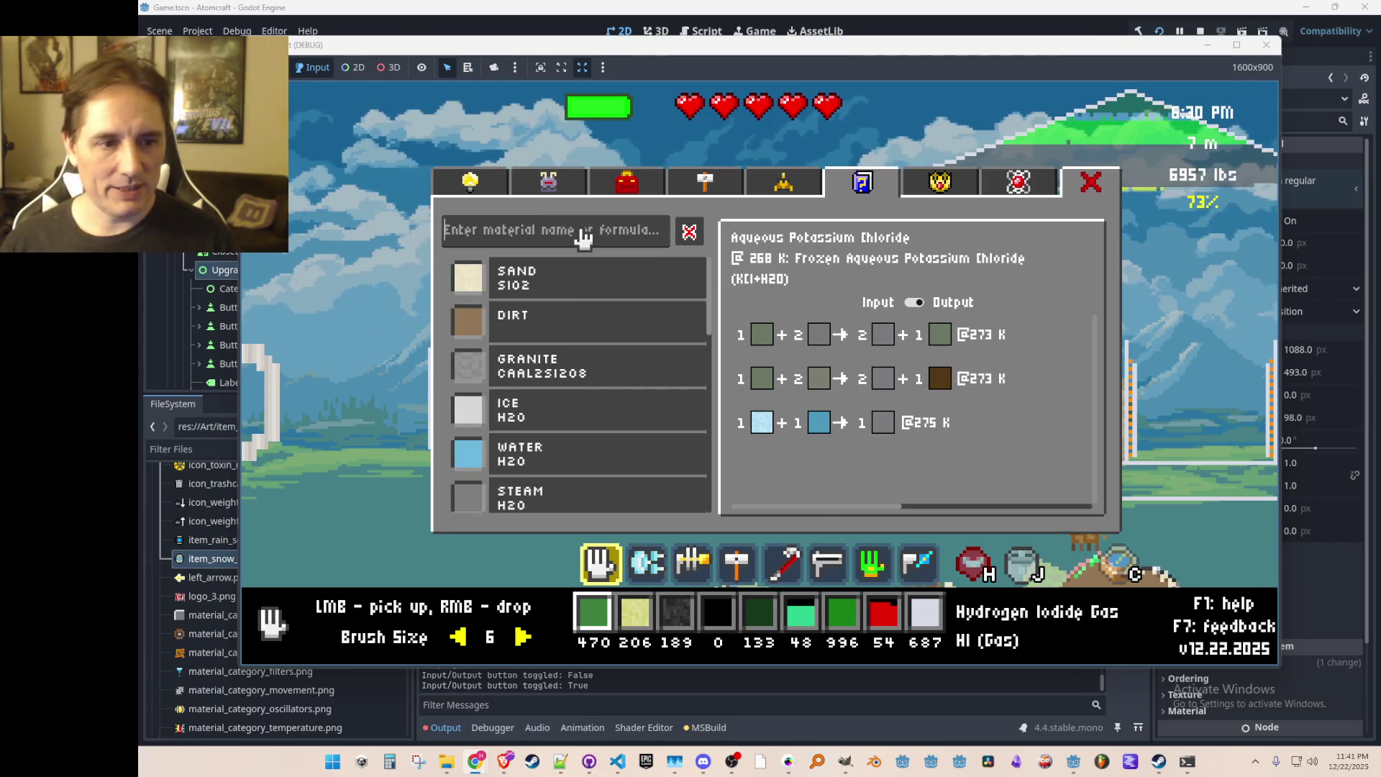
# Step: Search 'potas', open Aqueous Potash and list the reactions using it, then clear the search
pyautogui.write('potas')
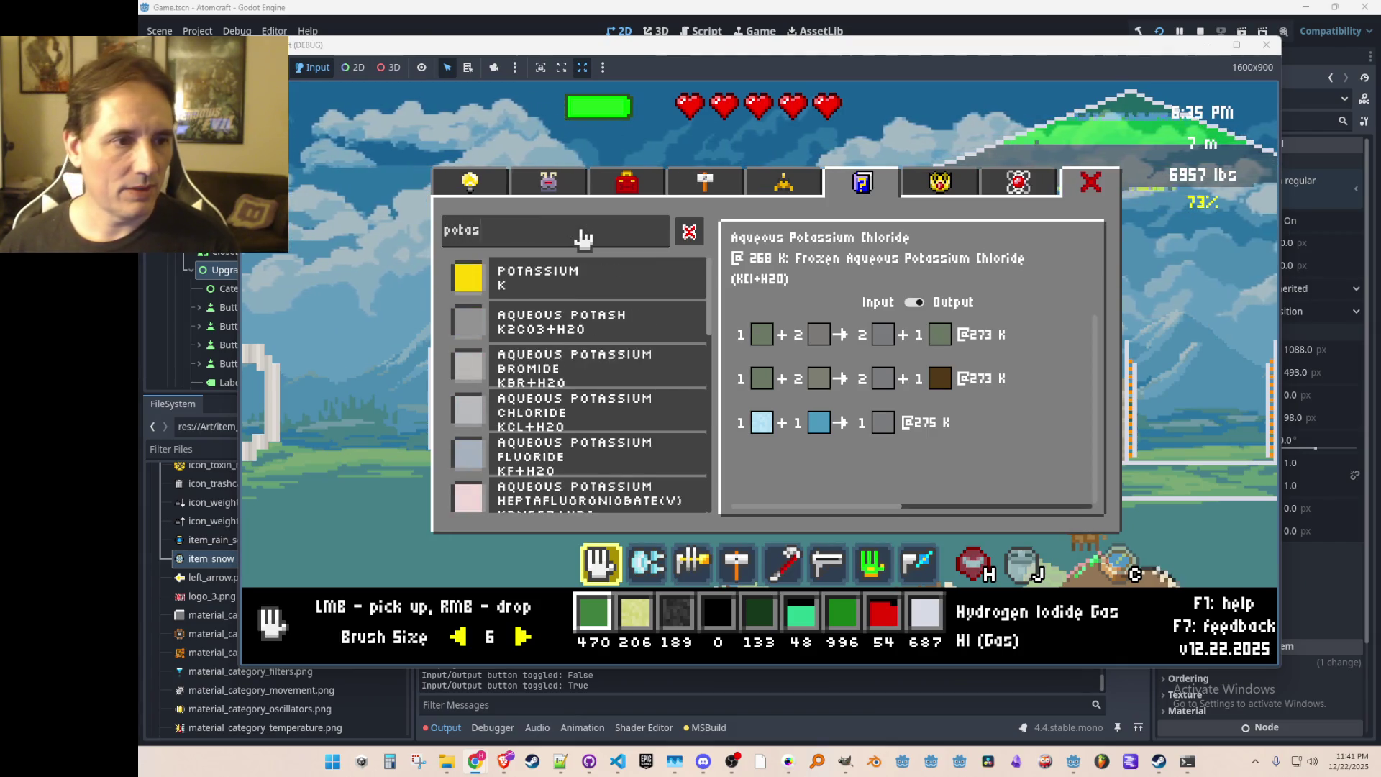
pyautogui.click(616, 330)
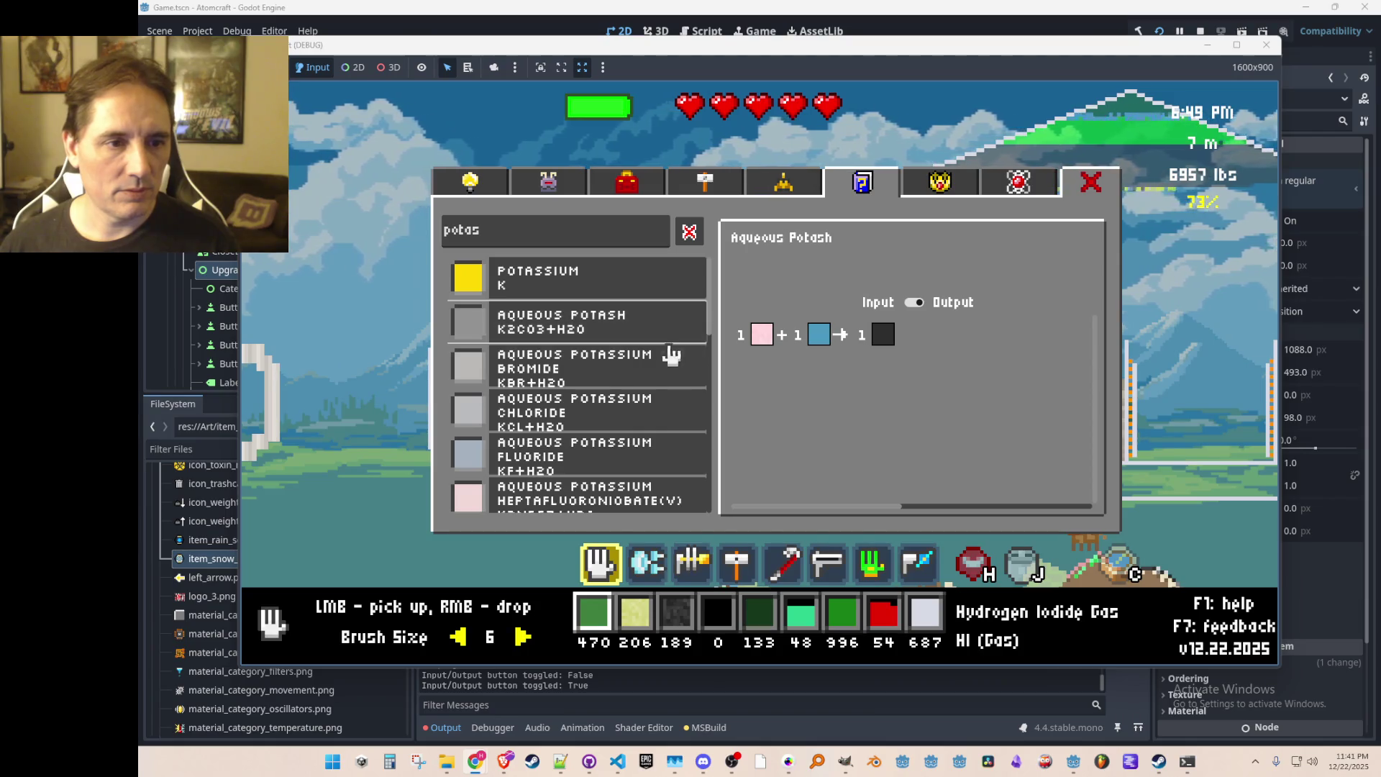
pyautogui.click(884, 335)
pyautogui.click(916, 304)
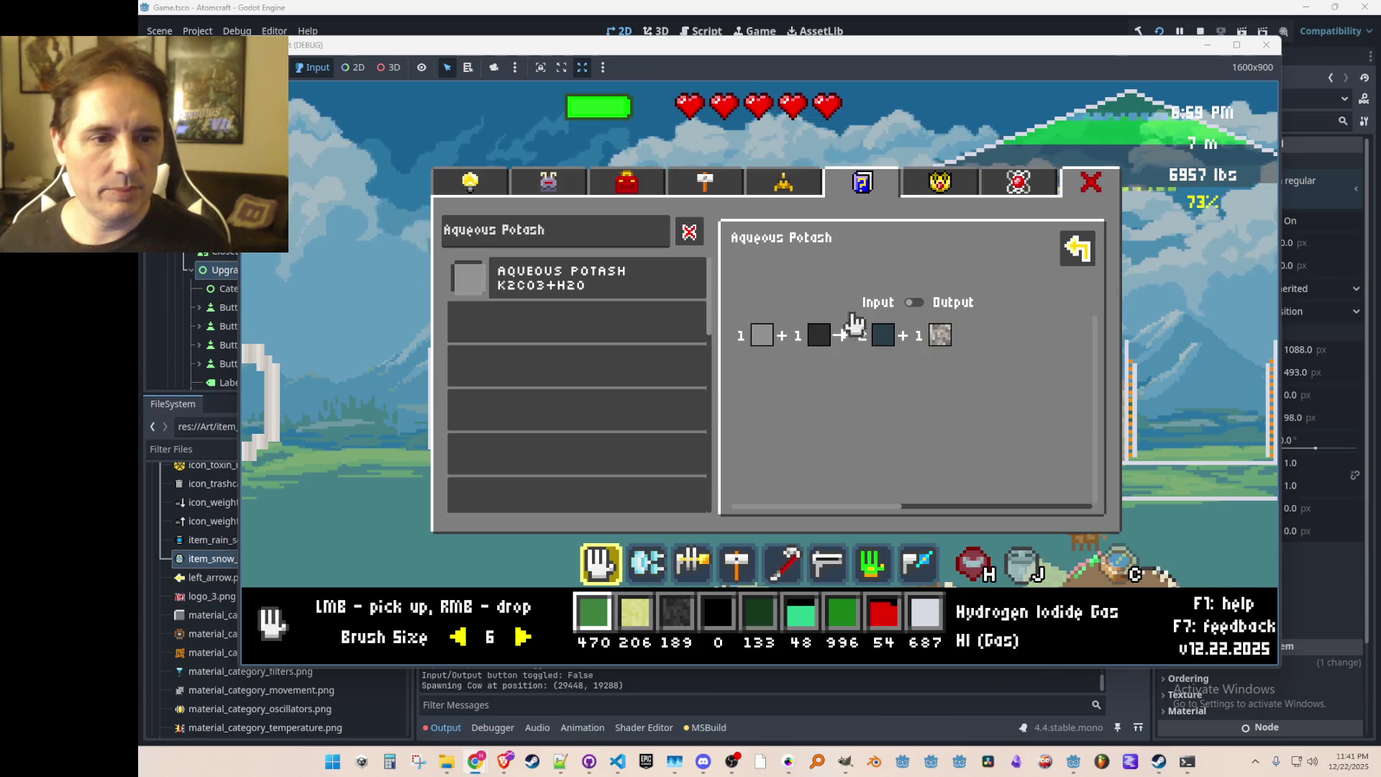
pyautogui.click(689, 236)
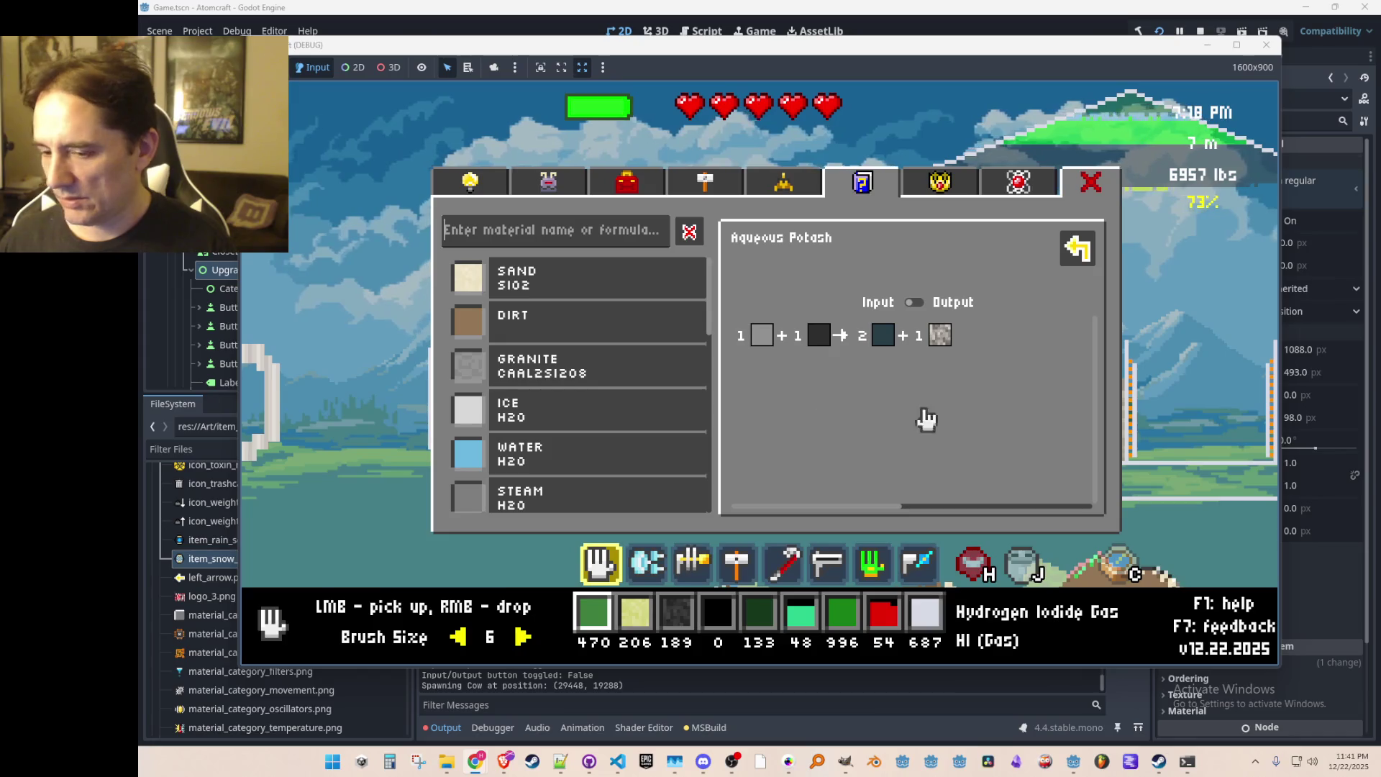
# Step: Search 'potassium', review Aqueous Potassium Chloride and Potassium Chloride reactions, then close the guide
pyautogui.click(612, 228)
pyautogui.write('potassium')
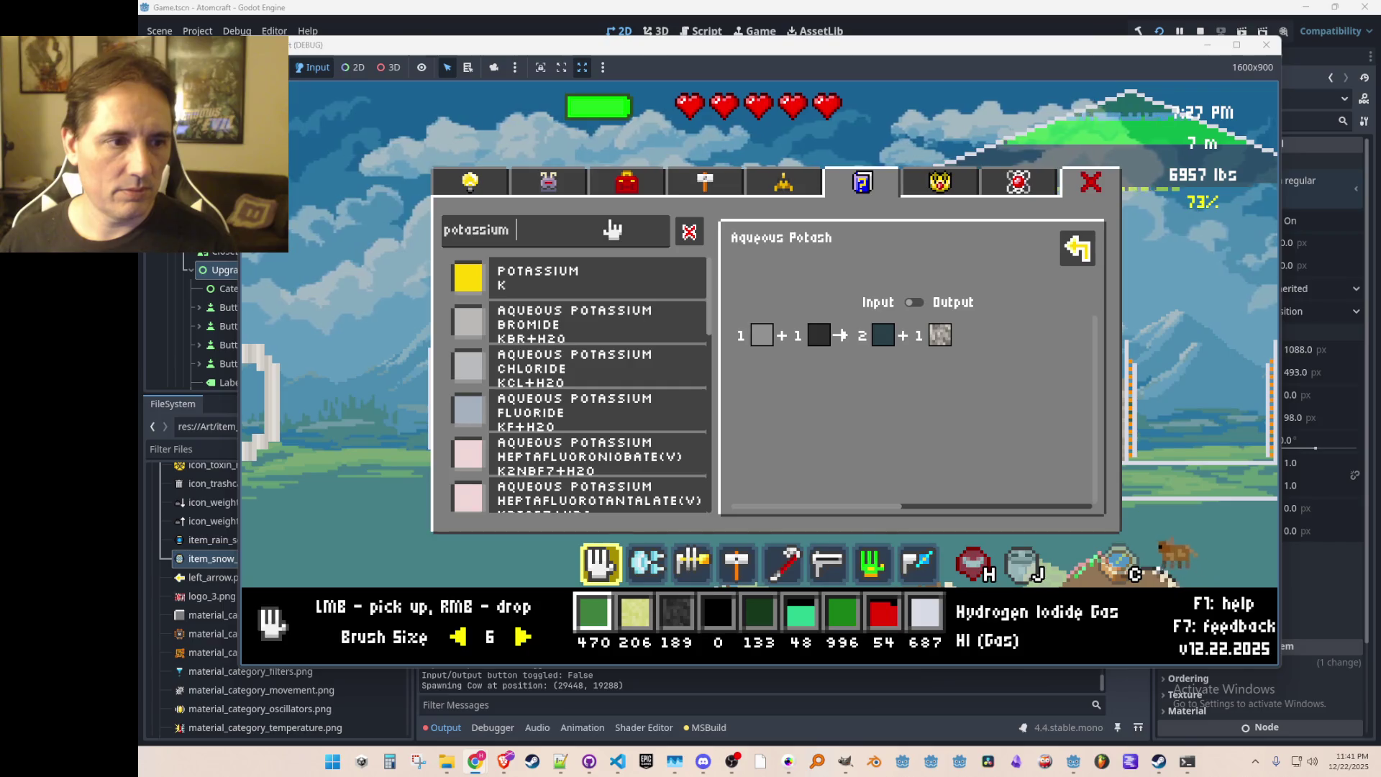
pyautogui.click(607, 365)
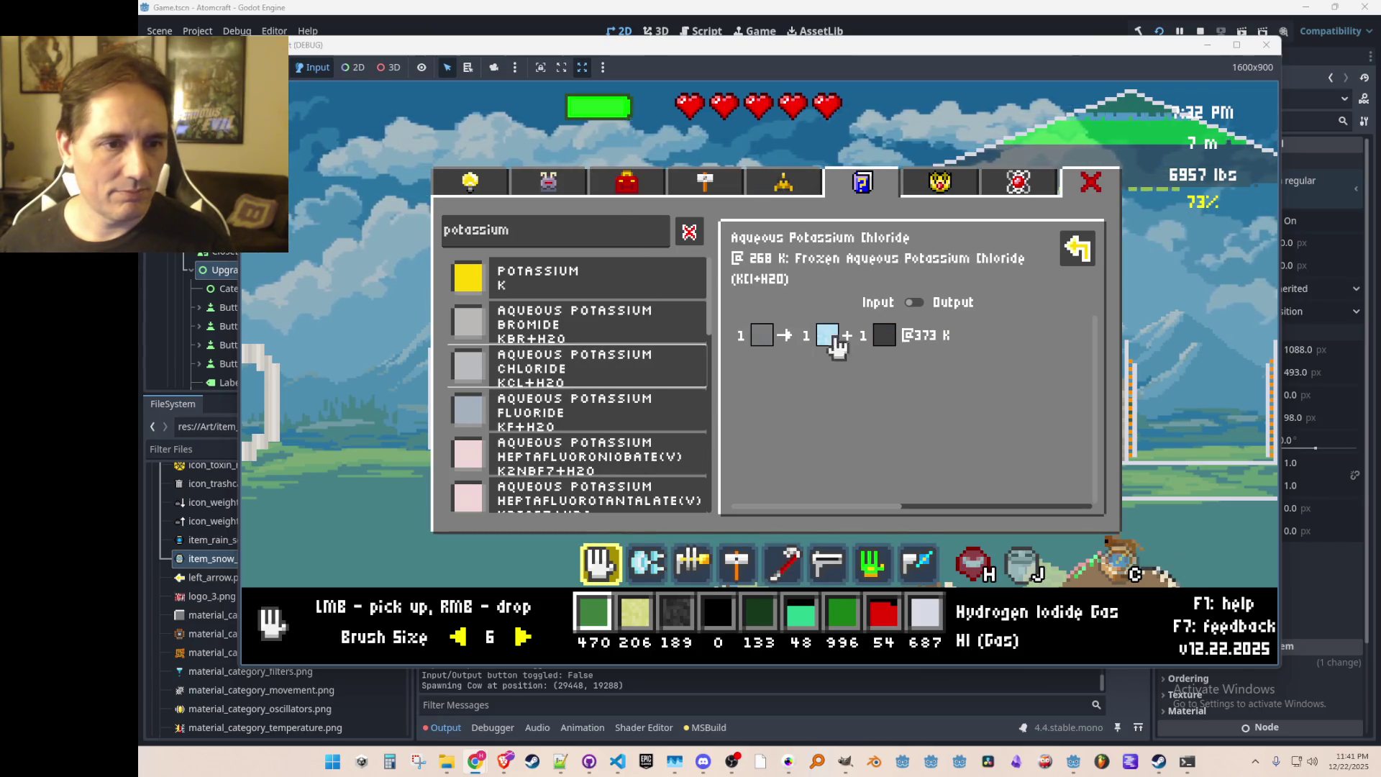
pyautogui.click(910, 306)
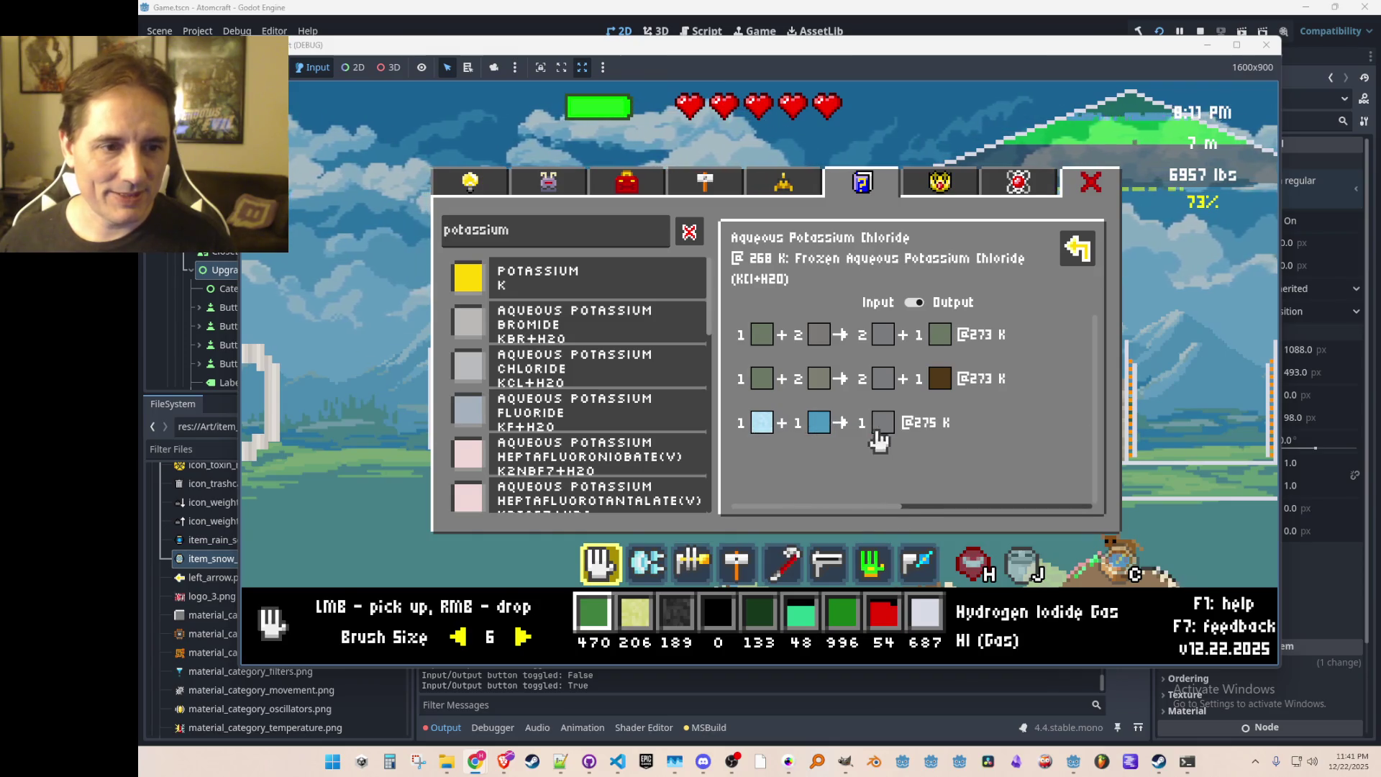
pyautogui.click(762, 428)
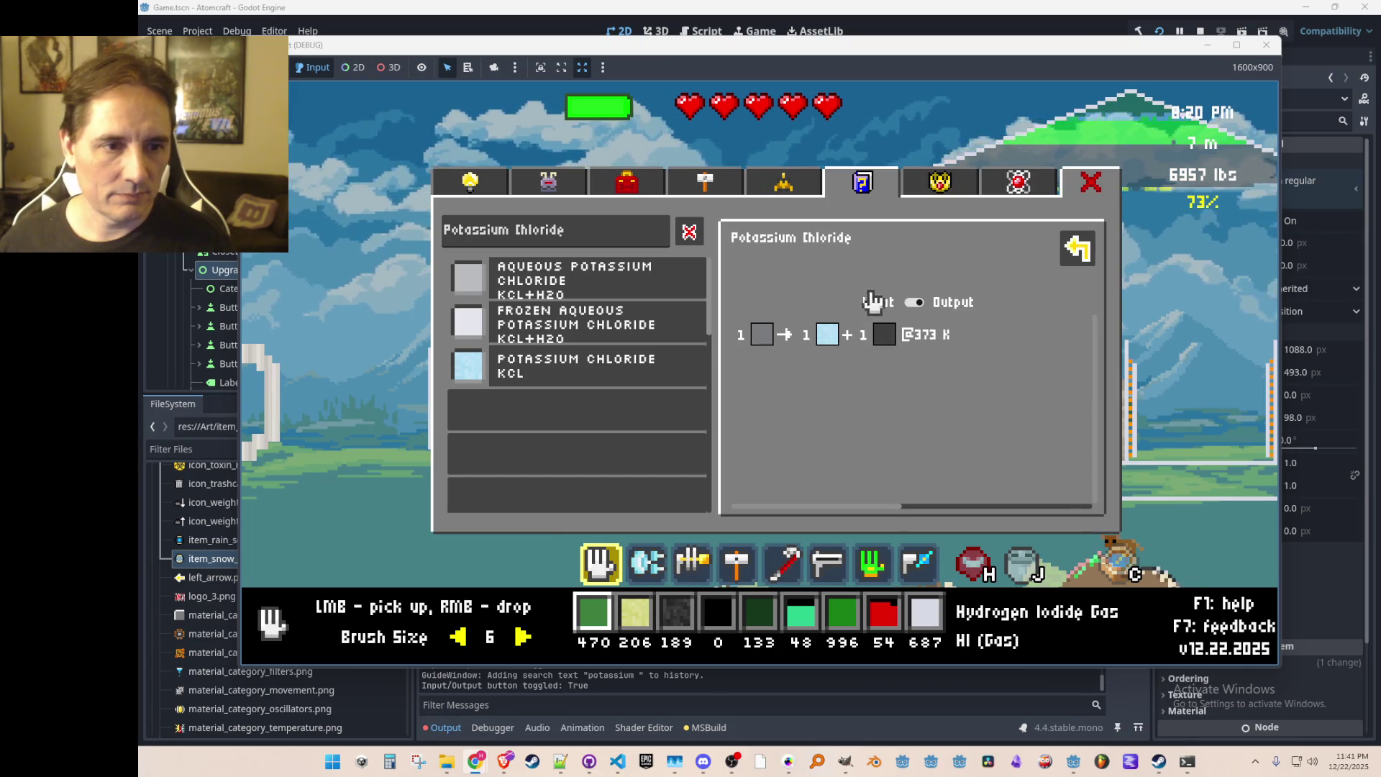
pyautogui.click(918, 303)
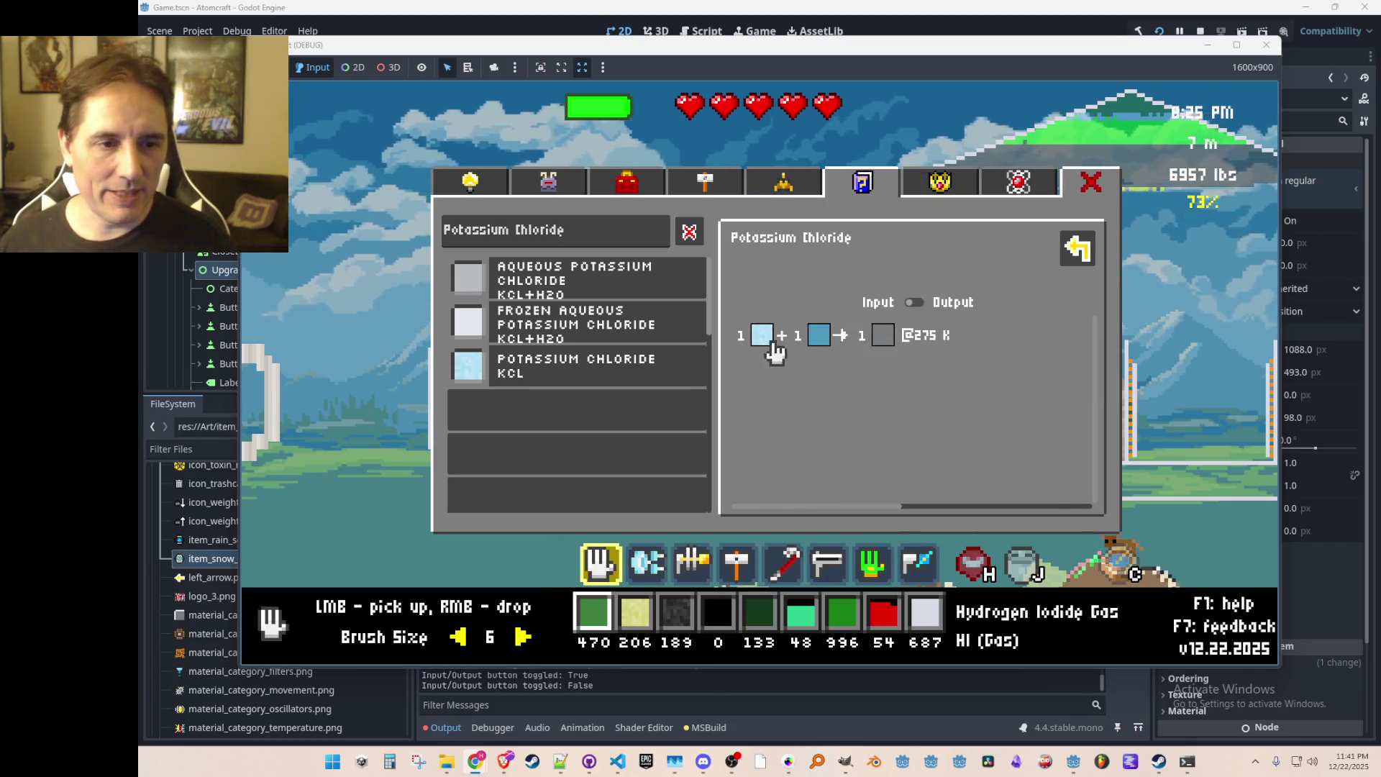
pyautogui.click(1114, 193)
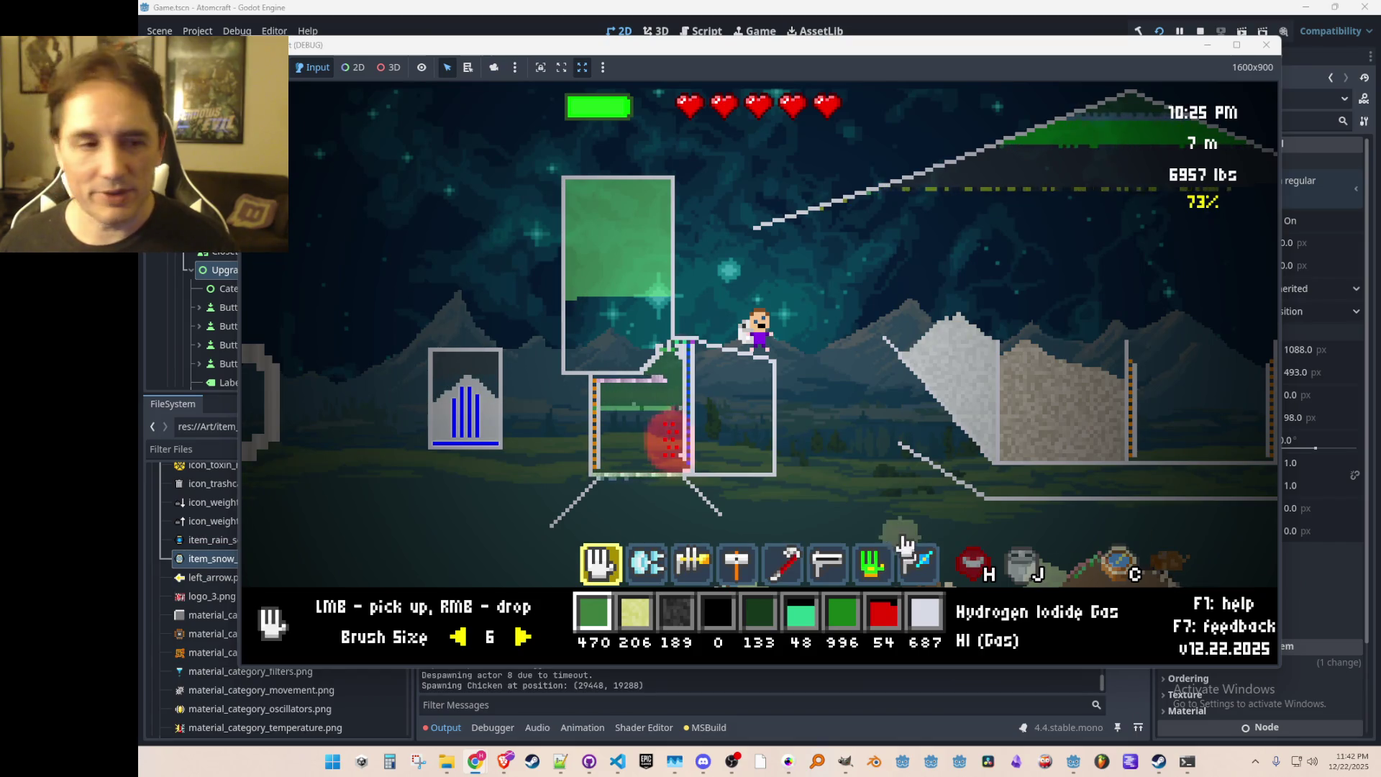
pyautogui.moveTo(676, 421)
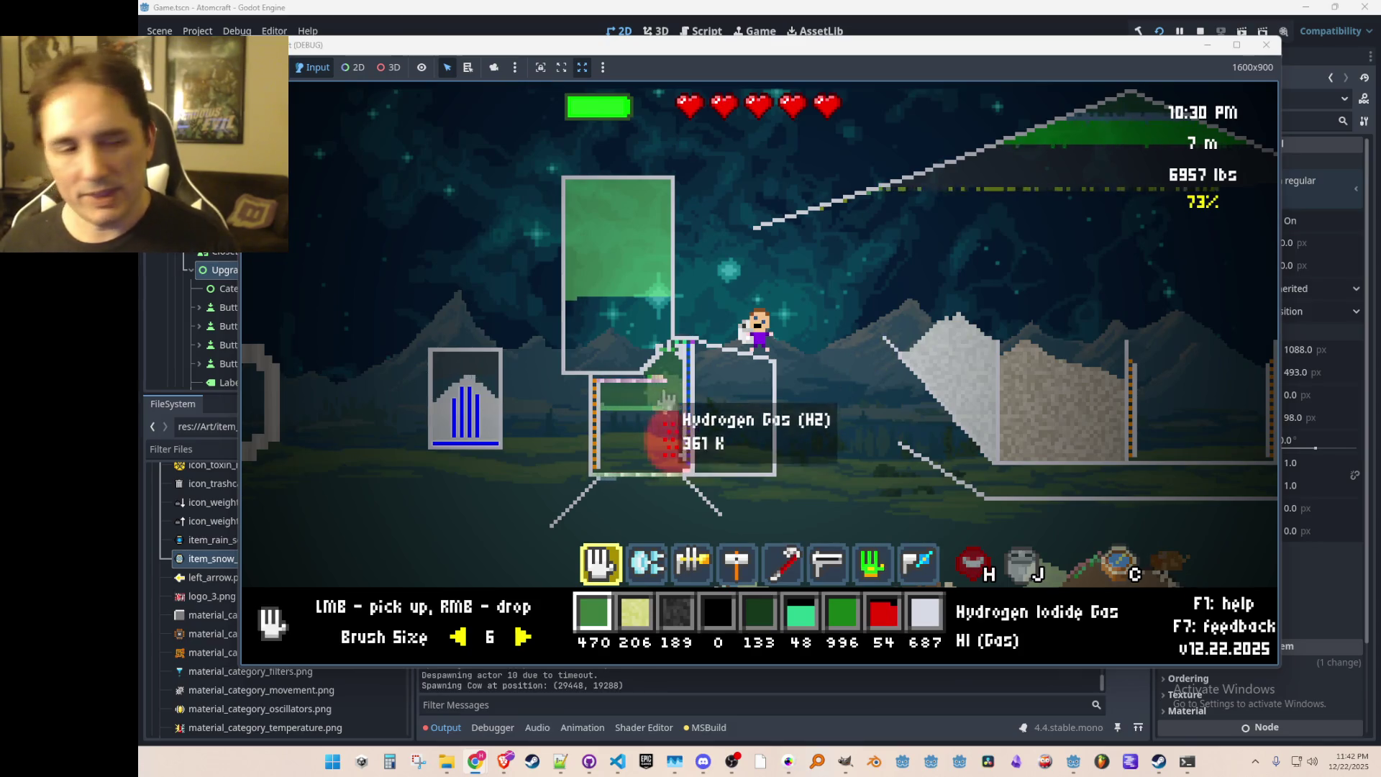
# Step: Give the player a supply of Iodine through the game's command console
pyautogui.press('4')
pyautogui.press('`')
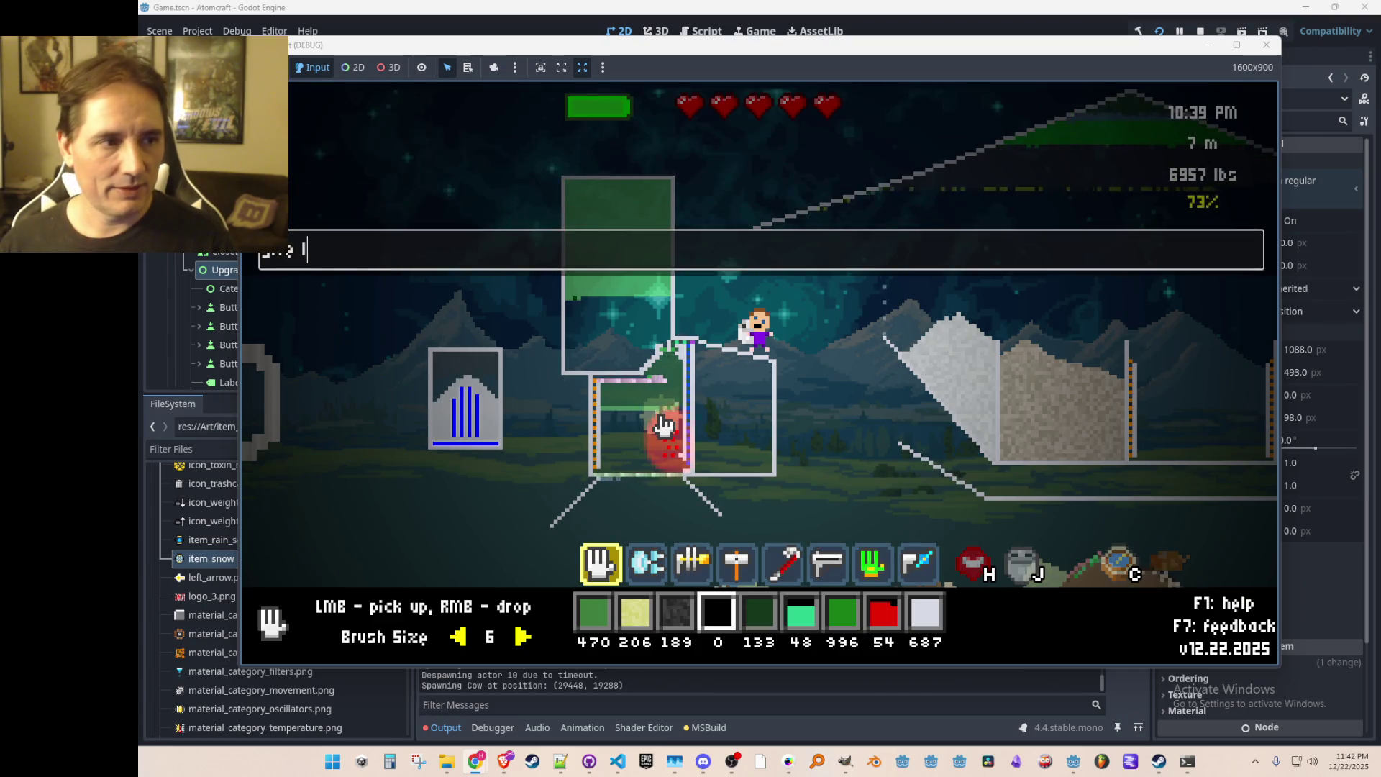
pyautogui.write('Iodine')
pyautogui.press('Return')
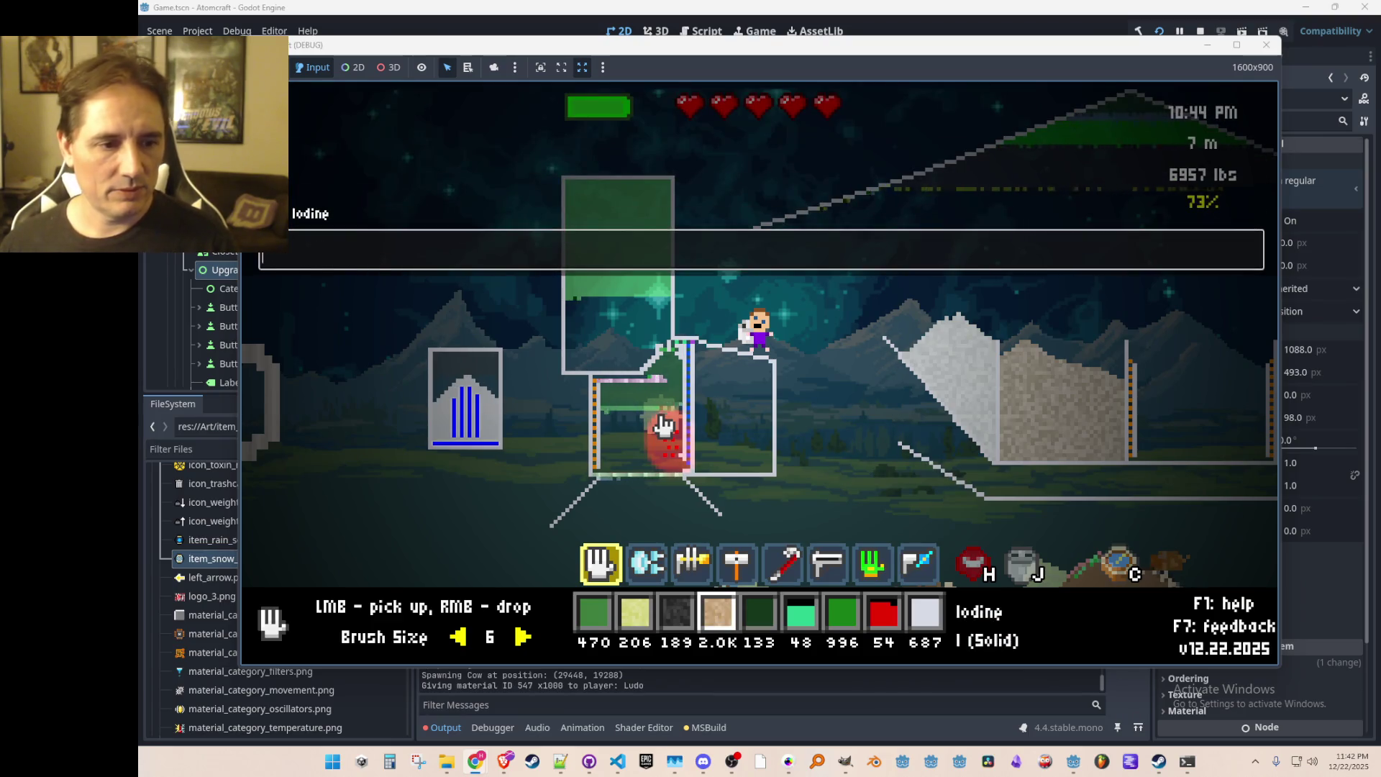
pyautogui.press('`')
pyautogui.press('c')
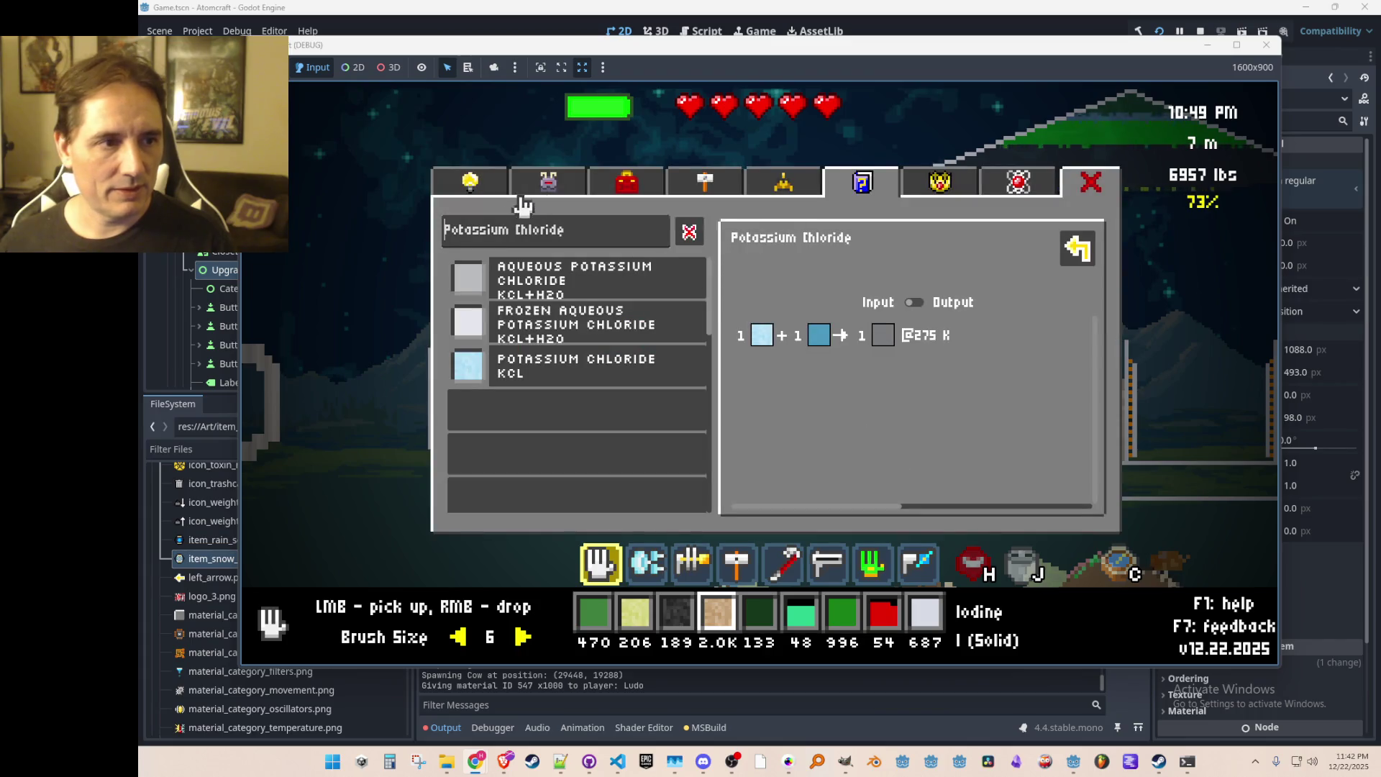
# Step: Filter the inventory on 'iodin', trash the Iodine stock, and drop Solid Iodine into the container
pyautogui.click(540, 187)
pyautogui.click(566, 230)
pyautogui.write('iodin')
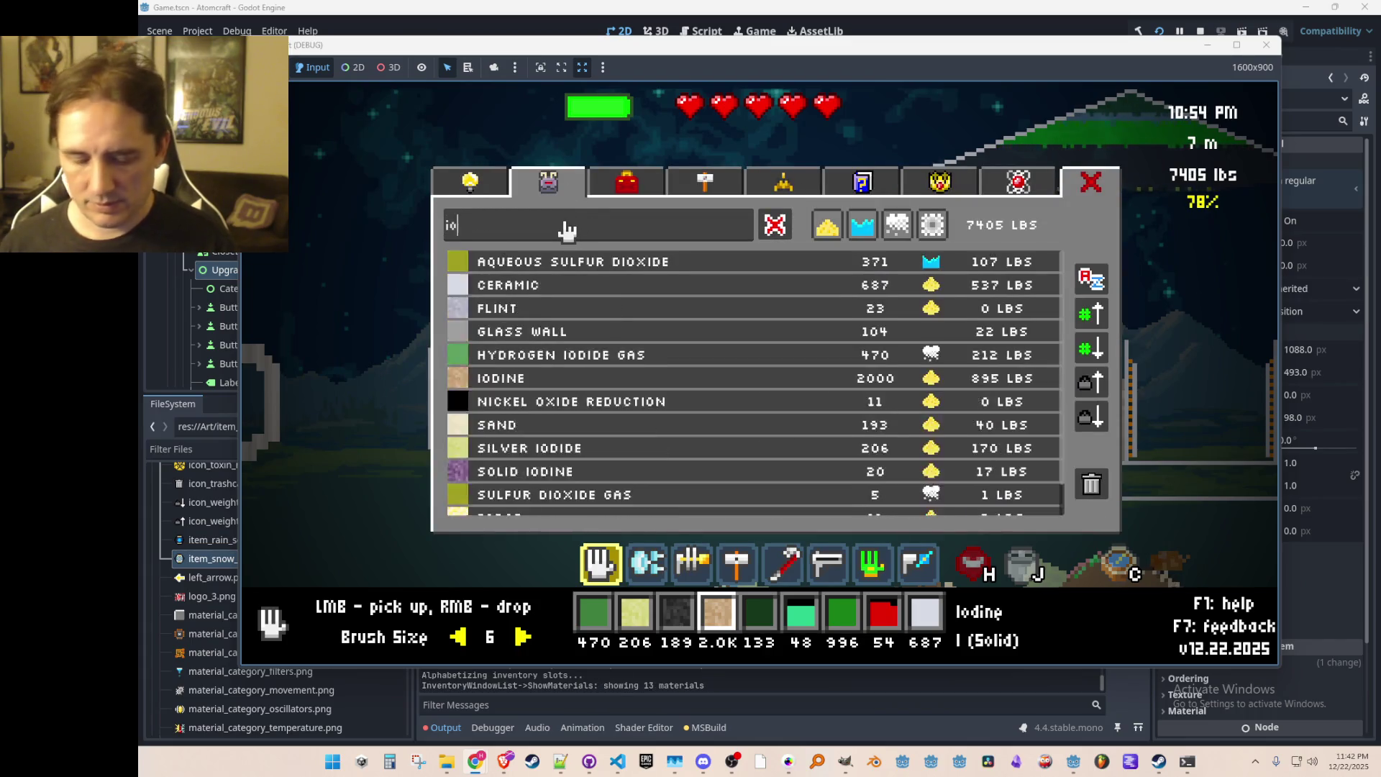
pyautogui.click(607, 268)
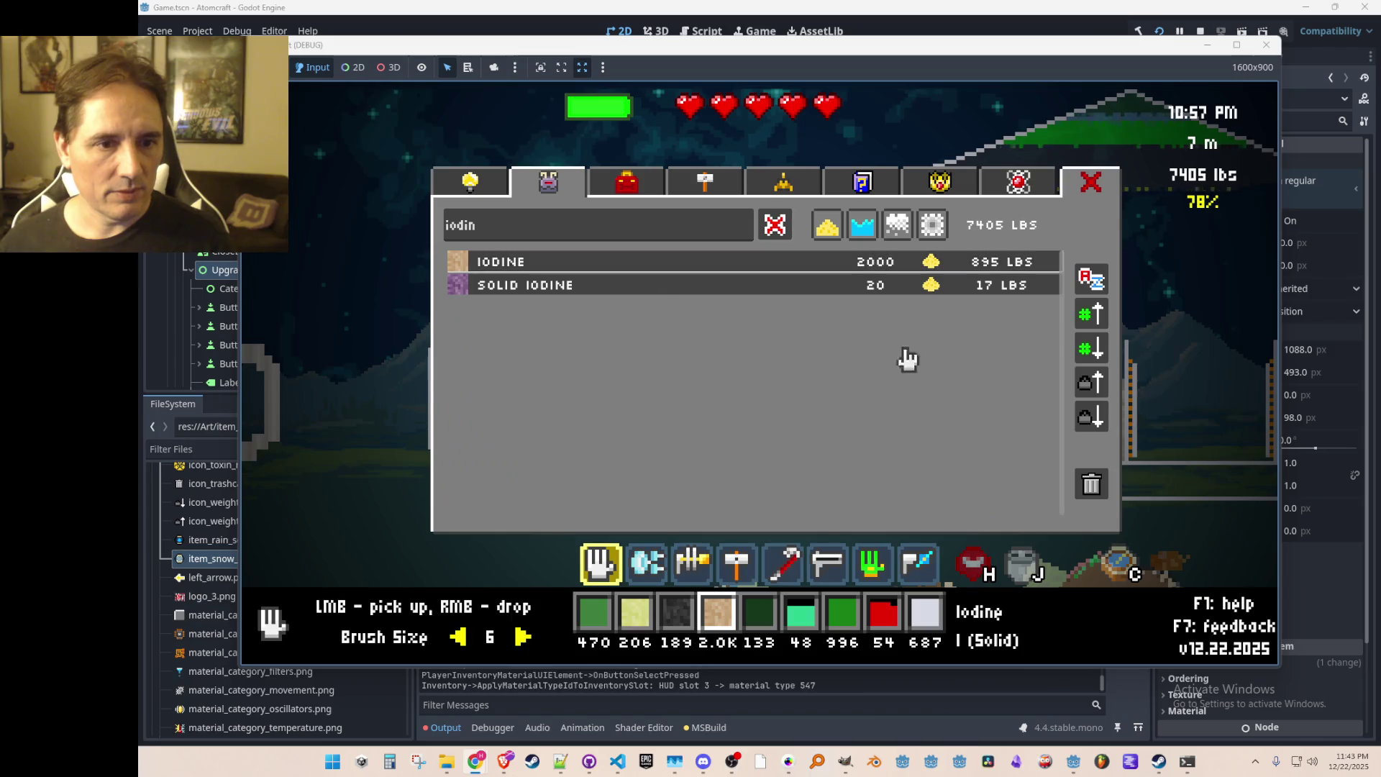
pyautogui.click(1091, 483)
pyautogui.click(515, 268)
pyautogui.press('Escape')
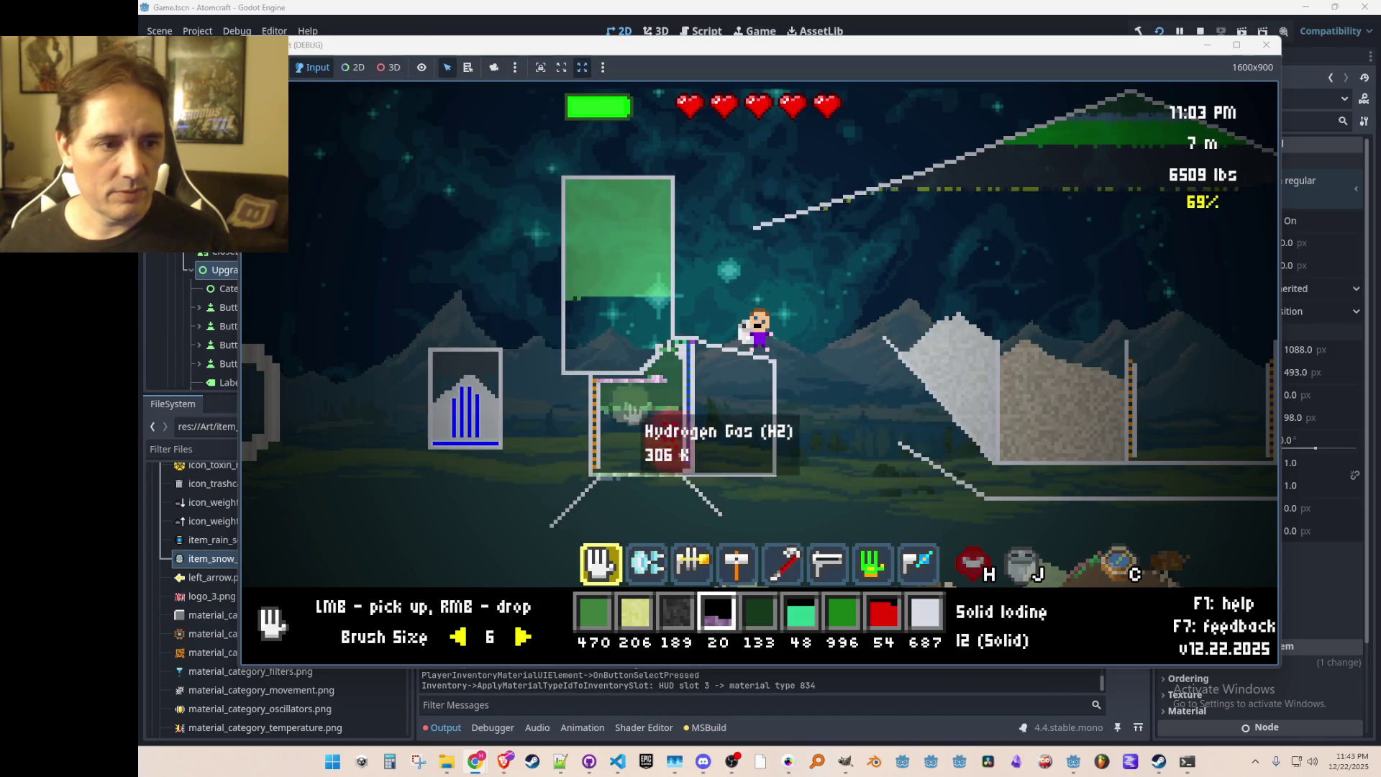
pyautogui.rightClick(627, 449)
# Step: Give 1000 Solid Iodine via the console and place it on the container's floor
pyautogui.press('`')
pyautogui.write('... Solid Iodine')
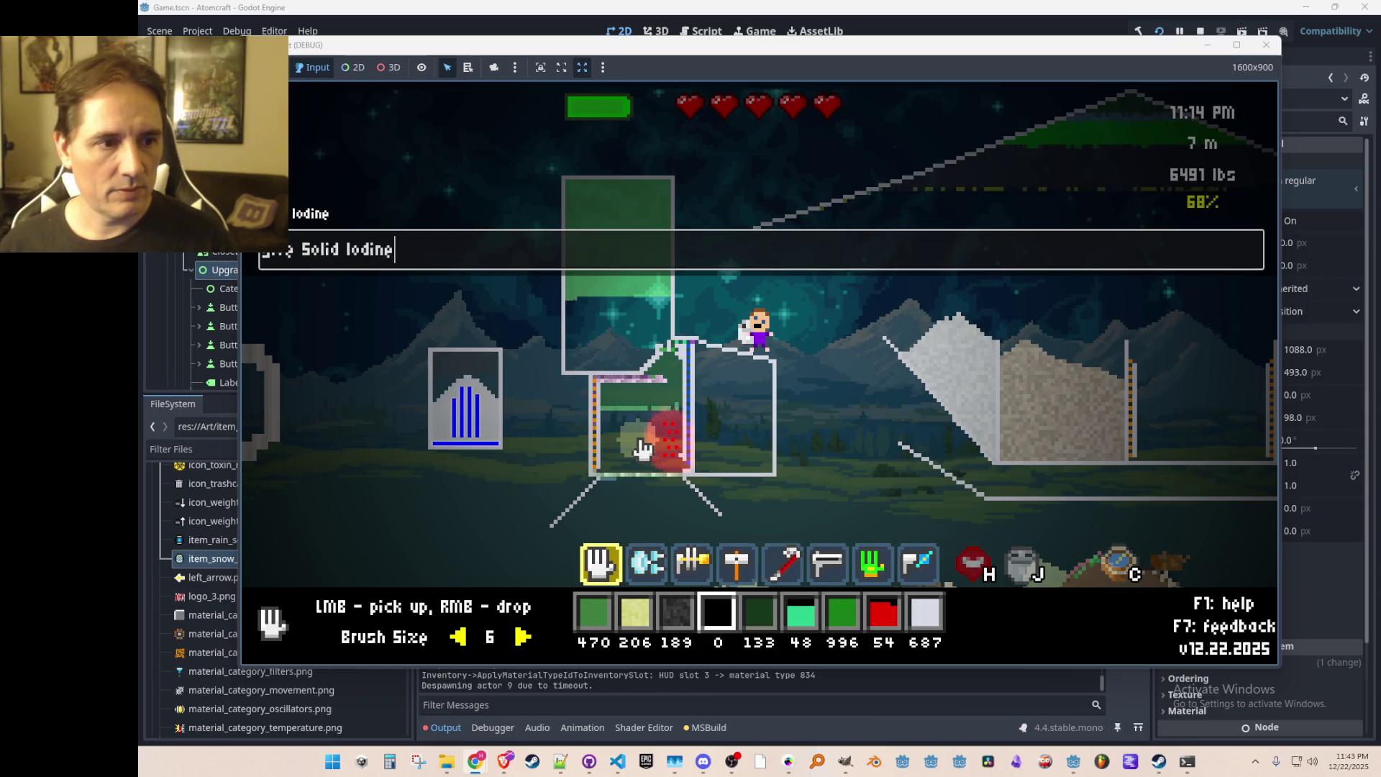
pyautogui.press('Return')
pyautogui.press('i')
pyautogui.press('i')
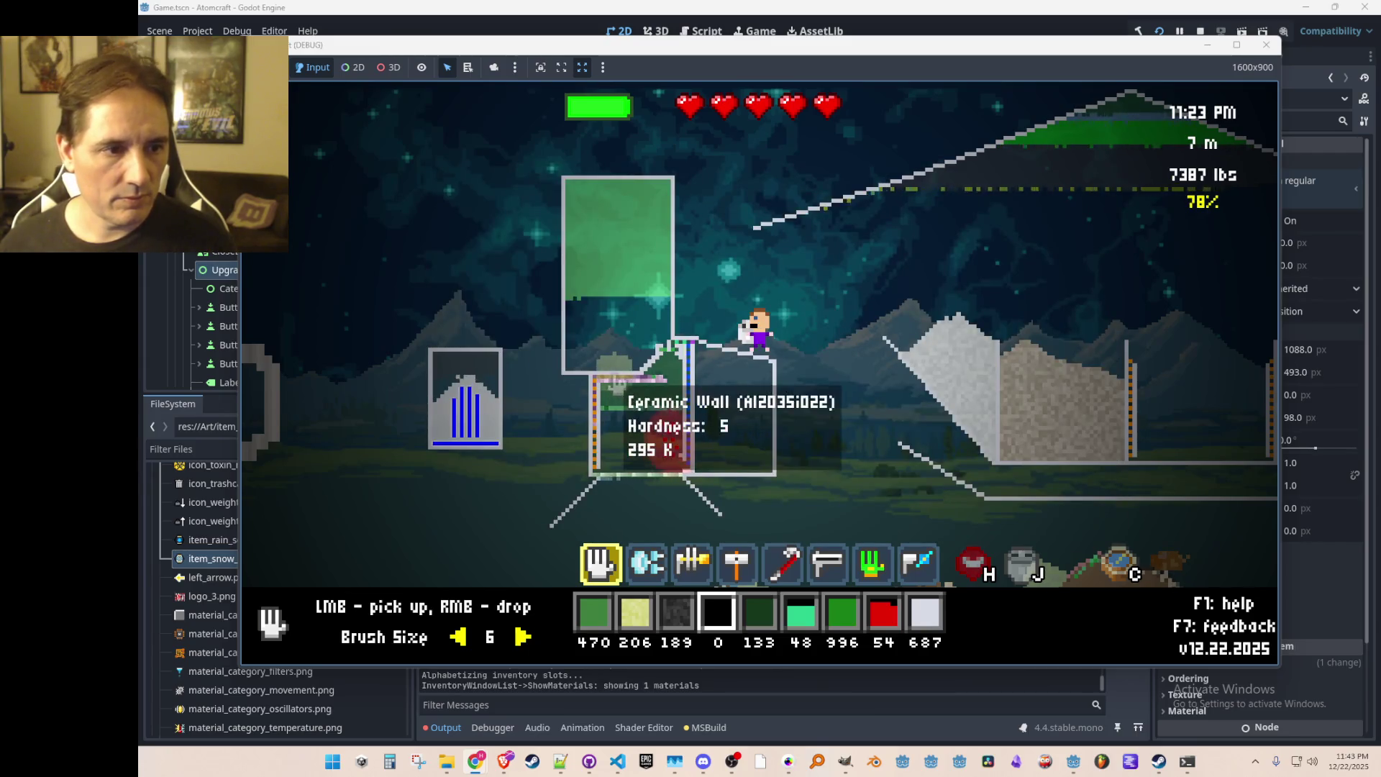
pyautogui.middleClick(617, 388)
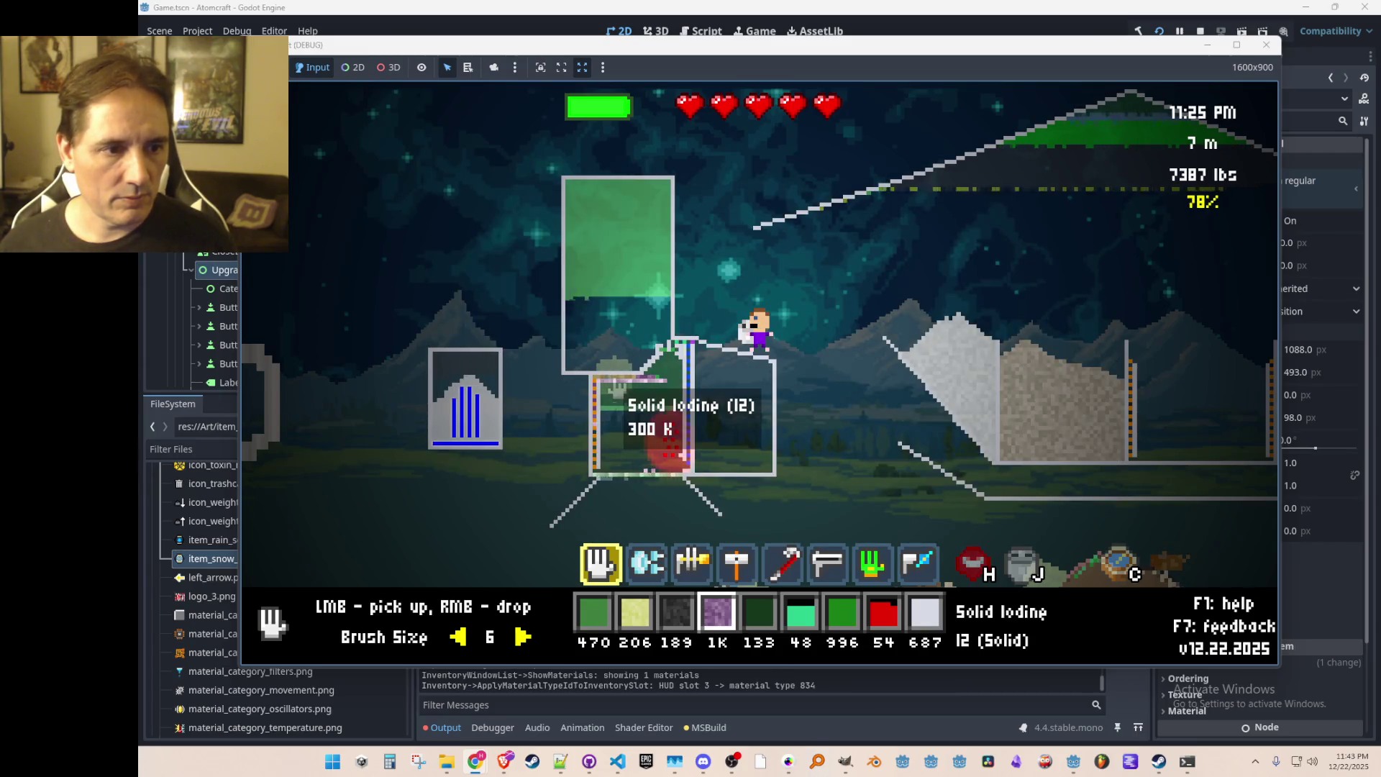
pyautogui.rightClick(630, 451)
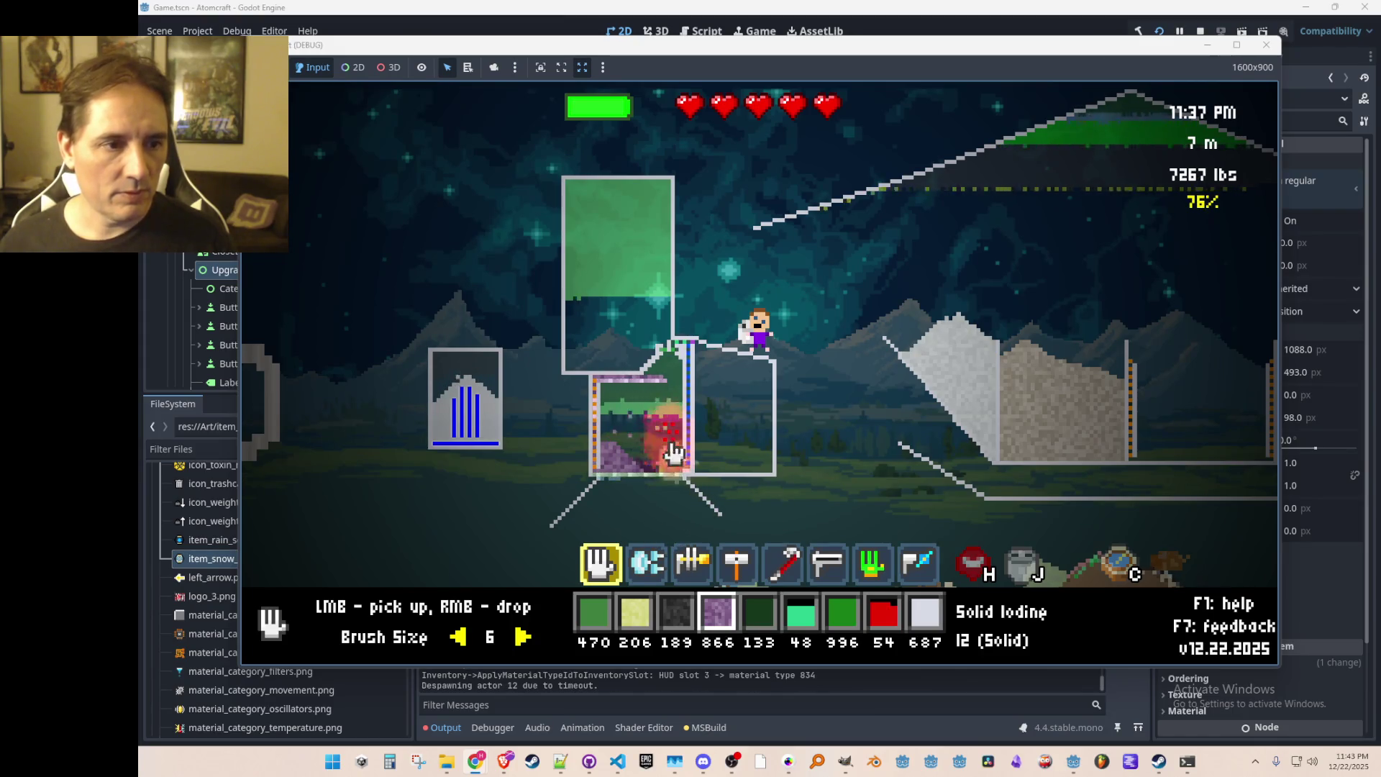
# Step: Collect the hydrogen and hydrogen iodide gas from inside the container
pyautogui.keyDown('ctrl'); pyautogui.click(647, 431); pyautogui.keyUp('ctrl')
pyautogui.click(639, 404)
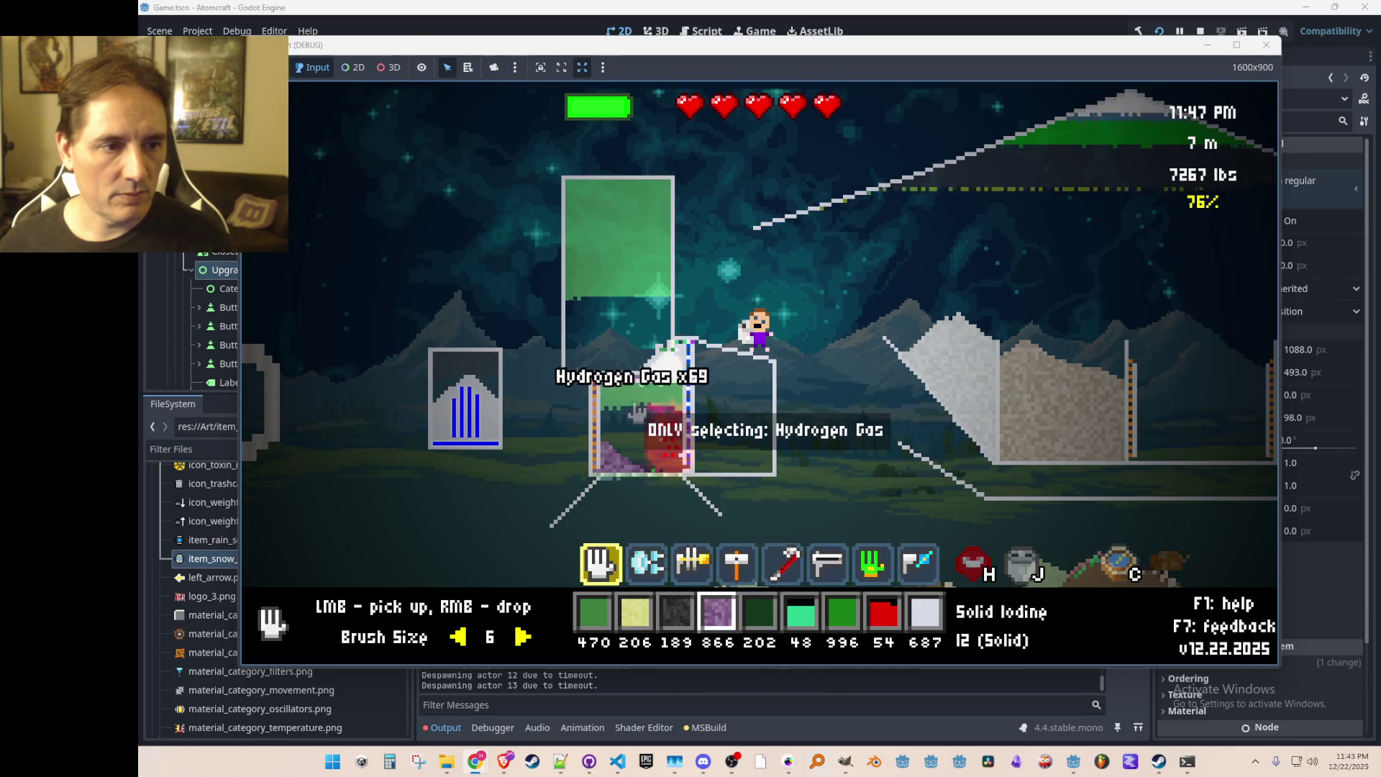
pyautogui.keyDown('ctrl'); pyautogui.click(647, 401); pyautogui.keyUp('ctrl')
pyautogui.click(638, 410)
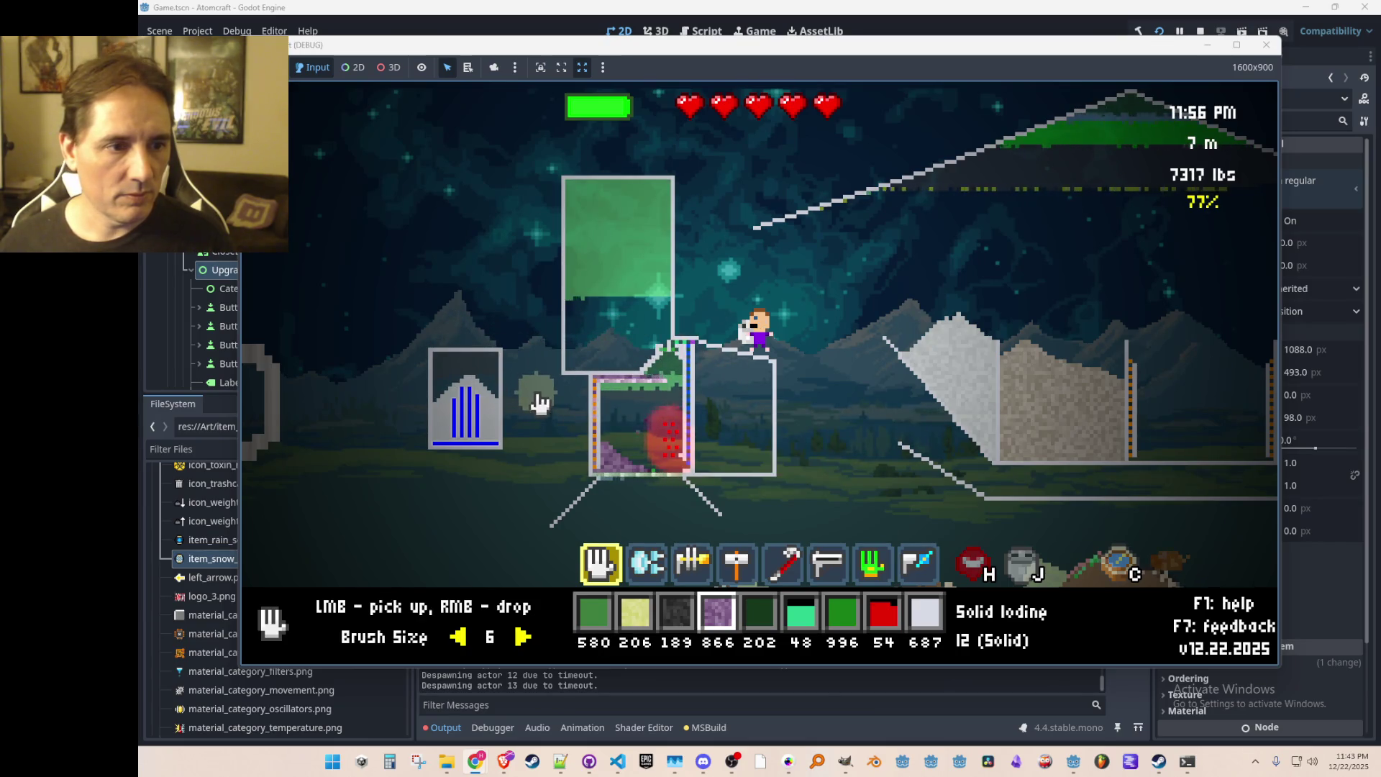
pyautogui.keyDown('ctrl'); pyautogui.click(669, 403); pyautogui.keyUp('ctrl')
pyautogui.click(671, 400)
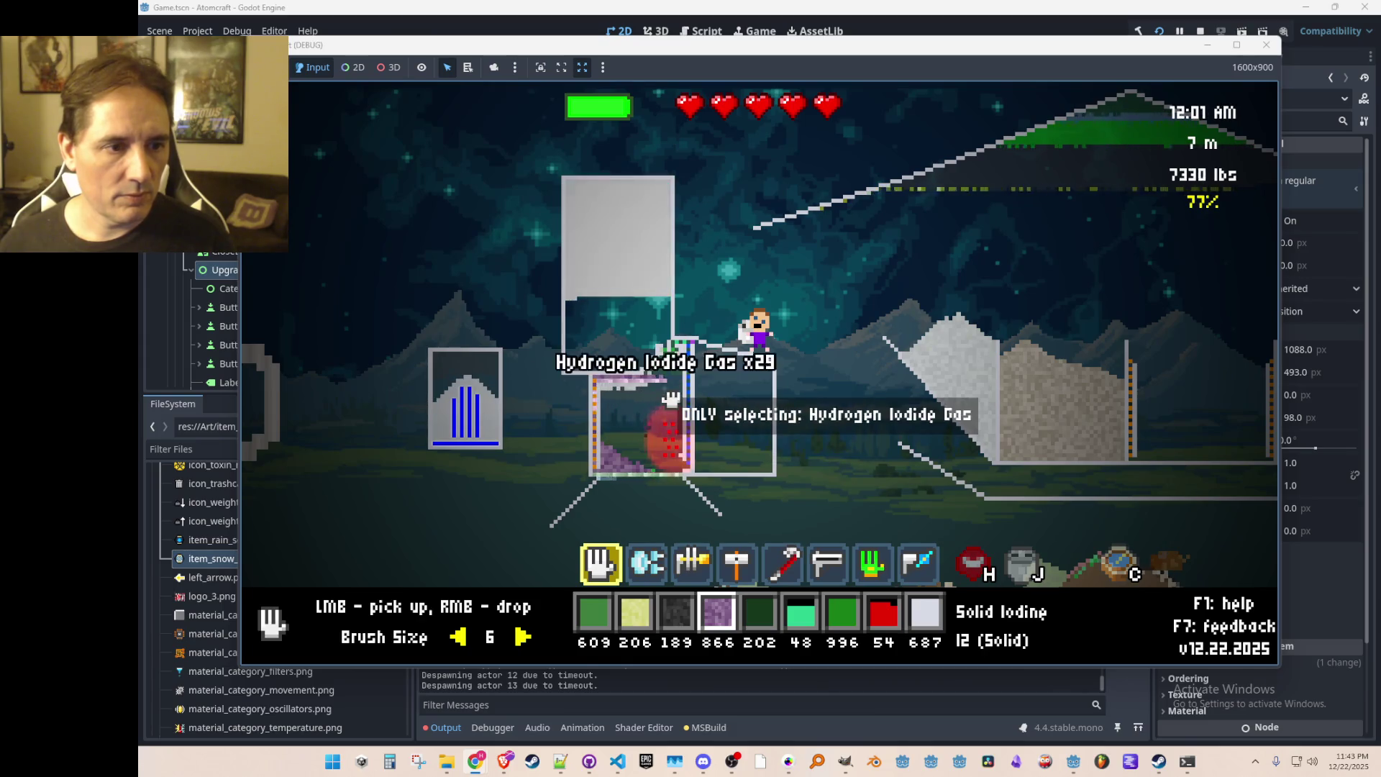
pyautogui.moveTo(671, 400); pyautogui.dragTo(632, 417)
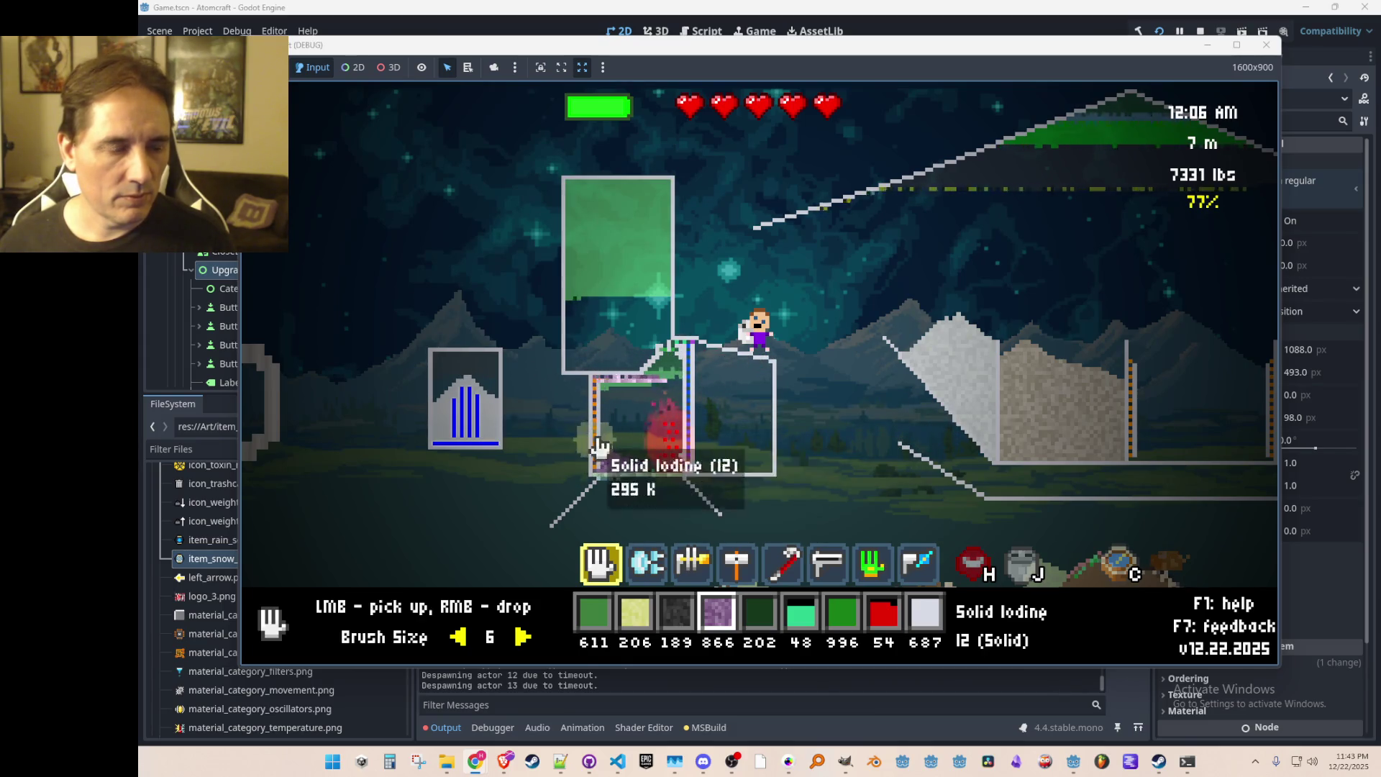
pyautogui.keyDown('ctrl'); pyautogui.click(667, 394); pyautogui.keyUp('ctrl')
pyautogui.click(666, 395)
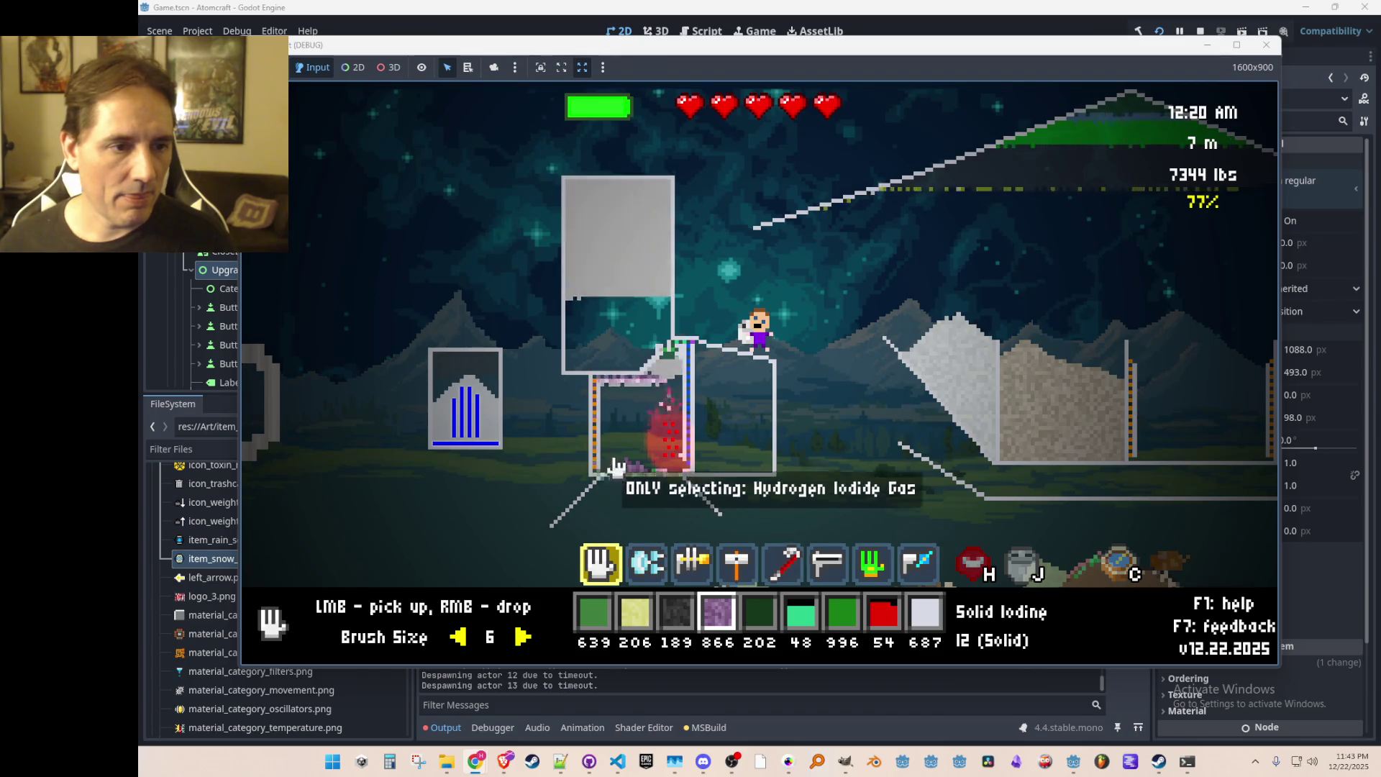
# Step: Break the Conveyor Right piece inside the container
pyautogui.click(655, 408)
pyautogui.scroll(-4, 651, 399)
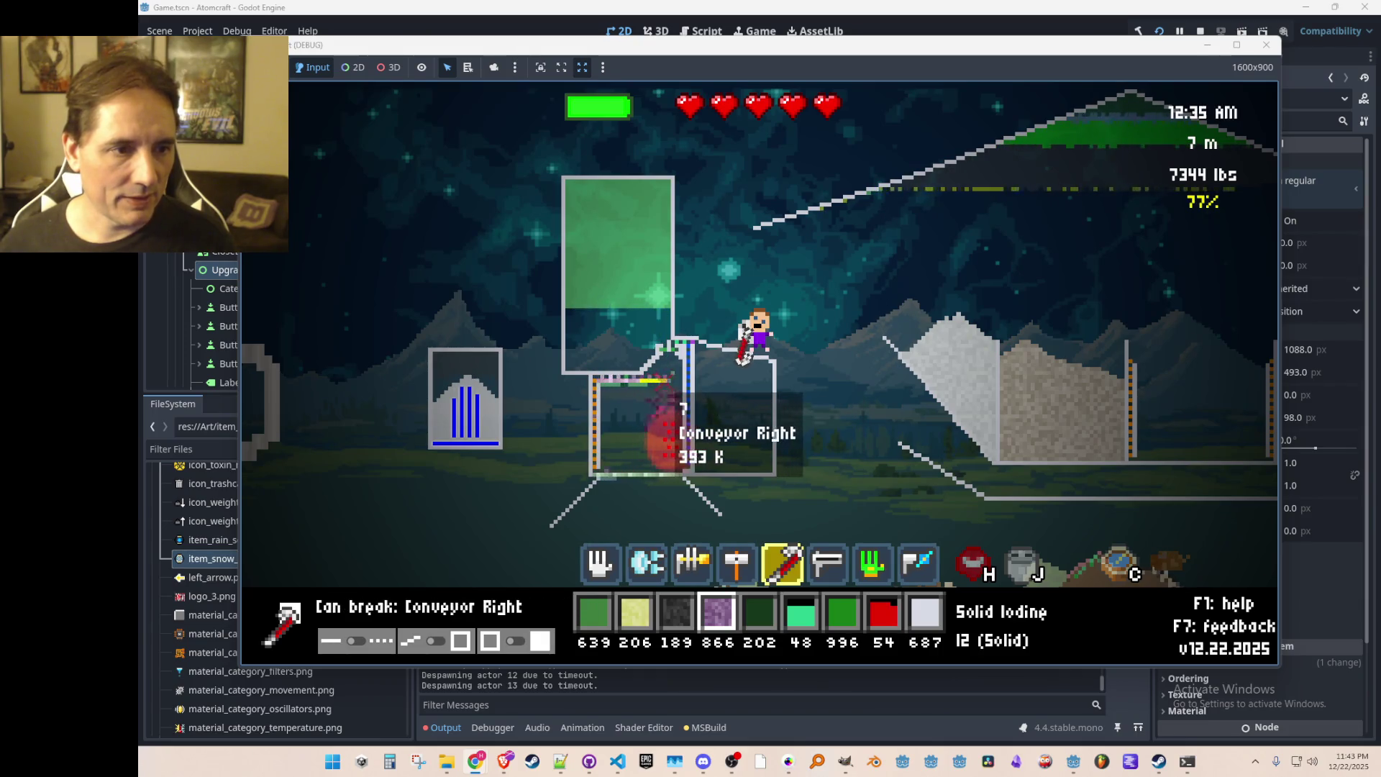
pyautogui.click(654, 403)
pyautogui.scroll(4, 662, 484)
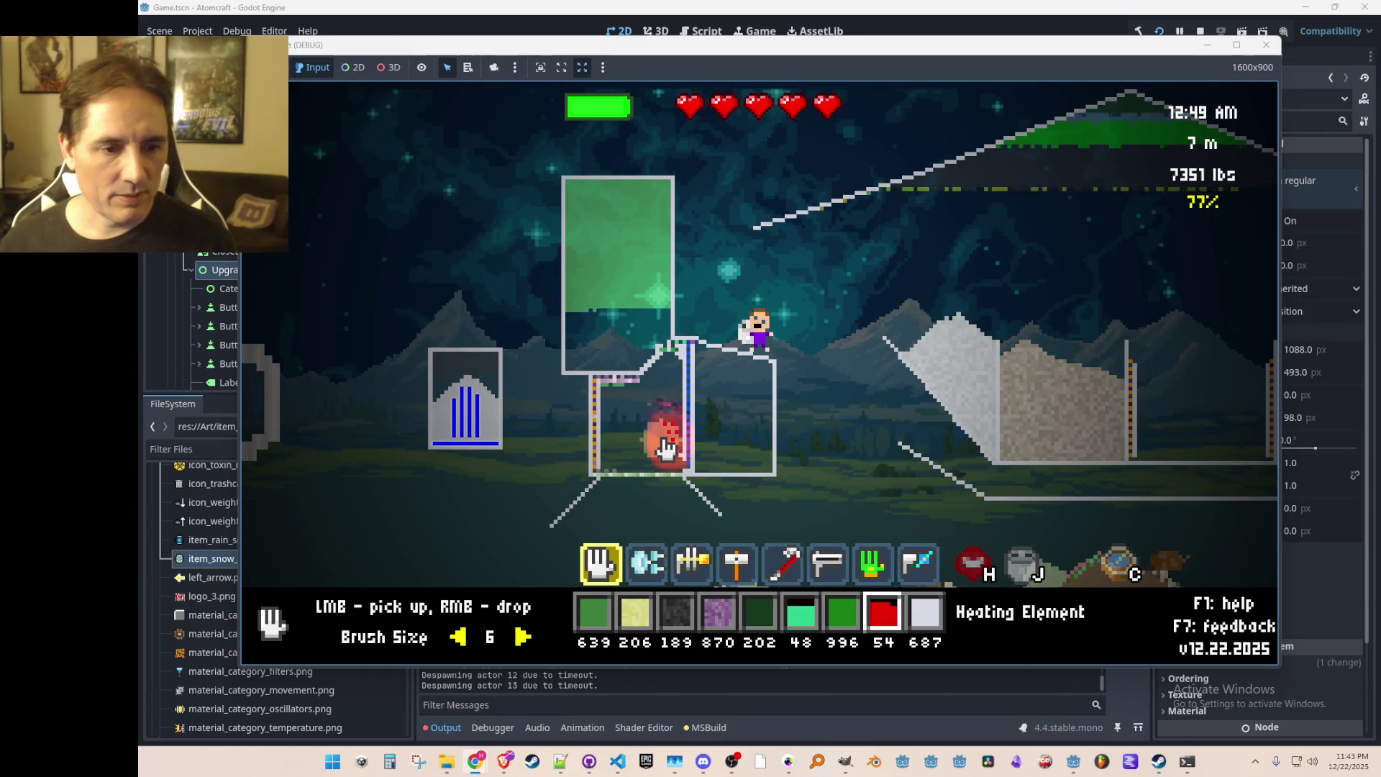
# Step: Search the inventory for 'conve', select Conveyor Right, and lay a conveyor line inside the container
pyautogui.press('i')
pyautogui.write('iodin')
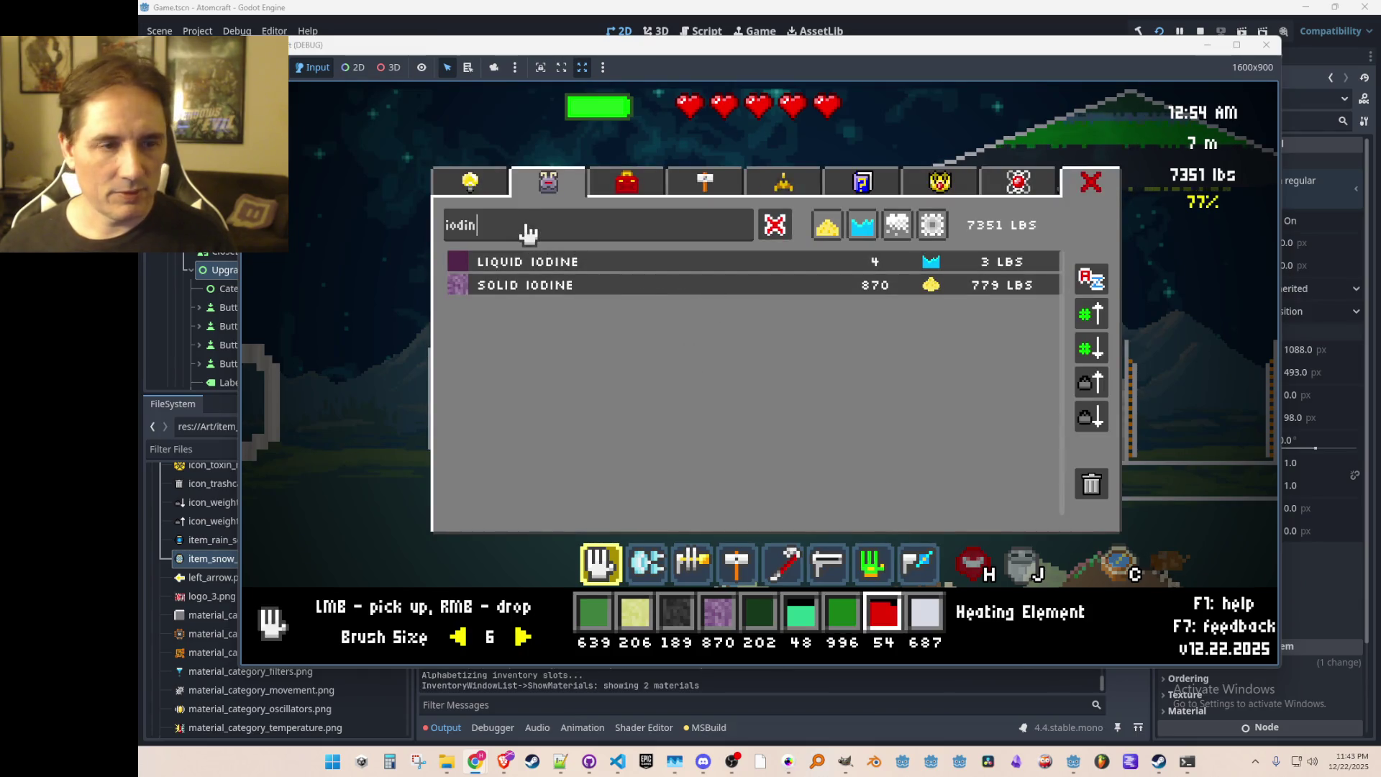
pyautogui.press('BackSpace')
pyautogui.press('BackSpace')
pyautogui.press('BackSpace')
pyautogui.write('conve')
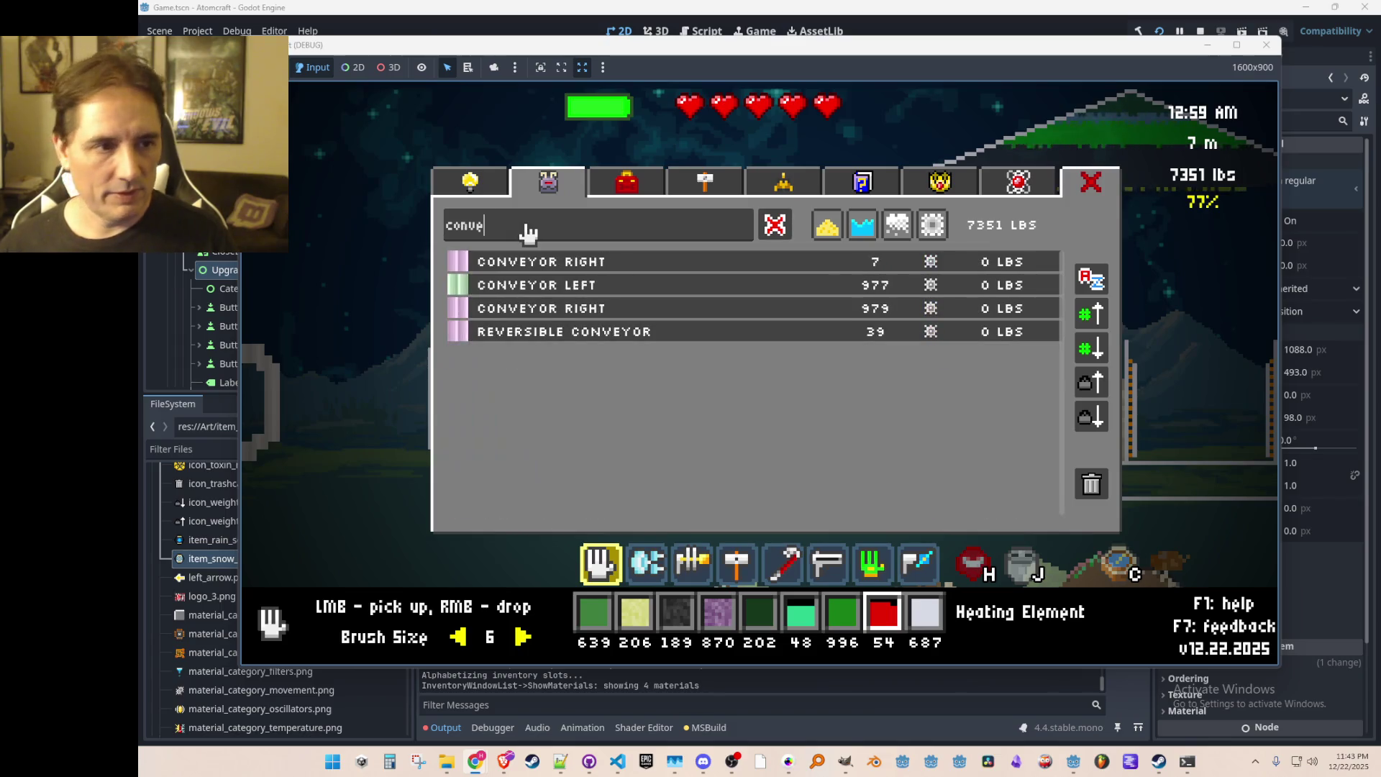
pyautogui.click(580, 270)
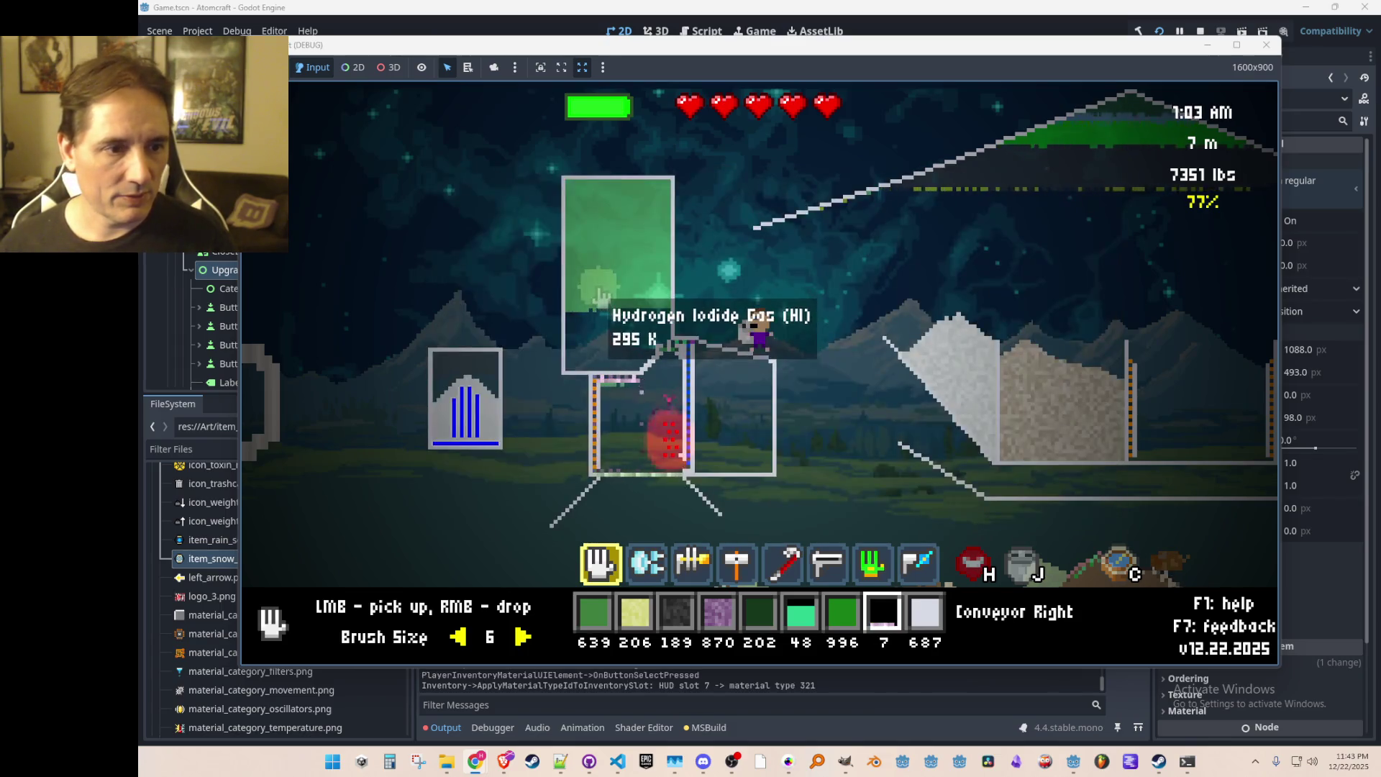
pyautogui.scroll(-3, 723, 382)
pyautogui.moveTo(644, 389); pyautogui.dragTo(657, 403)
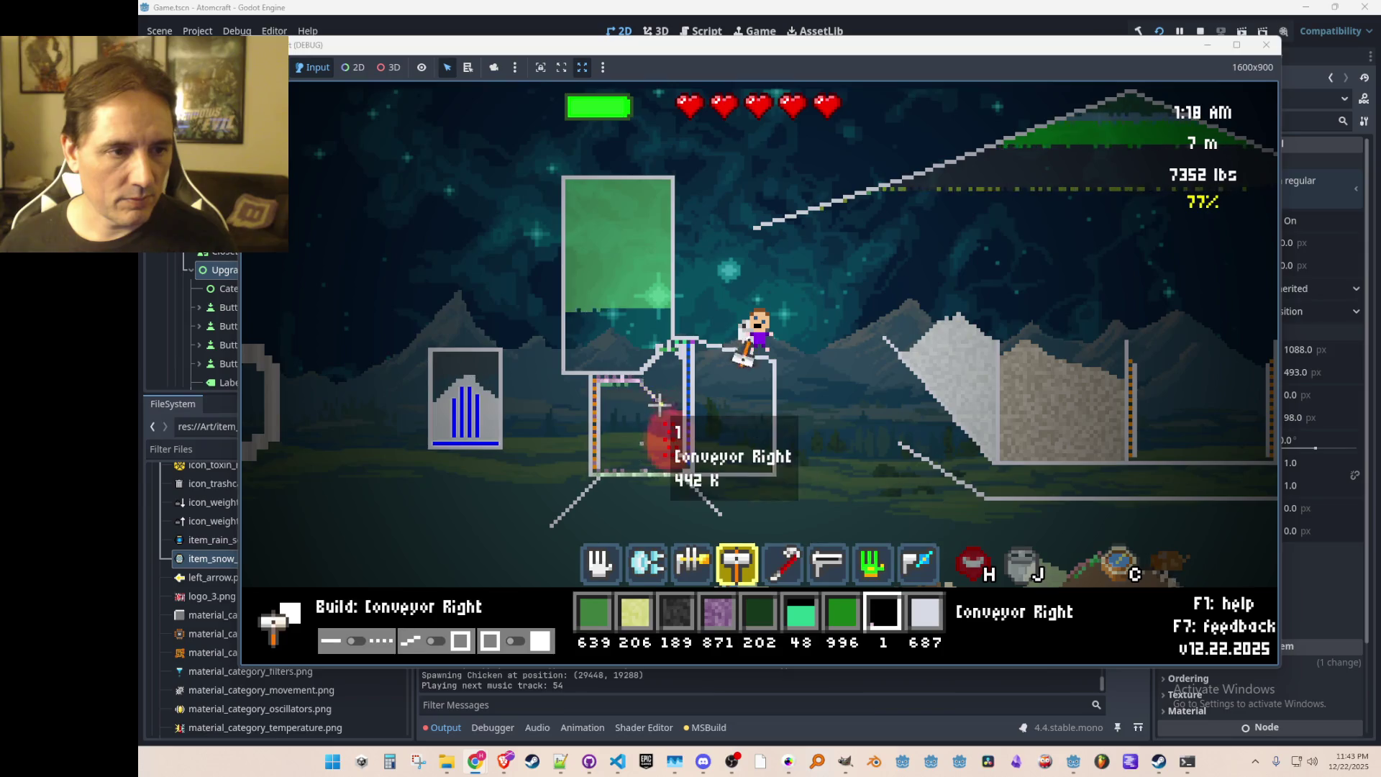
pyautogui.scroll(3, 680, 468)
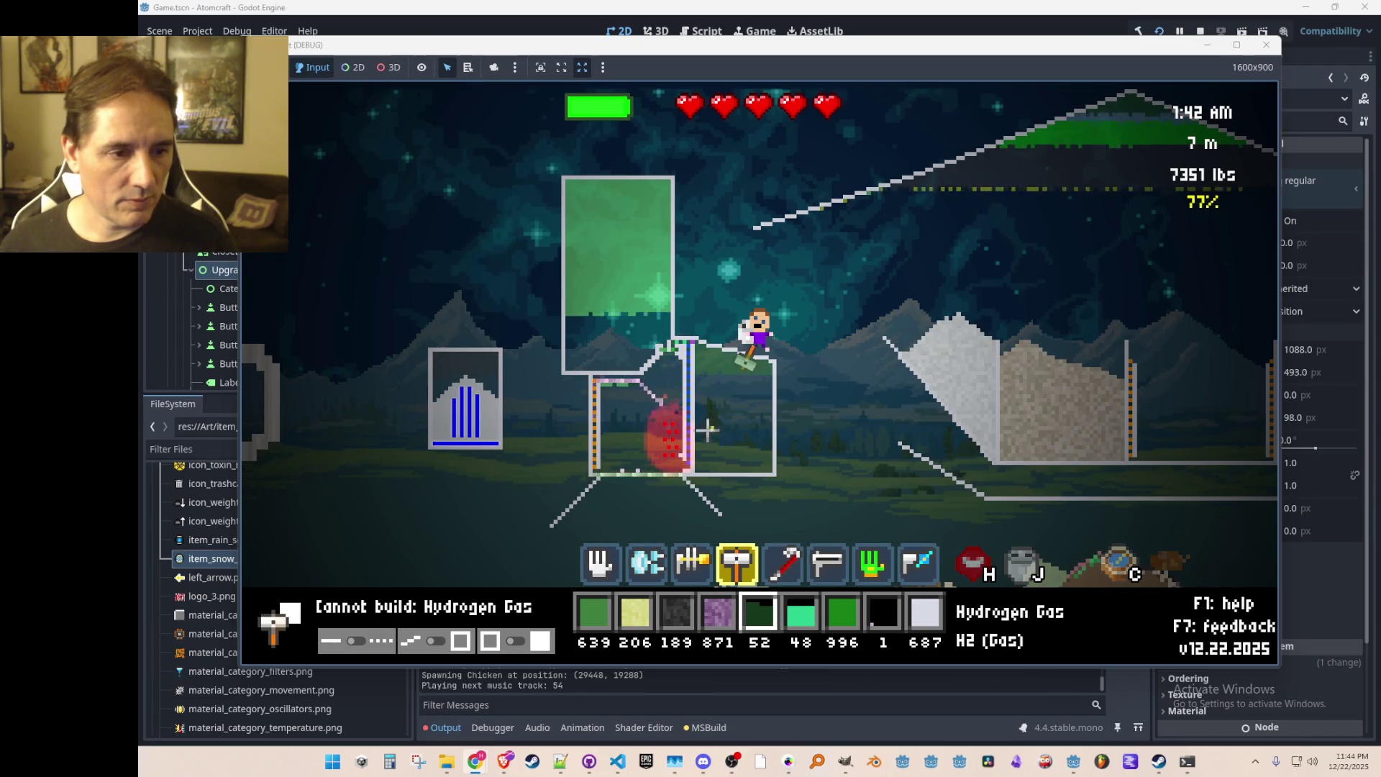
pyautogui.scroll(1, 709, 429)
# Step: Add Solid Iodine and the last Hydrogen Gas to the chamber, then scoop the Hydrogen Iodide gas (stock 1.3K)
pyautogui.click(622, 442)
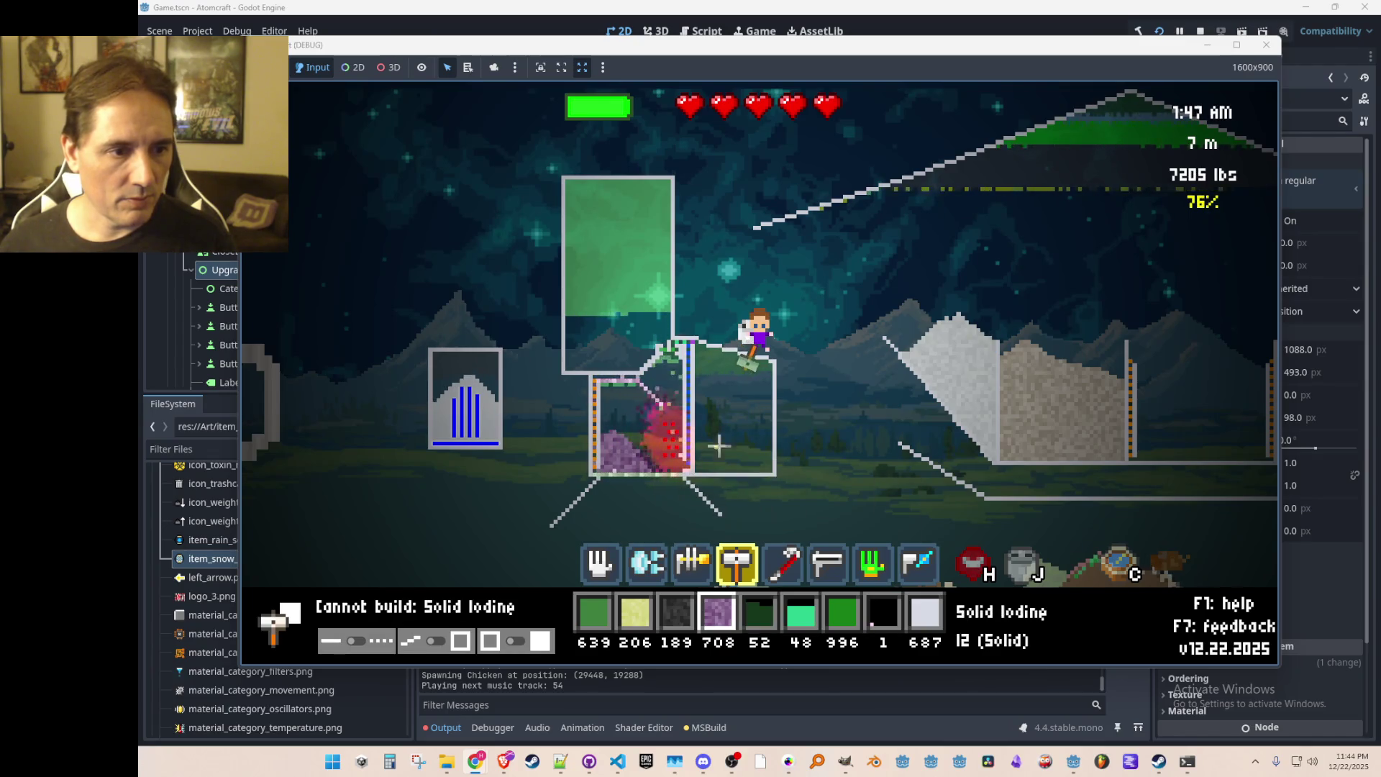
pyautogui.scroll(-1, 735, 438)
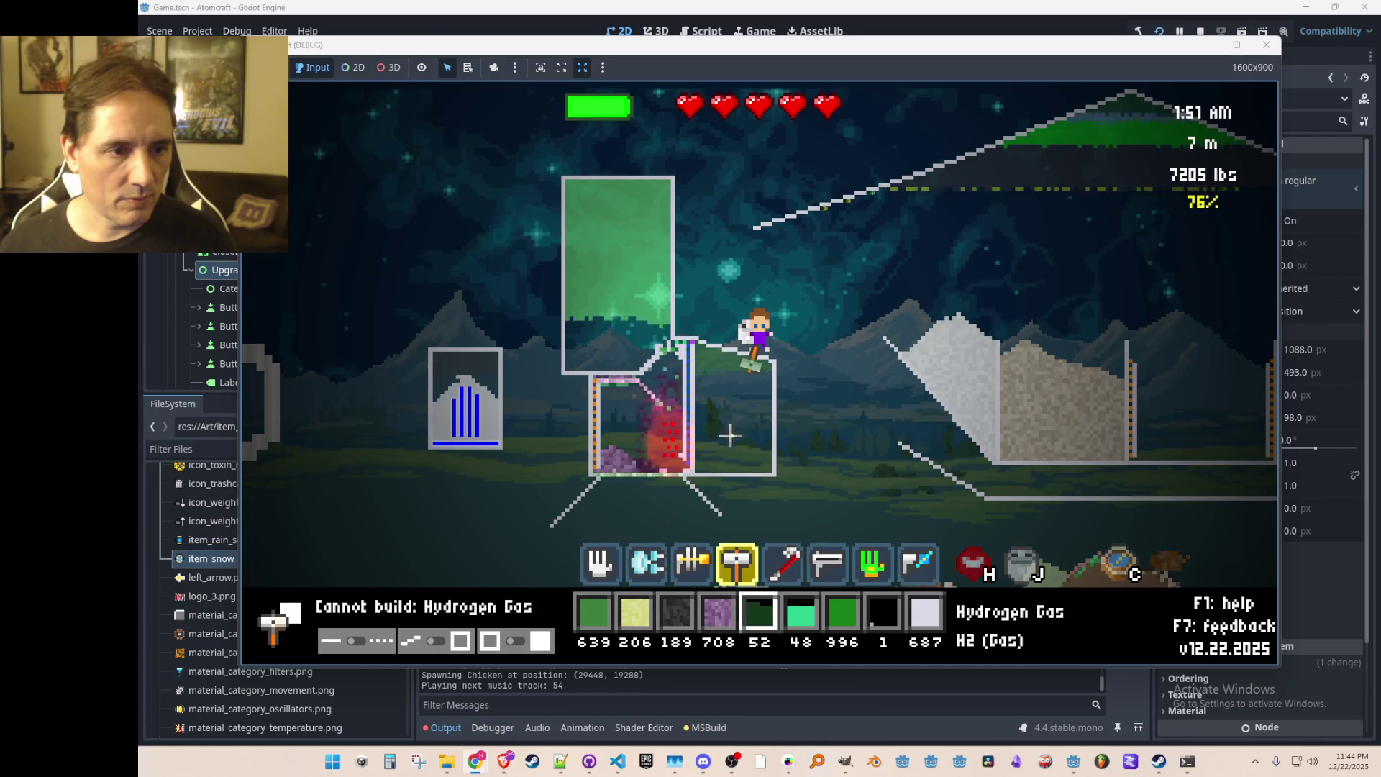
pyautogui.moveTo(731, 433); pyautogui.dragTo(728, 448)
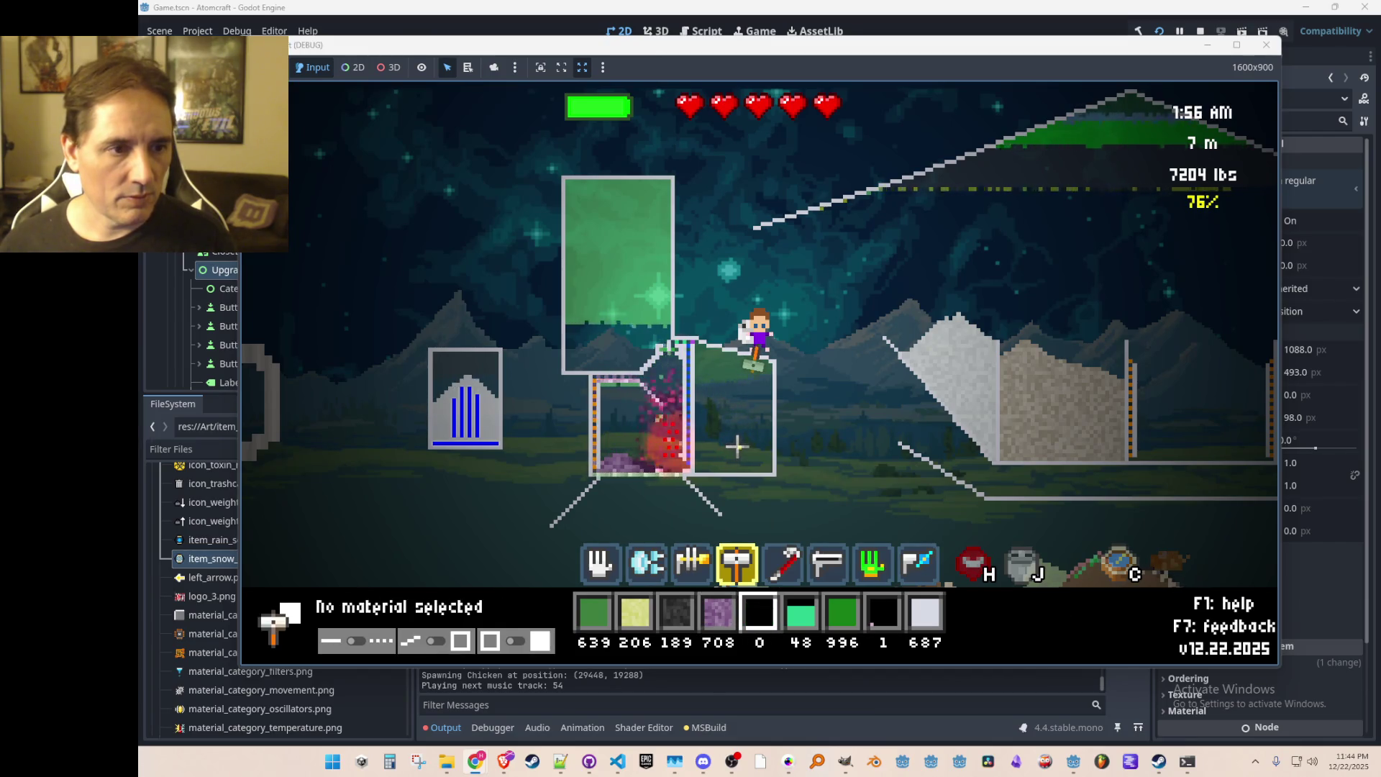
pyautogui.press('1')
pyautogui.moveTo(635, 297)
pyautogui.mouseDown()
pyautogui.moveTo(629, 246)
pyautogui.moveTo(607, 244)
pyautogui.moveTo(690, 338)
pyautogui.moveTo(671, 262)
pyautogui.moveTo(648, 305)
pyautogui.mouseUp()
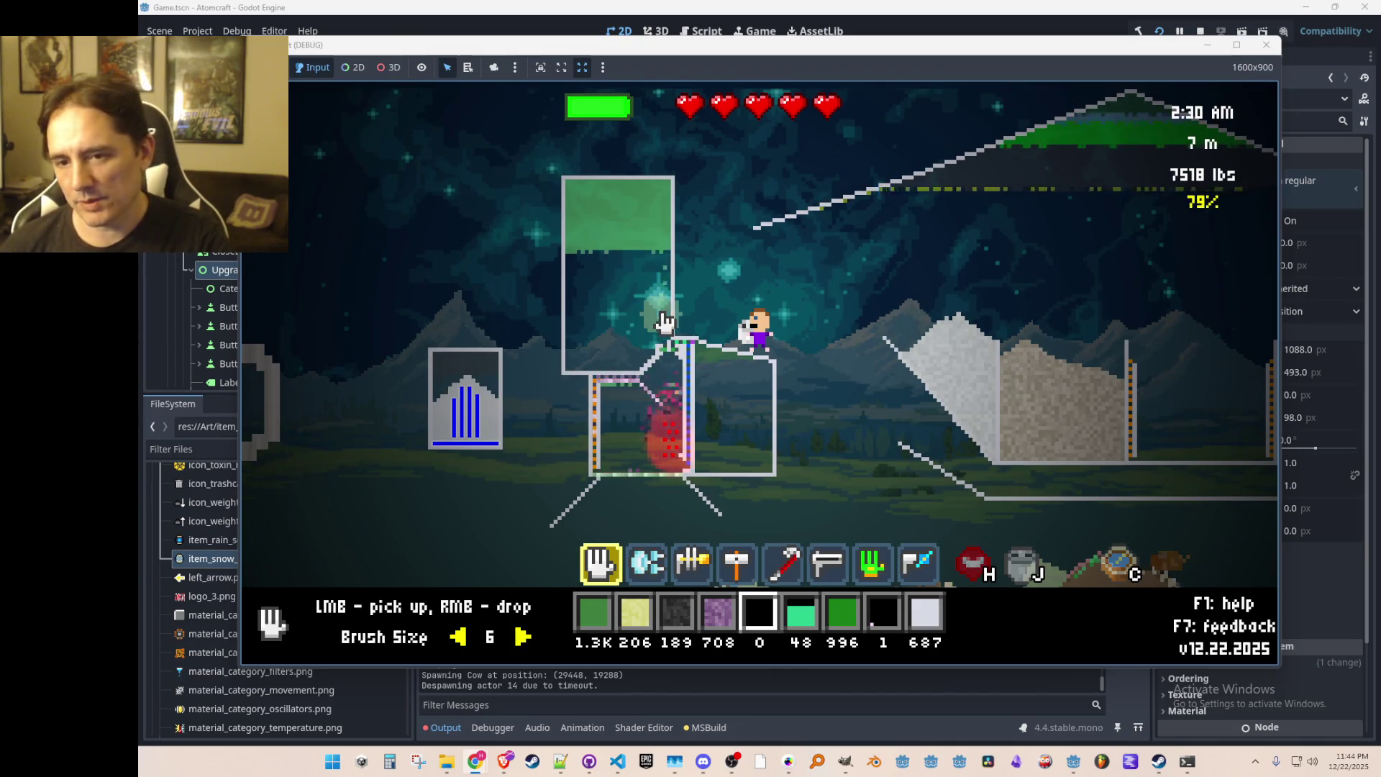
# Step: Drop Solid Iodine into the container and spawn Hydrogen Gas through the material search
pyautogui.scroll(1, 617, 417)
pyautogui.rightClick(651, 432)
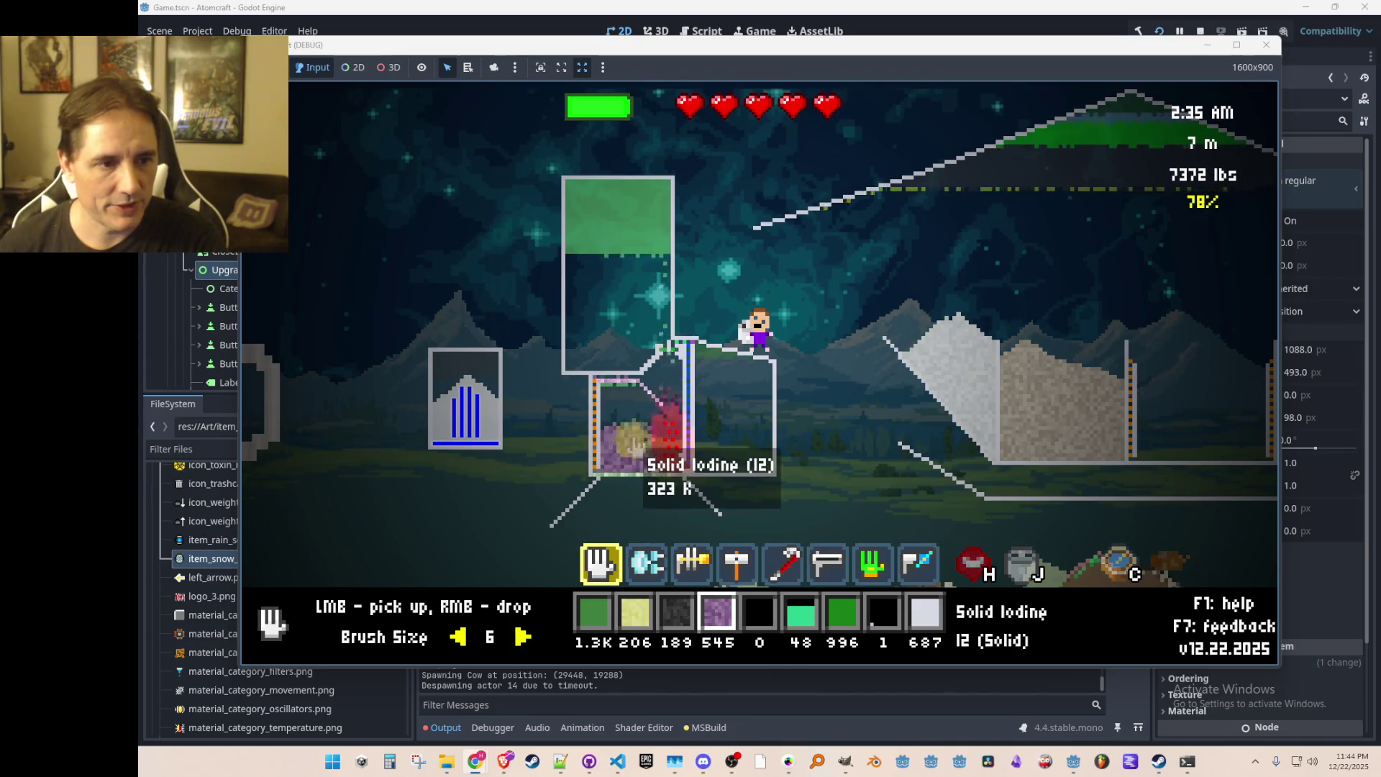
pyautogui.scroll(-1, 647, 435)
pyautogui.press('/')
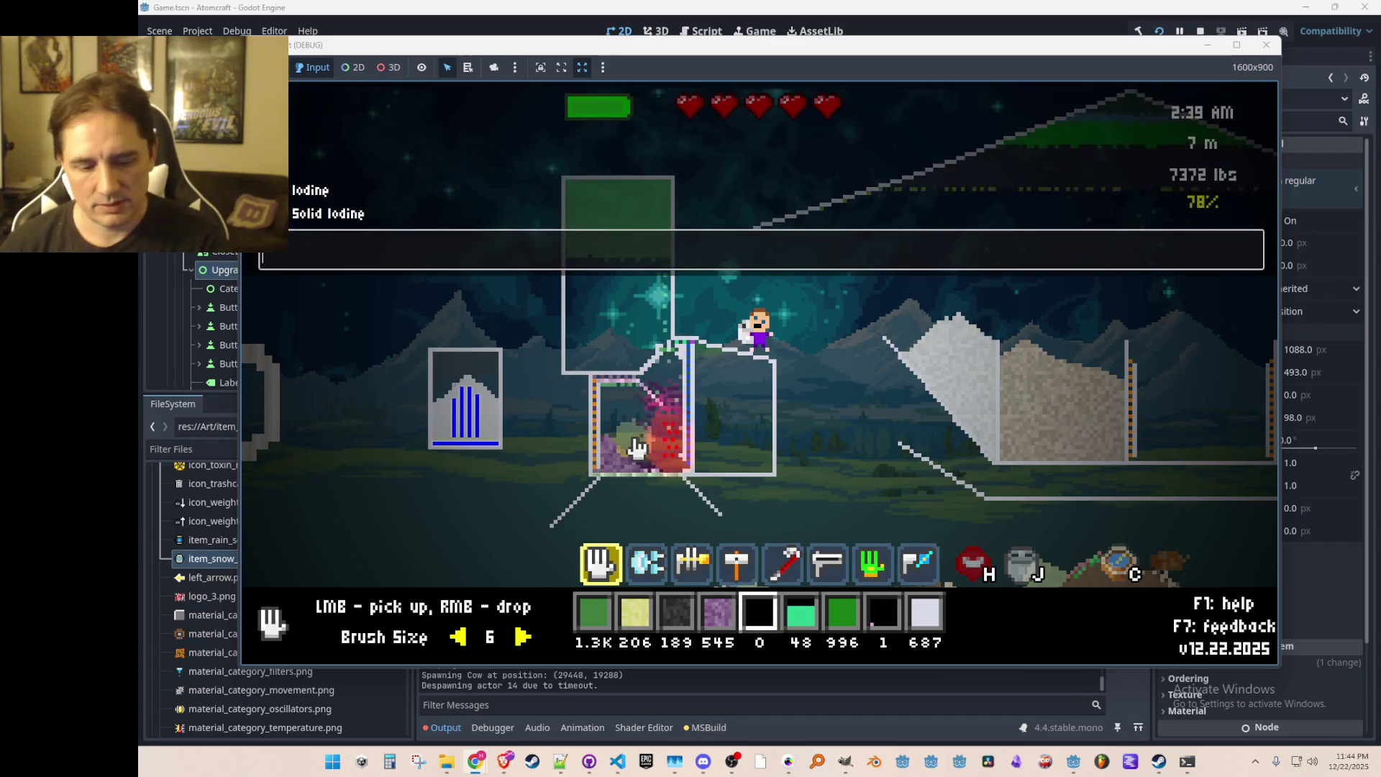
pyautogui.write('Hydrogen Gas')
pyautogui.press('Return')
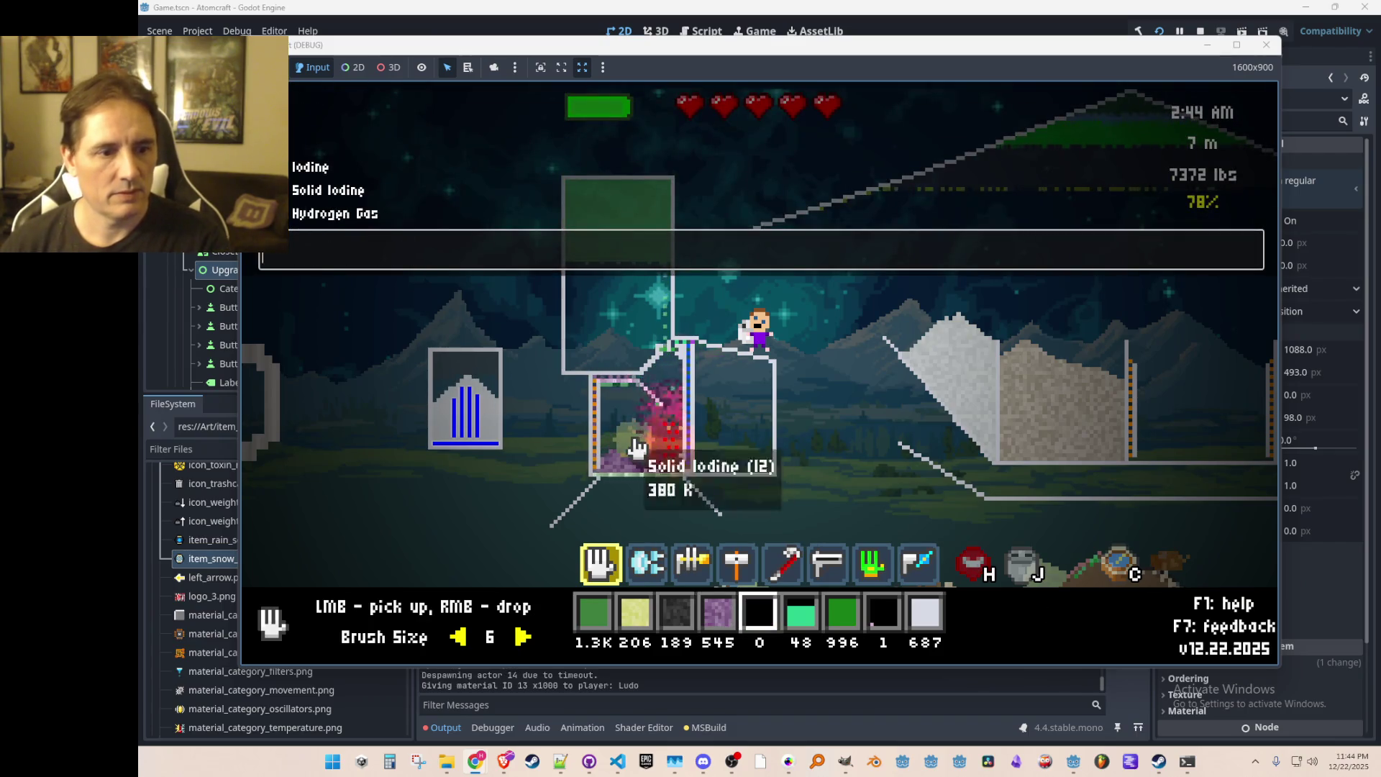
pyautogui.press('Escape')
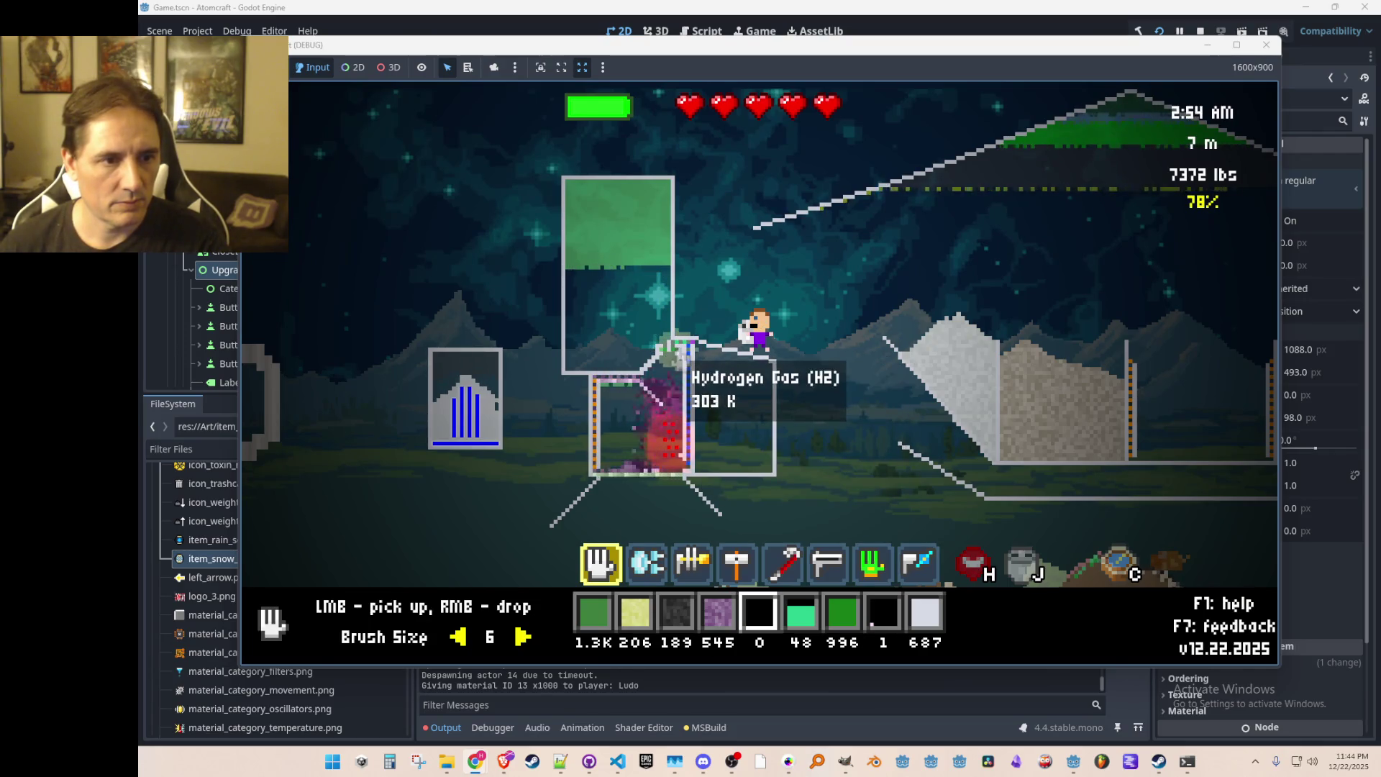
# Step: Release Hydrogen Gas into the right-hand box and more Solid Iodine into the left box
pyautogui.rightClick(673, 353)
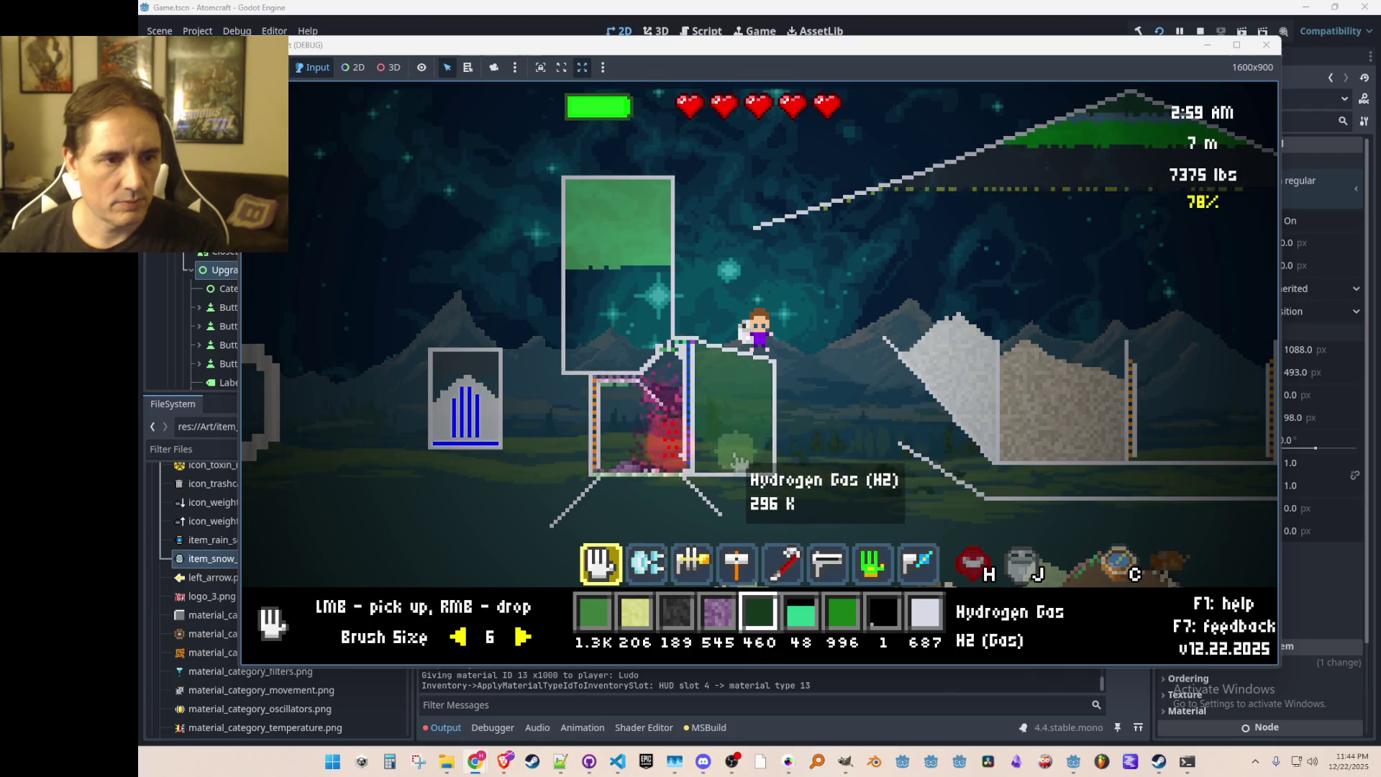
pyautogui.press('4')
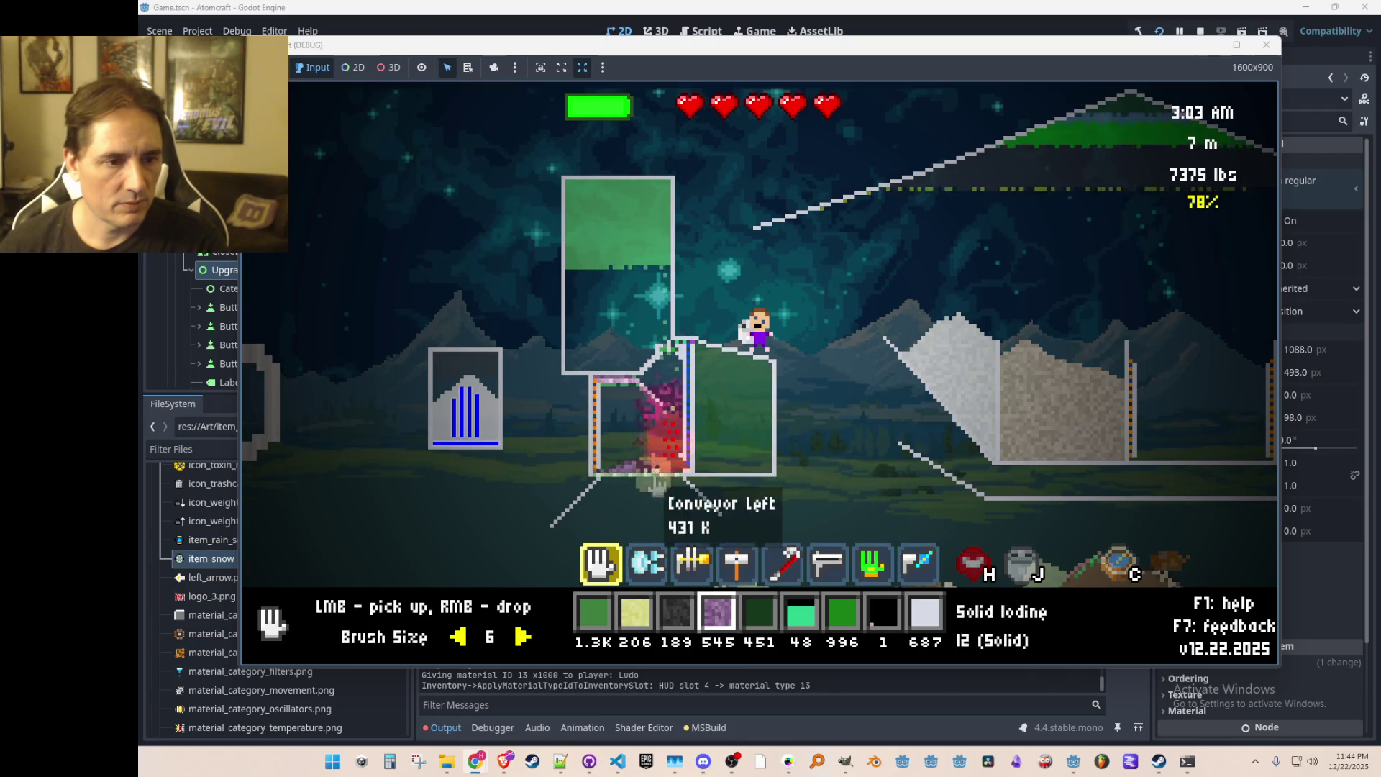
pyautogui.rightClick(676, 439)
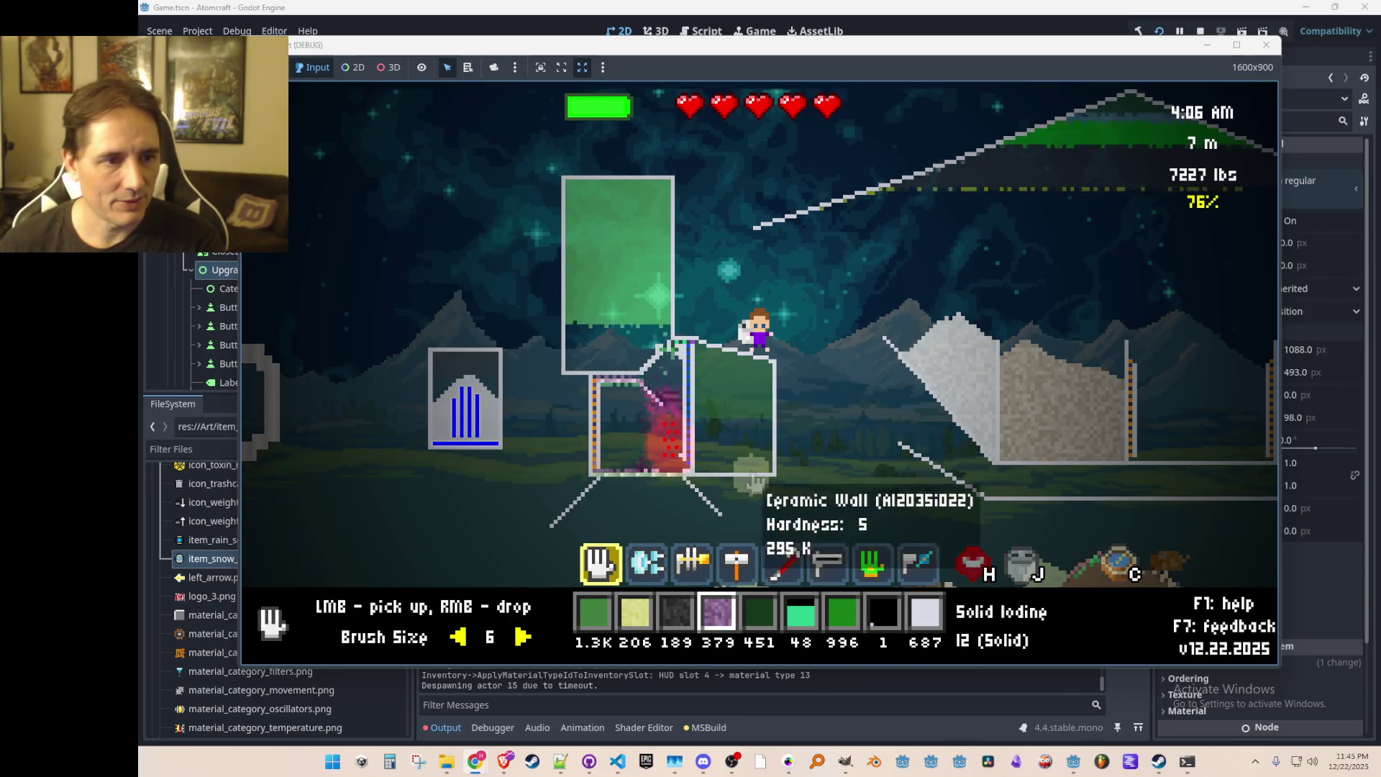
# Step: Vacuum the Hydrogen Iodide gas out of the upper chamber, raising the first stock to 1.9K
pyautogui.click(626, 273)
pyautogui.moveTo(626, 274)
pyautogui.mouseDown()
pyautogui.moveTo(622, 246)
pyautogui.moveTo(622, 342)
pyautogui.mouseUp()
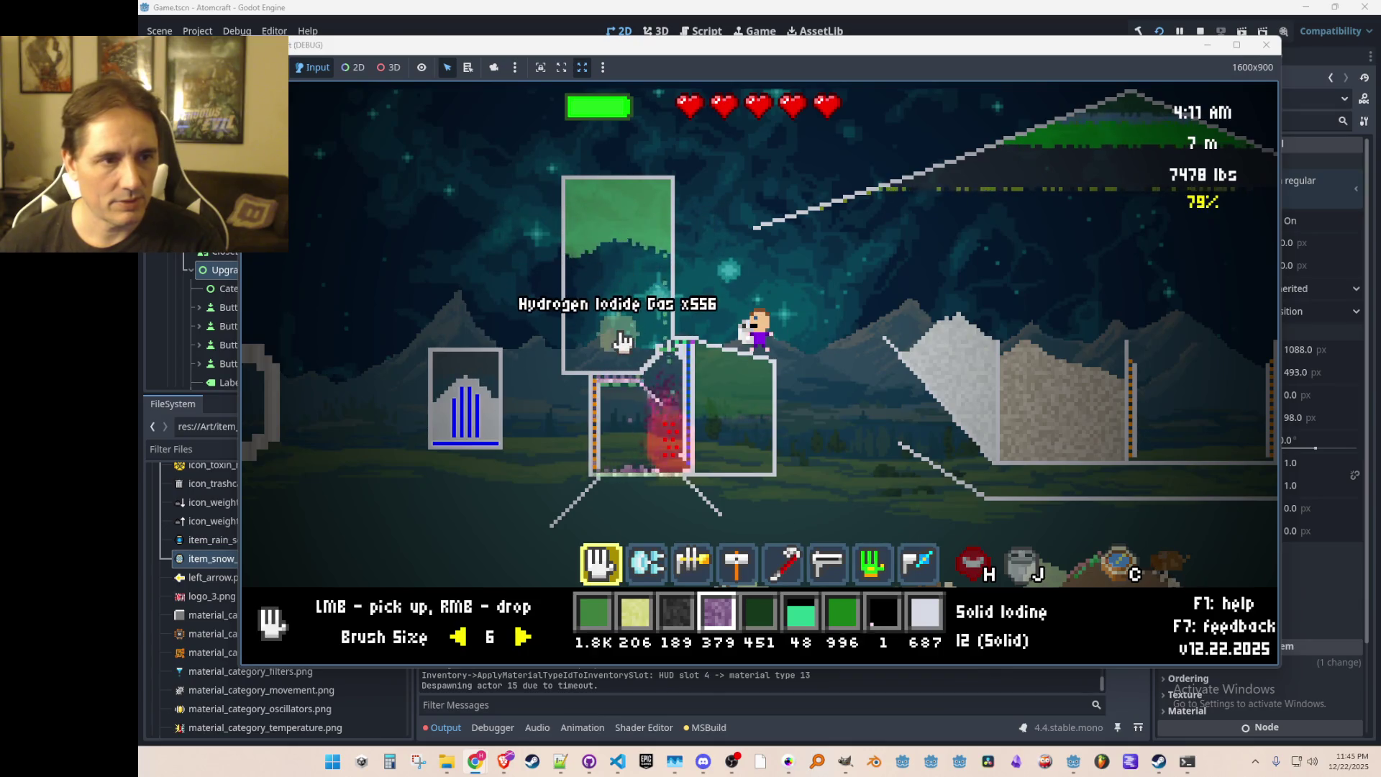
pyautogui.moveTo(627, 263); pyautogui.dragTo(623, 322)
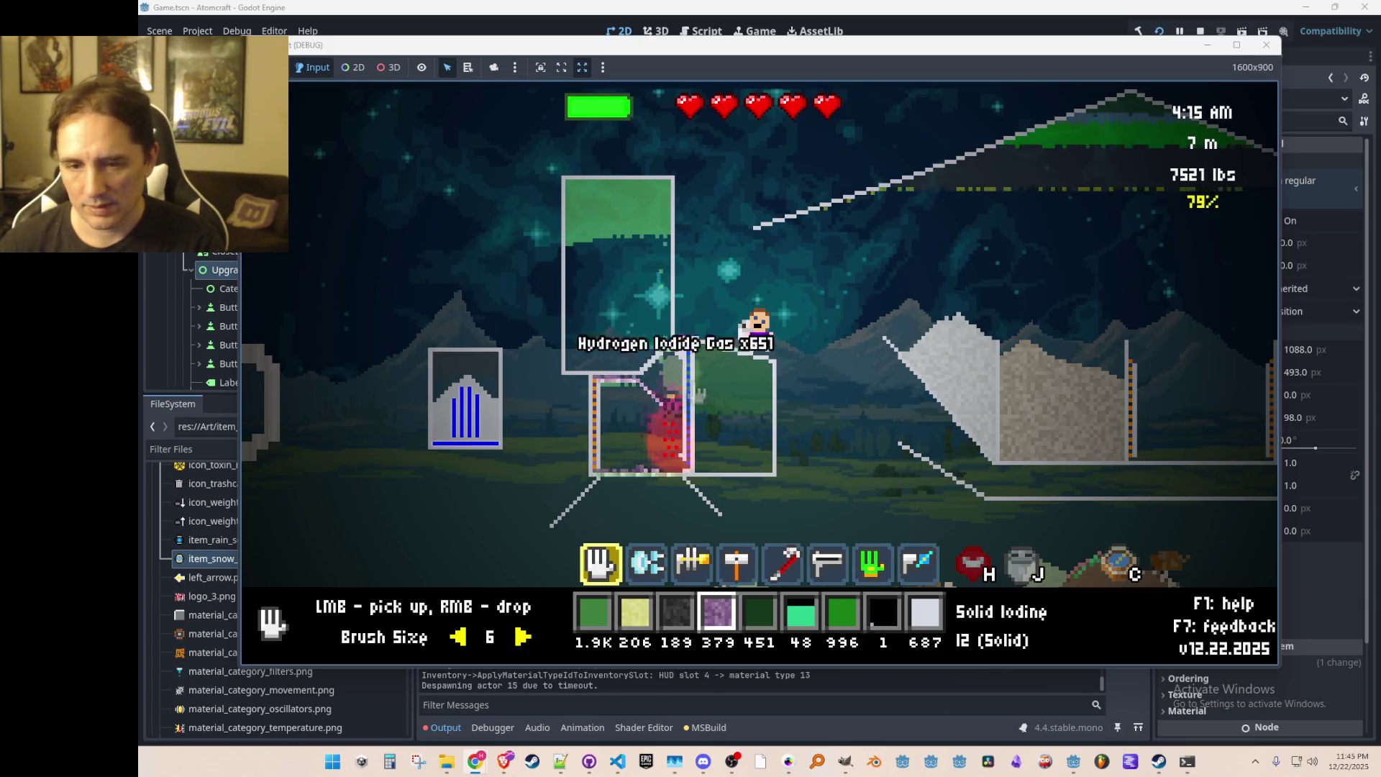
# Step: Release fresh Hydrogen Gas in the lower-right chamber and Solid Iodine in its lower left
pyautogui.scroll(-1, 712, 403)
pyautogui.rightClick(714, 415)
pyautogui.rightClick(735, 461)
pyautogui.scroll(1, 660, 412)
pyautogui.rightClick(630, 431)
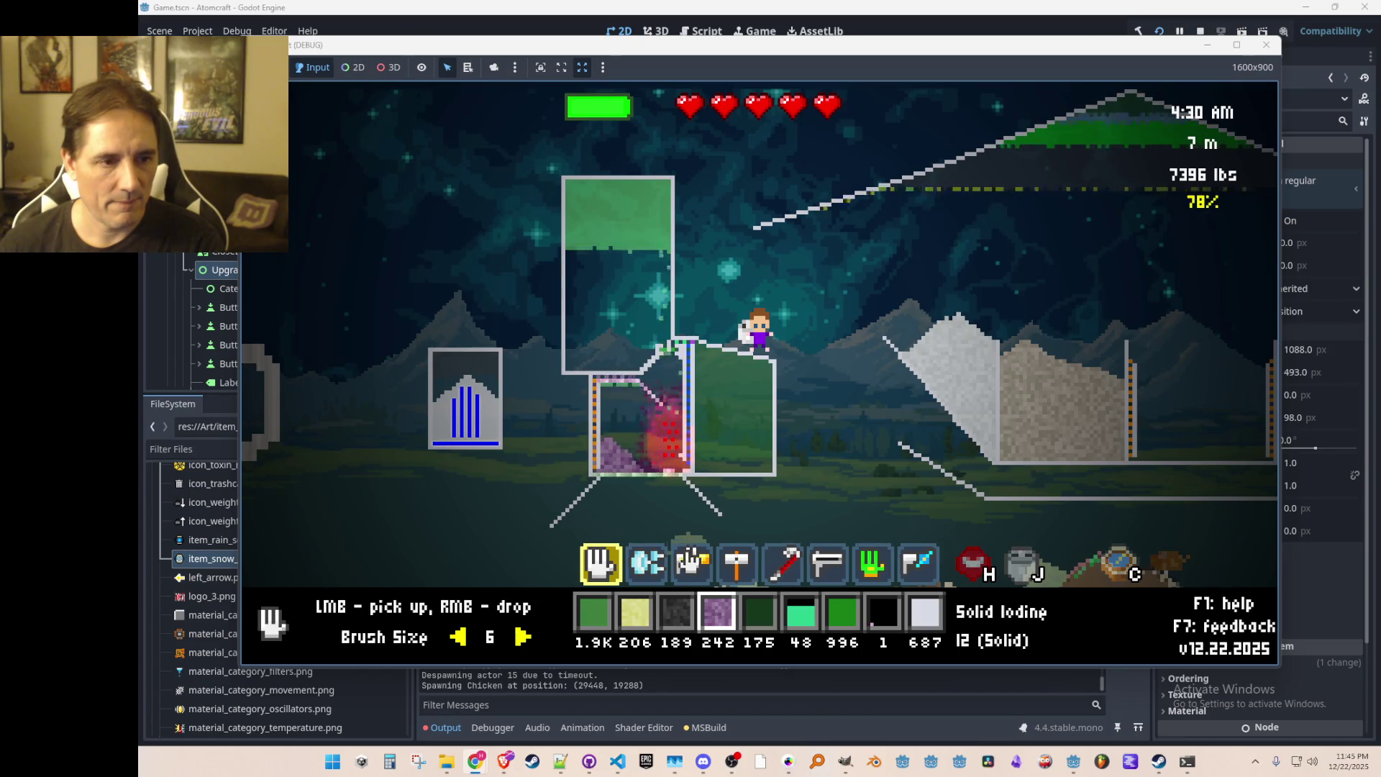
# Step: Pick up the three Conveyor Right blocks and dump the remaining Solid Iodine outside
pyautogui.click(675, 476)
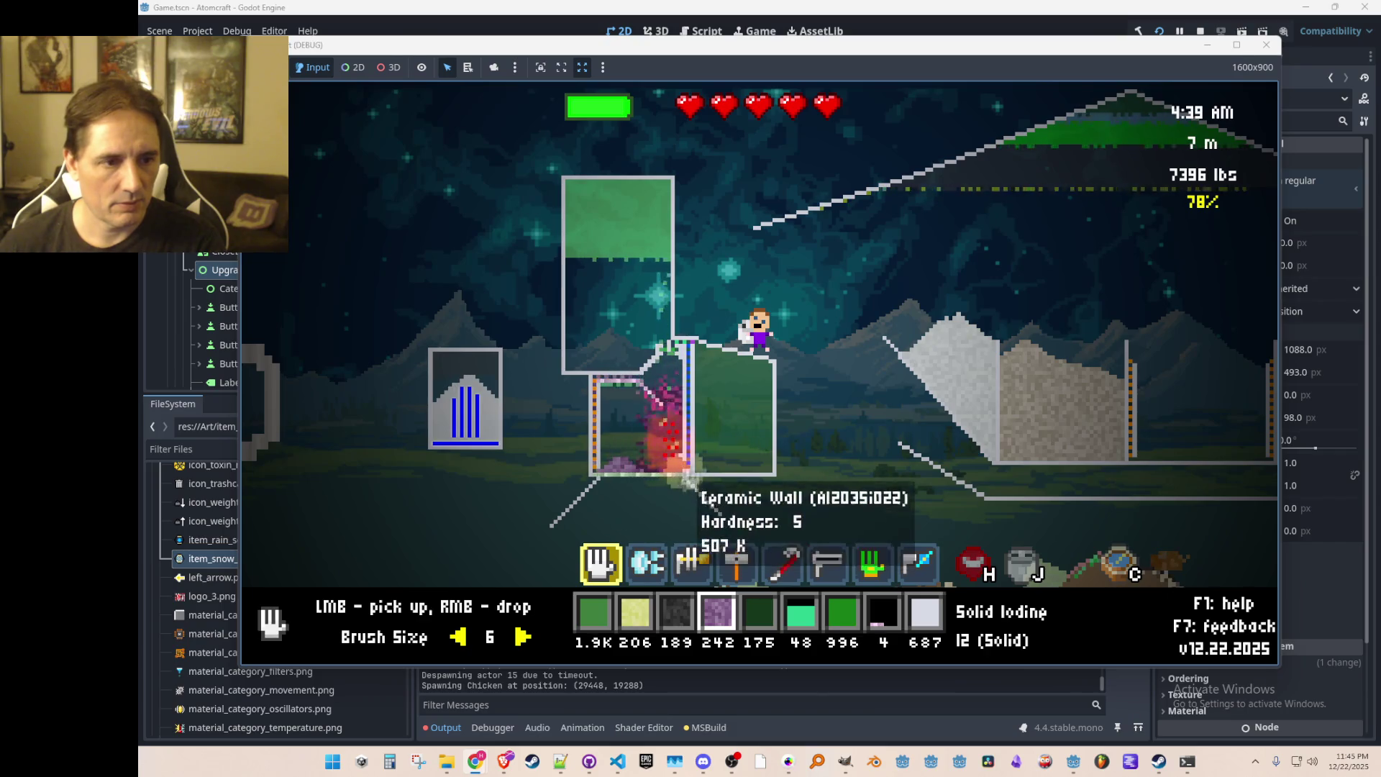
pyautogui.click(689, 478)
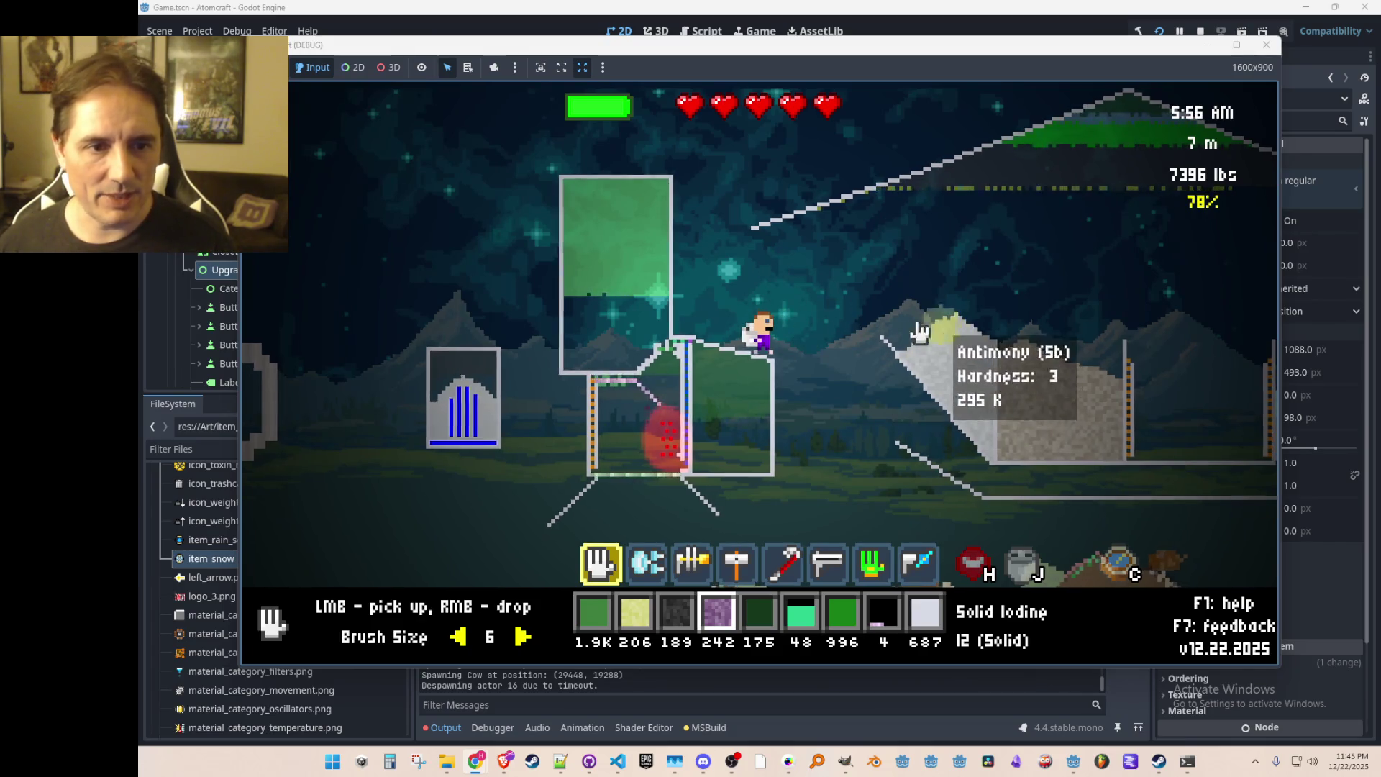
pyautogui.rightClick(828, 409)
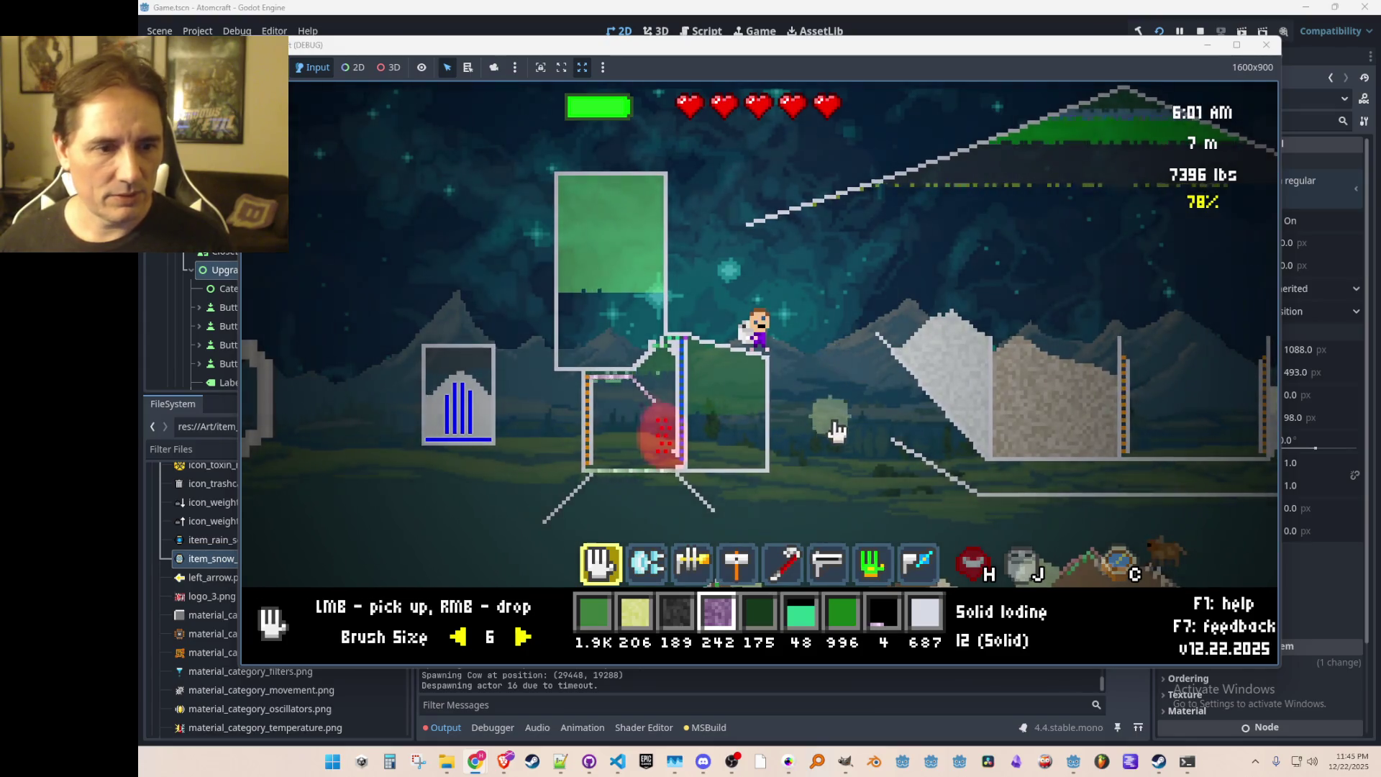
# Step: Dump all the Silver Iodide and release the carried Hydrogen Iodide gas into open air
pyautogui.scroll(2, 827, 409)
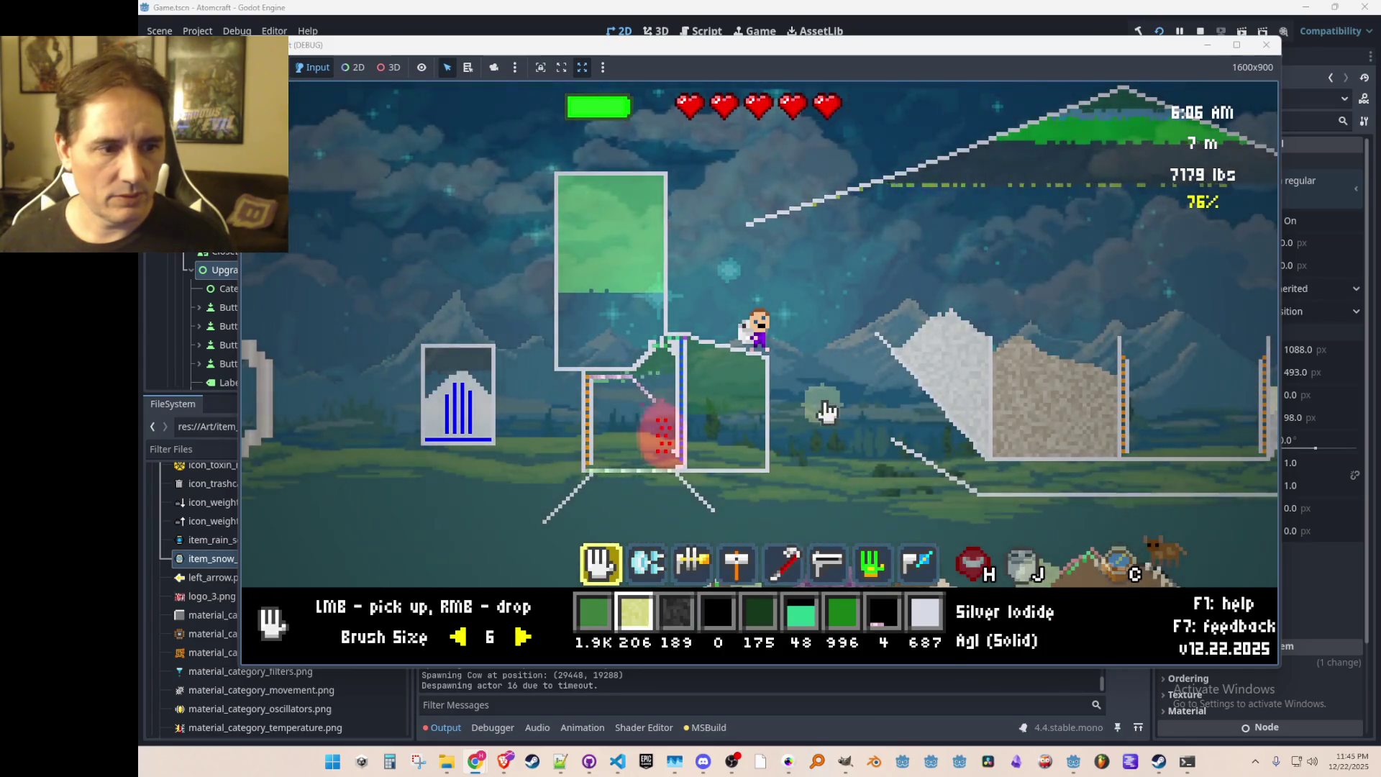
pyautogui.rightClick(827, 410)
pyautogui.scroll(1, 830, 416)
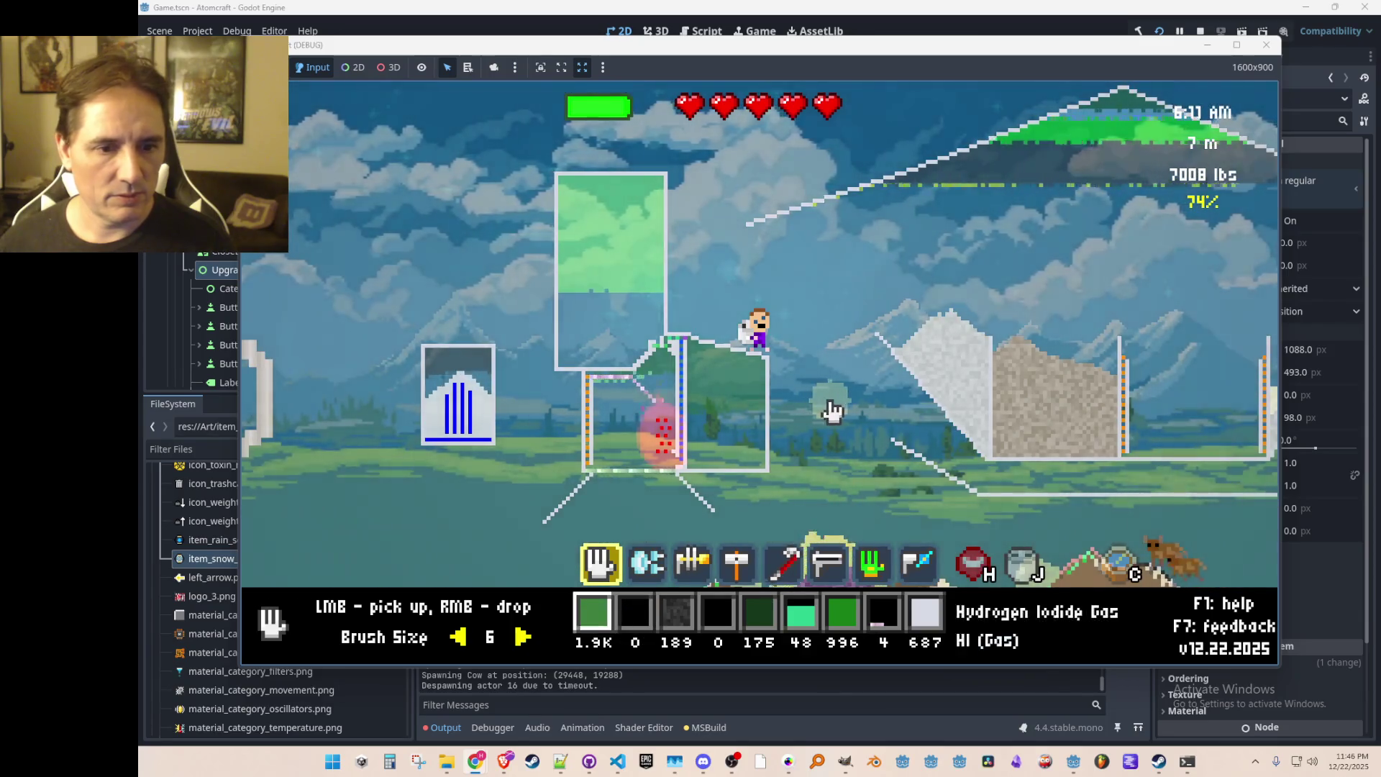
pyautogui.rightClick(691, 220)
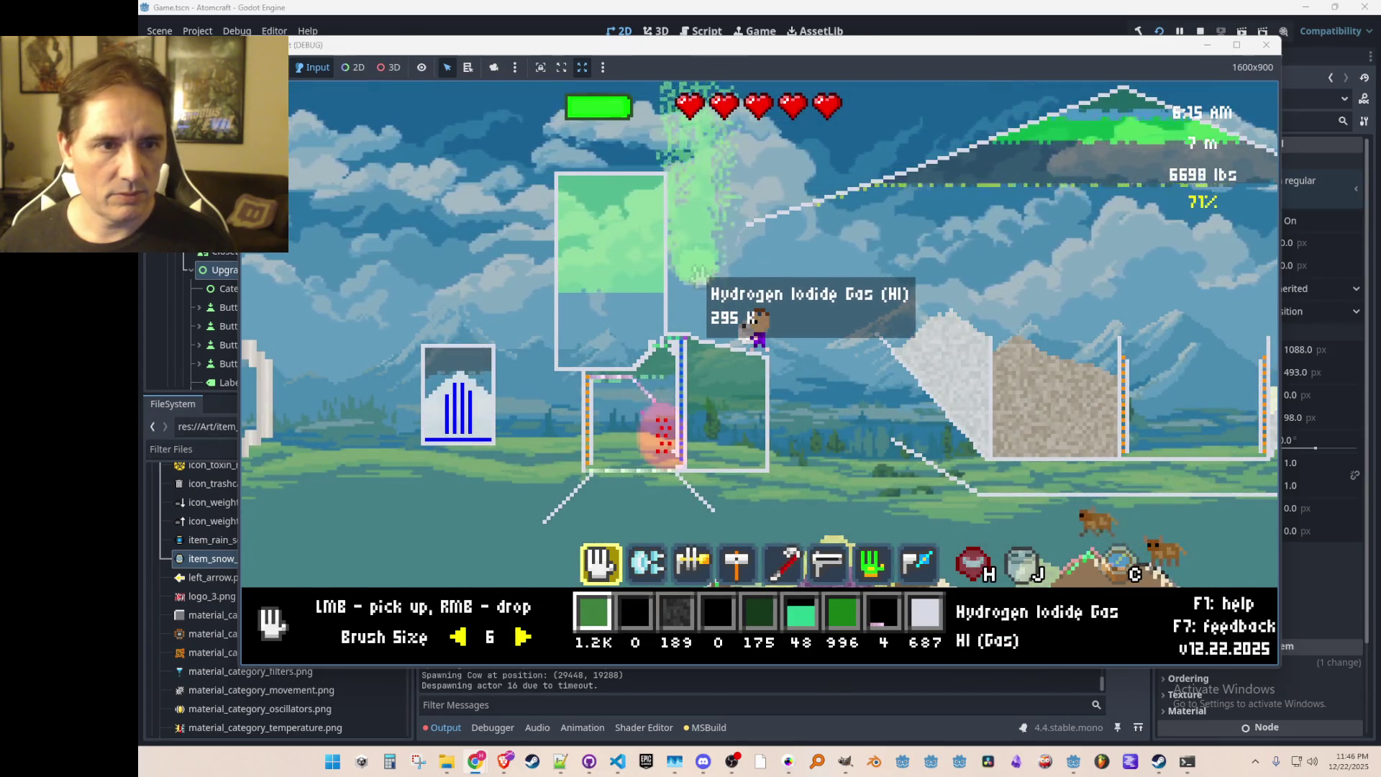
pyautogui.rightClick(708, 287)
pyautogui.rightClick(708, 288)
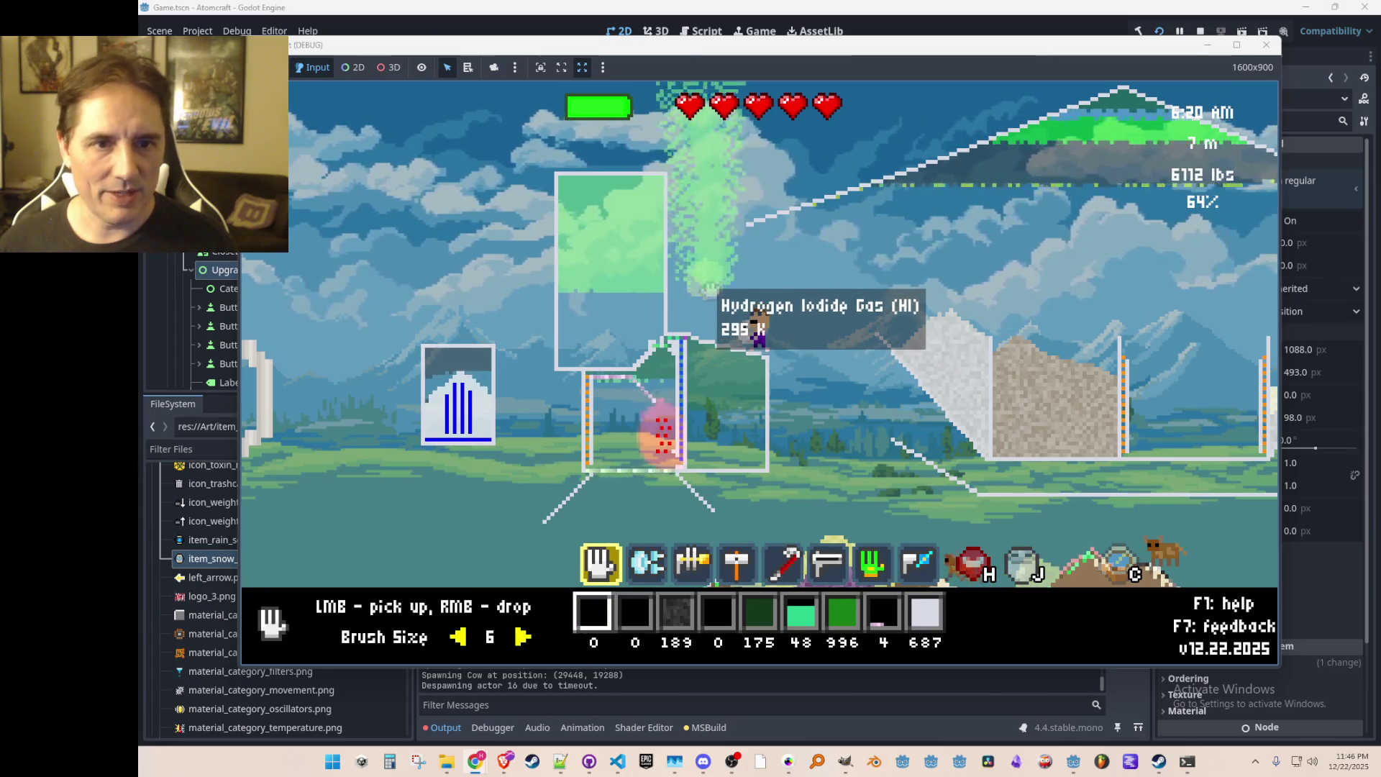
# Step: Pick up Solid Iodine from the purple pile and pour it into the left container
pyautogui.press('d')
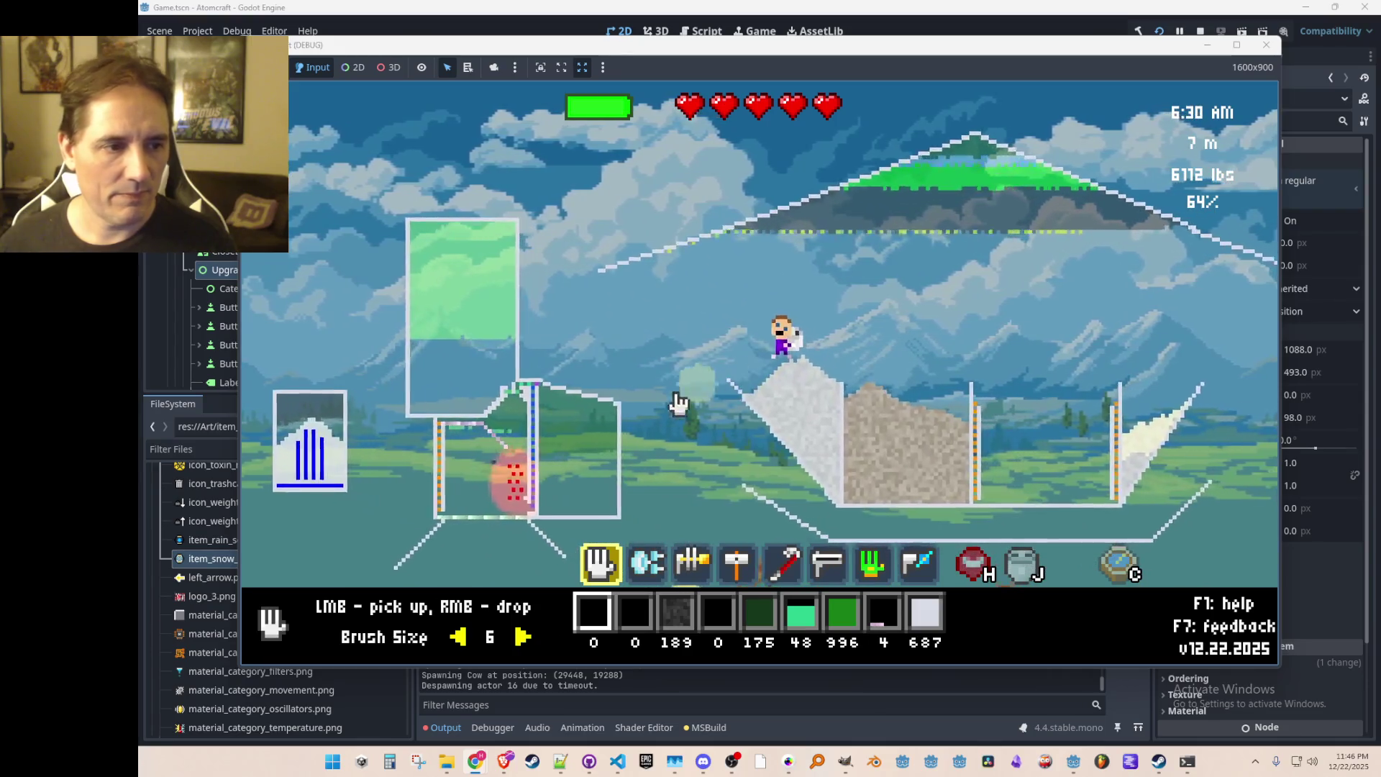
pyautogui.scroll(-1, 546, 449)
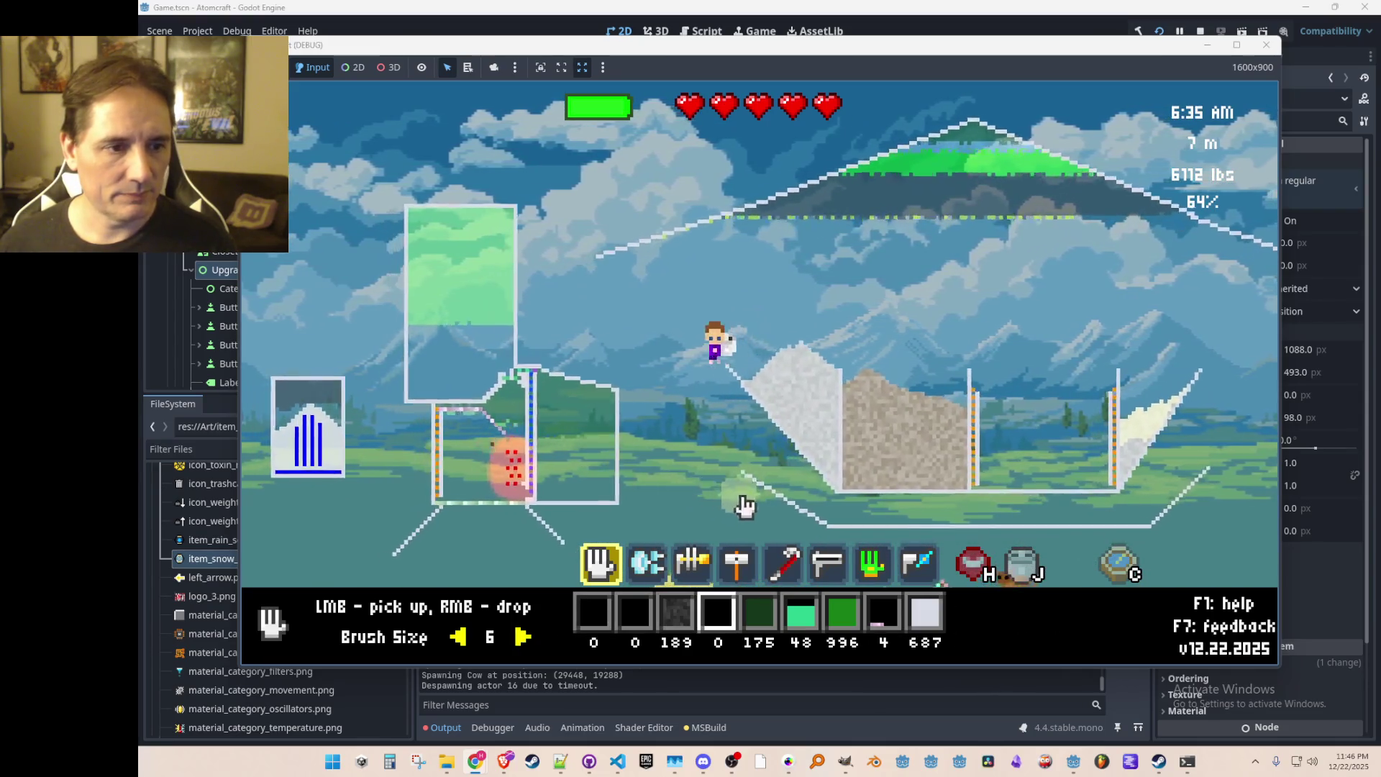
pyautogui.click(733, 475)
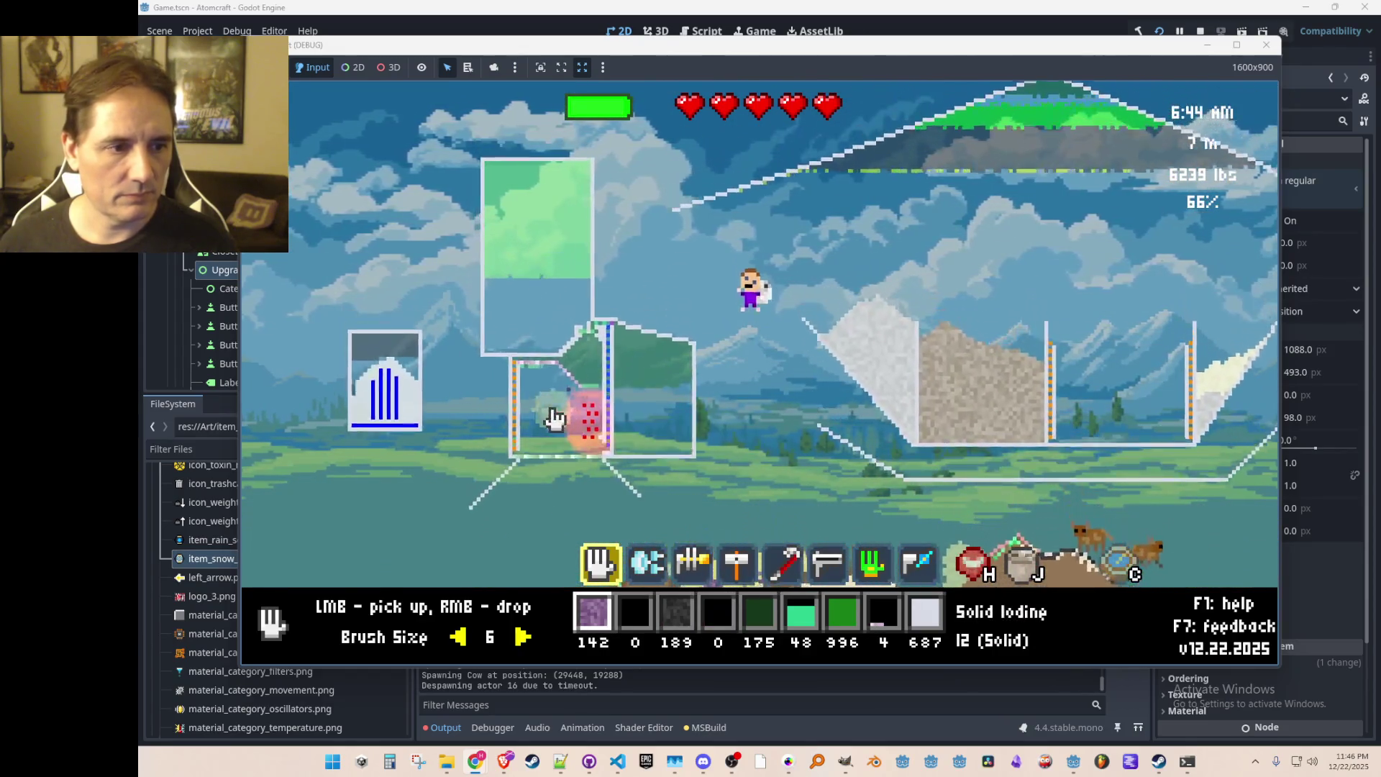
pyautogui.rightClick(559, 410)
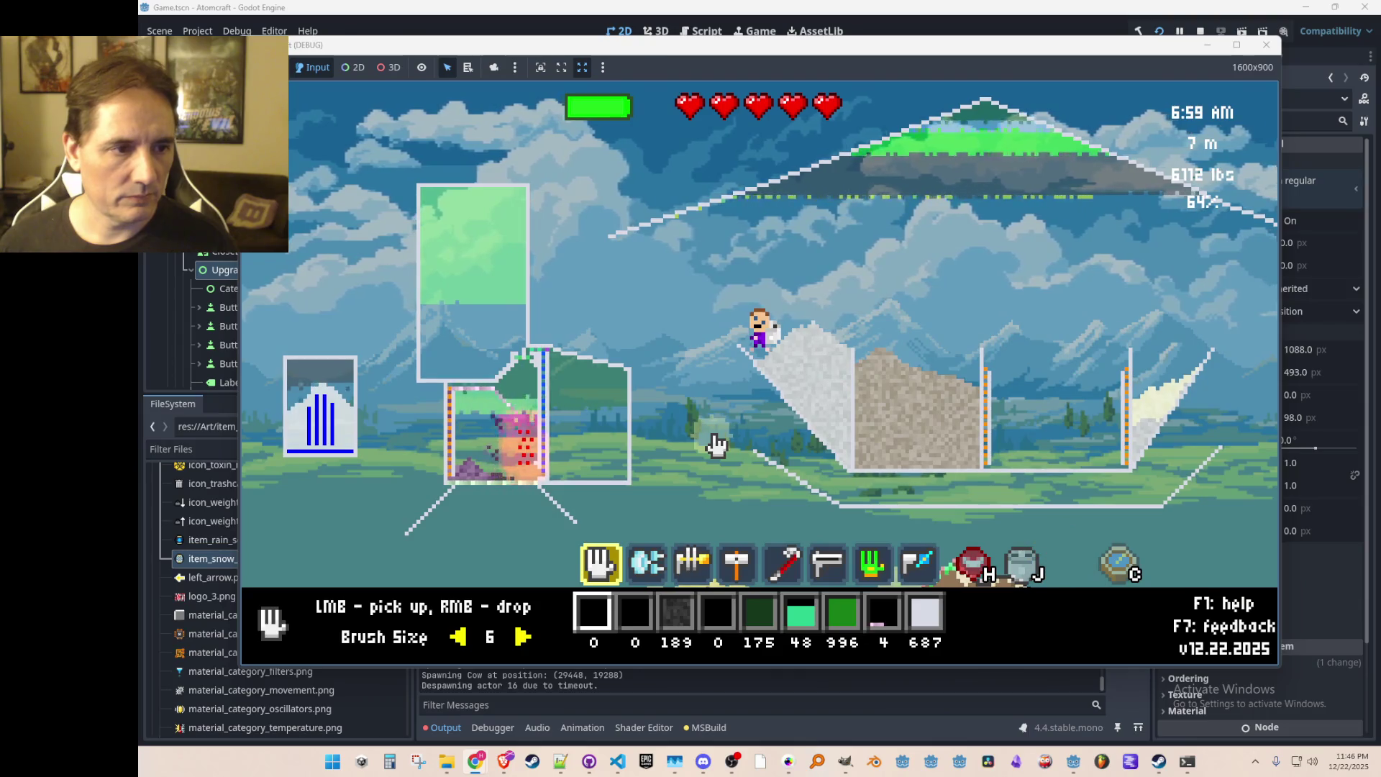
# Step: Collect Hydrogen Iodide gas from the tank, filtering pickup to that gas only
pyautogui.moveTo(517, 424); pyautogui.dragTo(658, 473)
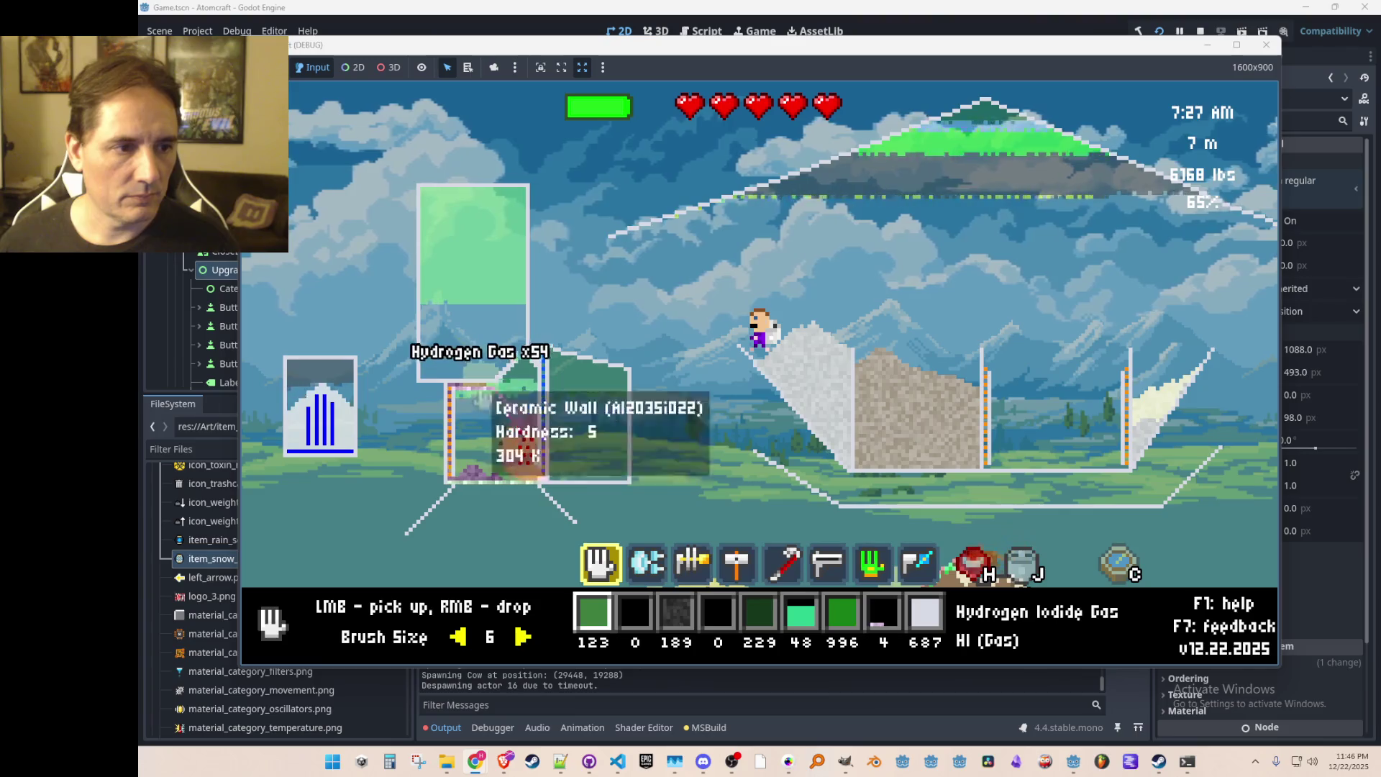
pyautogui.middleClick(509, 397)
pyautogui.click(509, 397)
pyautogui.rightClick(506, 397)
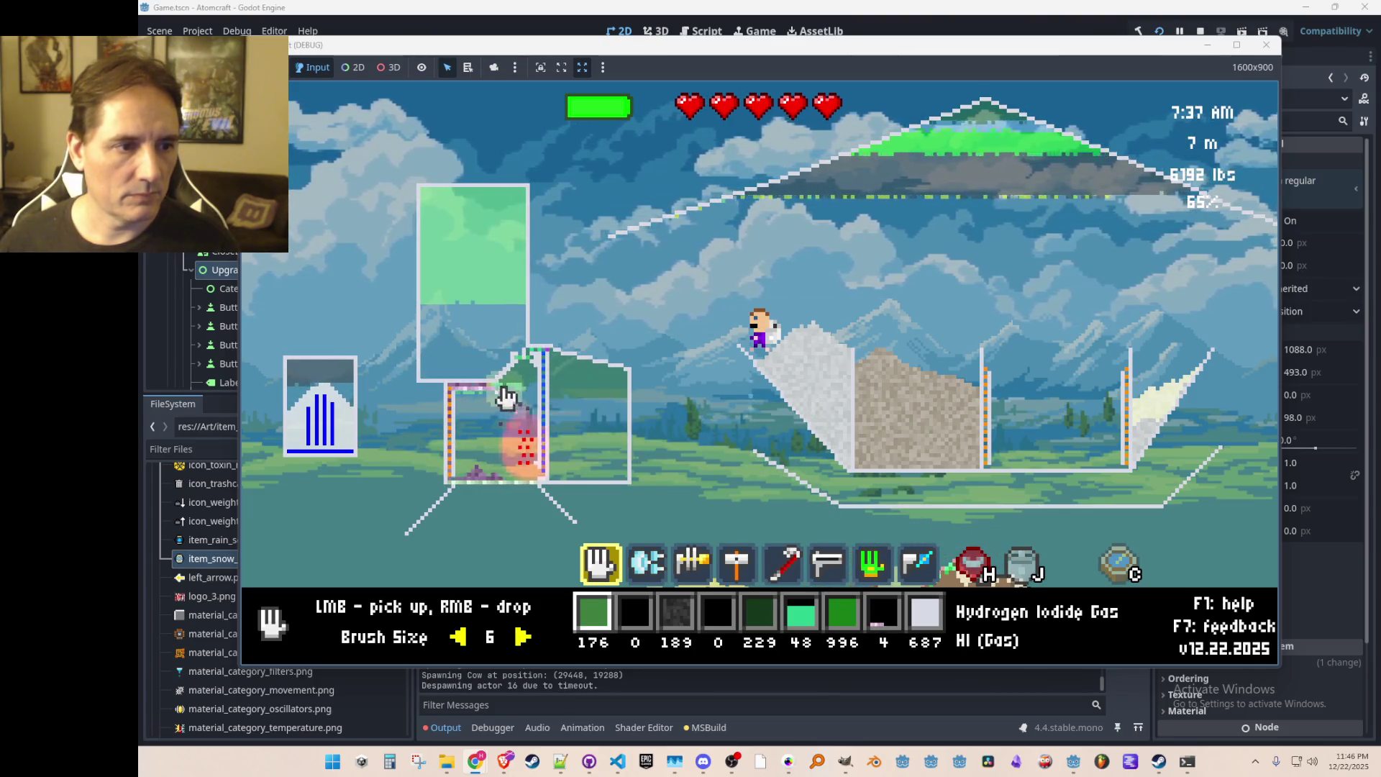
pyautogui.middleClick(509, 396)
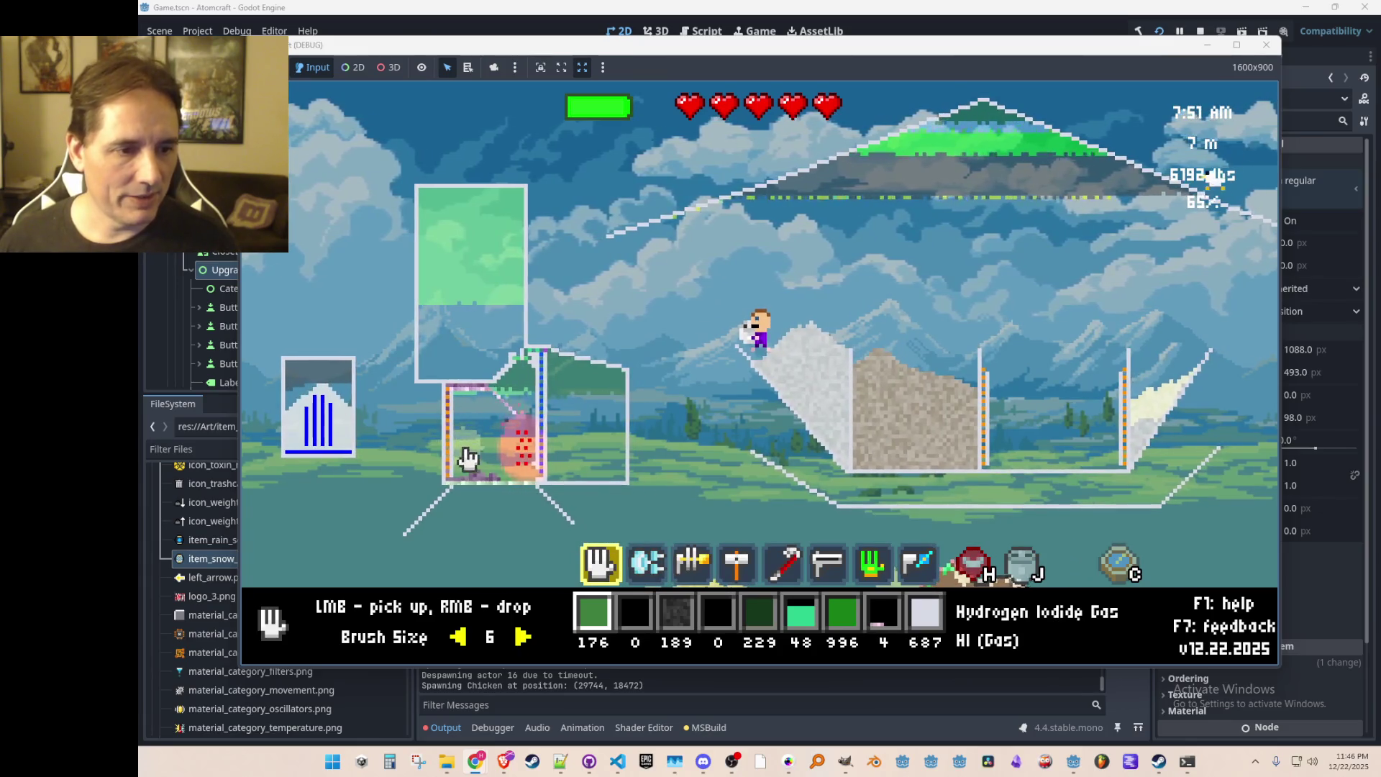
# Step: Lay the Conveyor Right blocks in the world
pyautogui.keyDown('shift'); pyautogui.scroll(-3, 494, 454); pyautogui.keyUp('shift')
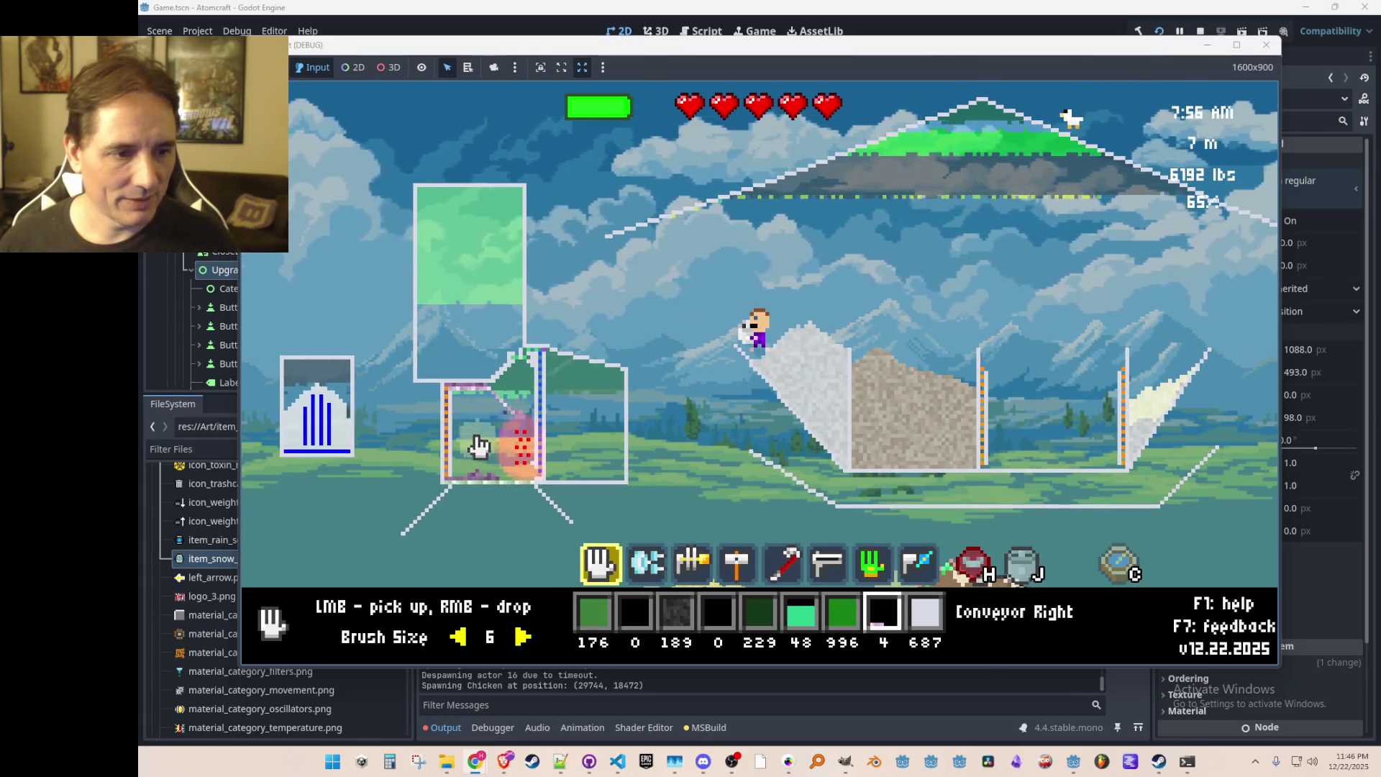
pyautogui.scroll(-3, 476, 460)
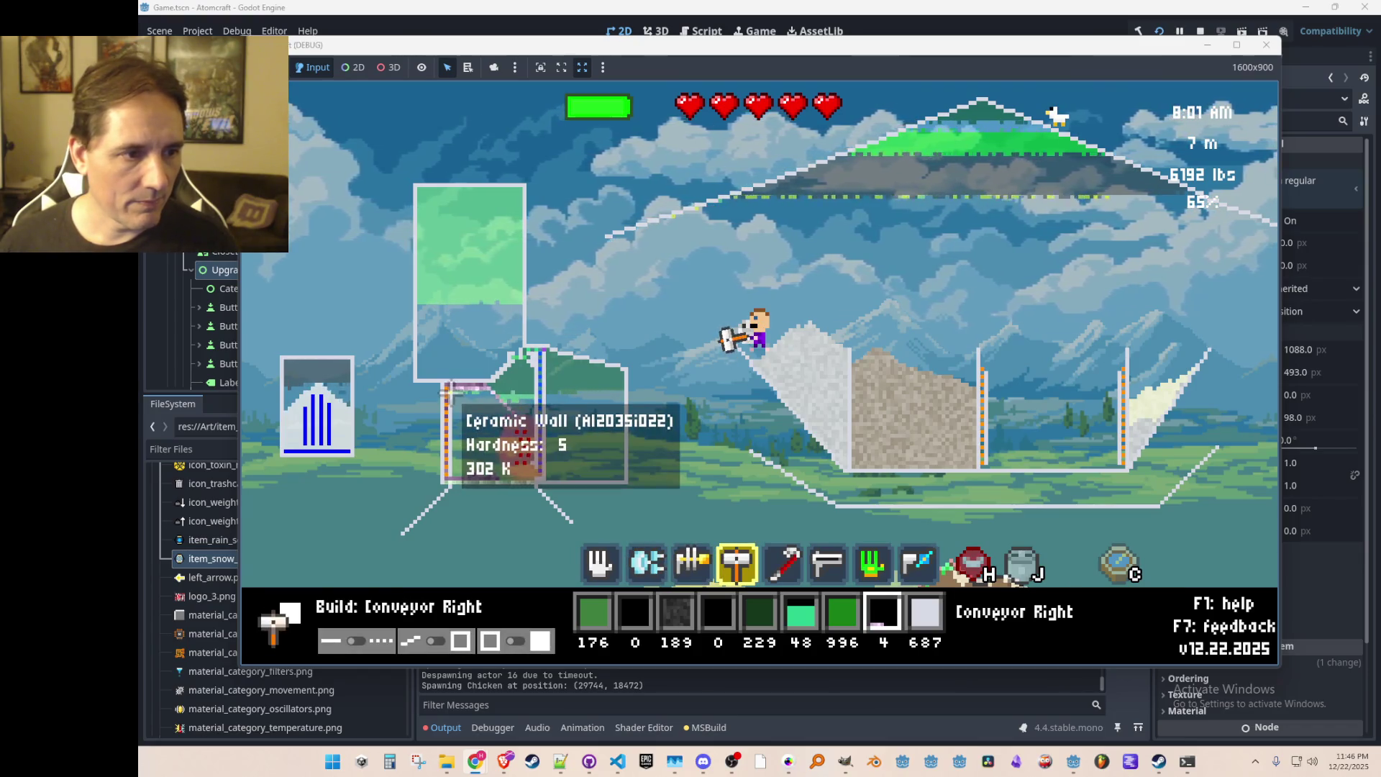
pyautogui.moveTo(470, 412); pyautogui.dragTo(494, 444)
# Step: Break out the diagonal yellow conveyor inside the enclosure with the crowbar
pyautogui.press('5')
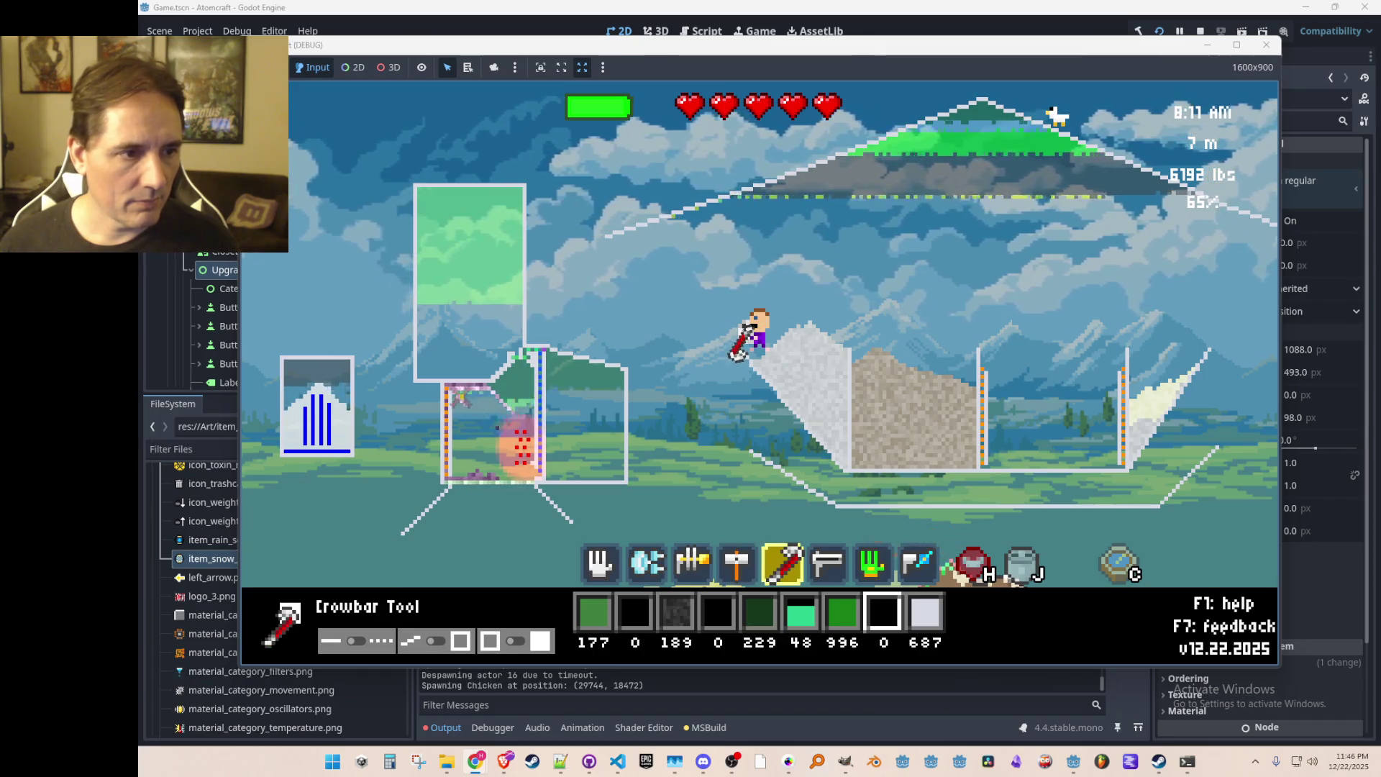
pyautogui.press('a')
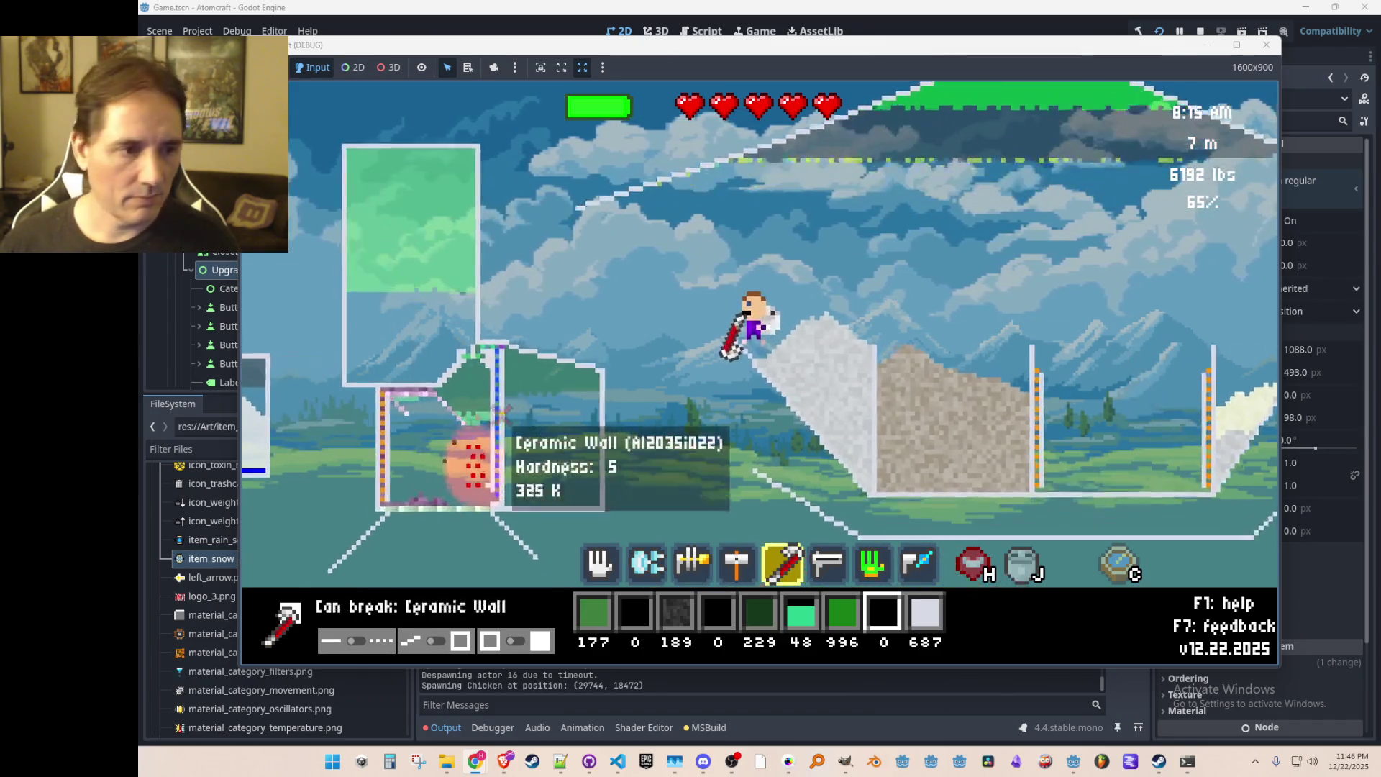
pyautogui.click(503, 412)
pyautogui.press('w')
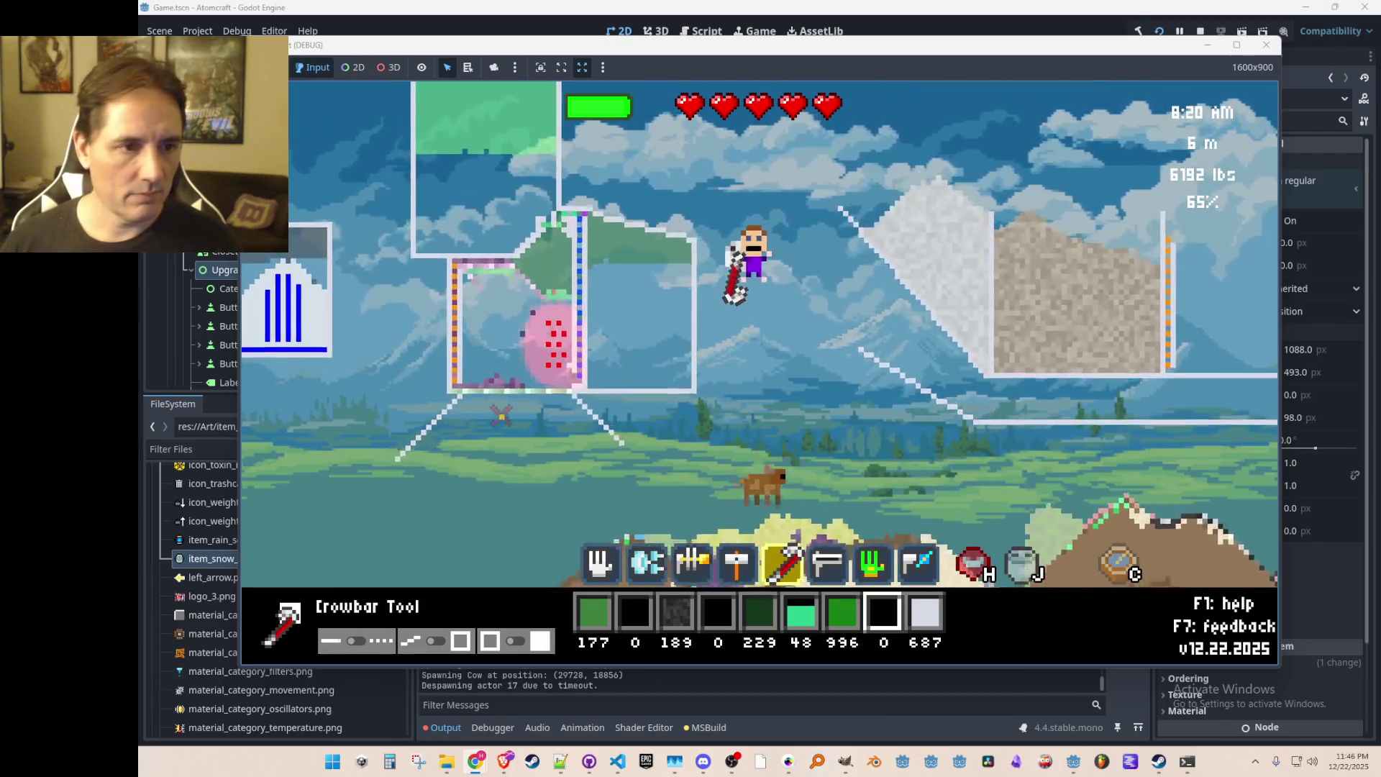
pyautogui.click(490, 364)
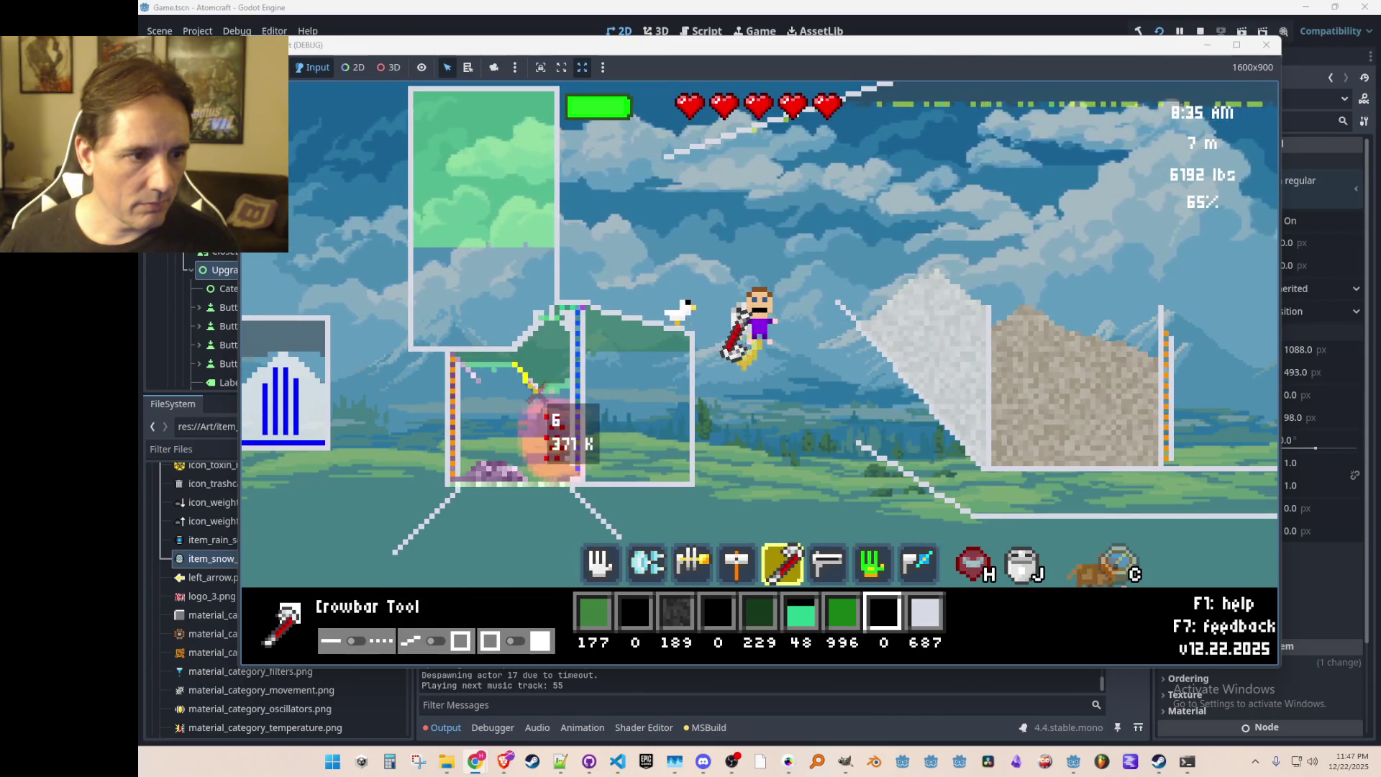
pyautogui.click(541, 388)
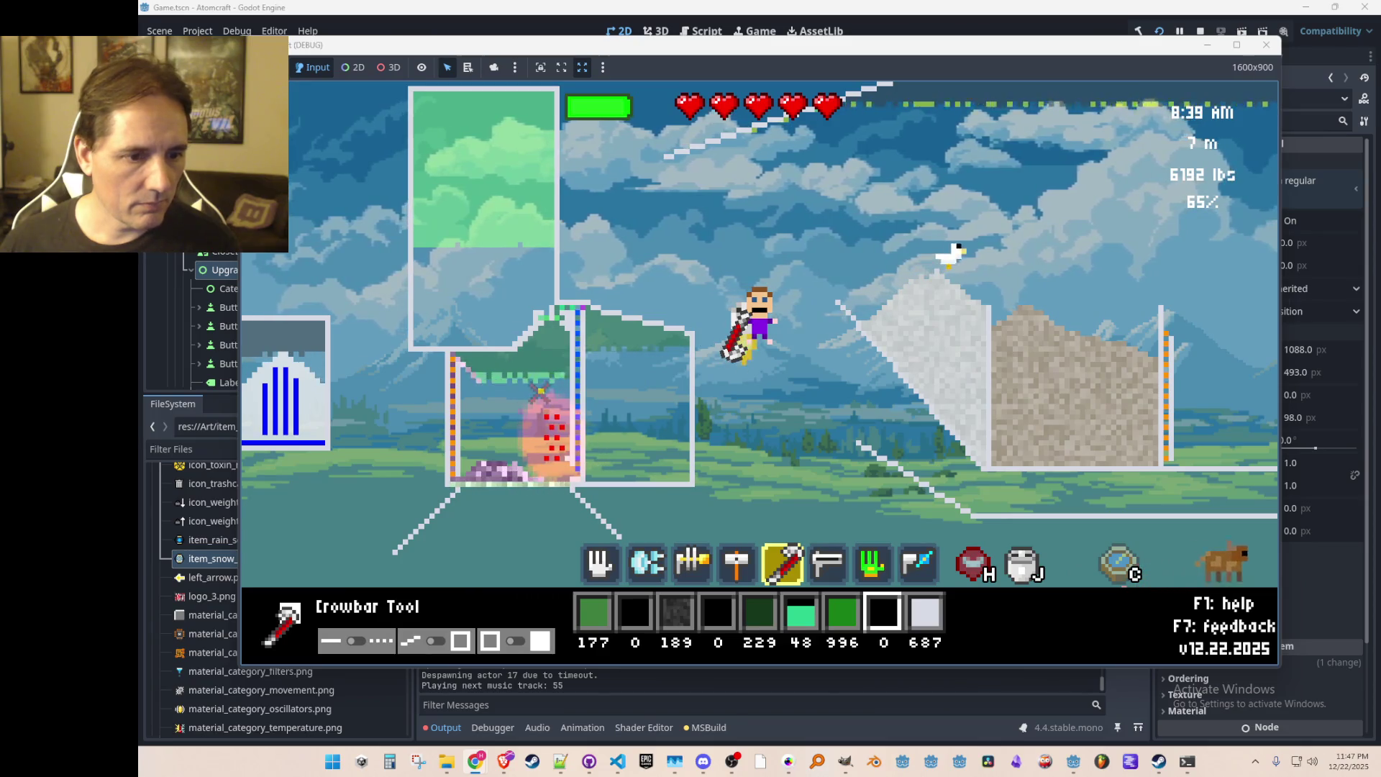
# Step: Pick up the Conveyor Right pieces and build a horizontal conveyor across the box interior
pyautogui.scroll(4, 504, 436)
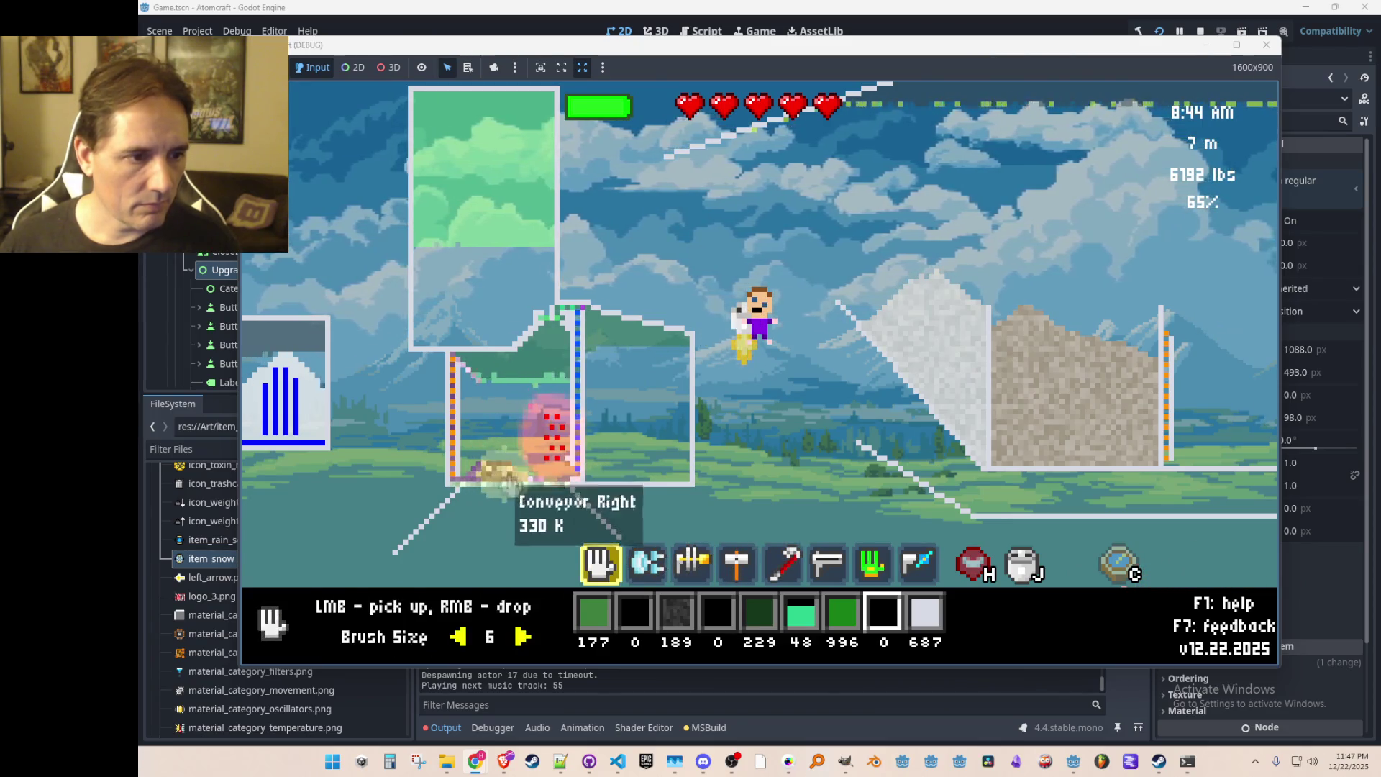
pyautogui.moveTo(503, 471)
pyautogui.mouseDown()
pyautogui.moveTo(478, 467)
pyautogui.moveTo(498, 467)
pyautogui.mouseUp()
pyautogui.scroll(-3, 503, 446)
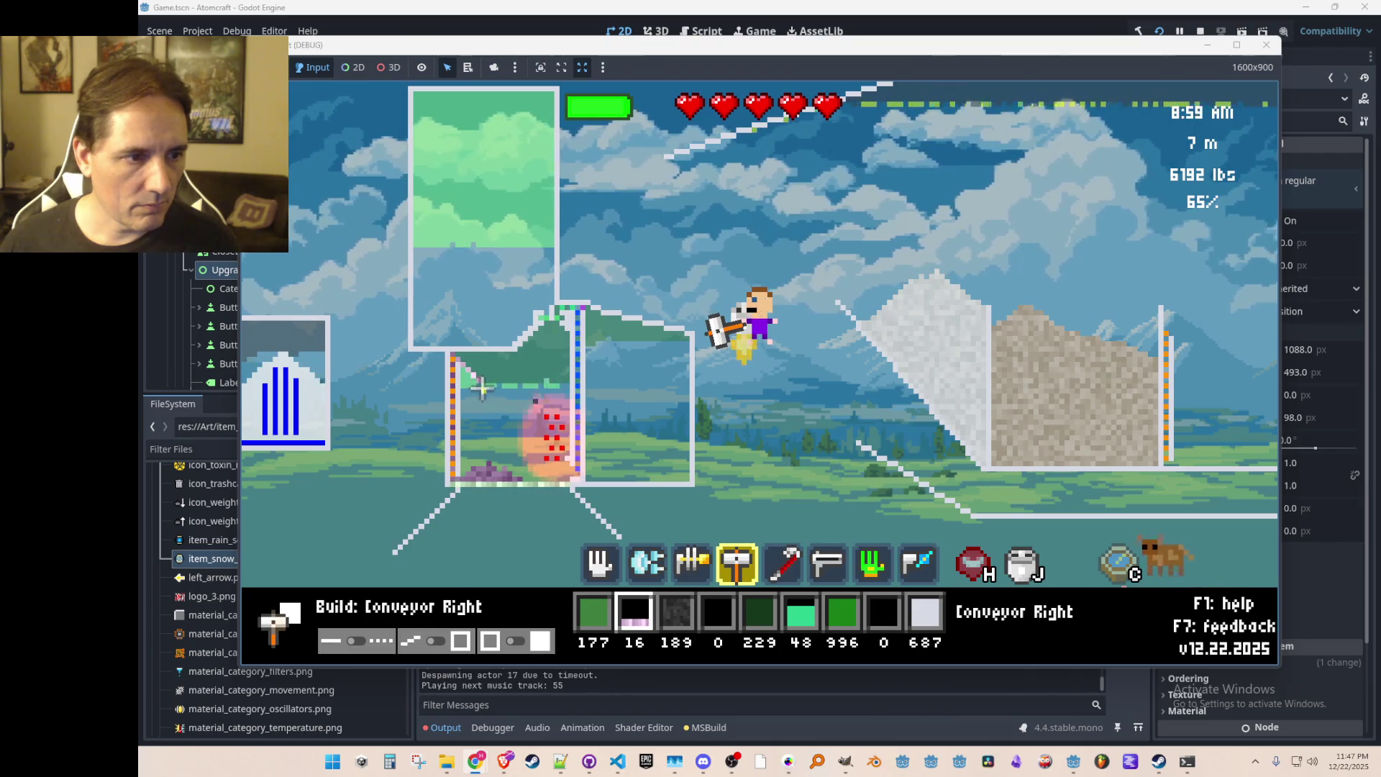
pyautogui.moveTo(483, 386); pyautogui.dragTo(532, 389)
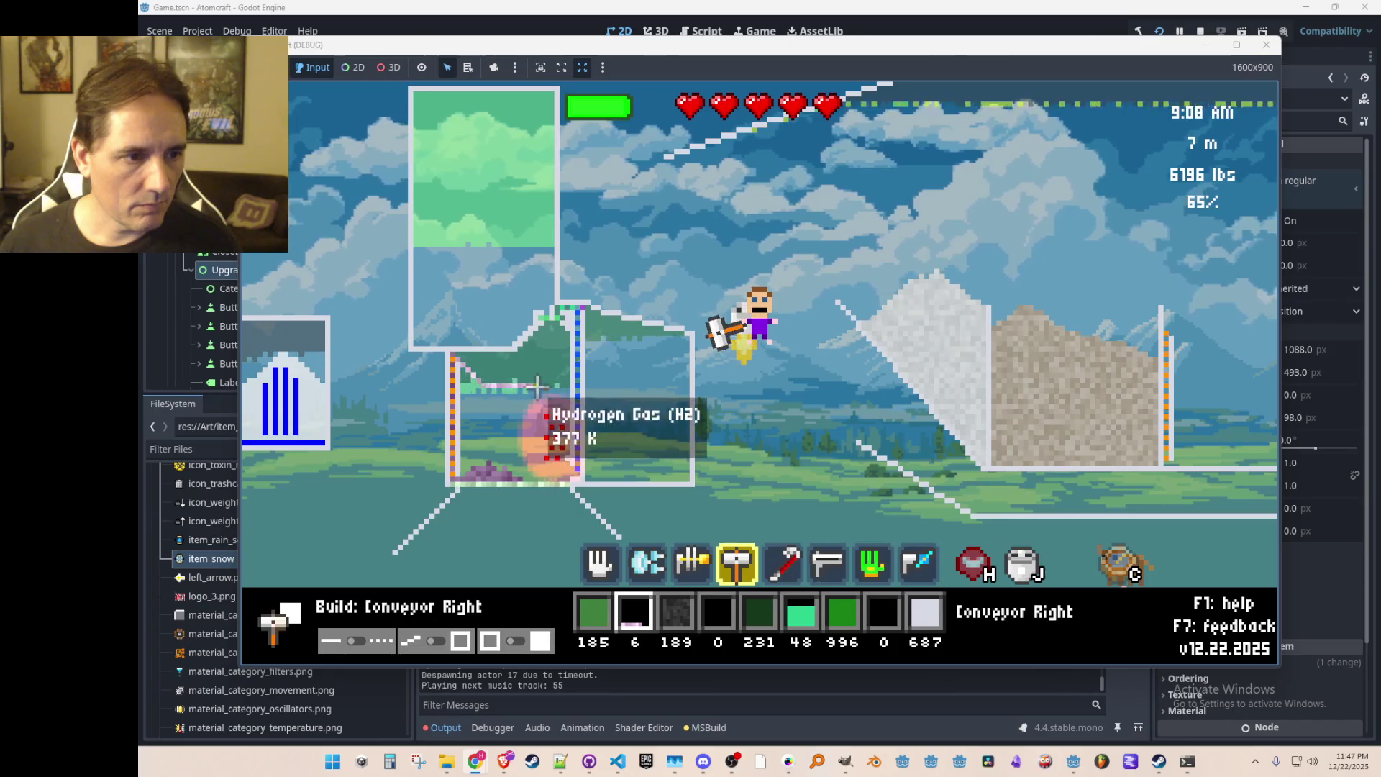
# Step: Collect the gases from the chamber, ending with 279 Hydrogen Gas in stock
pyautogui.scroll(2, 514, 416)
pyautogui.scroll(1, 514, 416)
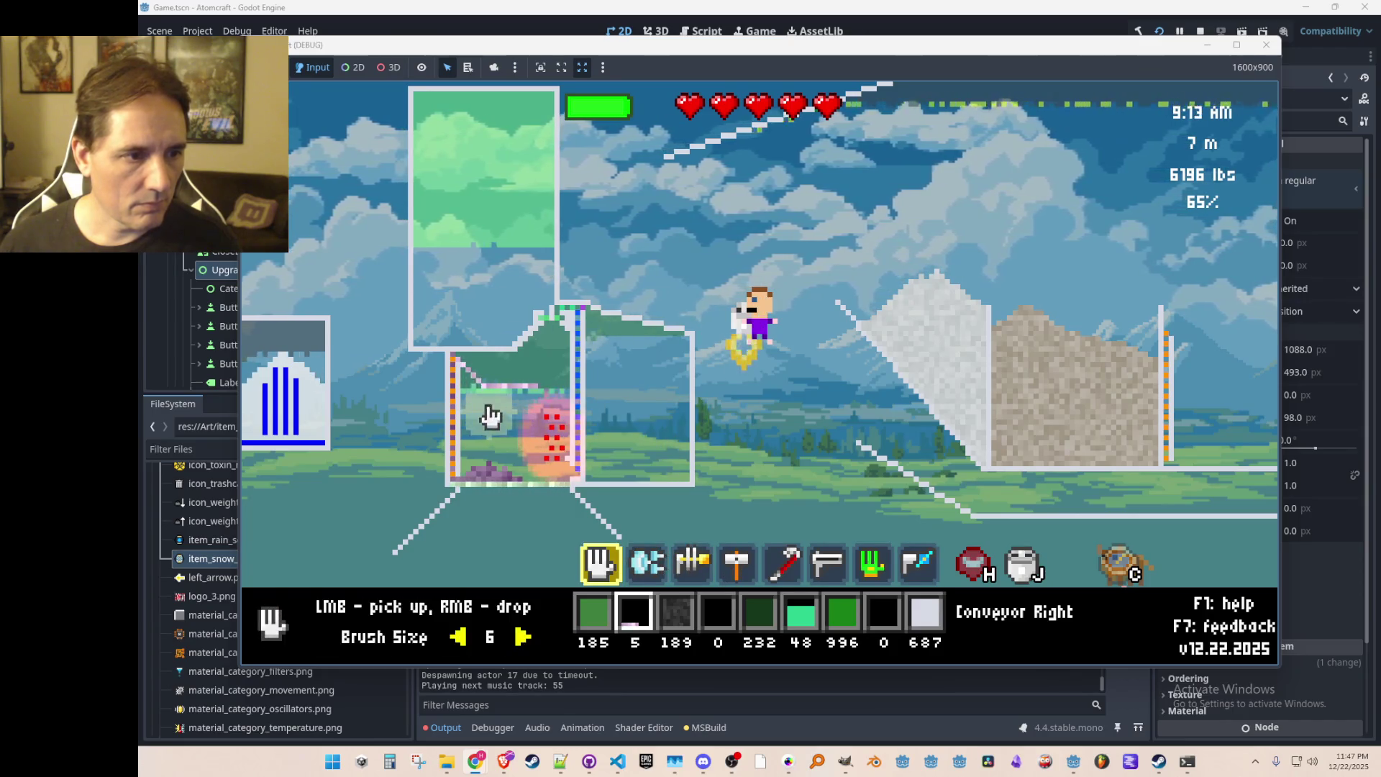
pyautogui.click(505, 408)
pyautogui.moveTo(505, 408)
pyautogui.mouseDown()
pyautogui.moveTo(574, 389)
pyautogui.moveTo(525, 425)
pyautogui.moveTo(463, 394)
pyautogui.moveTo(452, 369)
pyautogui.moveTo(671, 379)
pyautogui.mouseUp()
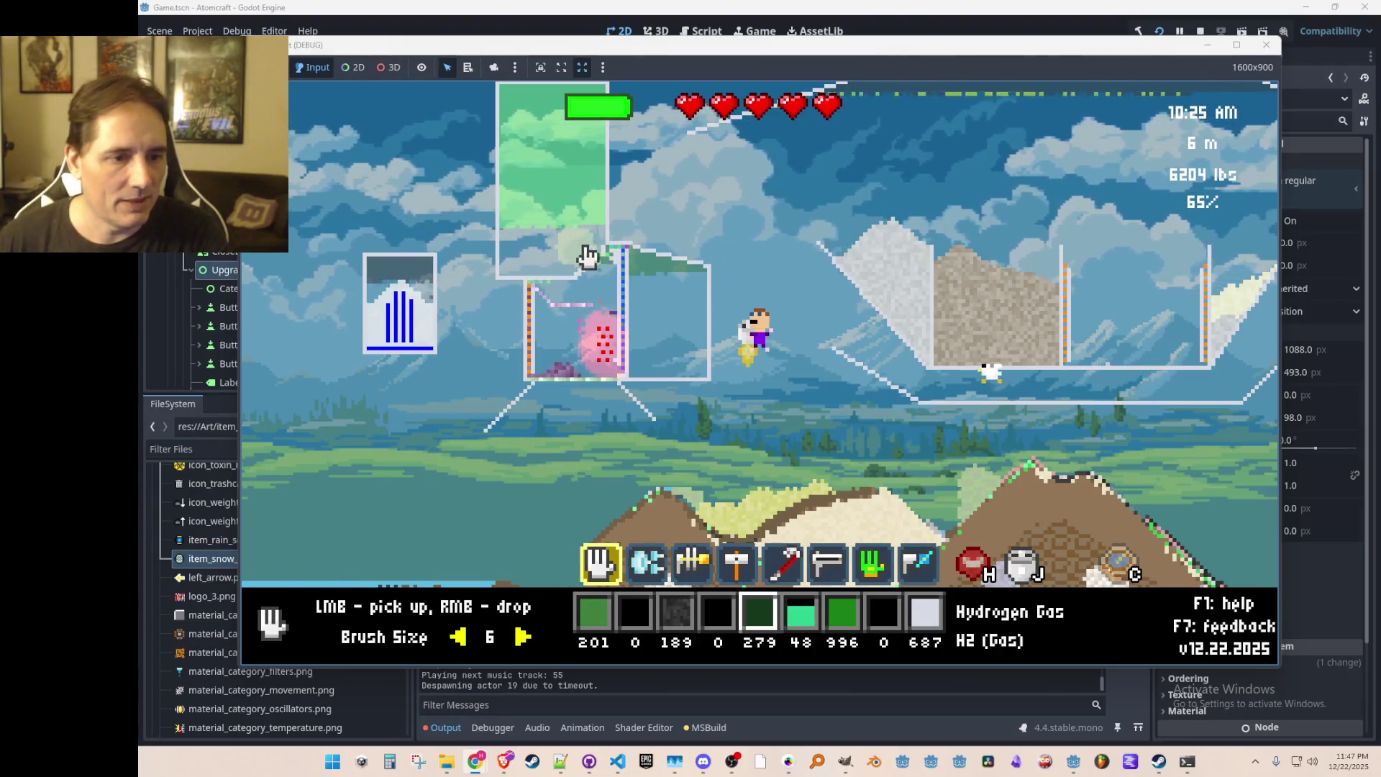
# Step: Pick up Hydrogen Iodide gas from the chamber and drop it back out
pyautogui.press('e')
pyautogui.press('e')
pyautogui.scroll(-1, 632, 296)
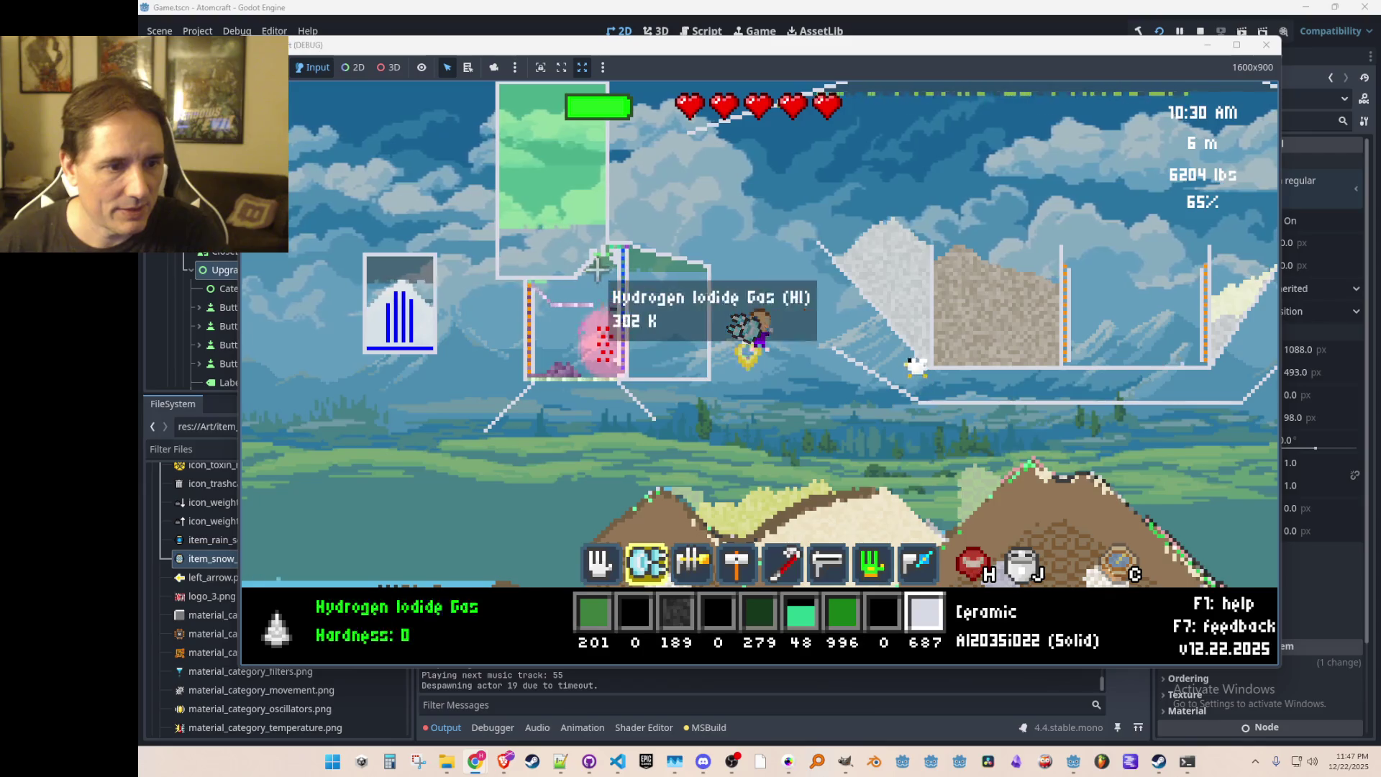
pyautogui.scroll(-2, 595, 280)
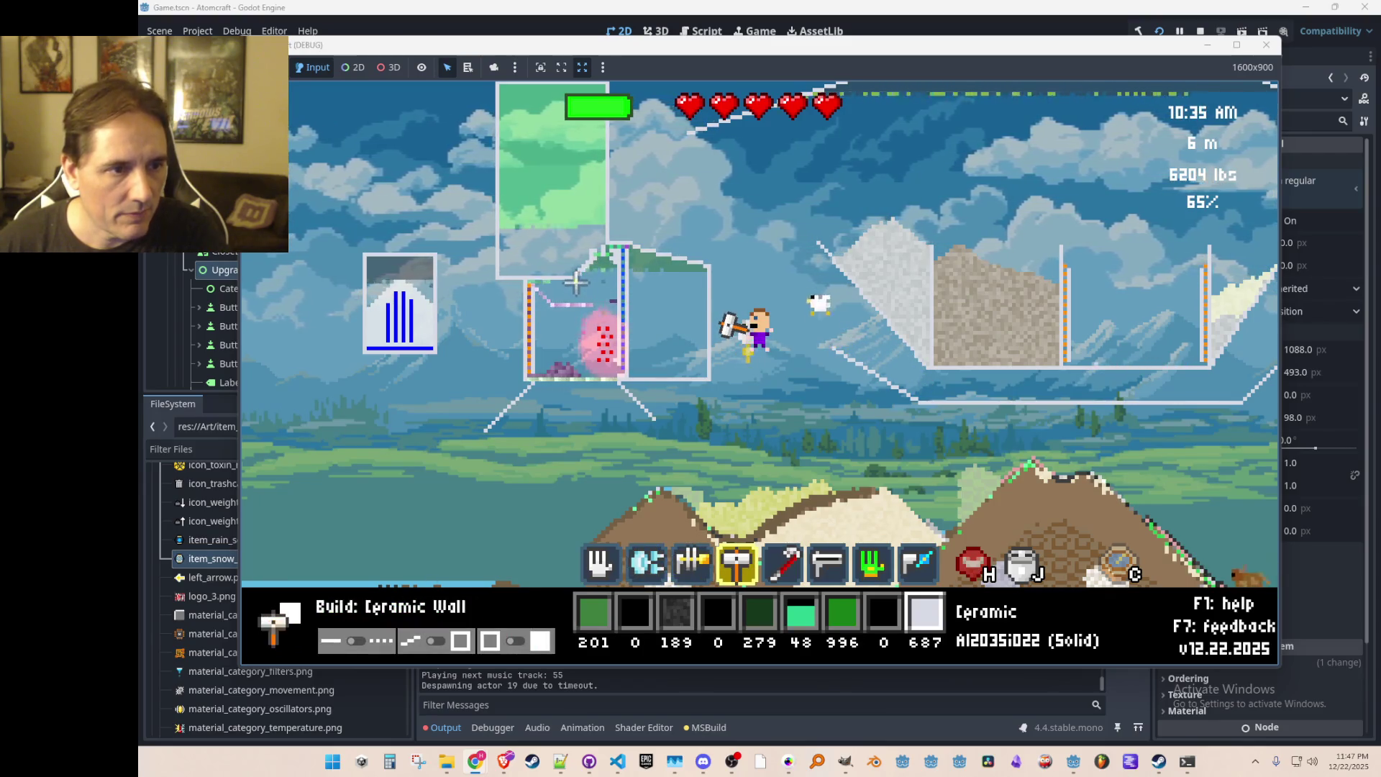
pyautogui.moveTo(575, 289)
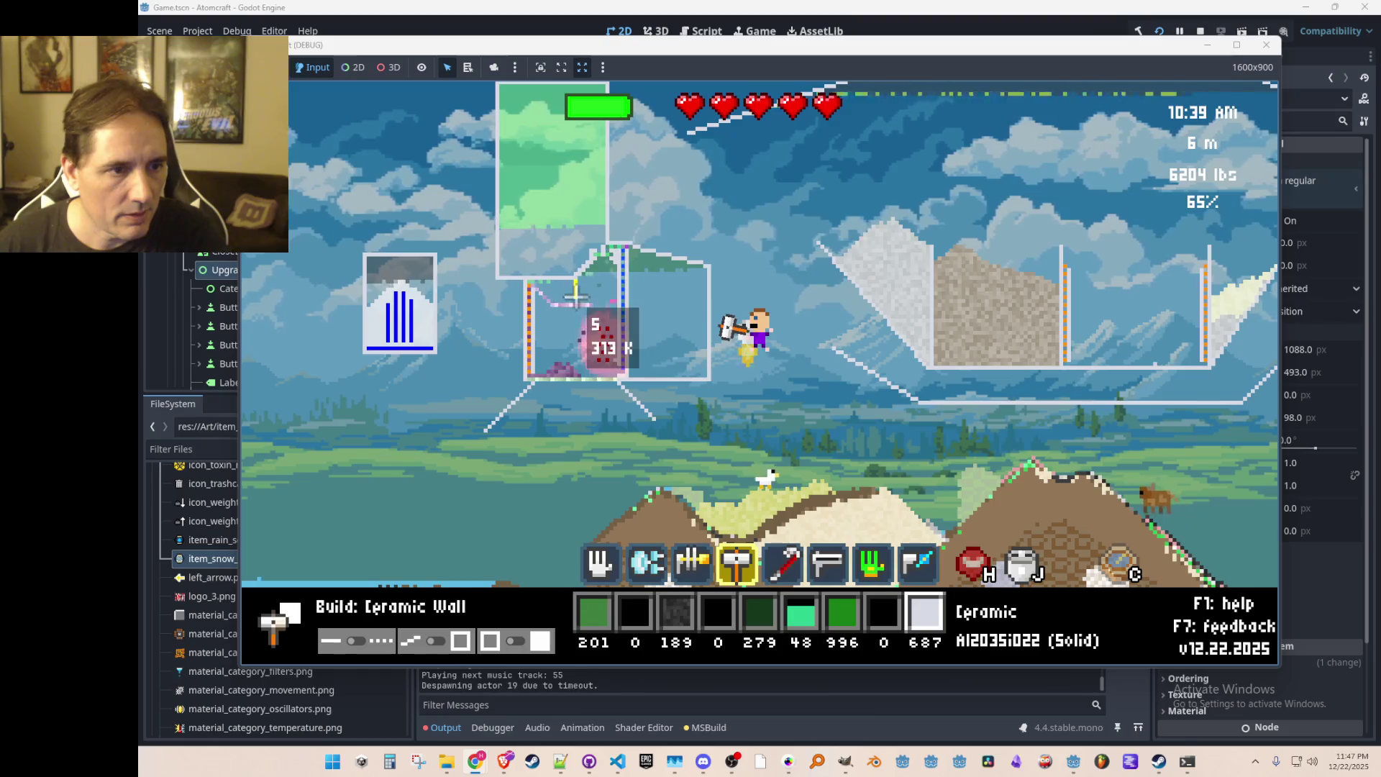
pyautogui.scroll(3, 569, 287)
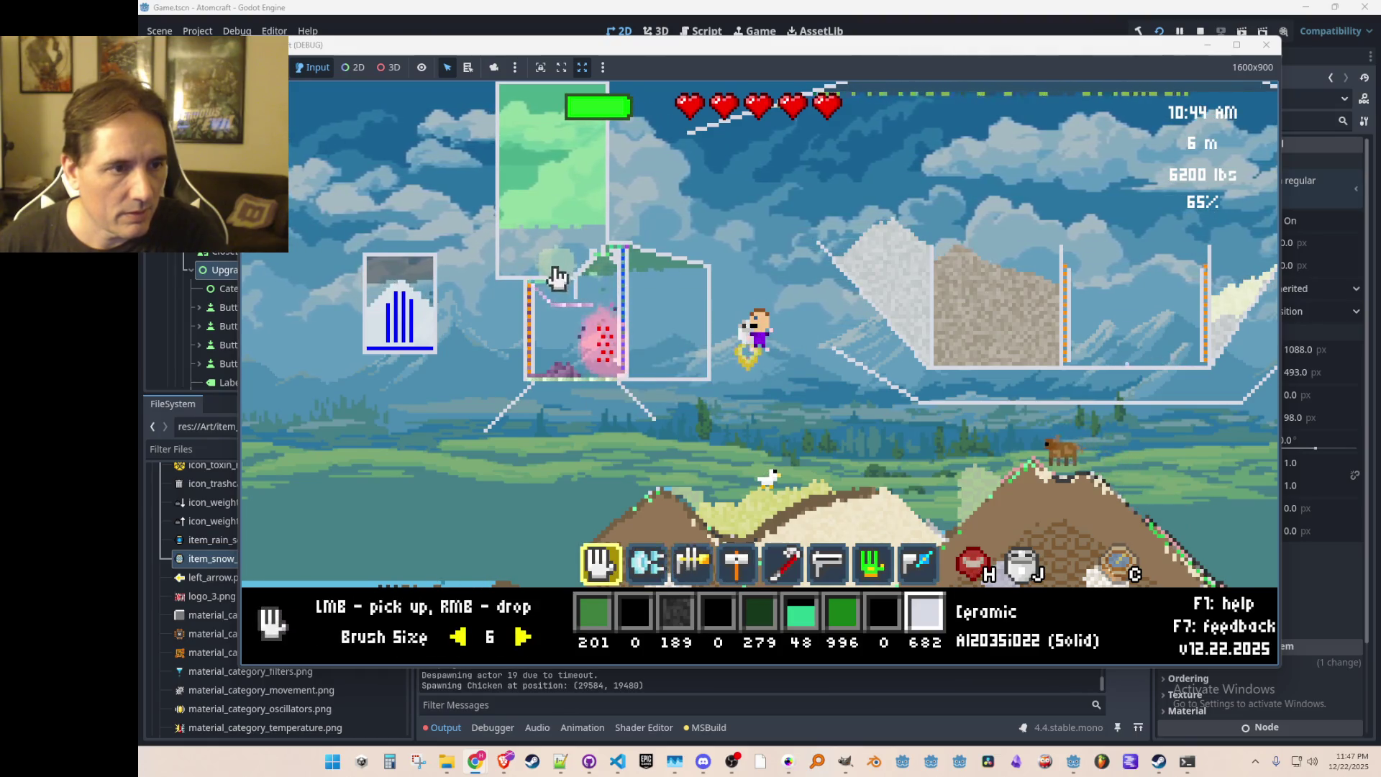
pyautogui.click(559, 217)
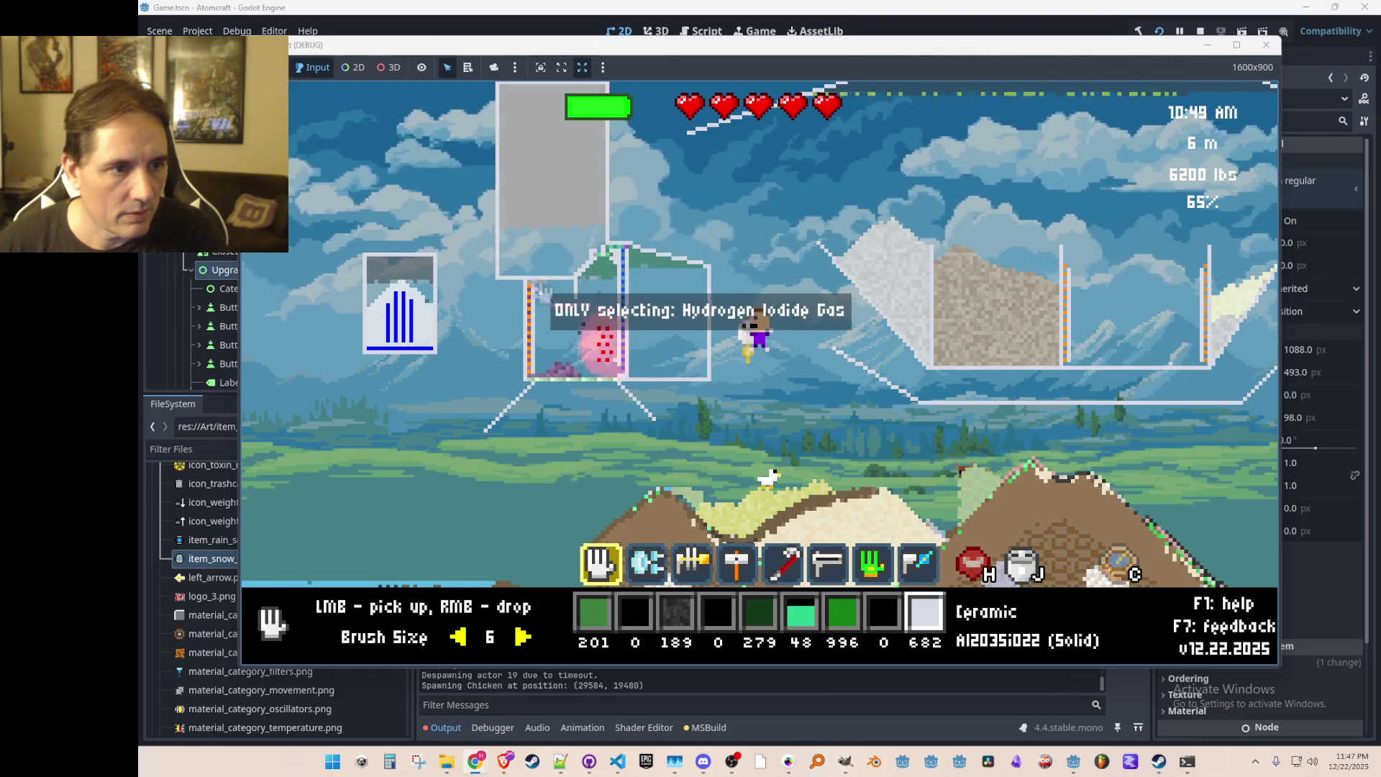
pyautogui.rightClick(504, 416)
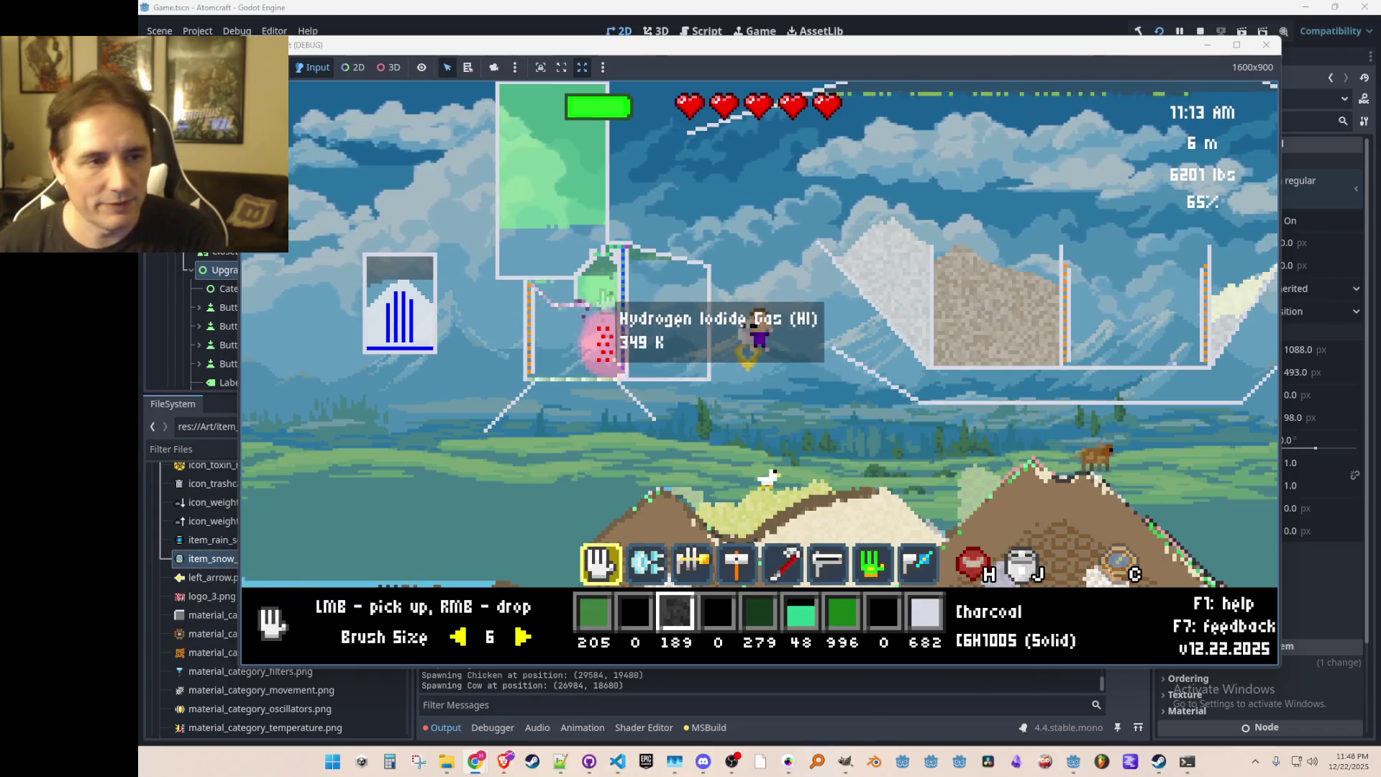
# Step: Collect Hydrogen Iodide gas with pickup filtered to it, then gather the remaining gases and iodine
pyautogui.middleClick(604, 292)
pyautogui.click(604, 292)
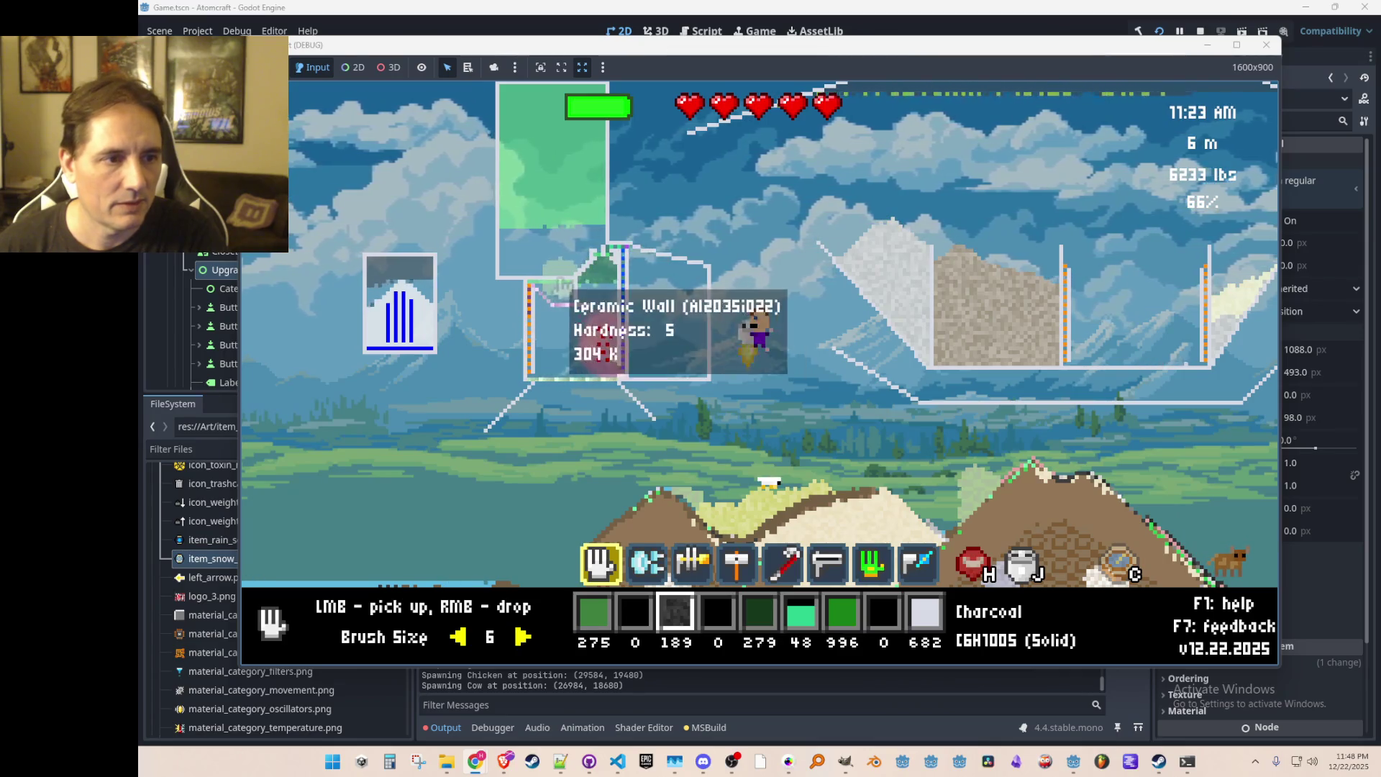
pyautogui.middleClick(568, 296)
pyautogui.click(576, 296)
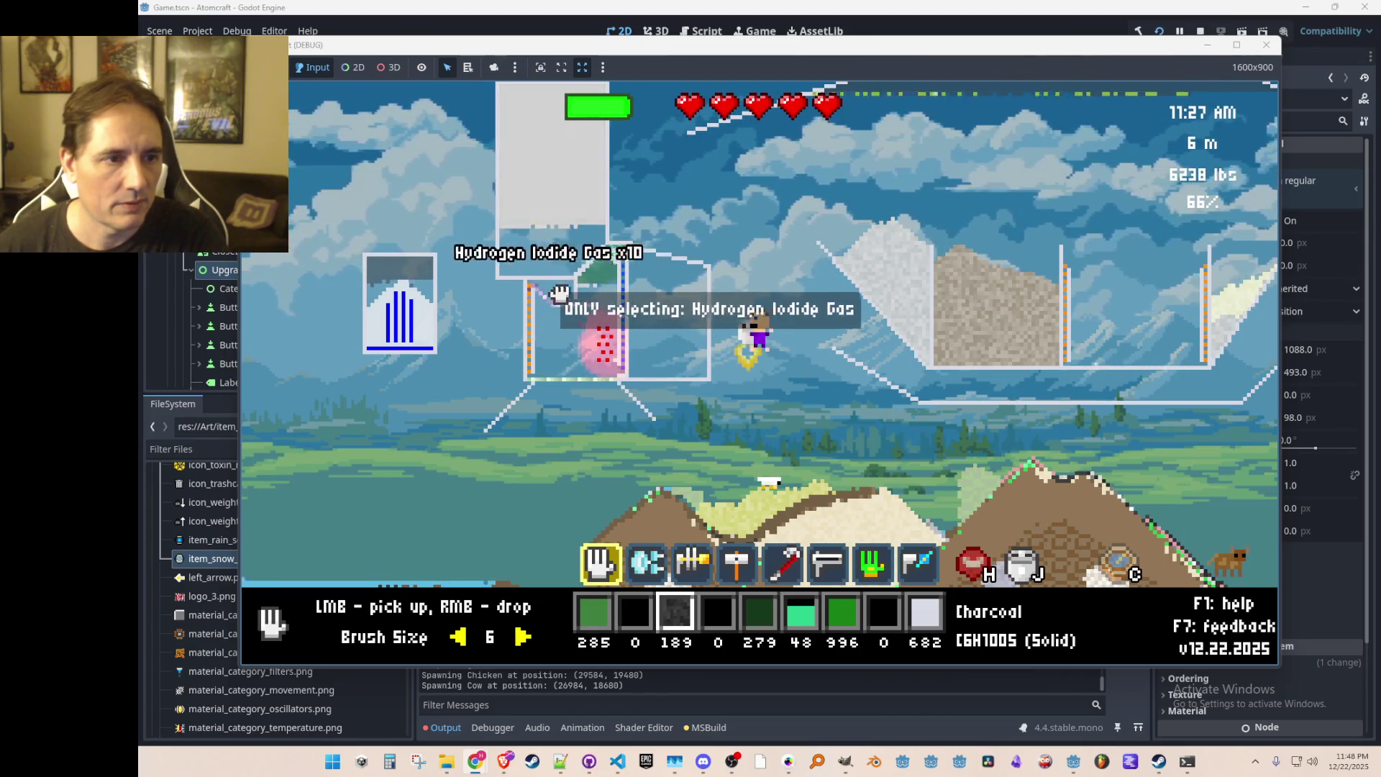
pyautogui.click(584, 289)
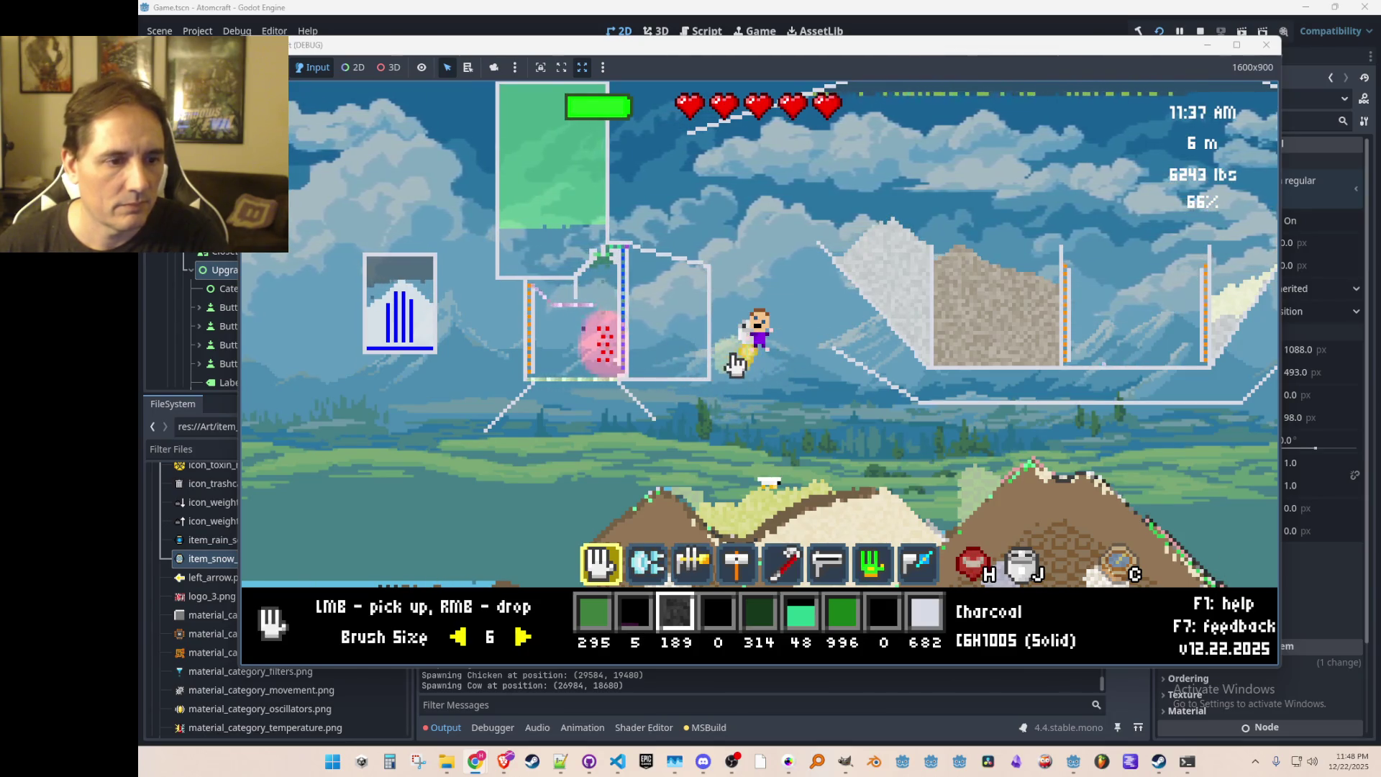
# Step: Drop the carried liquid iodine and stop the game test run with F8
pyautogui.scroll(1, 712, 368)
pyautogui.rightClick(645, 388)
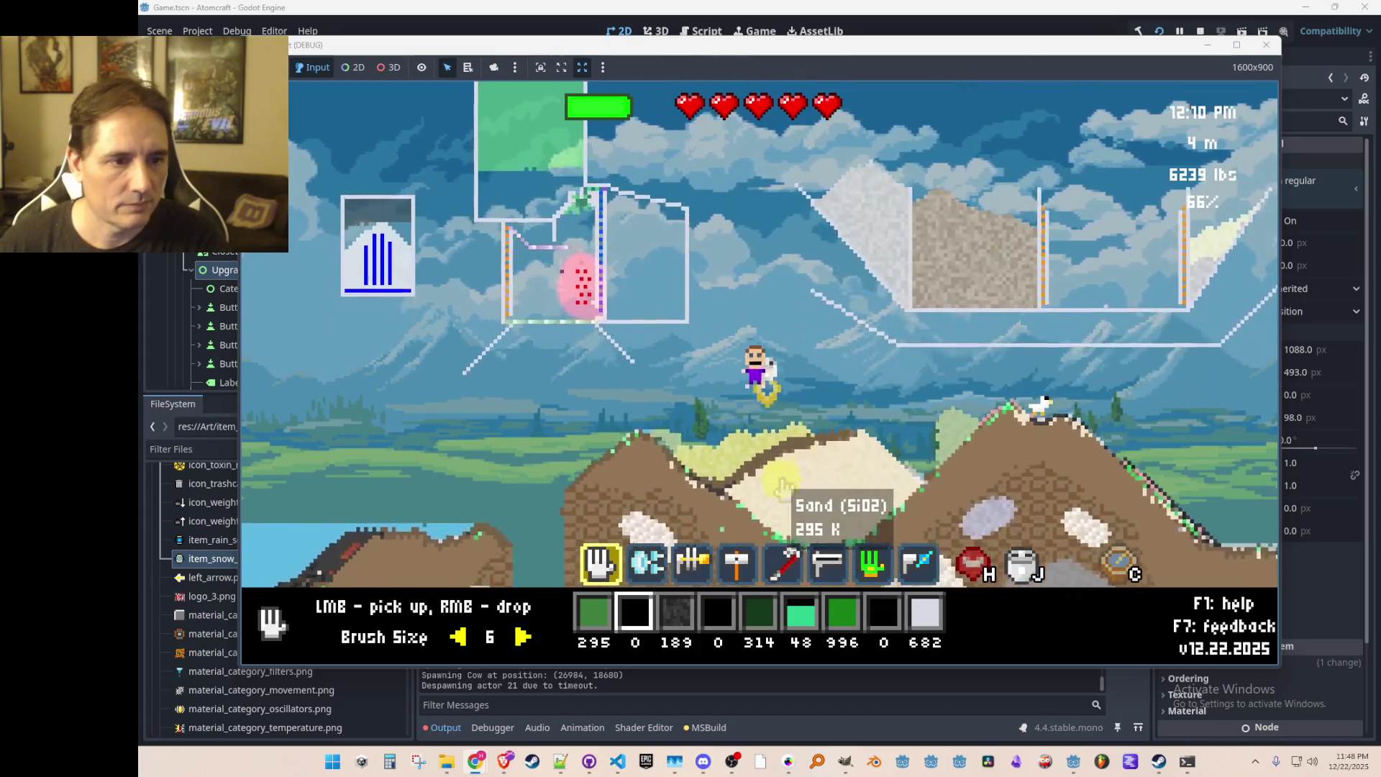
pyautogui.press('w')
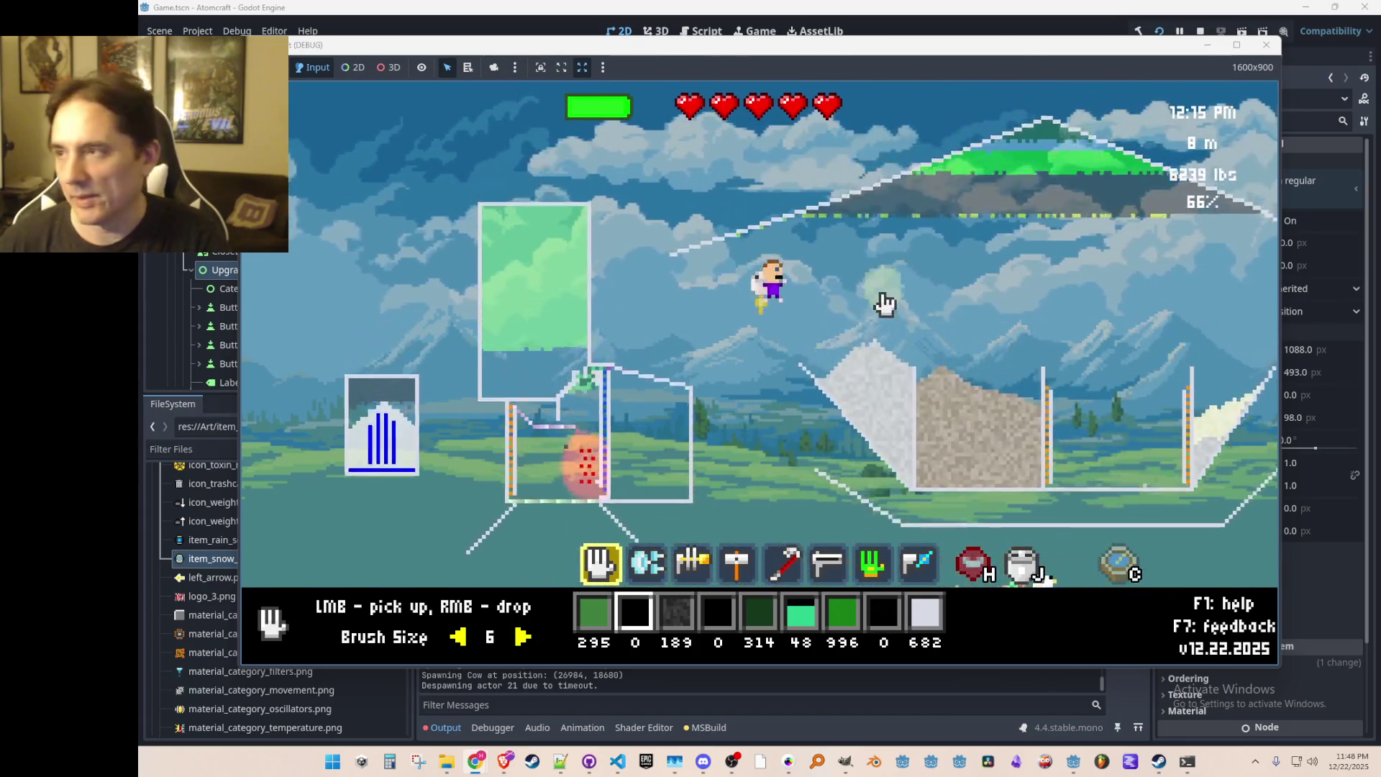
pyautogui.press('a')
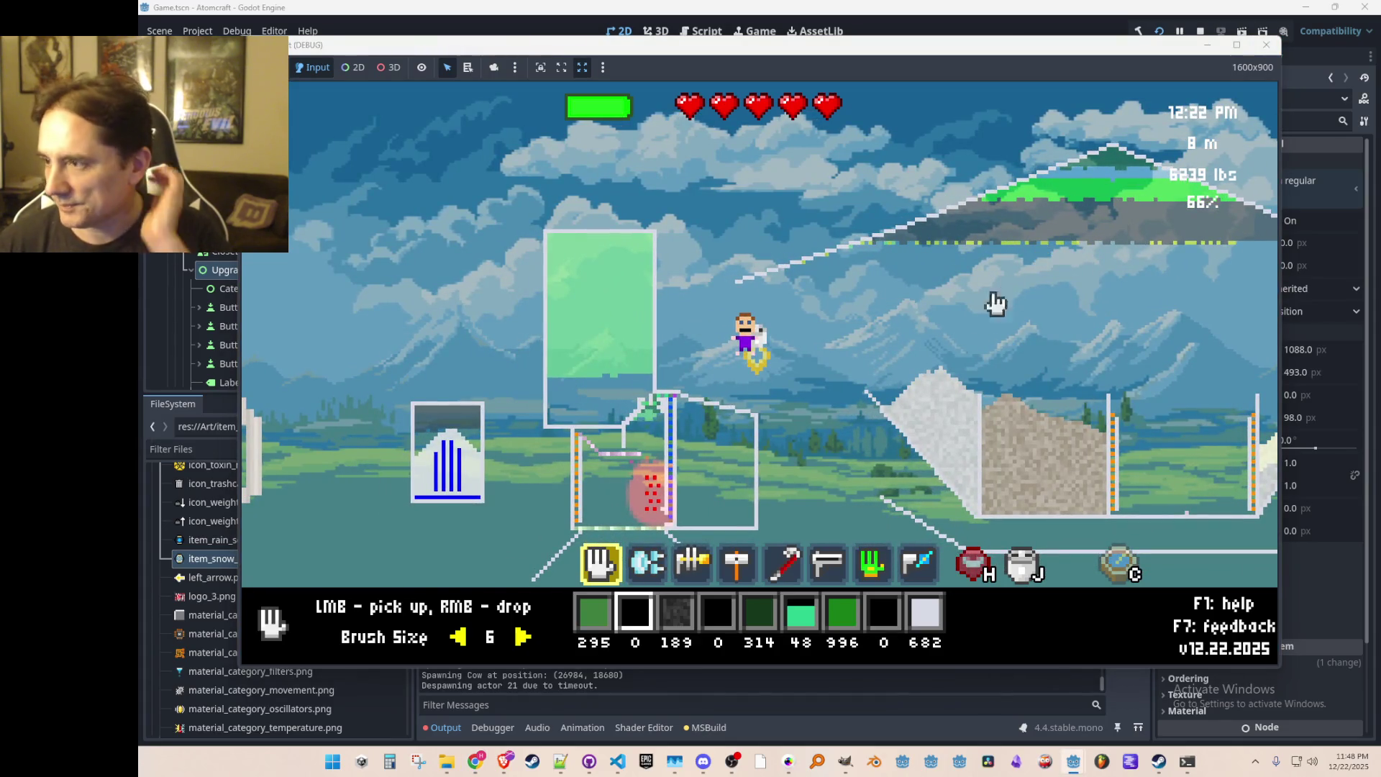
pyautogui.press('F8')
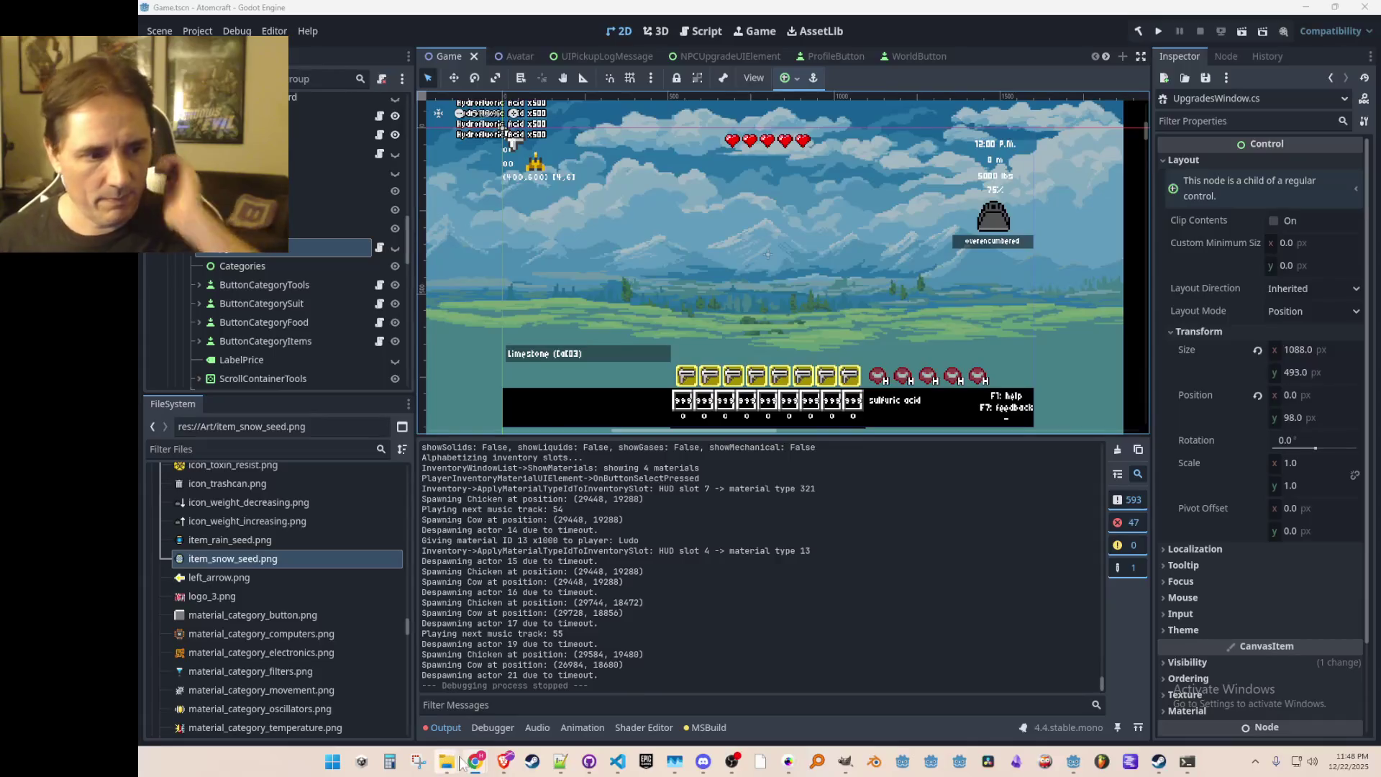
# Step: Browse the 12-22-2025 reaction files, pick 'Hydrobromic Acid Dissolves Tin.json', and go up to Reactions
pyautogui.moveTo(446, 768)
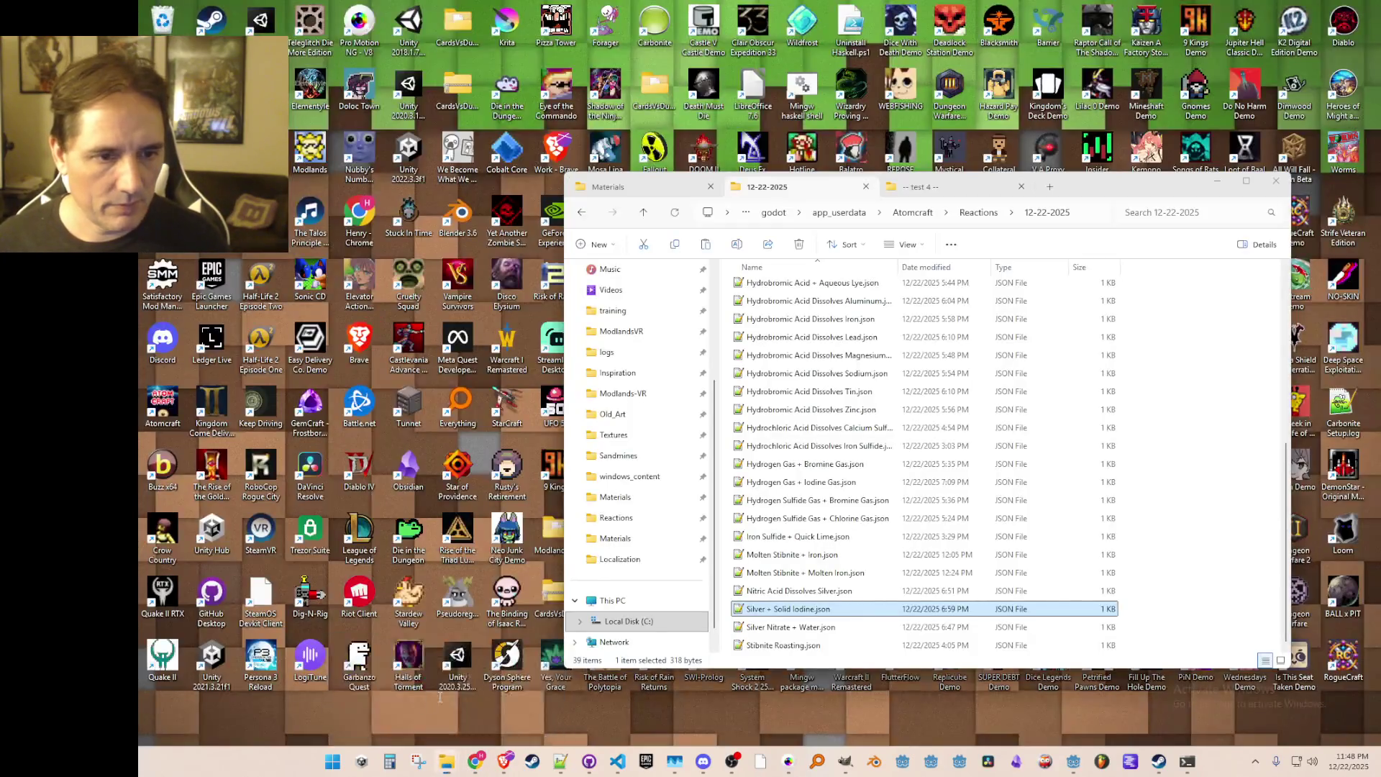
pyautogui.click(383, 694)
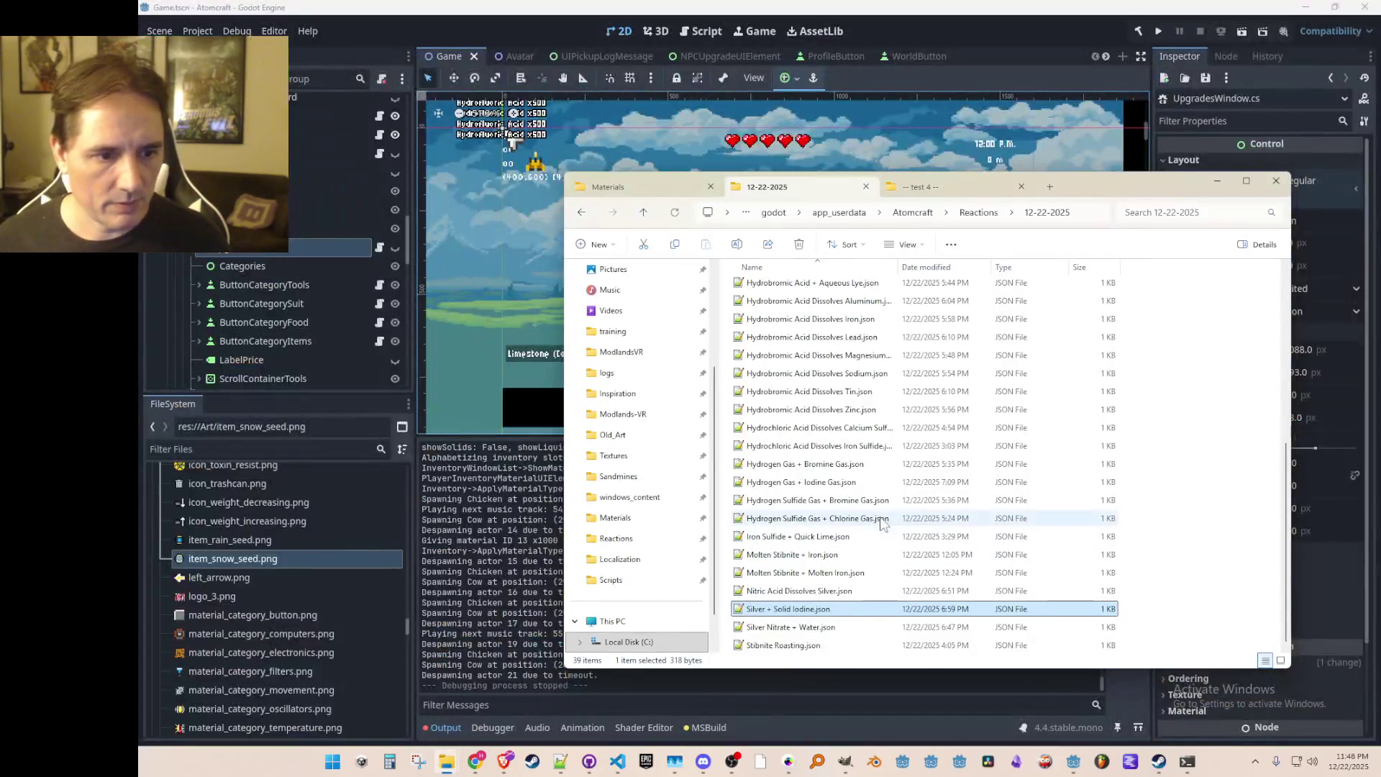
pyautogui.click(788, 590)
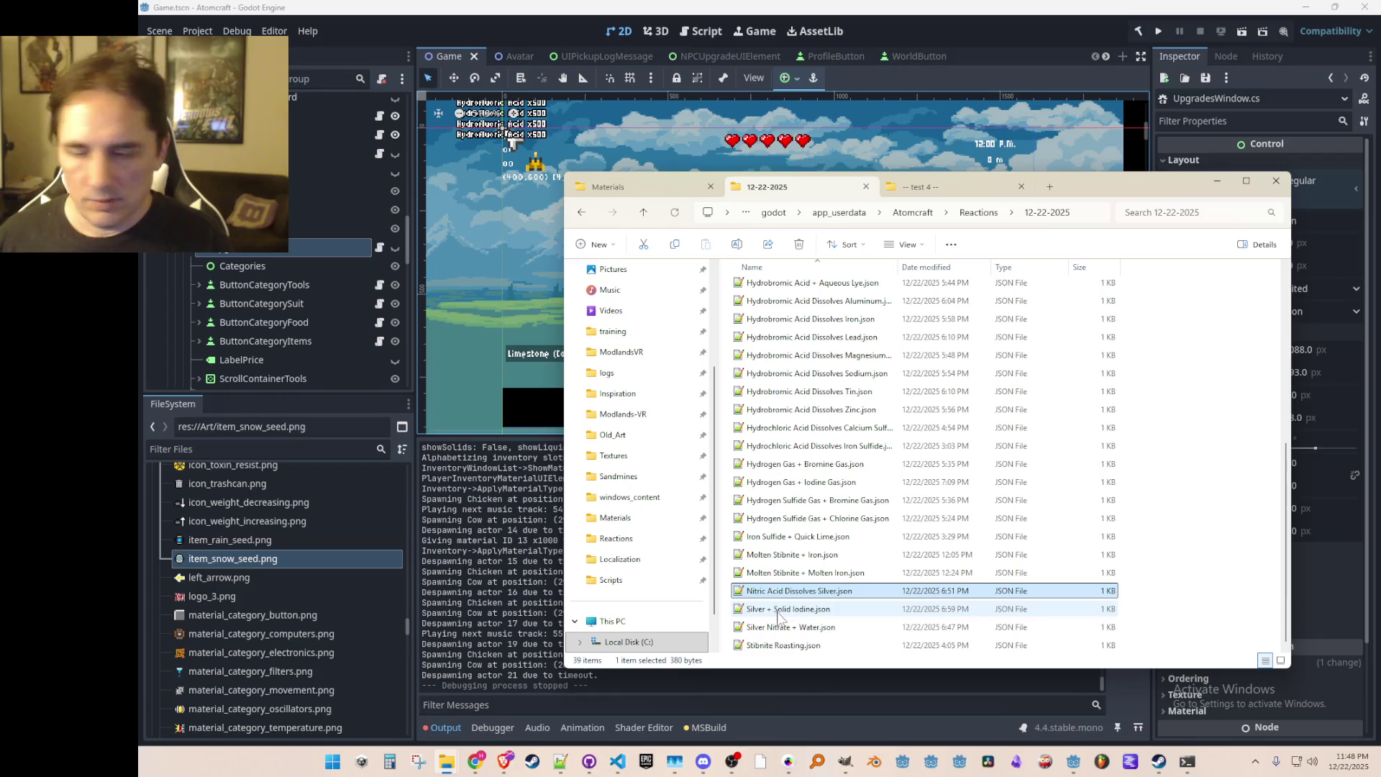
pyautogui.click(778, 610)
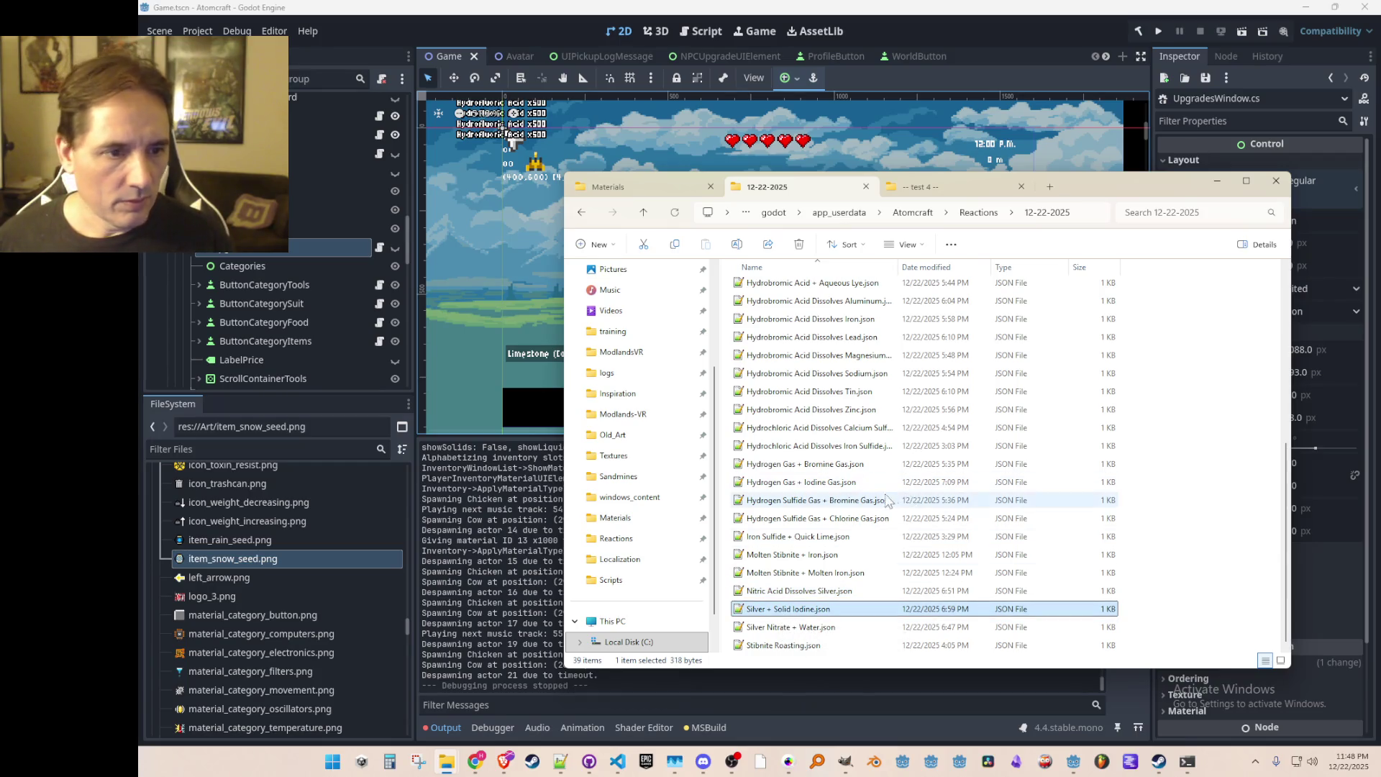
pyautogui.scroll(1, 830, 432)
pyautogui.click(833, 430)
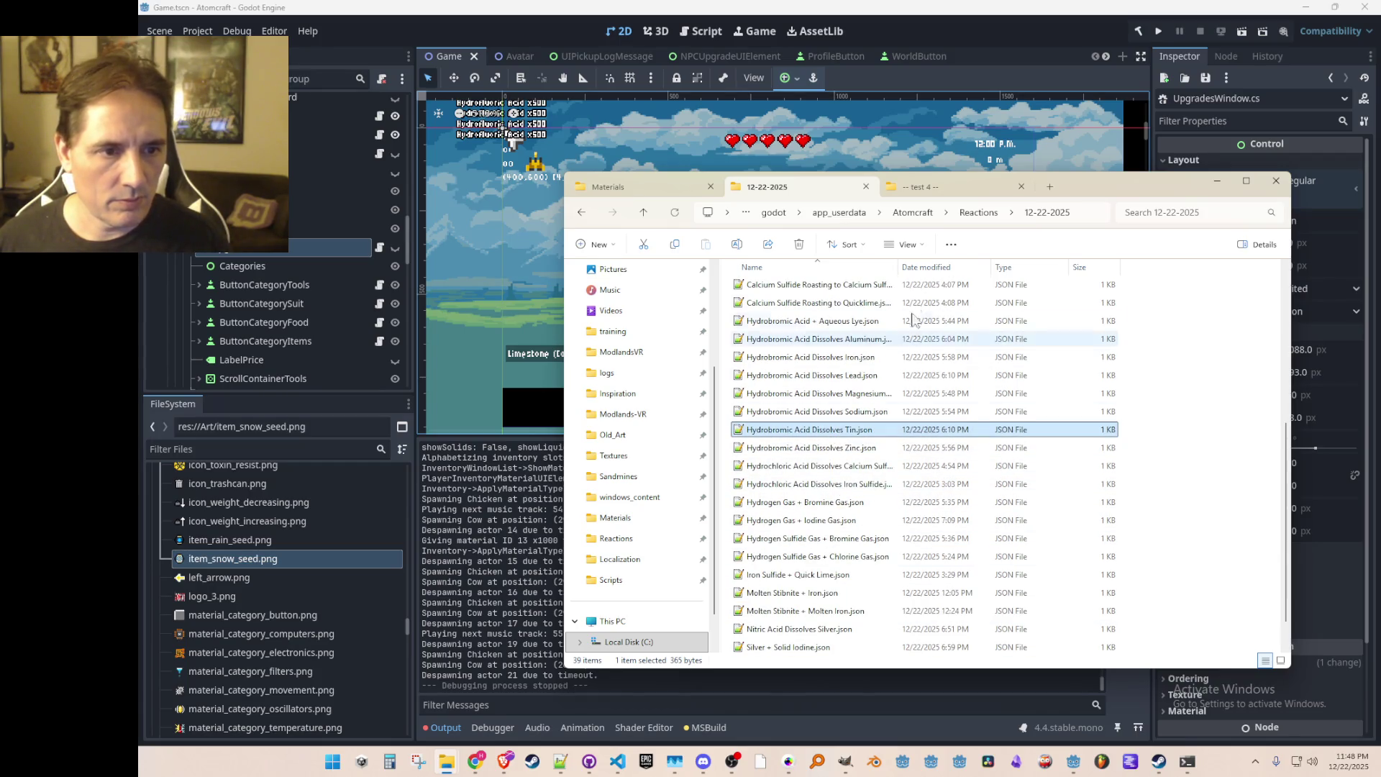
pyautogui.click(978, 212)
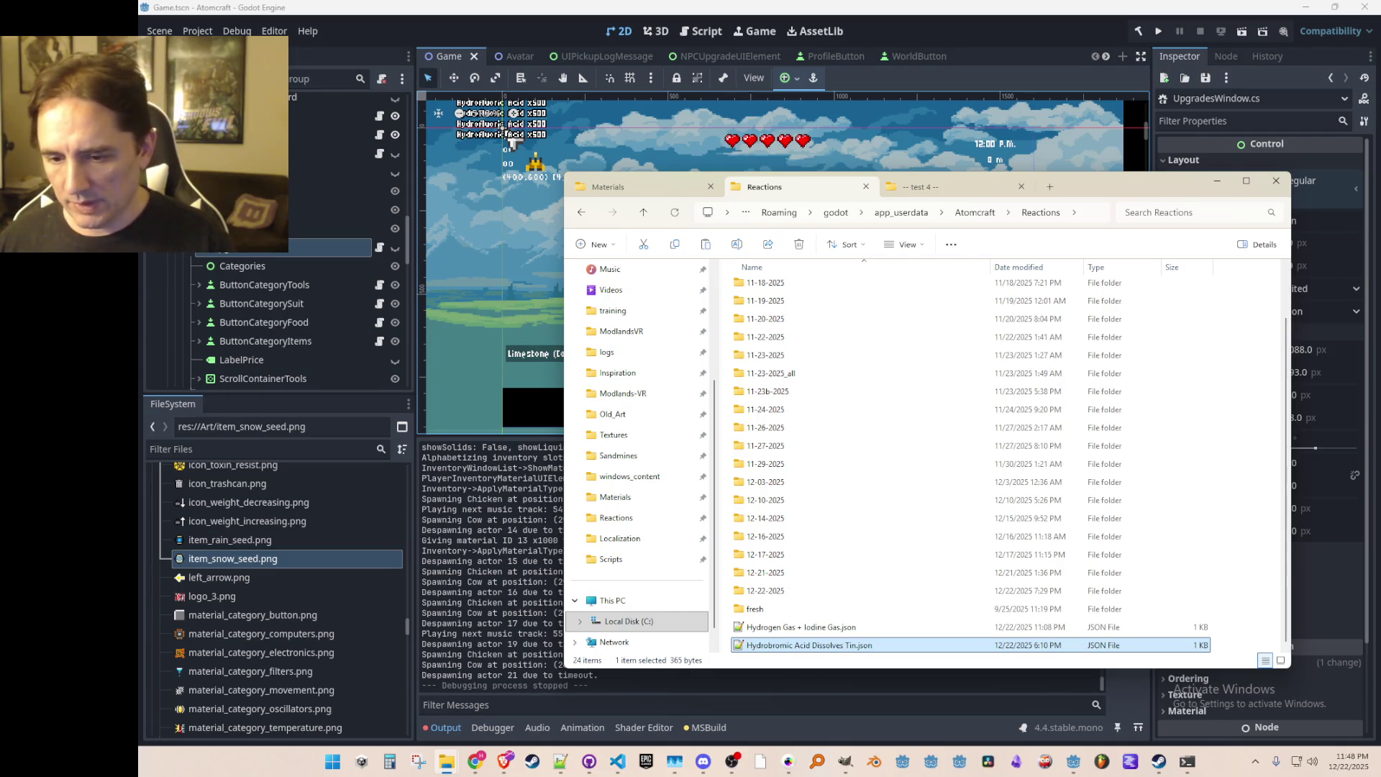
# Step: Rename the Hydrobromic Acid Dissolves Tin copy to 'Hydrochloric Acid Dissolves Potash.json' and return to Godot
pyautogui.press('super+d')
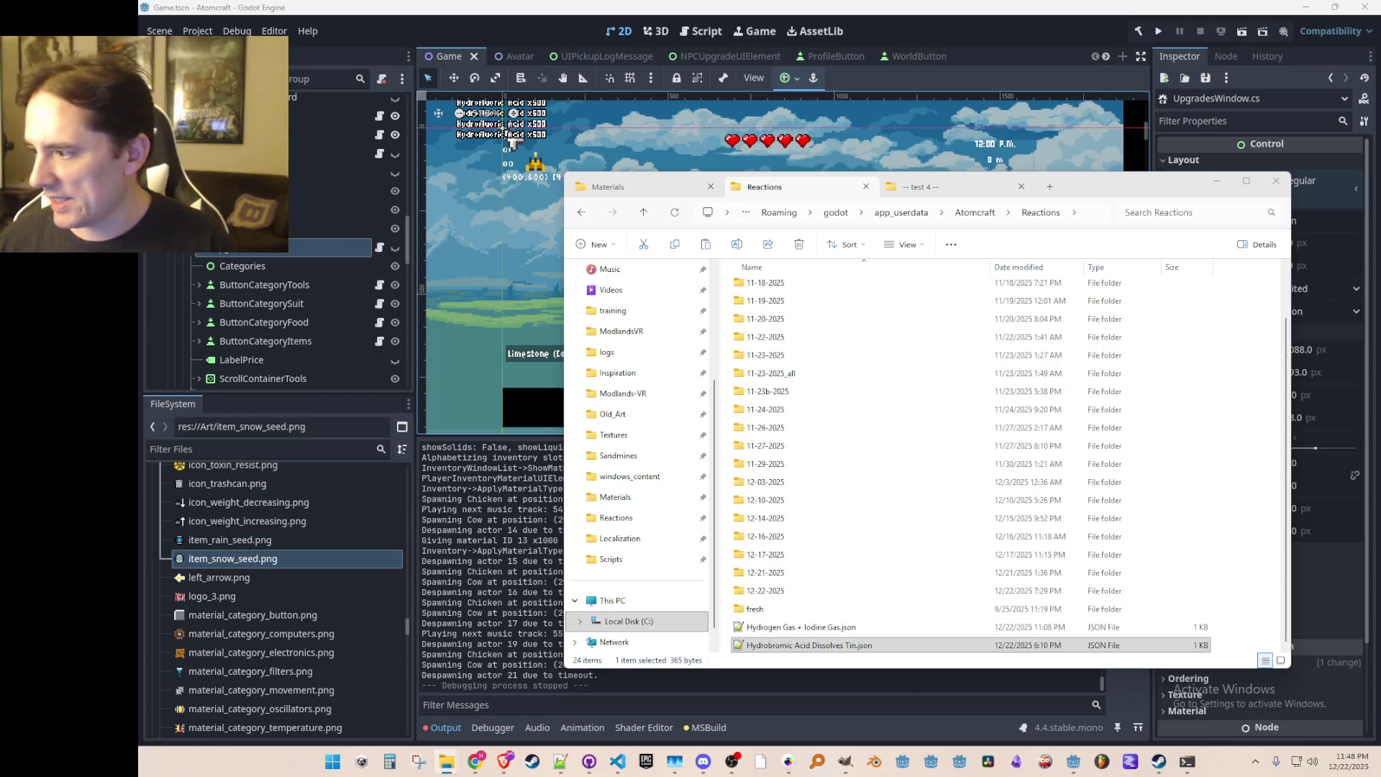
pyautogui.click(816, 645)
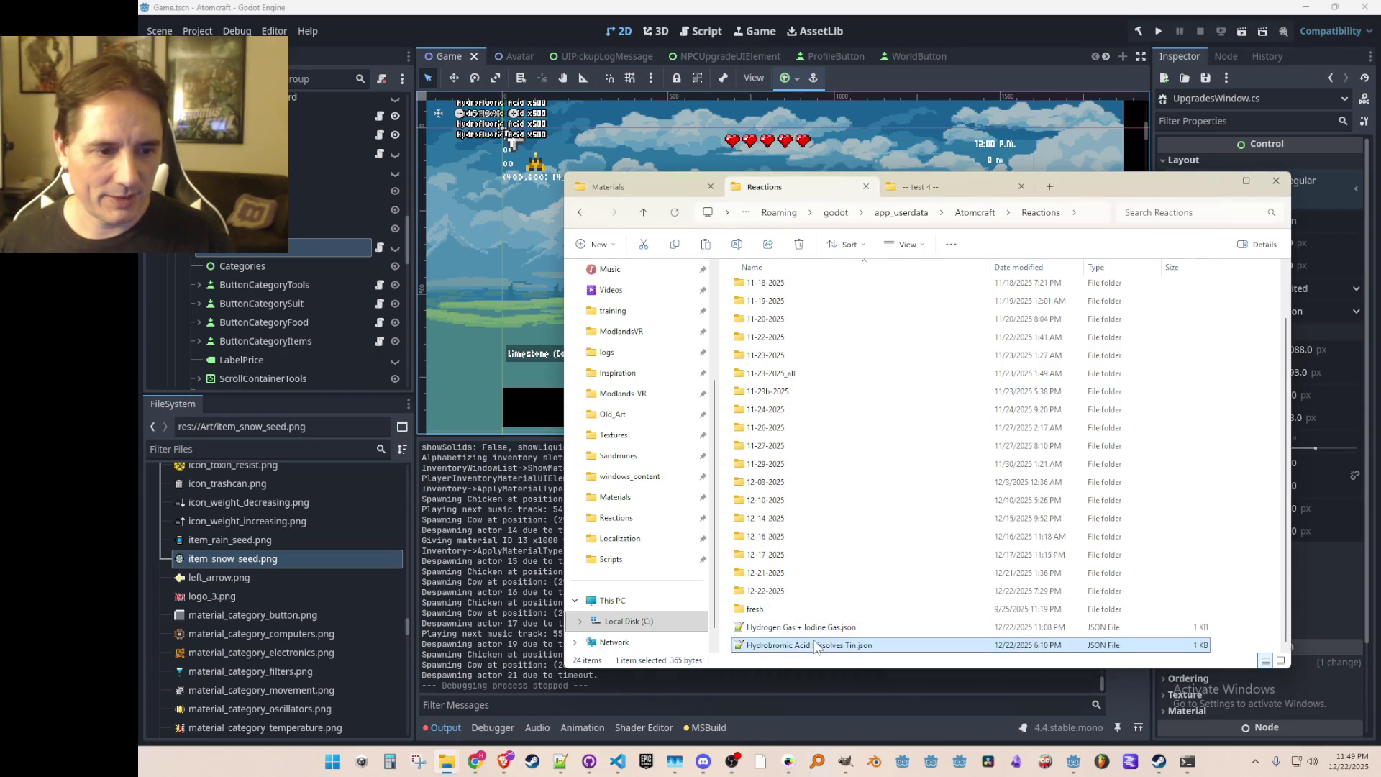
pyautogui.press('F2')
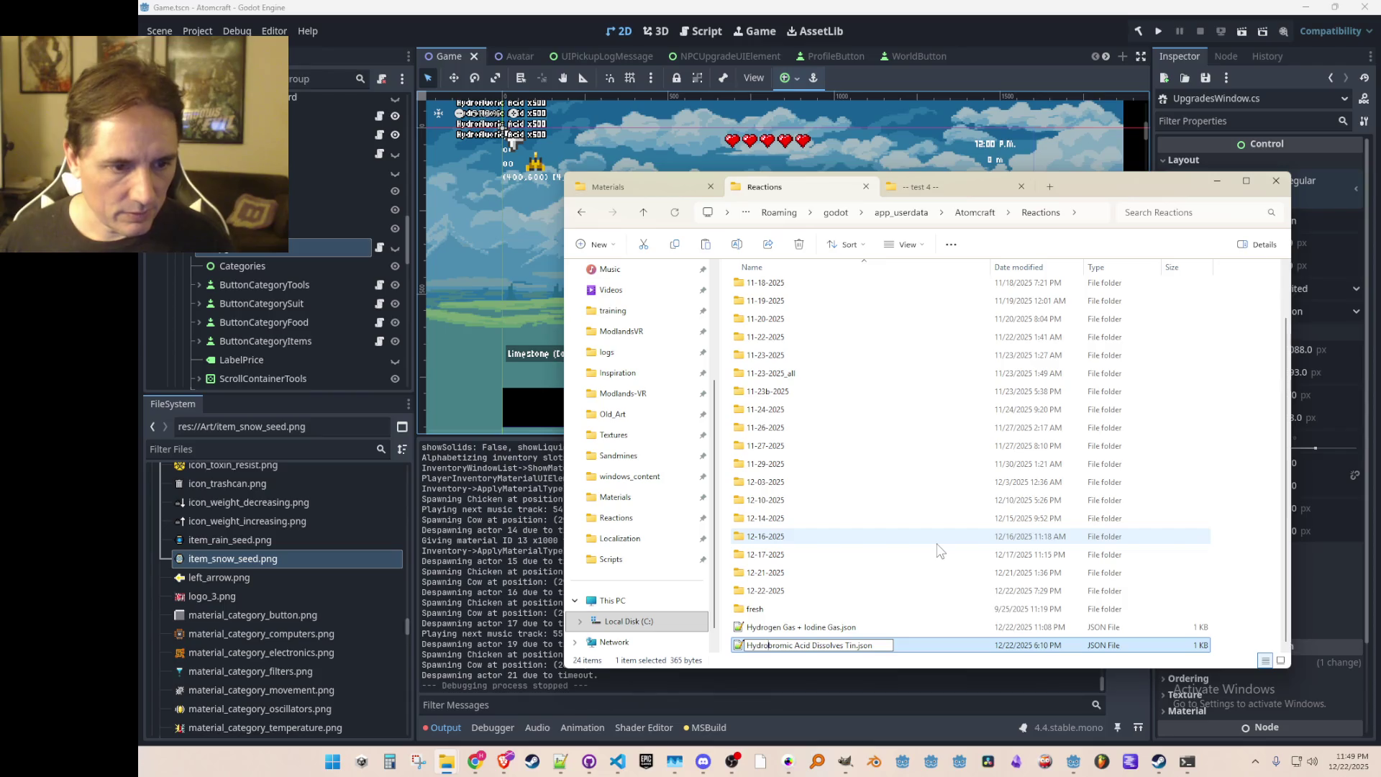
pyautogui.write('chlor')
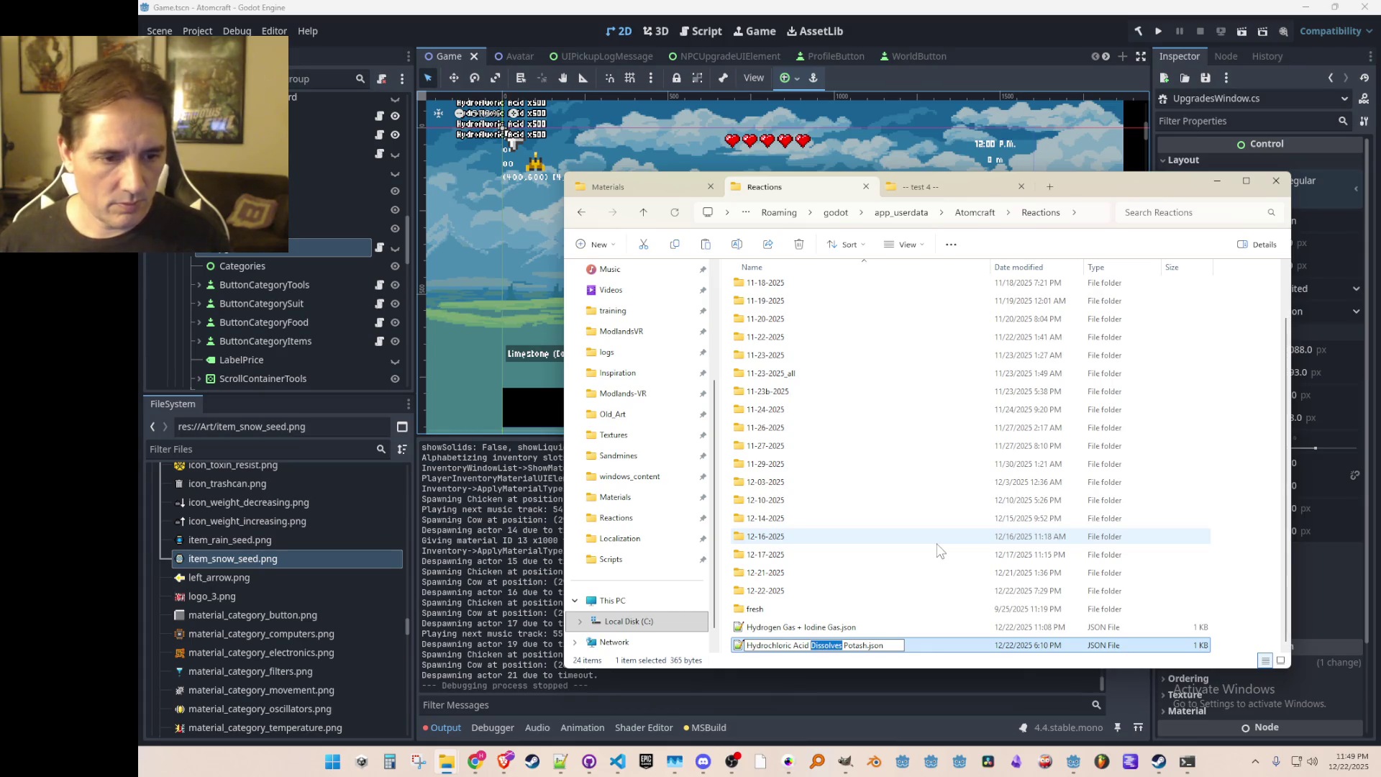
pyautogui.hotkey('ctrl', 'shift', 'Right')
pyautogui.hotkey('ctrl', 'shift', 'Right')
pyautogui.hotkey('ctrl', 'shift', 'Right')
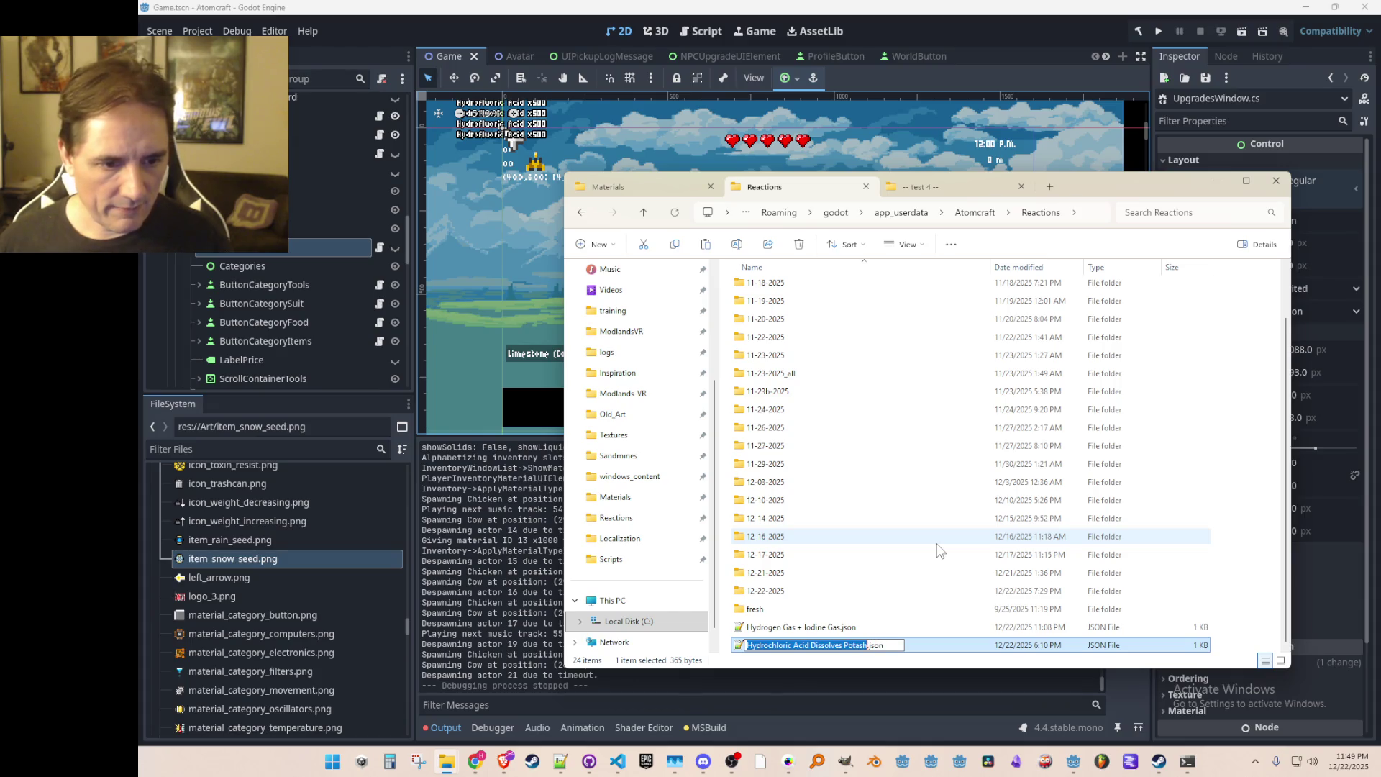
pyautogui.press('Return')
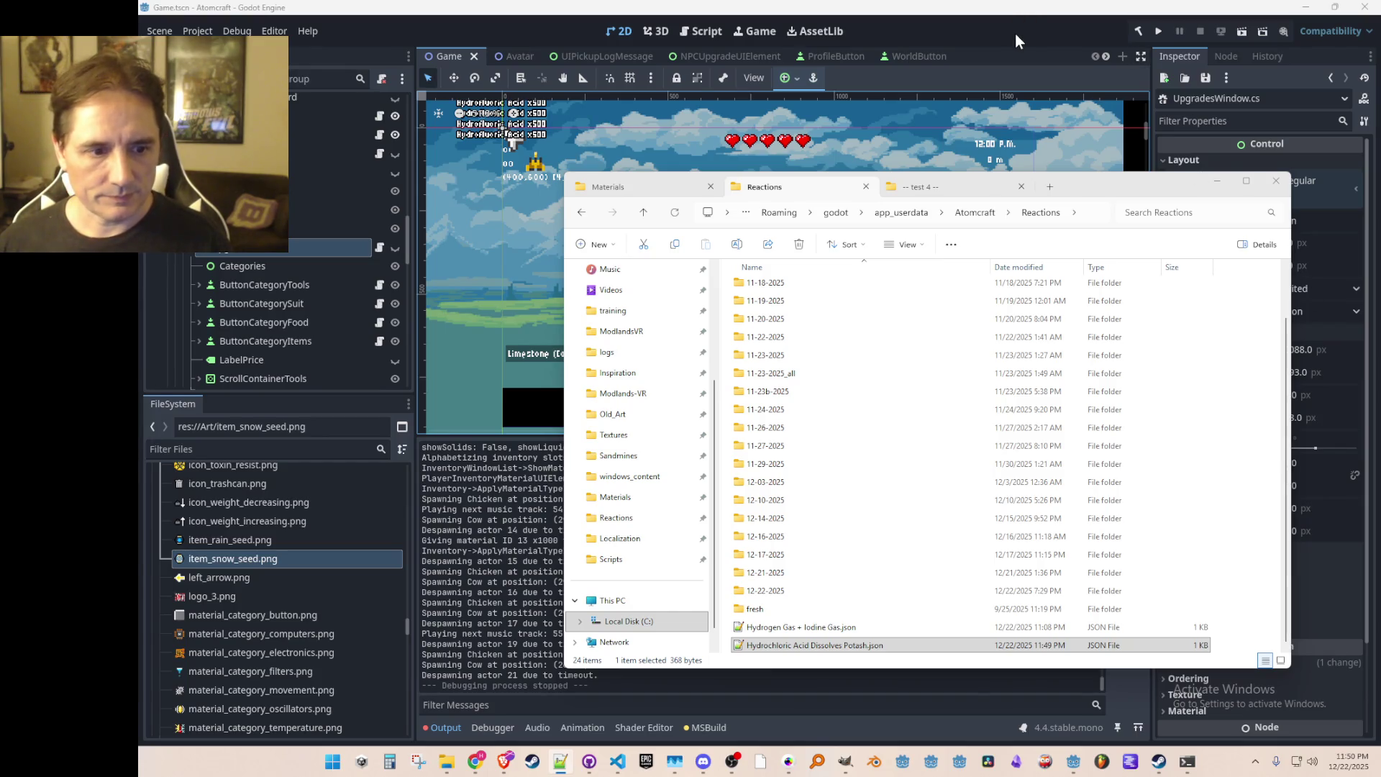
pyautogui.hotkey('alt', 'Tab')
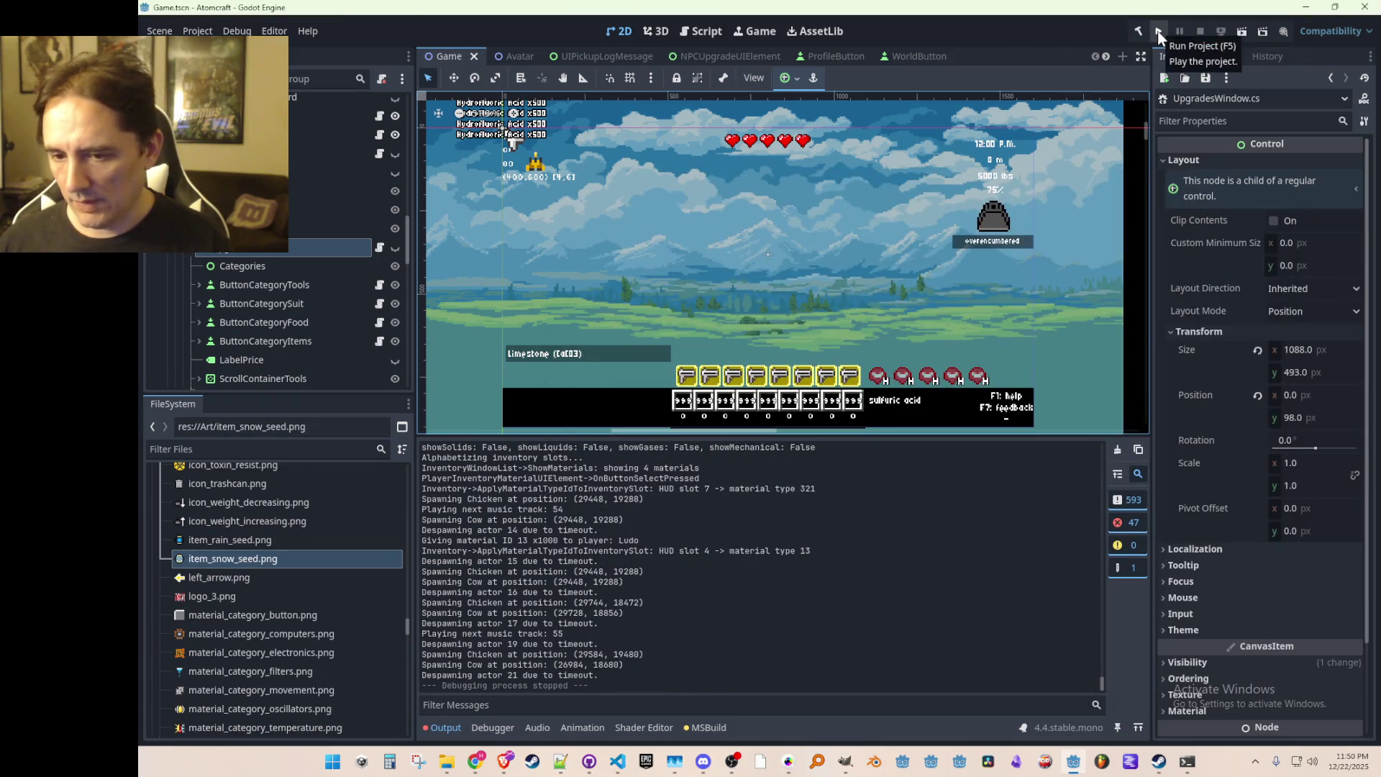
# Step: Run the project and load a single-player game with the player profile and world
pyautogui.click(1158, 31)
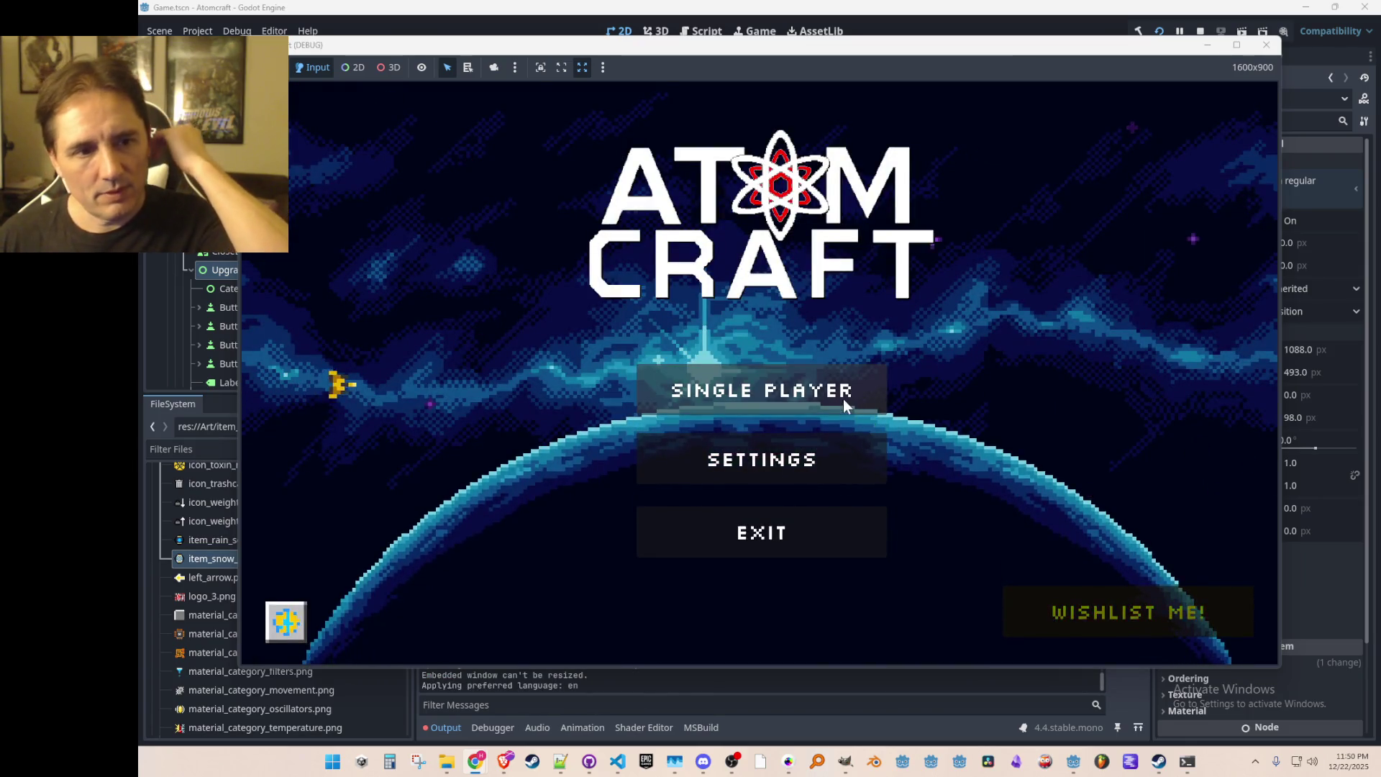
pyautogui.click(843, 398)
pyautogui.click(712, 241)
pyautogui.click(718, 261)
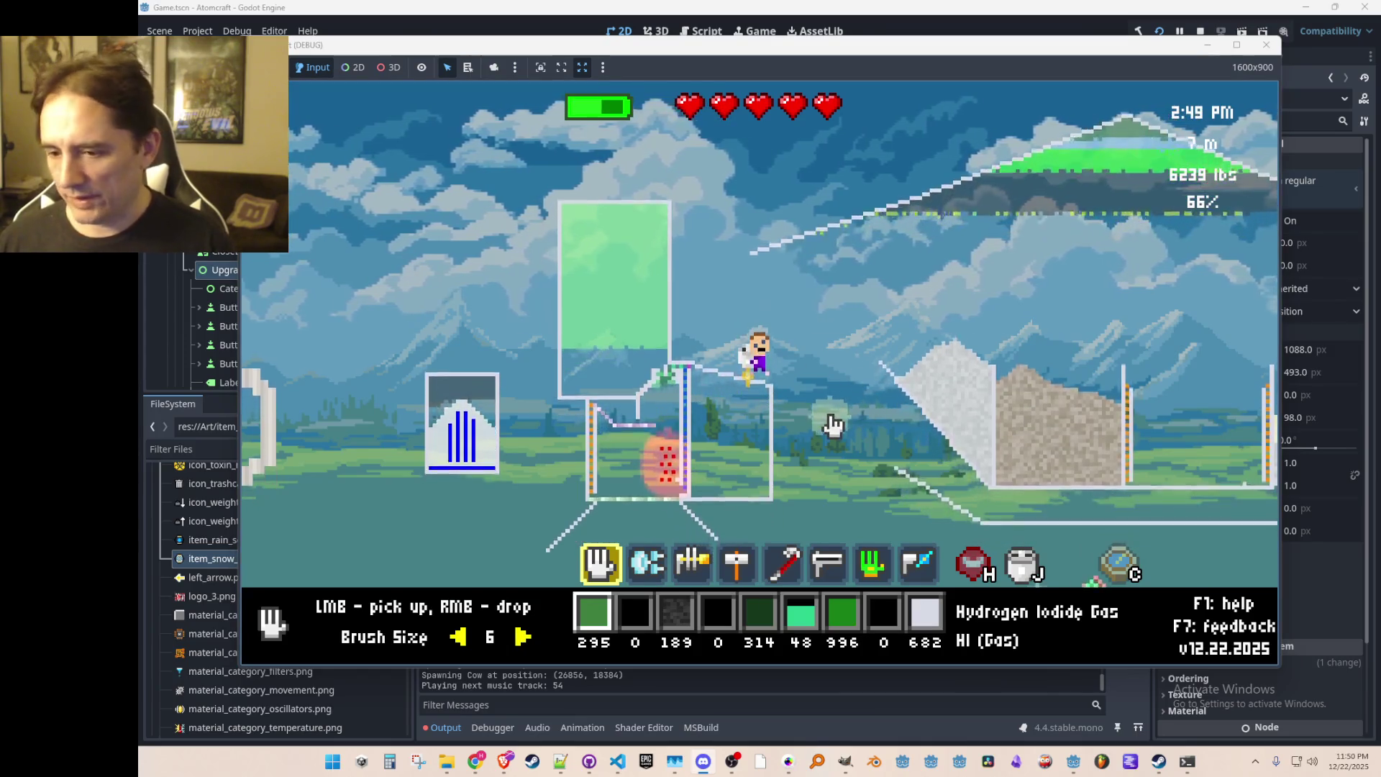
# Step: Release the Hydrogen Iodide gas into the world and break the egg for Egg Shell and Egg Yolk
pyautogui.moveTo(991, 406)
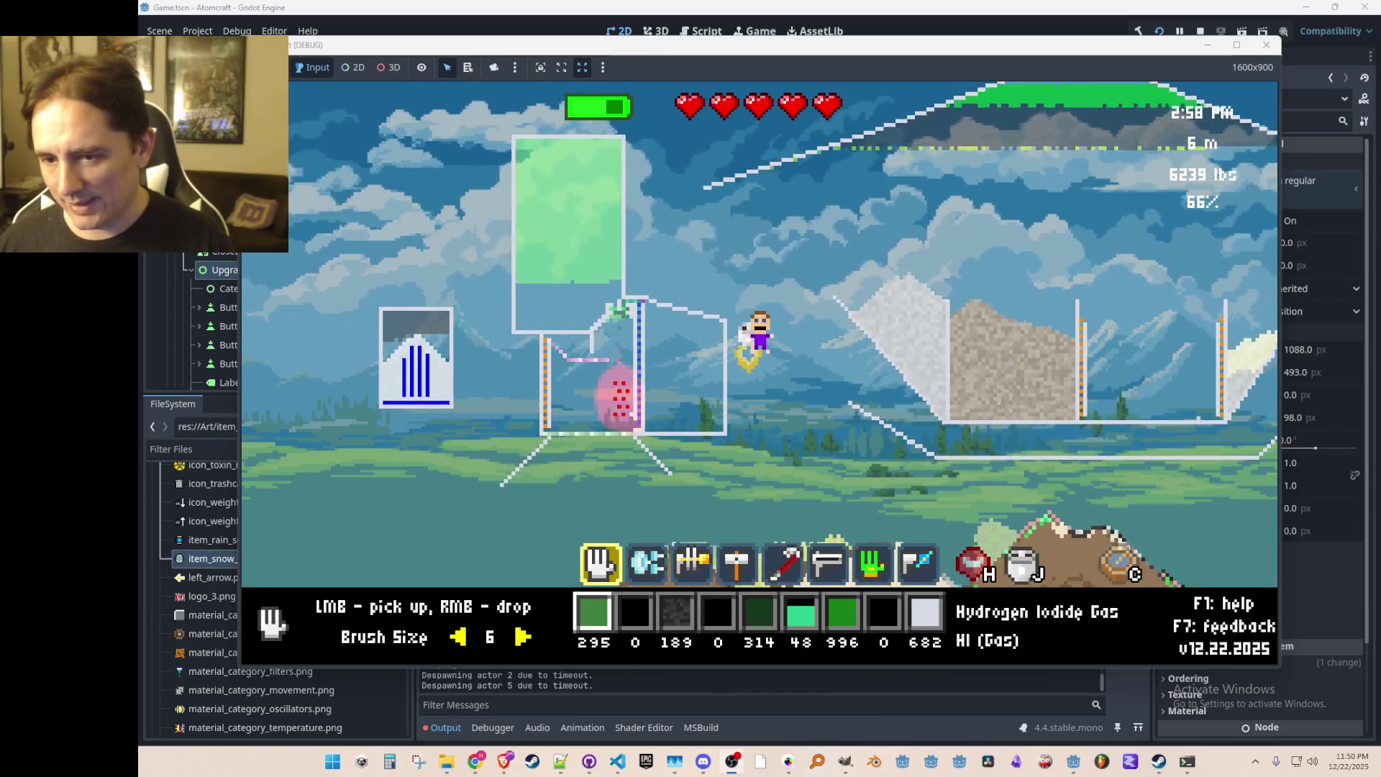
pyautogui.moveTo(893, 349)
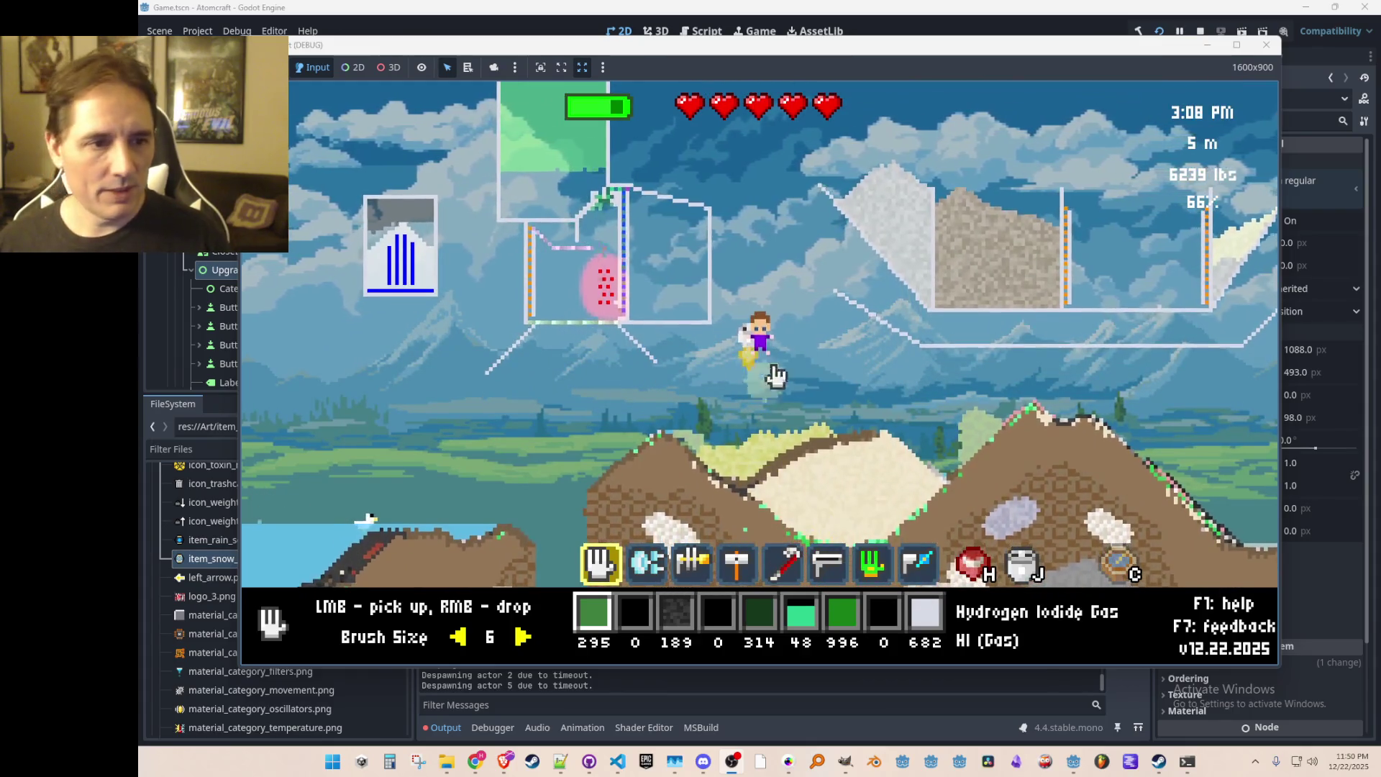
pyautogui.moveTo(1053, 507)
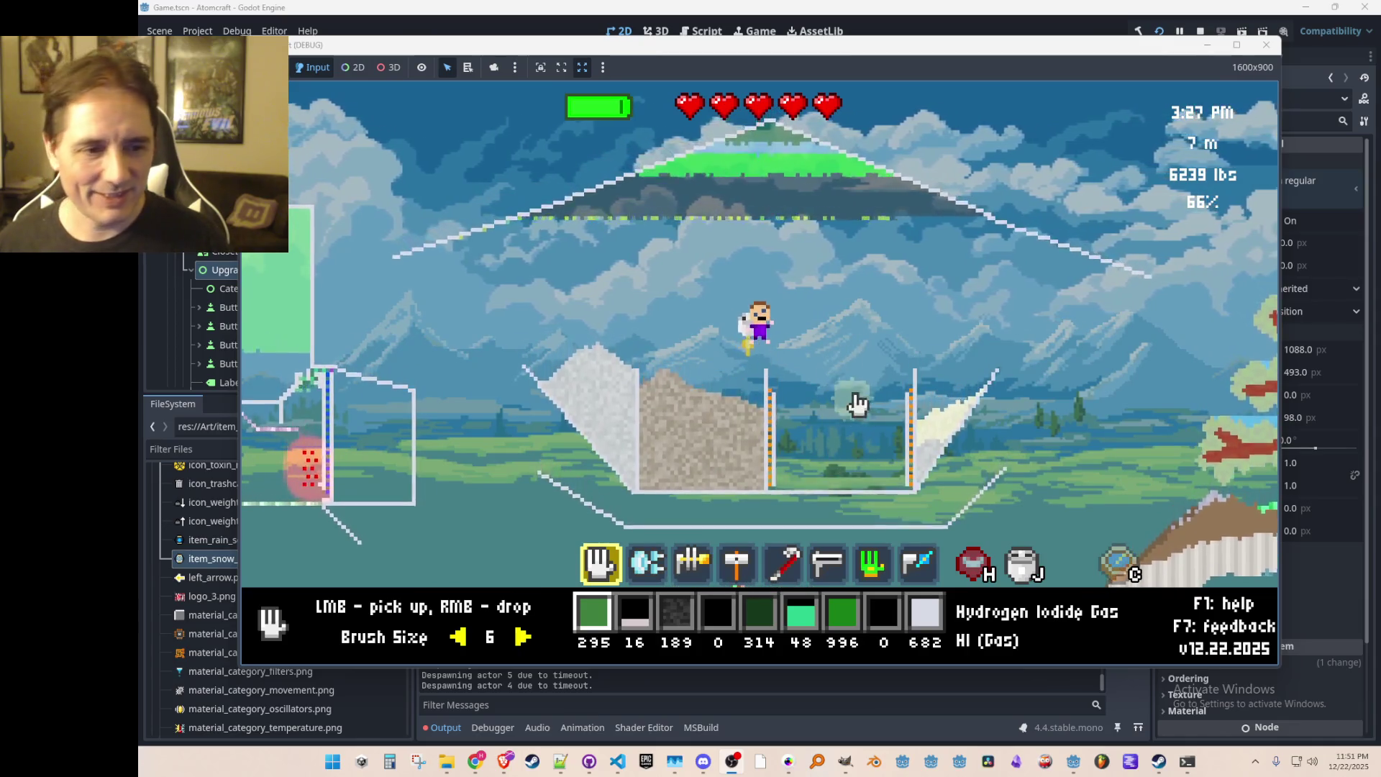
pyautogui.press('2')
pyautogui.rightClick(820, 395)
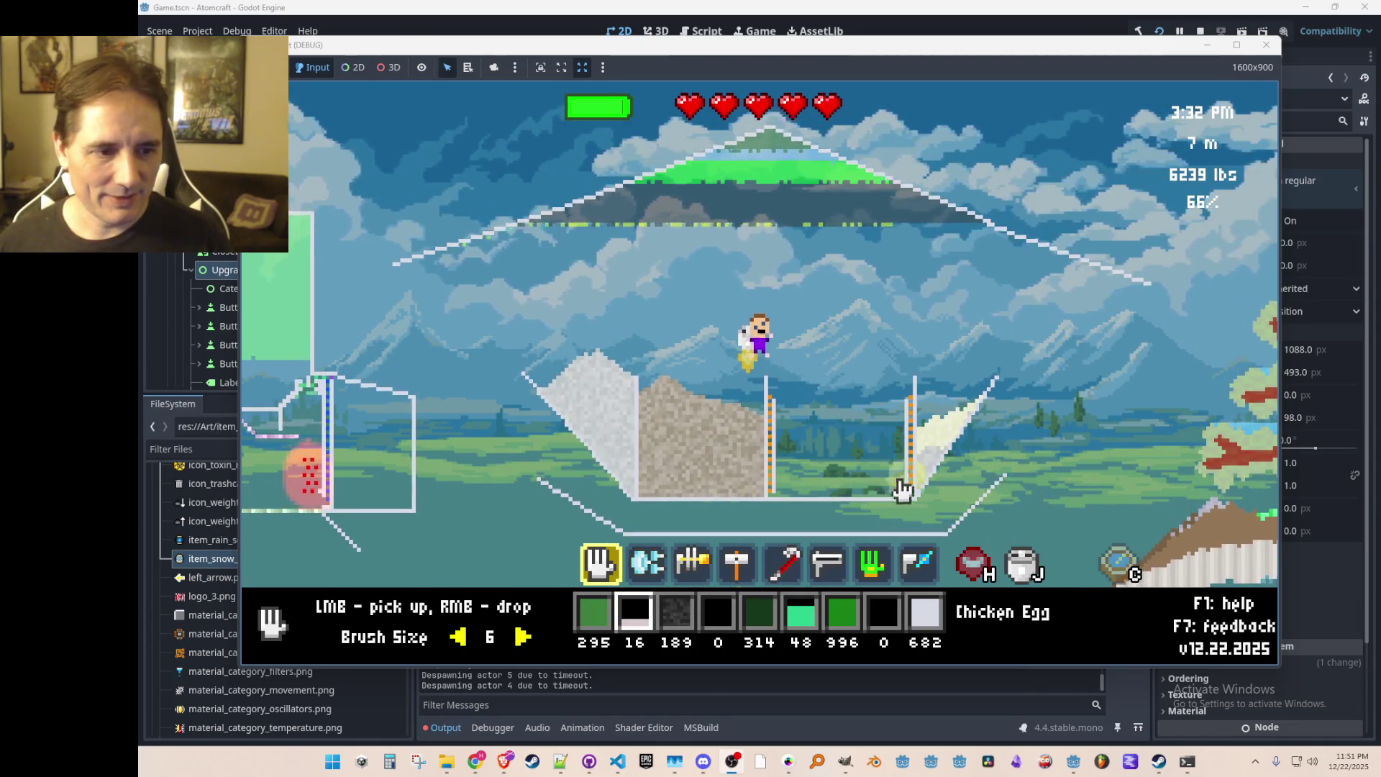
pyautogui.click(822, 476)
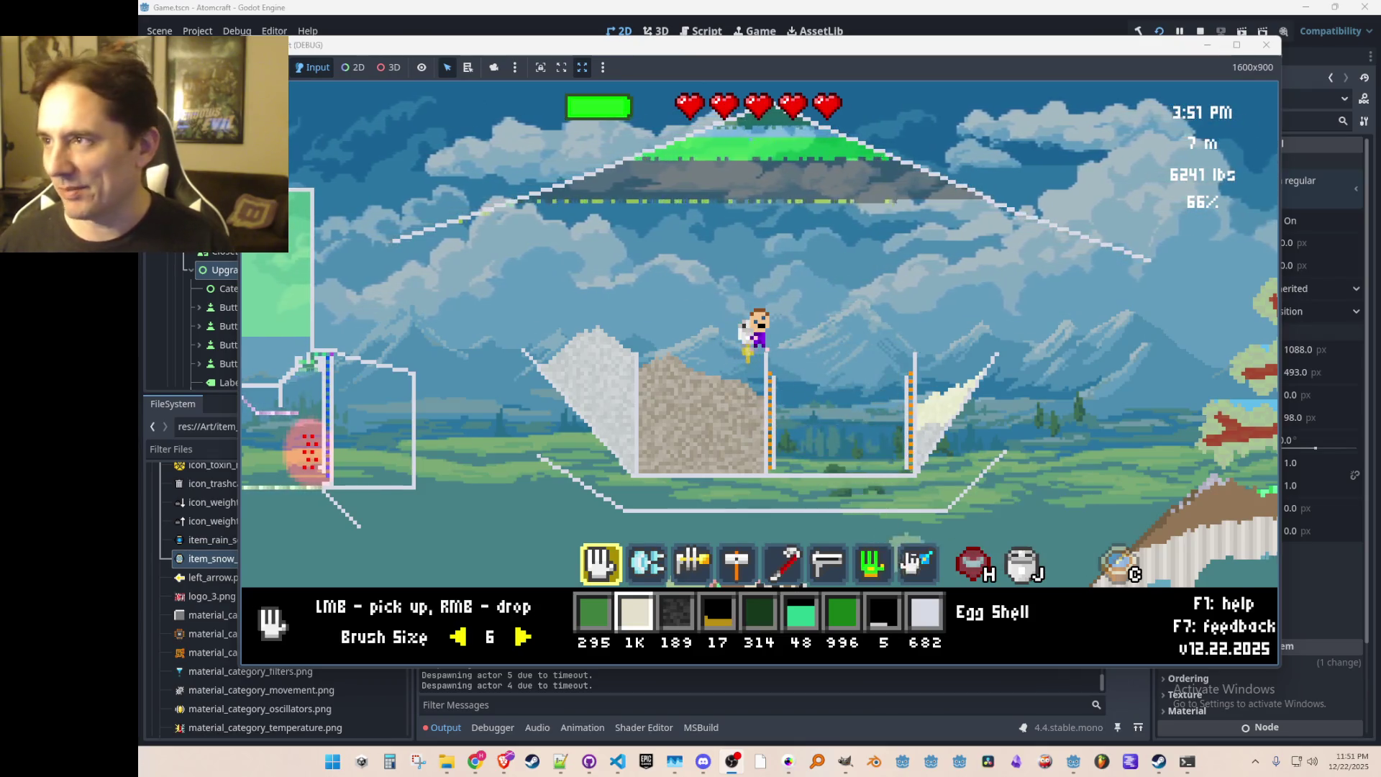
# Step: Filter the inventory for 'potash', equip Potash, and drop it into the container
pyautogui.press('1')
pyautogui.press('4')
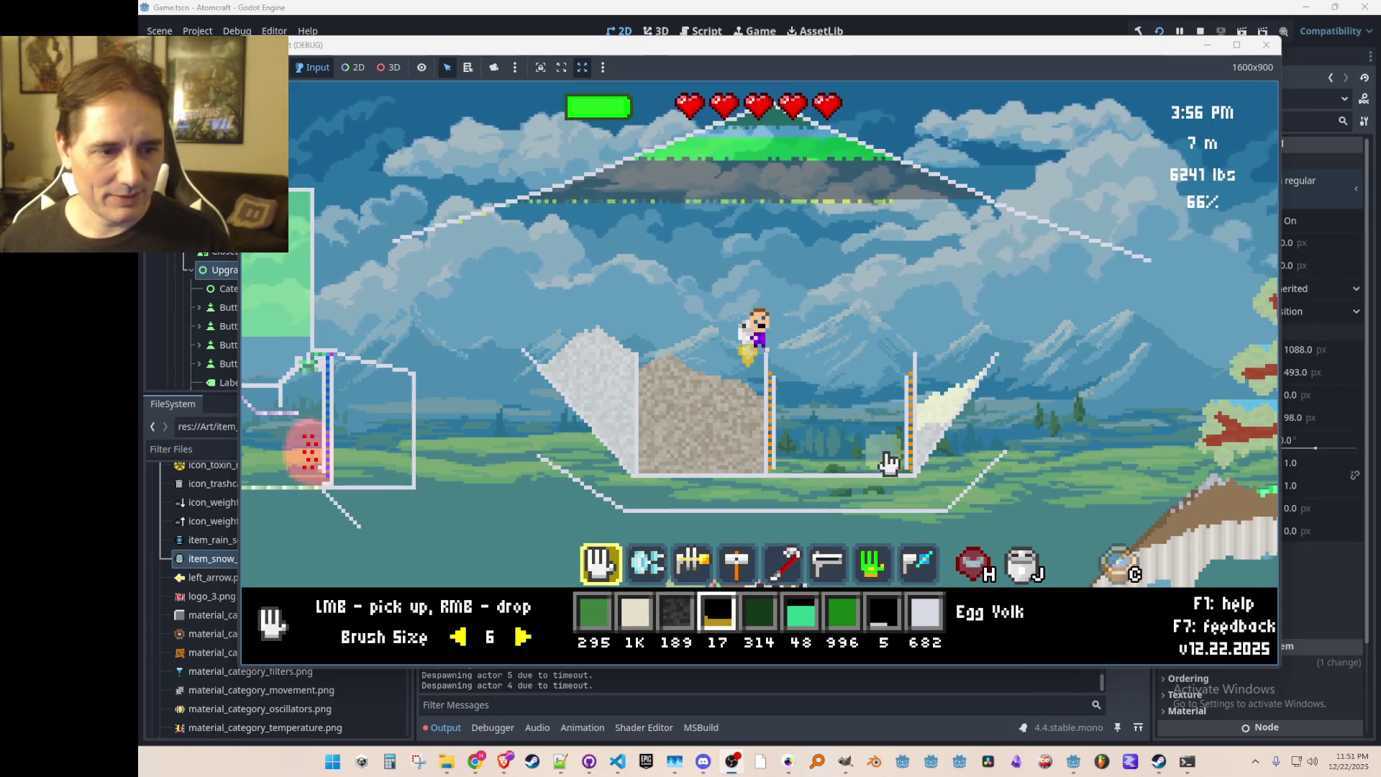
pyautogui.press('j')
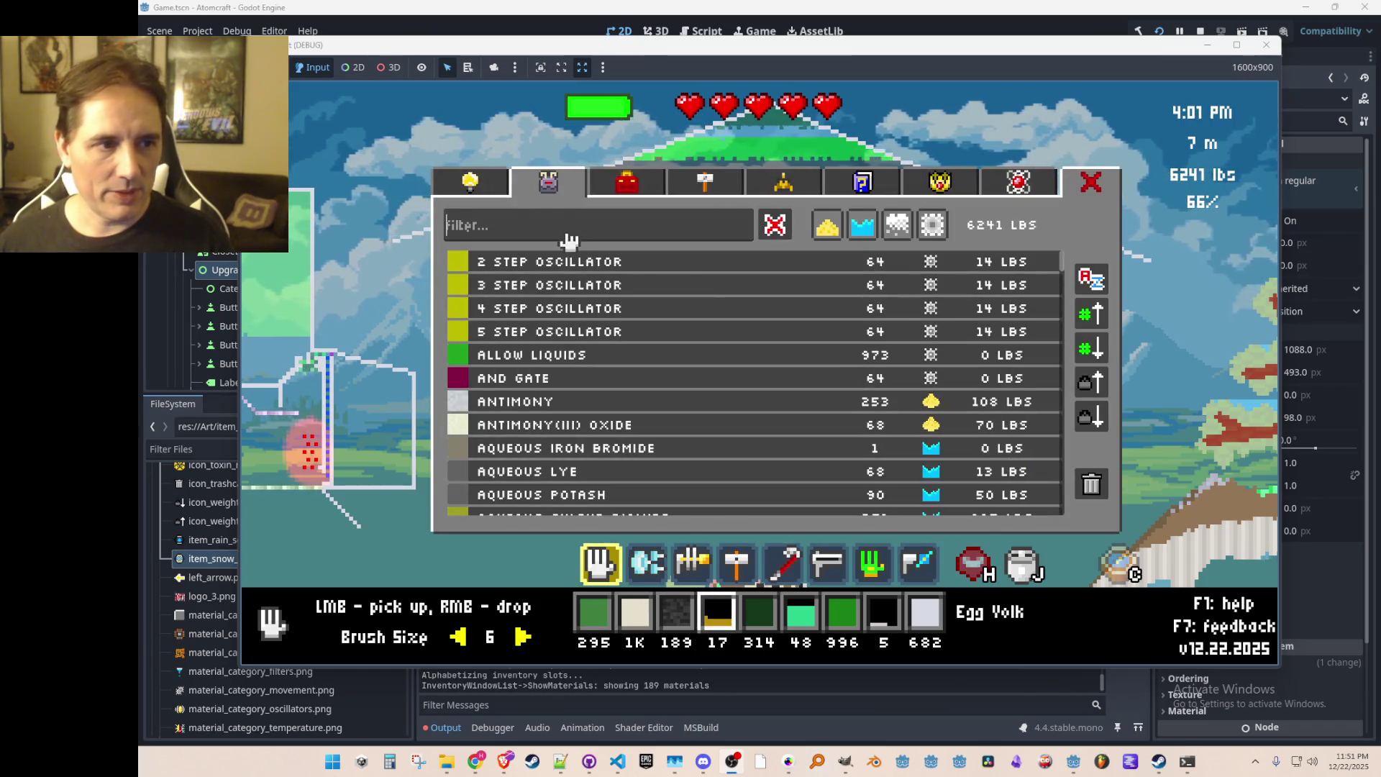
pyautogui.write('potash')
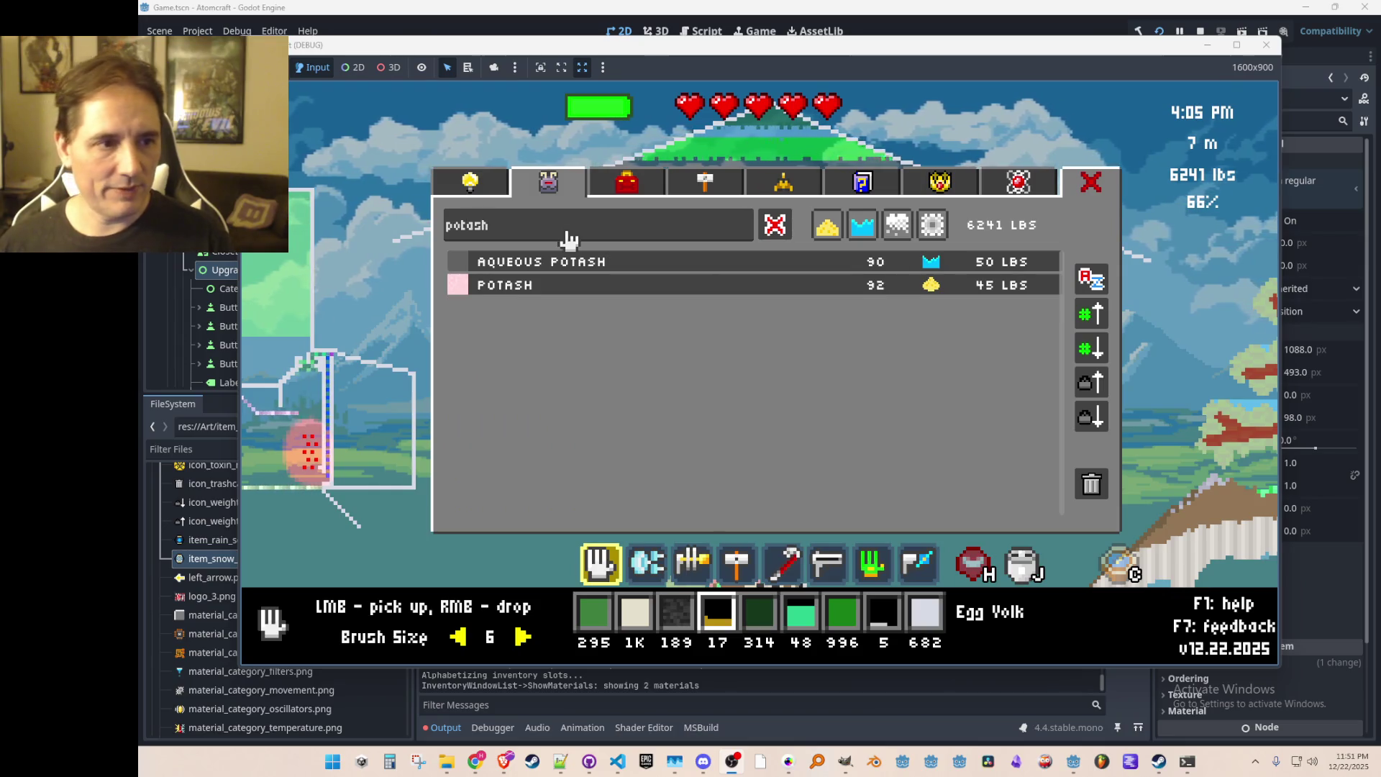
pyautogui.click(563, 291)
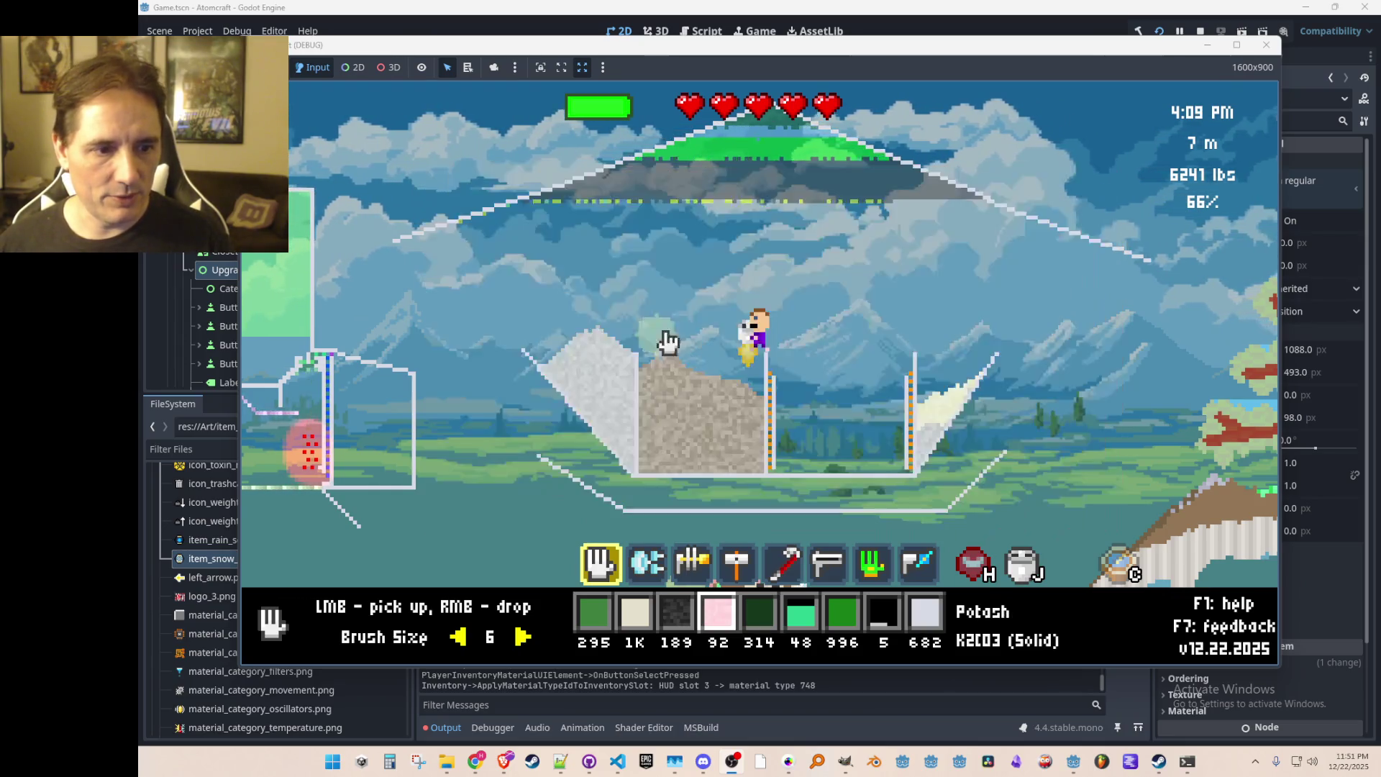
pyautogui.rightClick(813, 381)
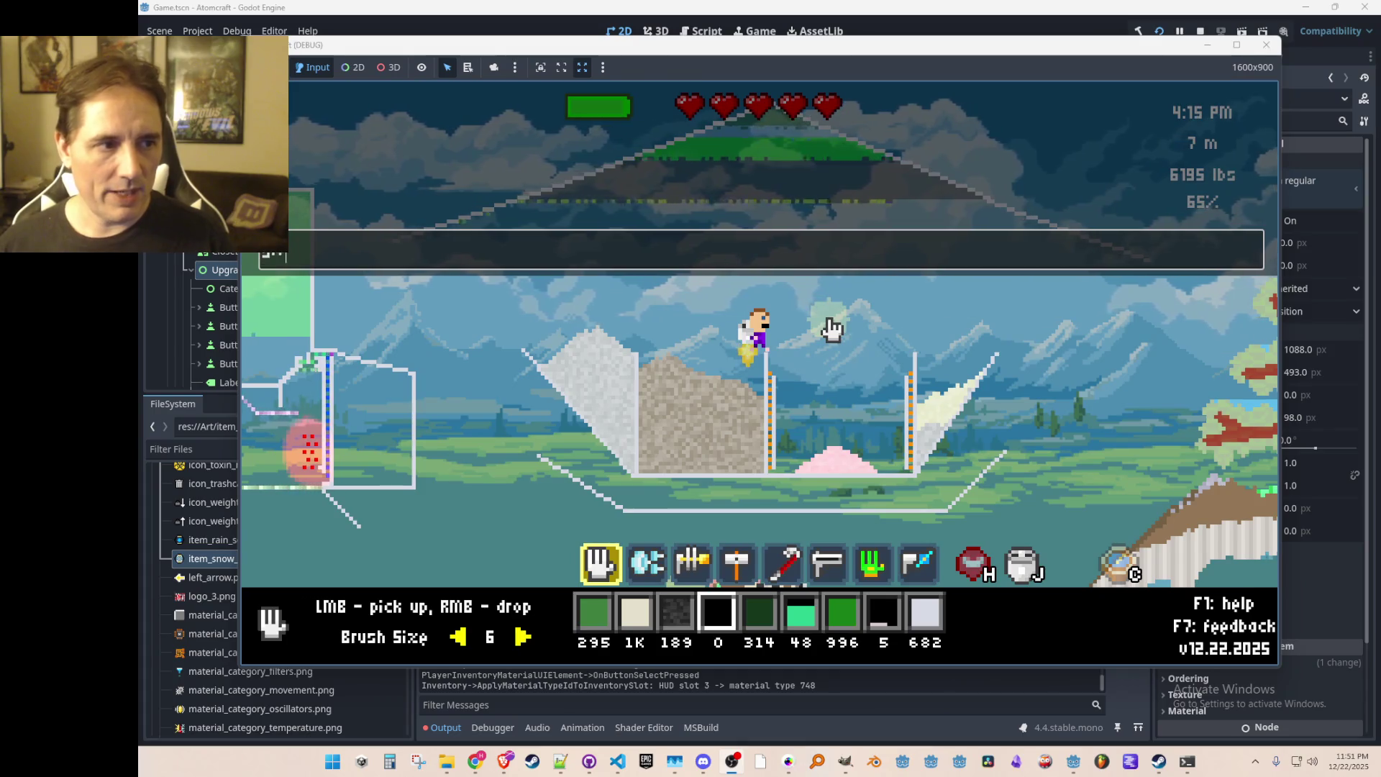
# Step: Pour Hydrochloric Acid onto the Potash and filter selection to the resulting Potassium Chloride
pyautogui.press('j')
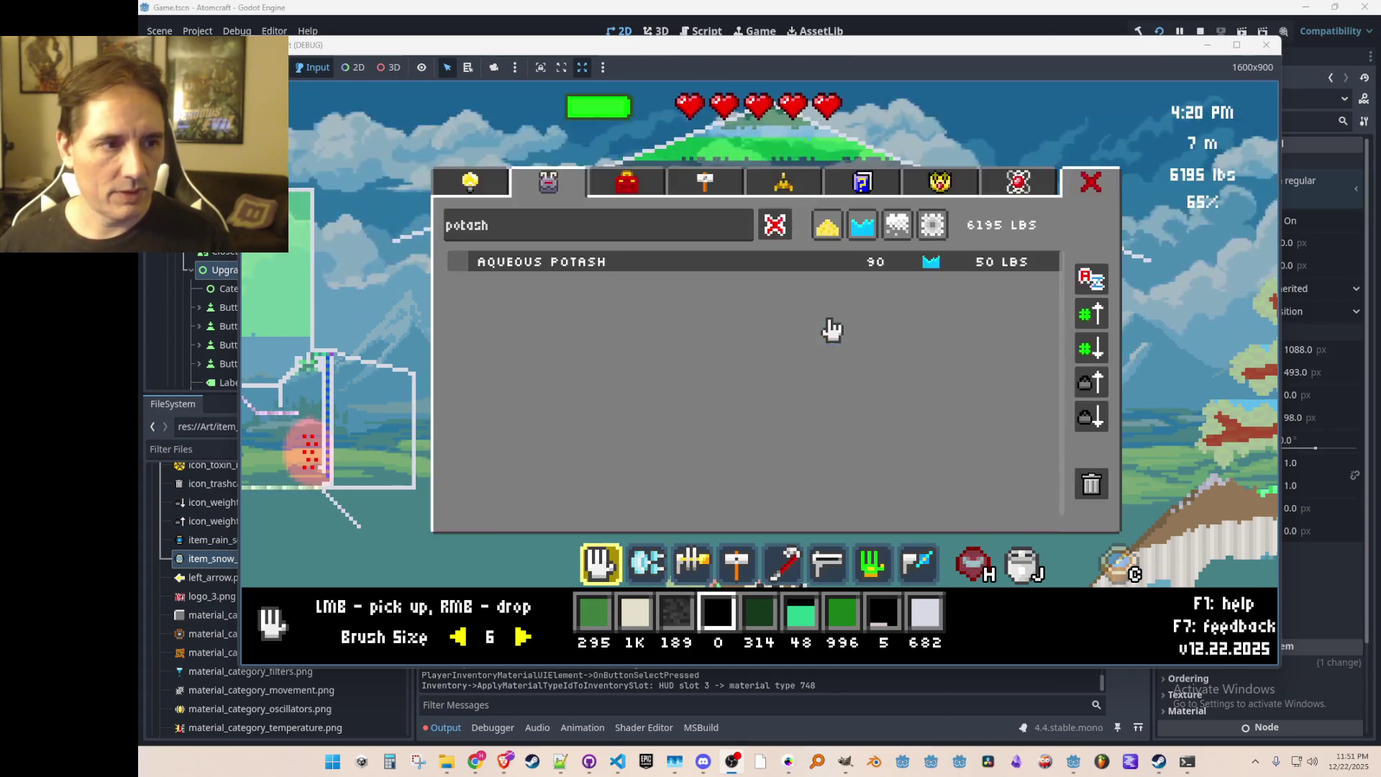
pyautogui.click(775, 226)
pyautogui.scroll(-10, 748, 396)
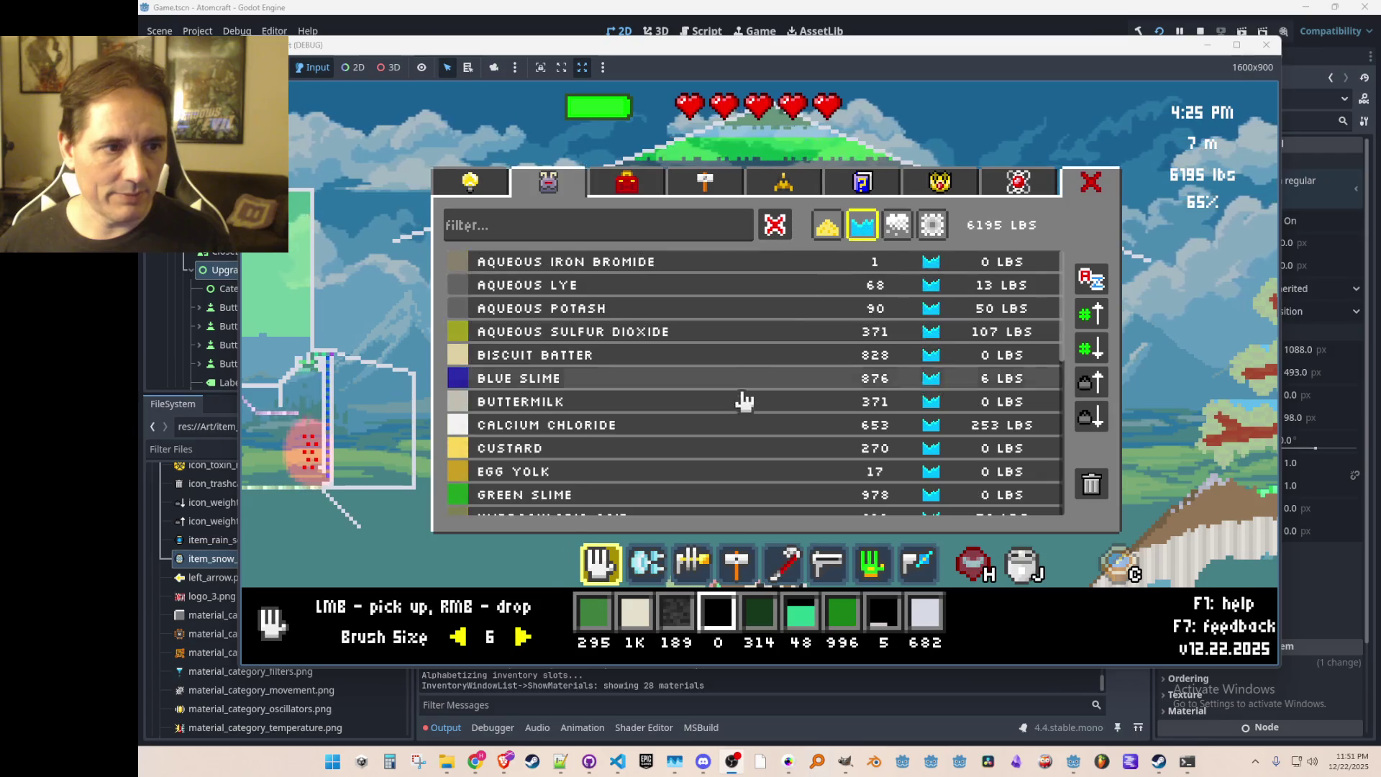
pyautogui.scroll(3, 755, 408)
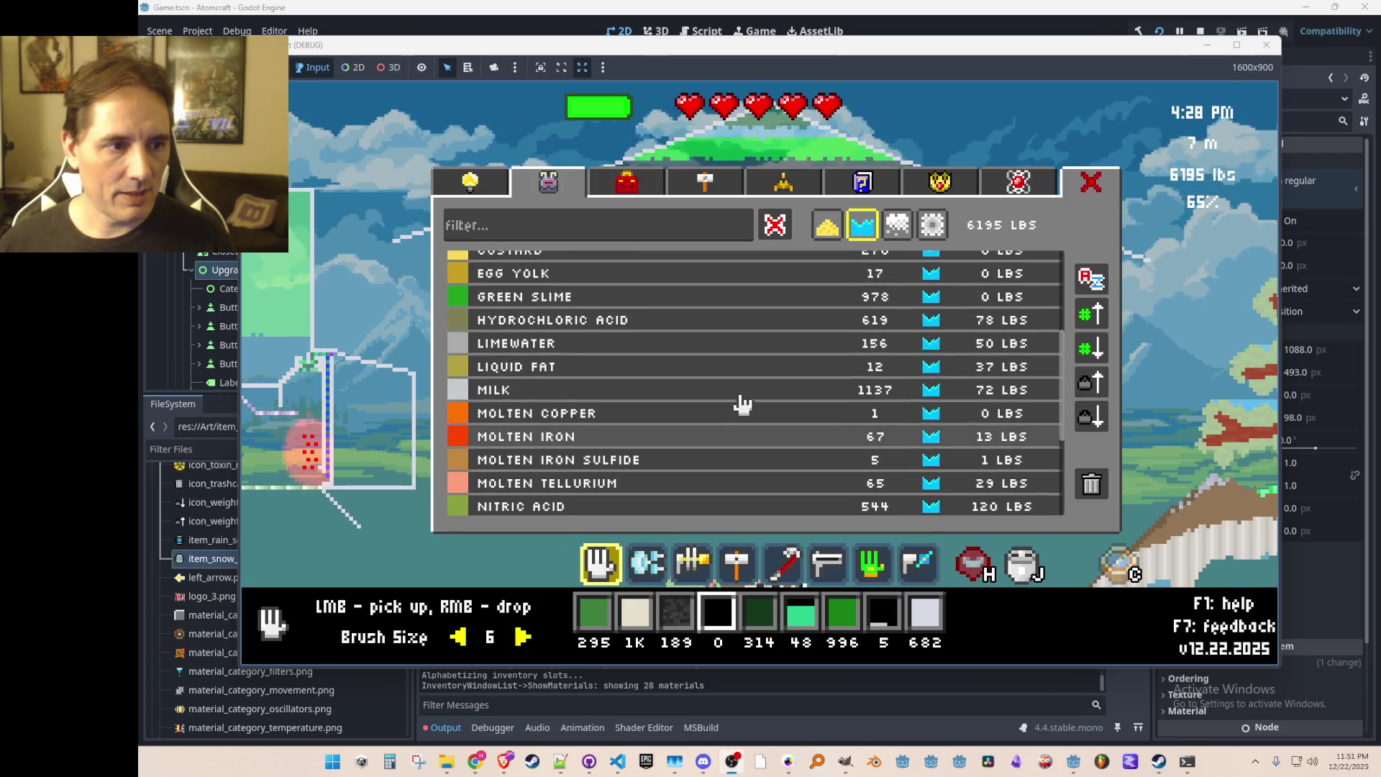
pyautogui.click(684, 320)
pyautogui.press('j')
pyautogui.rightClick(786, 408)
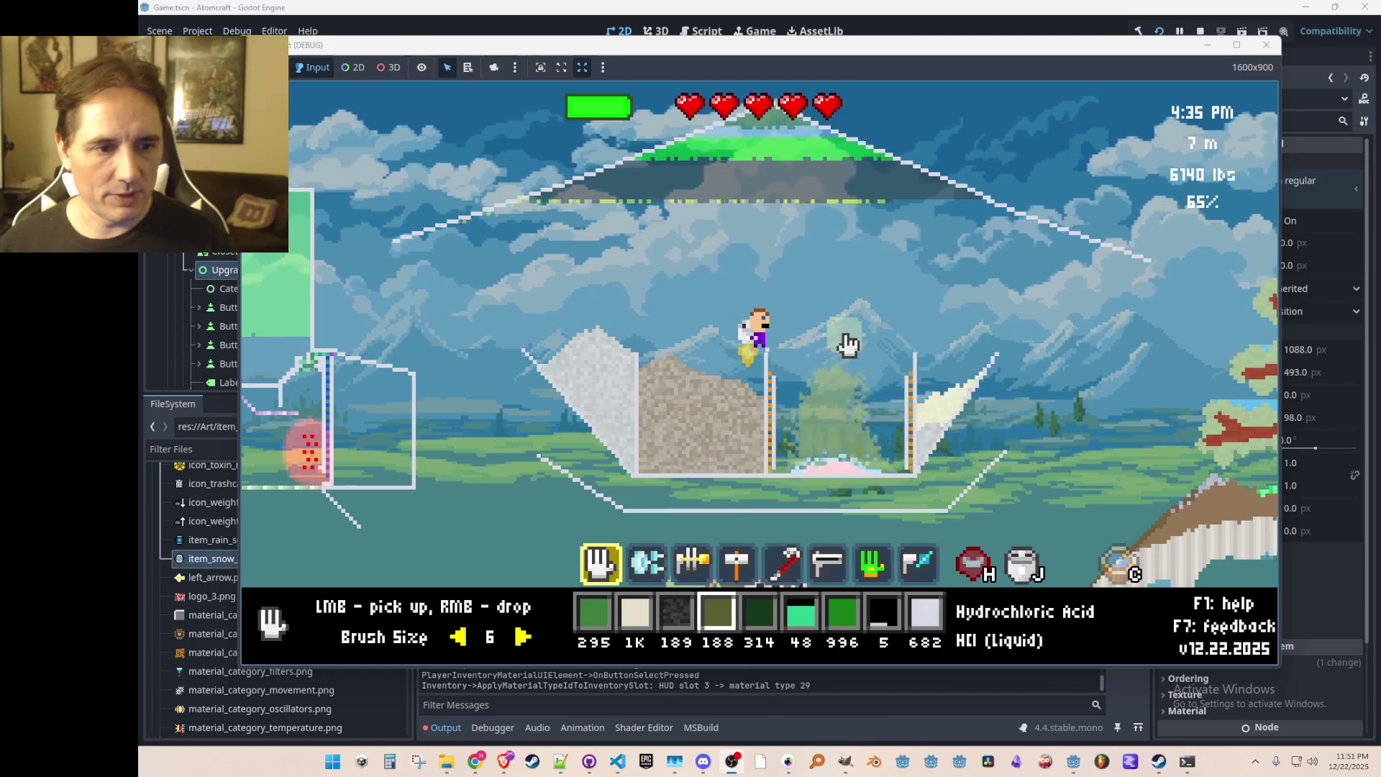
pyautogui.middleClick(835, 476)
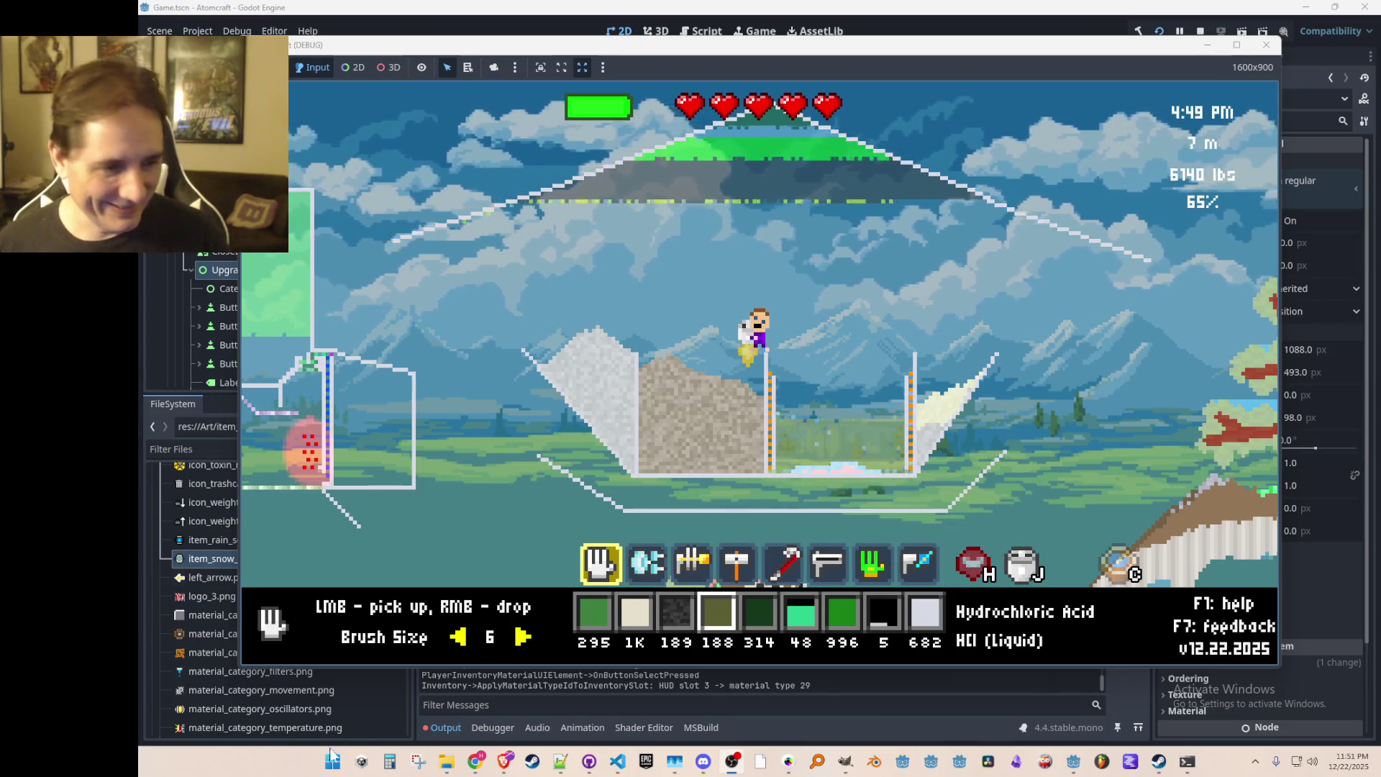
pyautogui.moveTo(447, 767)
pyautogui.click(442, 705)
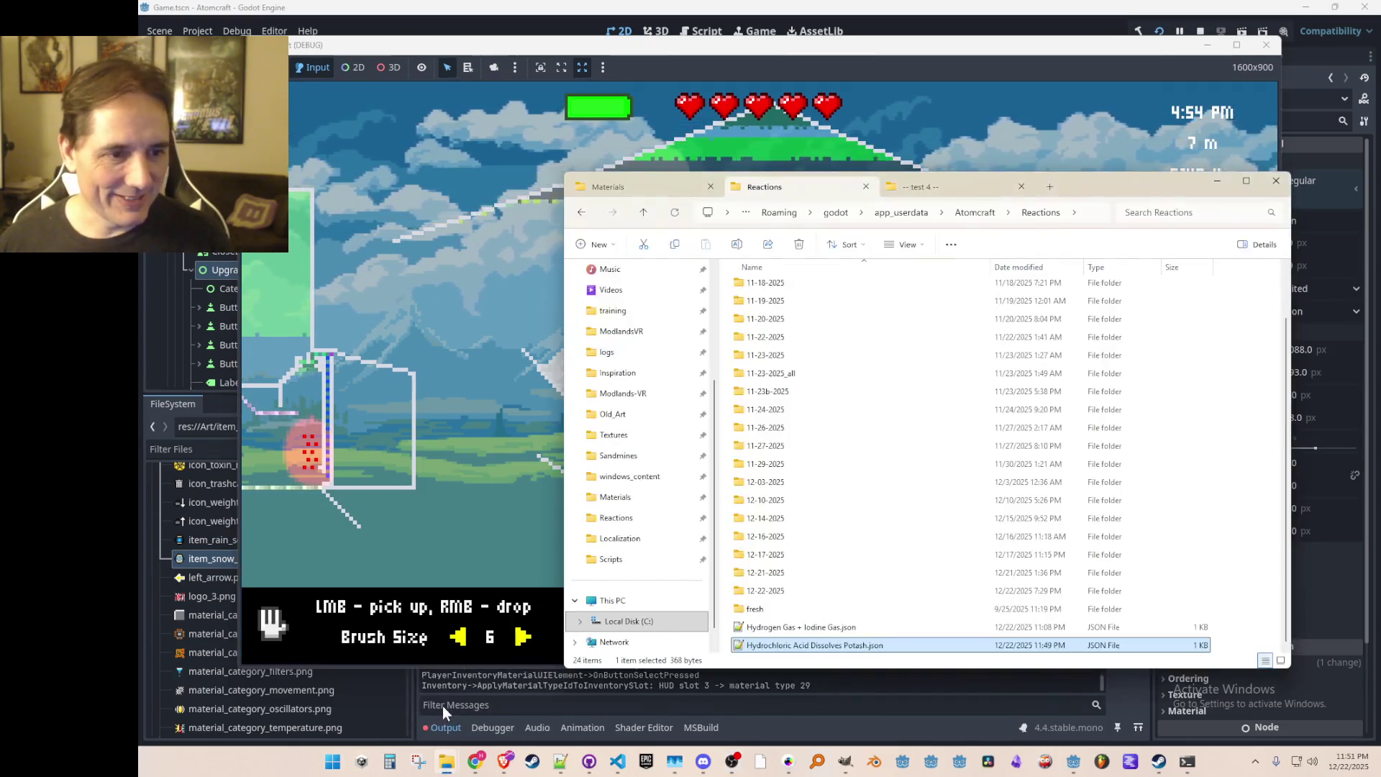
# Step: Paste the Potassium Chloride material as 'Potassium Chloride.json' into Materials (51 items), then return to the game
pyautogui.click(672, 187)
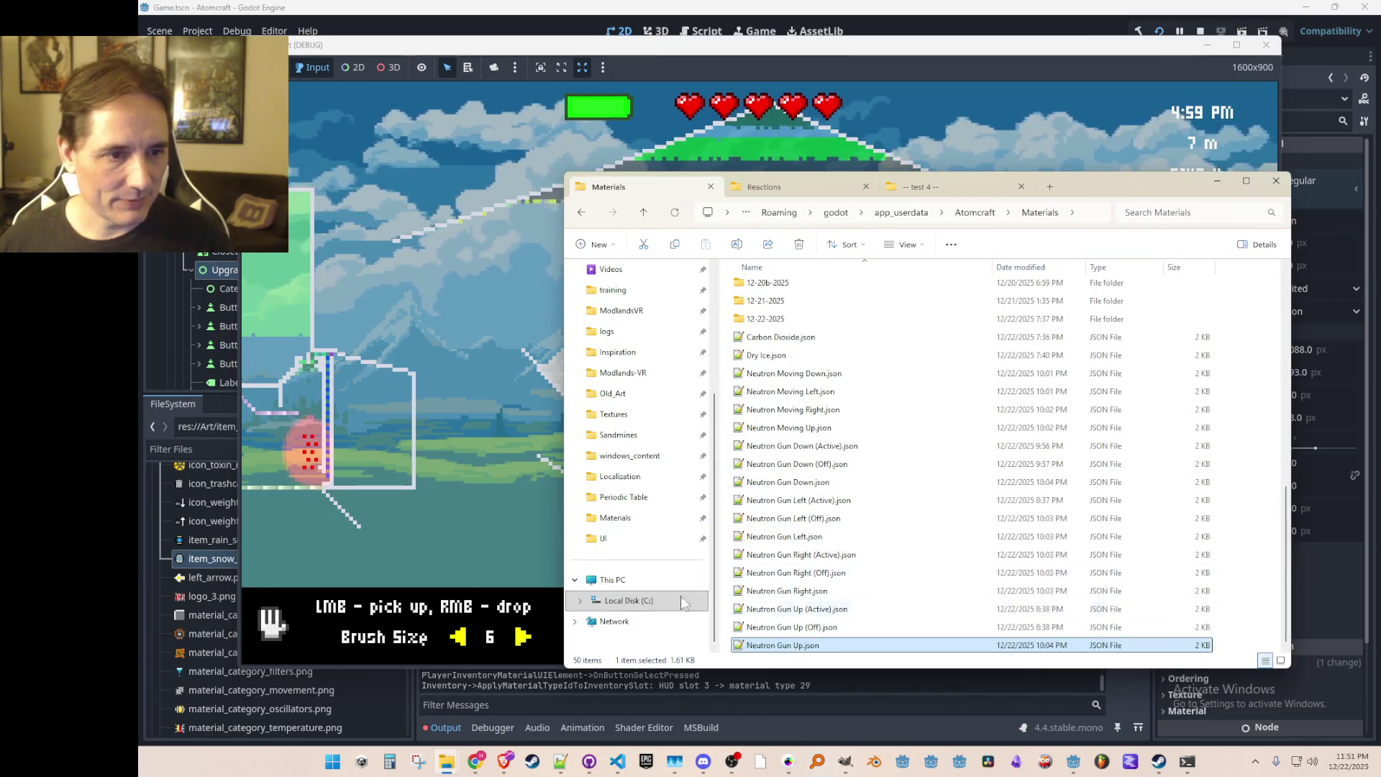
pyautogui.click(447, 766)
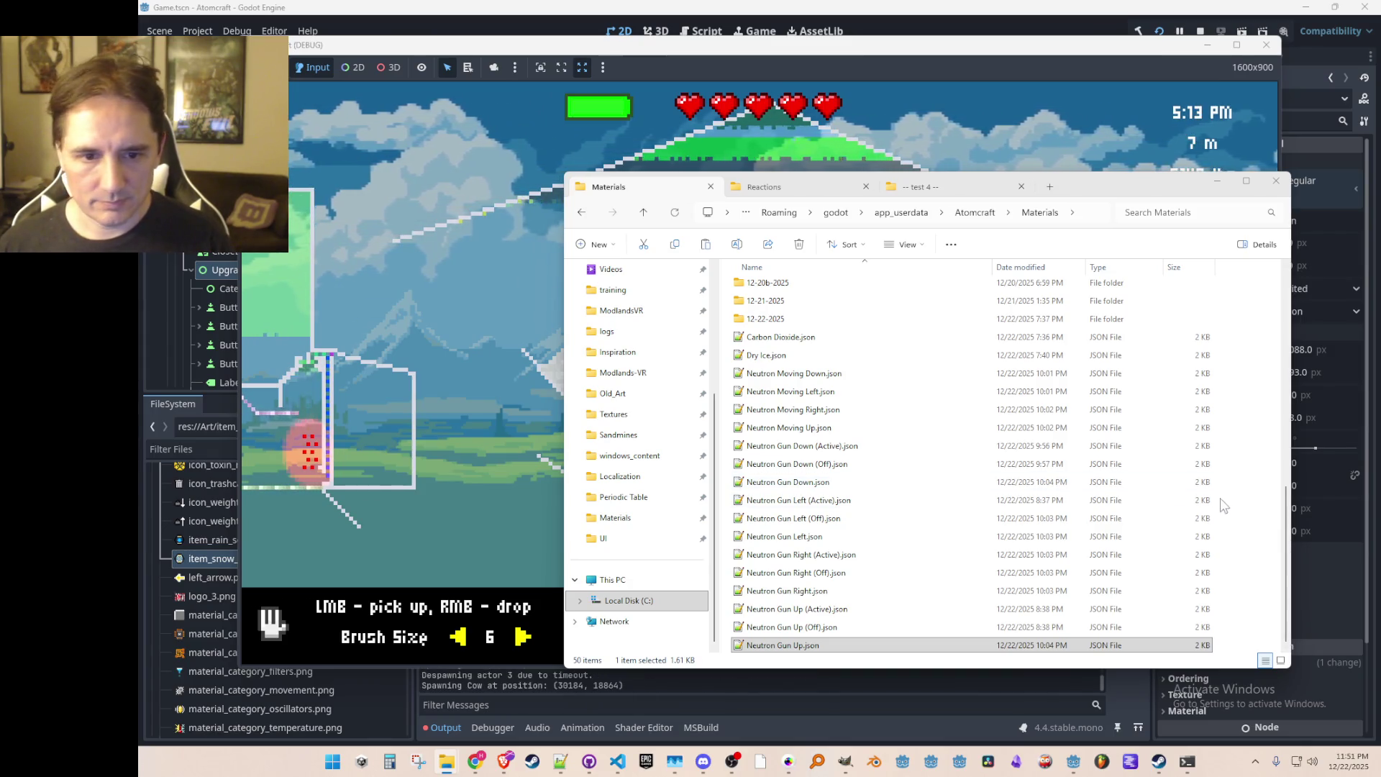
pyautogui.click(1239, 477)
pyautogui.hotkey('ctrl', 'v')
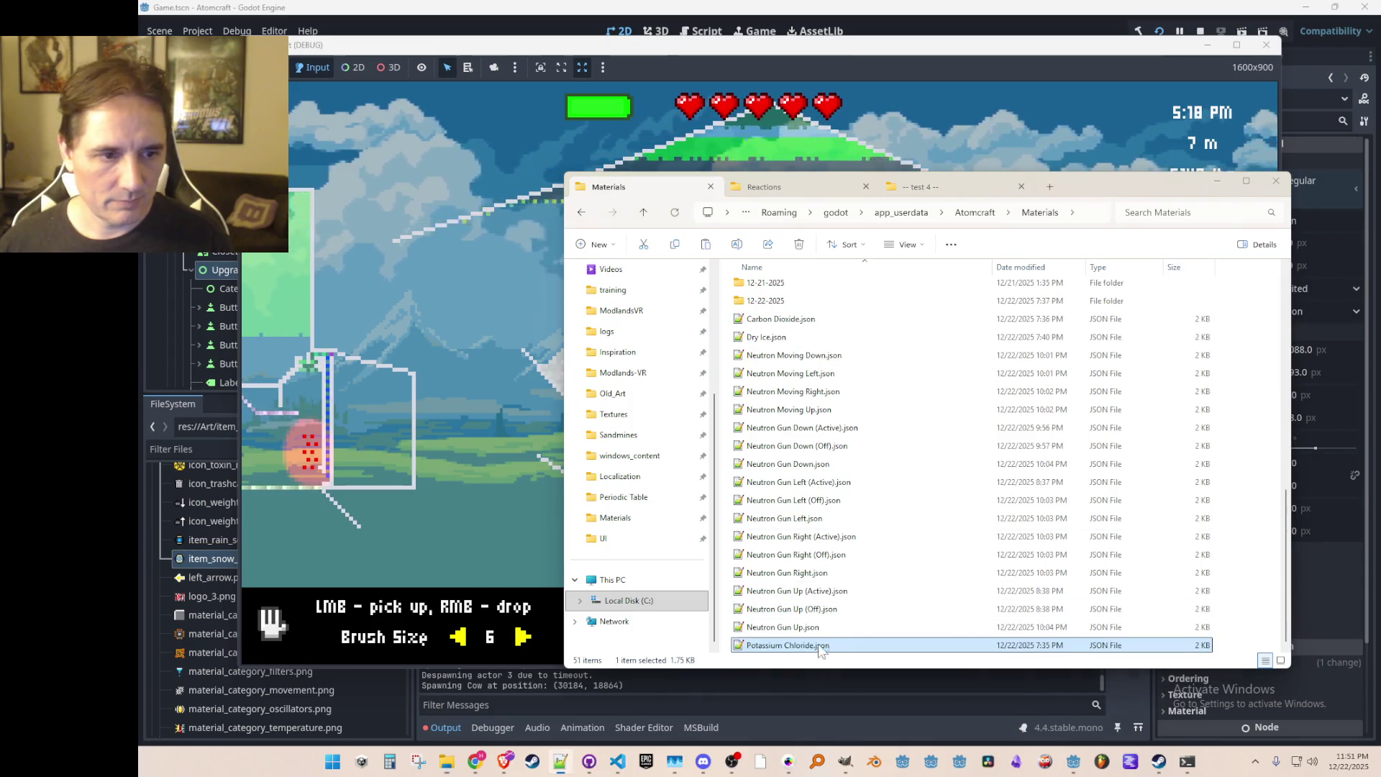
pyautogui.hotkey('alt', 'Tab')
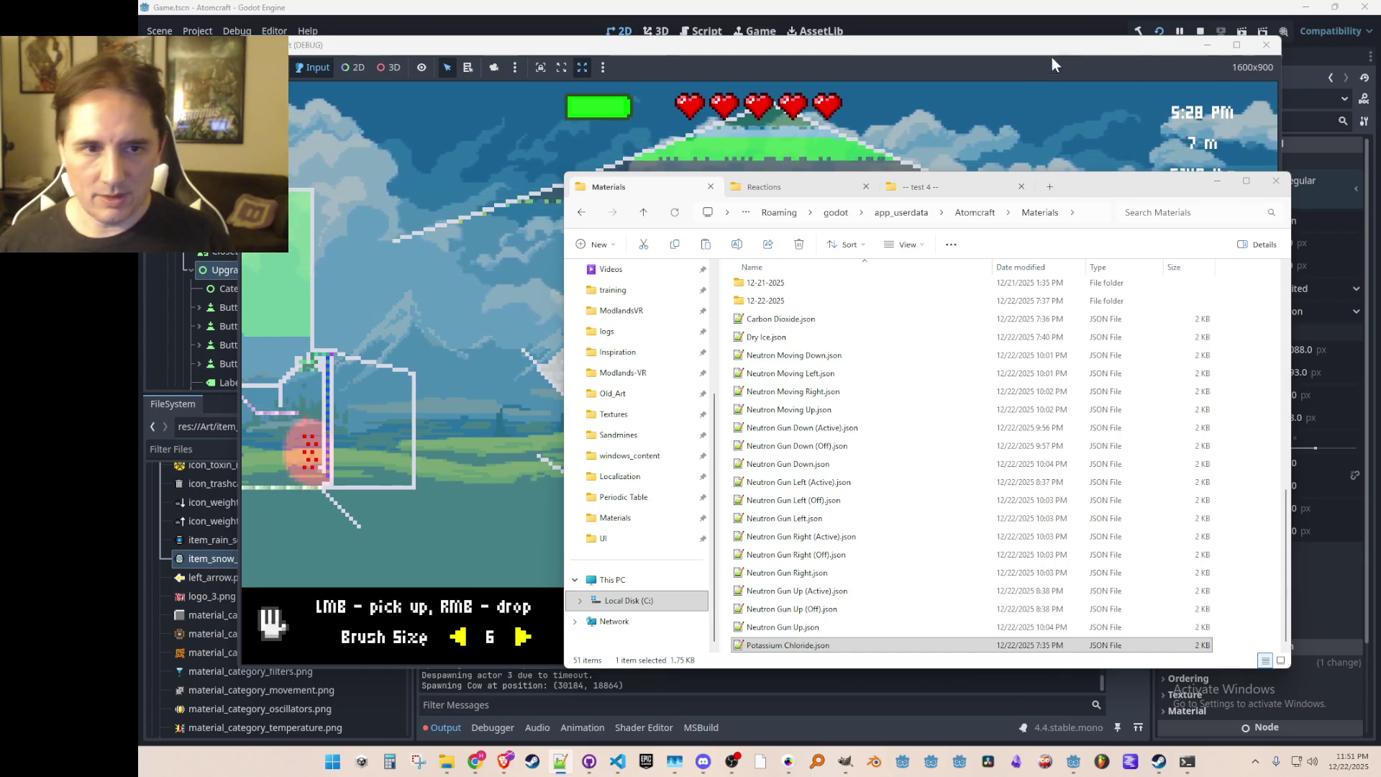
pyautogui.click(962, 233)
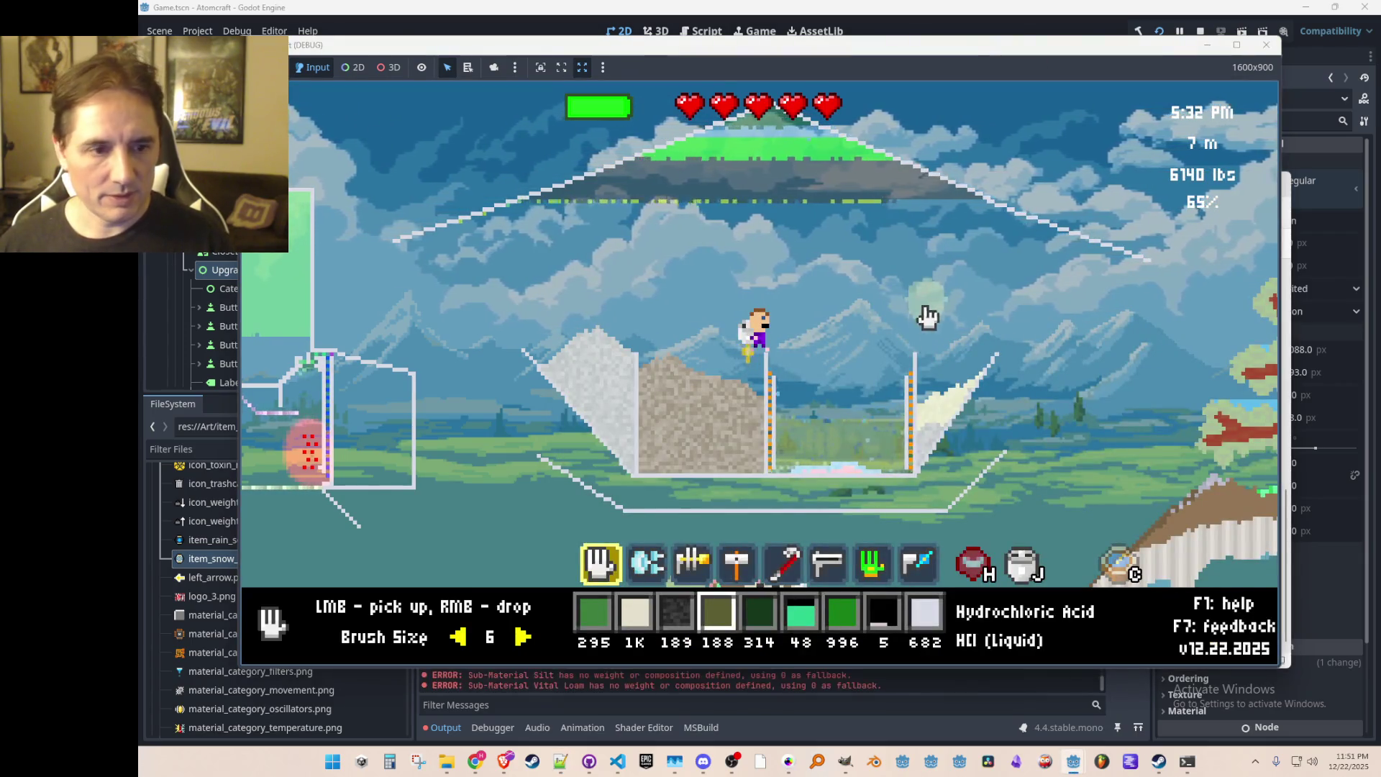
# Step: Select only Potassium Chloride and scoop material from the container in the world
pyautogui.moveTo(833, 474)
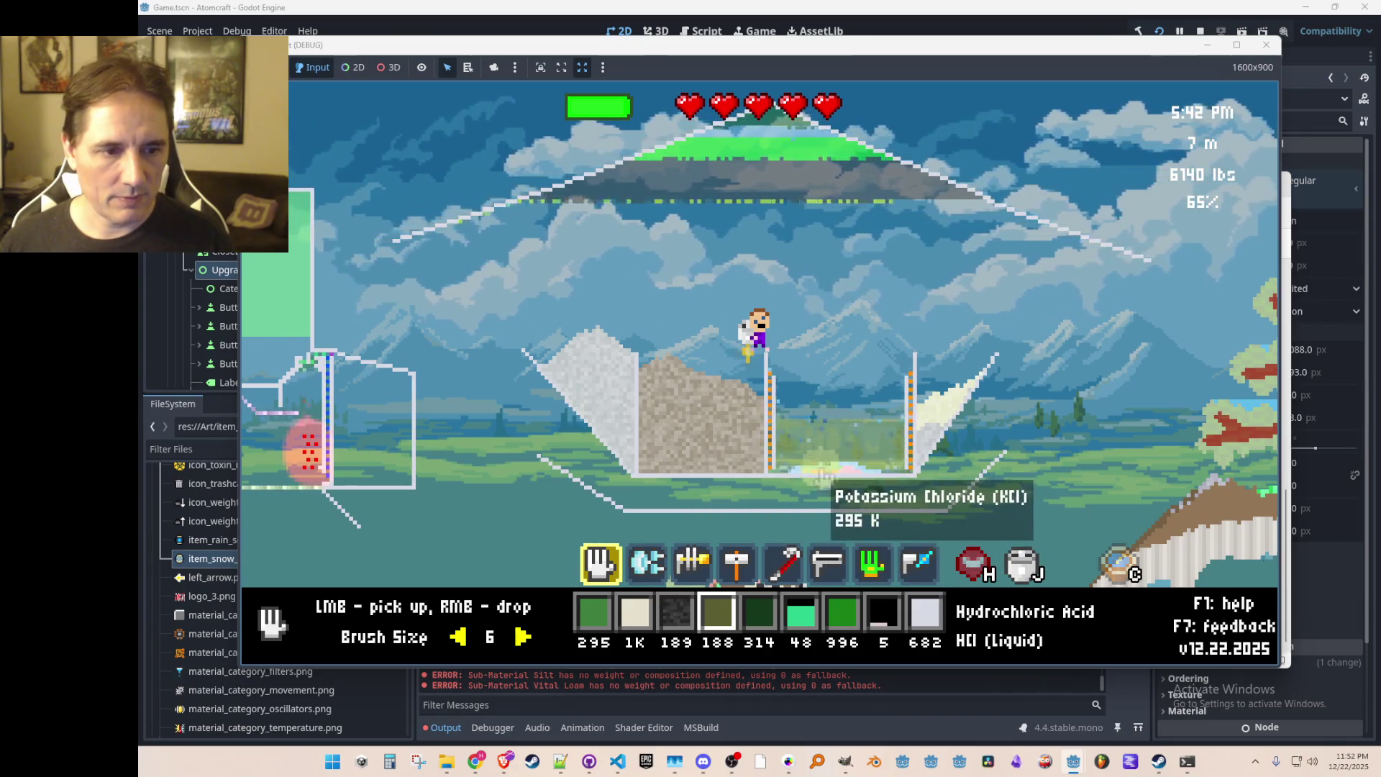
pyautogui.middleClick(834, 471)
pyautogui.click(834, 469)
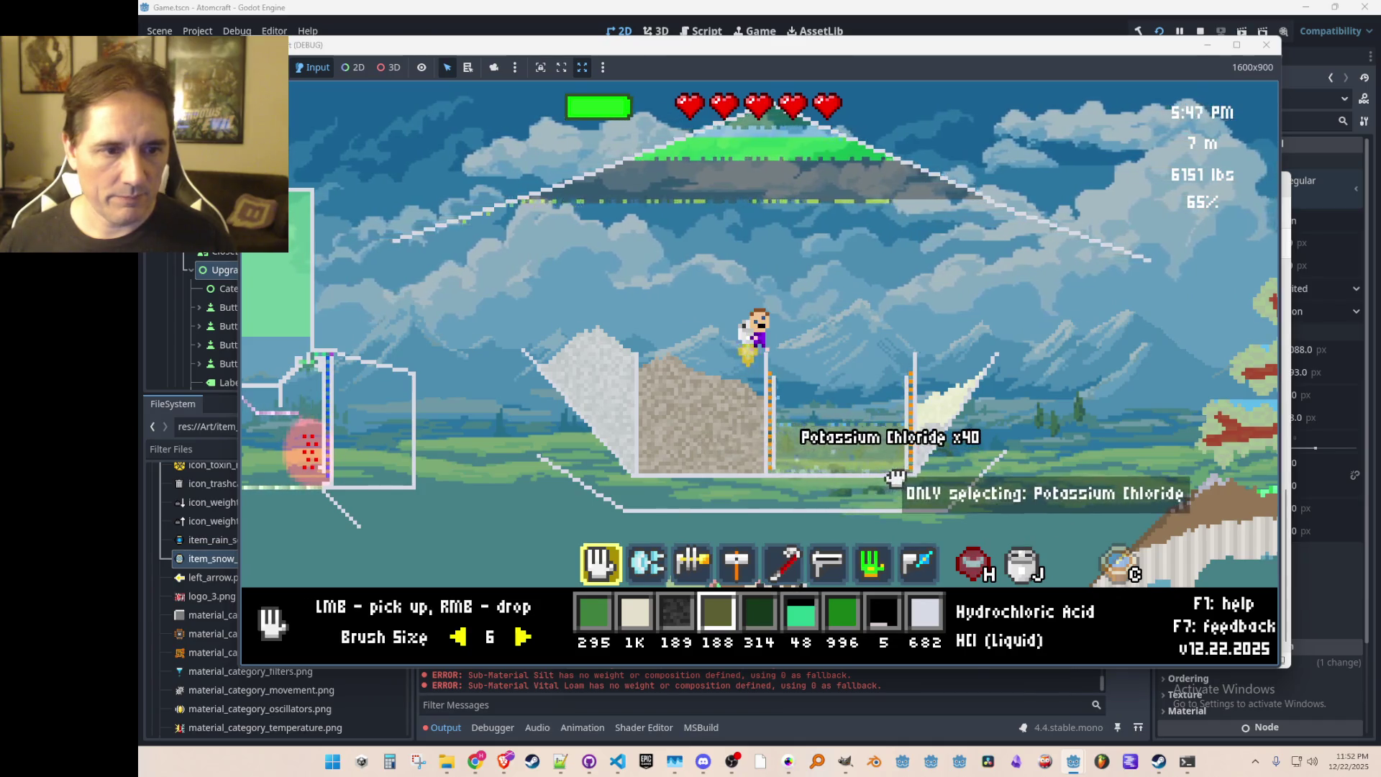
pyautogui.moveTo(831, 449)
pyautogui.mouseDown()
pyautogui.moveTo(823, 468)
pyautogui.moveTo(892, 458)
pyautogui.moveTo(798, 432)
pyautogui.moveTo(807, 476)
pyautogui.moveTo(789, 383)
pyautogui.moveTo(817, 478)
pyautogui.moveTo(889, 317)
pyautogui.mouseUp()
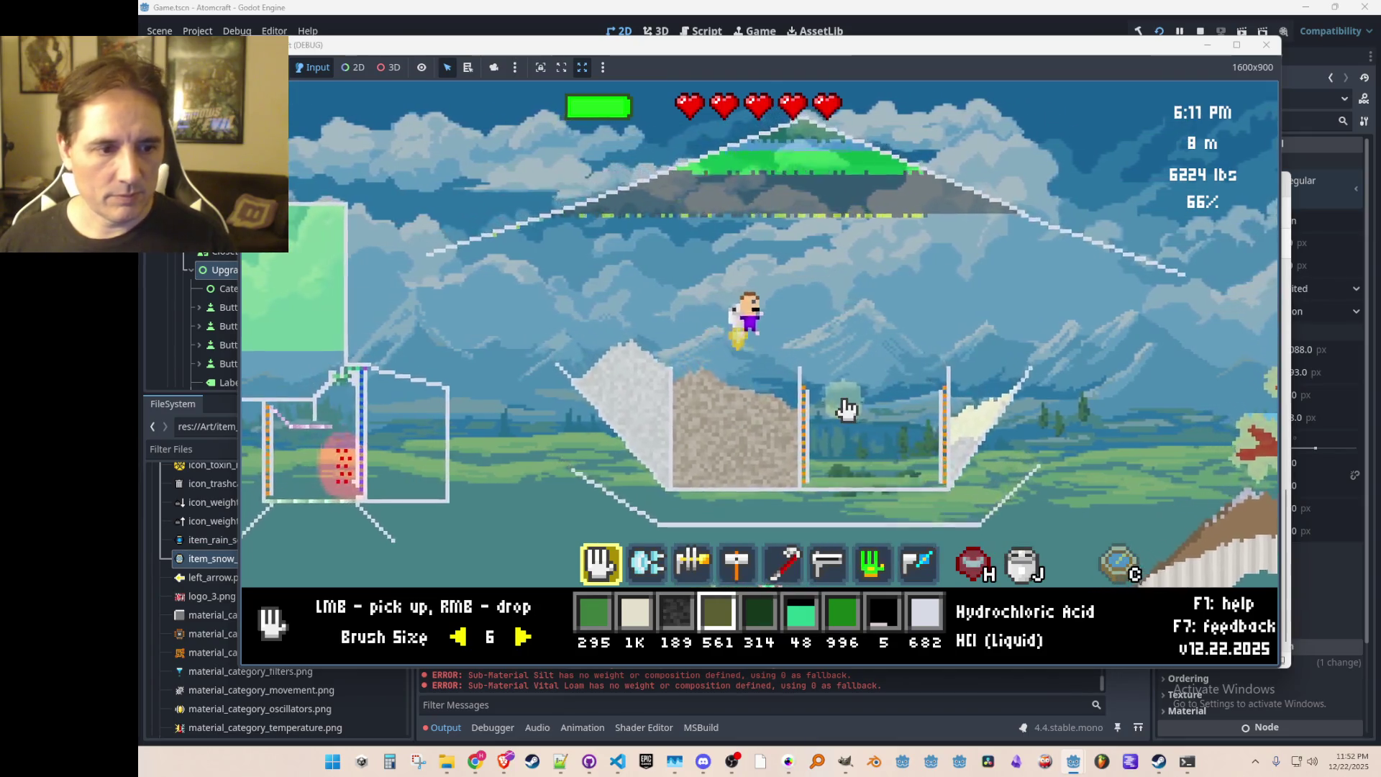
# Step: In the inventory, clear the Liquid filter, filter by 'potas' and put Potassium Chloride in the hotbar
pyautogui.press('i')
pyautogui.scroll(-5, 637, 316)
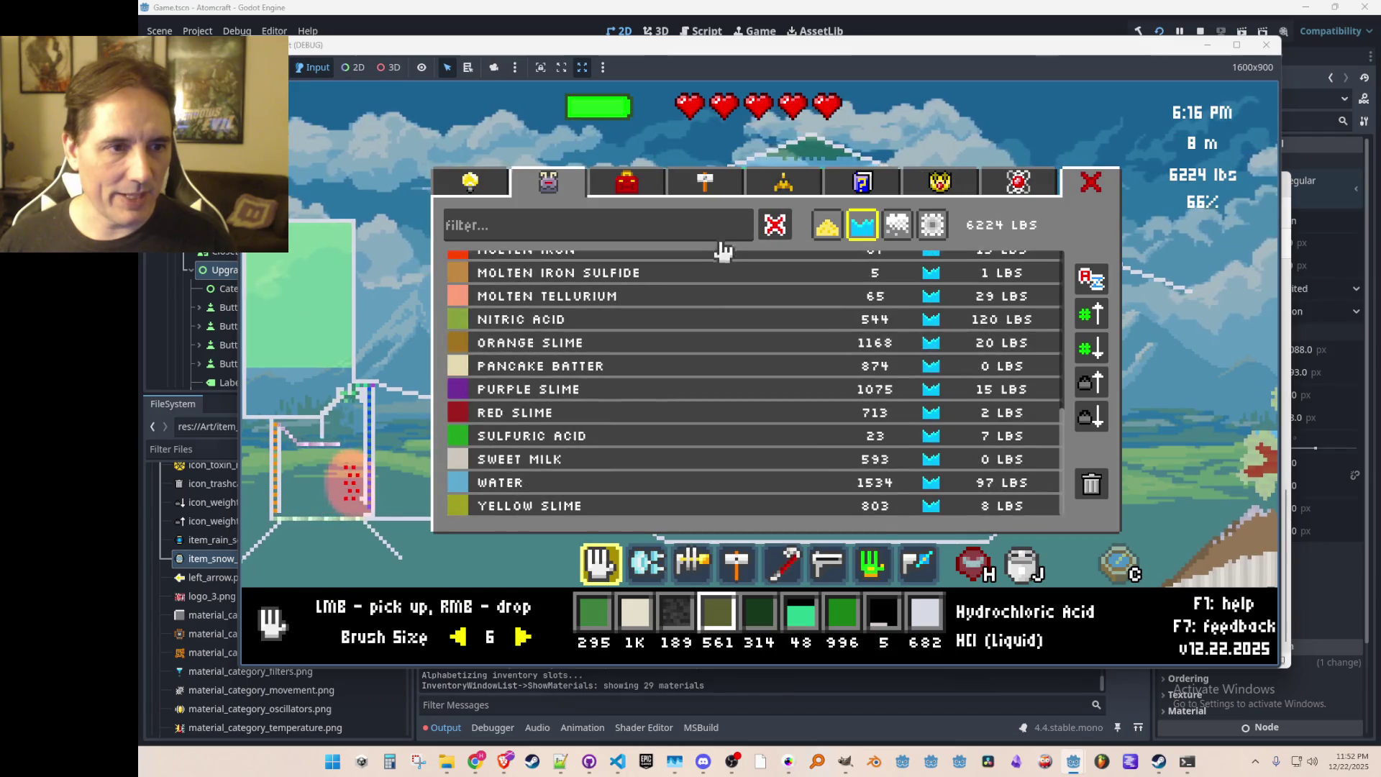
pyautogui.click(774, 229)
pyautogui.write('potas')
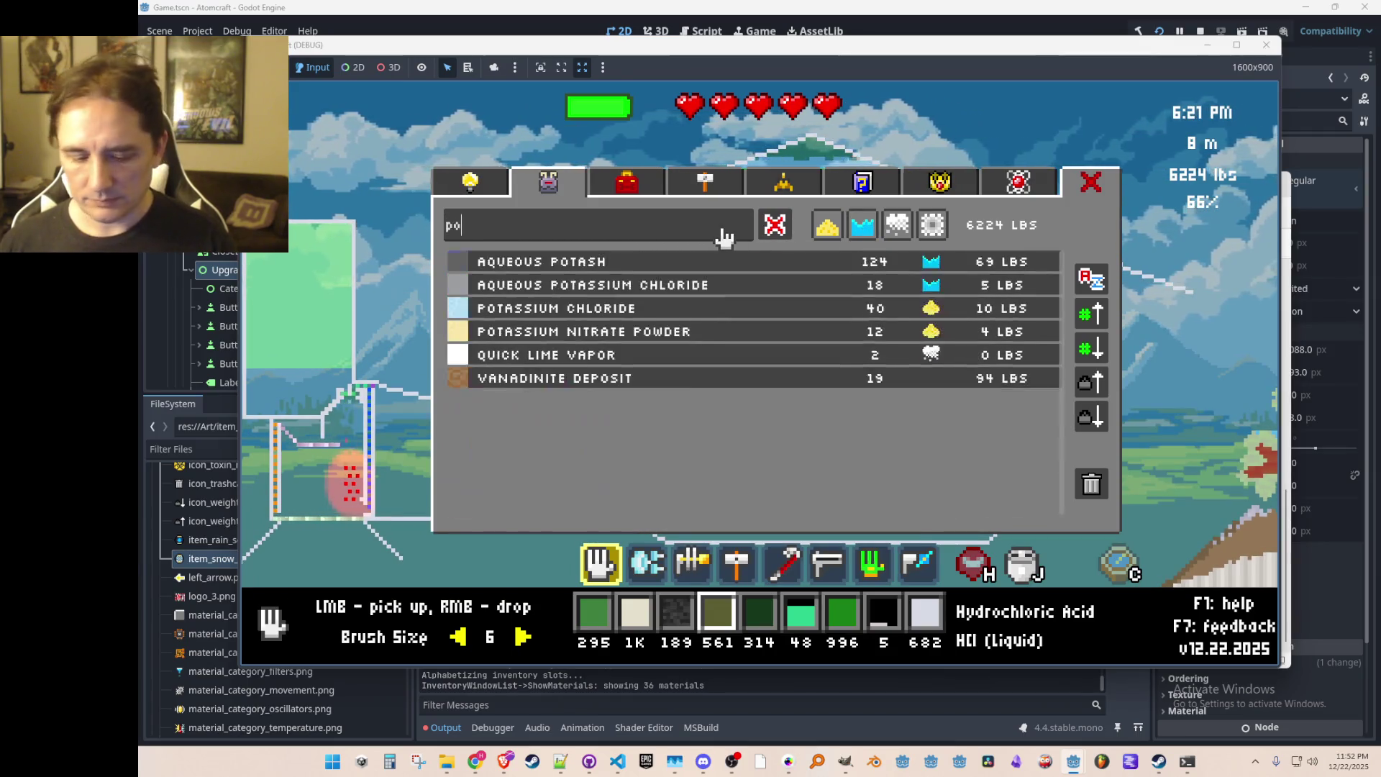
pyautogui.click(672, 309)
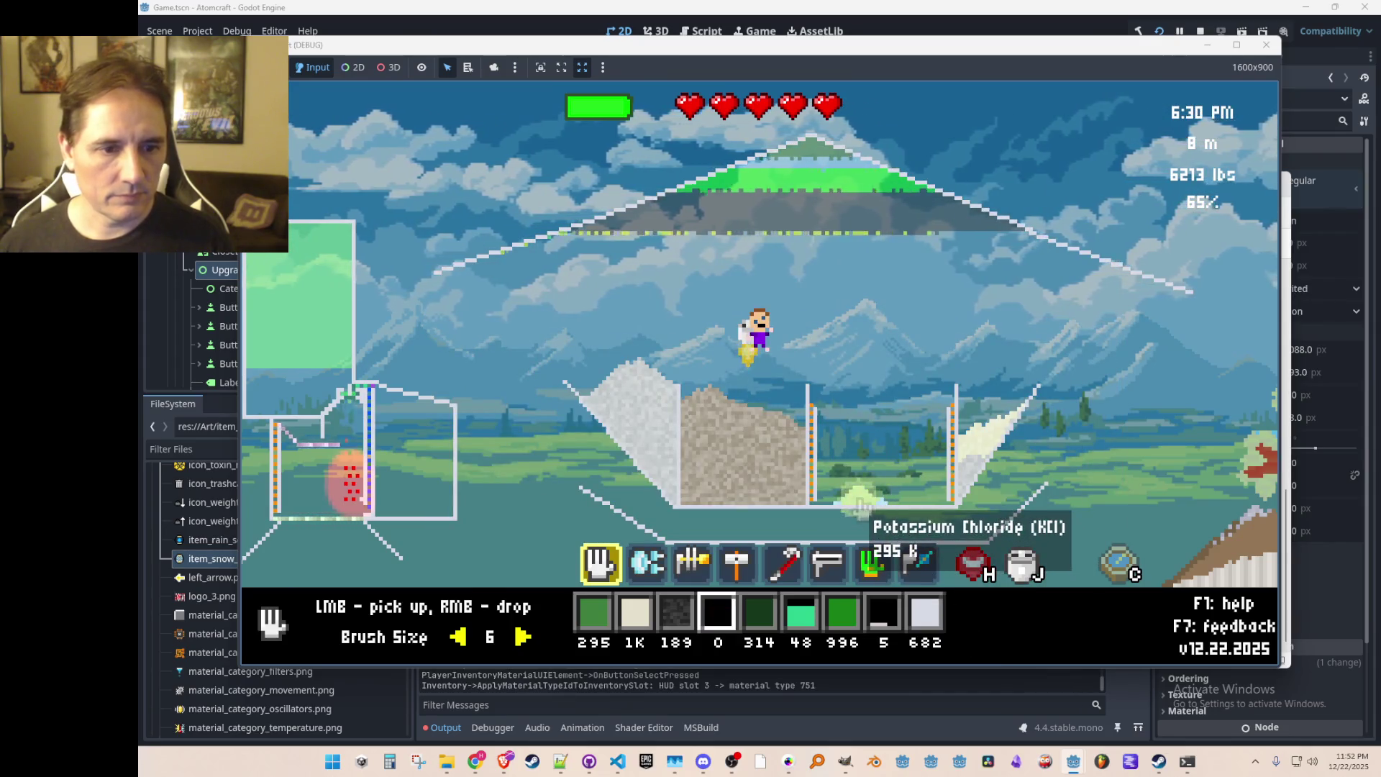
# Step: Collect the Potassium Chloride from the basin, then view and close the Toolbox shop window
pyautogui.moveTo(862, 507)
pyautogui.mouseDown()
pyautogui.moveTo(854, 497)
pyautogui.moveTo(885, 499)
pyautogui.moveTo(839, 487)
pyautogui.mouseUp()
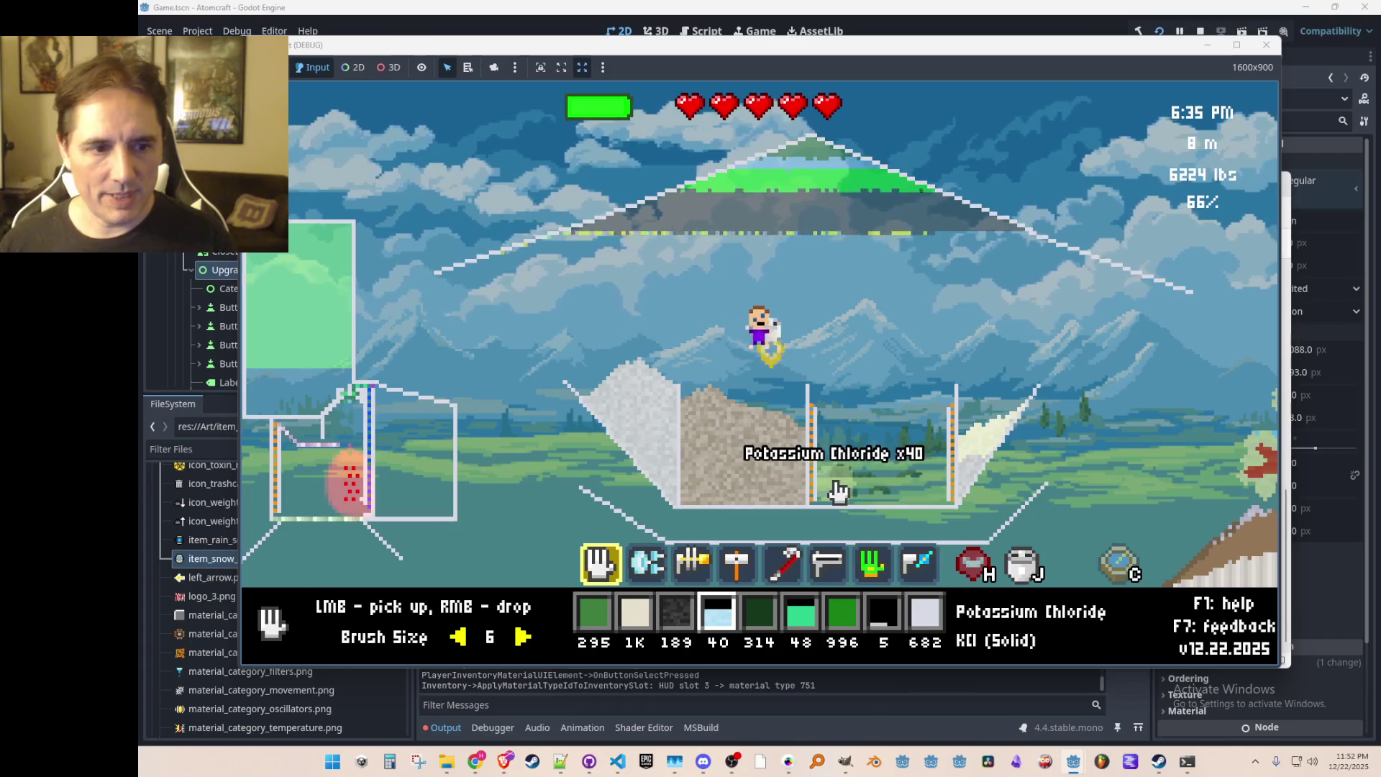
pyautogui.press('a')
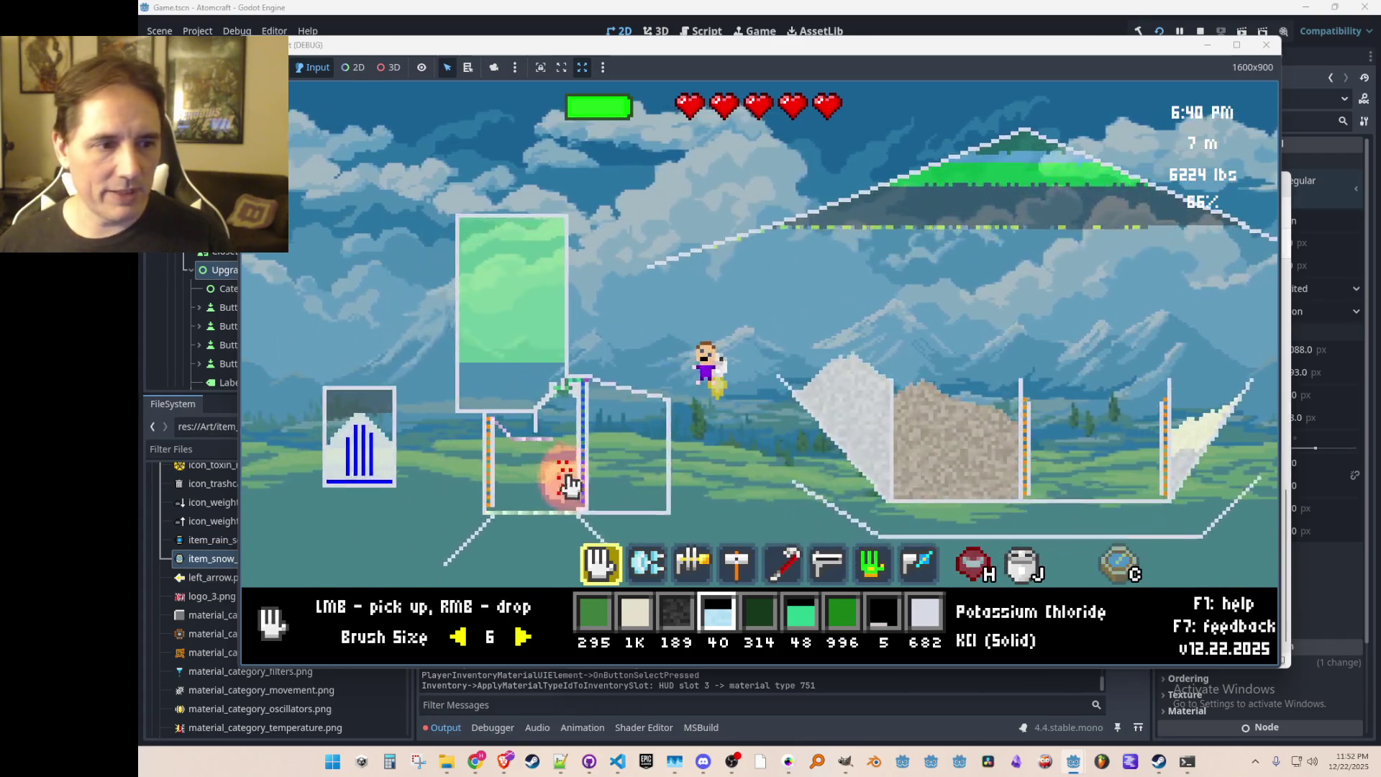
pyautogui.press('i')
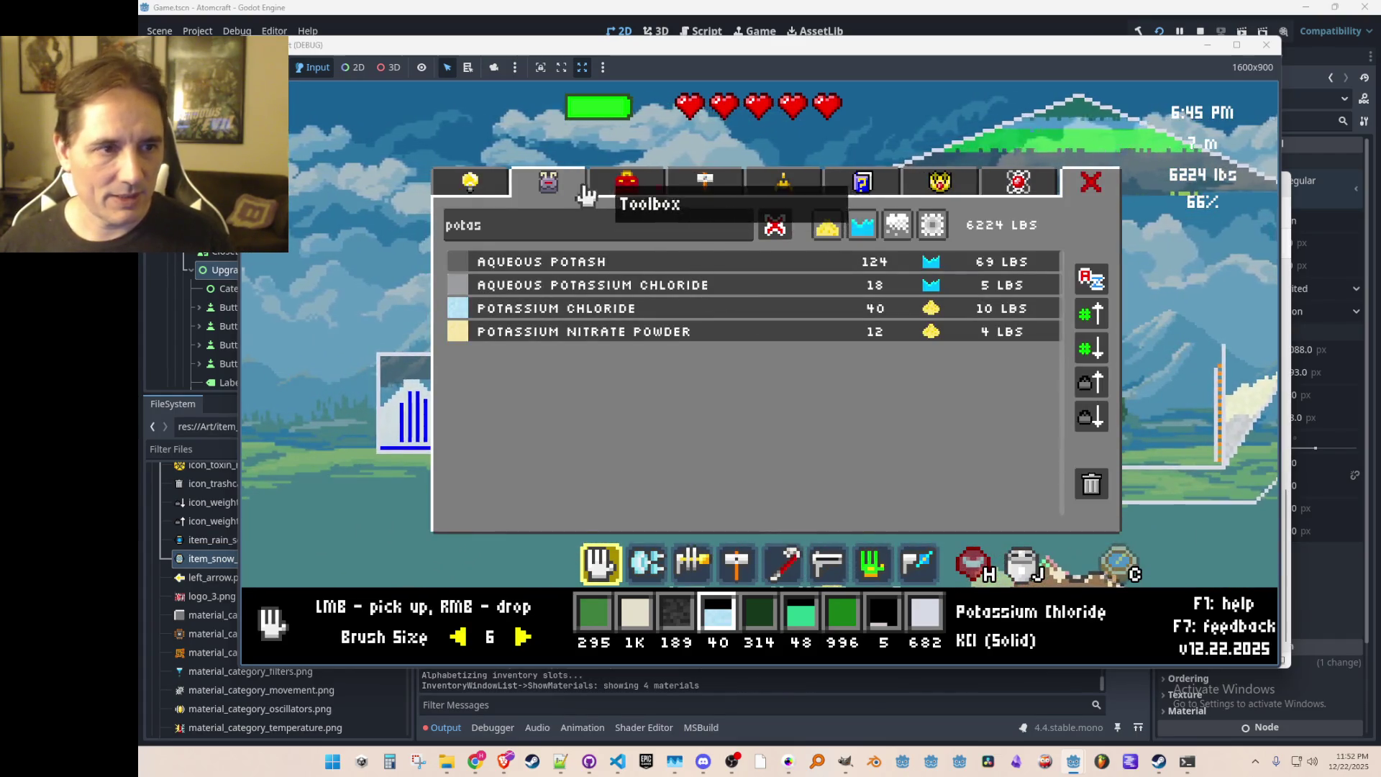
pyautogui.click(601, 185)
pyautogui.click(1091, 183)
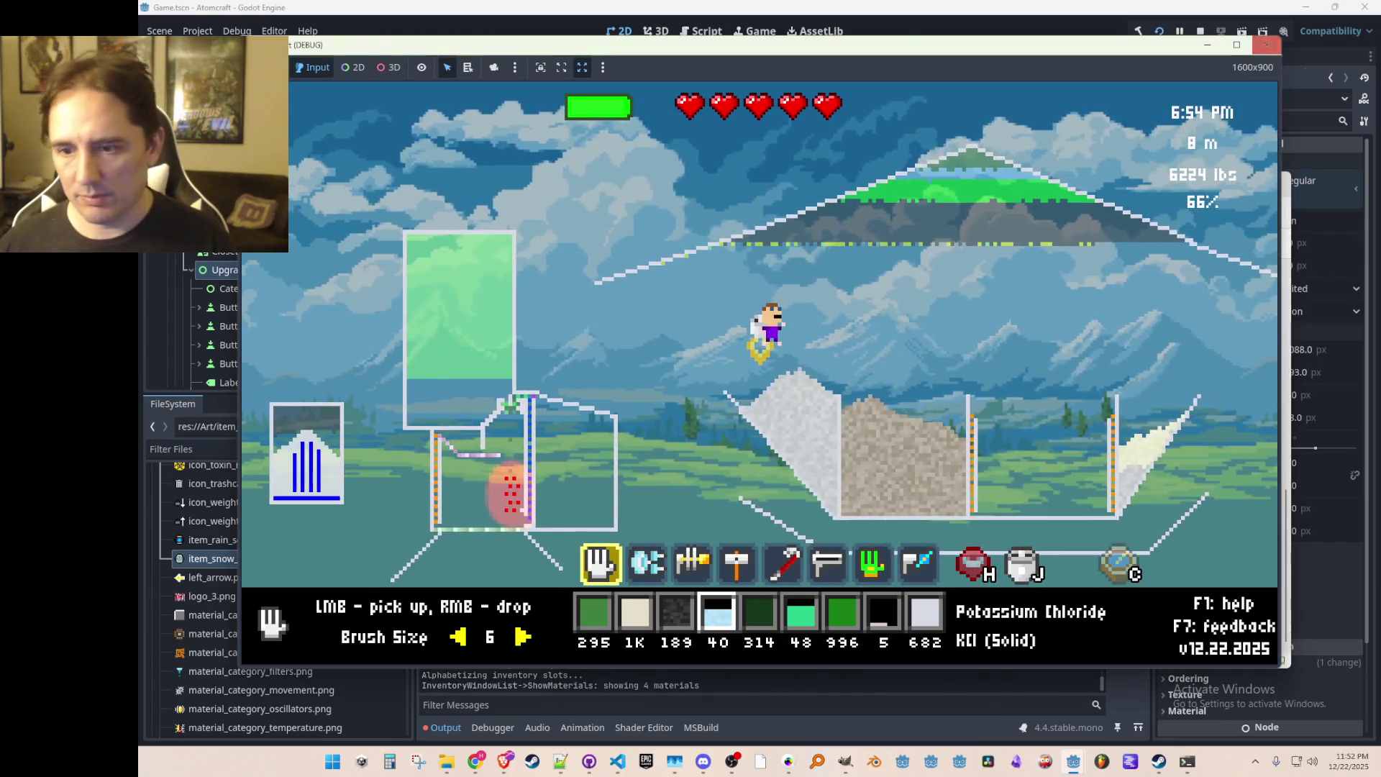
pyautogui.click(1265, 44)
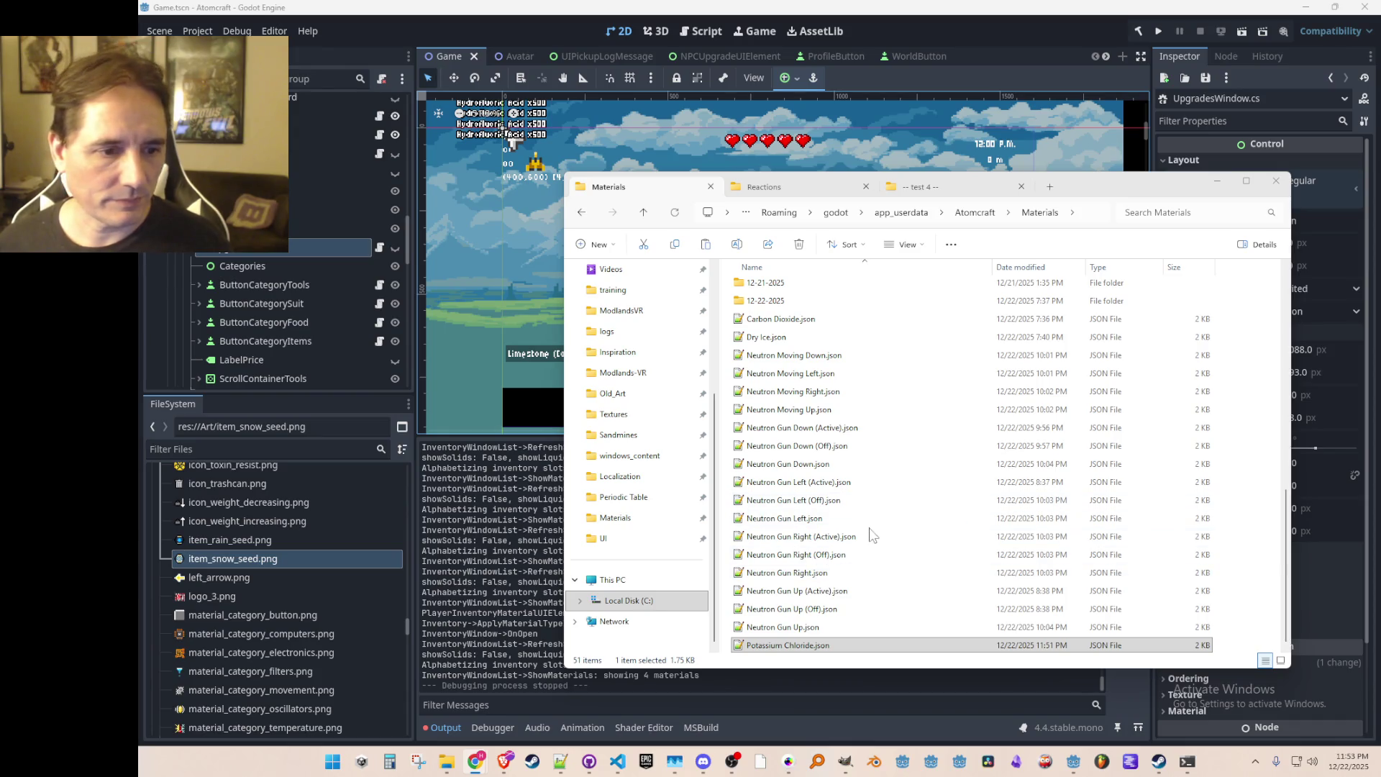
# Step: Bring the Godot editor window in front of the File Explorer Materials folder
pyautogui.click(1050, 14)
# Step: Jump from UpgradesWindow.cs to the CAKE definition in Recipes.cs and go to line 94
pyautogui.click(618, 763)
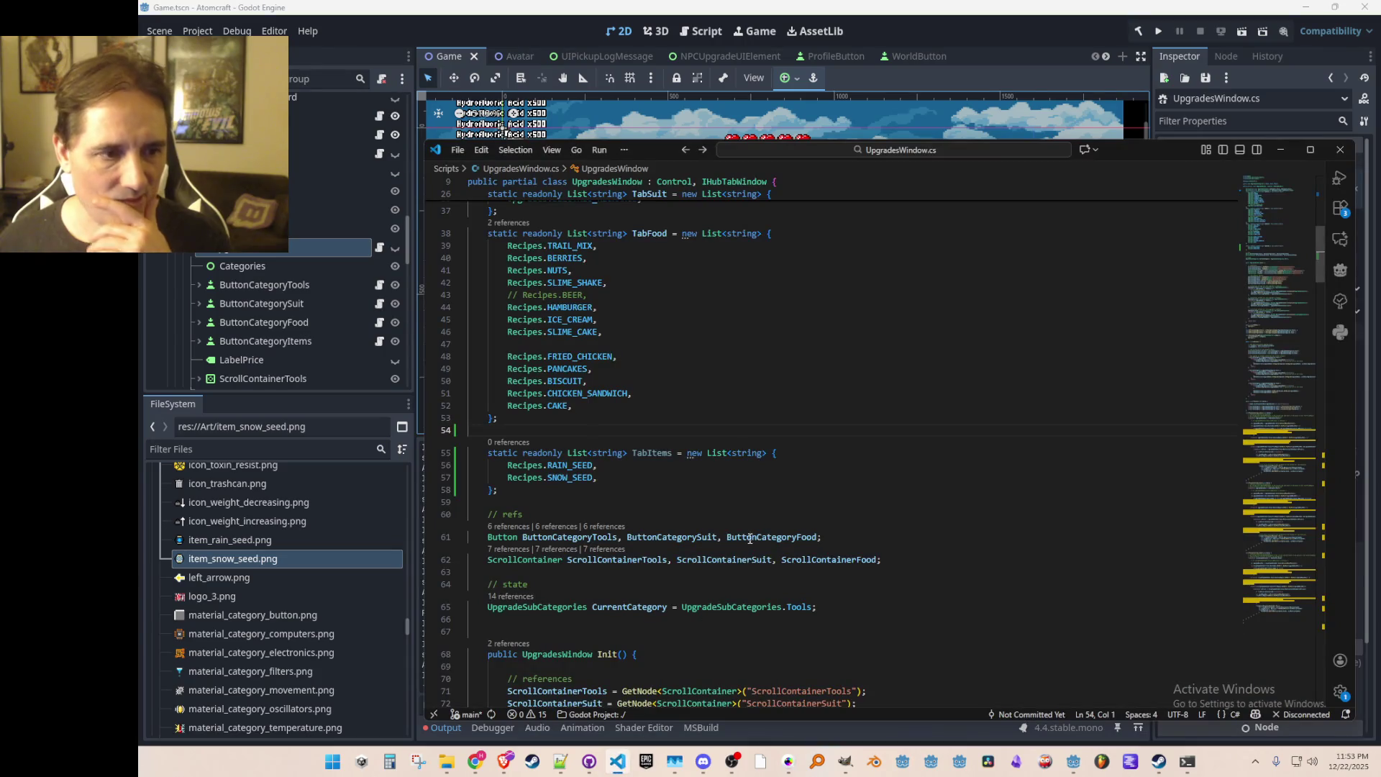
pyautogui.rightClick(550, 406)
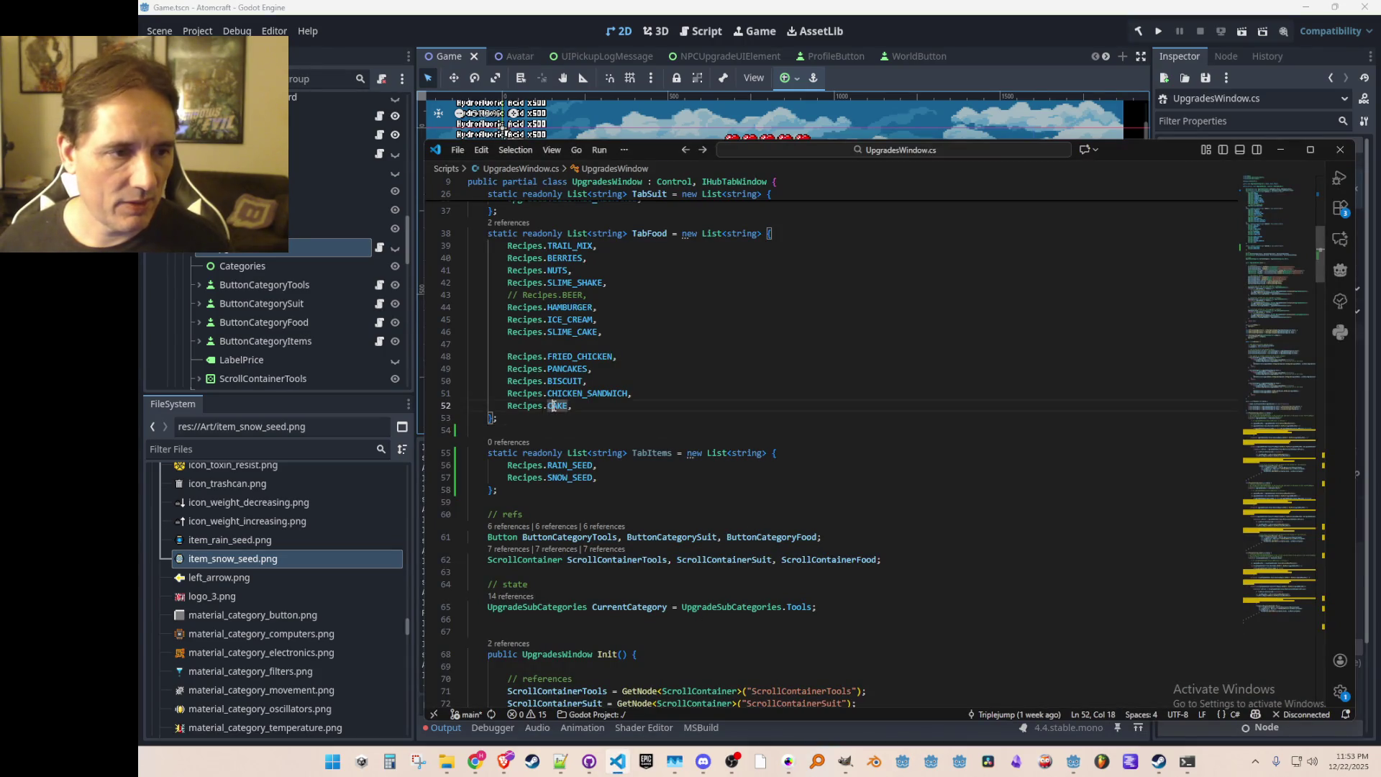
pyautogui.click(619, 317)
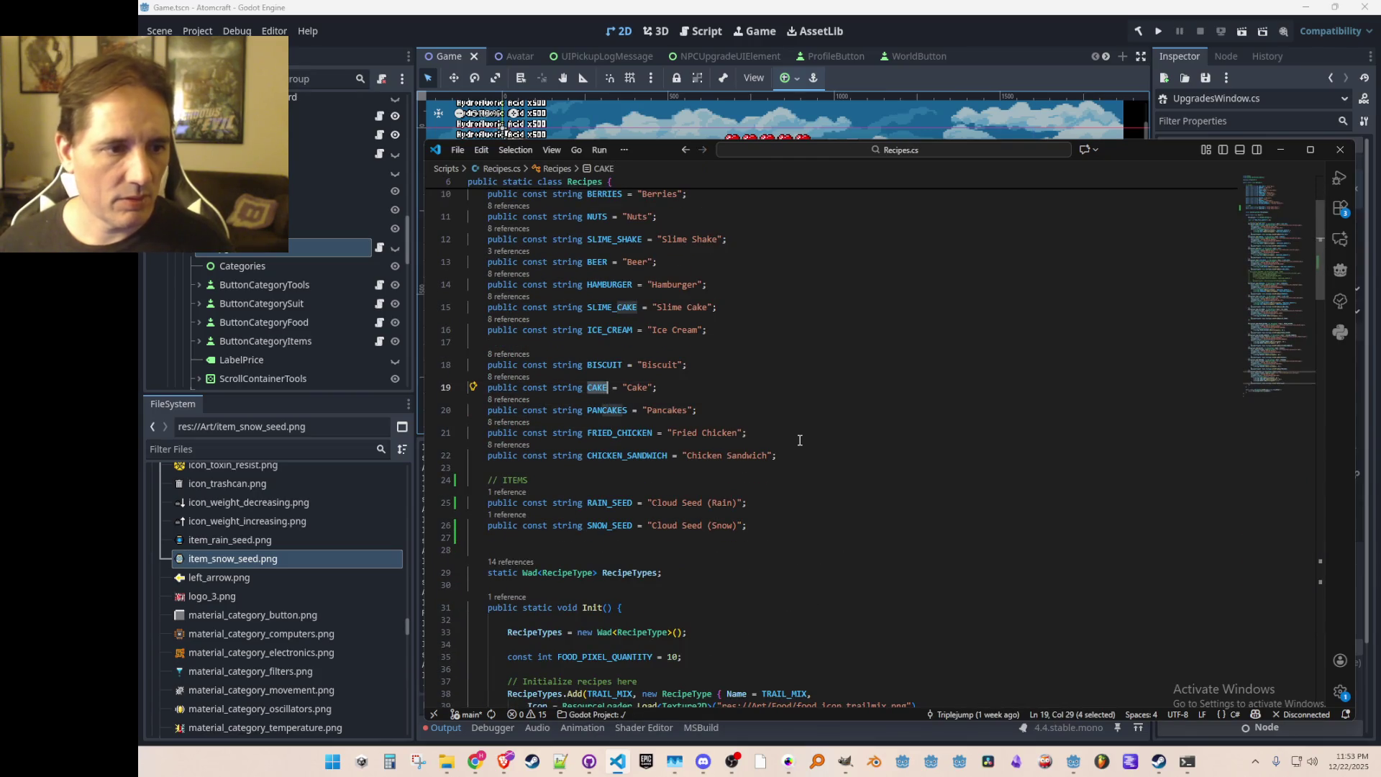
pyautogui.hotkey('ctrl', 'g')
pyautogui.write('94')
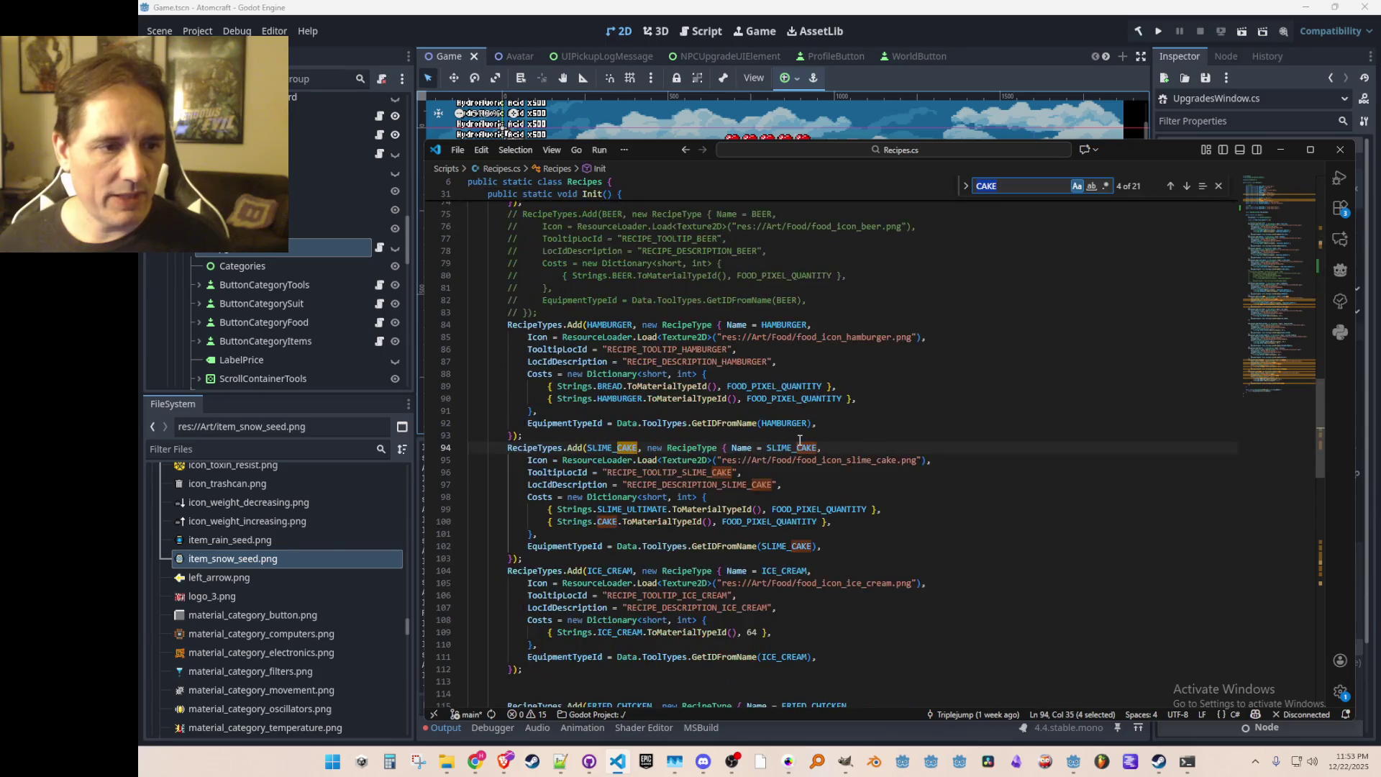
pyautogui.press('Return')
# Step: Duplicate the SLIME_CAKE recipe block twice below CAKE under the ITEMS comment, tidying blank lines
pyautogui.hotkey('shift', 'Down')
pyautogui.hotkey('shift', 'Down')
pyautogui.hotkey('shift', 'Down')
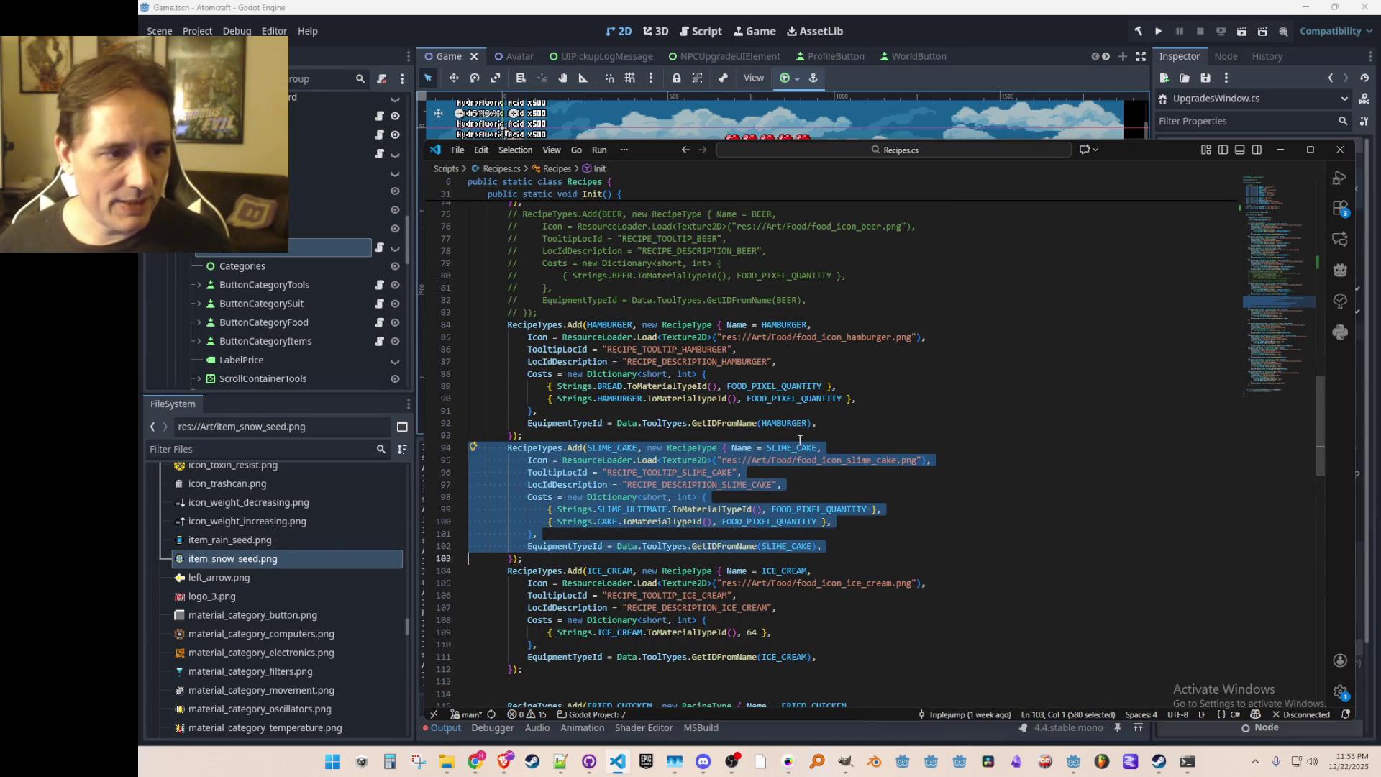
pyautogui.press('Down')
pyautogui.scroll(-12, 840, 433)
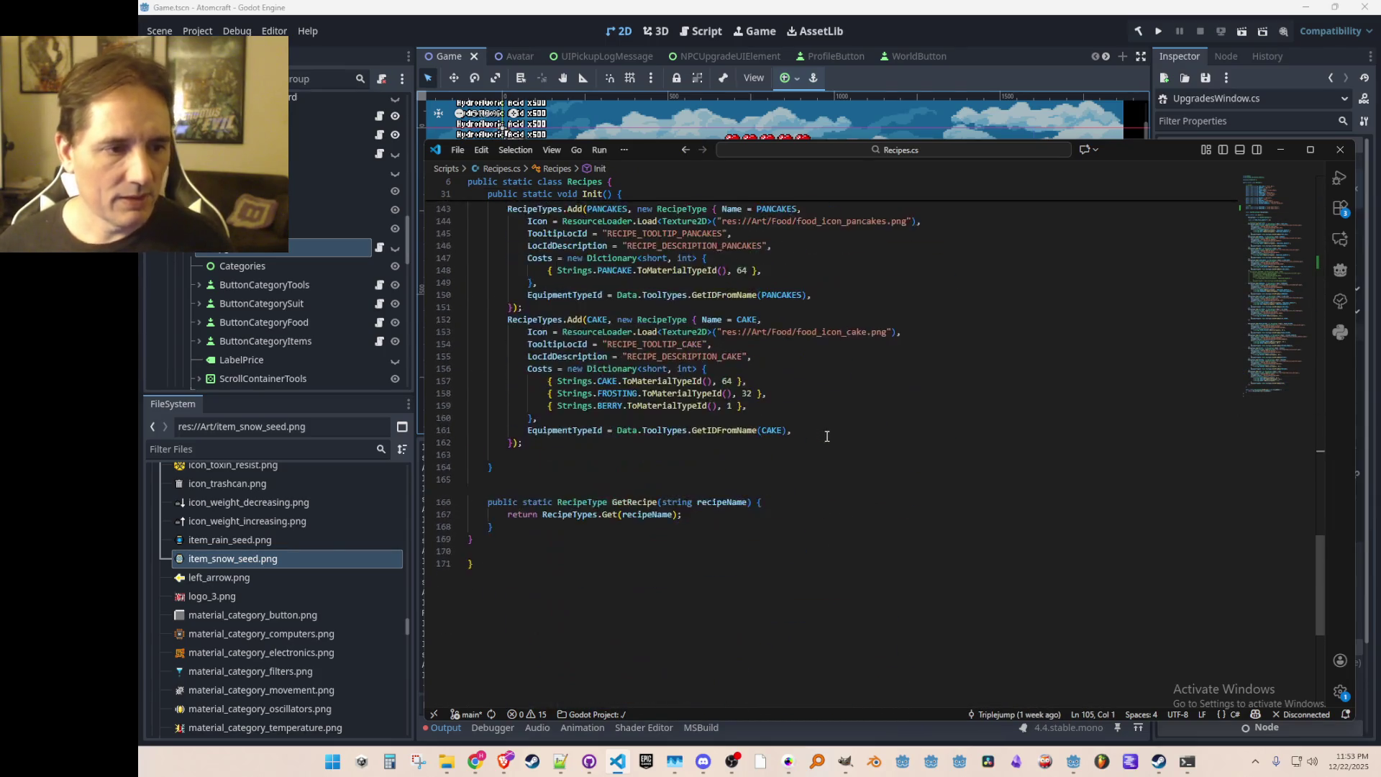
pyautogui.press('Down')
pyautogui.press('Return')
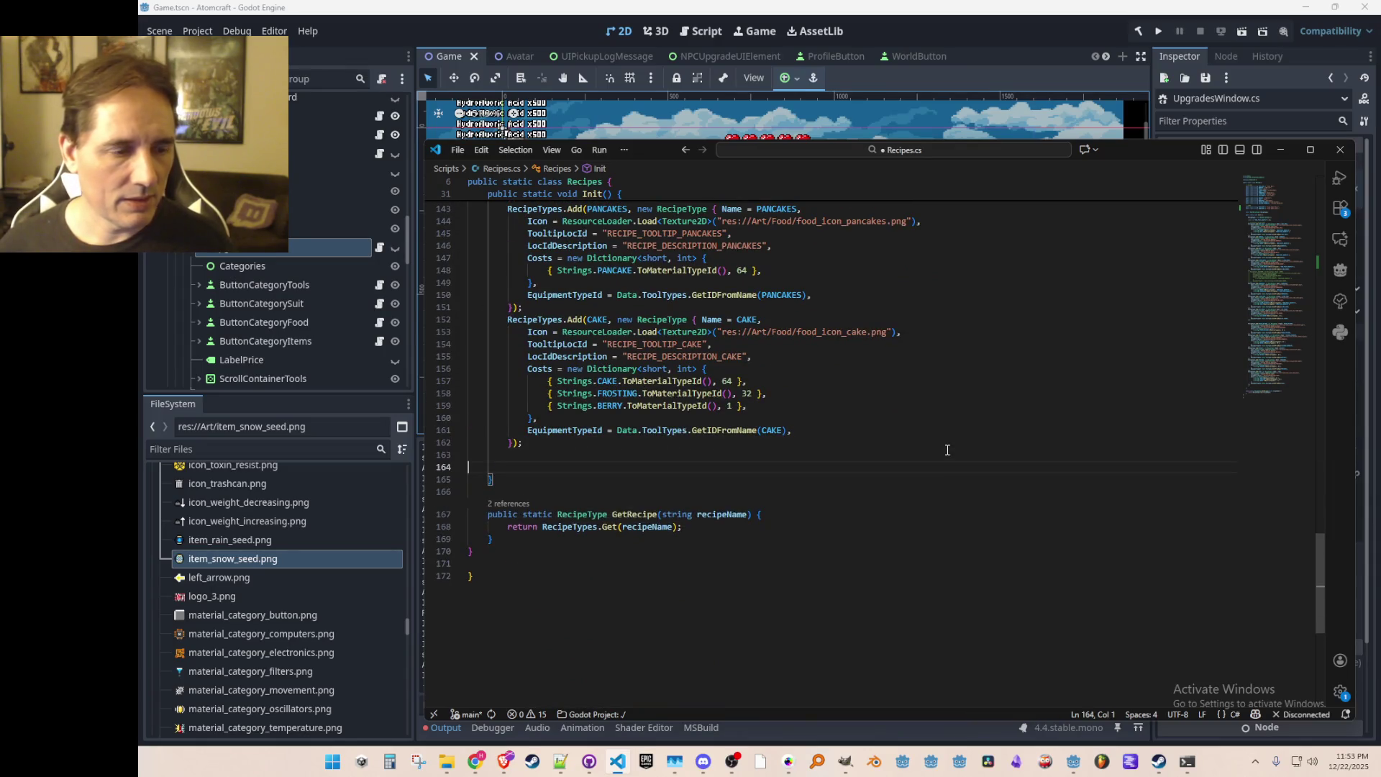
pyautogui.write('RecipeTypes.Add(SLIME_CAKE, new RecipeType { Name = SLIME_CAKE,             Icon = ResourceLoader.Load<Texture2D>("res://Art/Food/food_icon_slime_cake.png"),             TooltipLocId = "RECIPE_TOOLTIP_SLIME_CAKE",             LocIdDescription = "RECIPE_DESCRIPTION_SLIME_CAKE",             Costs = new Dictionary<short, int> {                 { Strings.SLIME_ULTIMATE.ToMaterialTypeId(), FOOD_PIXEL_QUANTITY },                 { Strings.CAKE.ToMaterialTypeId(), FOOD_PIXEL_QUANTITY },             },             EquipmentTypeId = Data.ToolTypes.GetIDFromName(SLIME_CAKE),         });')
pyautogui.write('RecipeTypes.Add(SLIME_CAKE, new RecipeType { Name = SLIME_CAKE,             Icon = ResourceLoader.Load<Texture2D>("res://Art/Food/food_icon_slime_cake.png"),             TooltipLocId = "RECIPE_TOOLTIP_SLIME_CAKE",             LocIdDescription = "RECIPE_DESCRIPTION_SLIME_CAKE",             Costs = new Dictionary<short, int> {                 { Strings.SLIME_ULTIMATE.ToMaterialTypeId(), FOOD_PIXEL_QUANTITY },                 { Strings.CAKE.ToMaterialTypeId(), FOOD_PIXEL_QUANTITY },             },             EquipmentTypeId = Data.ToolTypes.GetIDFromName(SLIME_CAKE),         });')
pyautogui.press('Up')
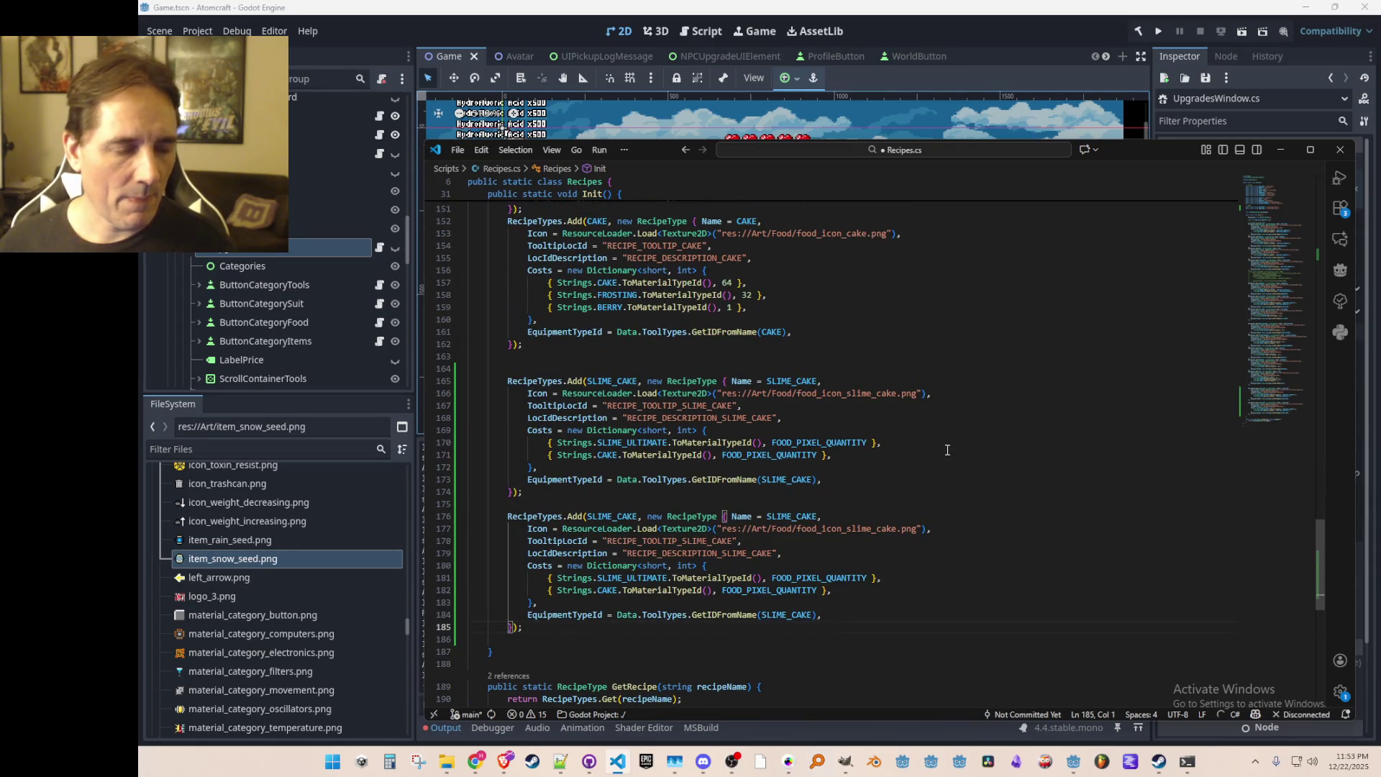
pyautogui.press('Up')
pyautogui.press('Up')
pyautogui.press('BackSpace')
pyautogui.press('Up')
pyautogui.hotkey('ctrl', 'shift', 'Return')
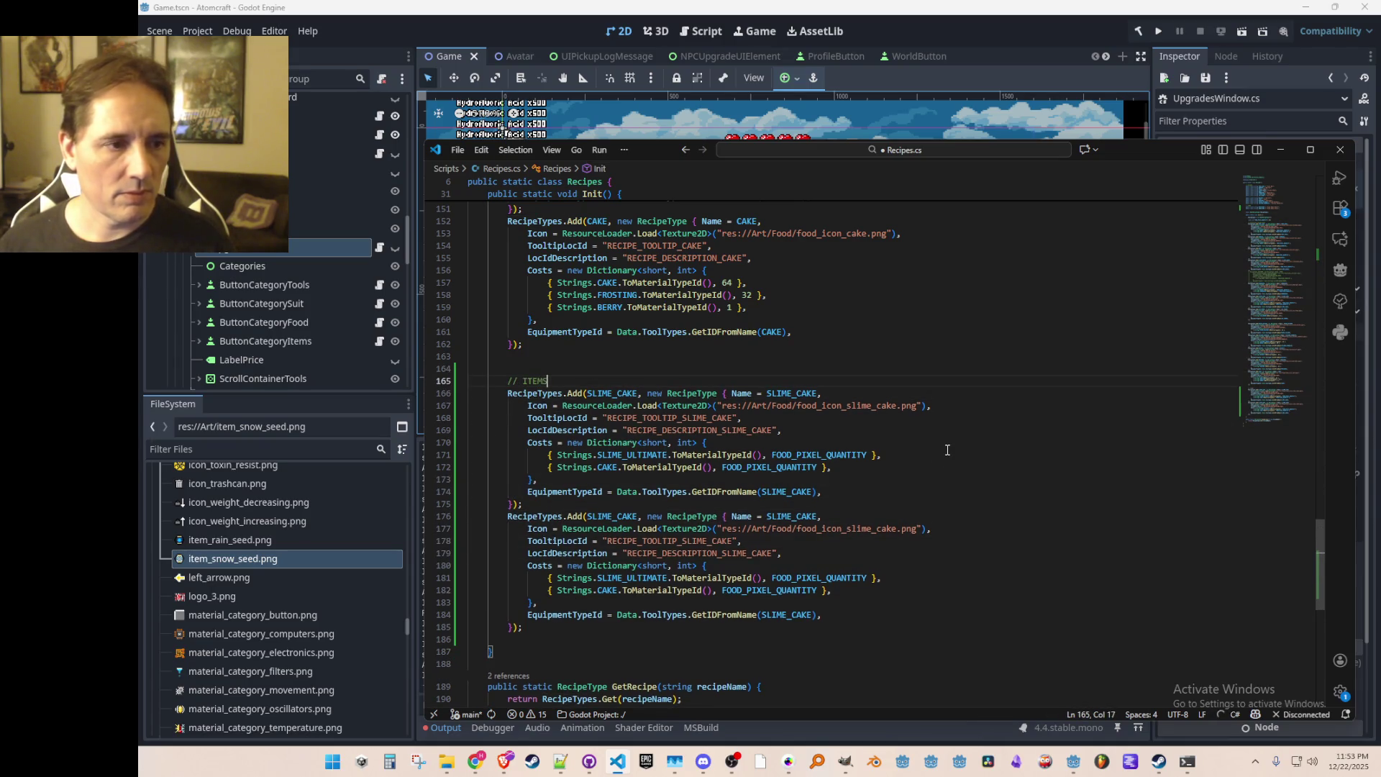
pyautogui.press('Return')
# Step: Rename the first copy's key, Name and equipment lookup to RAIN_SEED
pyautogui.press('Down')
pyautogui.hotkey('ctrl', 'Right')
pyautogui.hotkey('ctrl', 'Right')
pyautogui.hotkey('ctrl', 'Right')
pyautogui.hotkey('ctrl', 'shift', 'Left')
pyautogui.write('RAIN')
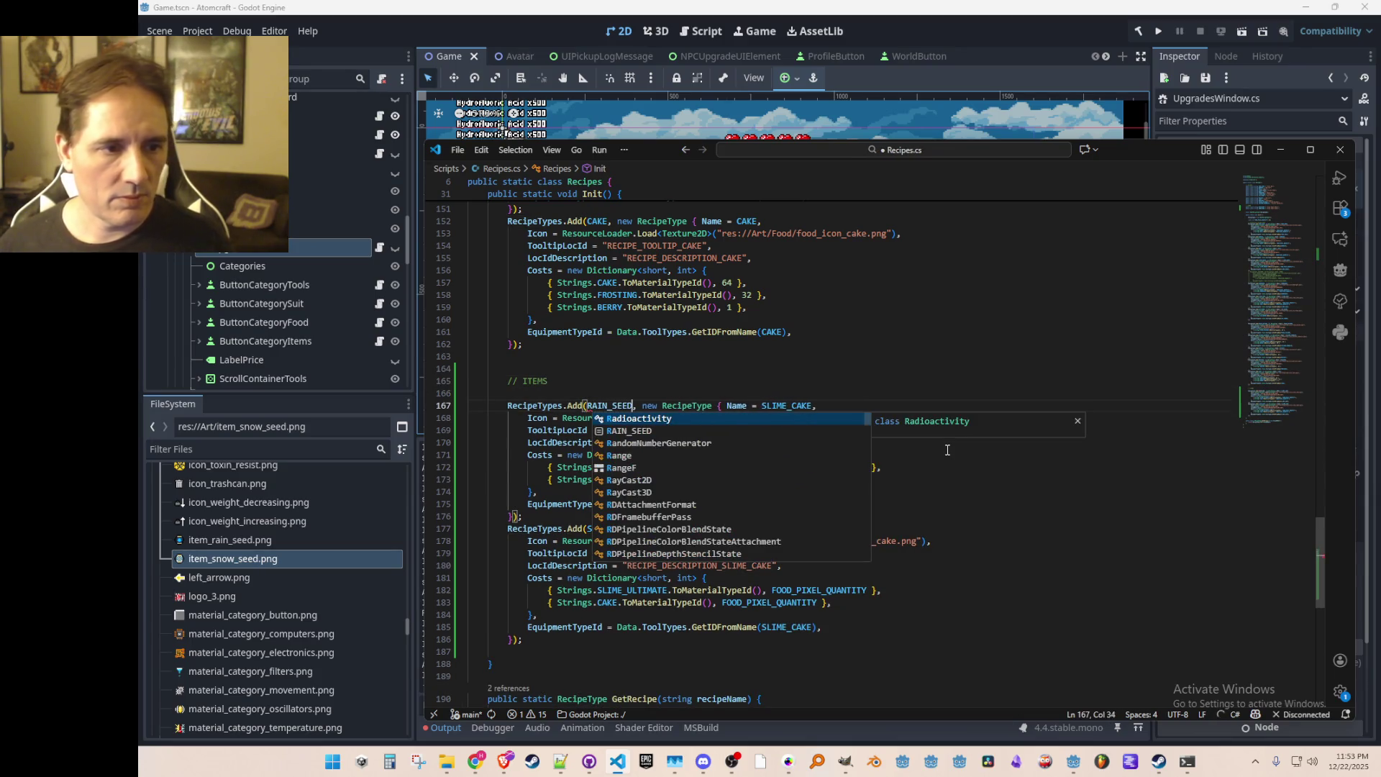
pyautogui.press('Escape')
pyautogui.hotkey('ctrl', 'shift', 'Left')
pyautogui.hotkey('ctrl', 'c')
pyautogui.hotkey('ctrl', 'Right')
pyautogui.hotkey('ctrl', 'Right')
pyautogui.hotkey('ctrl', 'Right')
pyautogui.hotkey('ctrl', 'shift', 'Left')
pyautogui.hotkey('ctrl', 'v')
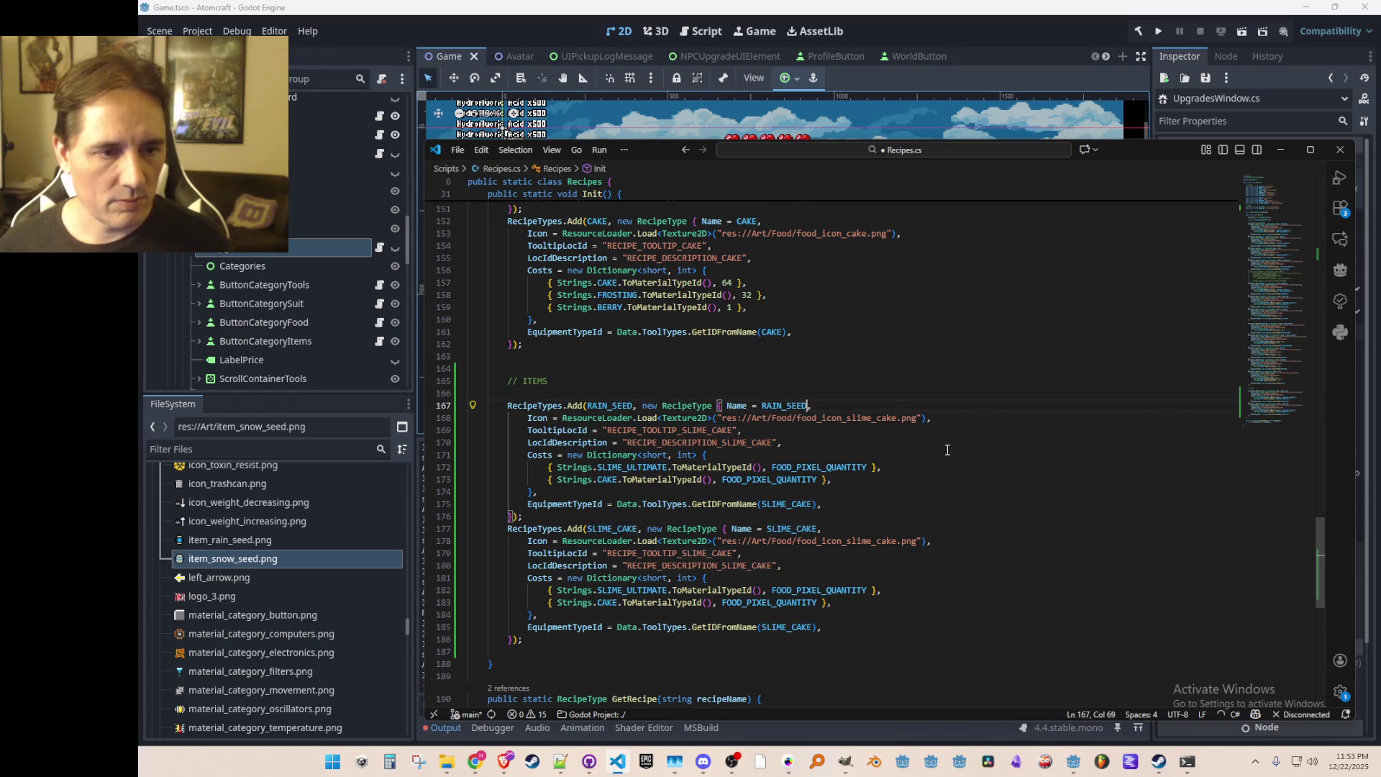
pyautogui.press('Down')
pyautogui.press('Down')
pyautogui.press('Down')
pyautogui.hotkey('ctrl', 'Right')
pyautogui.hotkey('ctrl', 'Right')
pyautogui.hotkey('ctrl', 'shift', 'Left')
pyautogui.hotkey('ctrl', 'v')
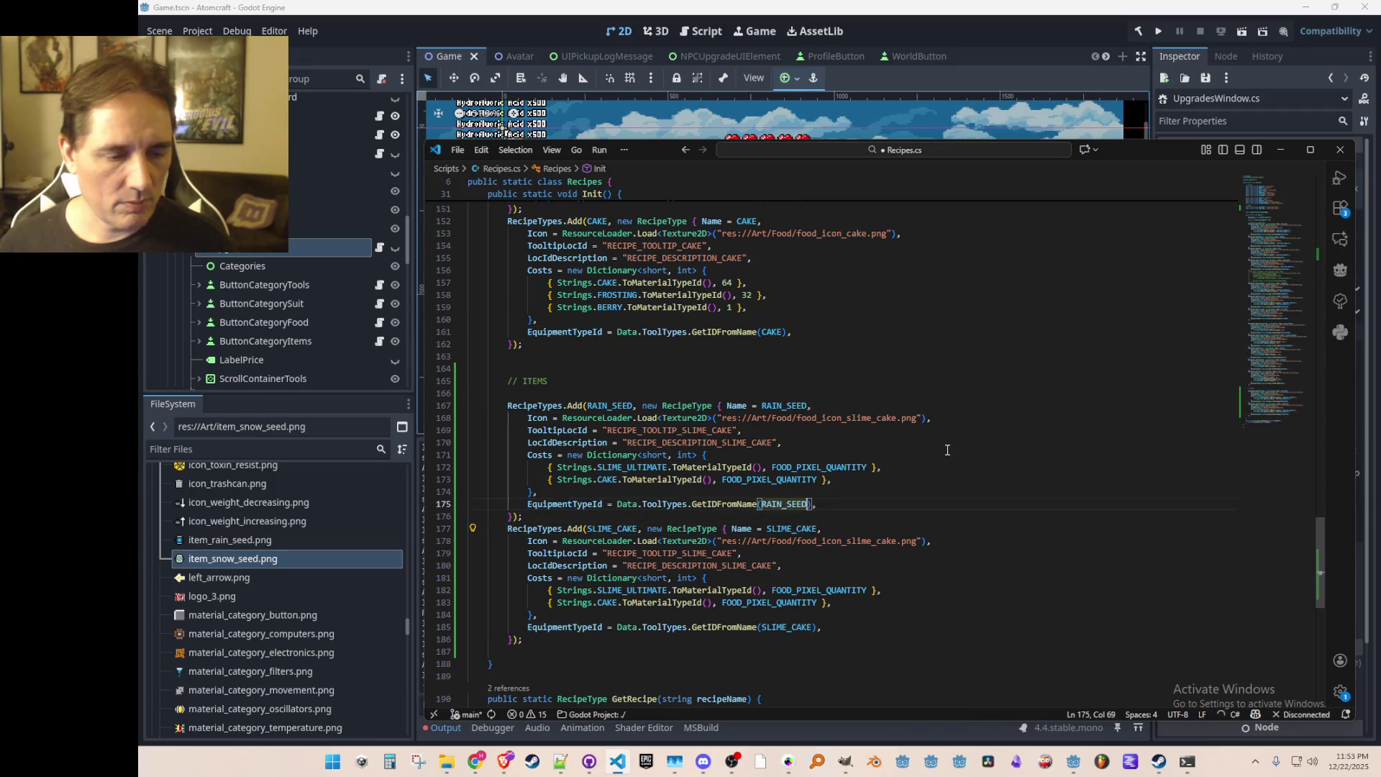
# Step: Rename the second copy's names and equipment lookup to SNOW_SEED
pyautogui.press('Down')
pyautogui.press('Down')
pyautogui.hotkey('ctrl', 'shift', 'Left')
pyautogui.hotkey('ctrl', 'd')
pyautogui.write('SNOW_SEED')
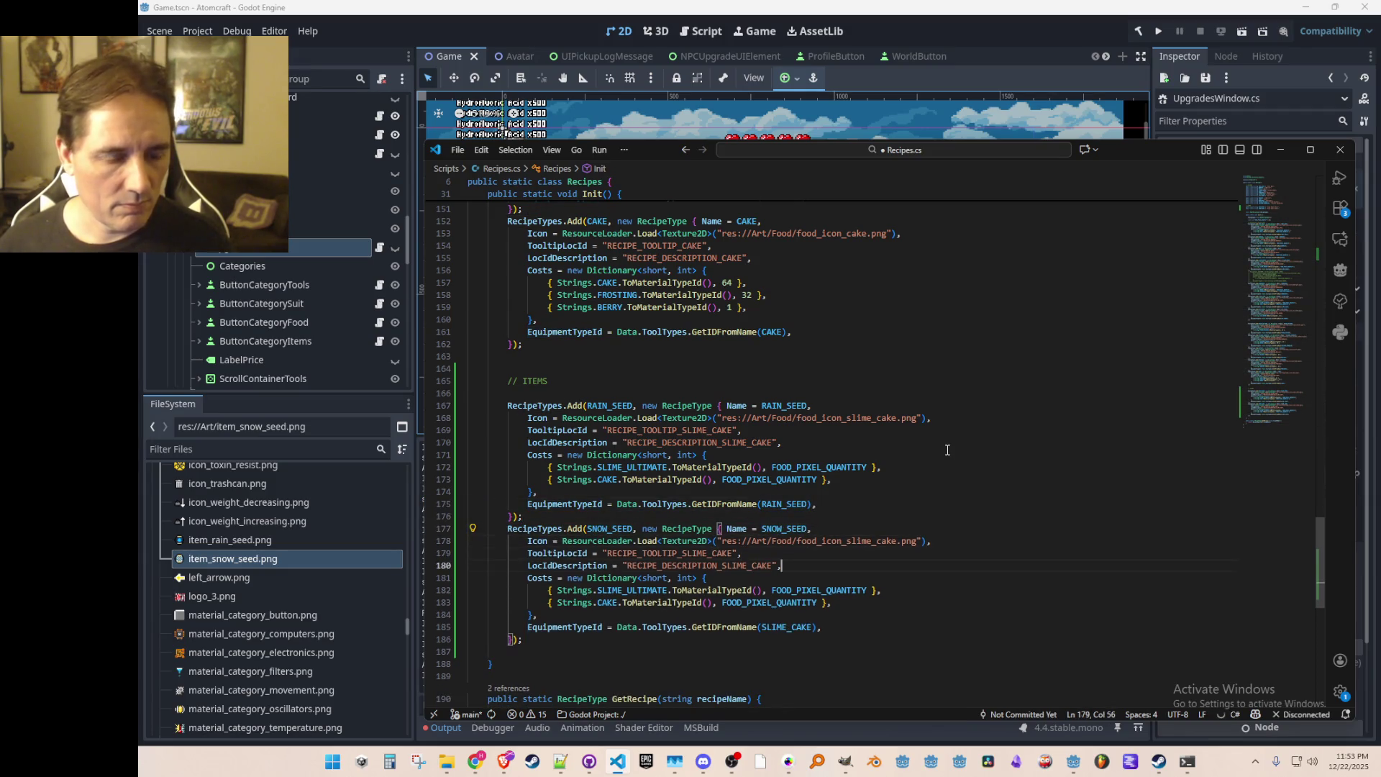
pyautogui.press('Down')
pyautogui.press('Down')
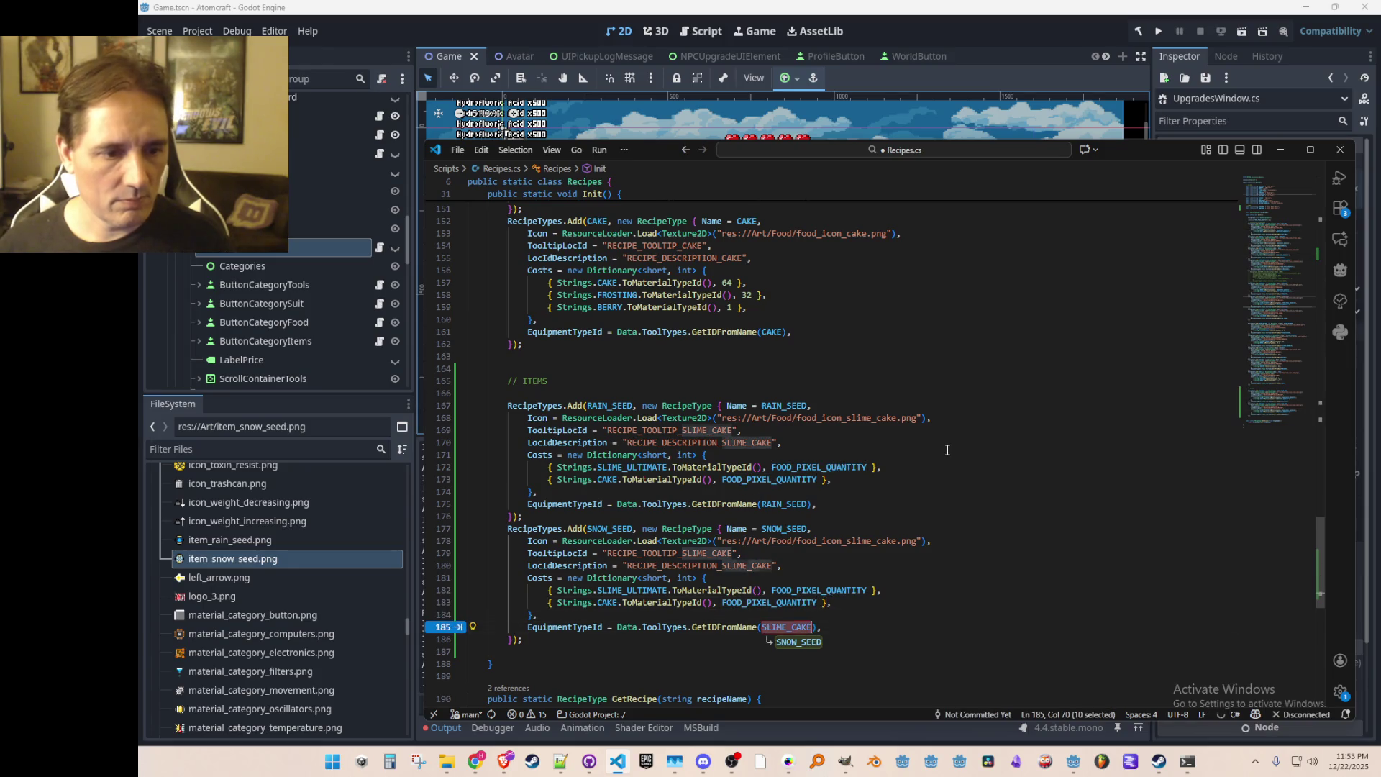
pyautogui.press('Tab')
# Step: Update the rain and snow seed icon paths, tooltip and description keys
pyautogui.scroll(-2, 935, 446)
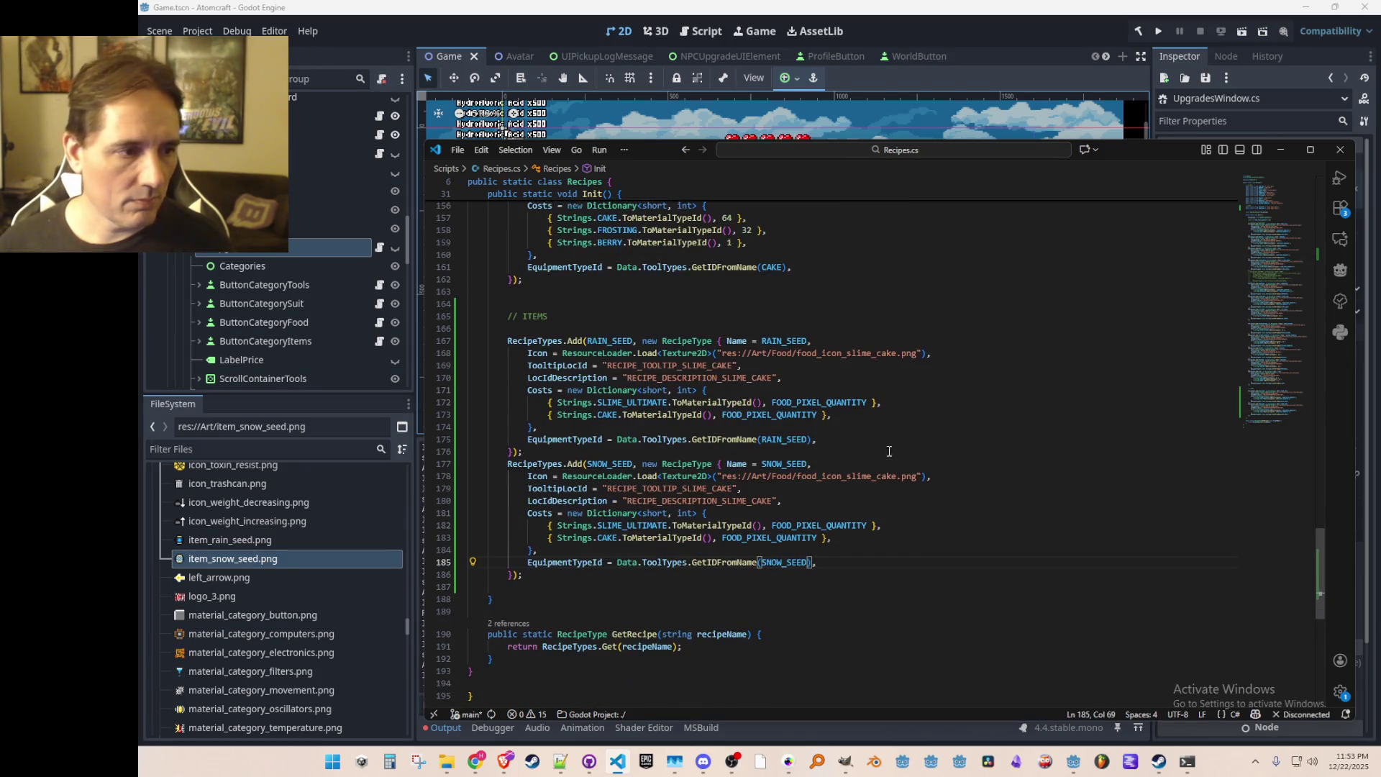
pyautogui.scroll(3, 212, 571)
pyautogui.scroll(-3, 212, 571)
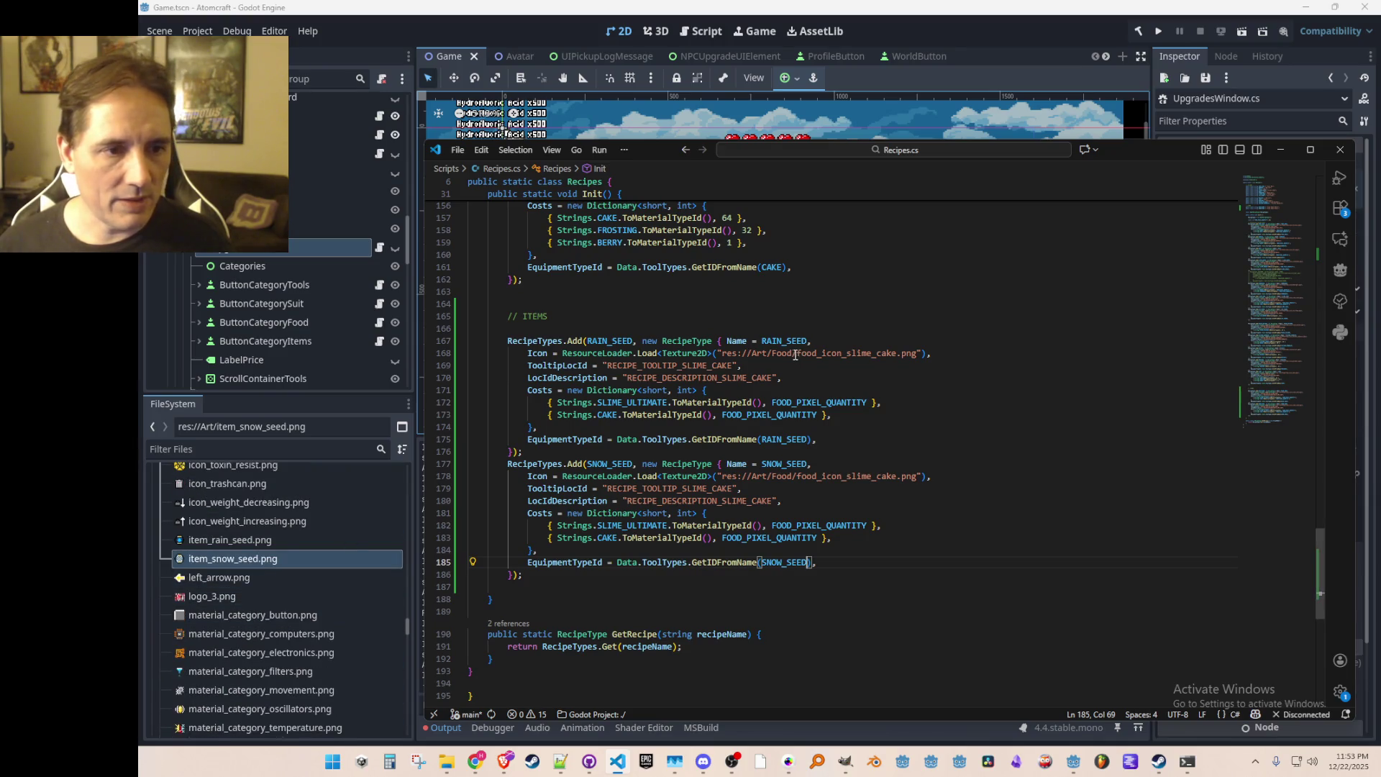
pyautogui.hotkey('ctrl', 'shift', 'Right')
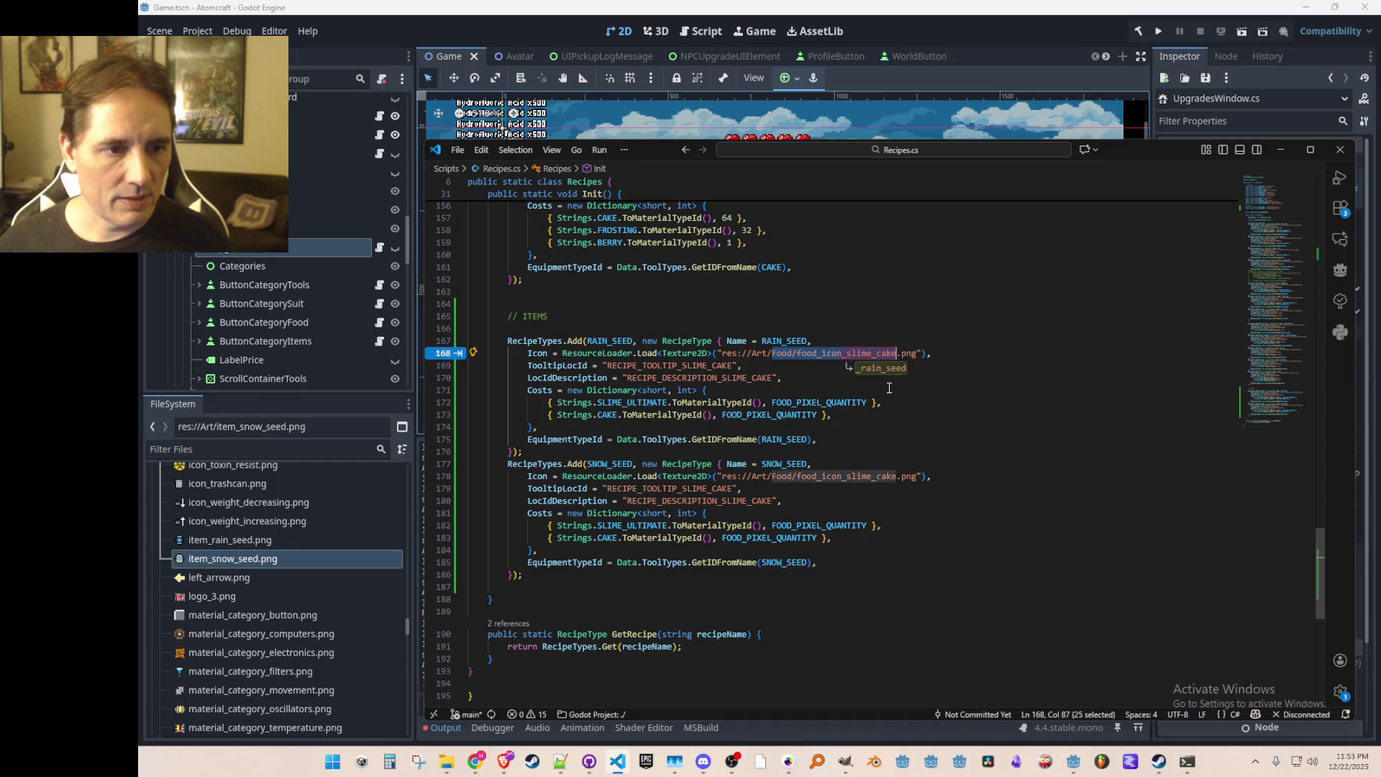
pyautogui.write('item')
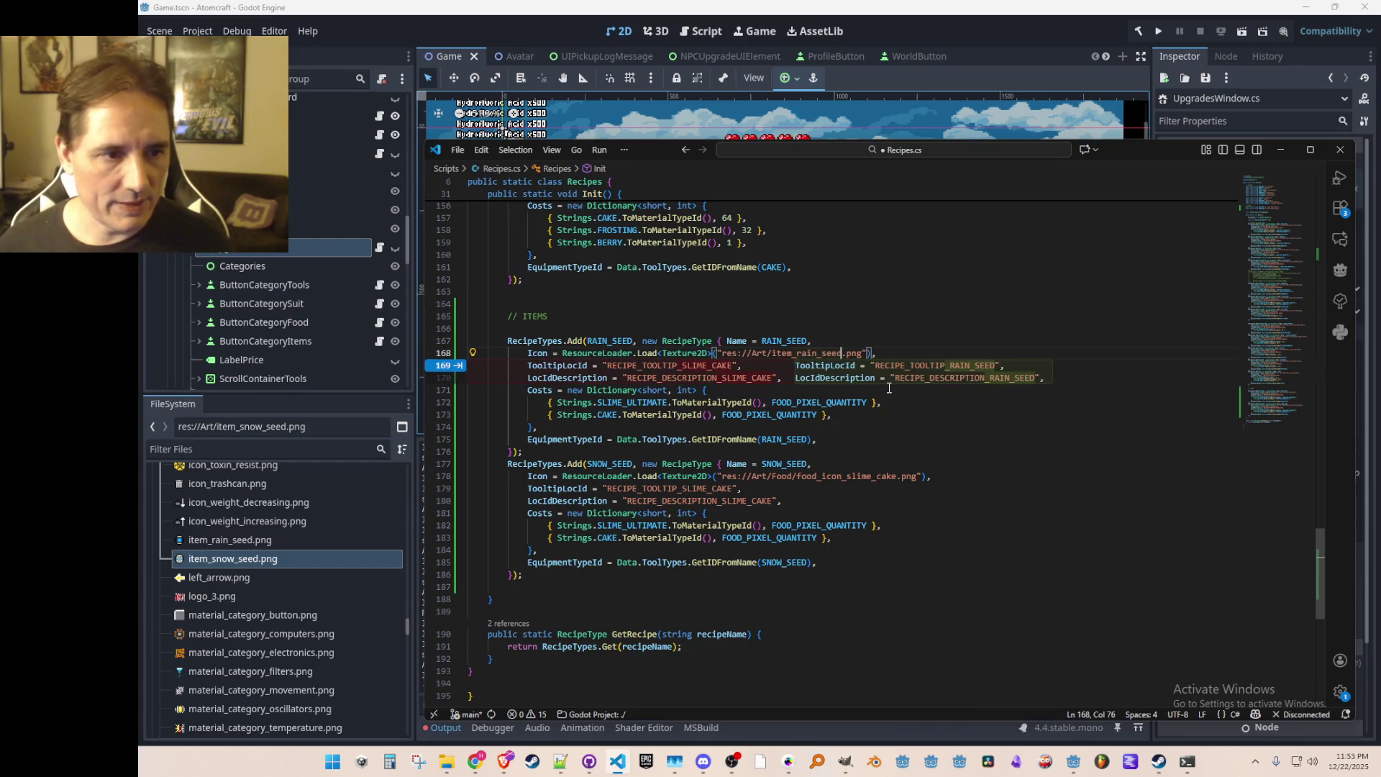
pyautogui.press('Tab')
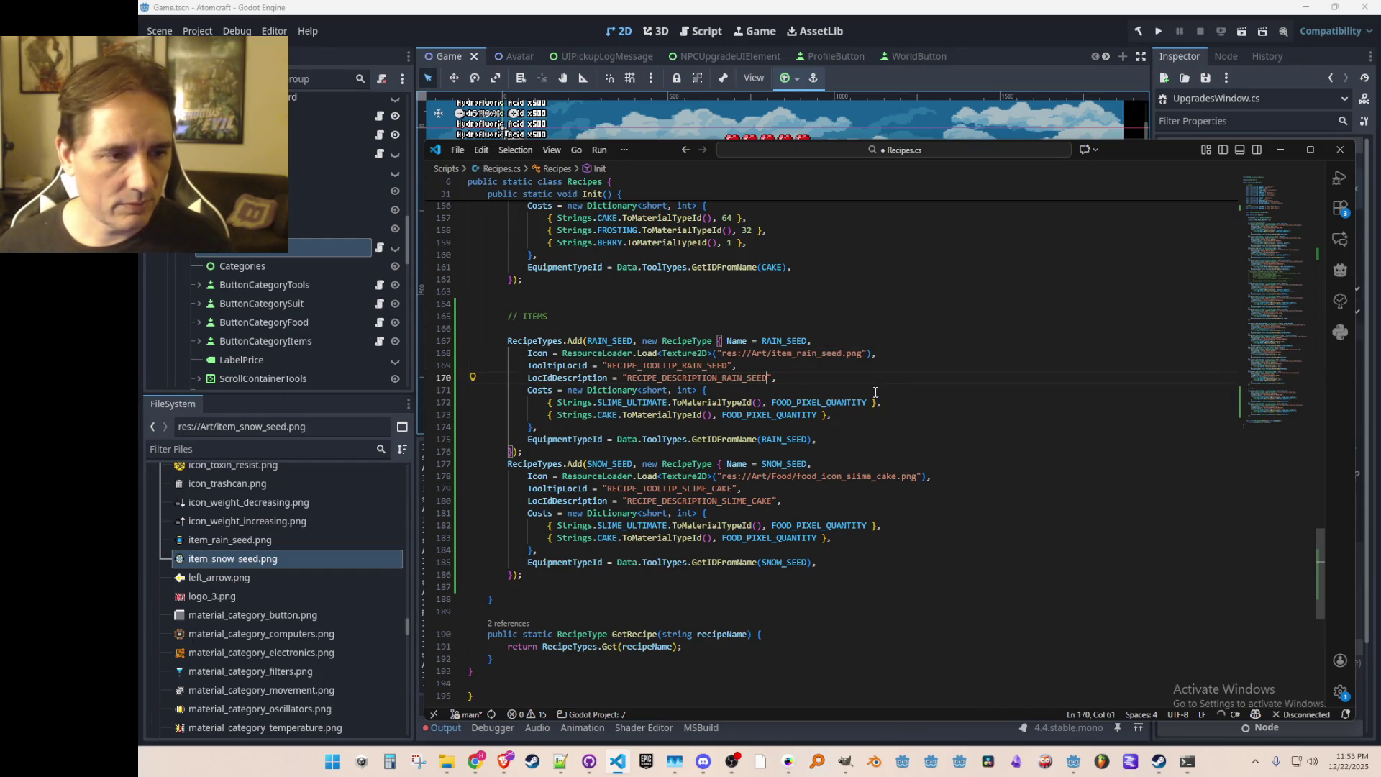
pyautogui.scroll(-1, 725, 389)
pyautogui.doubleClick(630, 369)
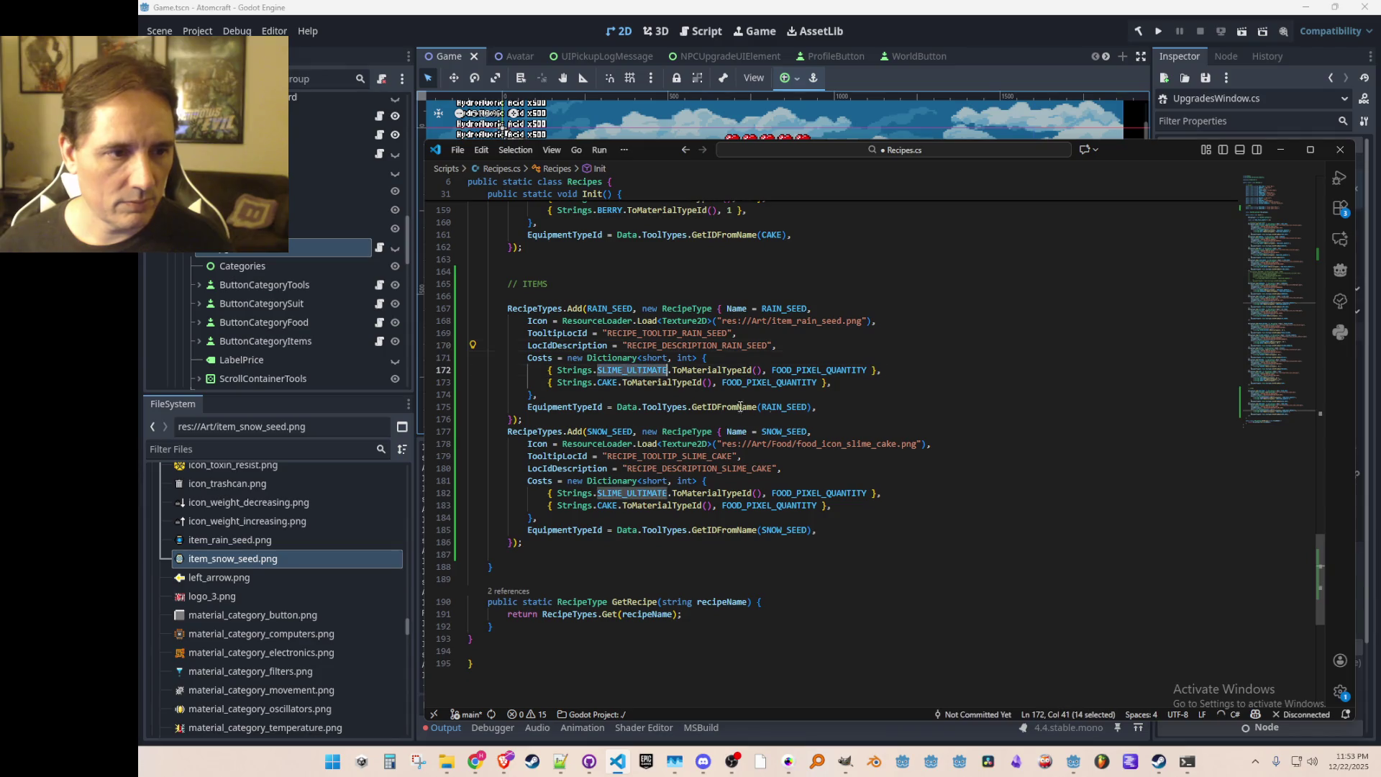
pyautogui.click(786, 444)
pyautogui.press('Tab')
pyautogui.press('Tab')
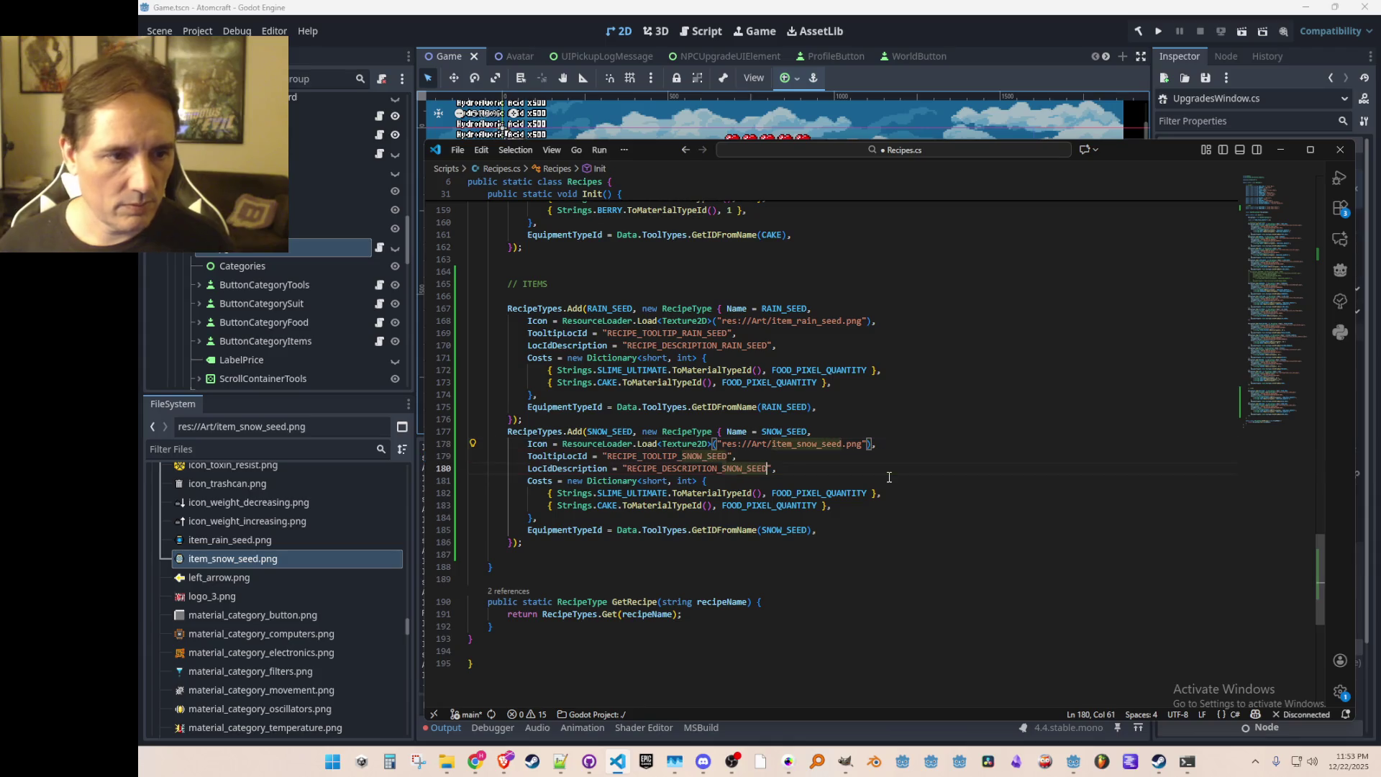
# Step: Select SLIME_ULTIMATE in the rain seed costs and bring up its code actions
pyautogui.click(654, 372)
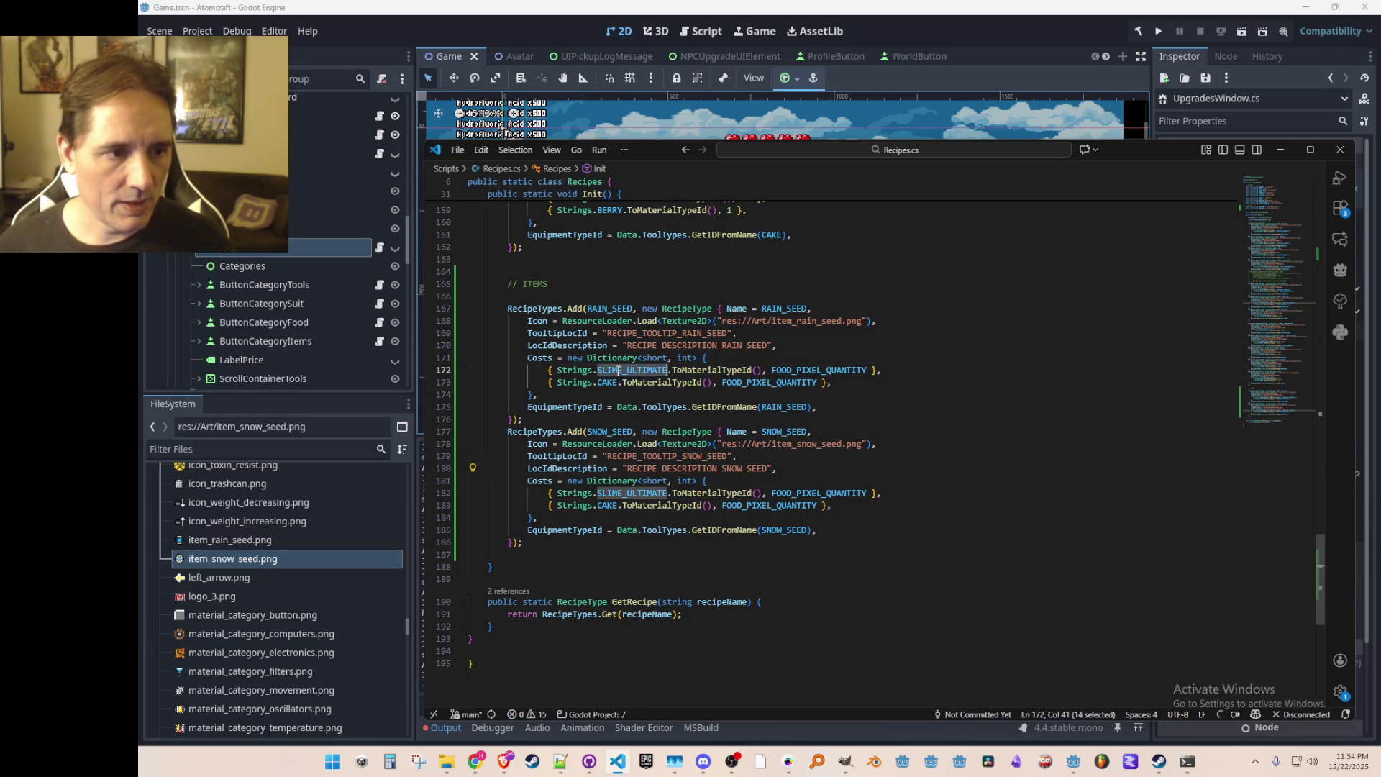
pyautogui.press('Down')
pyautogui.press('Down')
pyautogui.click(633, 370)
pyautogui.rightClick(638, 369)
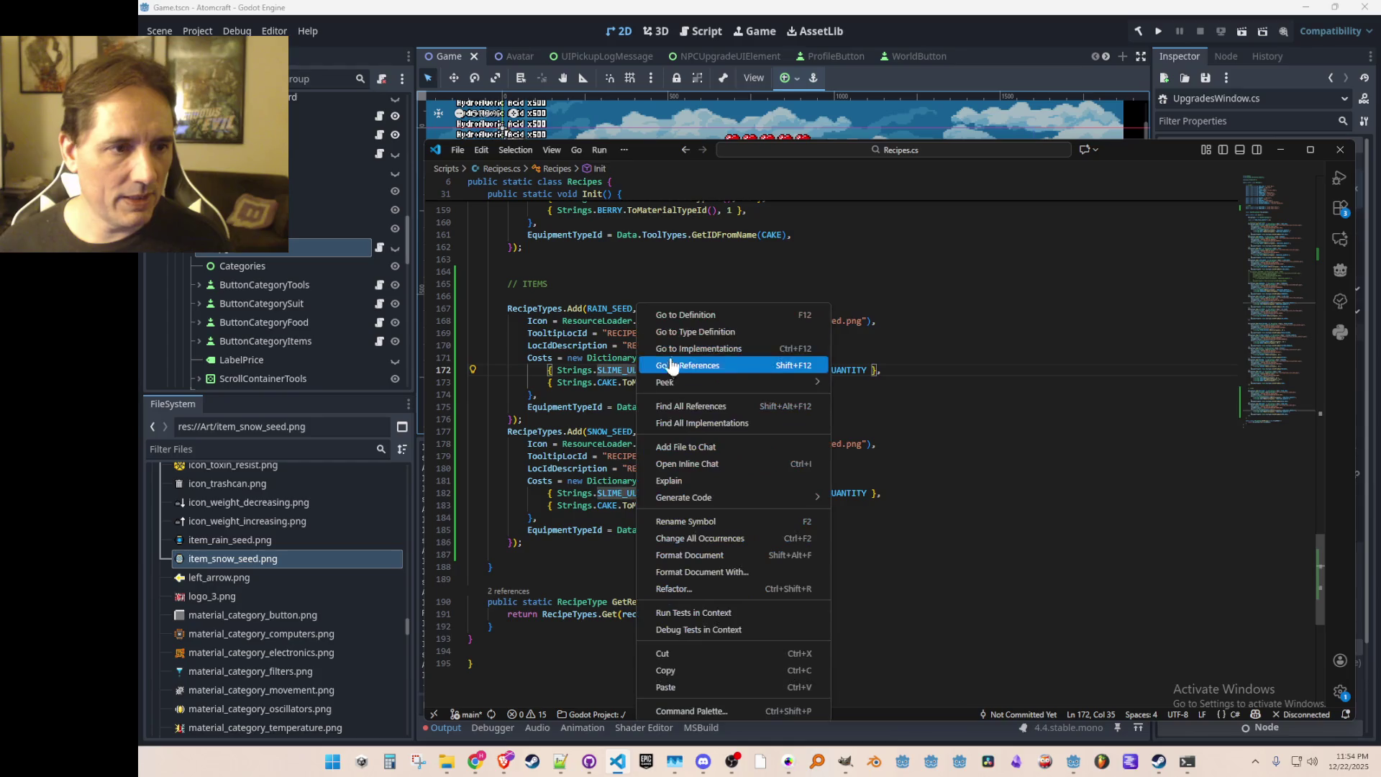
# Step: In Strings.cs, add an // ITEMS section below BEER with a SILVER_IODIDE constant
pyautogui.click(692, 311)
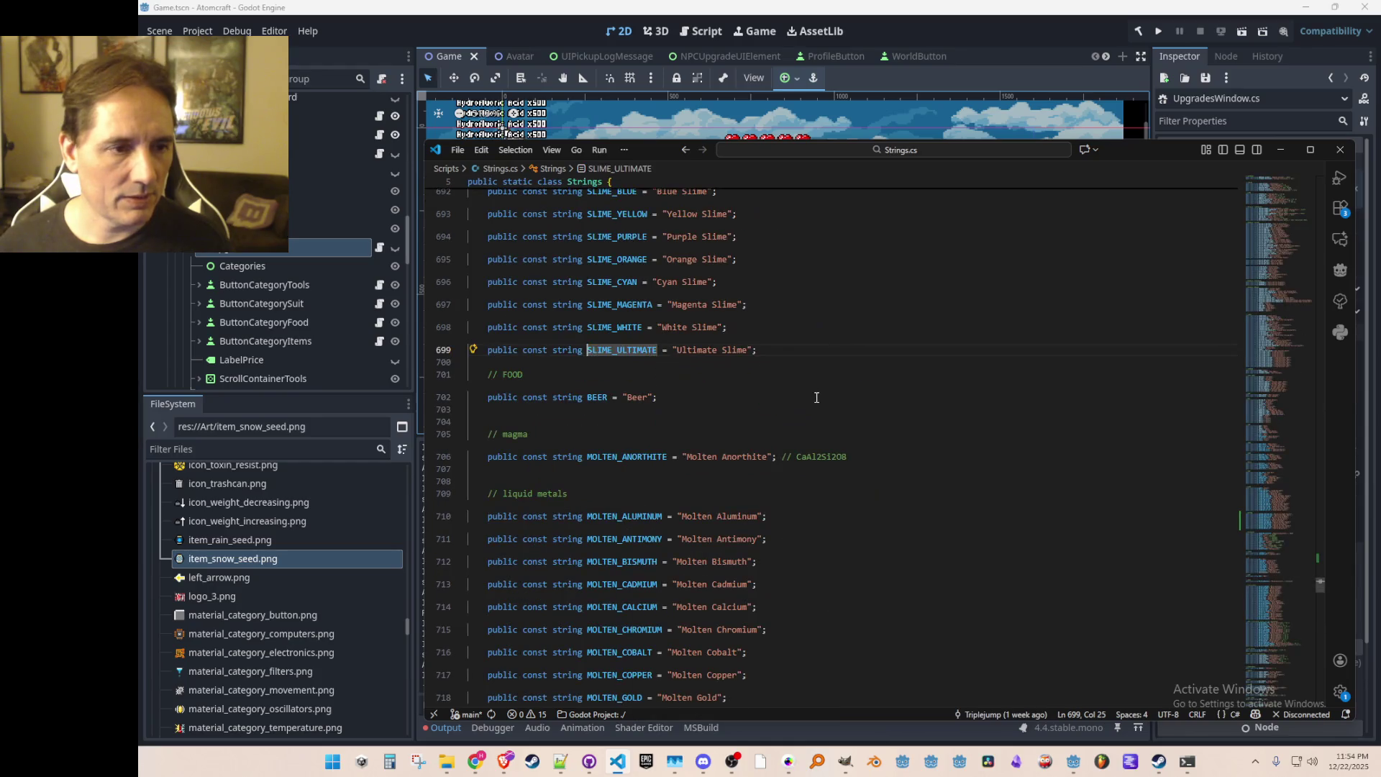
pyautogui.click(897, 406)
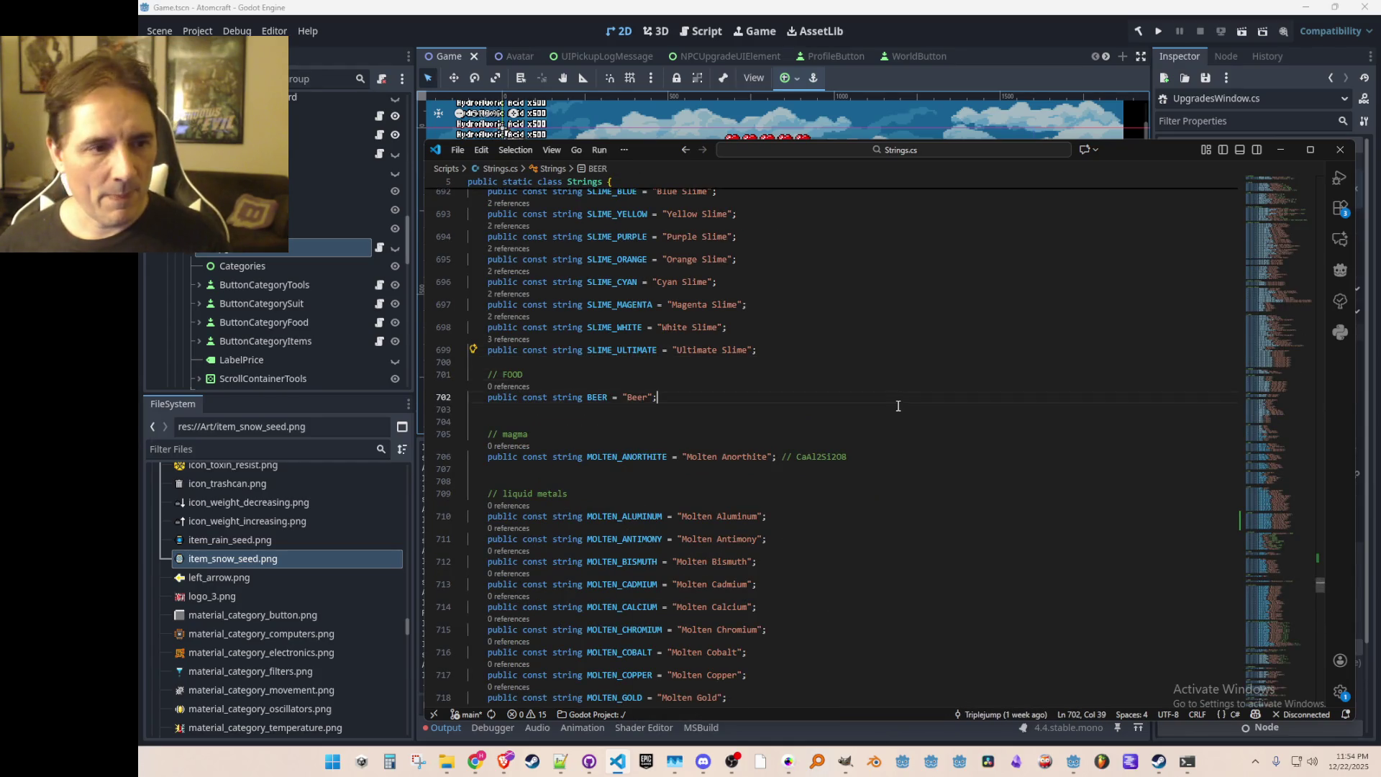
pyautogui.press('Return')
pyautogui.press('Return')
pyautogui.press('Up')
pyautogui.write('// ITEMS')
pyautogui.press('Return')
pyautogui.write('public const string SILV')
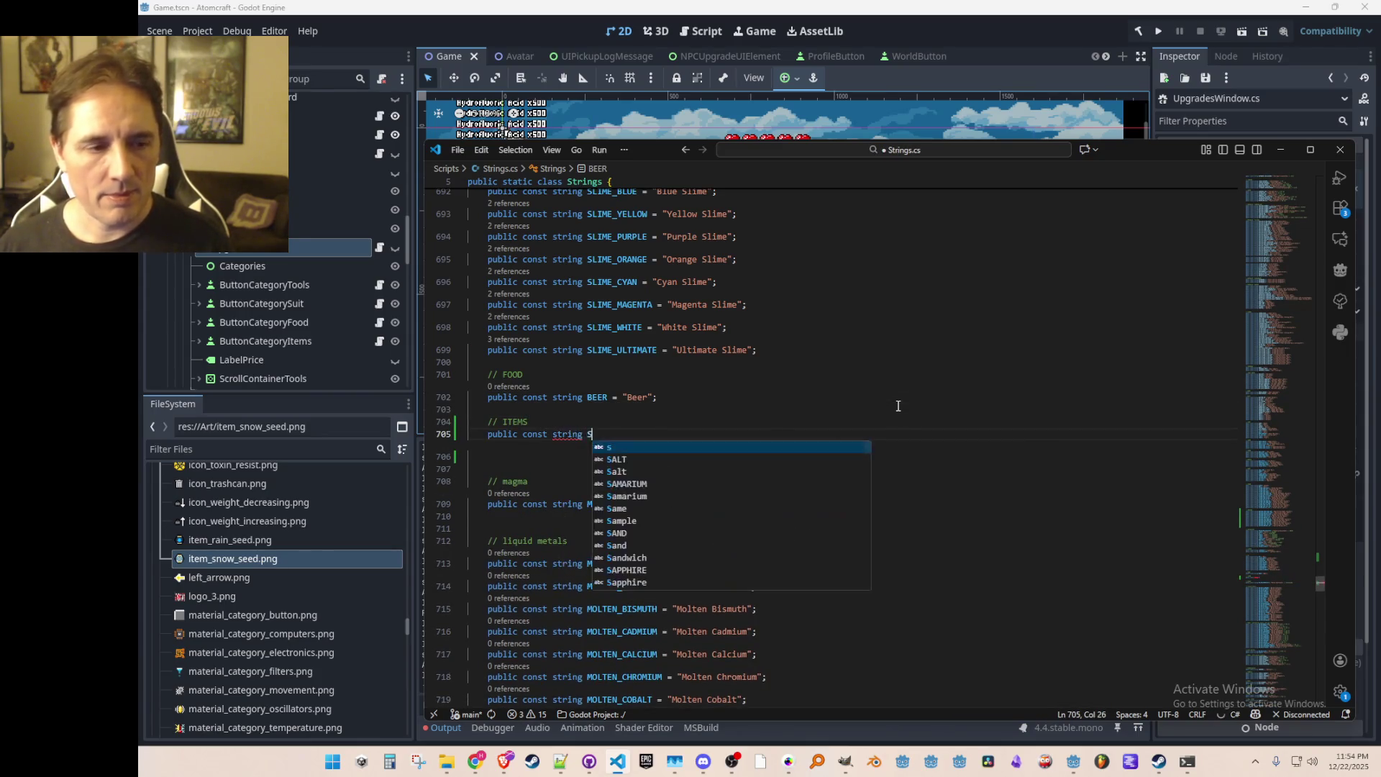
pyautogui.write('ER_IODID')
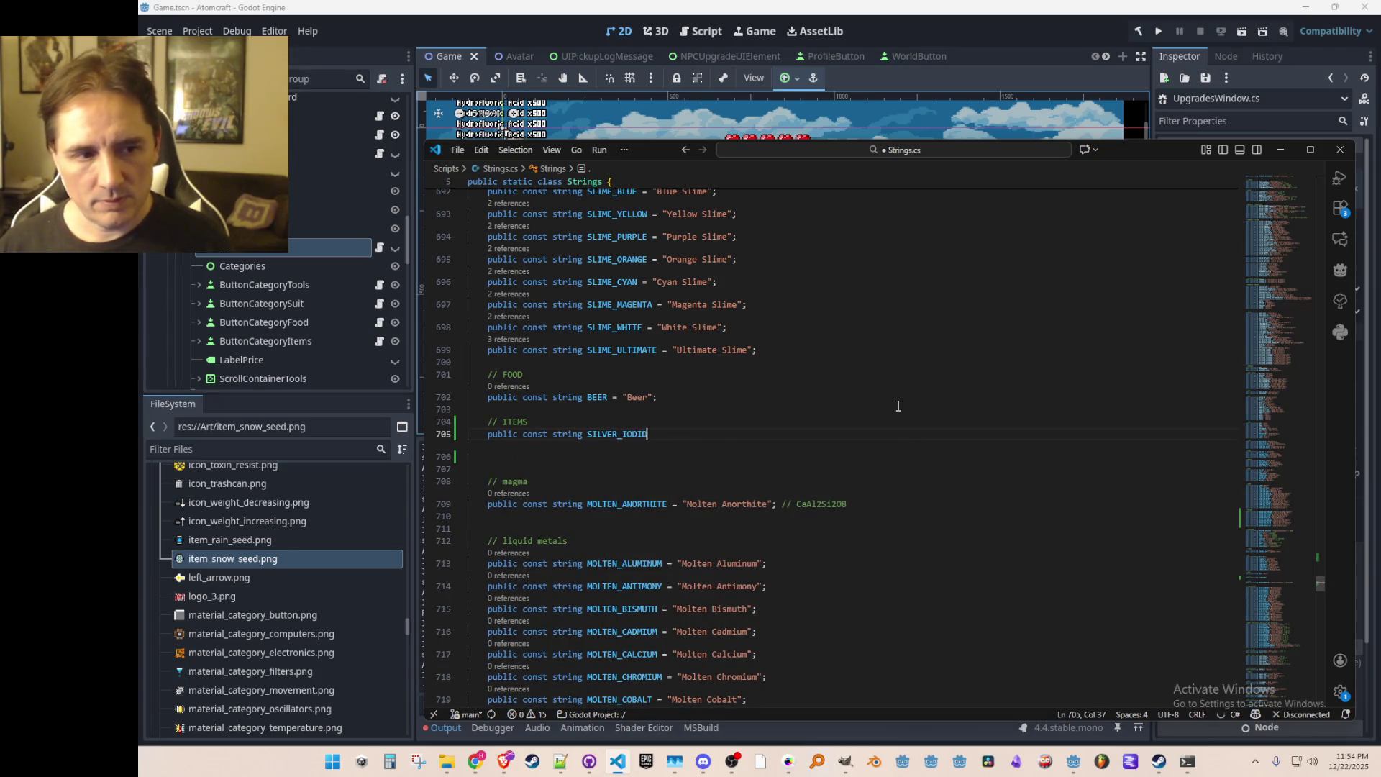
pyautogui.write('E')
pyautogui.press('Tab')
pyautogui.press('Return')
# Step: Add DRY_ICE and POTASSIUM_CHLORIDE = "Potassium Chloride" constants, save, and return to Recipes.cs
pyautogui.write('public const st')
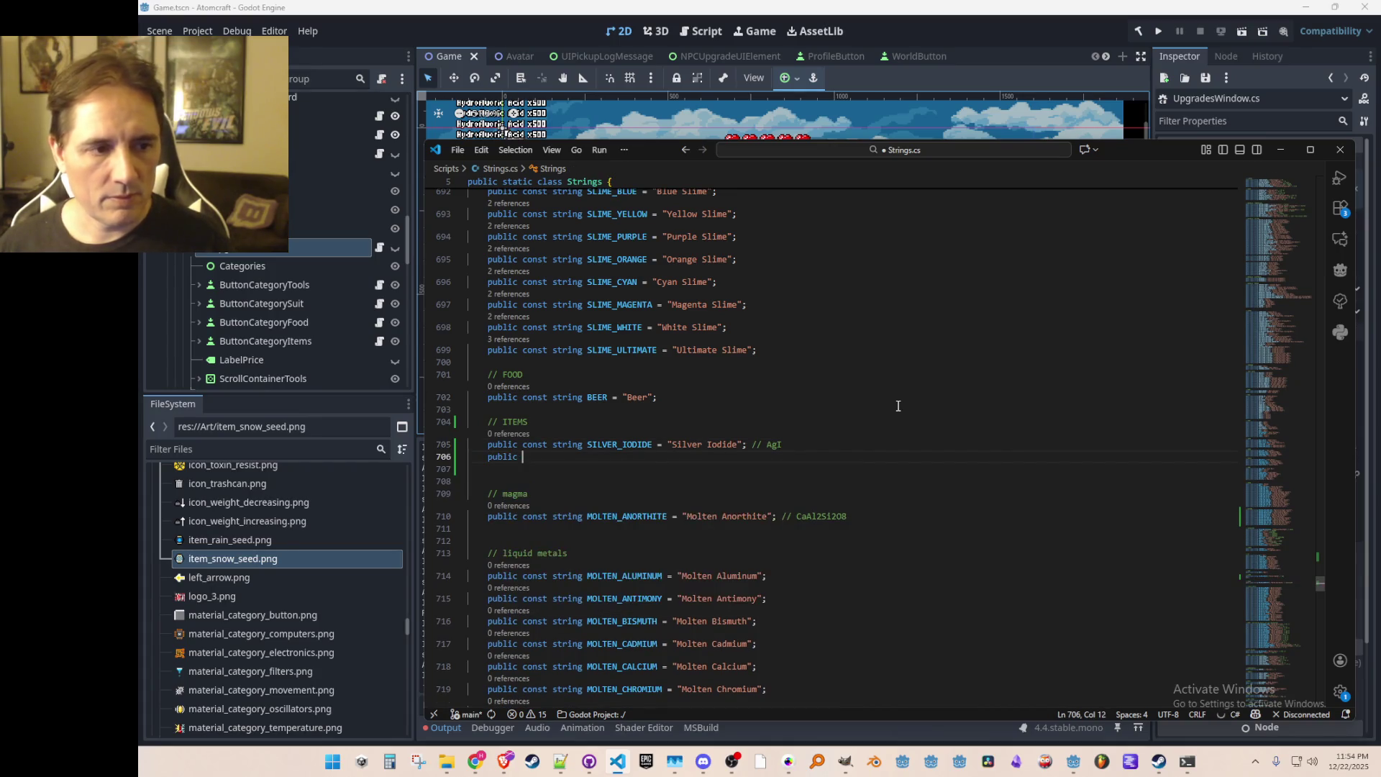
pyautogui.press('Tab')
pyautogui.press('Tab')
pyautogui.press('Return')
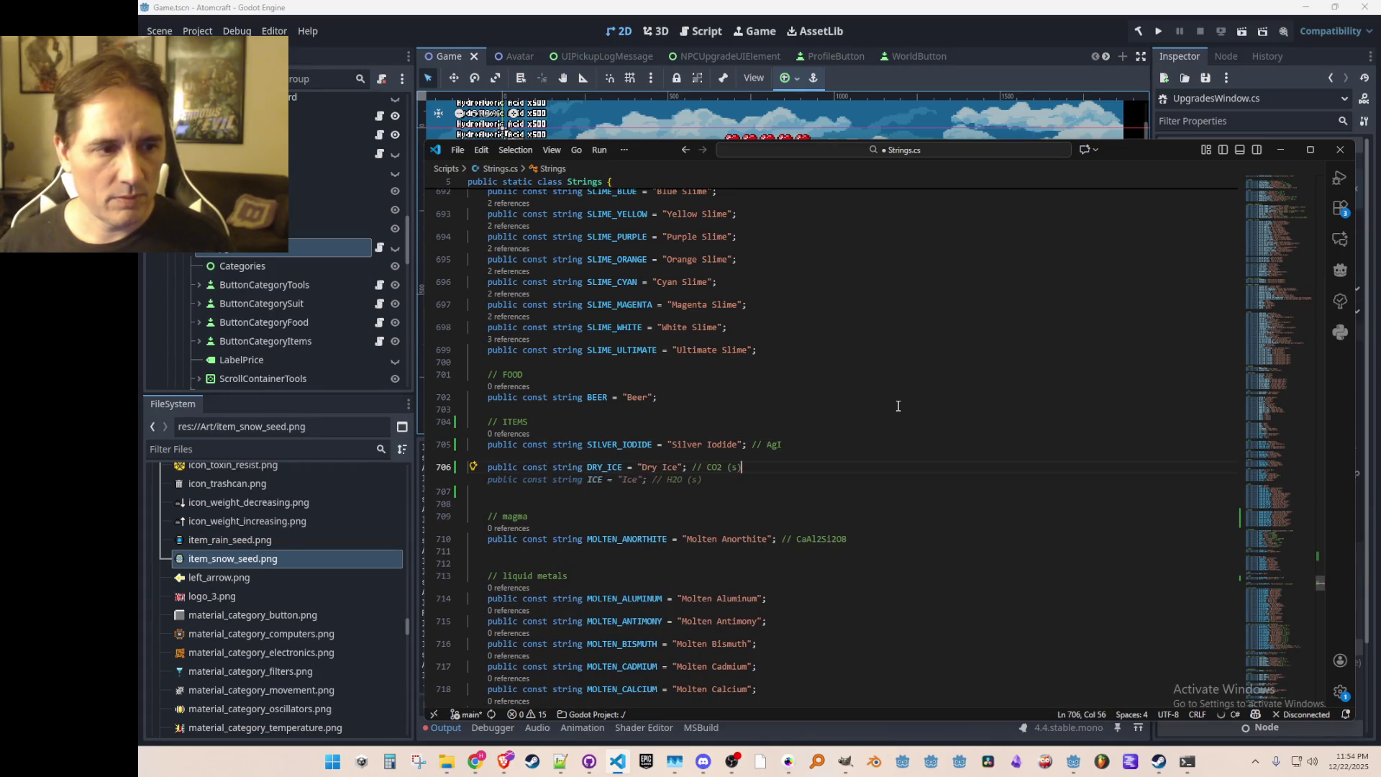
pyautogui.write('publi')
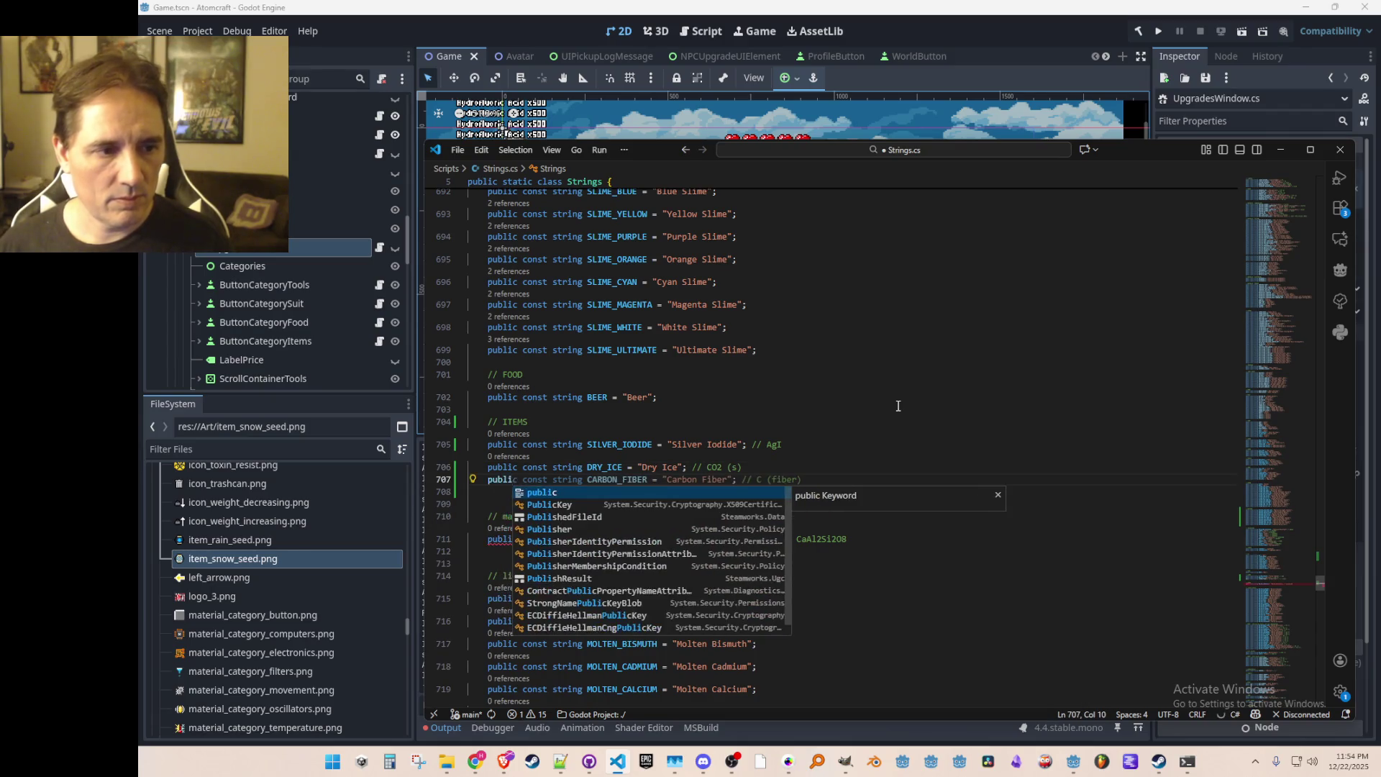
pyautogui.write('c const str')
pyautogui.press('Tab')
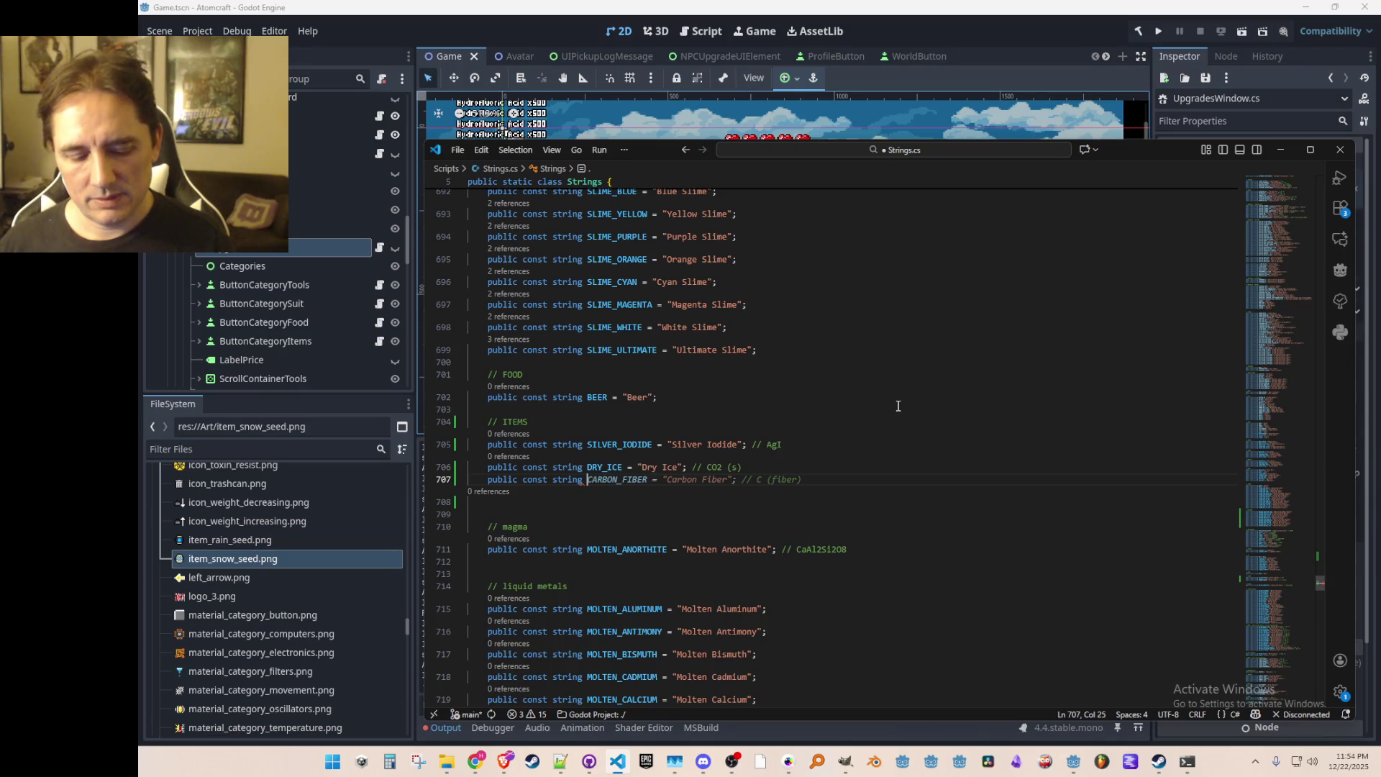
pyautogui.write('POTASSI')
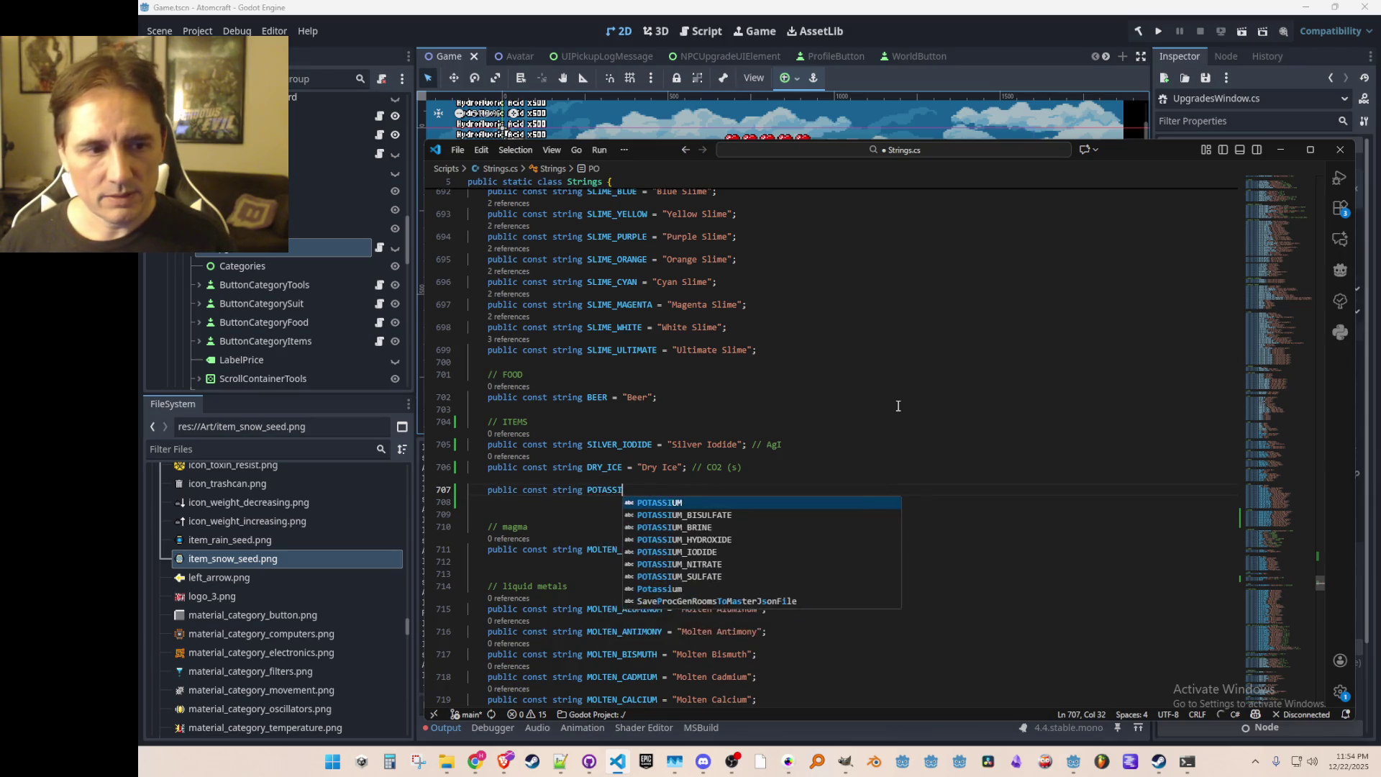
pyautogui.write('UM_')
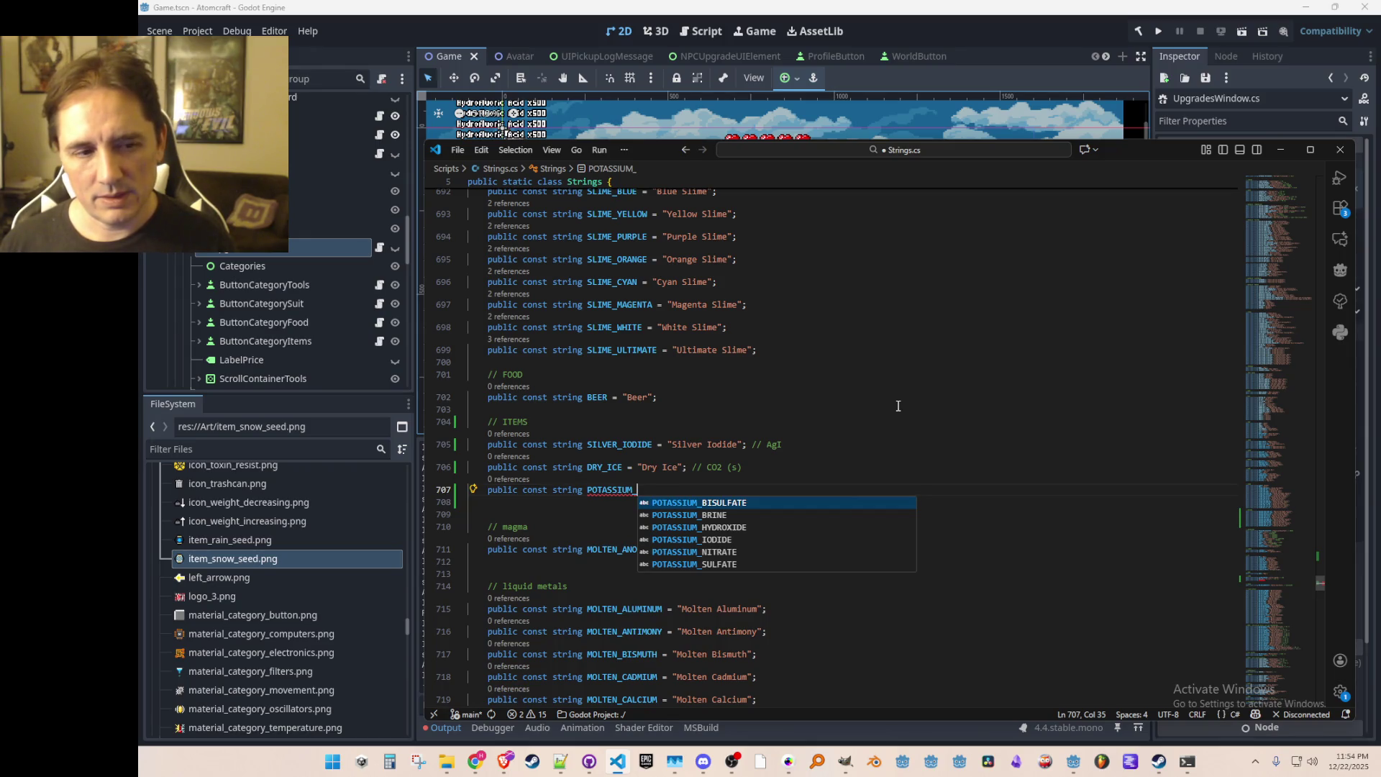
pyautogui.write('CH')
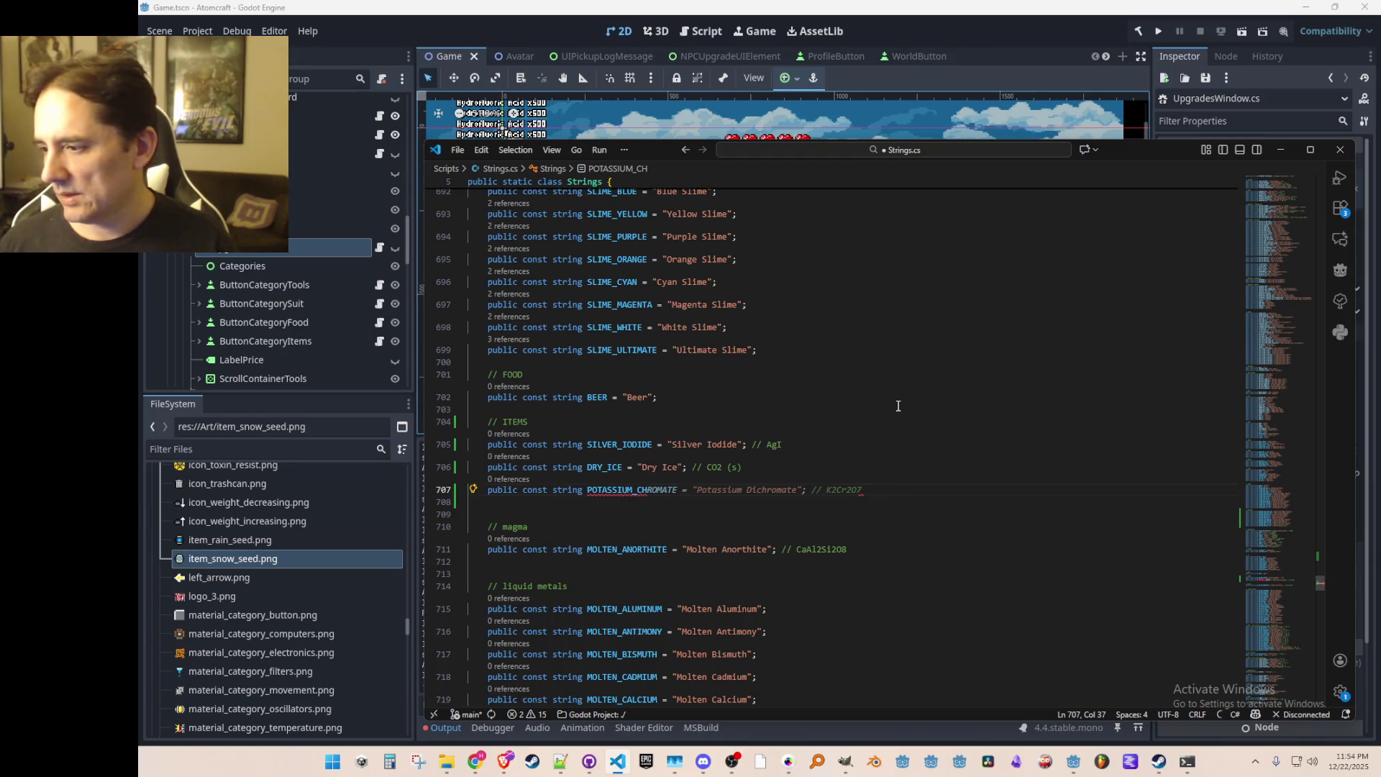
pyautogui.write('LORID')
pyautogui.press('Tab')
pyautogui.hotkey('ctrl', 's')
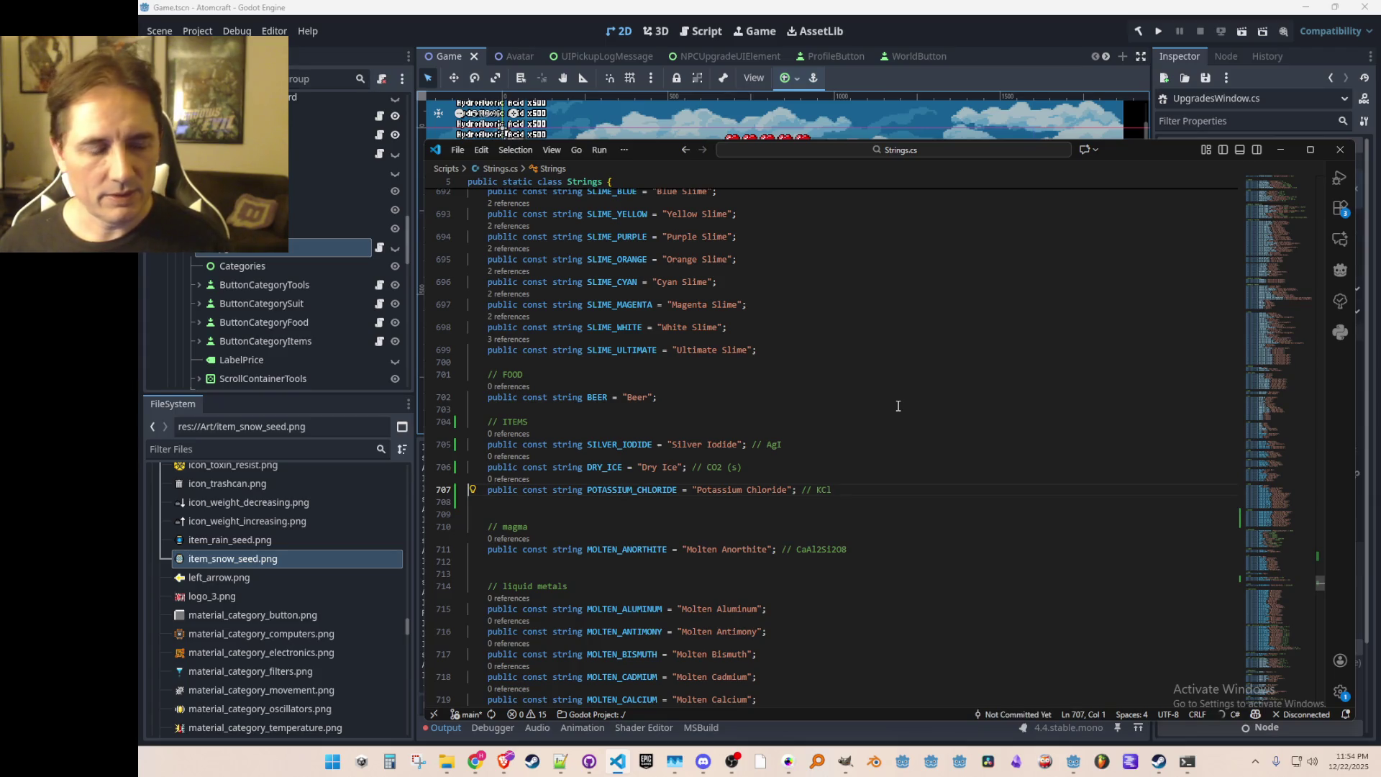
pyautogui.hotkey('alt', 'Left')
pyautogui.hotkey('ctrl', 'd')
# Step: Replace SLIME_ULTIMATE with SILVER_IODIDE as the rain seed ingredient
pyautogui.write('POTAS')
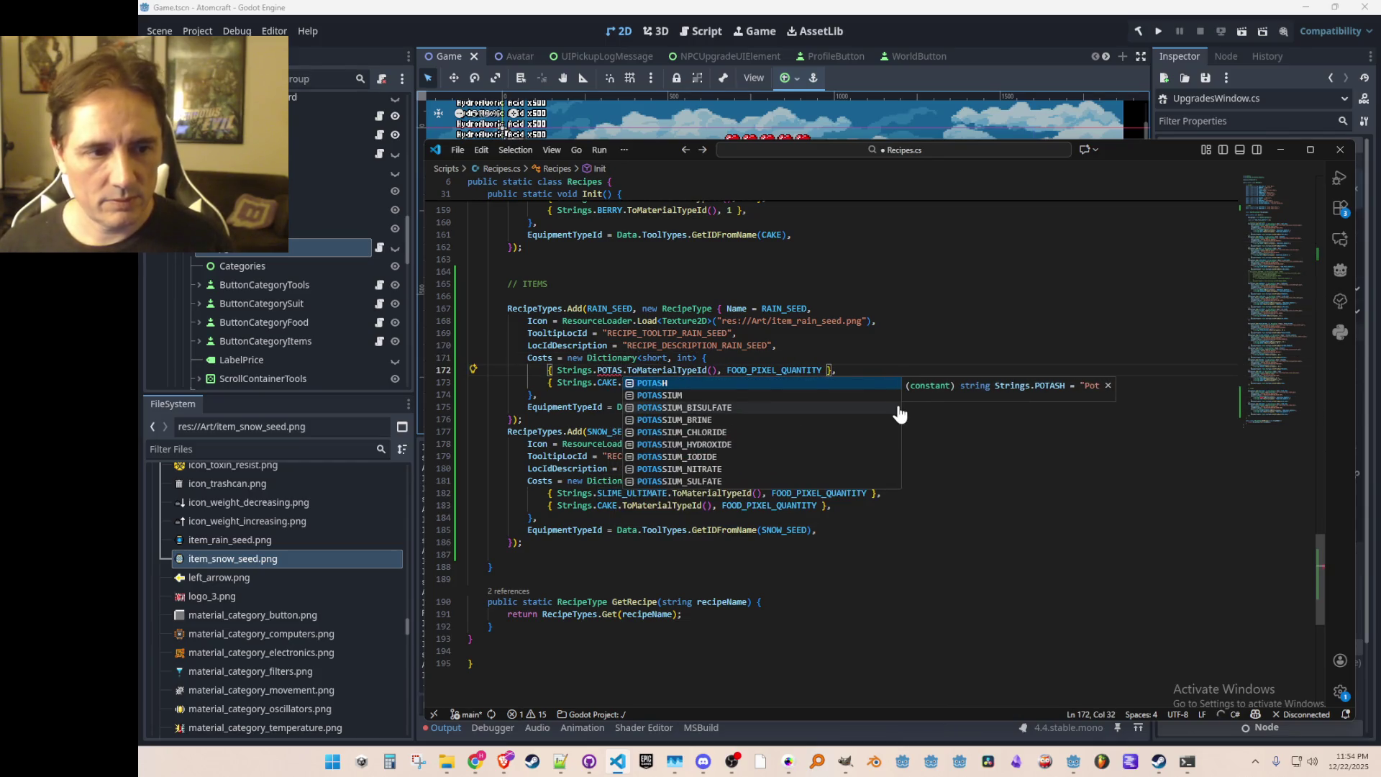
pyautogui.press('Down')
pyautogui.press('Down')
pyautogui.press('Down')
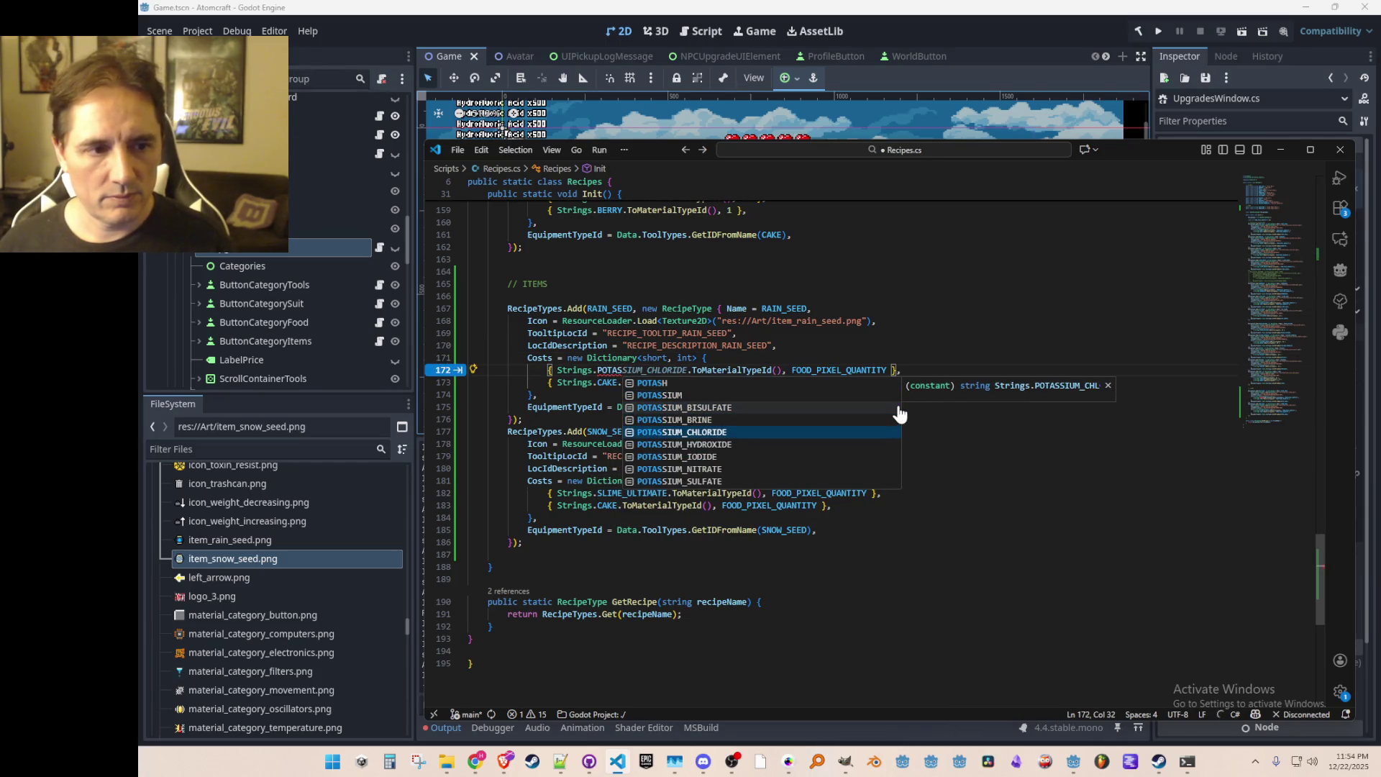
pyautogui.press('BackSpace')
pyautogui.press('BackSpace')
pyautogui.press('BackSpace')
pyautogui.write('SIL')
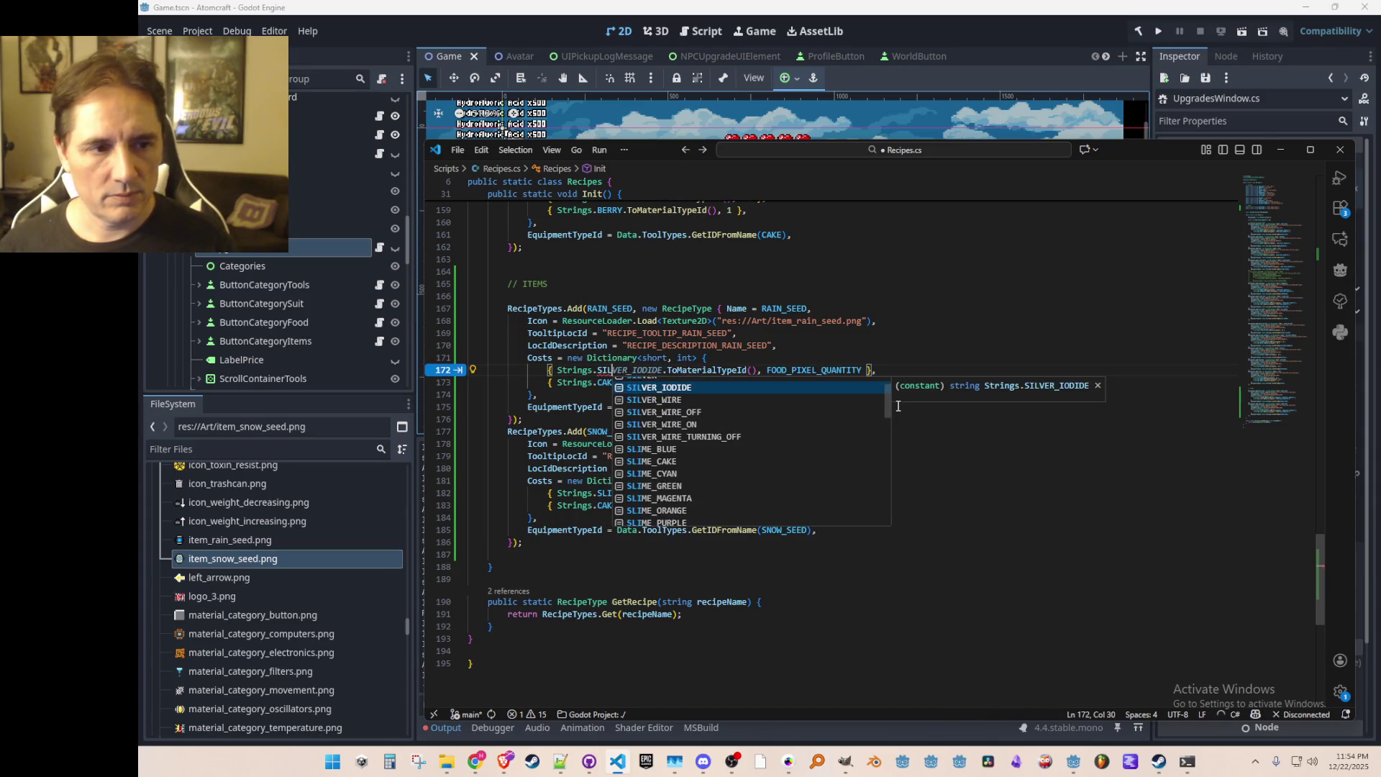
pyautogui.press('Tab')
# Step: Set the seed quantities on lines 172 and 182 to 100 and save Recipes.cs
pyautogui.press('Down')
pyautogui.press('Down')
pyautogui.press('Down')
pyautogui.press('Down')
pyautogui.press('Down')
pyautogui.press('Down')
pyautogui.press('Up')
pyautogui.press('Up')
pyautogui.press('Up')
pyautogui.press('End')
pyautogui.hotkey('ctrl', 'Left')
pyautogui.hotkey('ctrl', 'shift', 'Left')
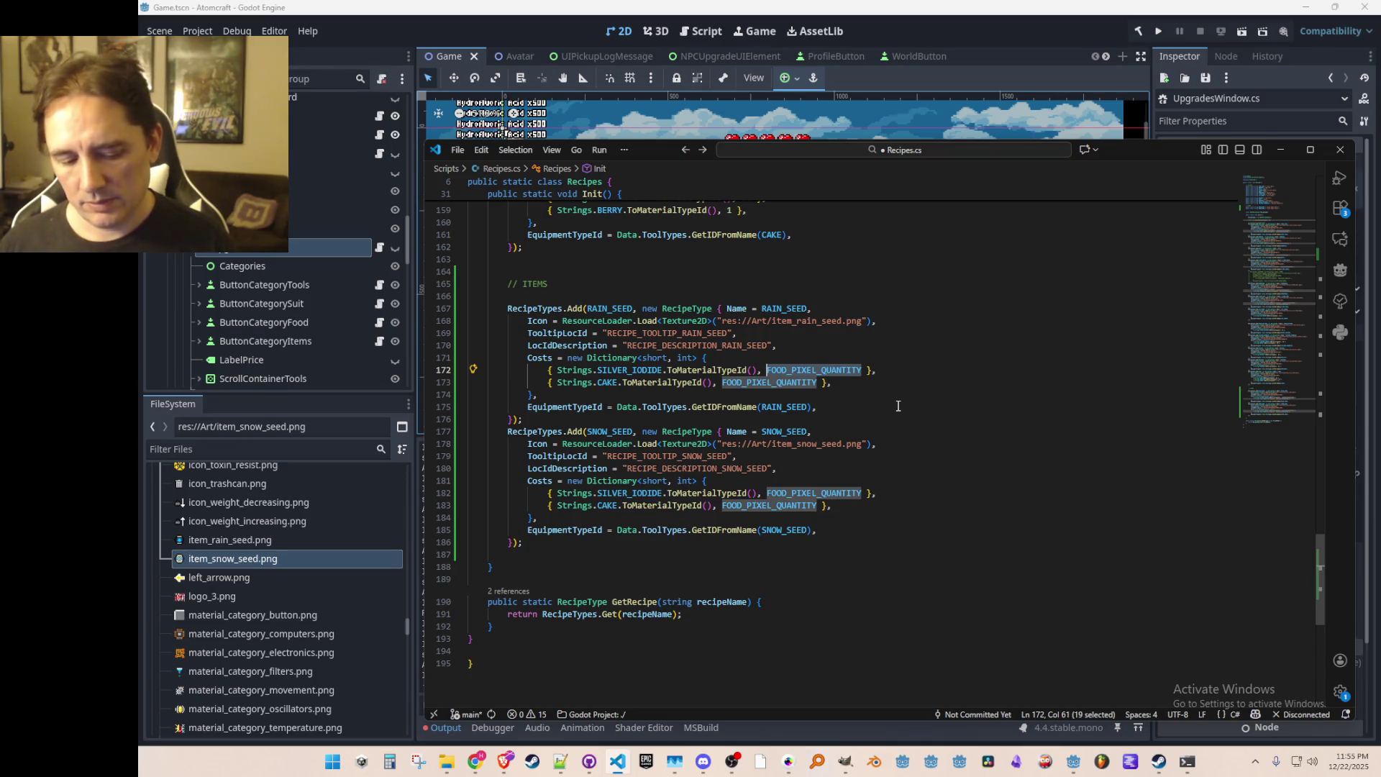
pyautogui.write('100')
pyautogui.press('Down')
pyautogui.press('Down')
pyautogui.press('Down')
pyautogui.press('Down')
pyautogui.press('End')
pyautogui.hotkey('ctrl', 'Left')
pyautogui.hotkey('ctrl', 'shift', 'Left')
pyautogui.write('100')
pyautogui.hotkey('ctrl', 's')
# Step: Replace CAKE with POTASSIUM_CHLORIDE for the rain seed and DRY_ICE for the snow seed, 100 each
pyautogui.press('Up')
pyautogui.press('Up')
pyautogui.press('Up')
pyautogui.press('Up')
pyautogui.hotkey('ctrl', 'Left')
pyautogui.hotkey('ctrl', 'Left')
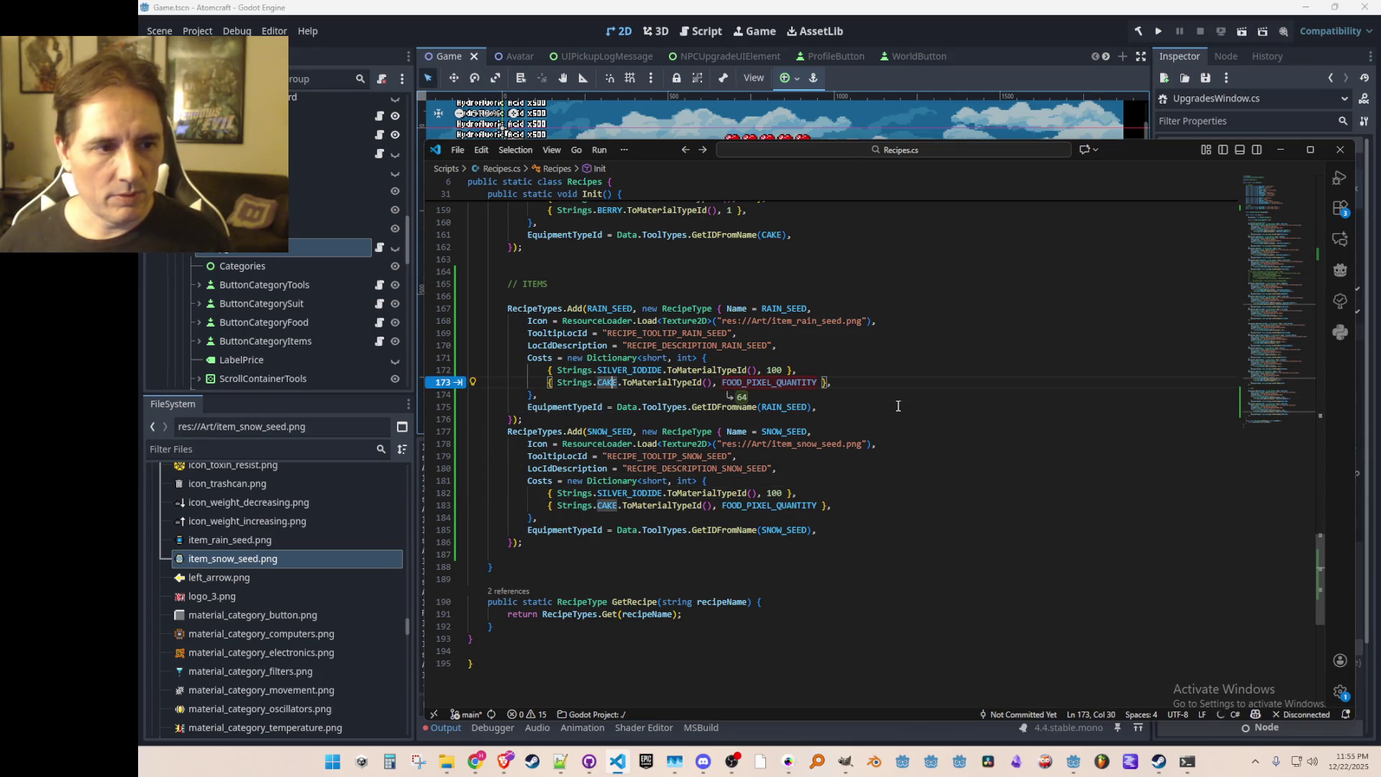
pyautogui.hotkey('ctrl', 'shift', 'Right')
pyautogui.write('POTAS')
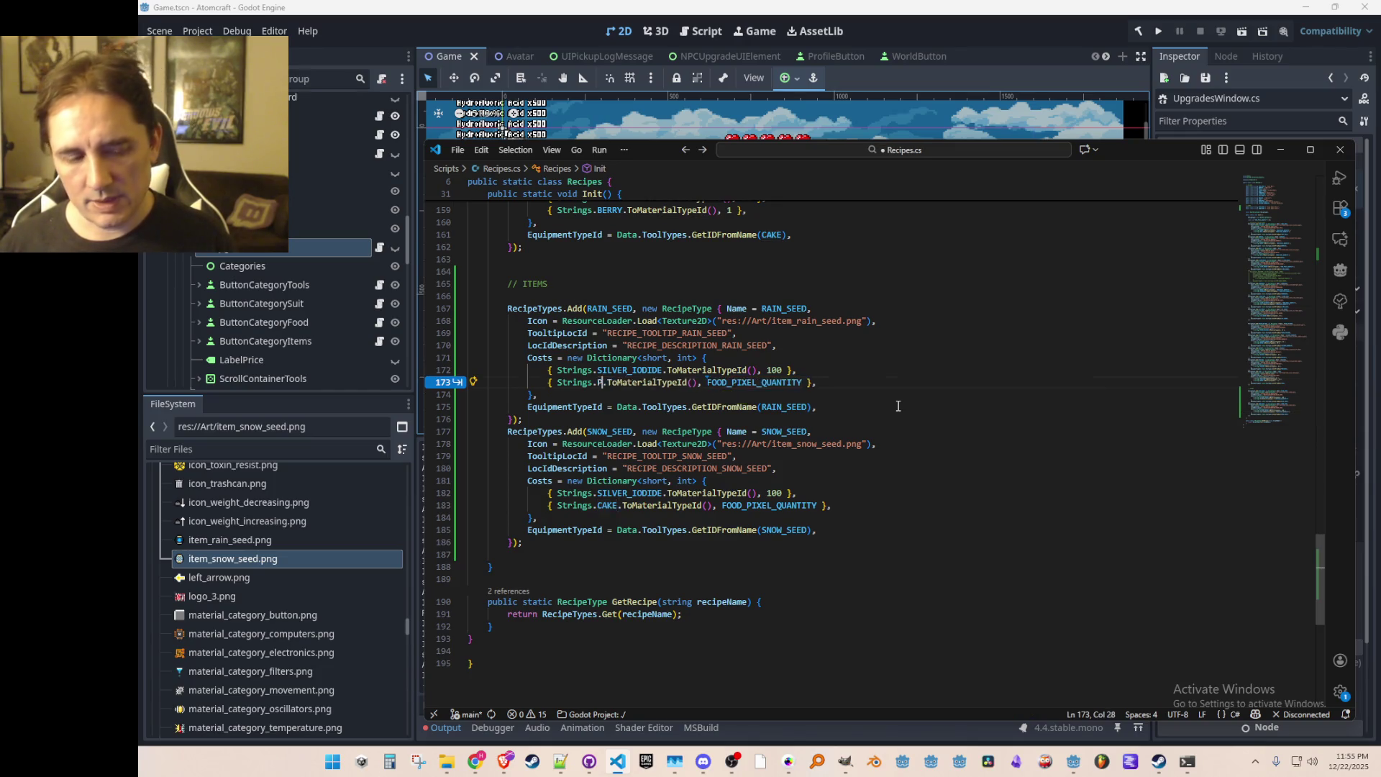
pyautogui.press('Down')
pyautogui.press('Down')
pyautogui.press('Down')
pyautogui.press('Down')
pyautogui.press('Return')
pyautogui.press('Down')
pyautogui.press('Down')
pyautogui.press('Down')
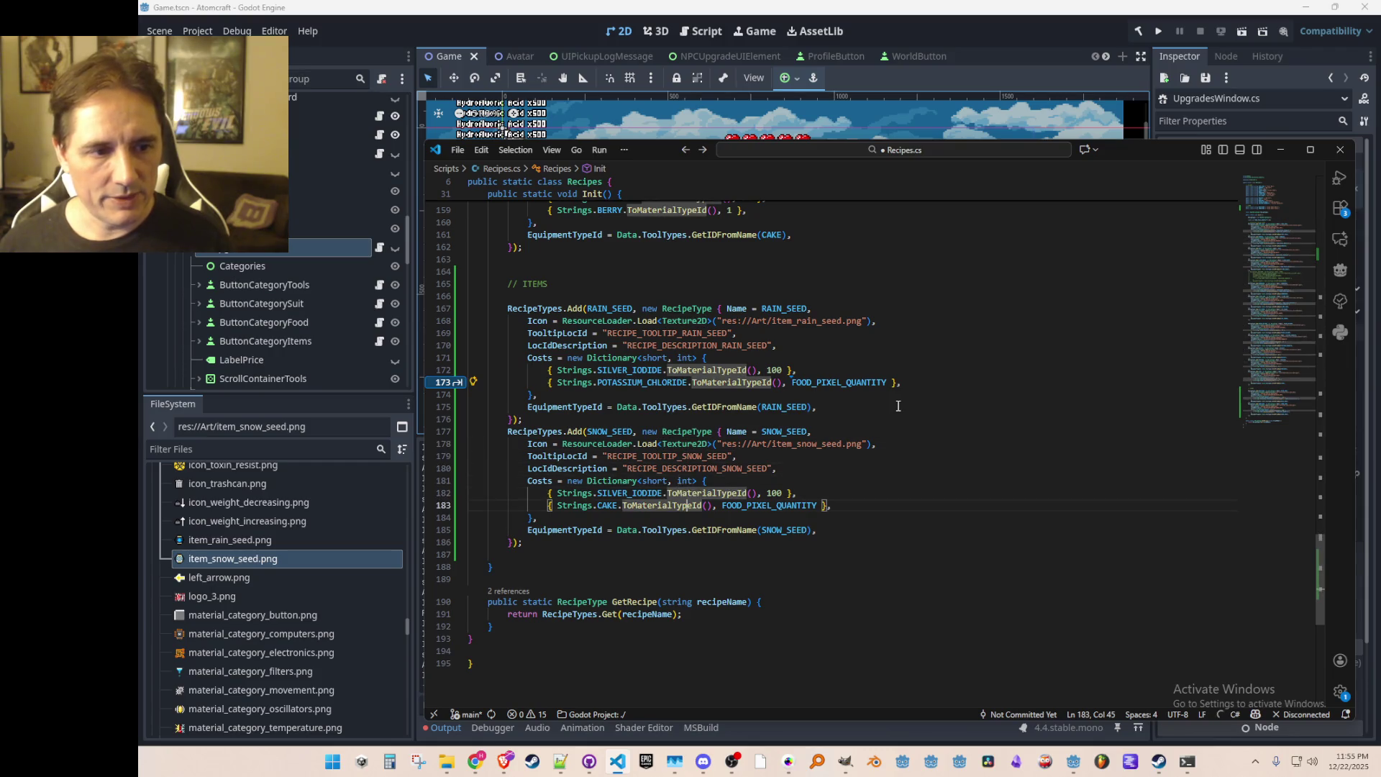
pyautogui.press('Tab')
pyautogui.write('DRY')
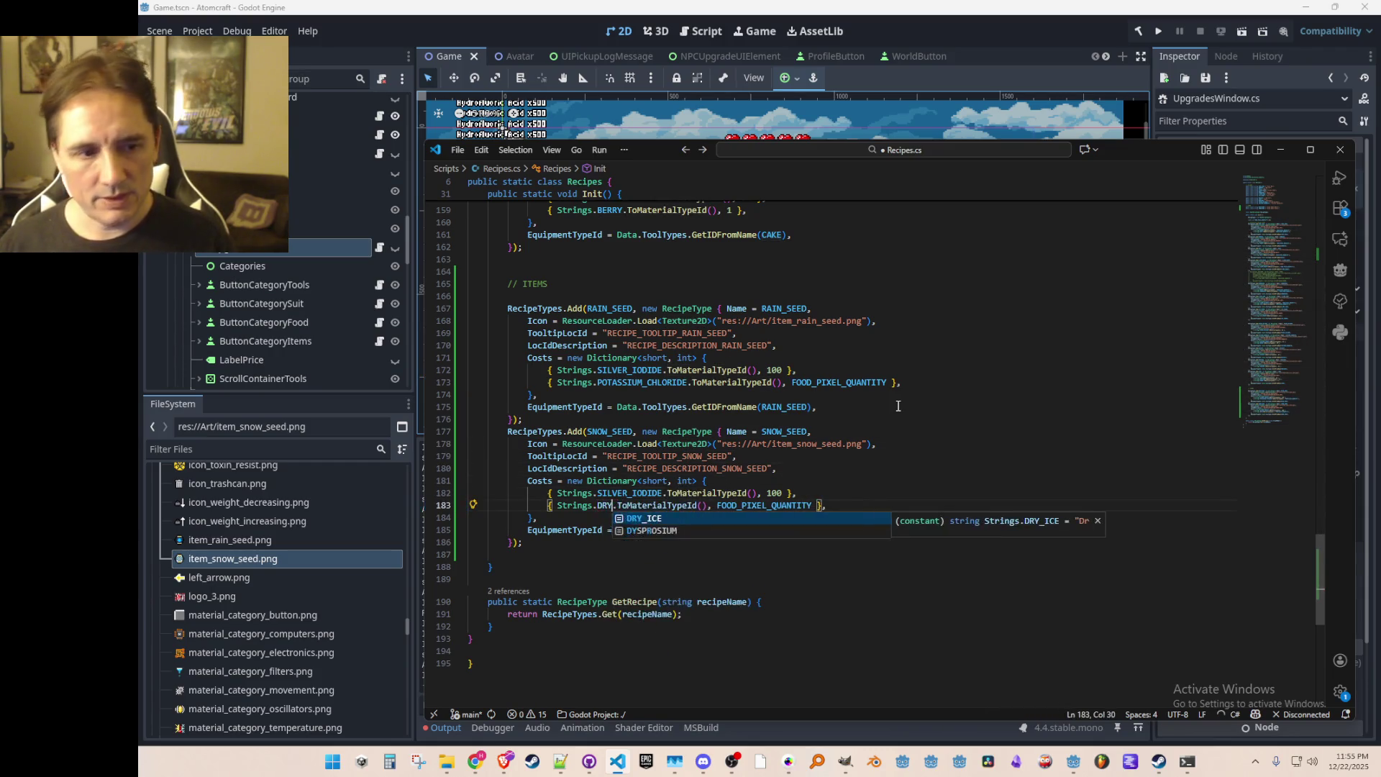
pyautogui.press('Return')
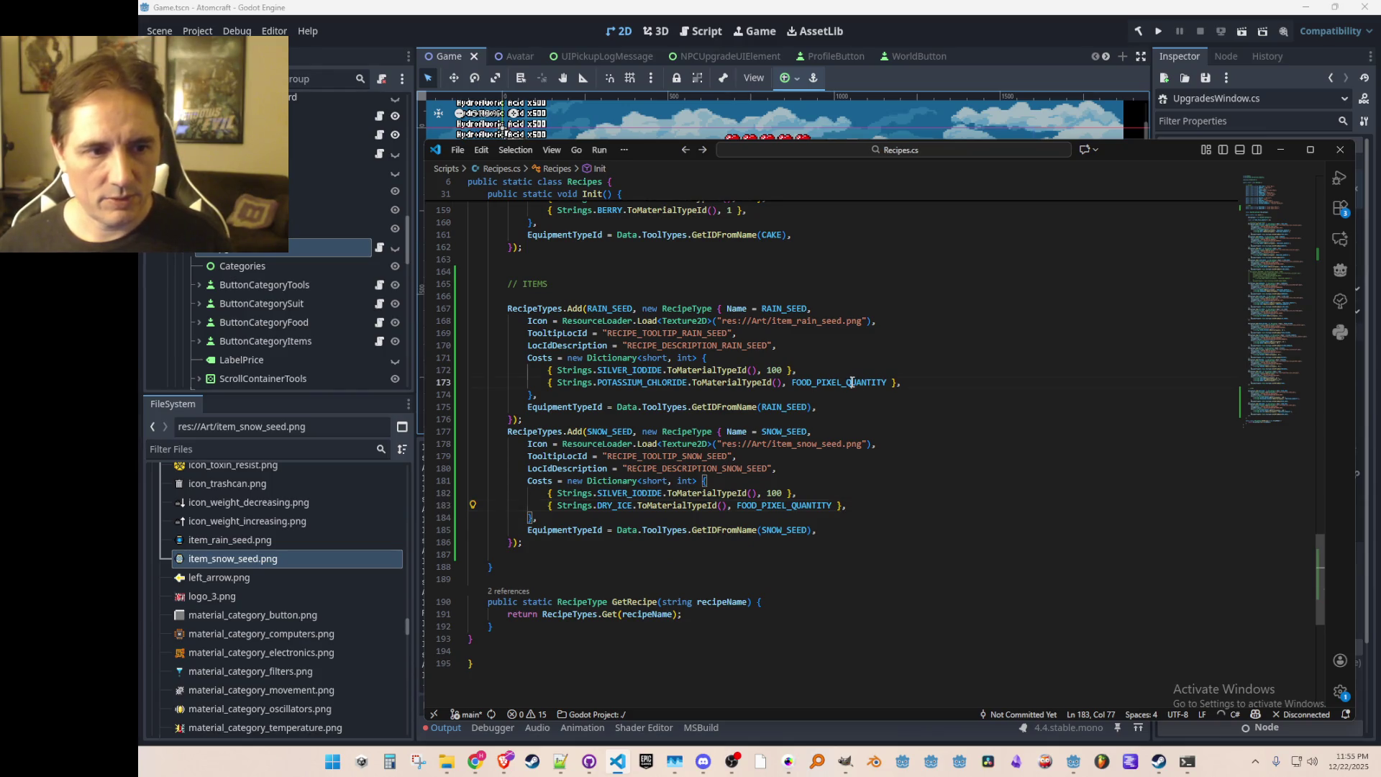
pyautogui.press('Tab')
pyautogui.press('Tab')
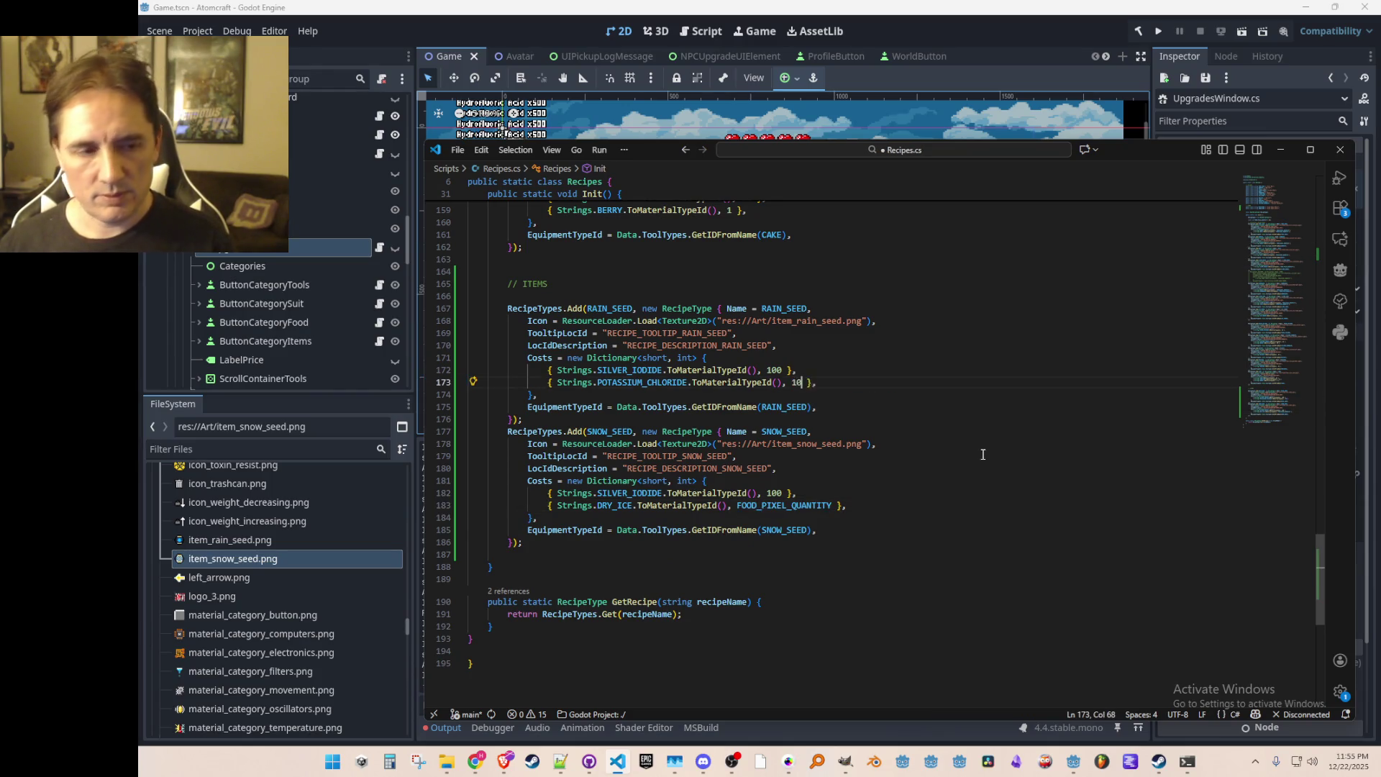
pyautogui.press('Tab')
pyautogui.press('Tab')
pyautogui.click(879, 491)
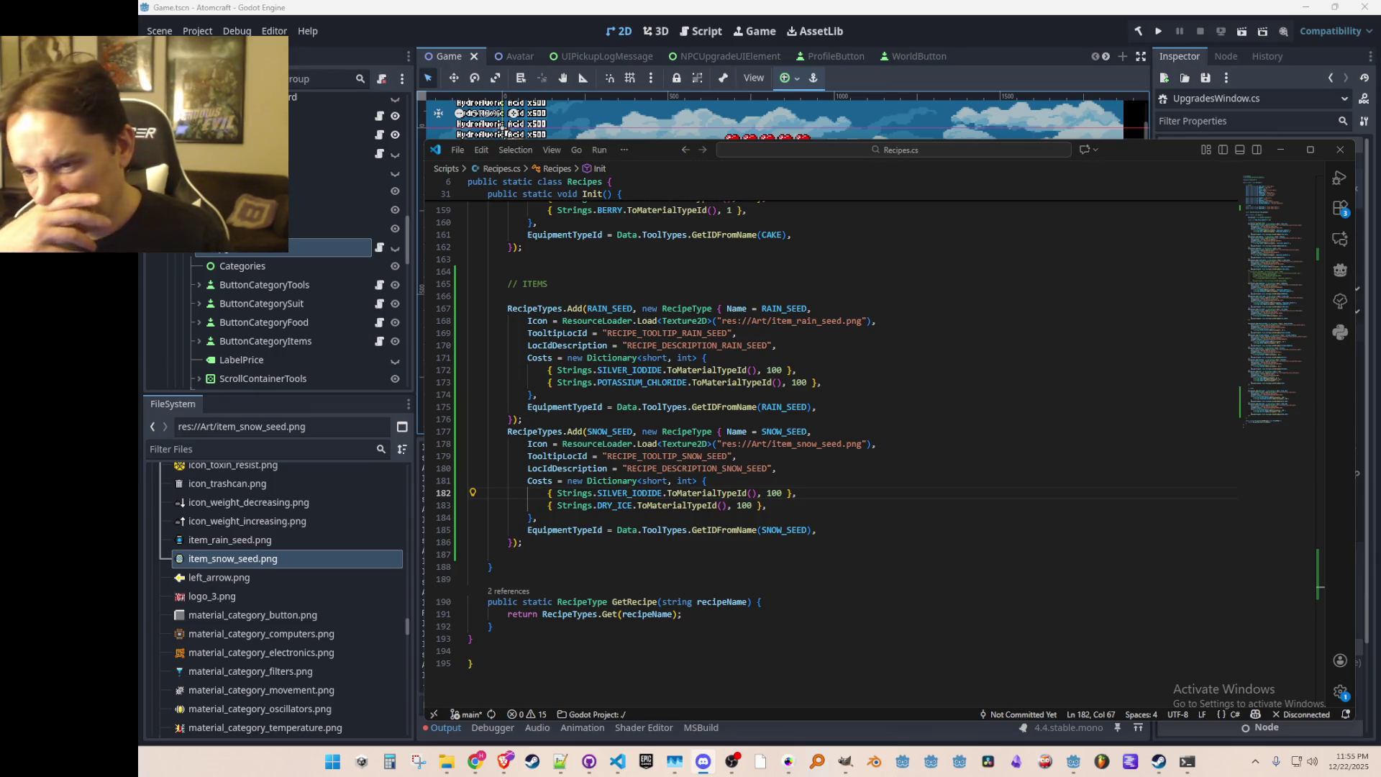
# Step: Paste Magnesium Gas.json into the Materials folder and open it
pyautogui.moveTo(446, 761)
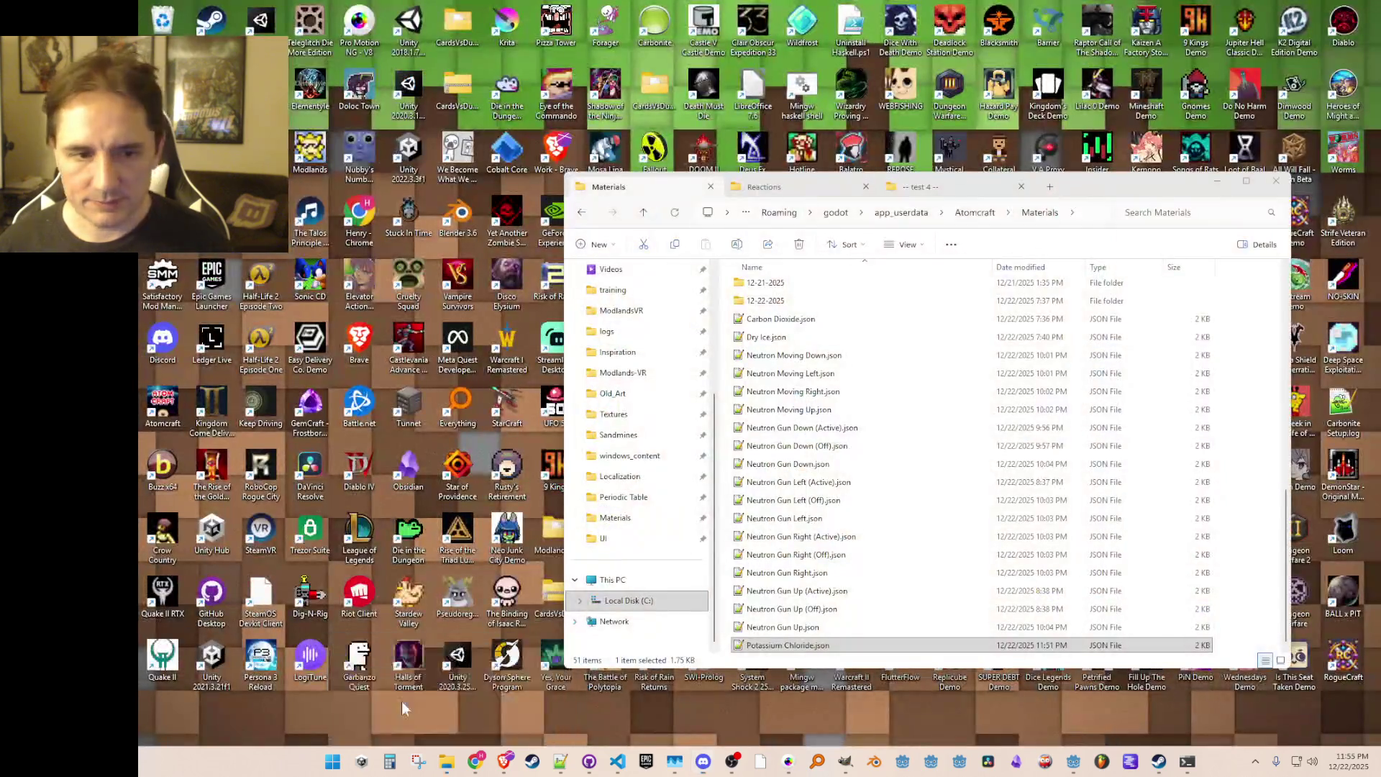
pyautogui.click(471, 716)
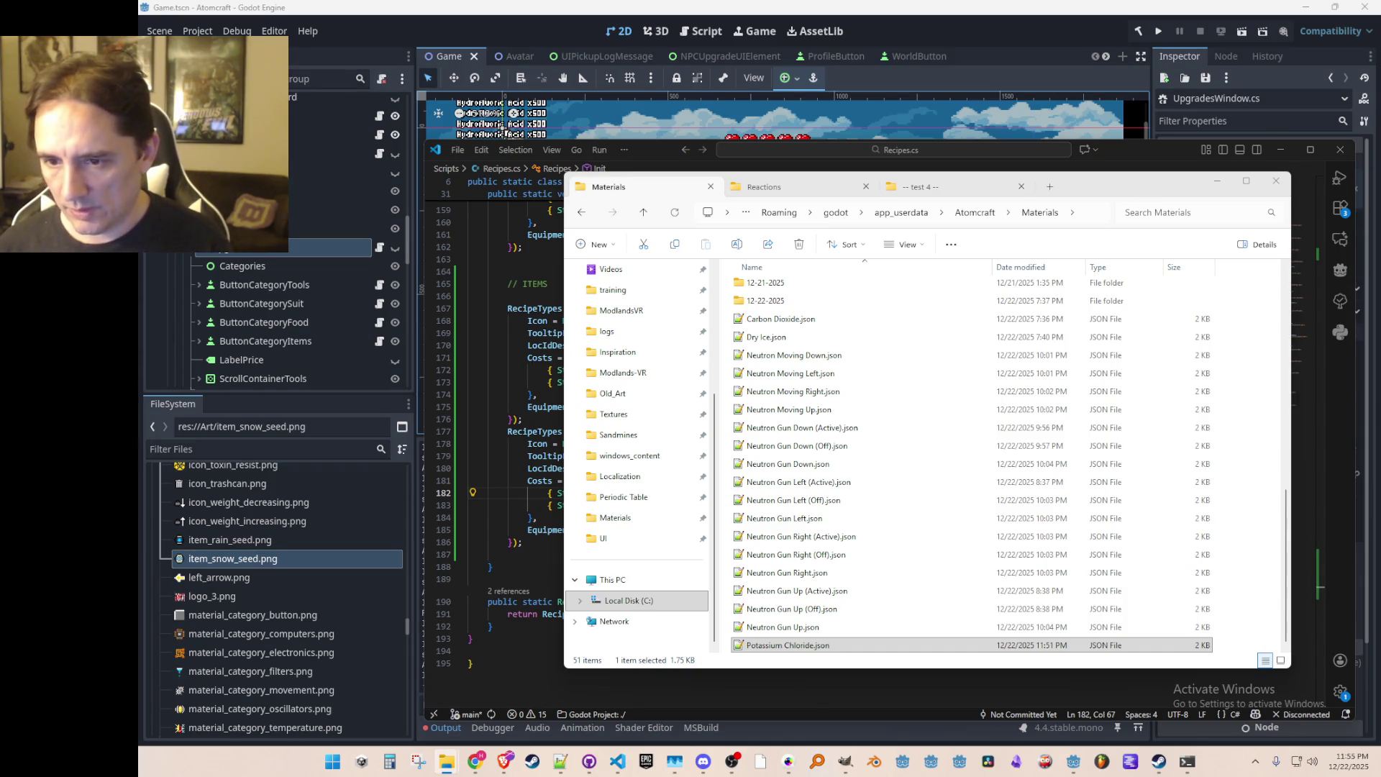
pyautogui.hotkey('ctrl', 'v')
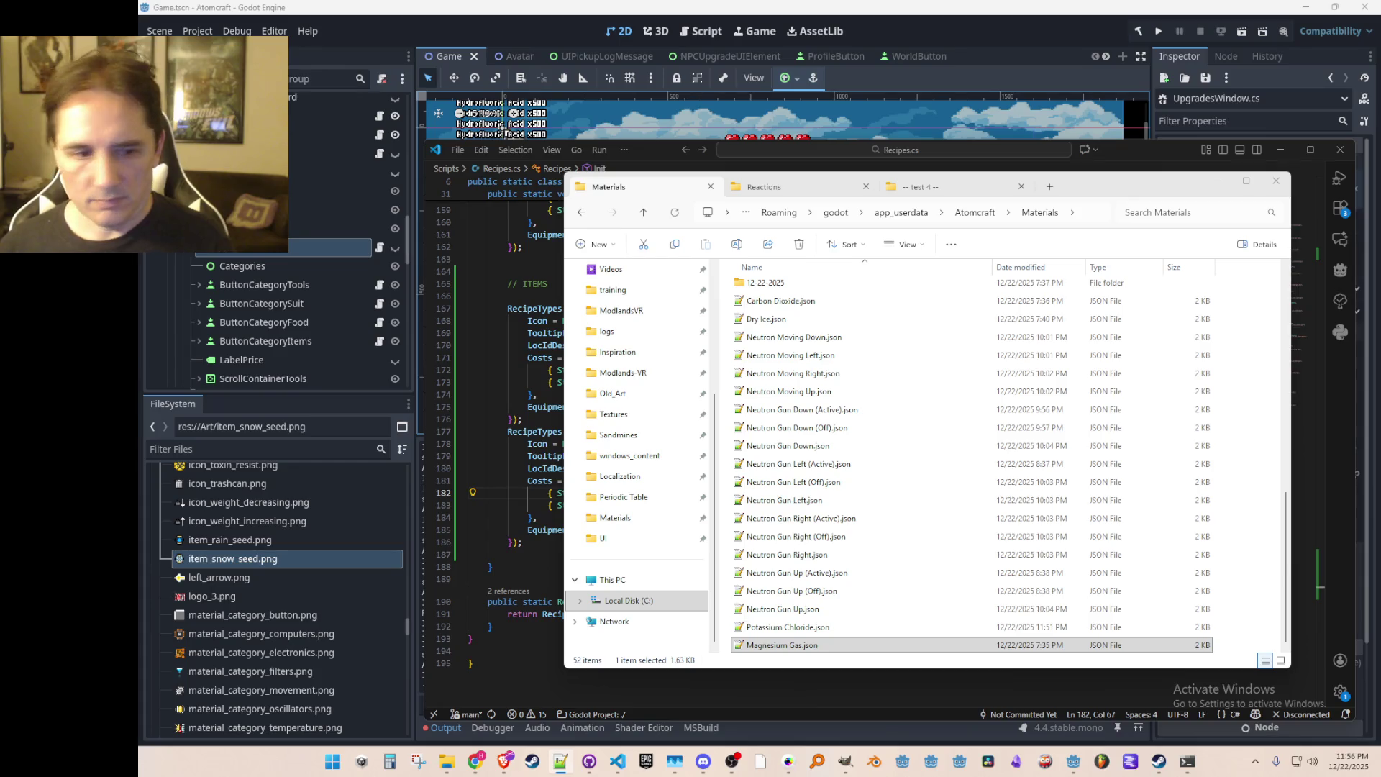
pyautogui.doubleClick(808, 646)
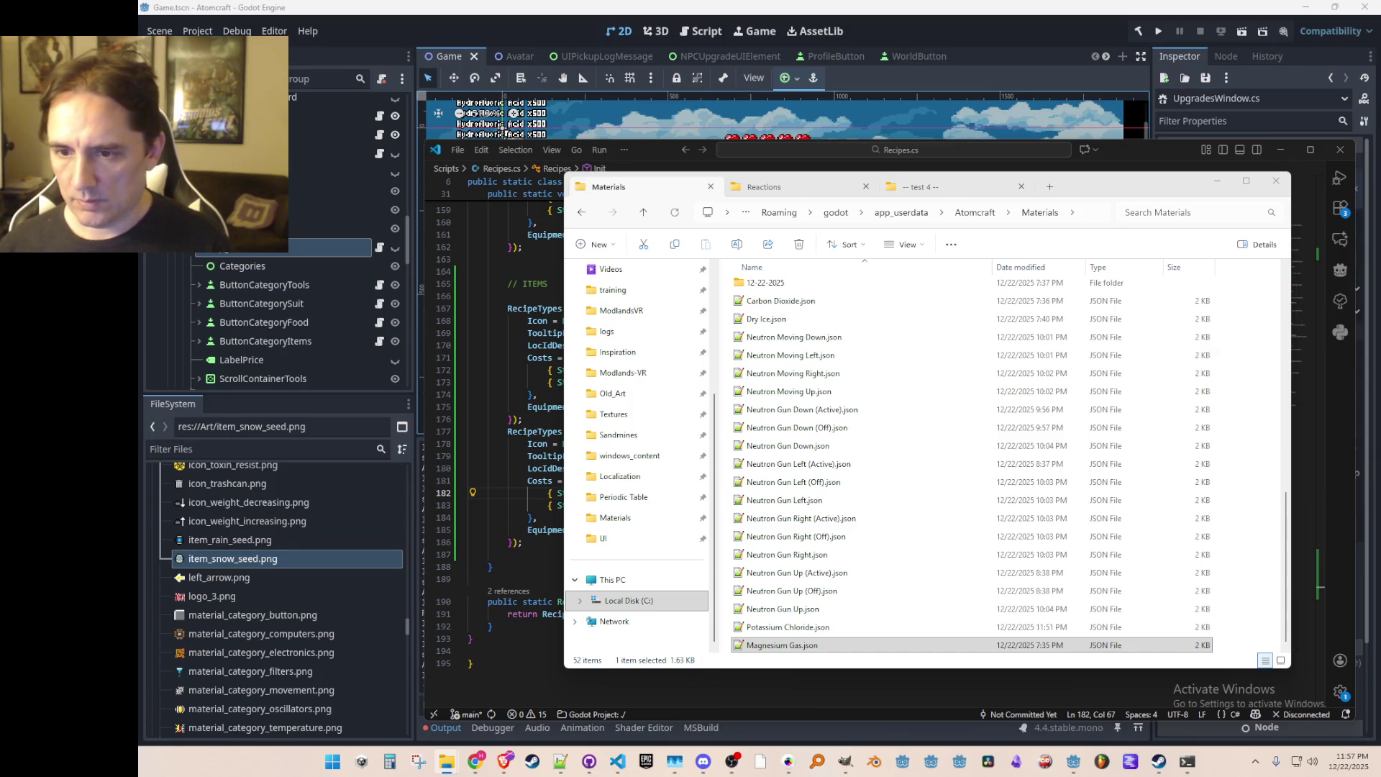
pyautogui.click(1236, 573)
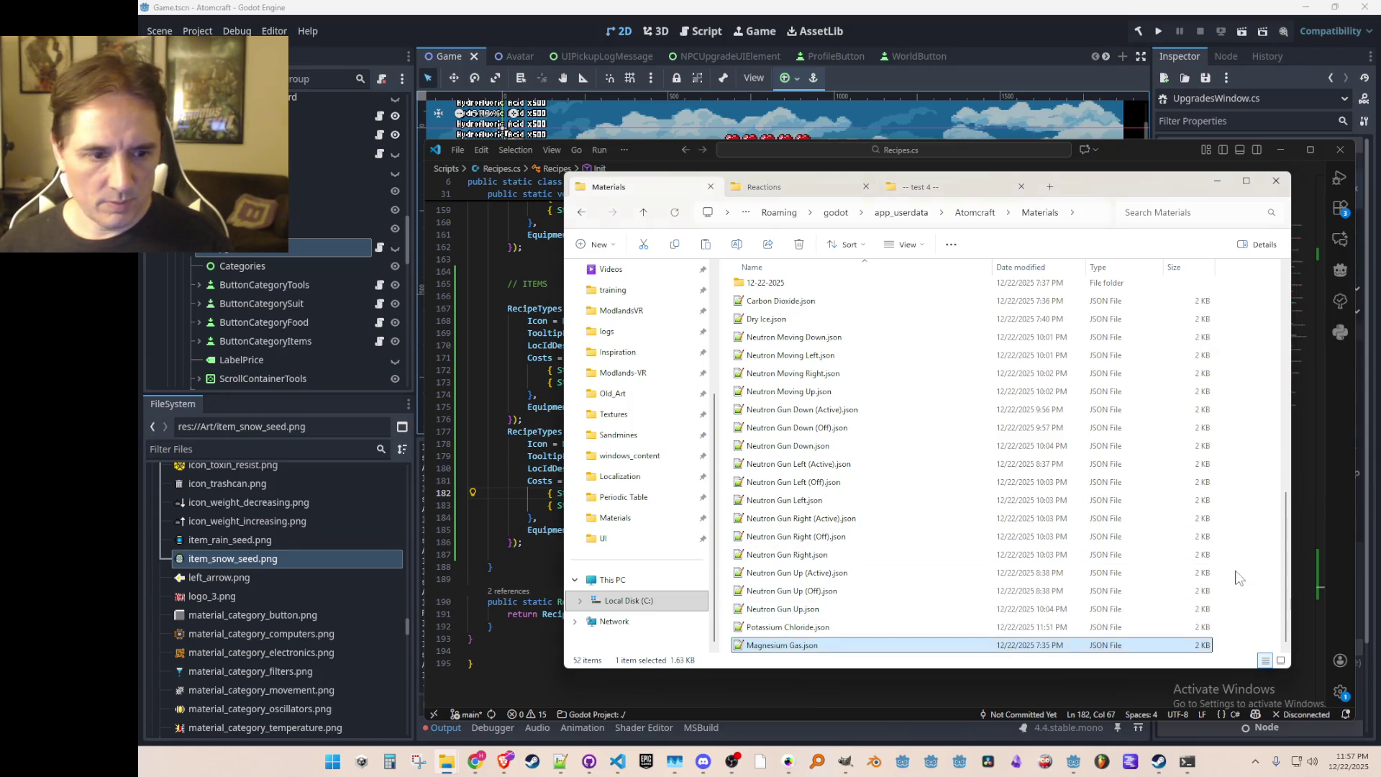
# Step: Skip the replace prompt and duplicate Magnesium Gas.json in the Materials folder
pyautogui.hotkey('ctrl', 'v')
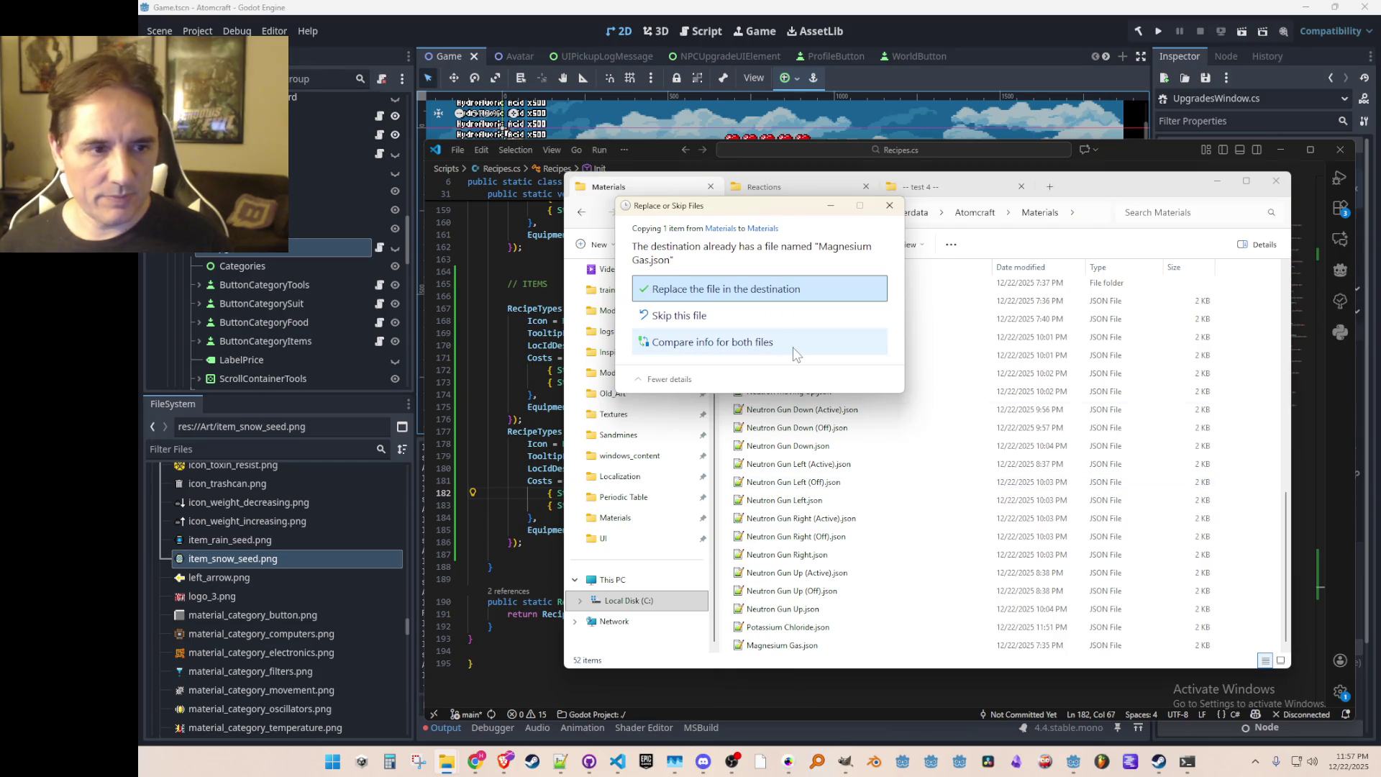
pyautogui.press('Return')
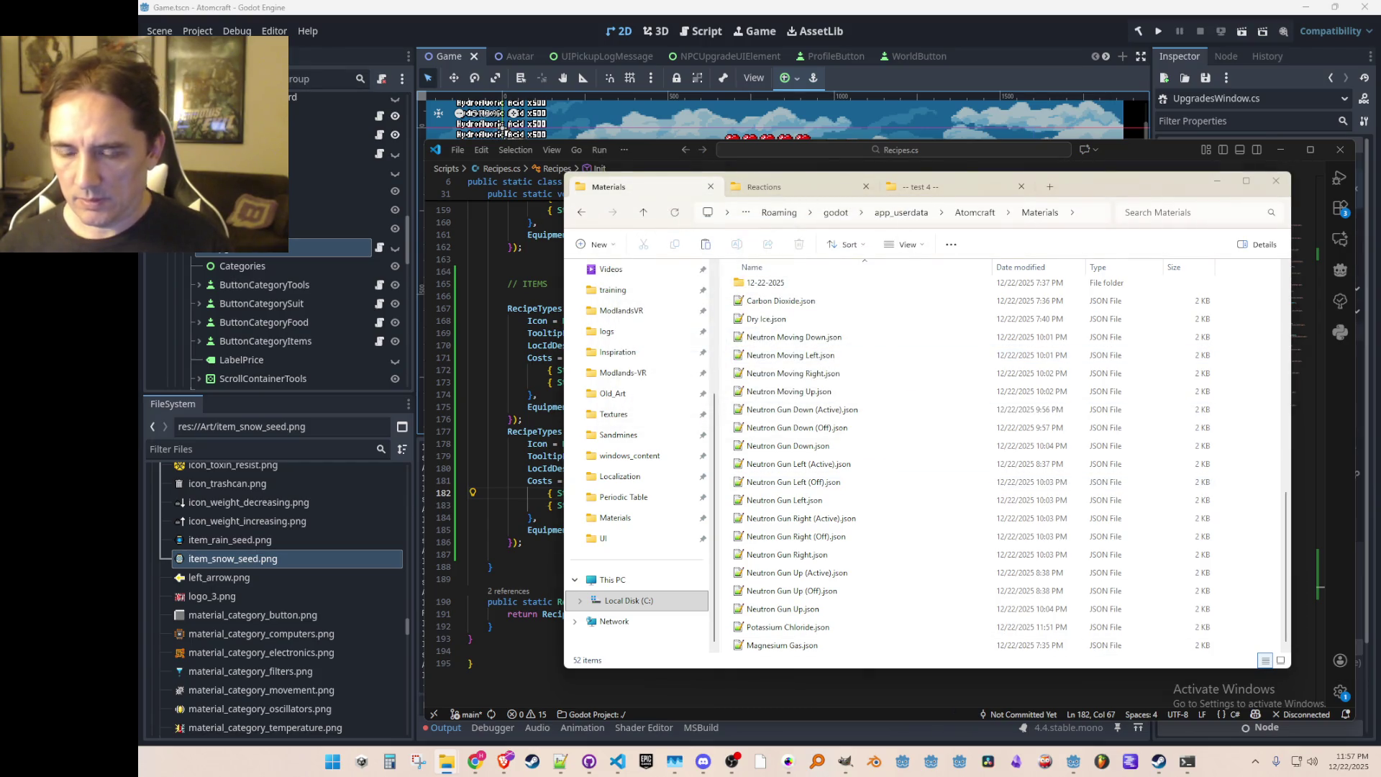
pyautogui.click(888, 645)
pyautogui.hotkey('ctrl', 'c')
pyautogui.hotkey('ctrl', 'v')
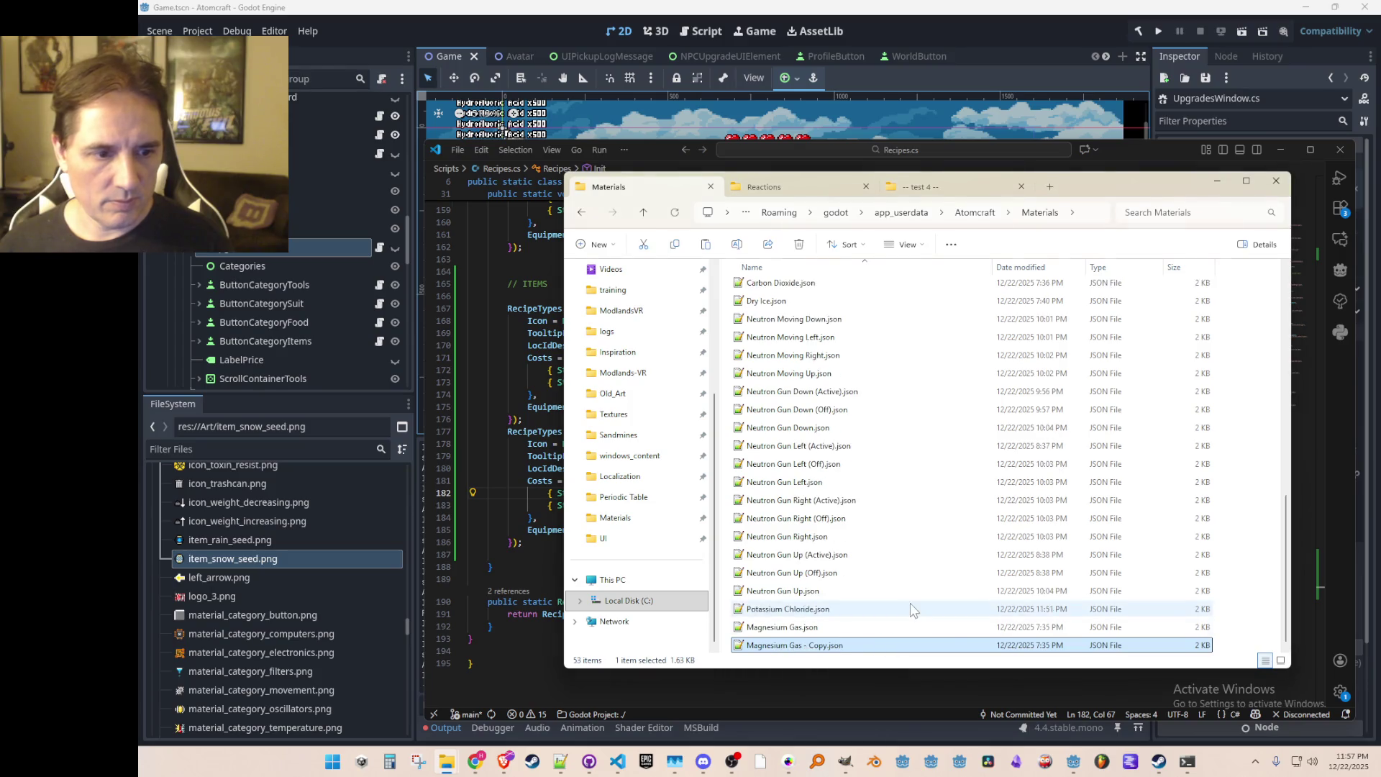
# Step: Rename the duplicate to Magnesium Liquid.json
pyautogui.press('F2')
pyautogui.press('Right')
pyautogui.press('BackSpace')
pyautogui.press('BackSpace')
pyautogui.press('BackSpace')
pyautogui.press('BackSpace')
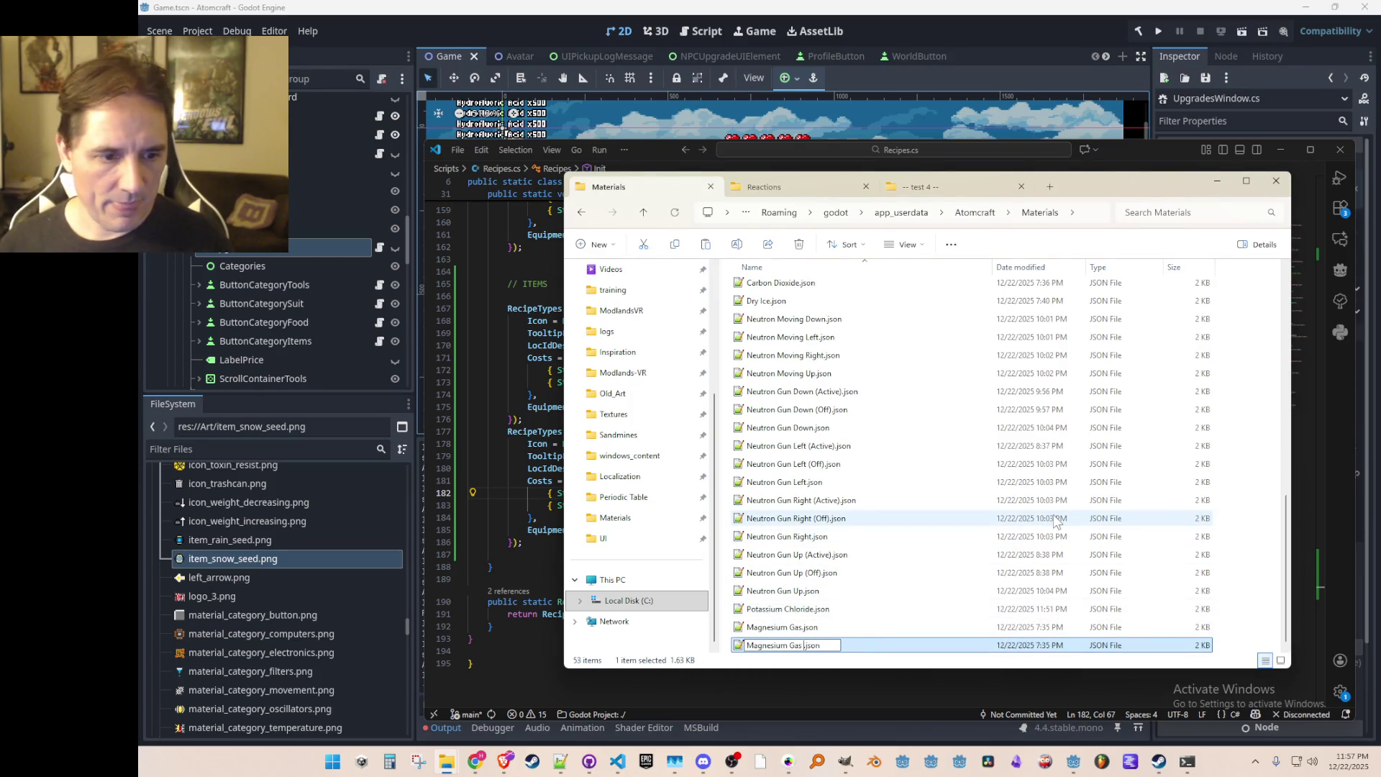
pyautogui.press('Home')
pyautogui.write('Liquid')
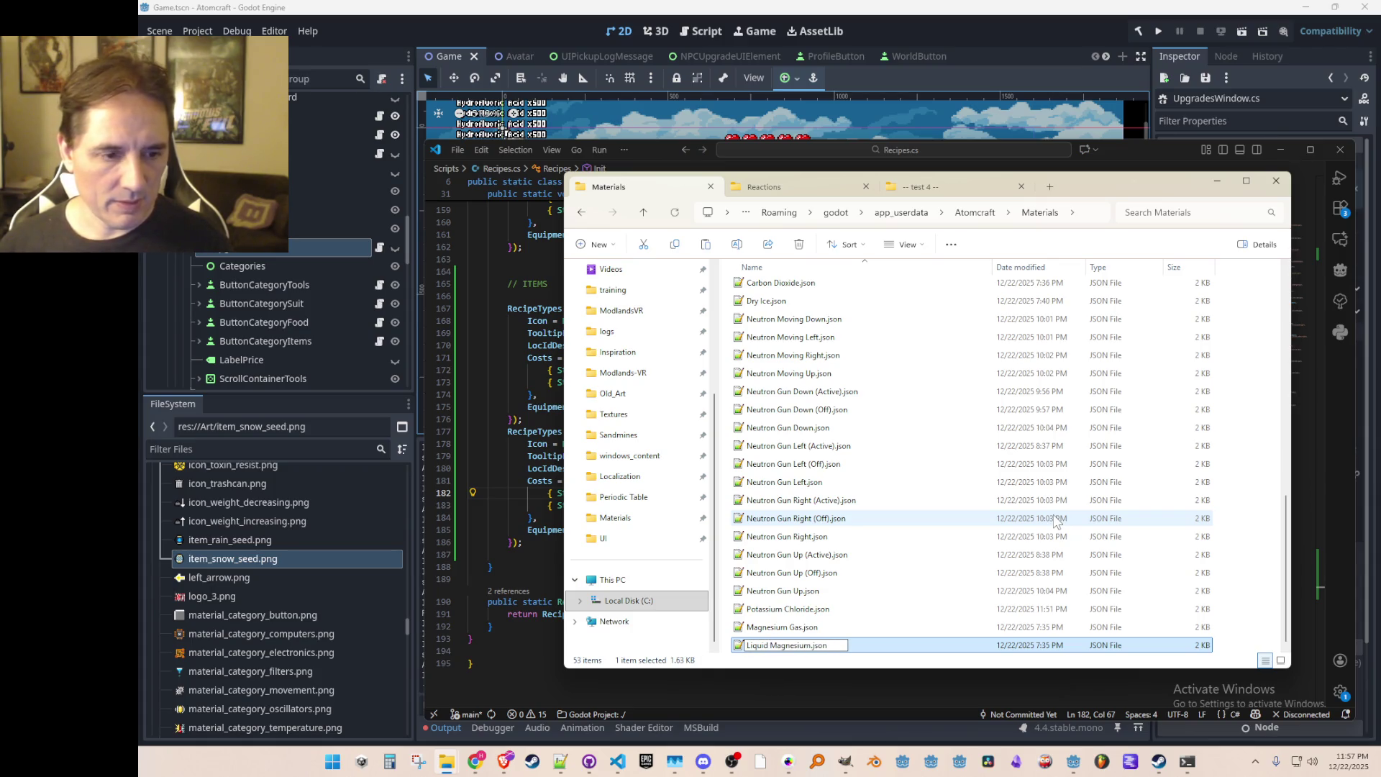
pyautogui.press('BackSpace')
pyautogui.press('BackSpace')
pyautogui.press('BackSpace')
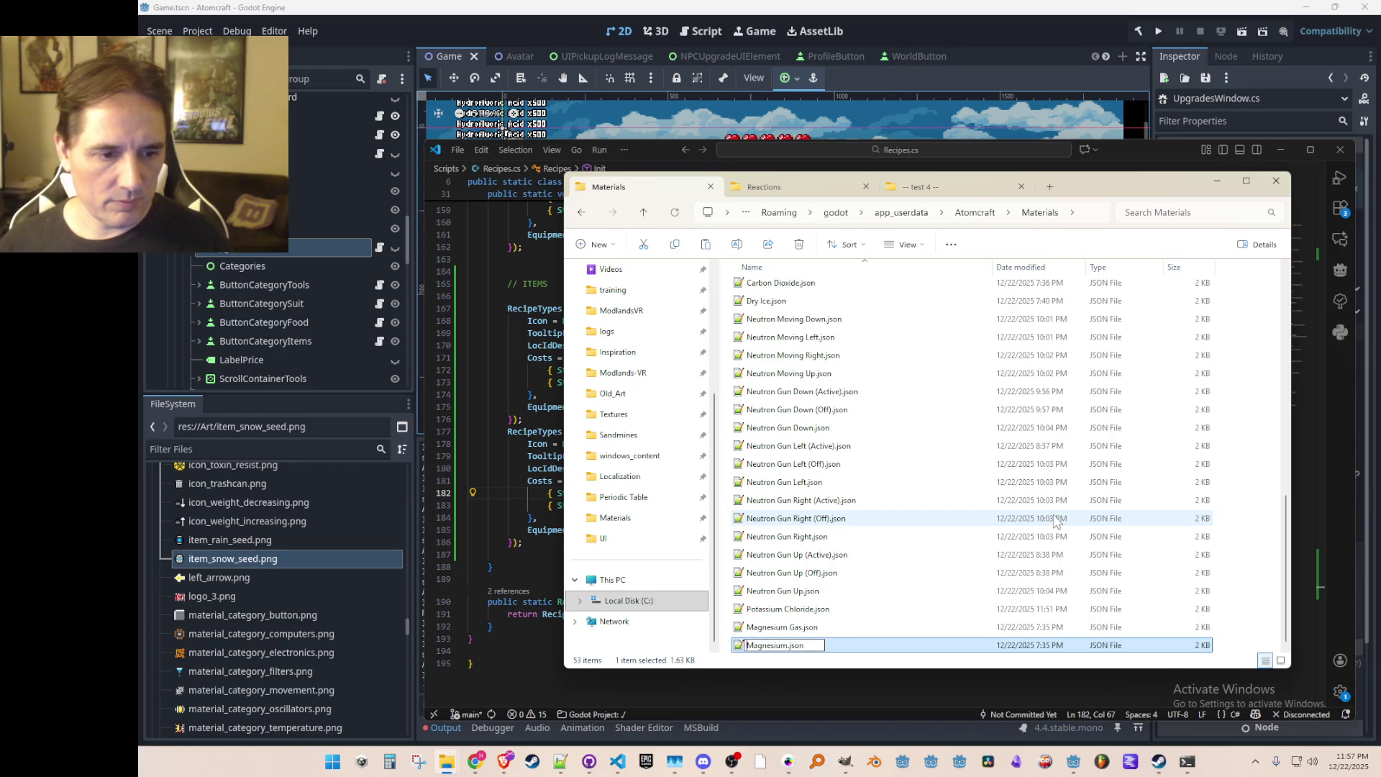
pyautogui.write('L')
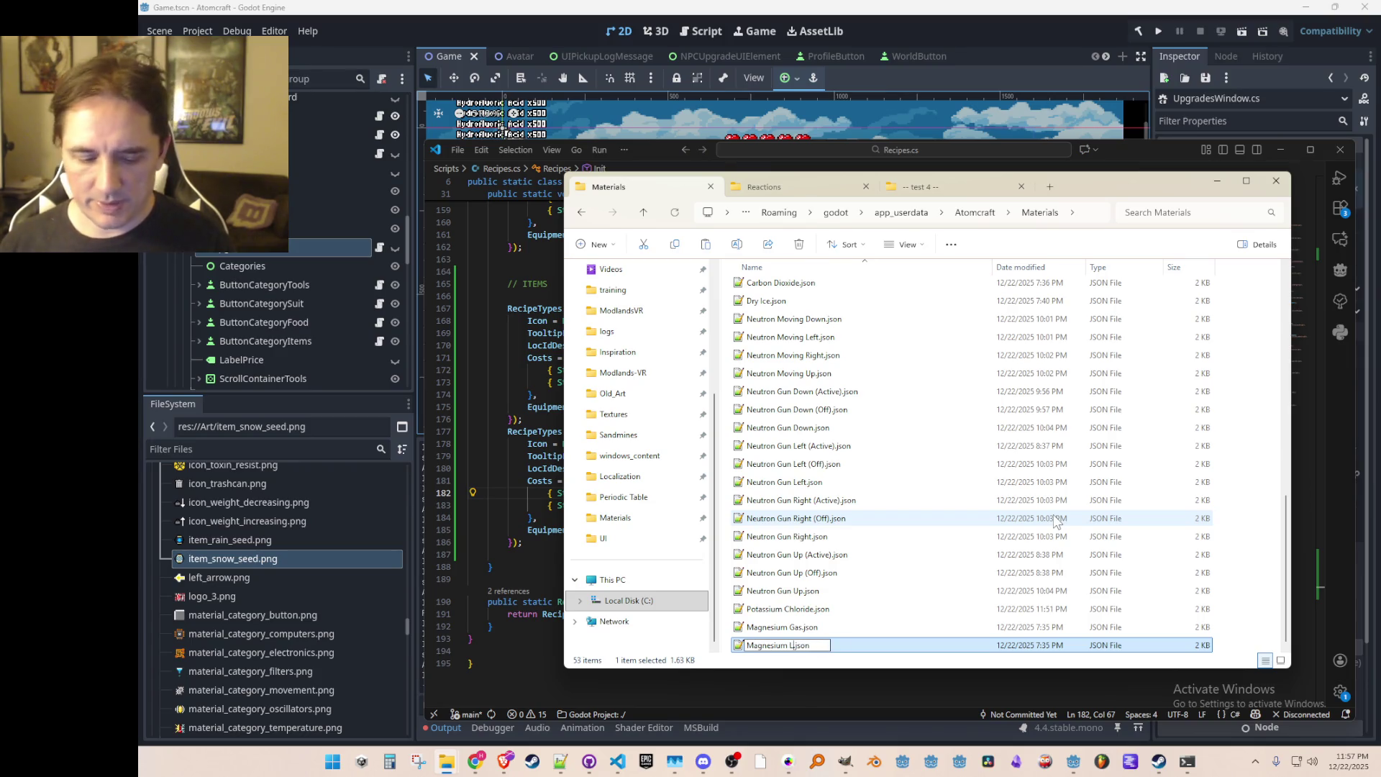
pyautogui.write('iquid')
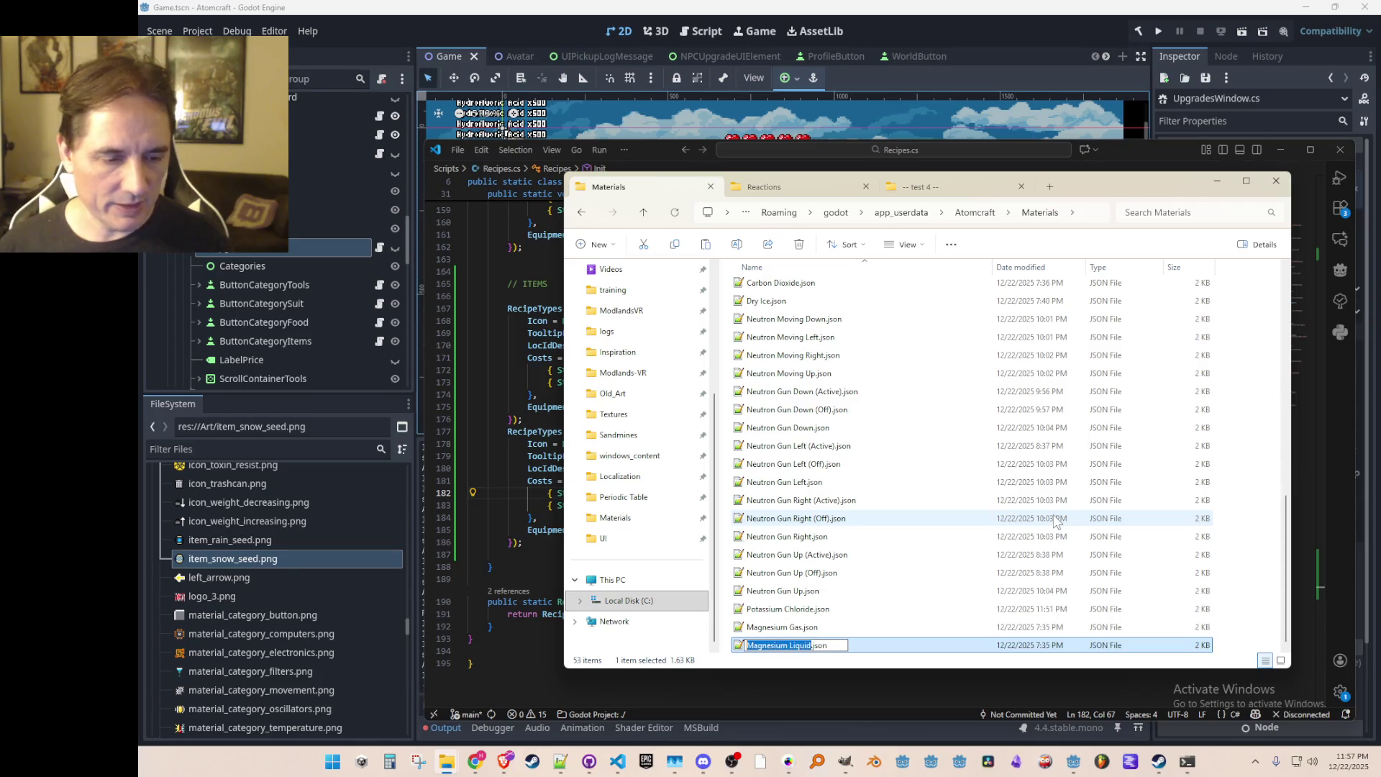
pyautogui.press('Return')
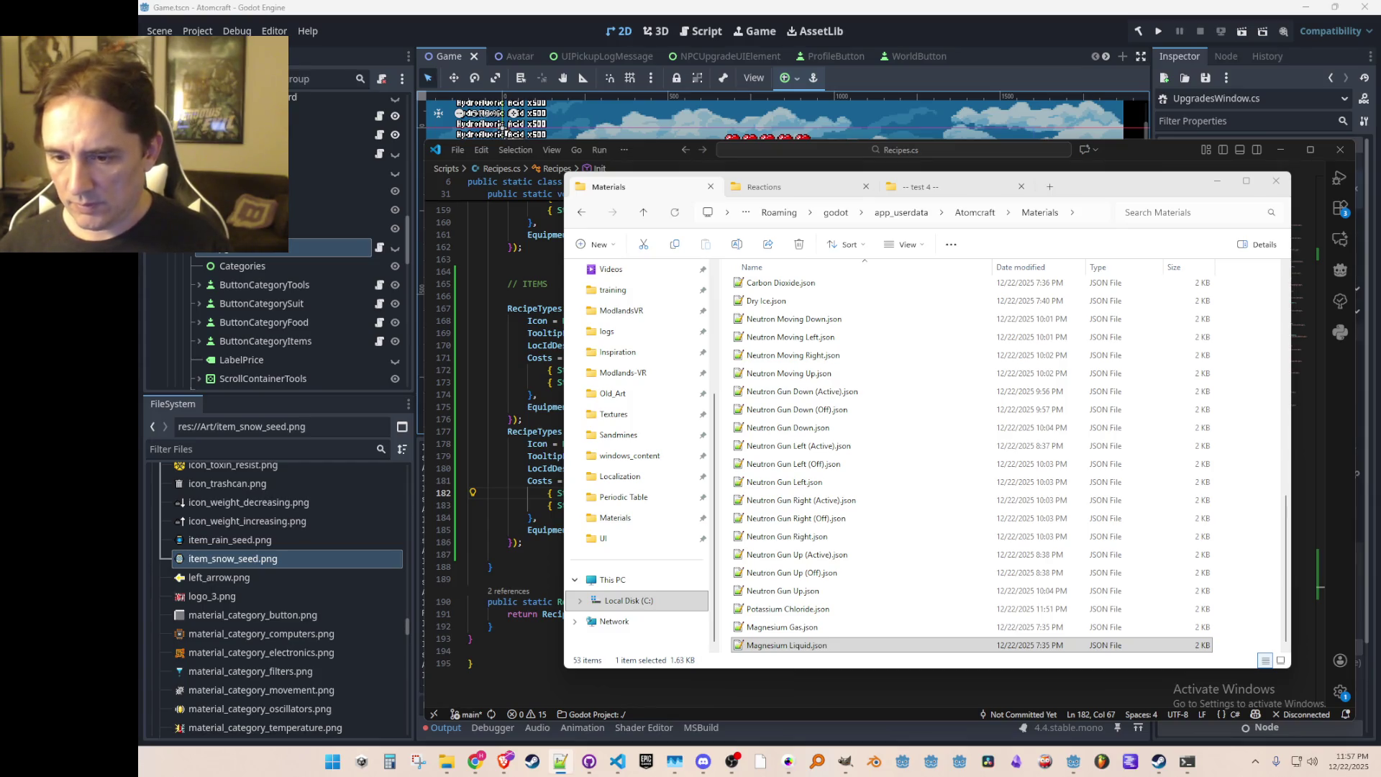
pyautogui.click(766, 628)
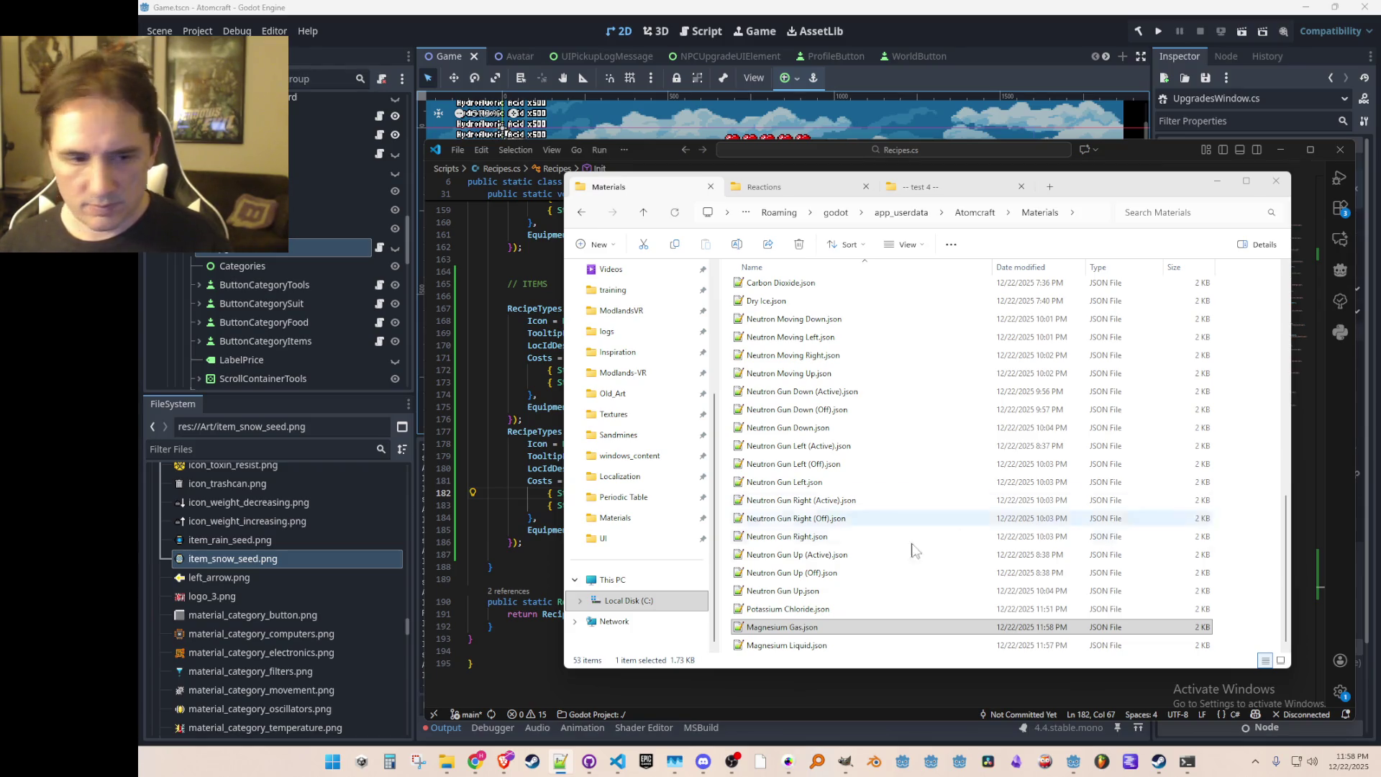
pyautogui.click(811, 646)
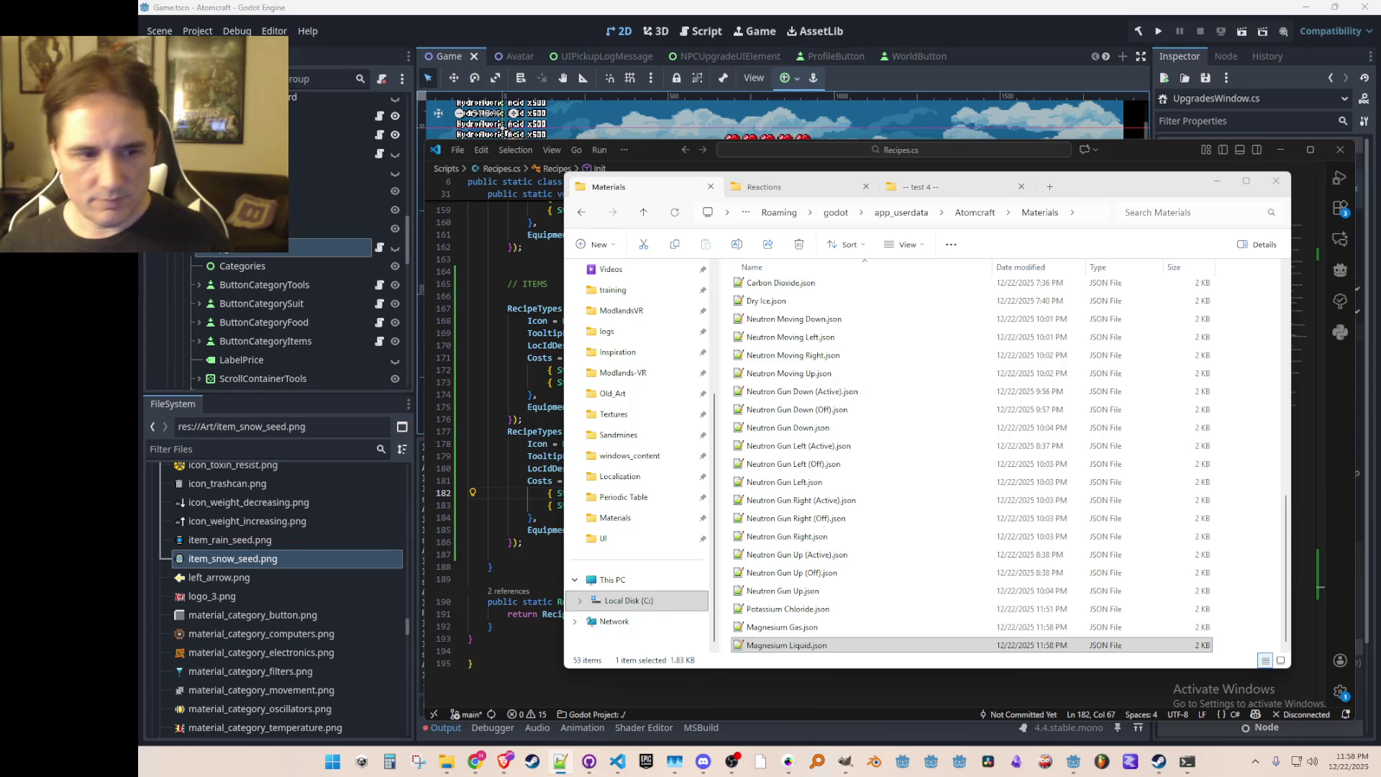
# Step: Refresh the Materials folder in File Explorer so Magnesium.json appears sorted by name
pyautogui.hotkey('alt', 'Tab')
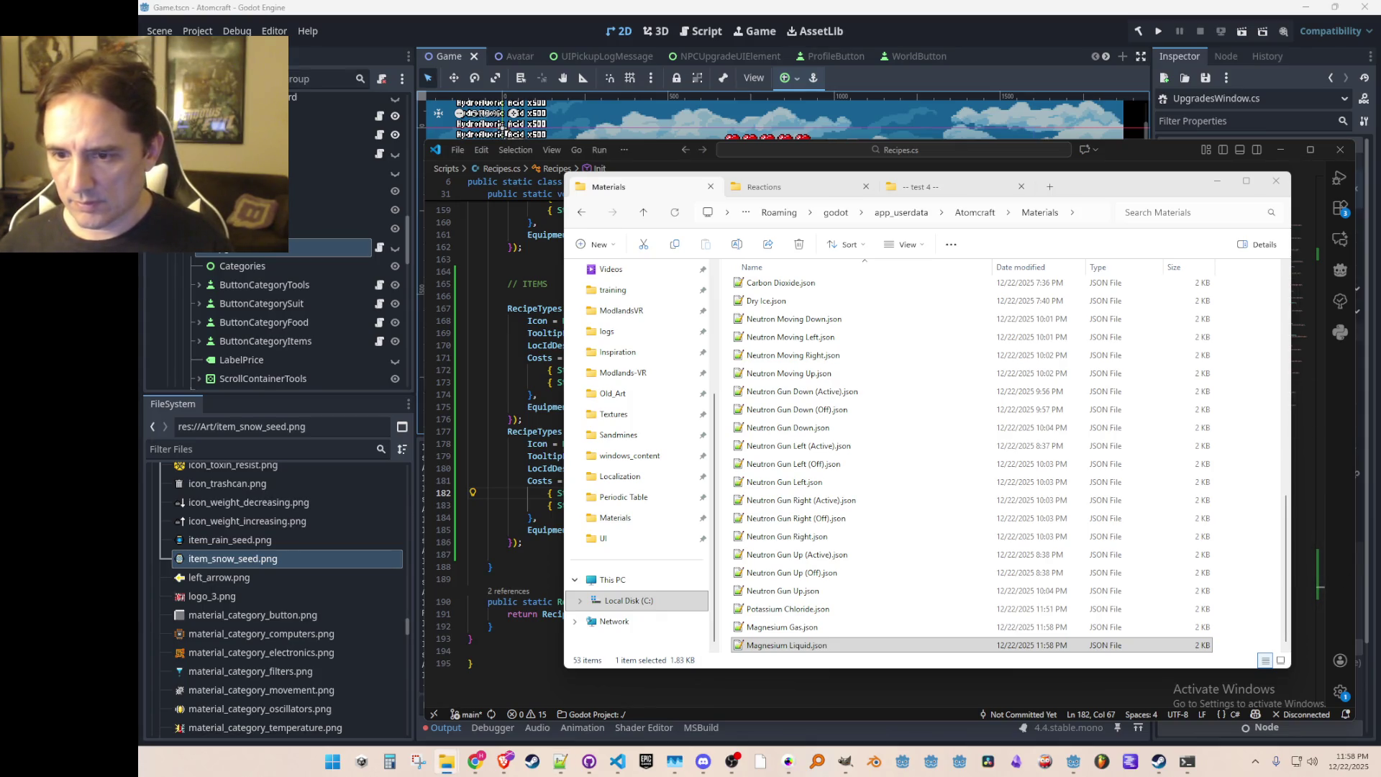
pyautogui.click(1230, 596)
pyautogui.hotkey('ctrl', 'v')
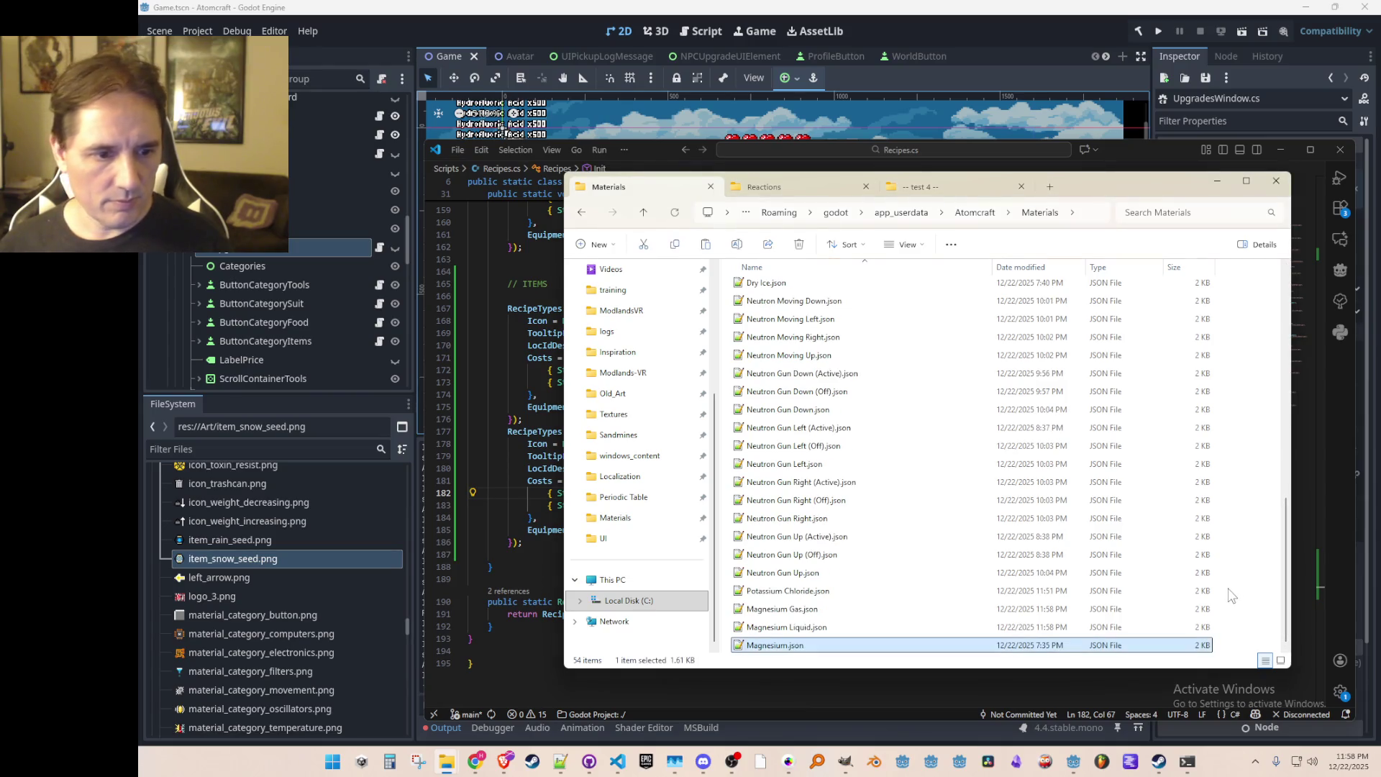
pyautogui.press('F5')
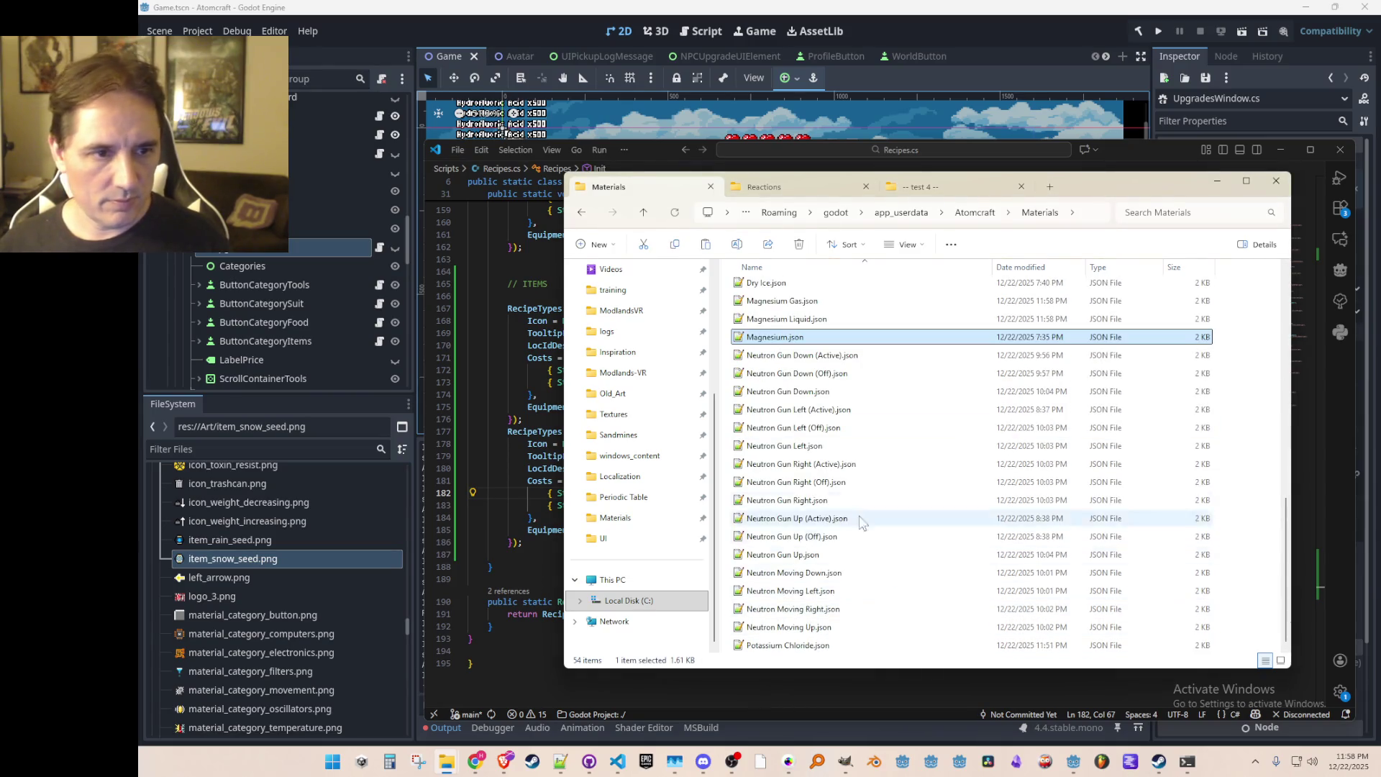
pyautogui.scroll(3, 831, 466)
pyautogui.hotkey('alt', 'Tab')
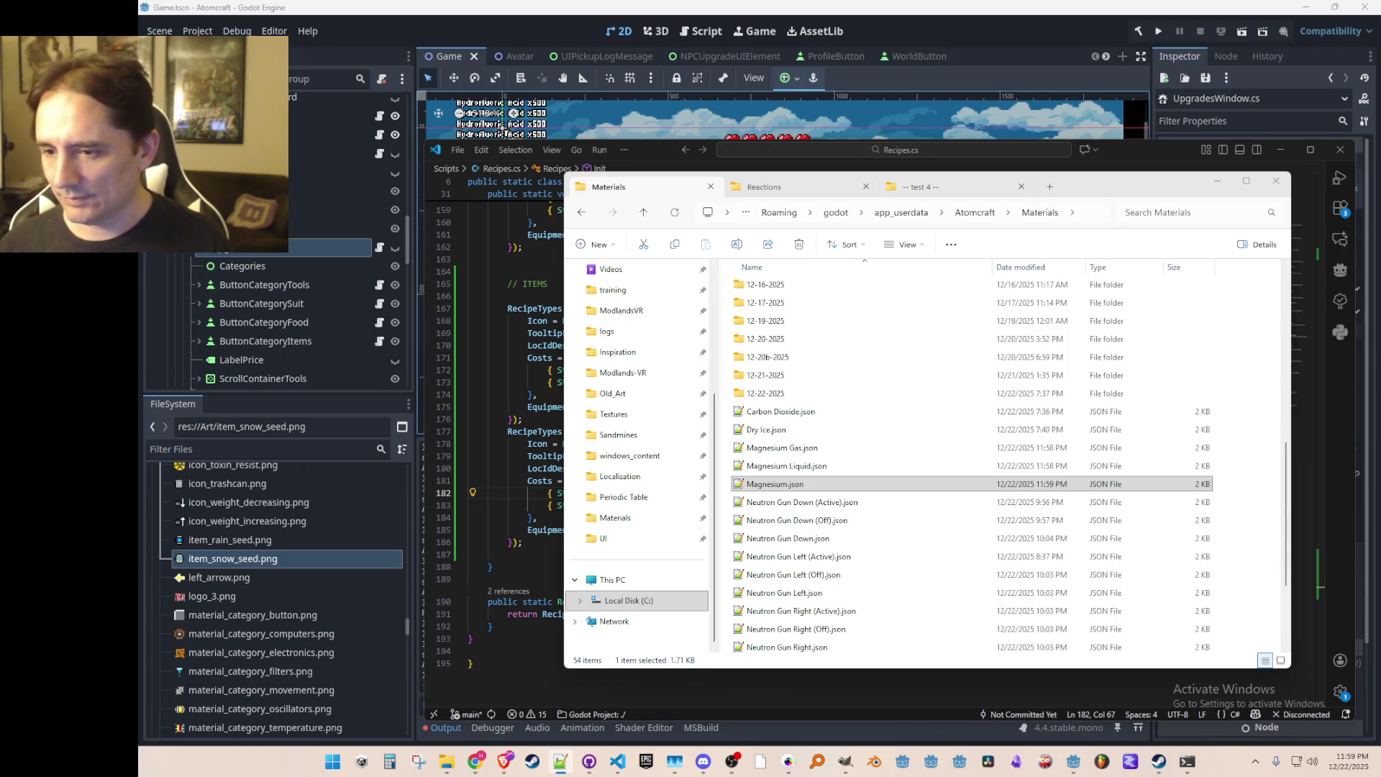
# Step: Check Magnesium Gas.json and Magnesium Liquid.json, minimize Explorer, and launch the game
pyautogui.click(815, 454)
pyautogui.scroll(3, 842, 496)
pyautogui.scroll(-6, 863, 525)
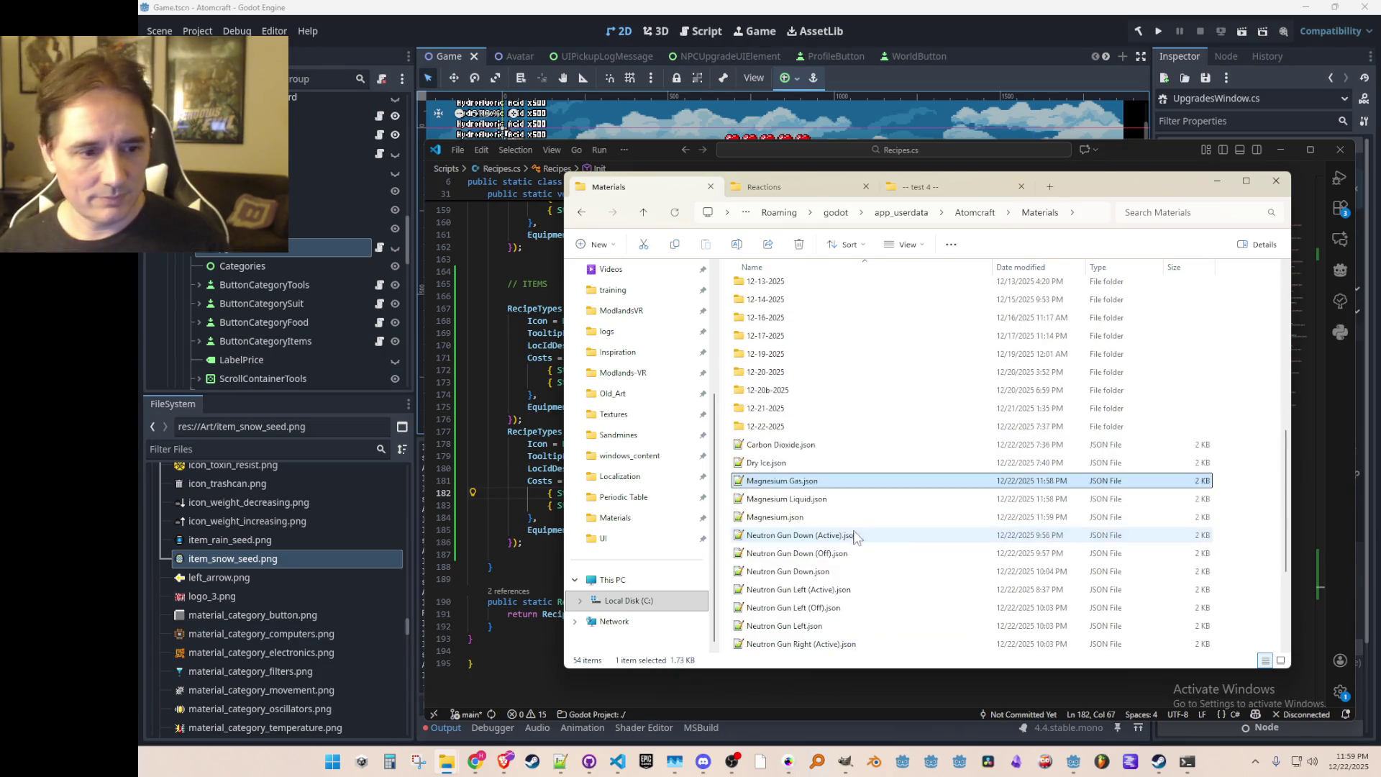
pyautogui.scroll(2, 868, 534)
pyautogui.click(832, 413)
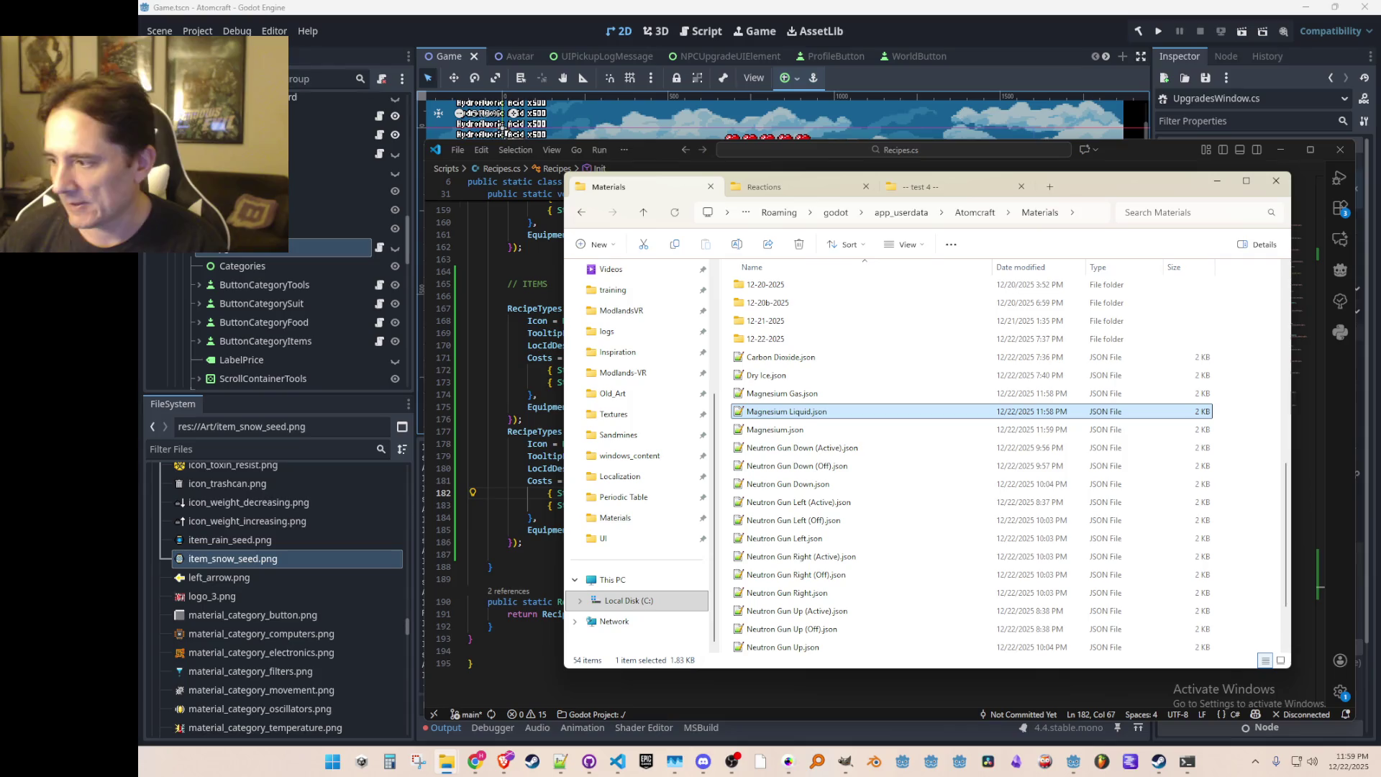
pyautogui.click(1217, 182)
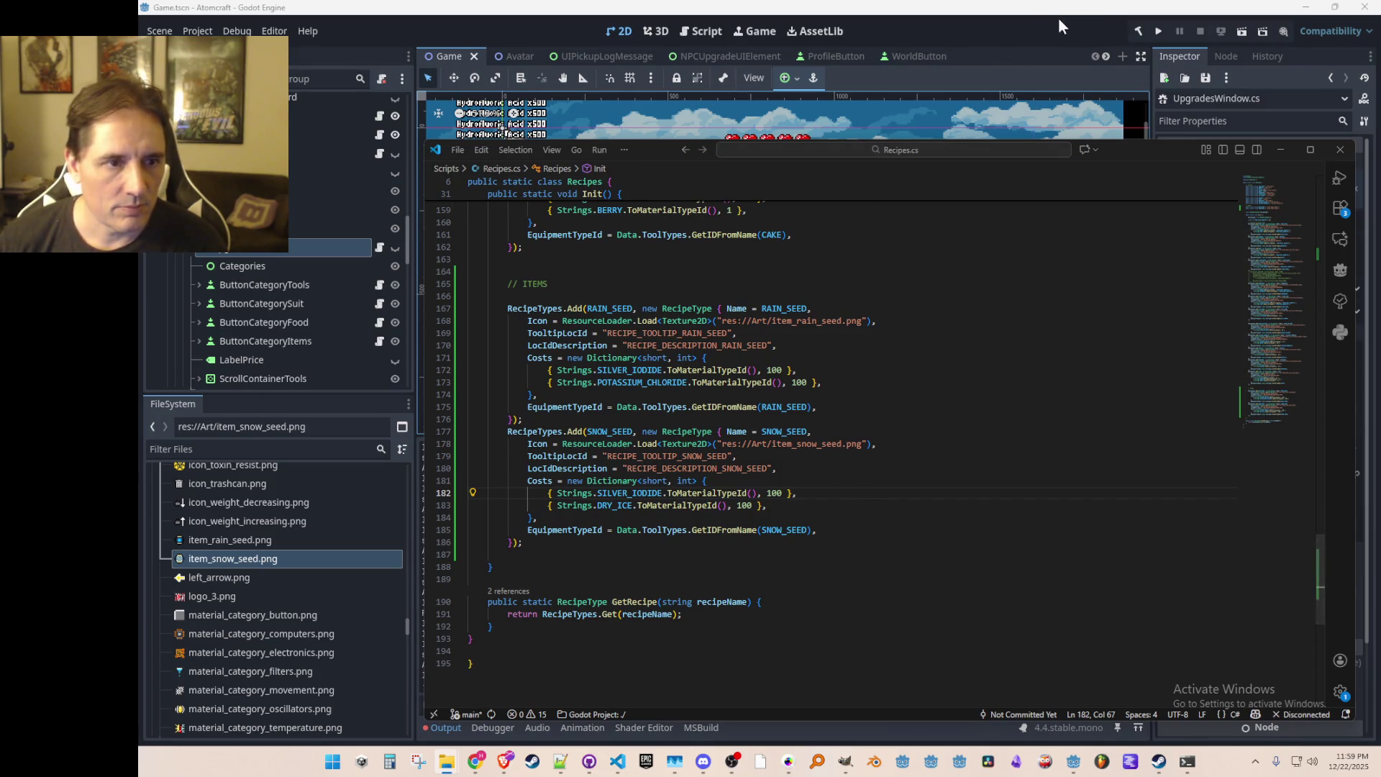
pyautogui.click(1158, 32)
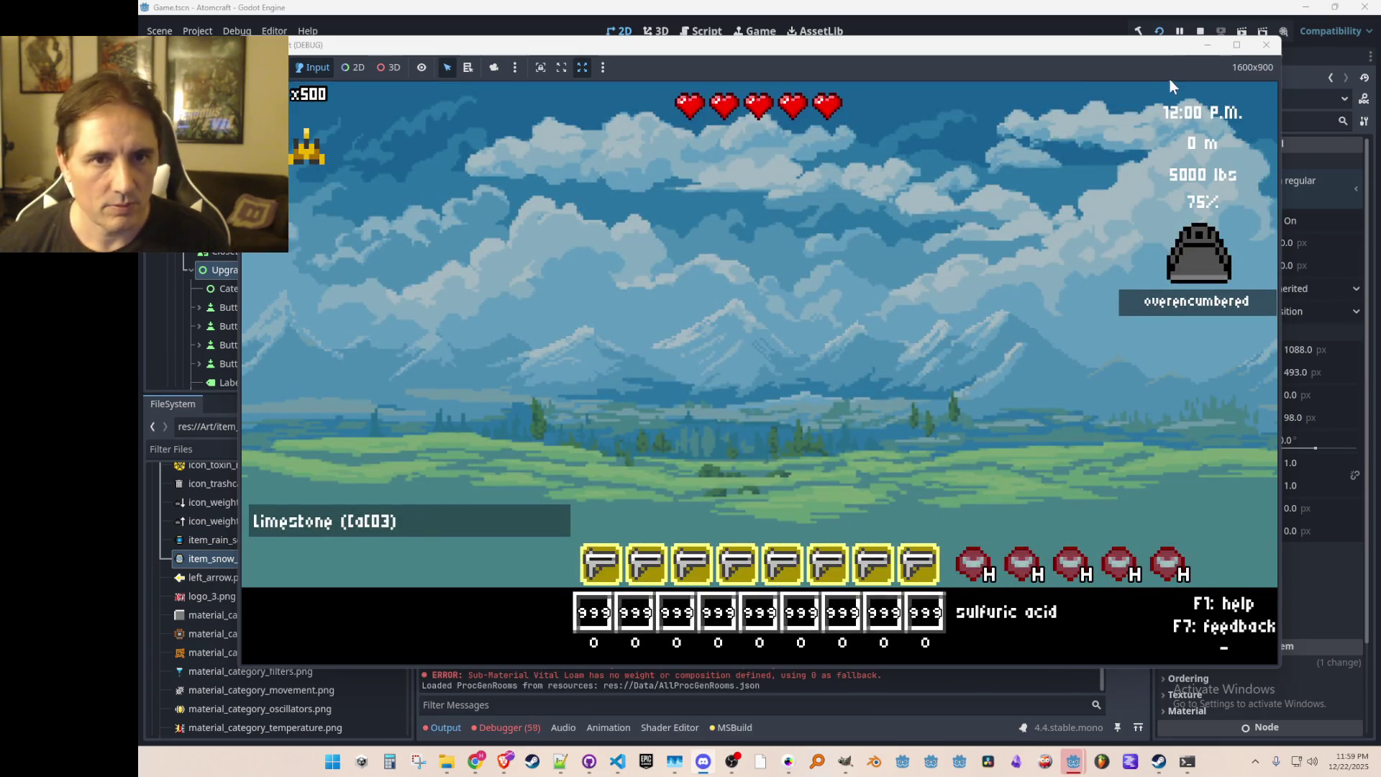
# Step: Stop the game and review the 95 errors, led by the 'Cloud Seed' key-not-found exception
pyautogui.press('F8')
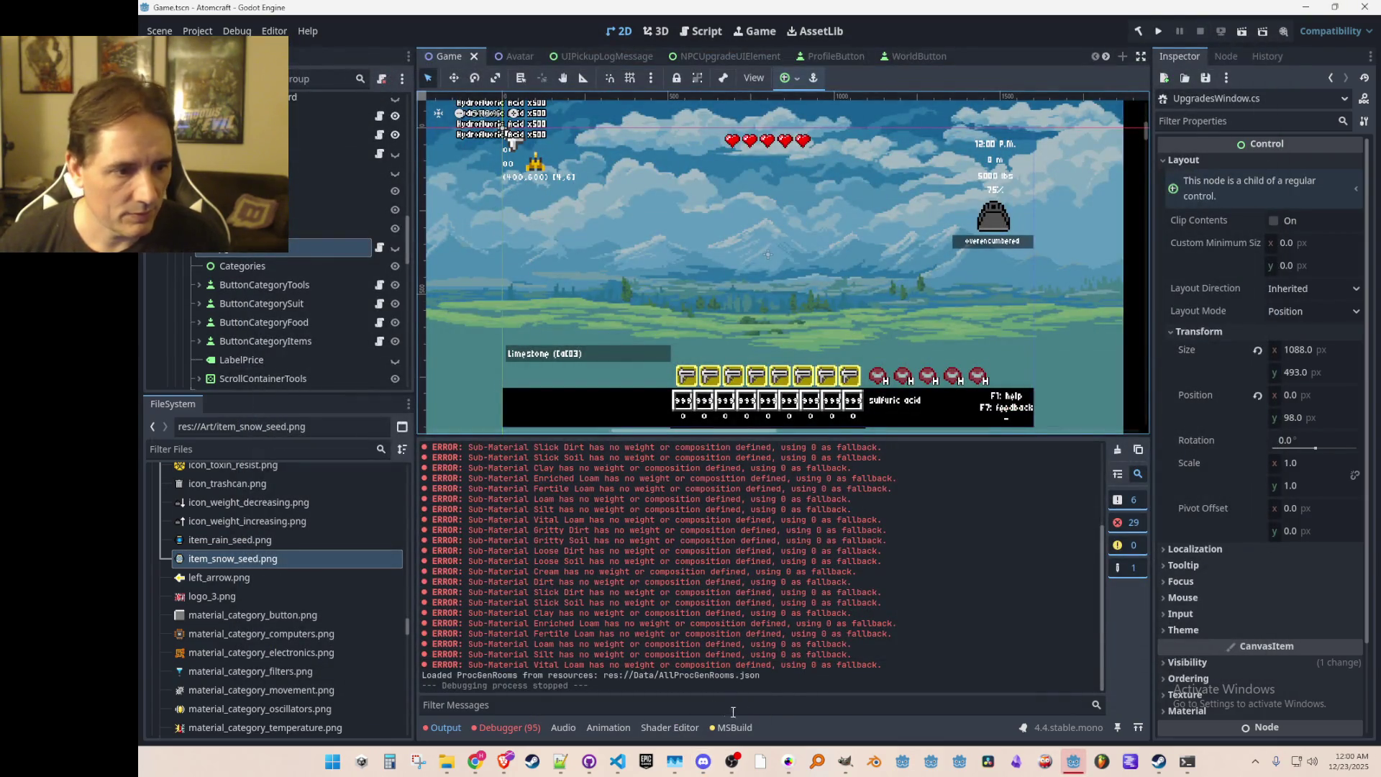
pyautogui.click(532, 728)
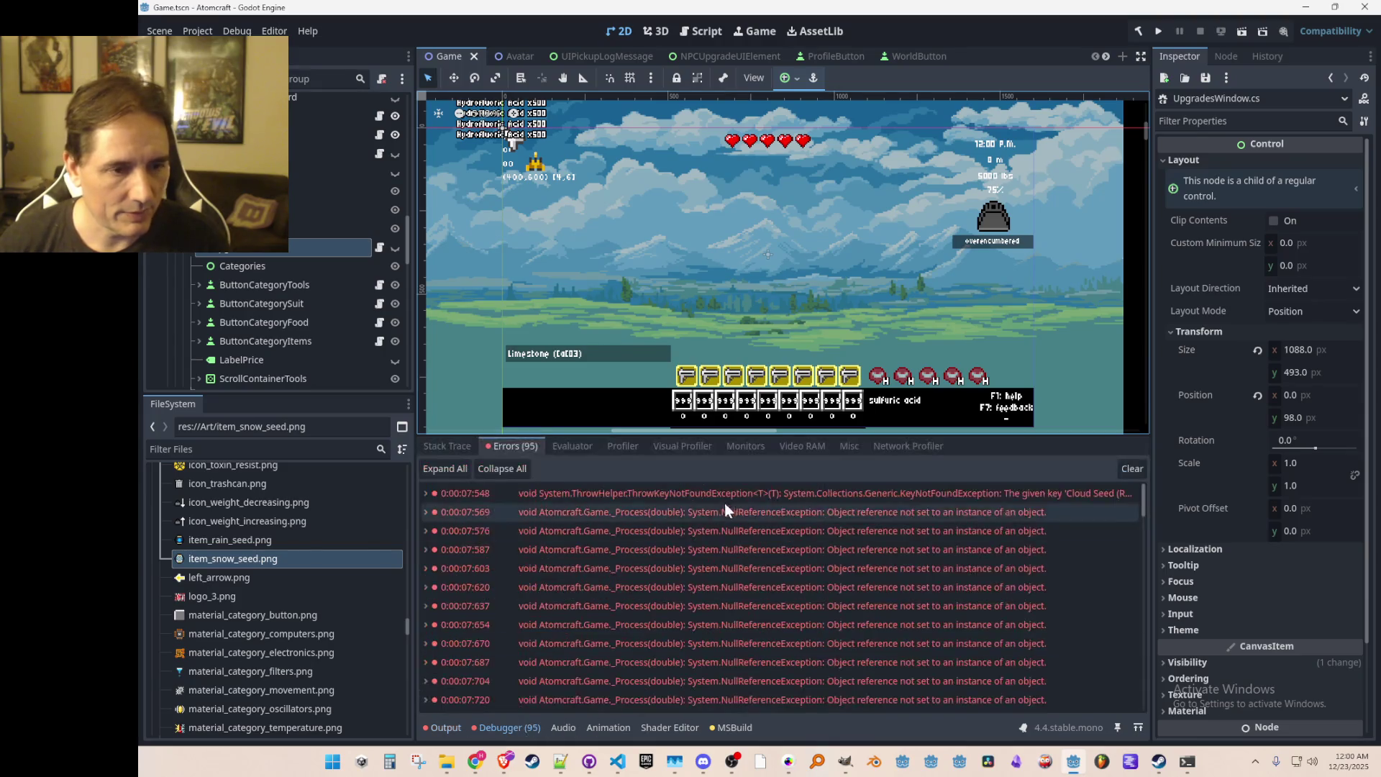
pyautogui.moveTo(734, 499)
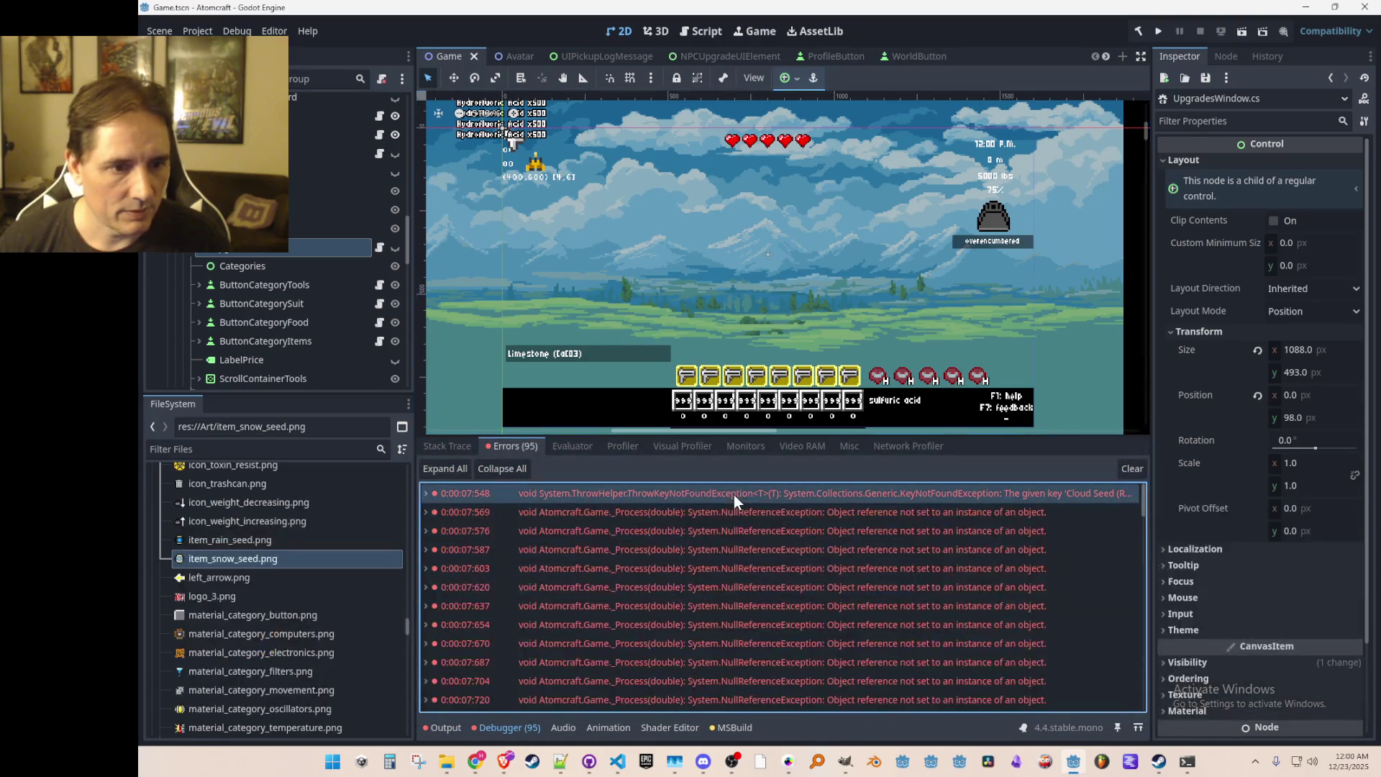
pyautogui.click(618, 763)
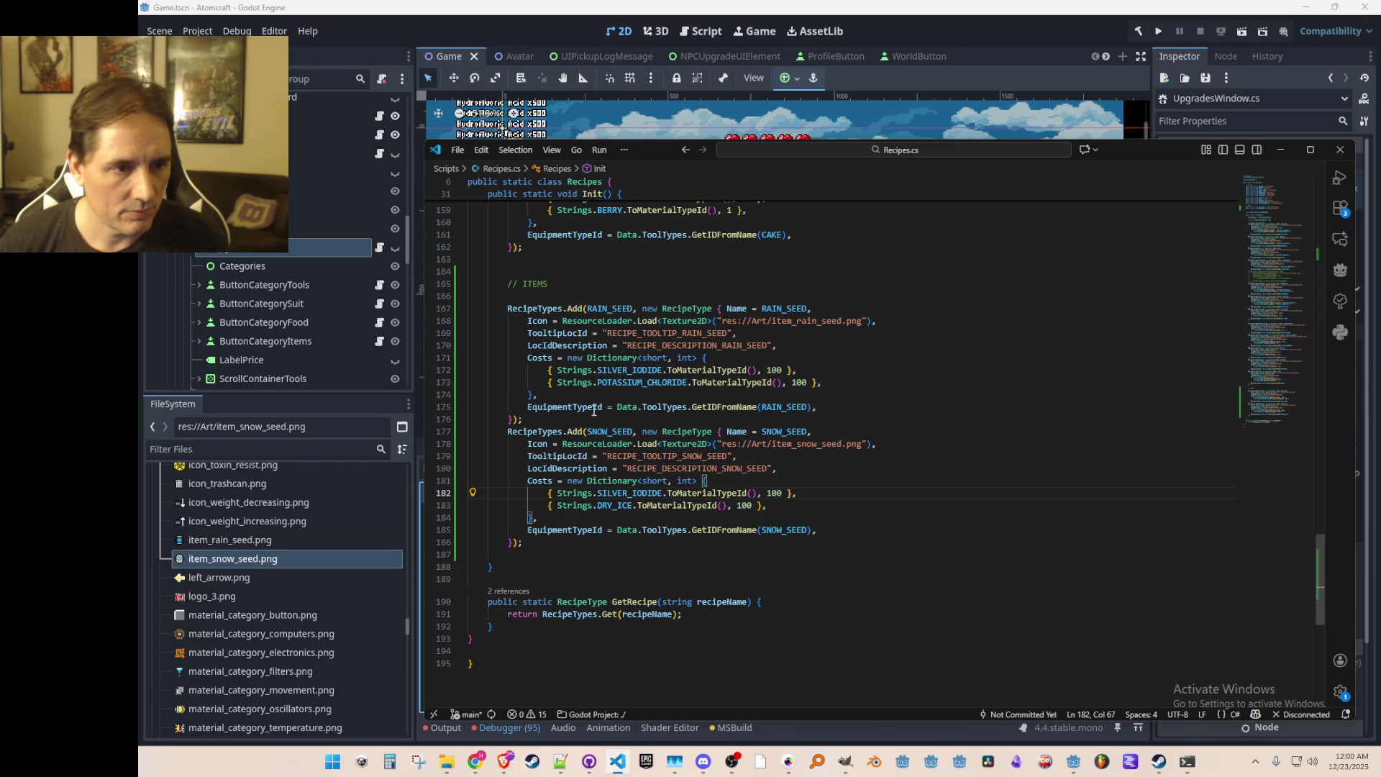
# Step: Comment out the rain and snow seed recipes on lines 167–187, then rerun the game
pyautogui.scroll(1, 936, 478)
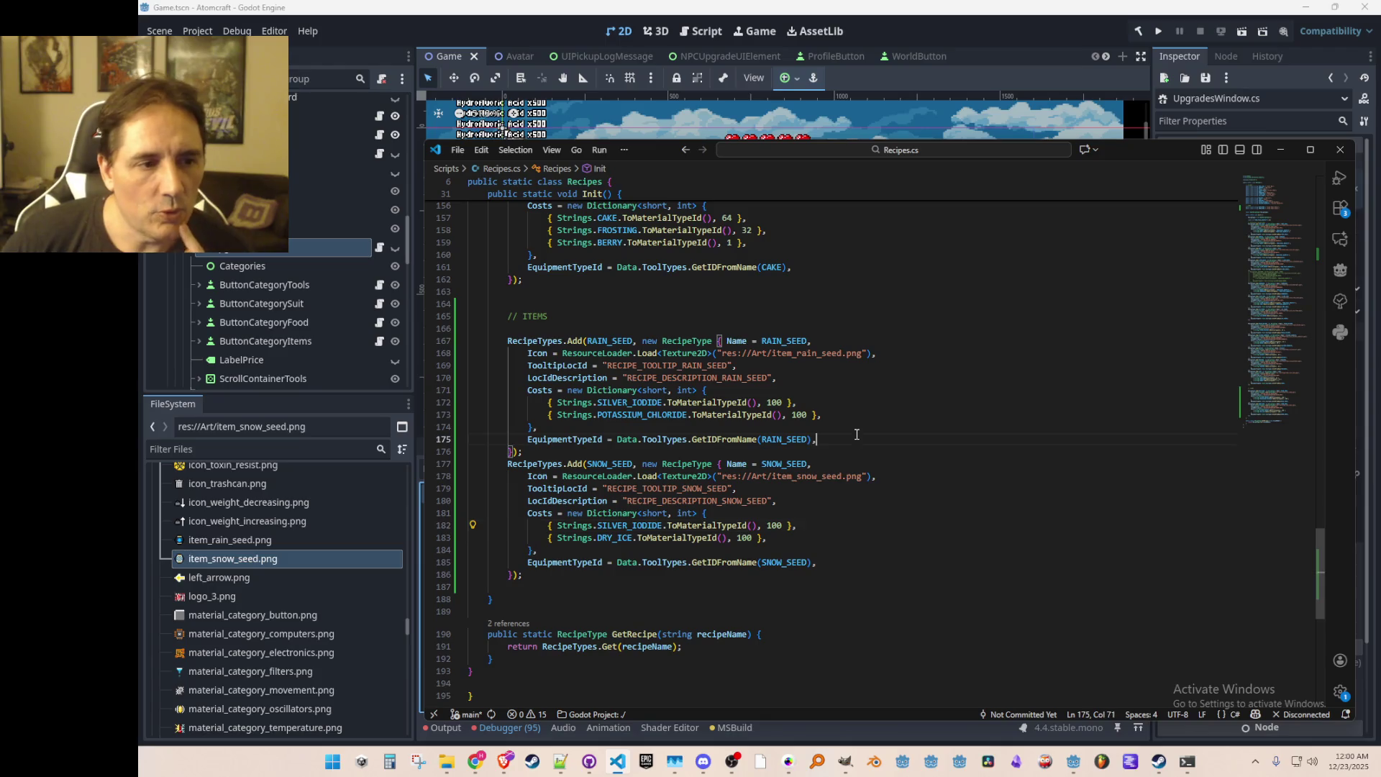
pyautogui.click(1010, 345)
pyautogui.press('Home')
pyautogui.press('Home')
pyautogui.hotkey('shift', 'Down')
pyautogui.hotkey('shift', 'Down')
pyautogui.hotkey('shift', 'Down')
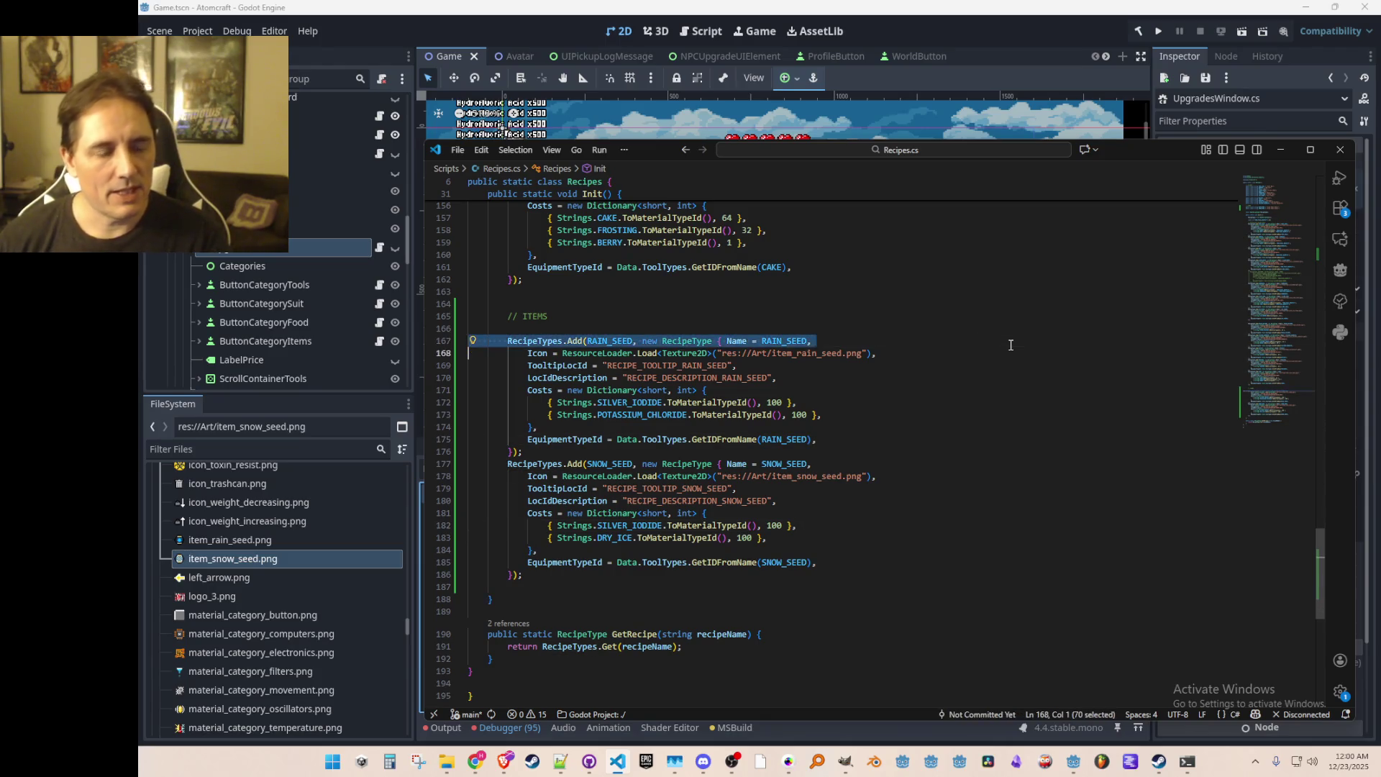
pyautogui.hotkey('ctrl', '/')
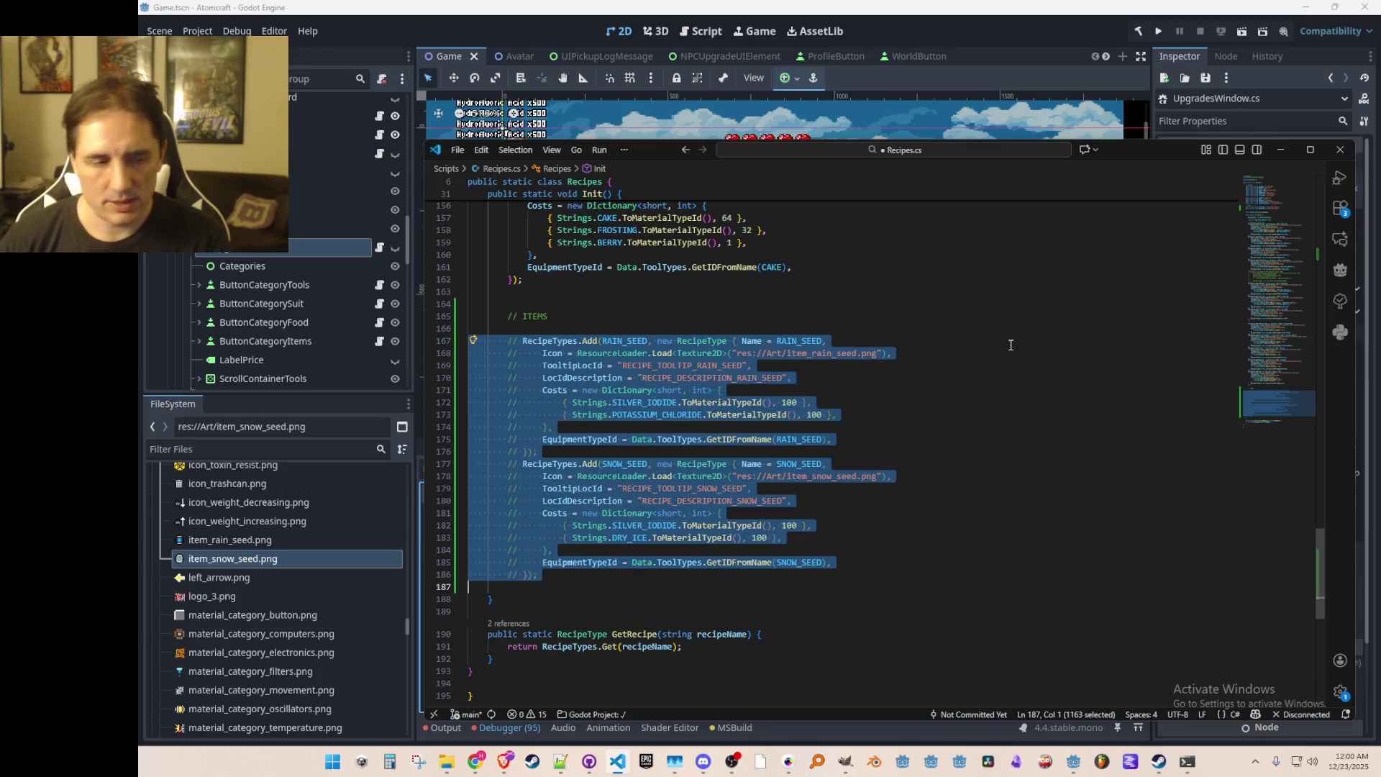
pyautogui.click(1159, 32)
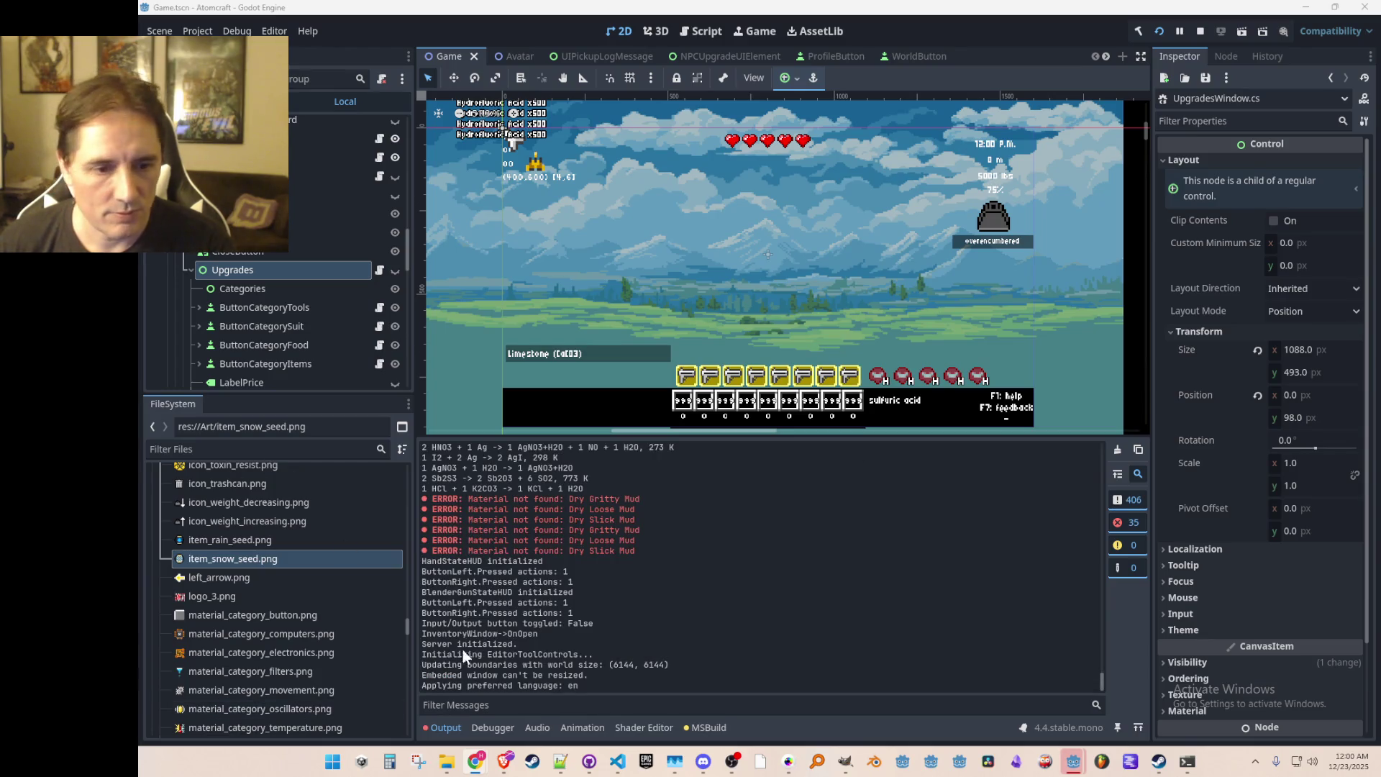
# Step: Load a single-player world with the player profile in the running game
pyautogui.moveTo(1076, 768)
pyautogui.click(1133, 683)
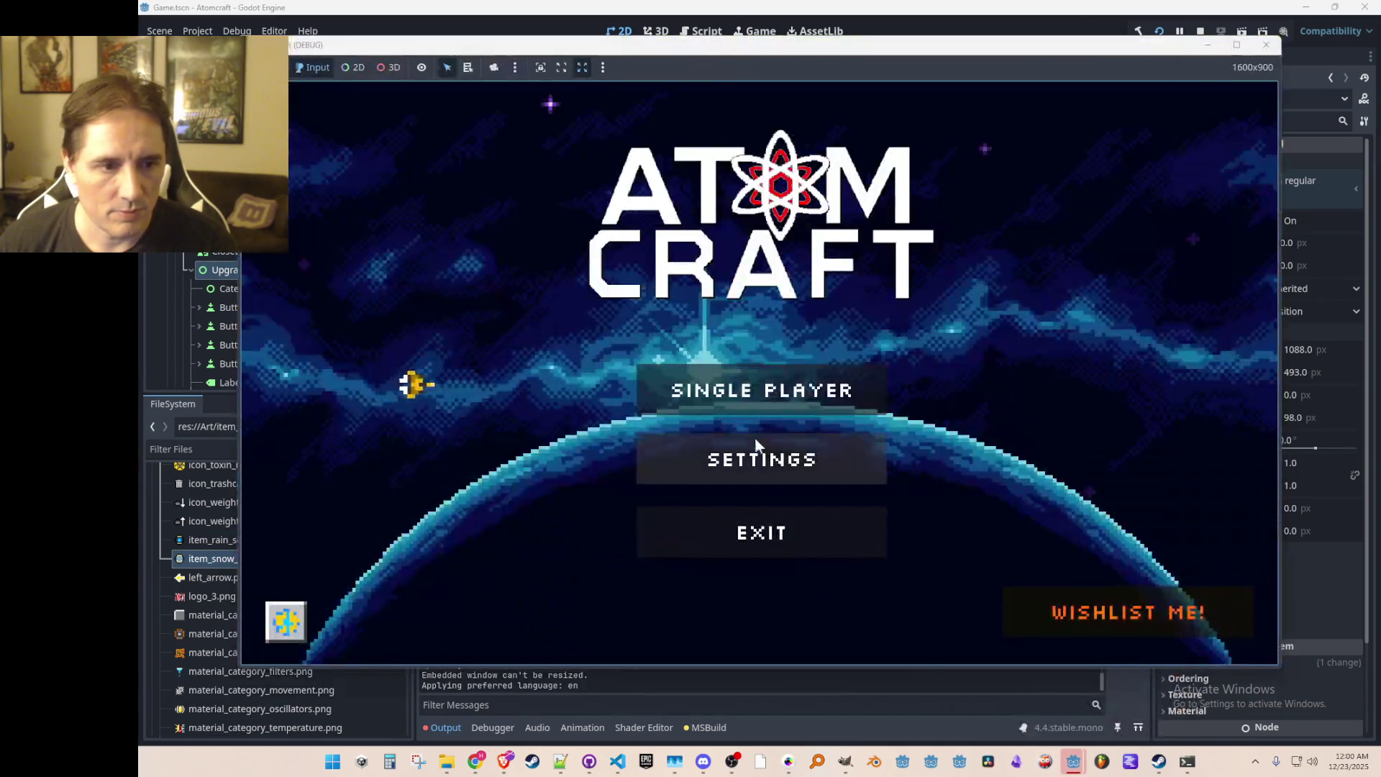
pyautogui.click(752, 387)
pyautogui.click(727, 308)
pyautogui.click(728, 265)
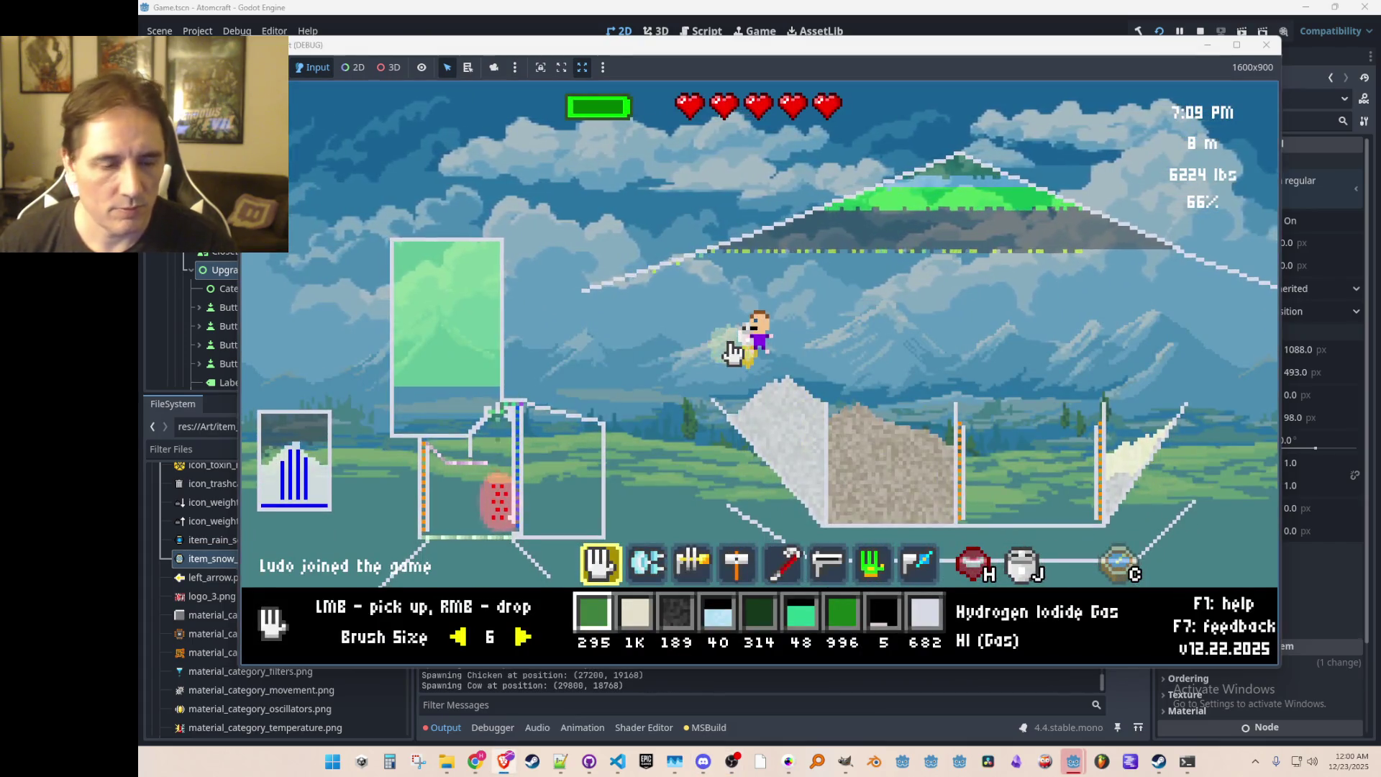
# Step: Enter the console command that gives the player 1000 Magnesium (ID 617)
pyautogui.press('i')
pyautogui.press('i')
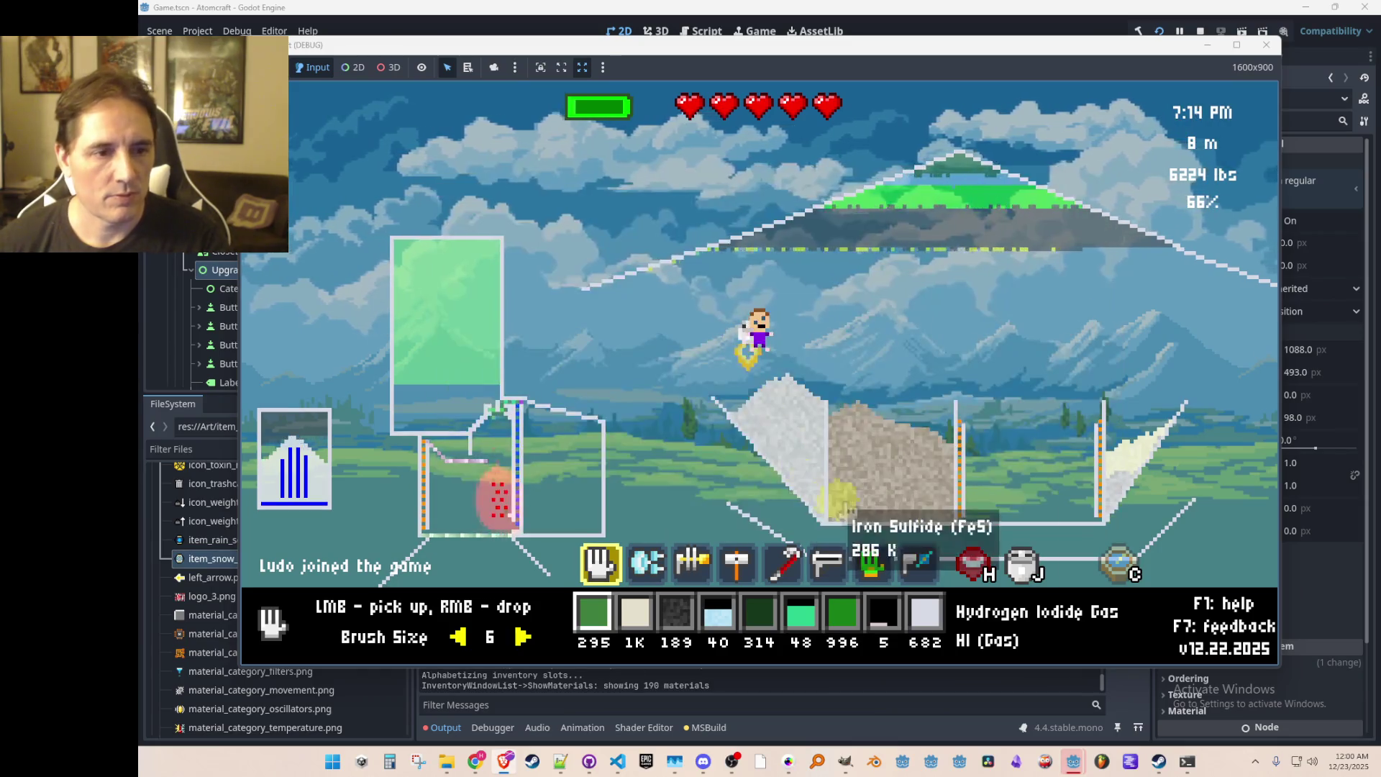
pyautogui.press('2')
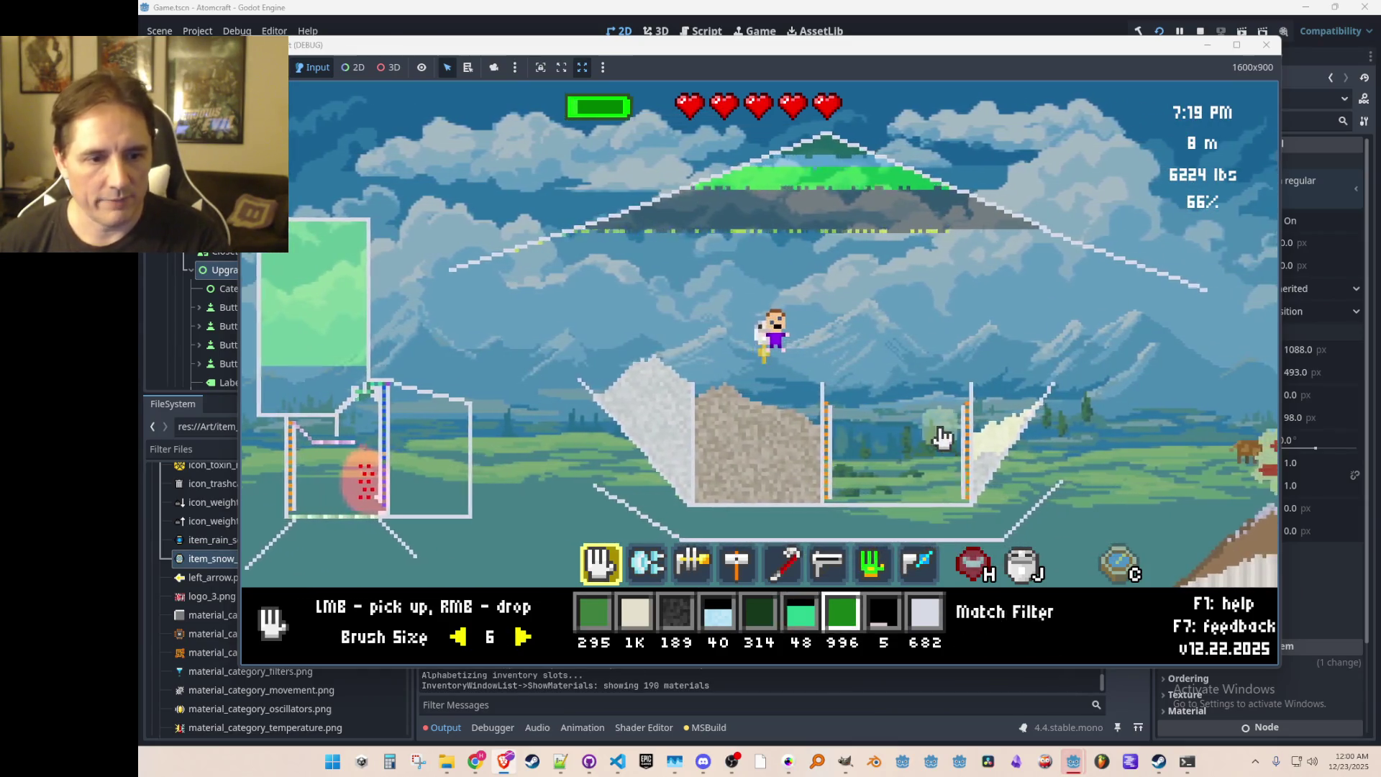
pyautogui.press('8')
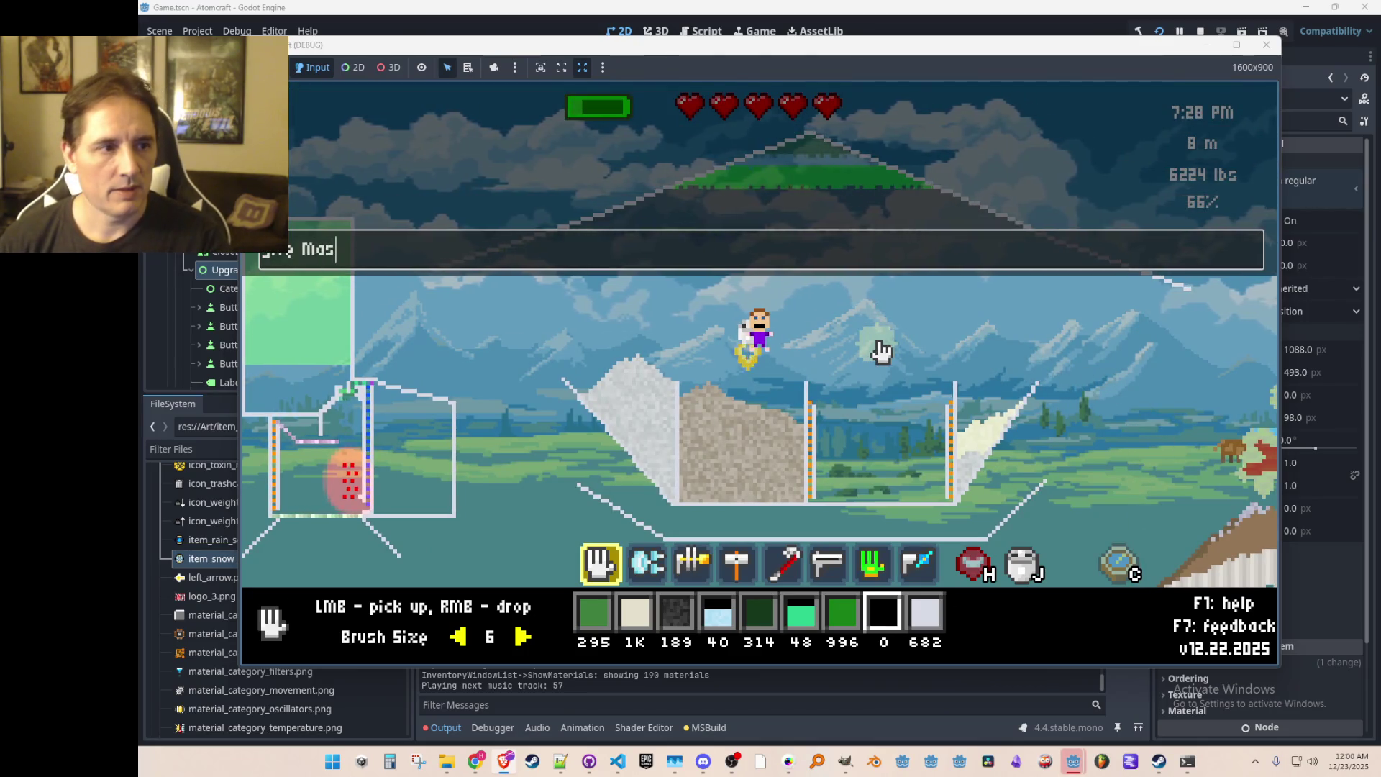
pyautogui.write('m')
pyautogui.press('Return')
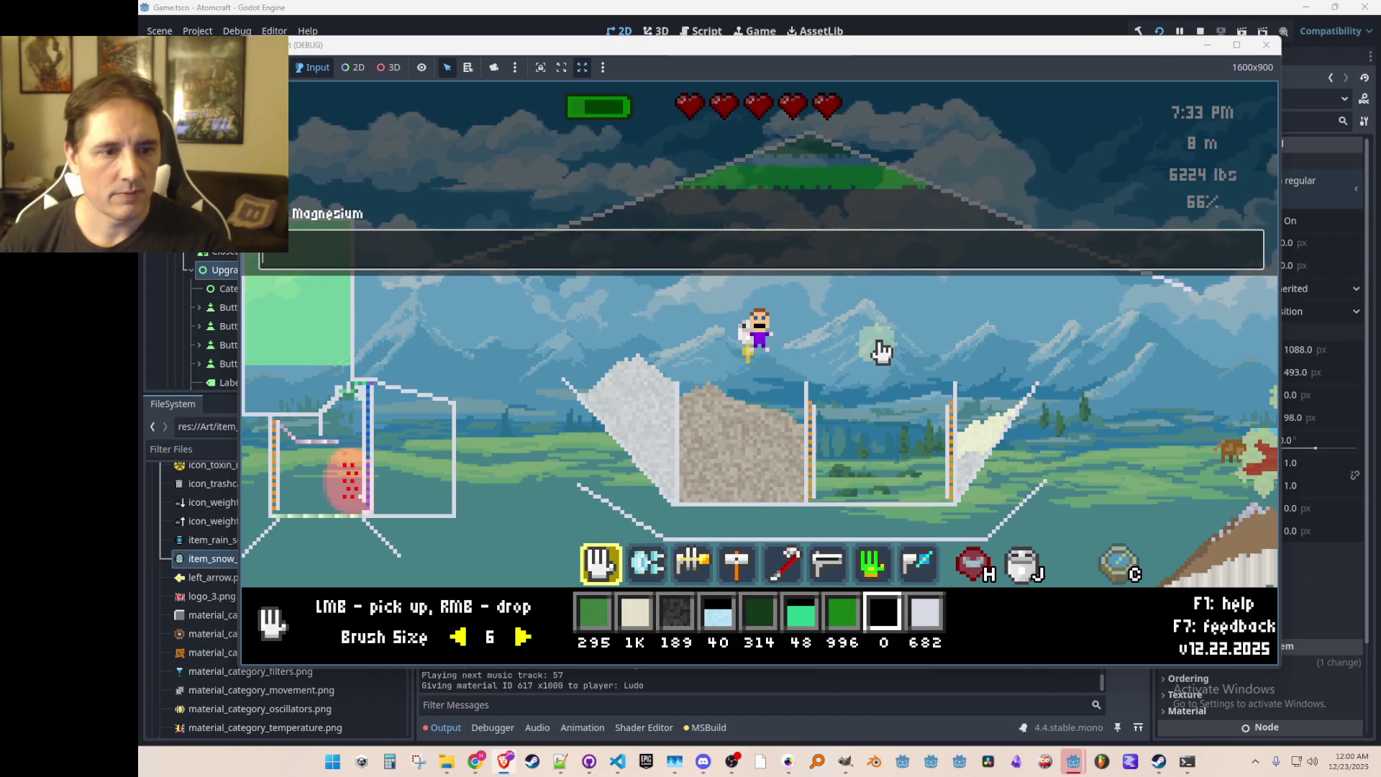
# Step: Filter the inventory on 'magnes', put Magnesium on the hotbar, and pour it into the right bin
pyautogui.write('i')
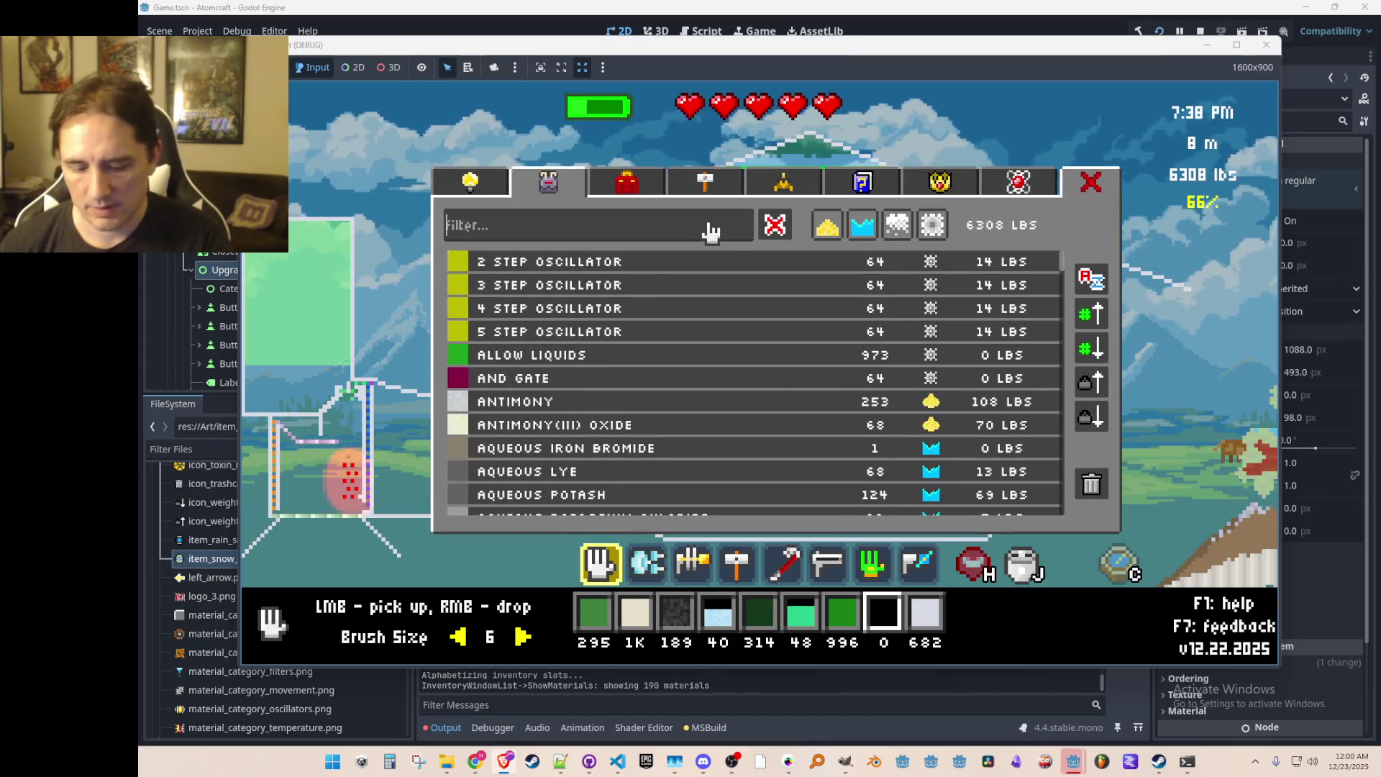
pyautogui.write('magnes')
pyautogui.click(690, 270)
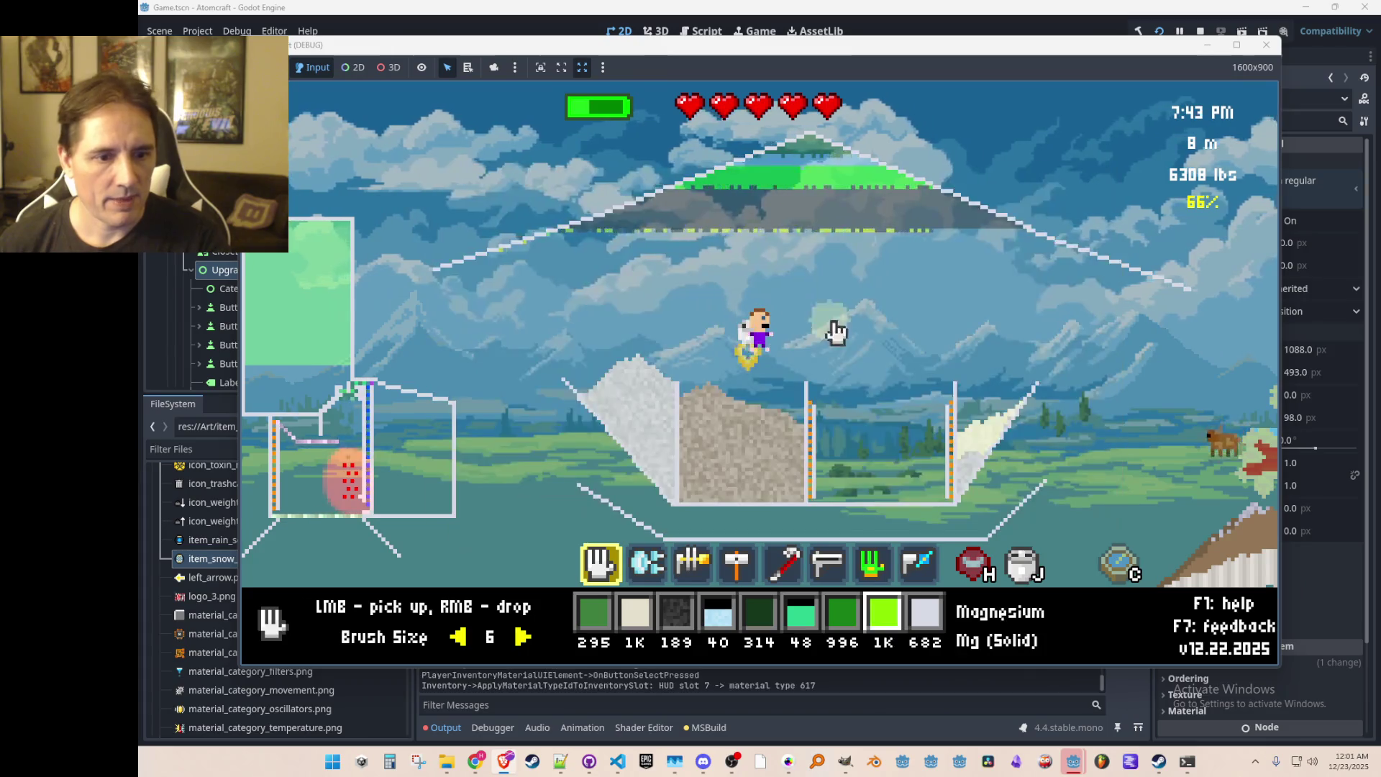
pyautogui.rightClick(874, 400)
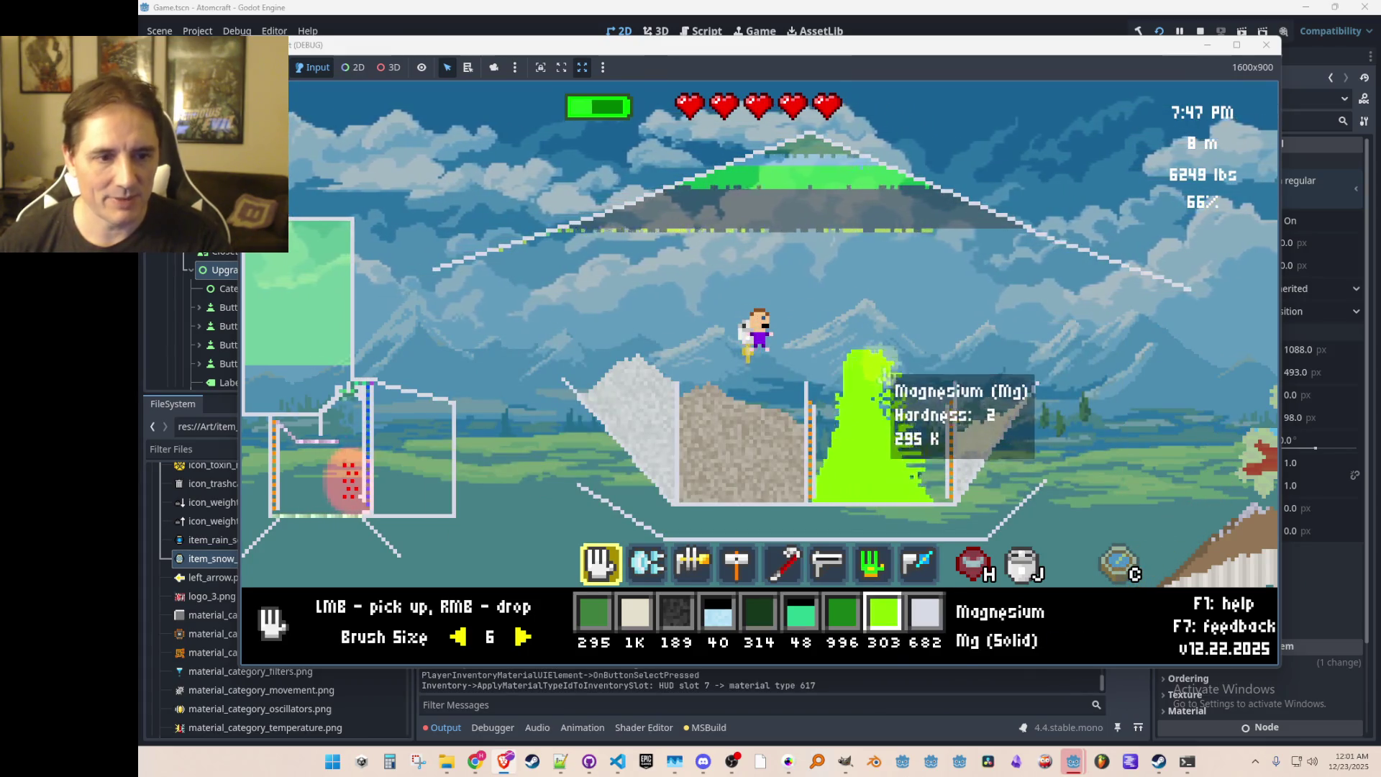
pyautogui.rightClick(885, 400)
pyautogui.moveTo(858, 466)
pyautogui.mouseDown()
pyautogui.moveTo(913, 453)
pyautogui.moveTo(877, 461)
pyautogui.mouseUp()
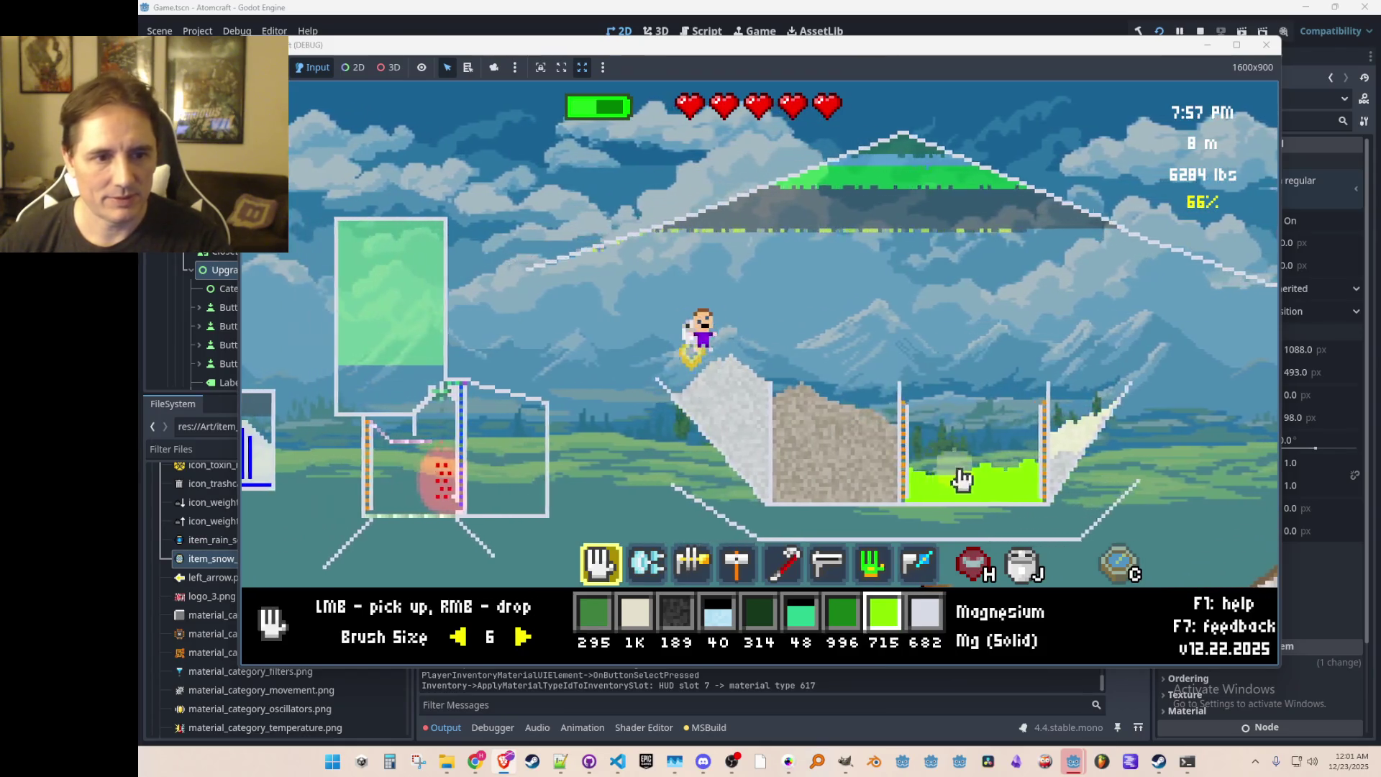
# Step: Dump charcoal below the bin and zap it to set it burning
pyautogui.moveTo(967, 490)
pyautogui.scroll(-4, 935, 497)
pyautogui.rightClick(845, 507)
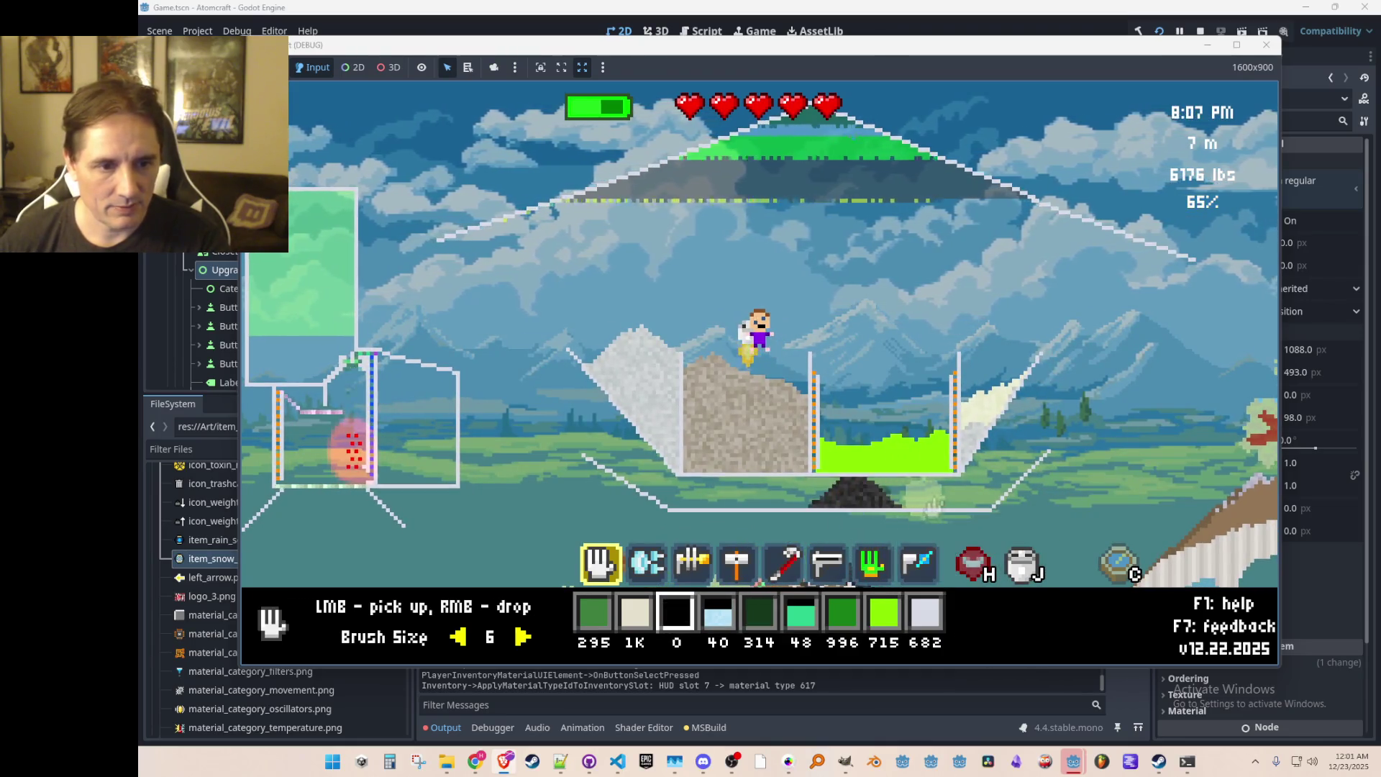
pyautogui.scroll(-2, 914, 516)
pyautogui.moveTo(855, 496); pyautogui.dragTo(891, 496)
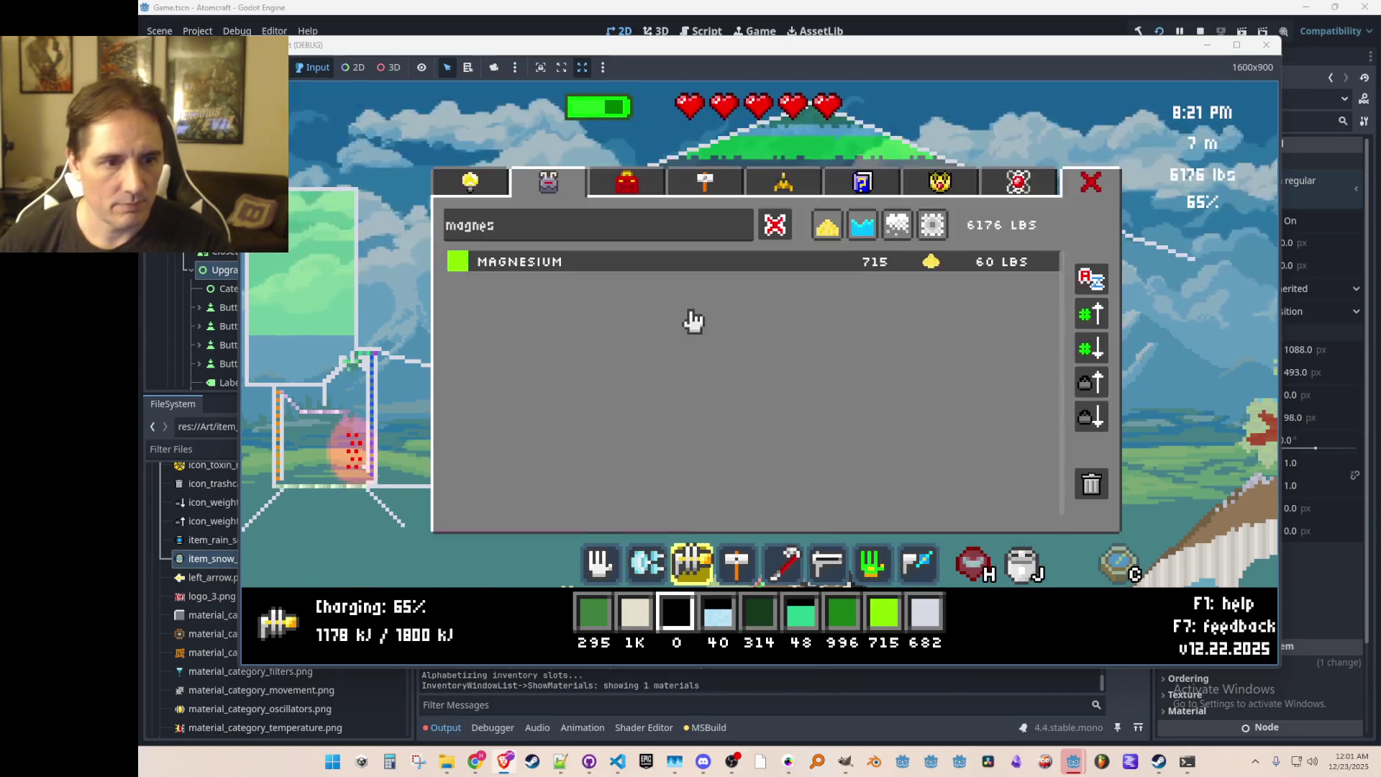
pyautogui.press('BackSpace')
pyautogui.press('BackSpace')
pyautogui.press('BackSpace')
# Step: Put Coal (Burning) on the hotbar and set the hand tool's brush size to 4
pyautogui.write('coal')
pyautogui.click(616, 315)
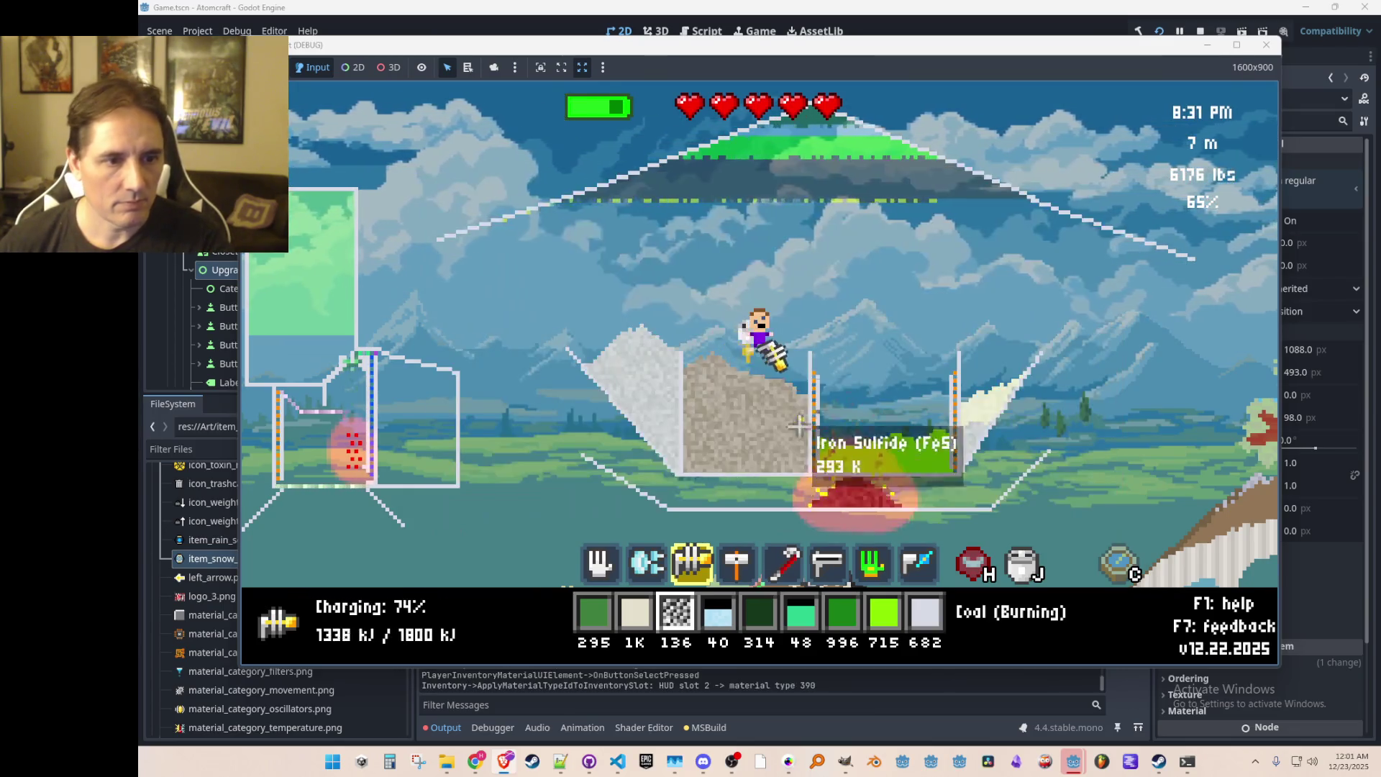
pyautogui.press('1')
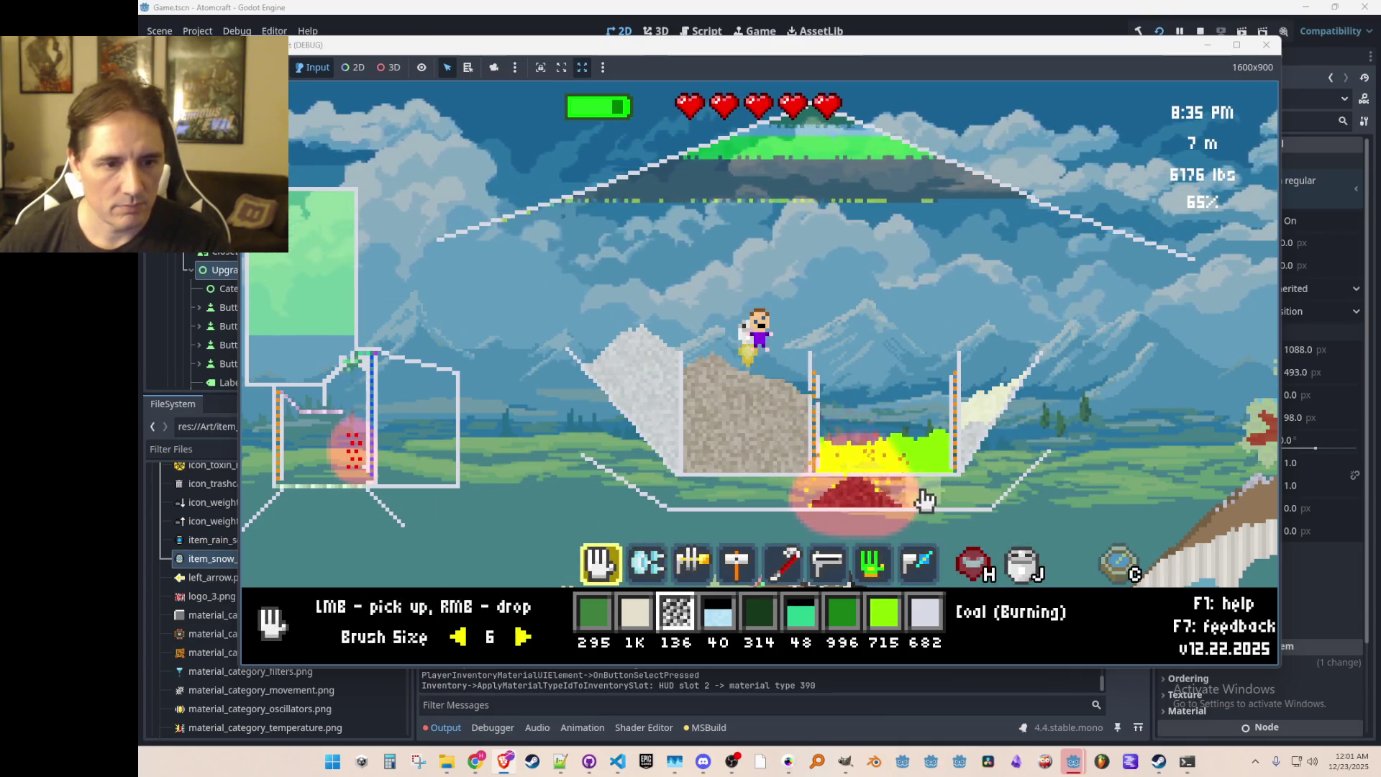
pyautogui.press('Left')
pyautogui.press('Left')
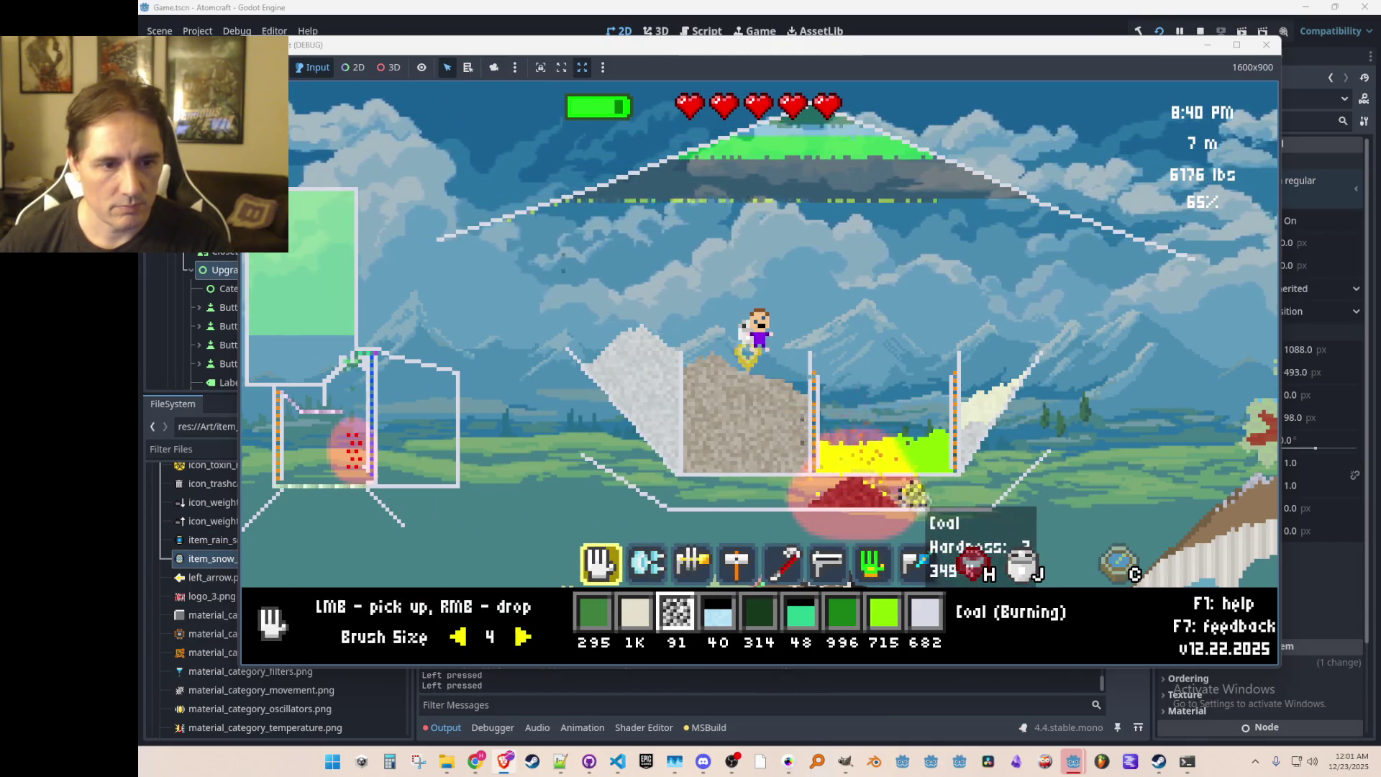
# Step: Gather only charcoal and coal from the hillside below
pyautogui.press('a')
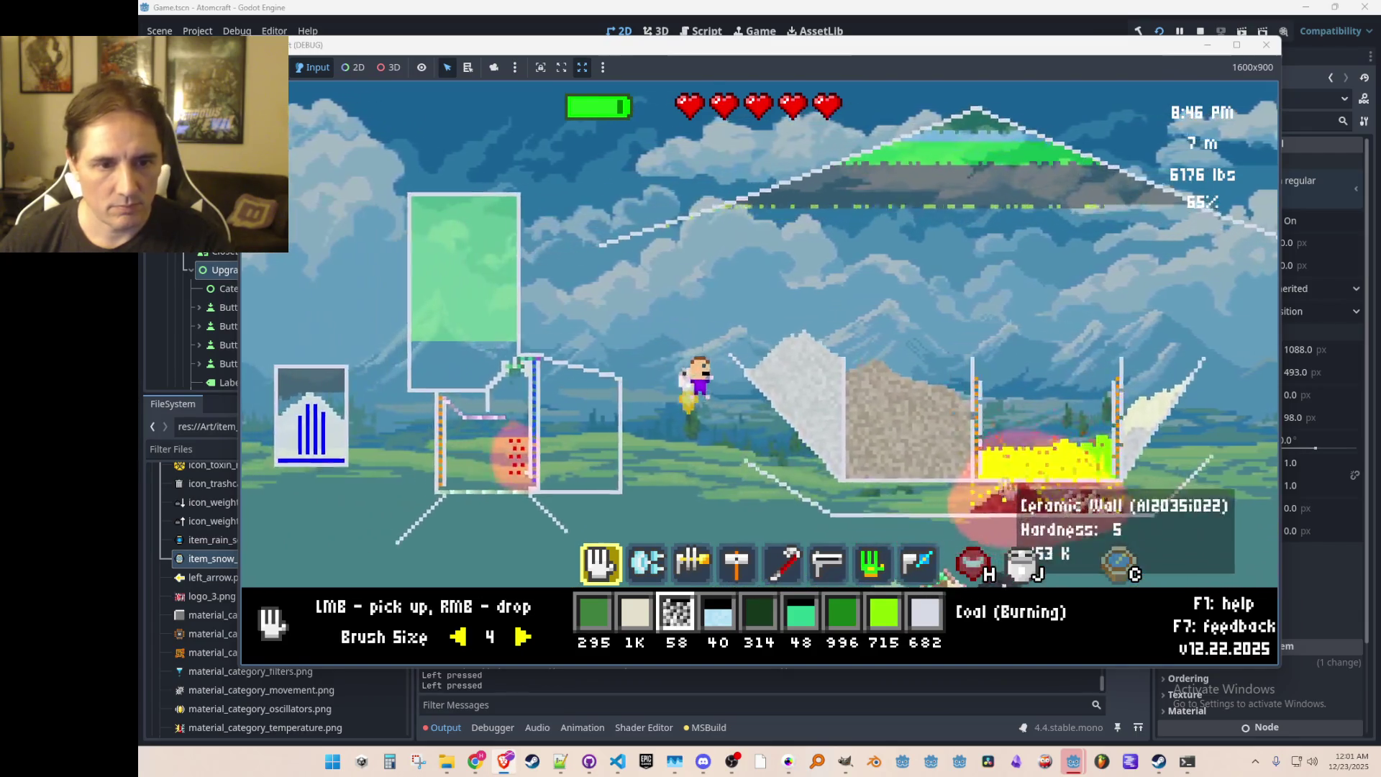
pyautogui.press('d')
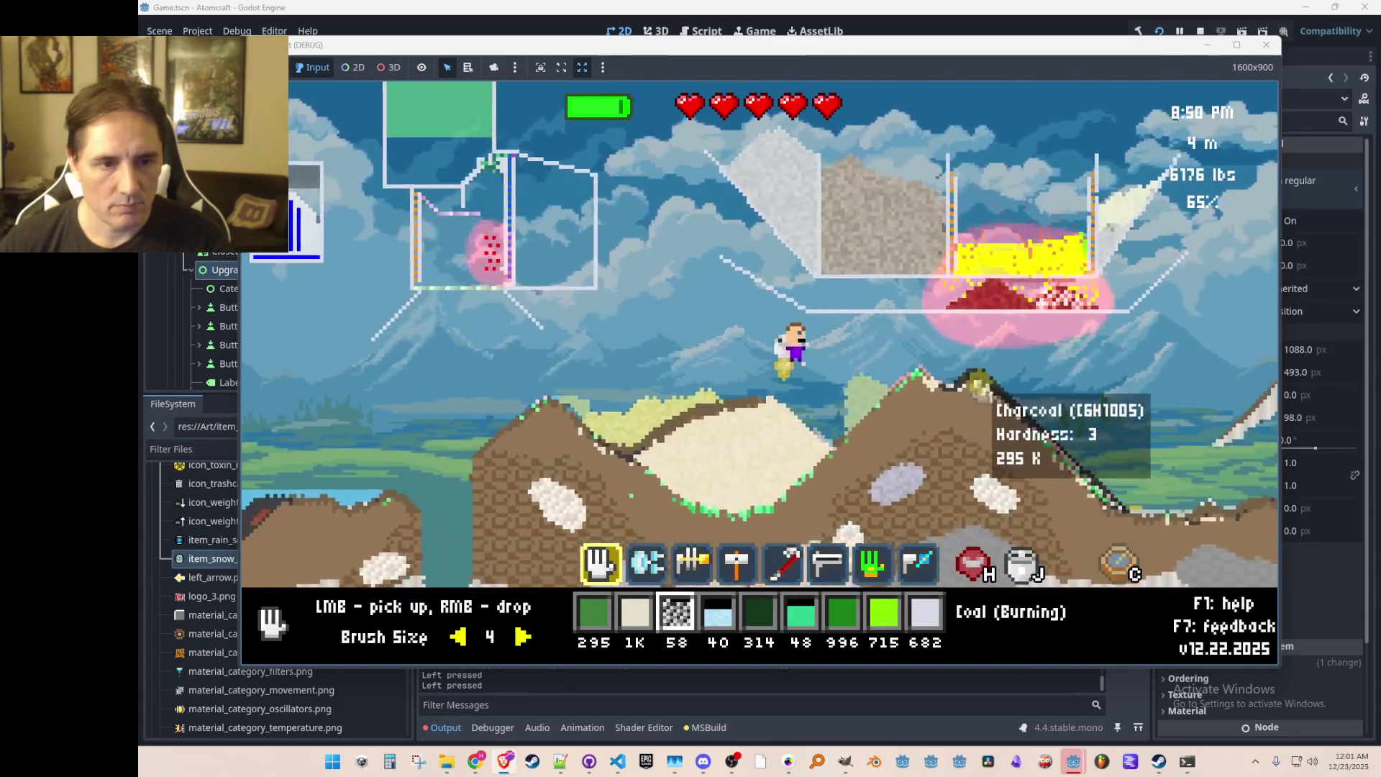
pyautogui.middleClick(956, 378)
pyautogui.moveTo(956, 377)
pyautogui.mouseDown()
pyautogui.moveTo(1078, 497)
pyautogui.moveTo(1064, 482)
pyautogui.mouseUp()
# Step: Fly back to the bin and pile burning coal beside it to melt the magnesium
pyautogui.press('w')
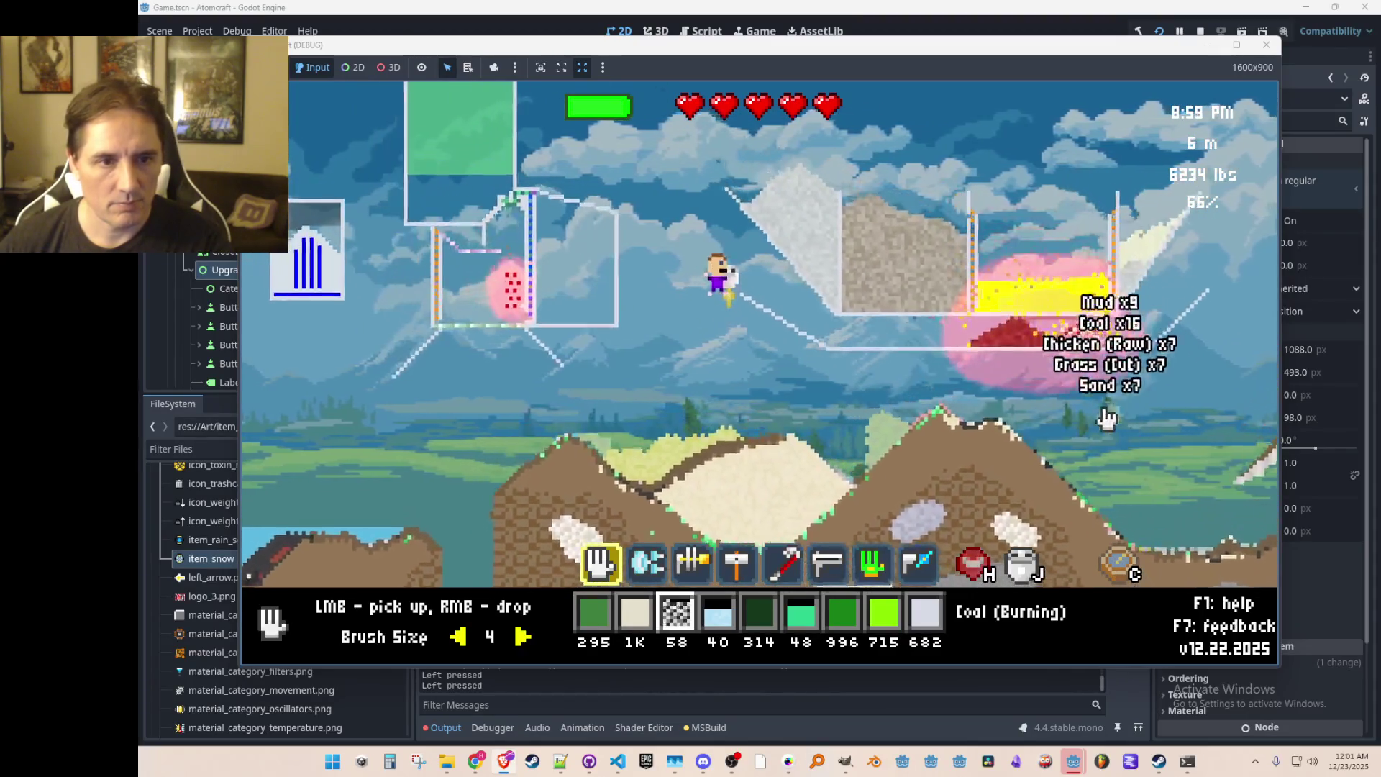
pyautogui.press('w')
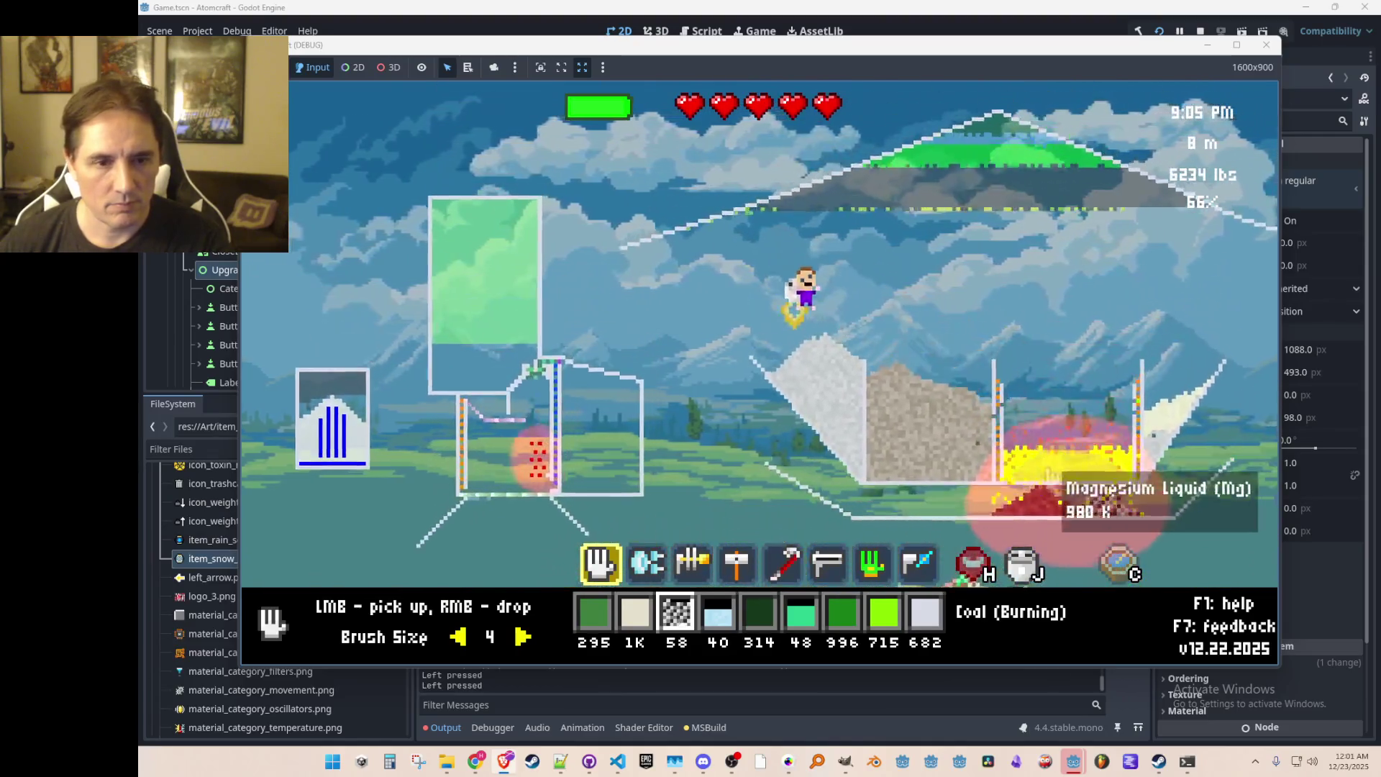
pyautogui.press('d')
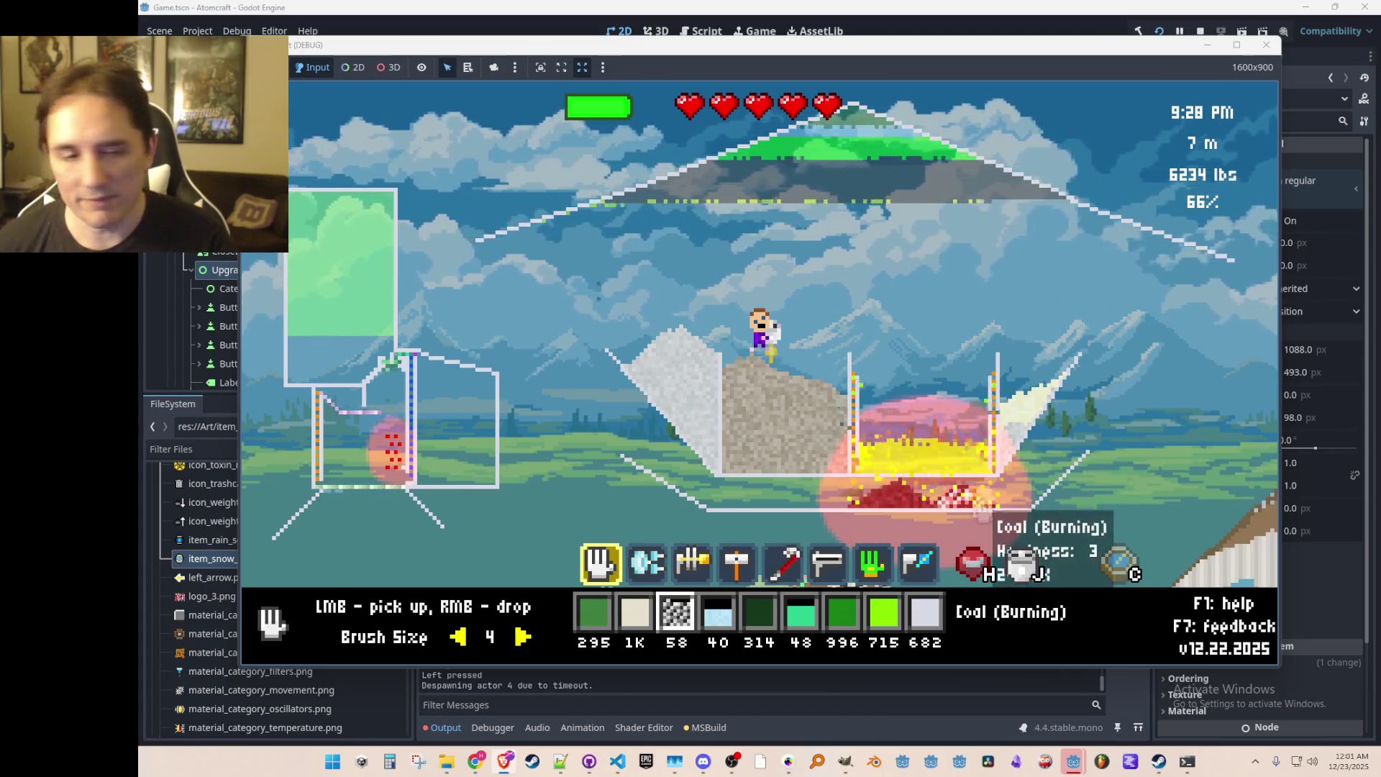
pyautogui.scroll(1, 987, 503)
pyautogui.scroll(-1, 991, 500)
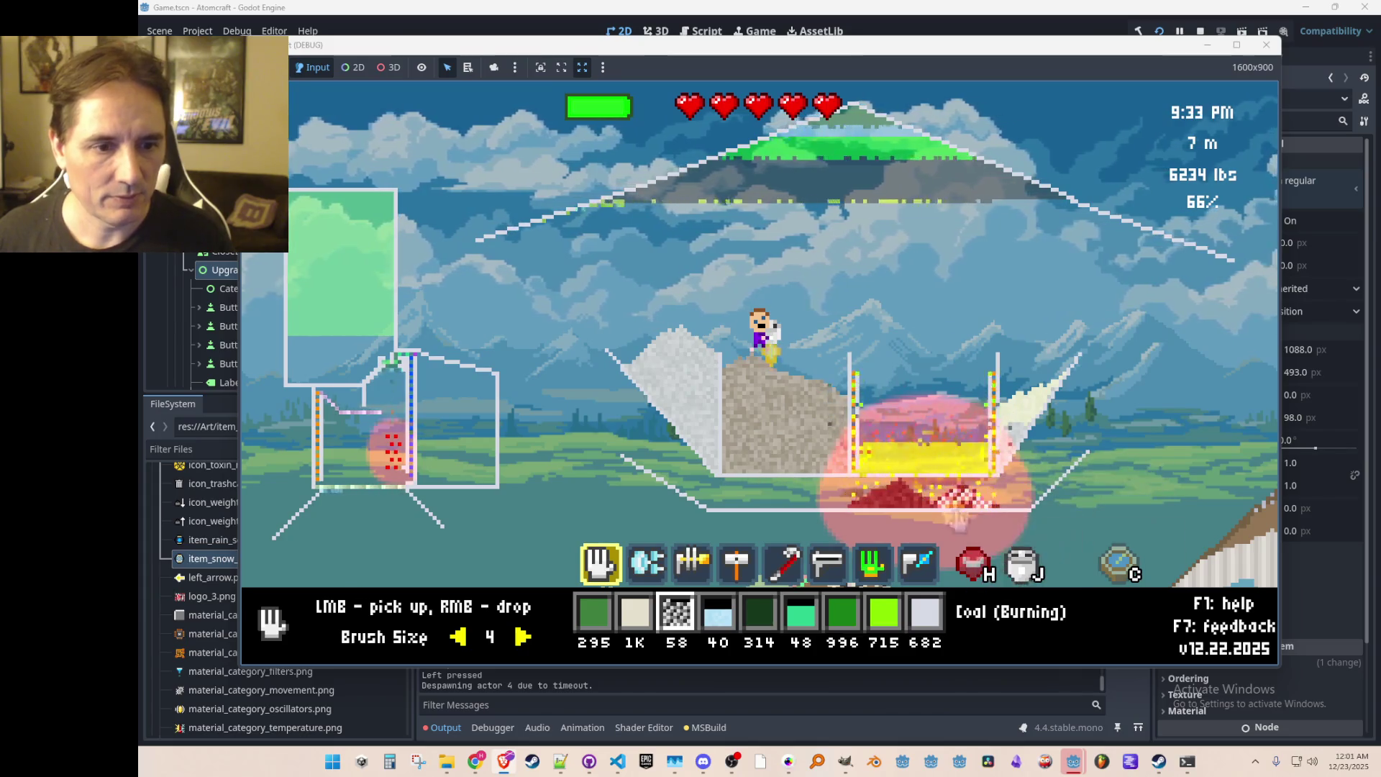
pyautogui.click(996, 514)
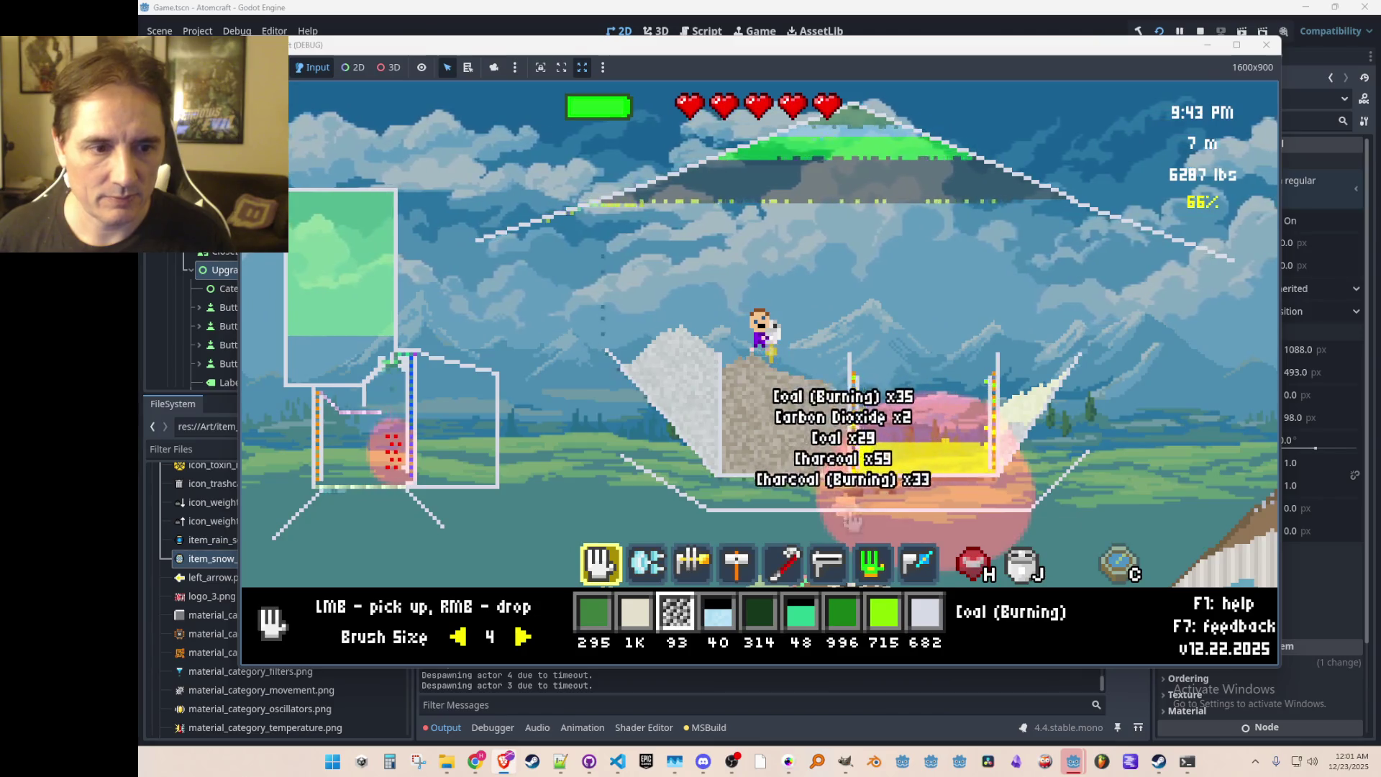
pyautogui.rightClick(1153, 495)
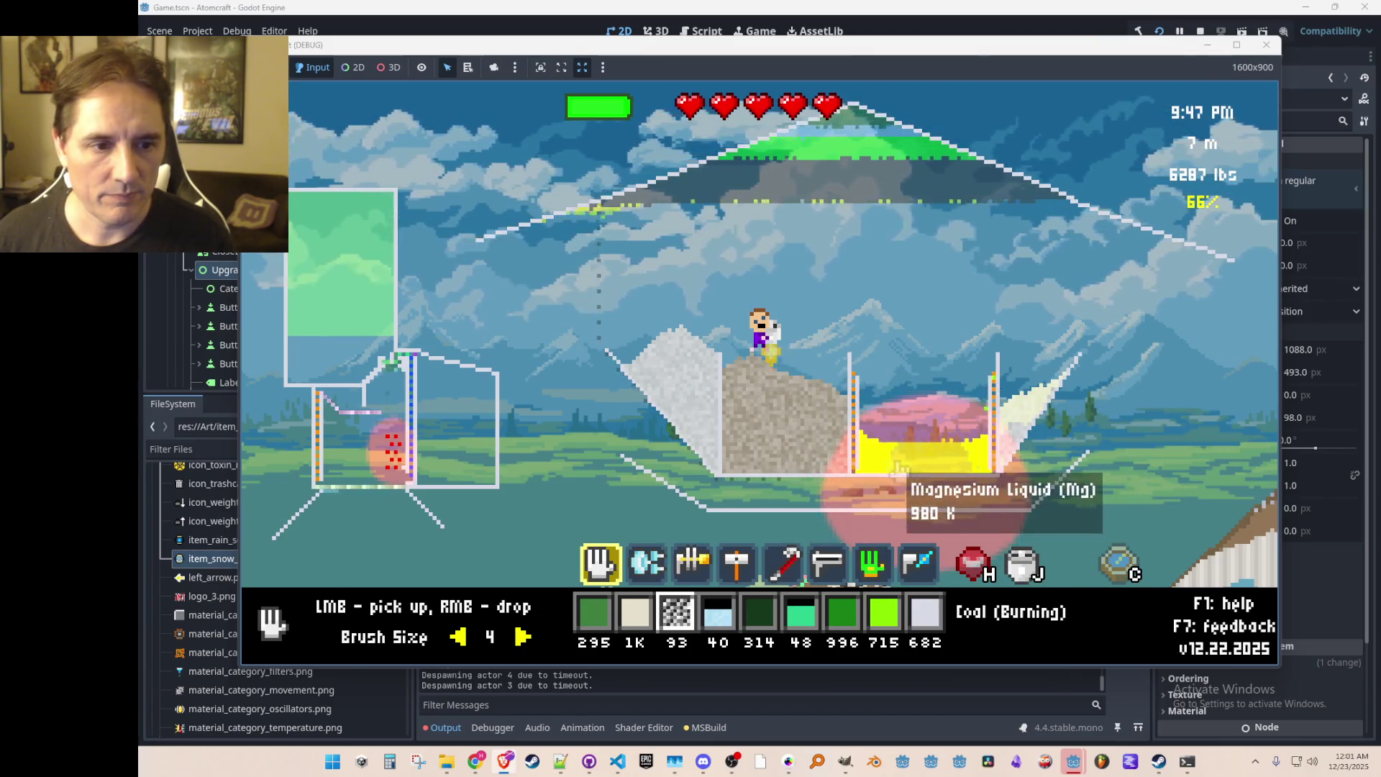
pyautogui.press('d')
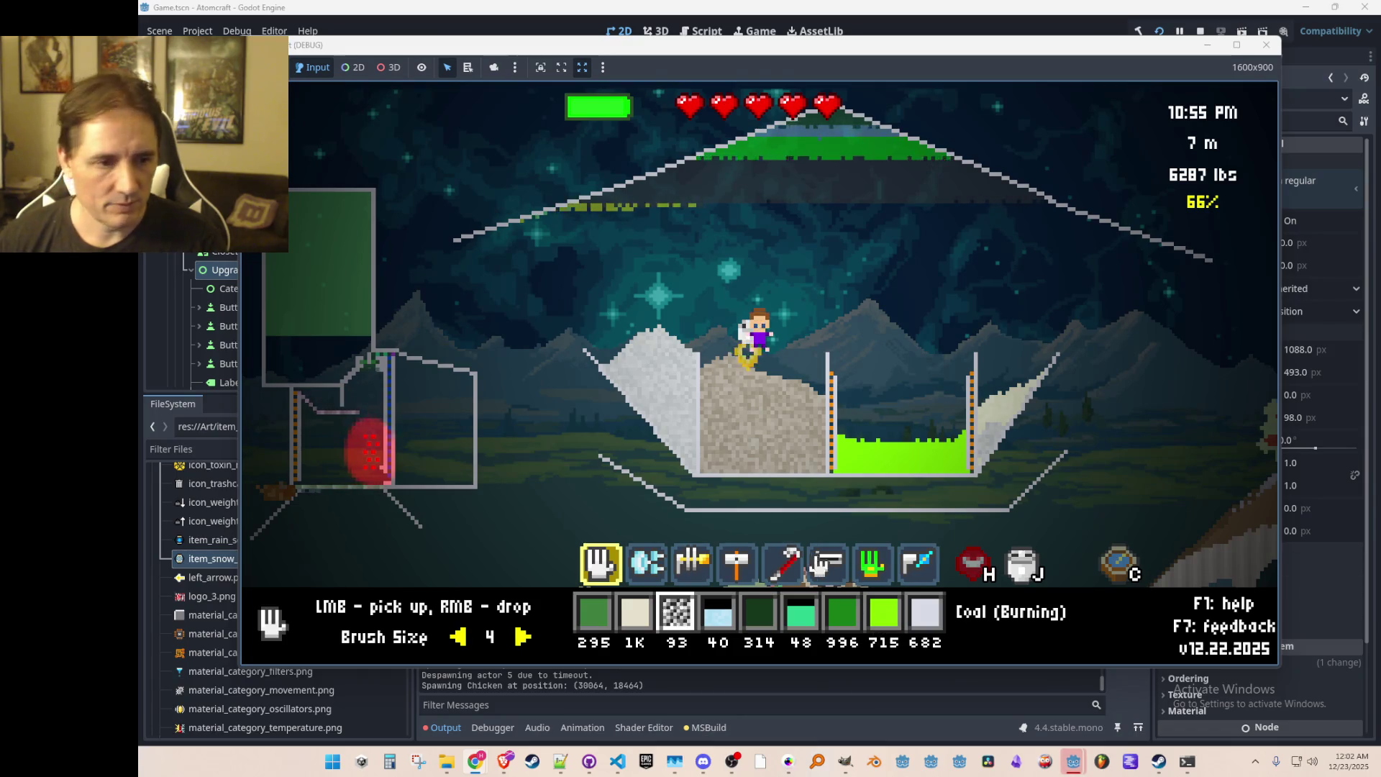
# Step: Open Magnesium.json from the Materials folder, check the Liquid and Gas files, then return to the game
pyautogui.moveTo(447, 767)
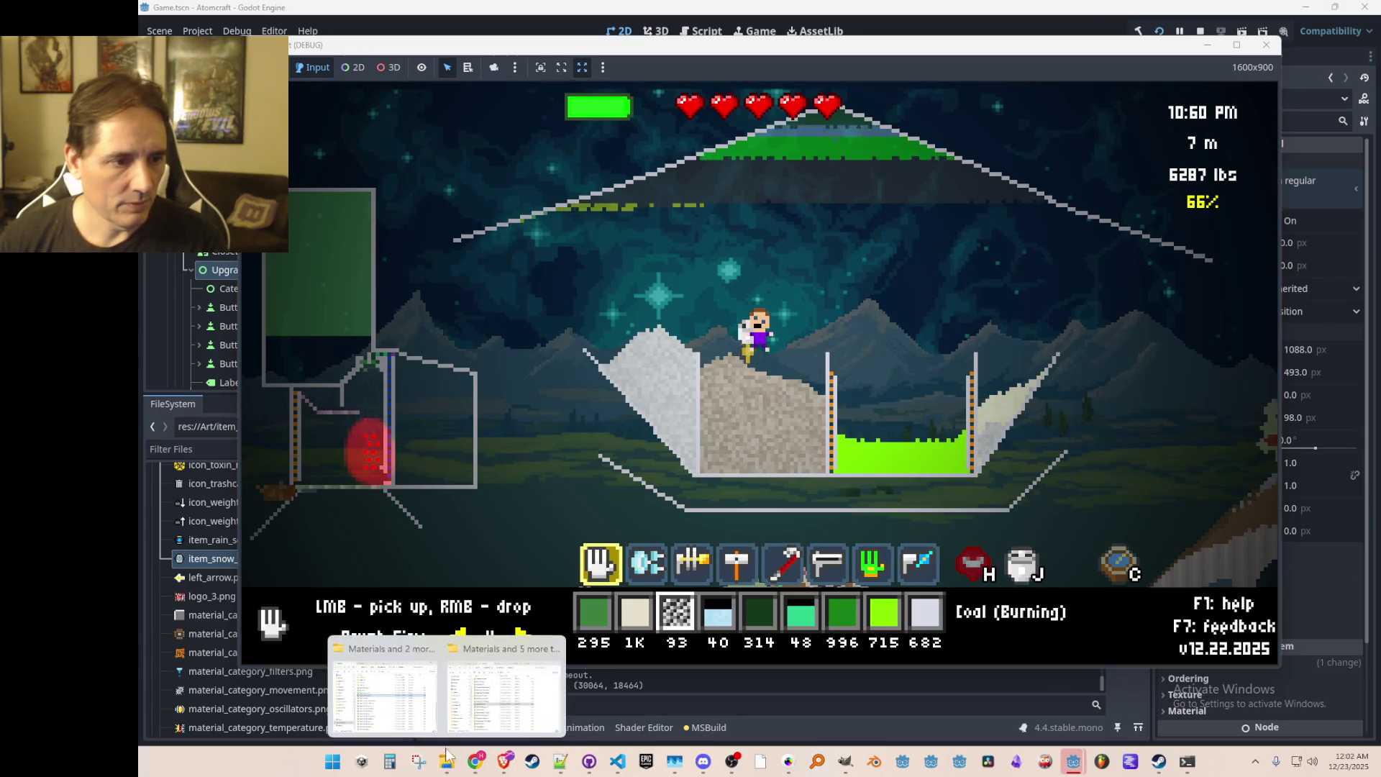
pyautogui.click(438, 699)
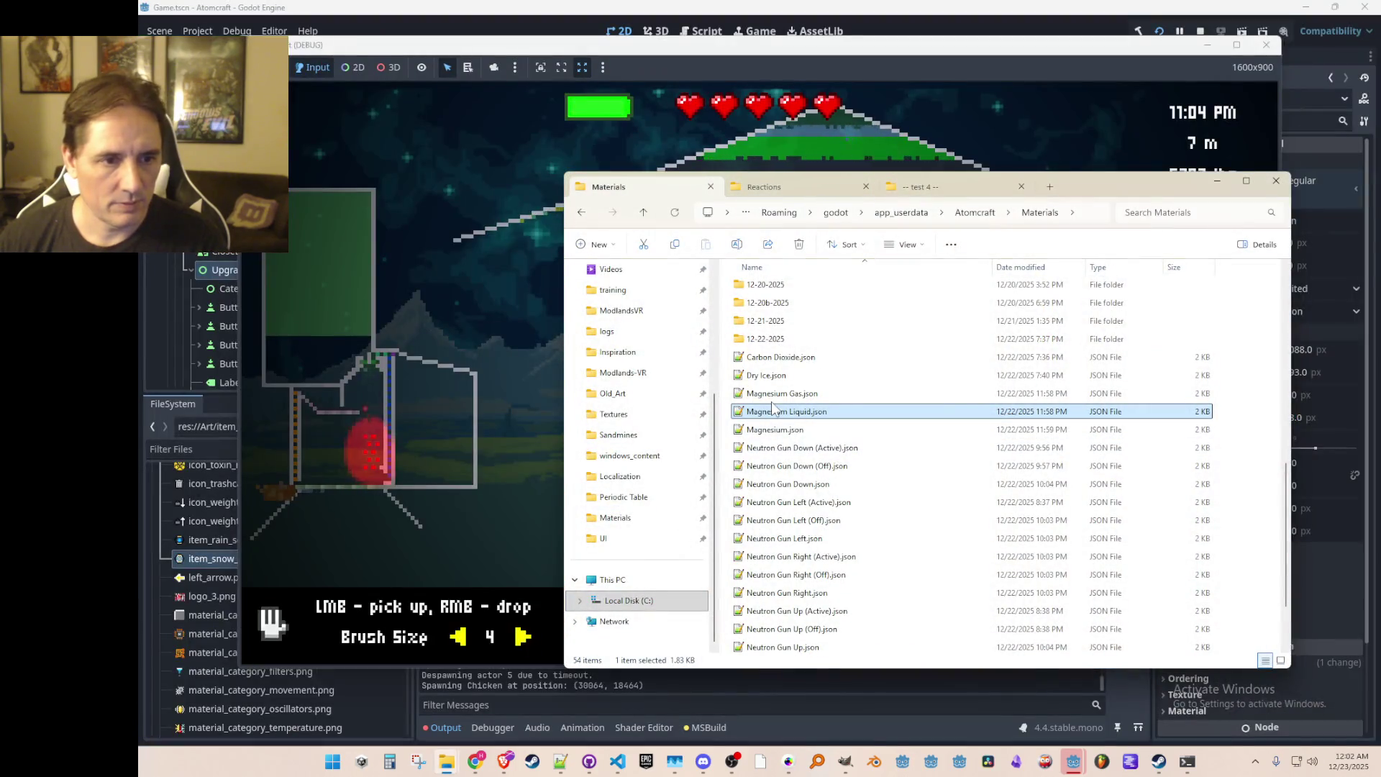
pyautogui.doubleClick(764, 432)
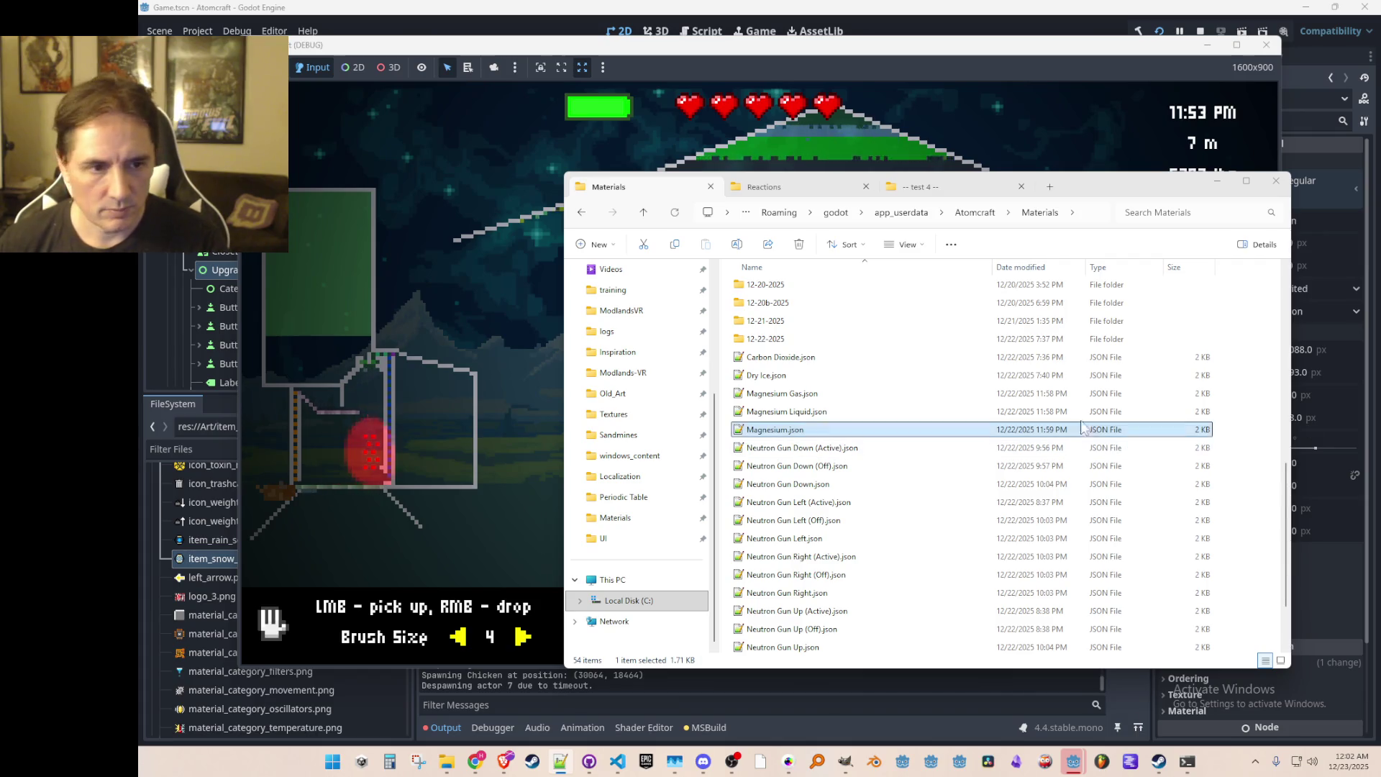
pyautogui.click(871, 412)
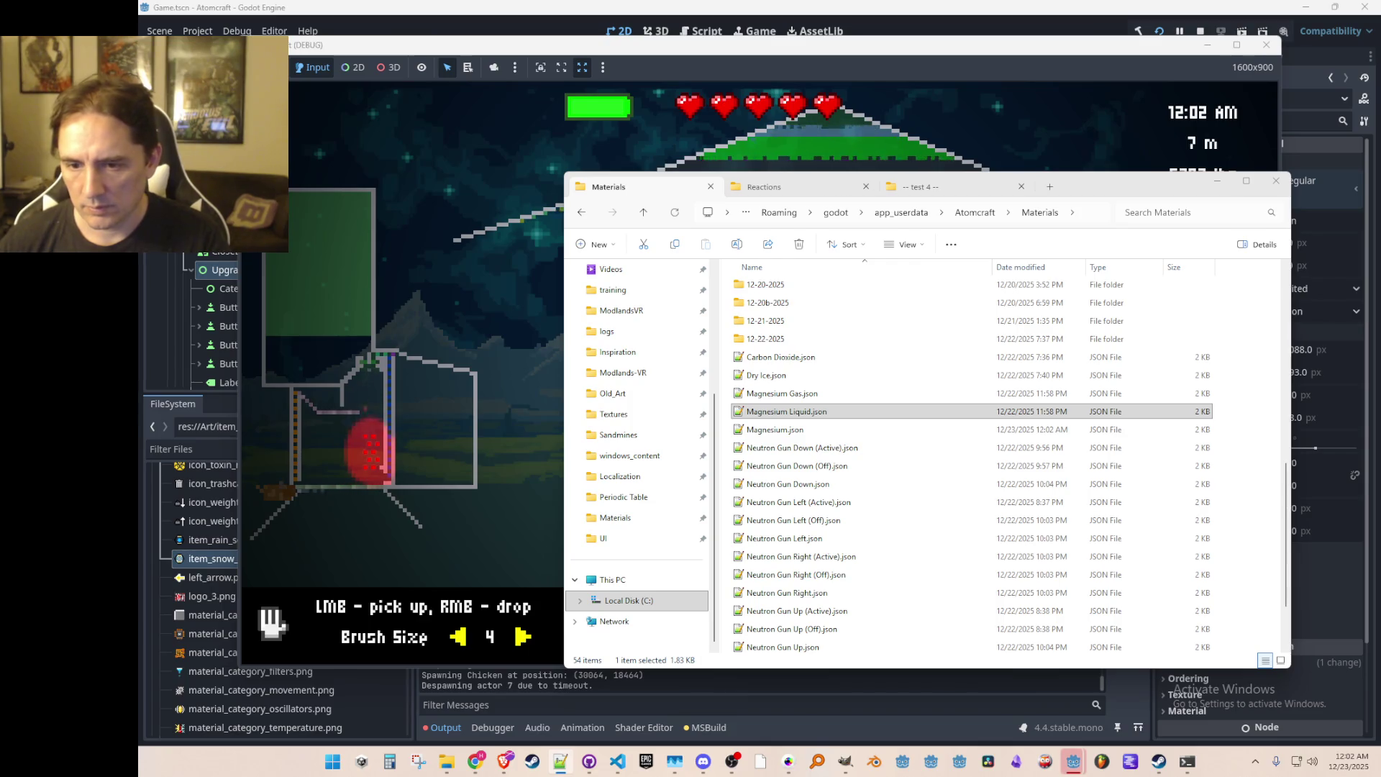
pyautogui.click(827, 393)
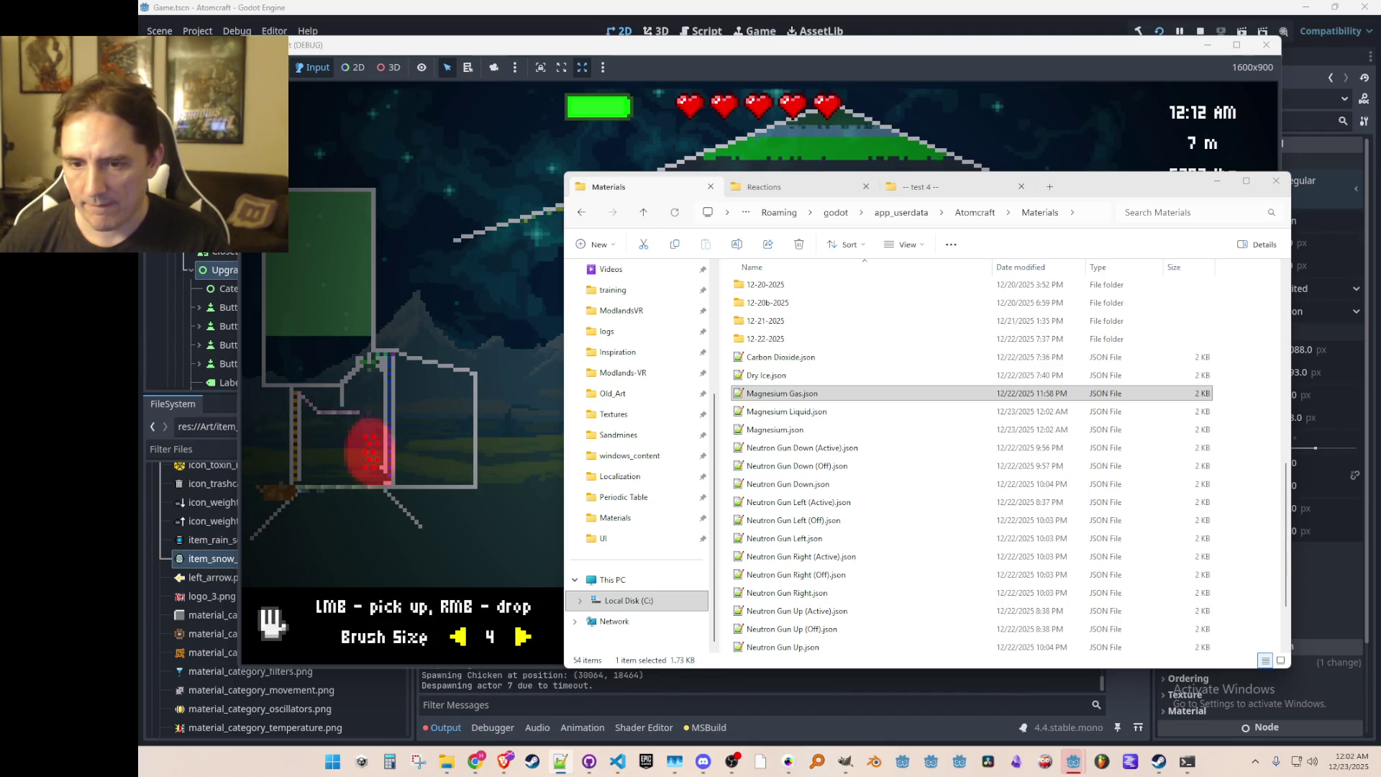
pyautogui.click(1042, 45)
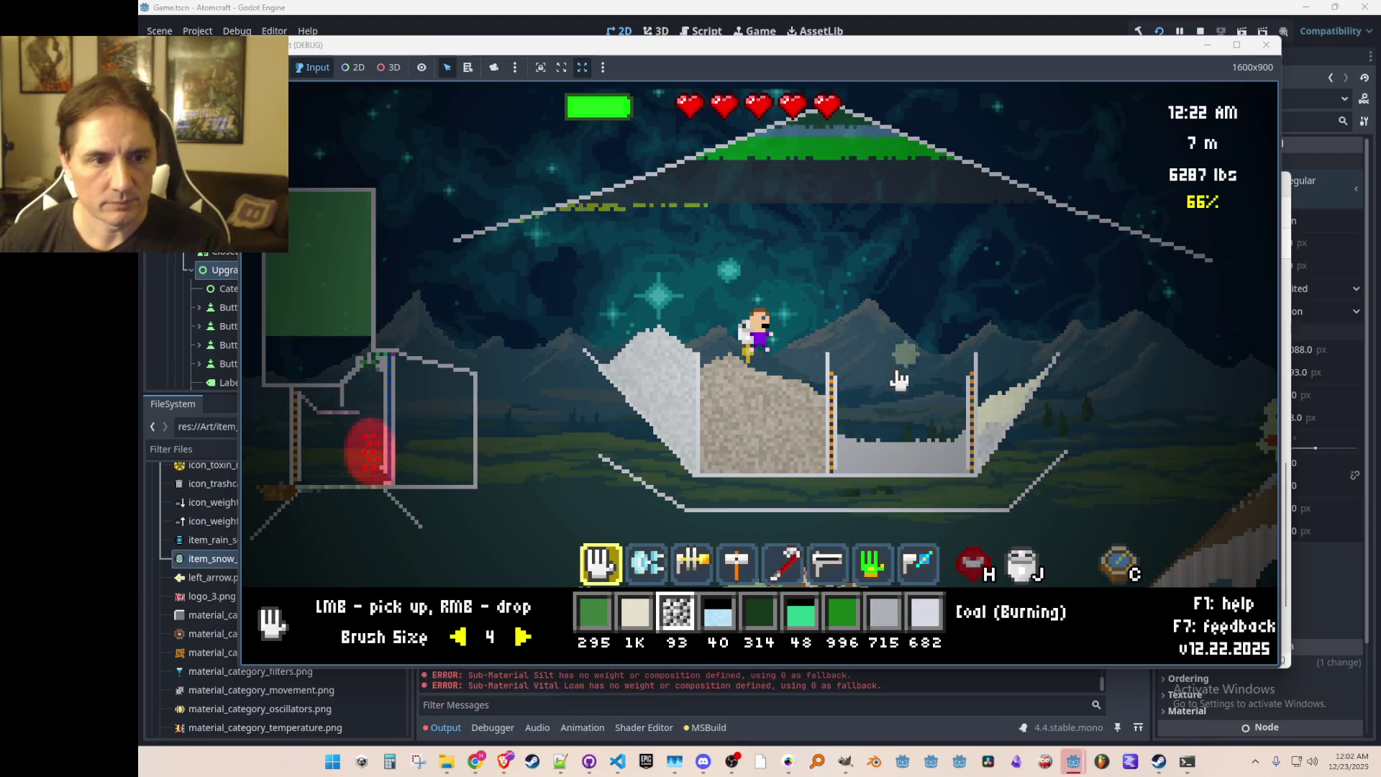
# Step: Drop the coal onto the dirt-peak ledge and put Coal into hotbar slot 3
pyautogui.press('d')
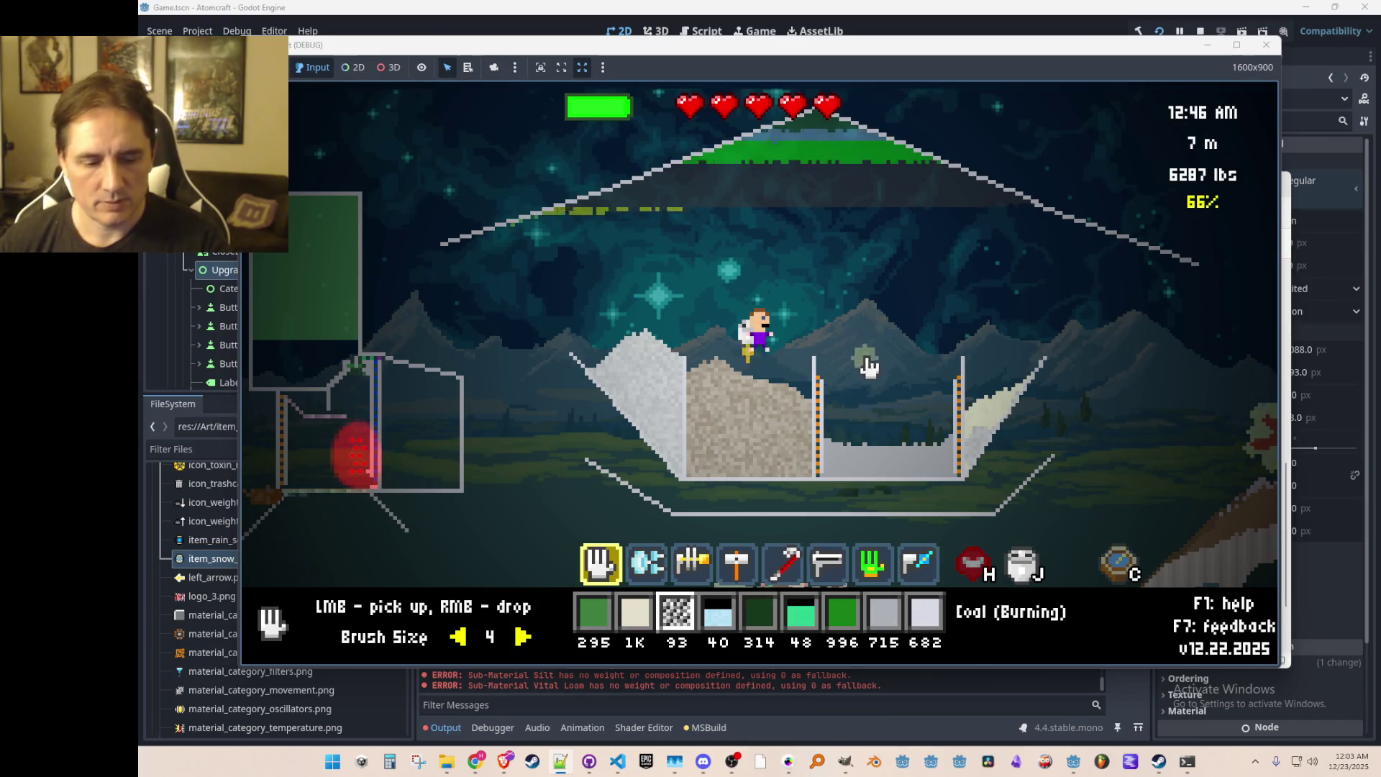
pyautogui.moveTo(889, 472)
pyautogui.press('a')
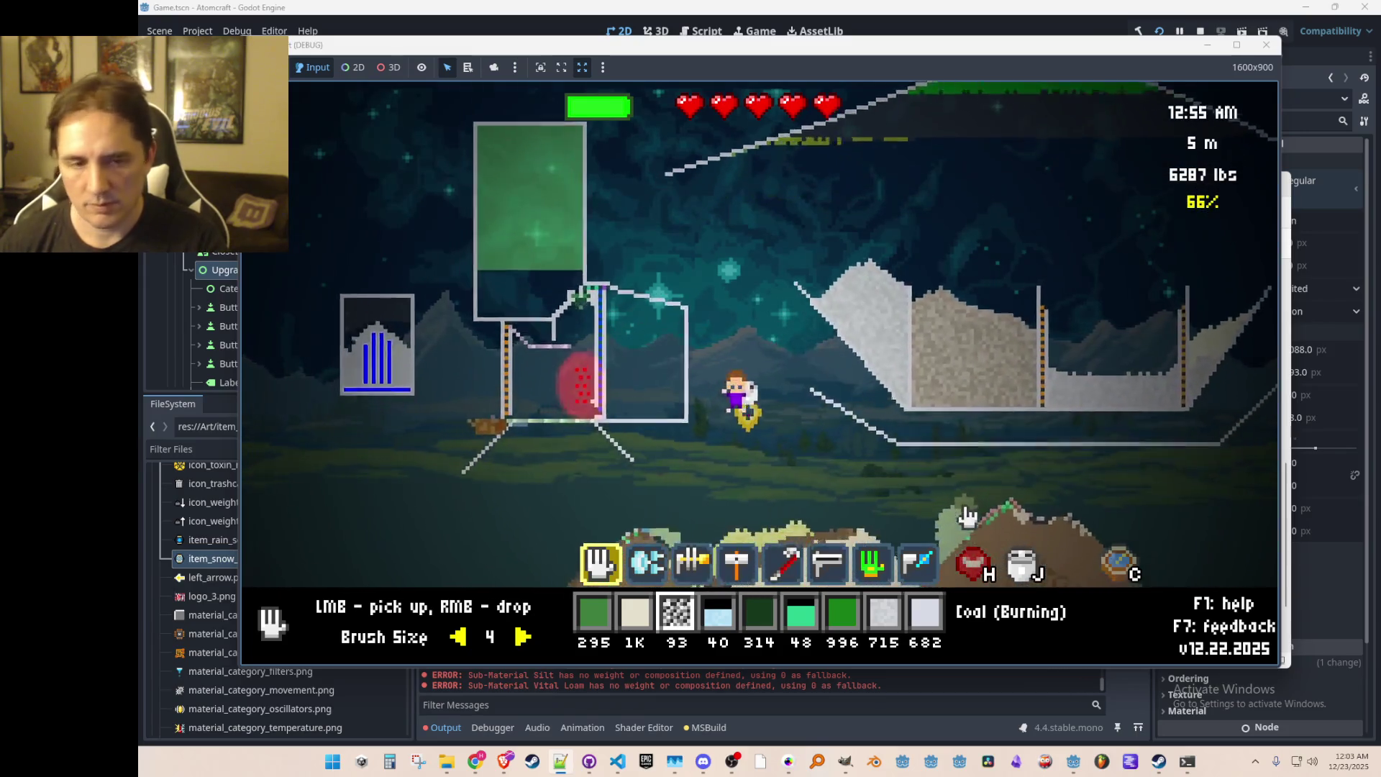
pyautogui.moveTo(984, 415)
pyautogui.press('d')
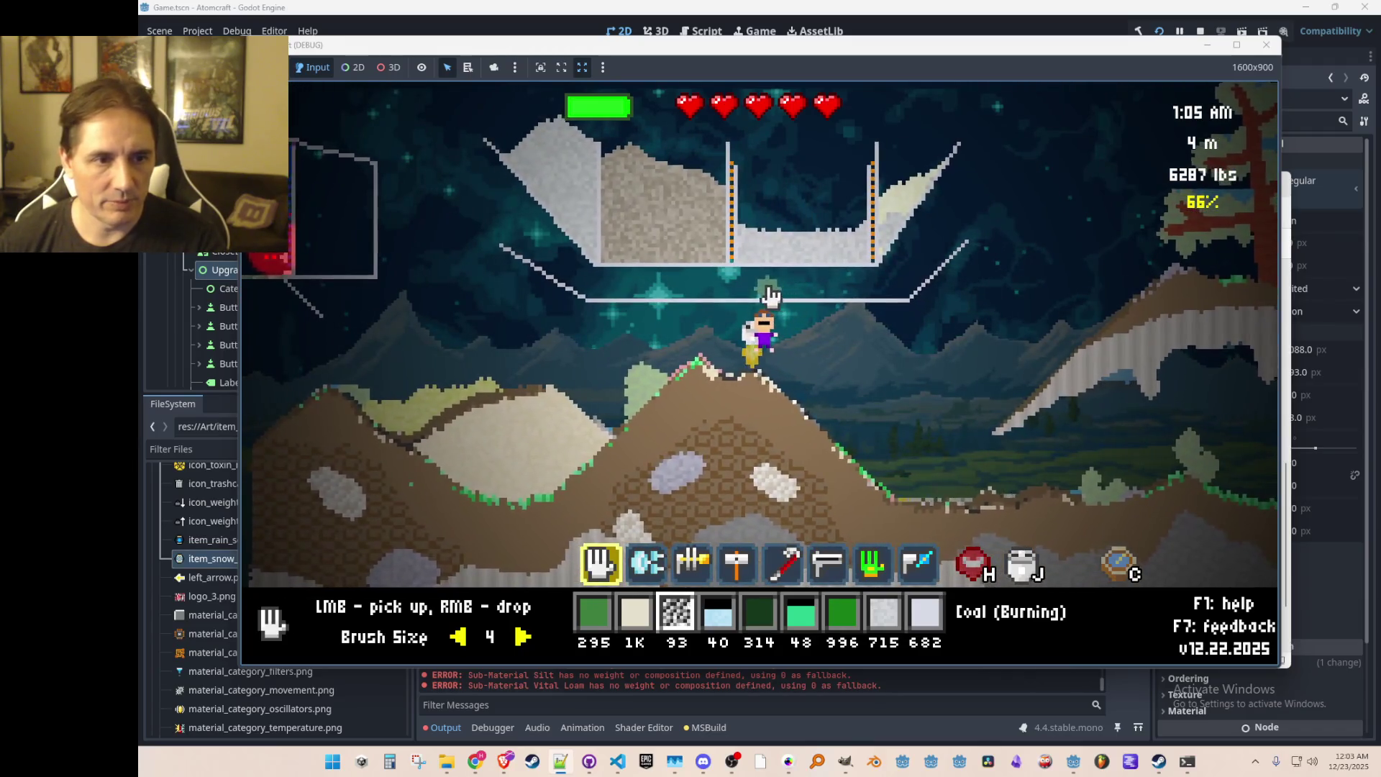
pyautogui.rightClick(829, 291)
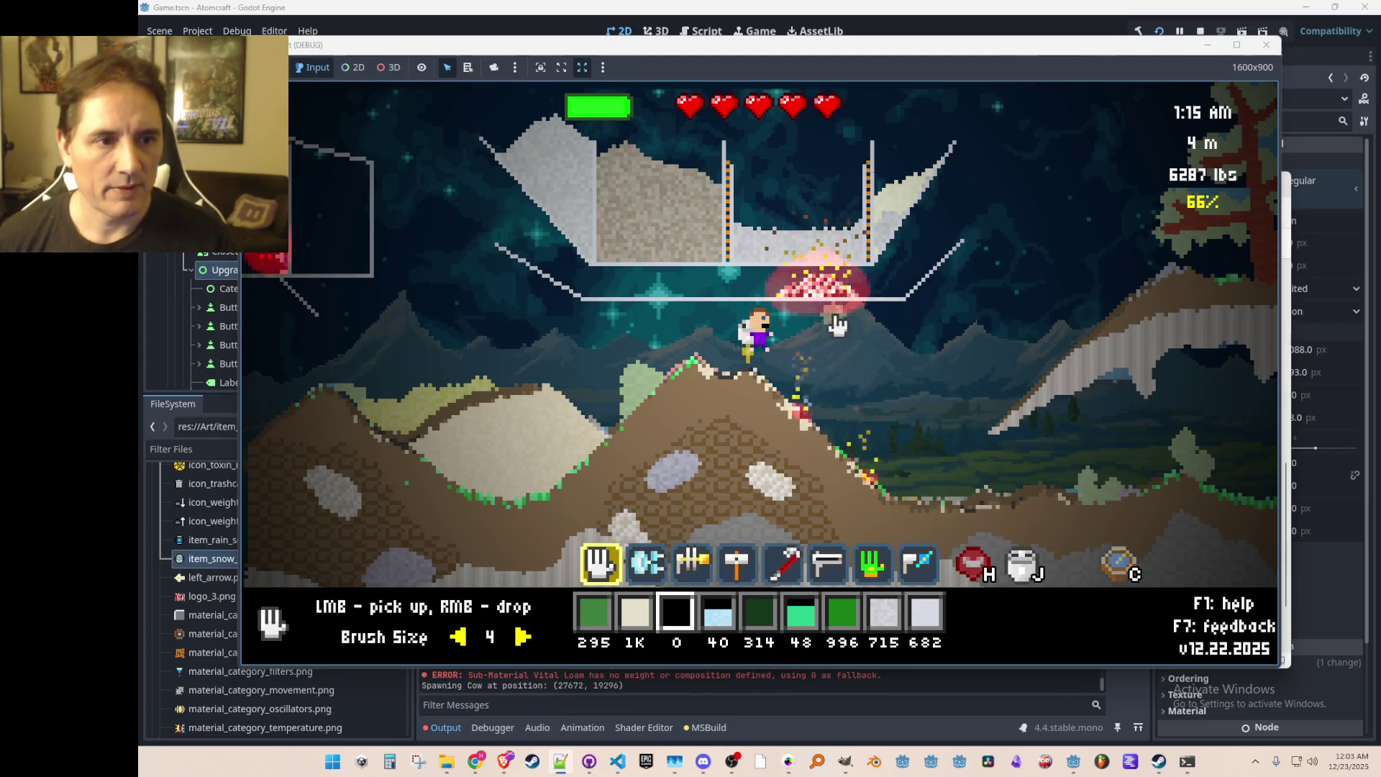
pyautogui.press('Tab')
pyautogui.click(607, 309)
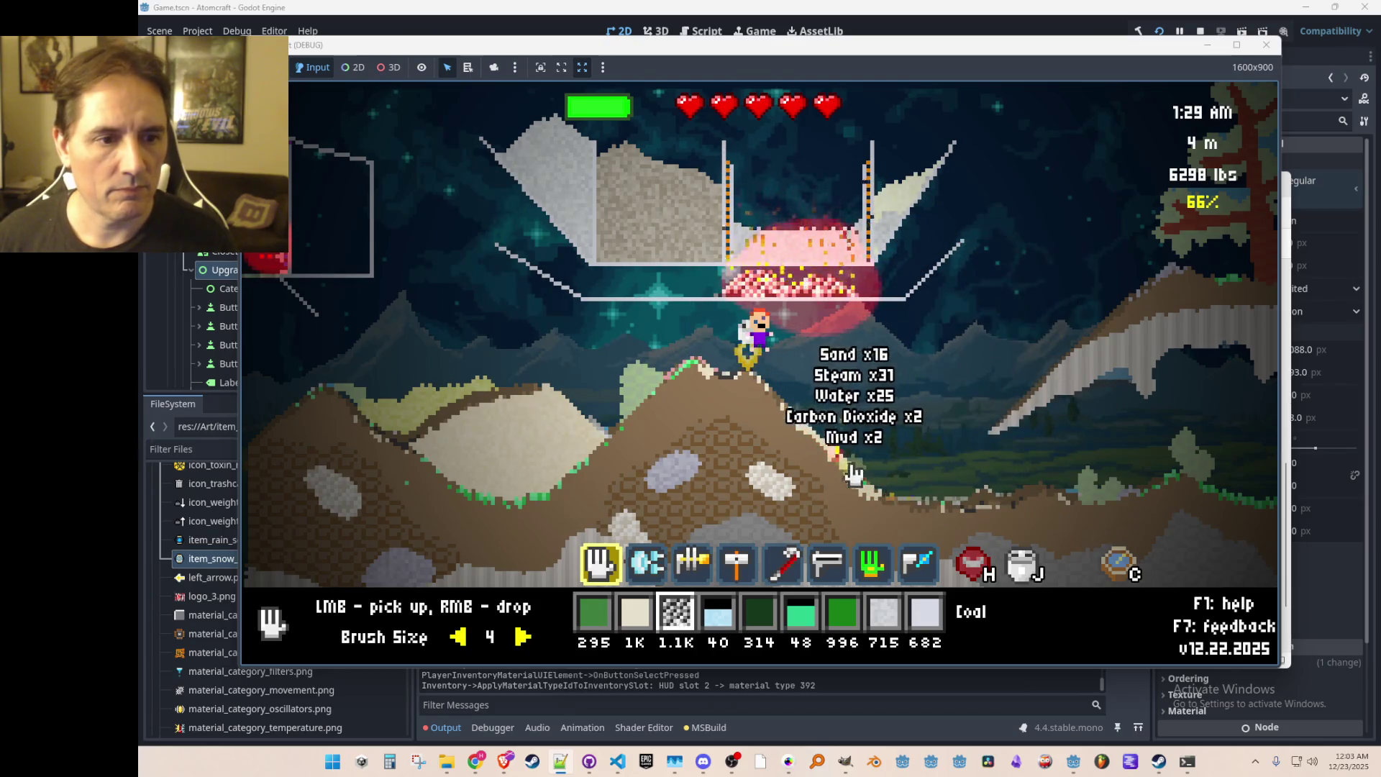
# Step: Scoop up terrain and the burning coal pile from the container
pyautogui.press('d')
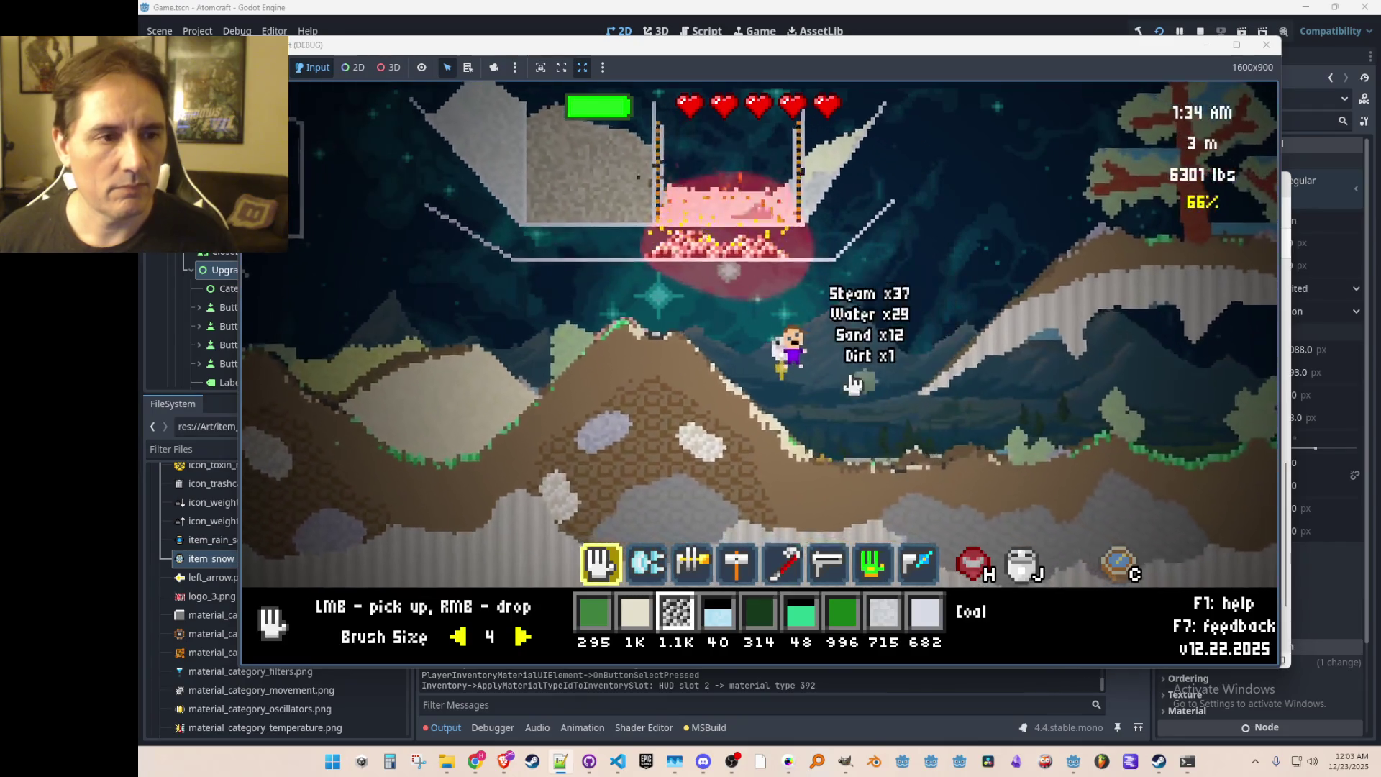
pyautogui.moveTo(620, 330)
pyautogui.mouseDown()
pyautogui.moveTo(616, 353)
pyautogui.moveTo(669, 394)
pyautogui.mouseUp()
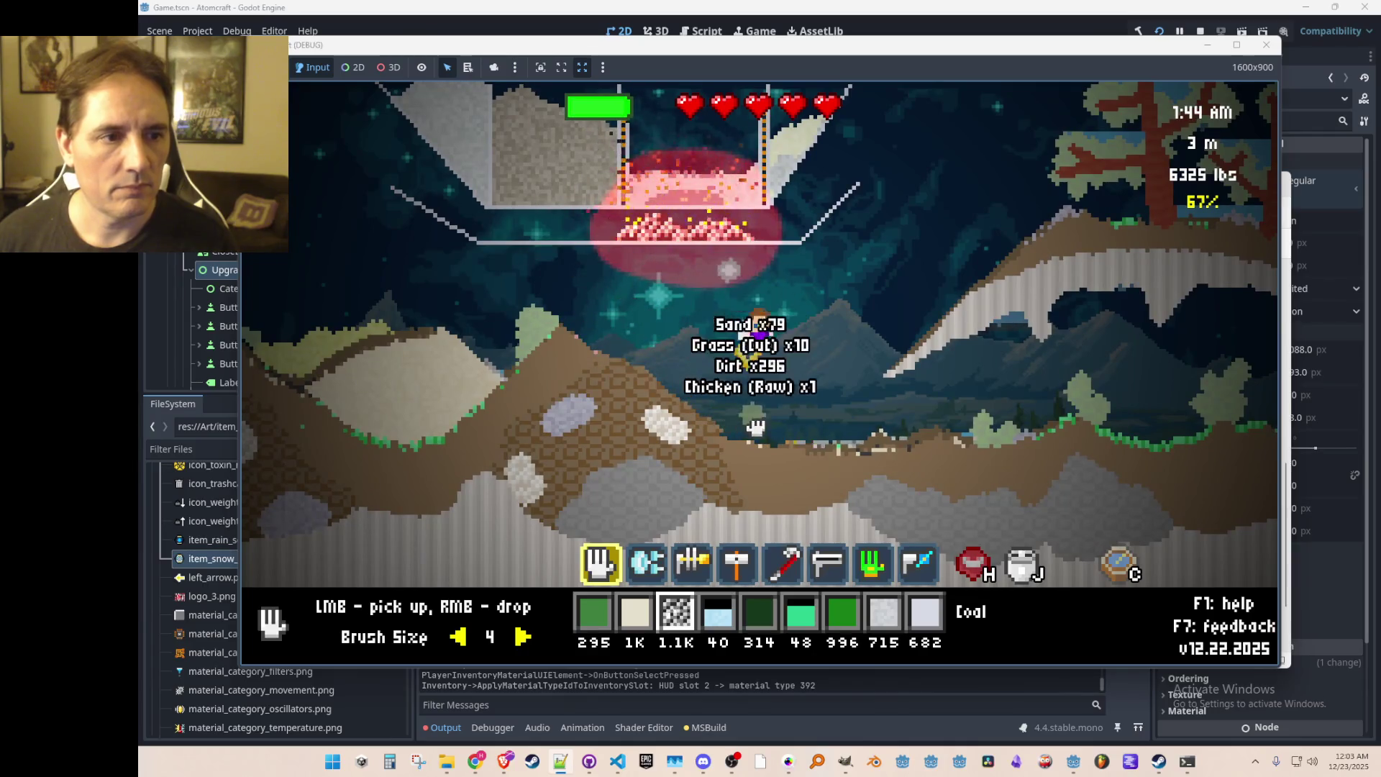
pyautogui.press('w')
pyautogui.press('d')
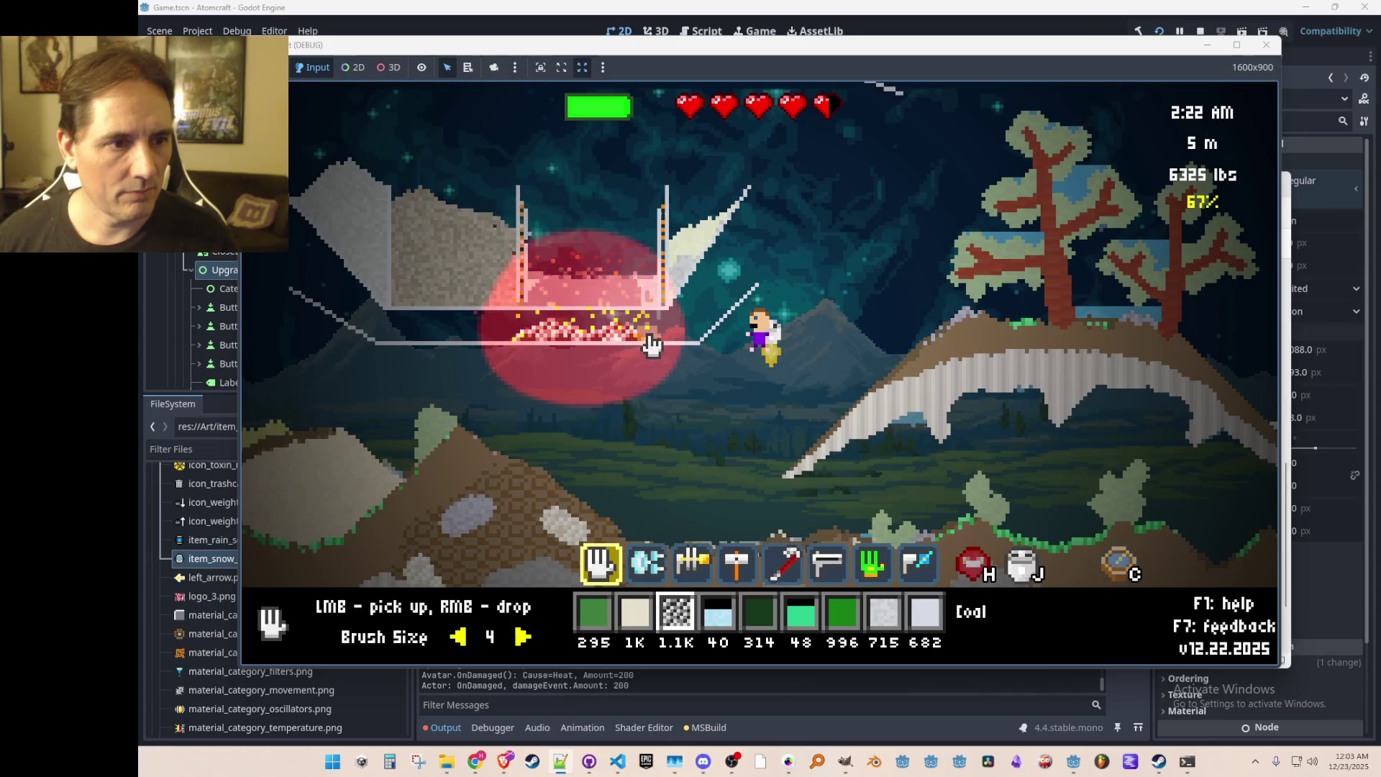
pyautogui.moveTo(640, 347)
pyautogui.mouseDown()
pyautogui.moveTo(515, 348)
pyautogui.moveTo(589, 351)
pyautogui.mouseUp()
# Step: Check the inventory, then collect the magnesium and drop a pile below the character
pyautogui.press('i')
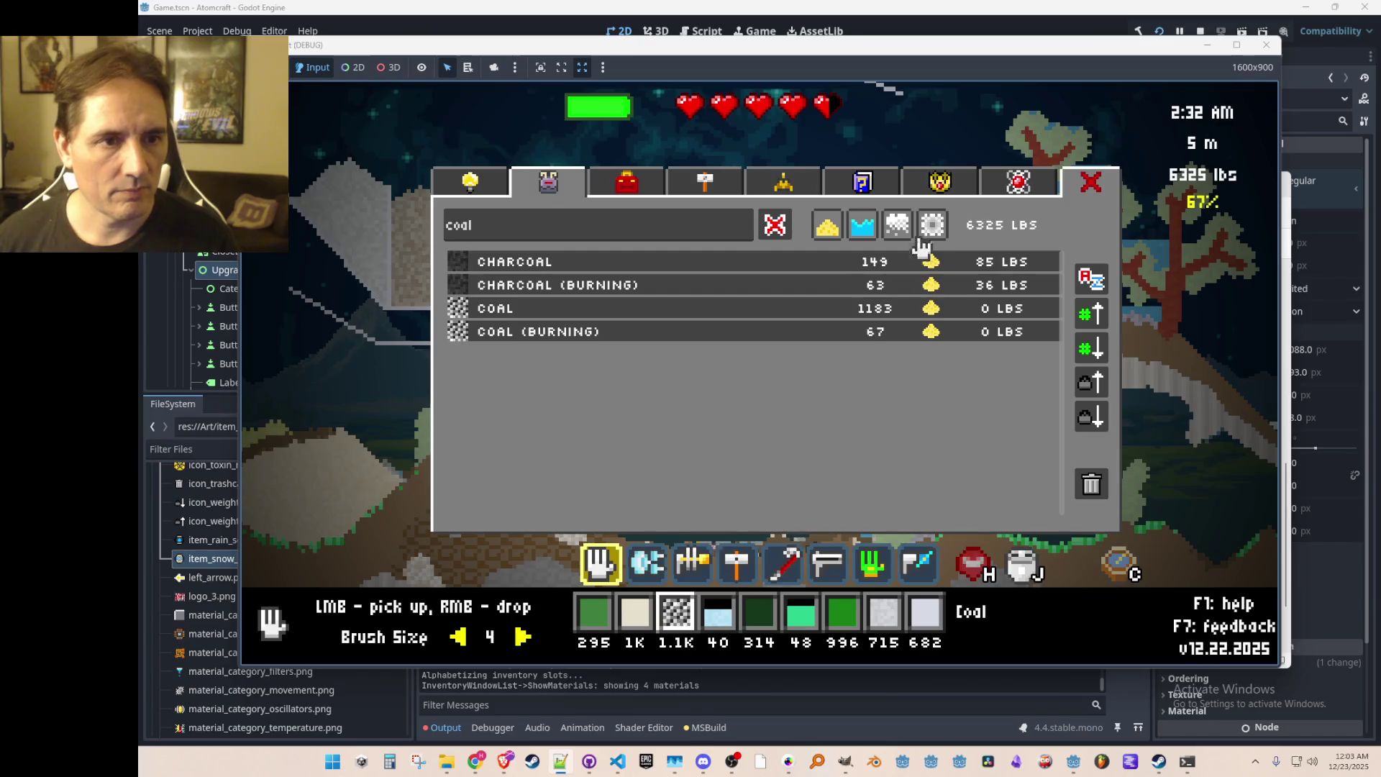
pyautogui.click(779, 189)
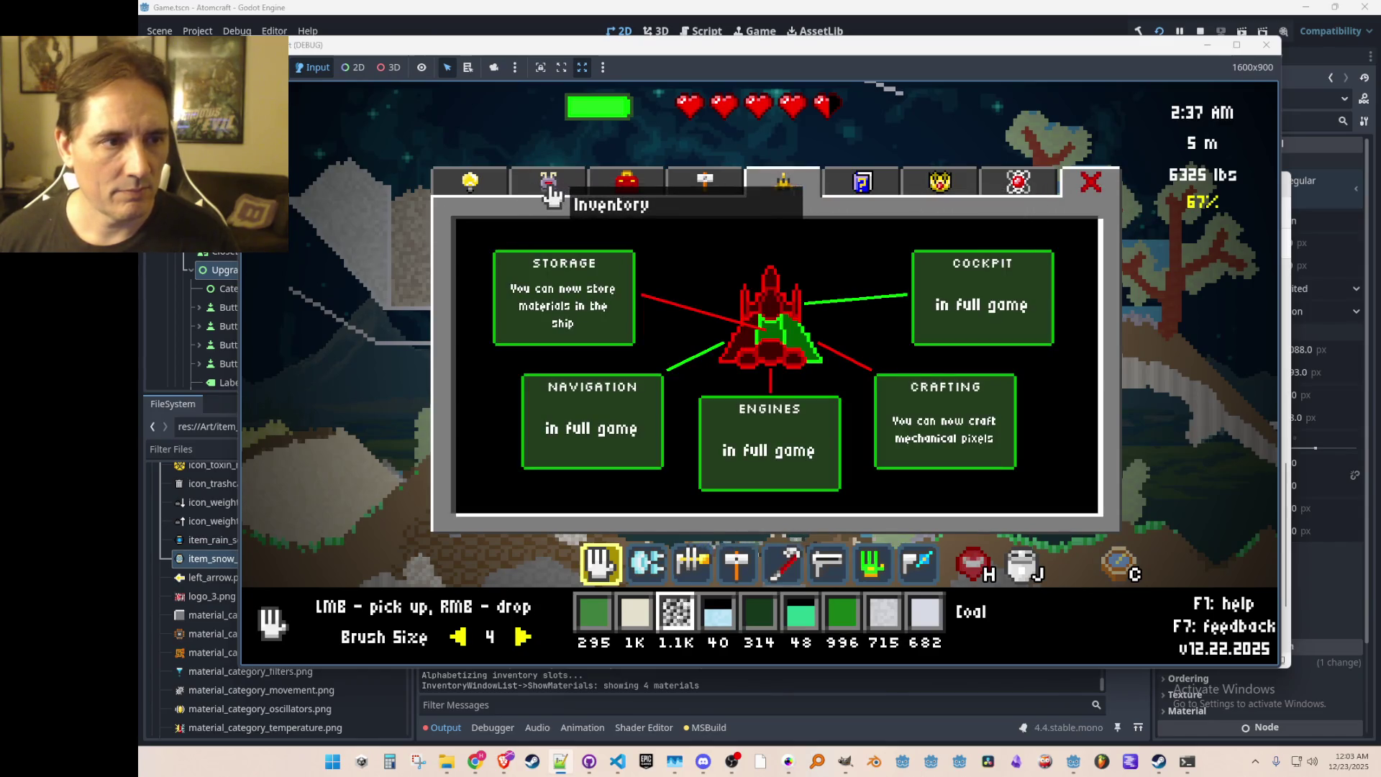
pyautogui.click(565, 194)
pyautogui.press('i')
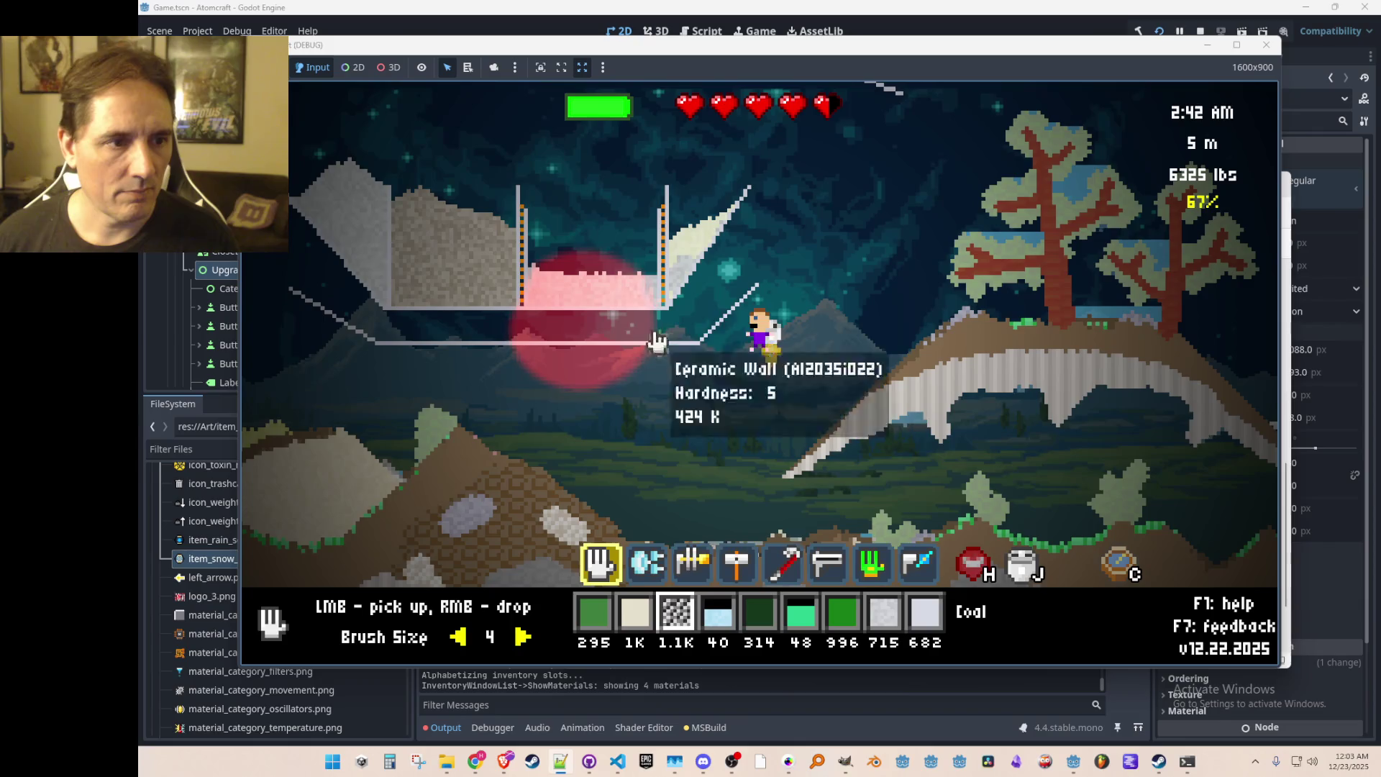
pyautogui.moveTo(543, 300)
pyautogui.mouseDown()
pyautogui.moveTo(647, 292)
pyautogui.moveTo(610, 315)
pyautogui.moveTo(607, 280)
pyautogui.mouseUp()
pyautogui.rightClick(663, 439)
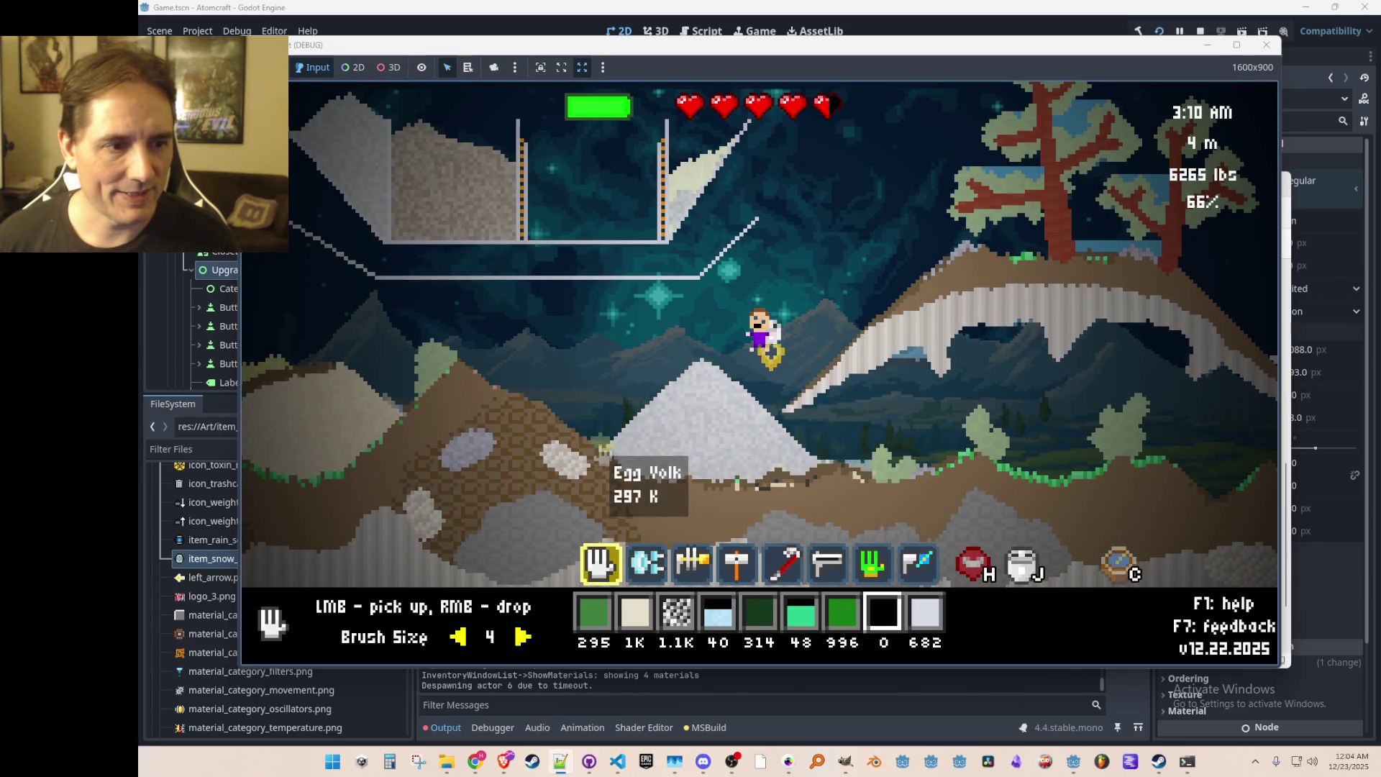
# Step: Pick up egg yolk and magnesium, then fly up and to the left
pyautogui.moveTo(608, 456); pyautogui.dragTo(732, 479)
pyautogui.press('w')
pyautogui.press('j')
pyautogui.press('j')
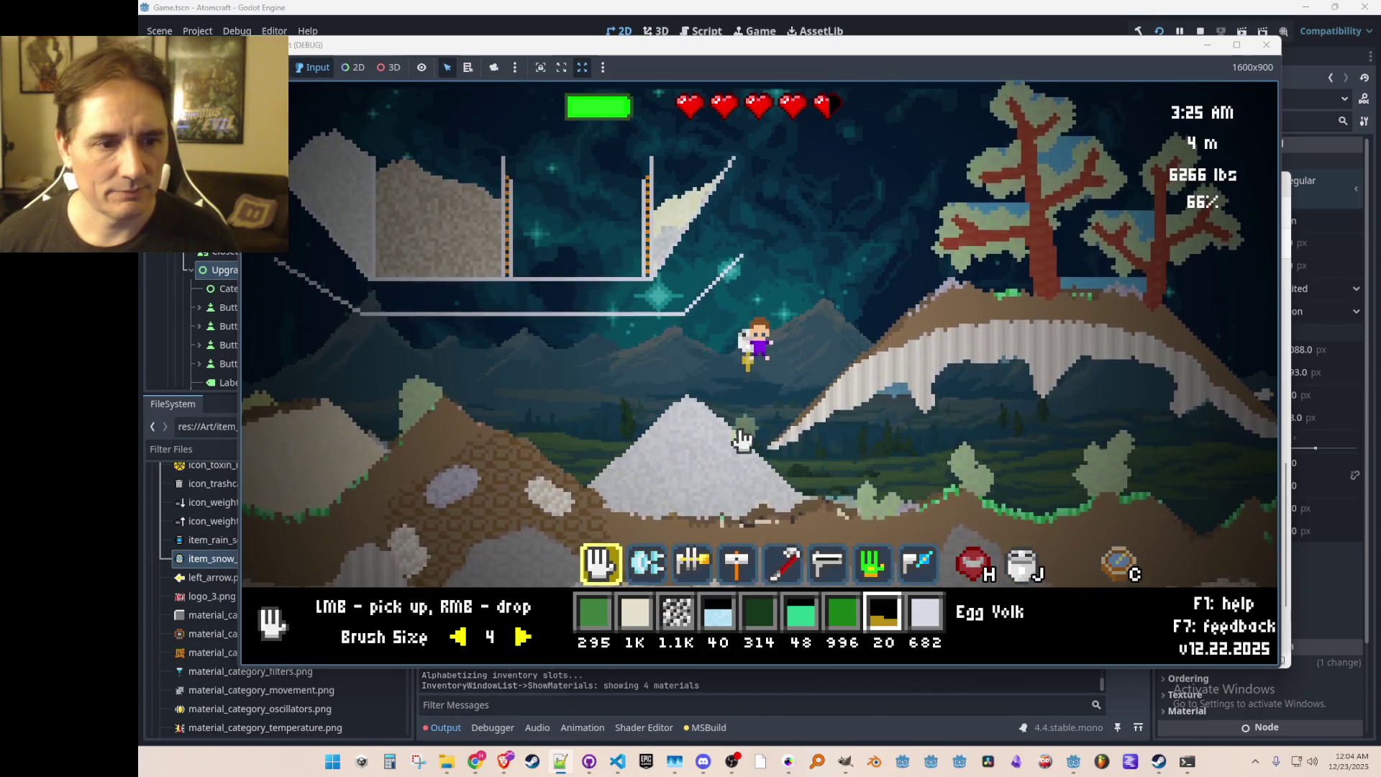
pyautogui.press('a')
pyautogui.press('a')
pyautogui.press('w')
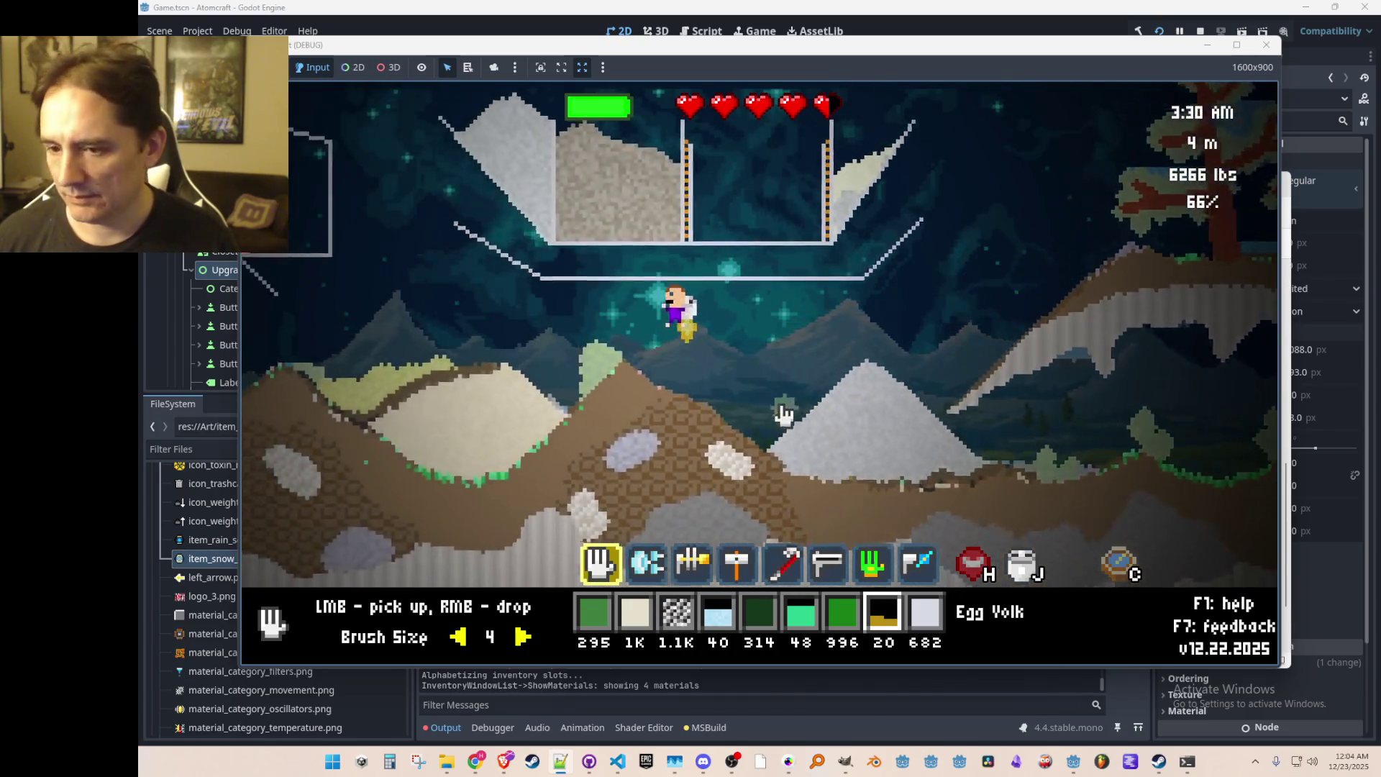
pyautogui.press('a')
pyautogui.press('w')
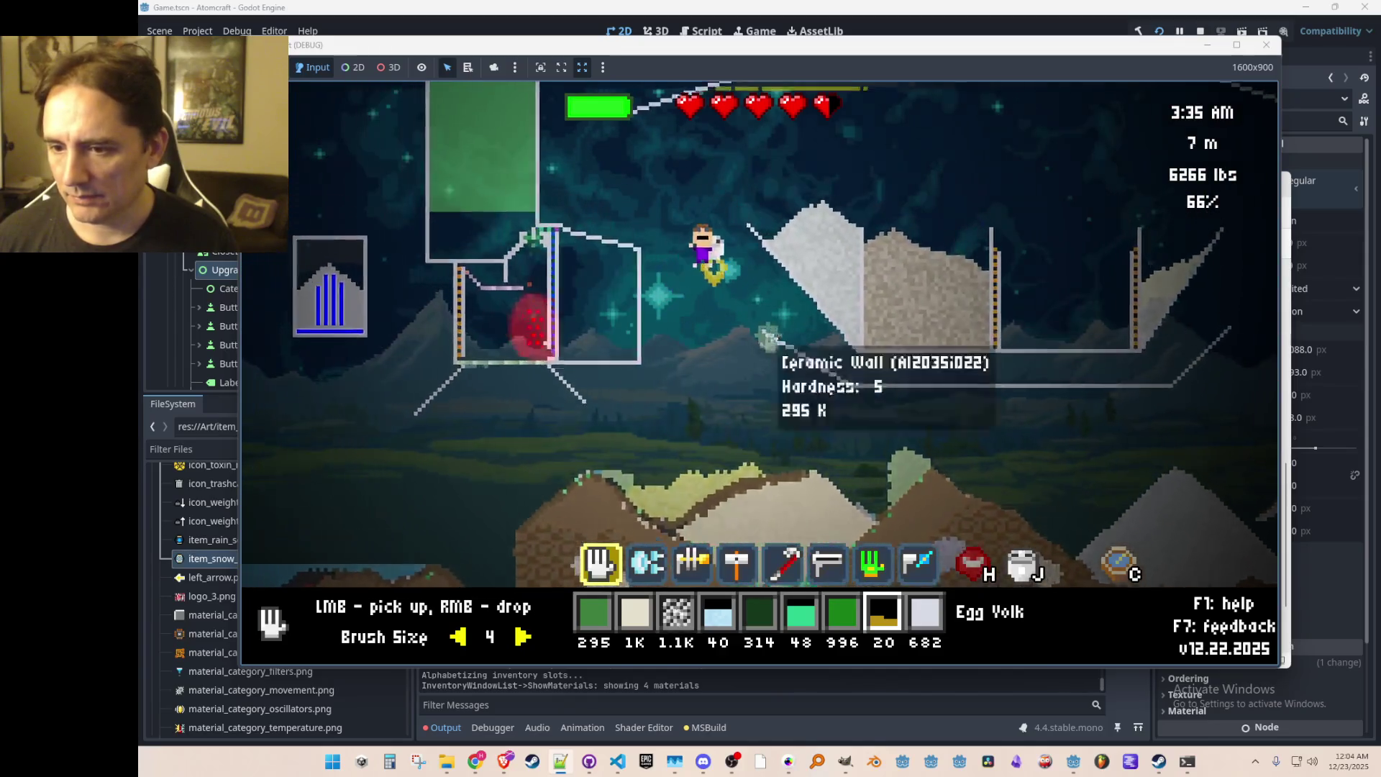
# Step: Move the character onto the snow pile and close the game window to stop the run
pyautogui.press('Tab')
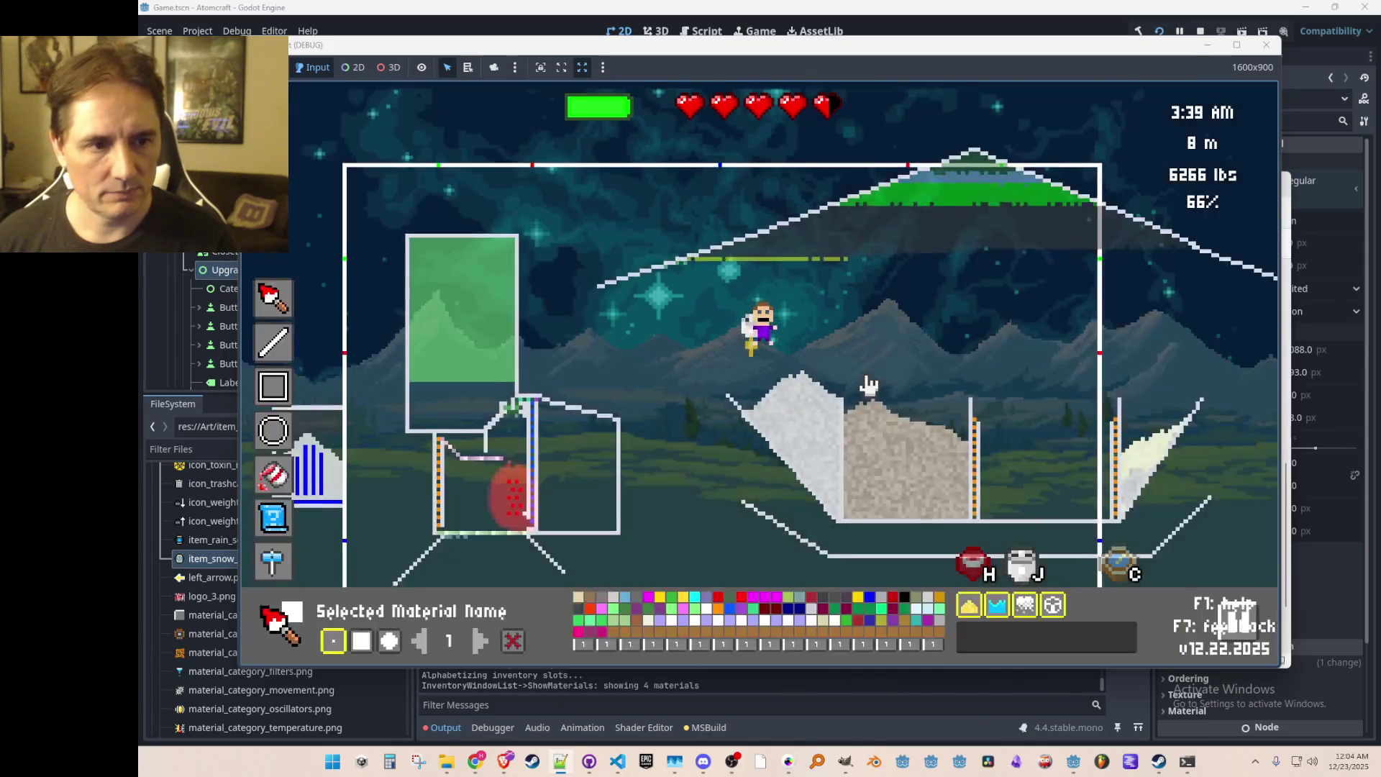
pyautogui.press('Tab')
pyautogui.press('d')
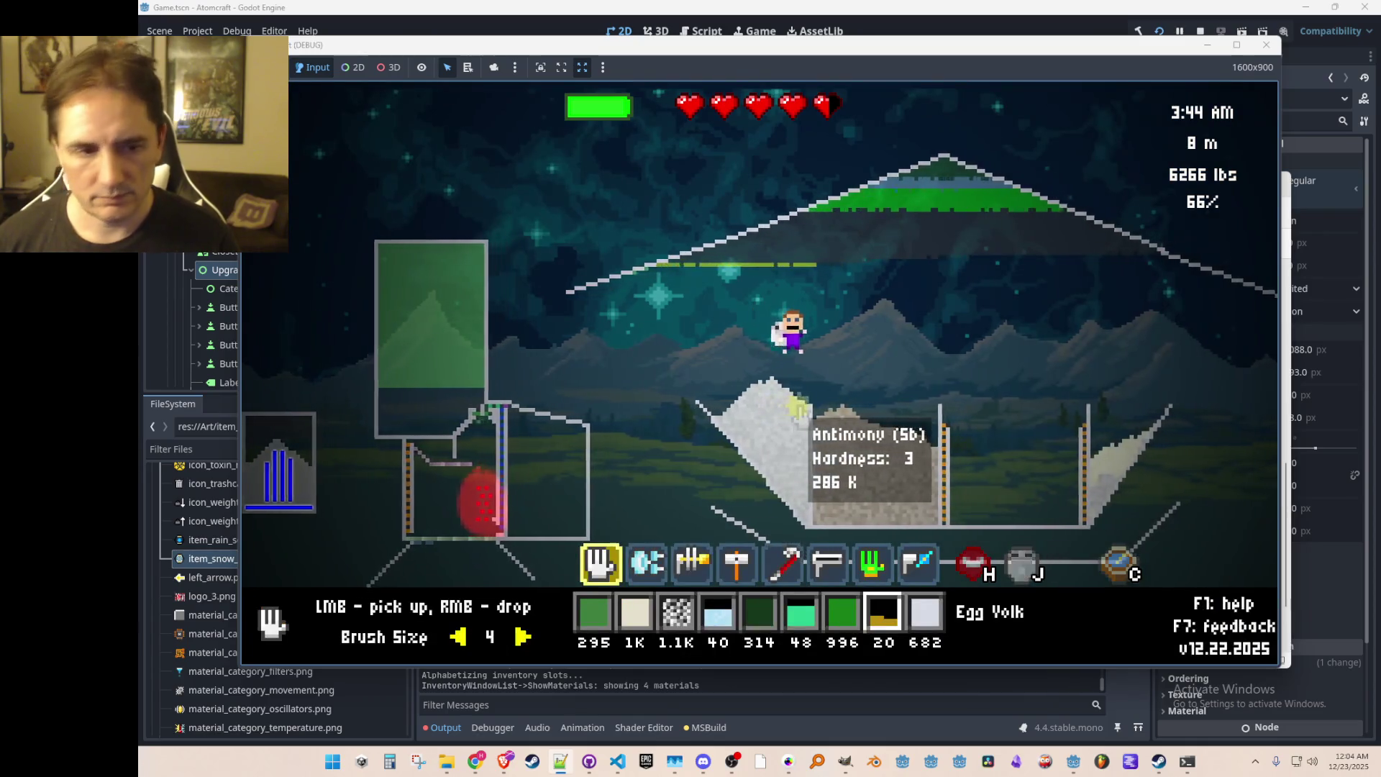
pyautogui.press('a')
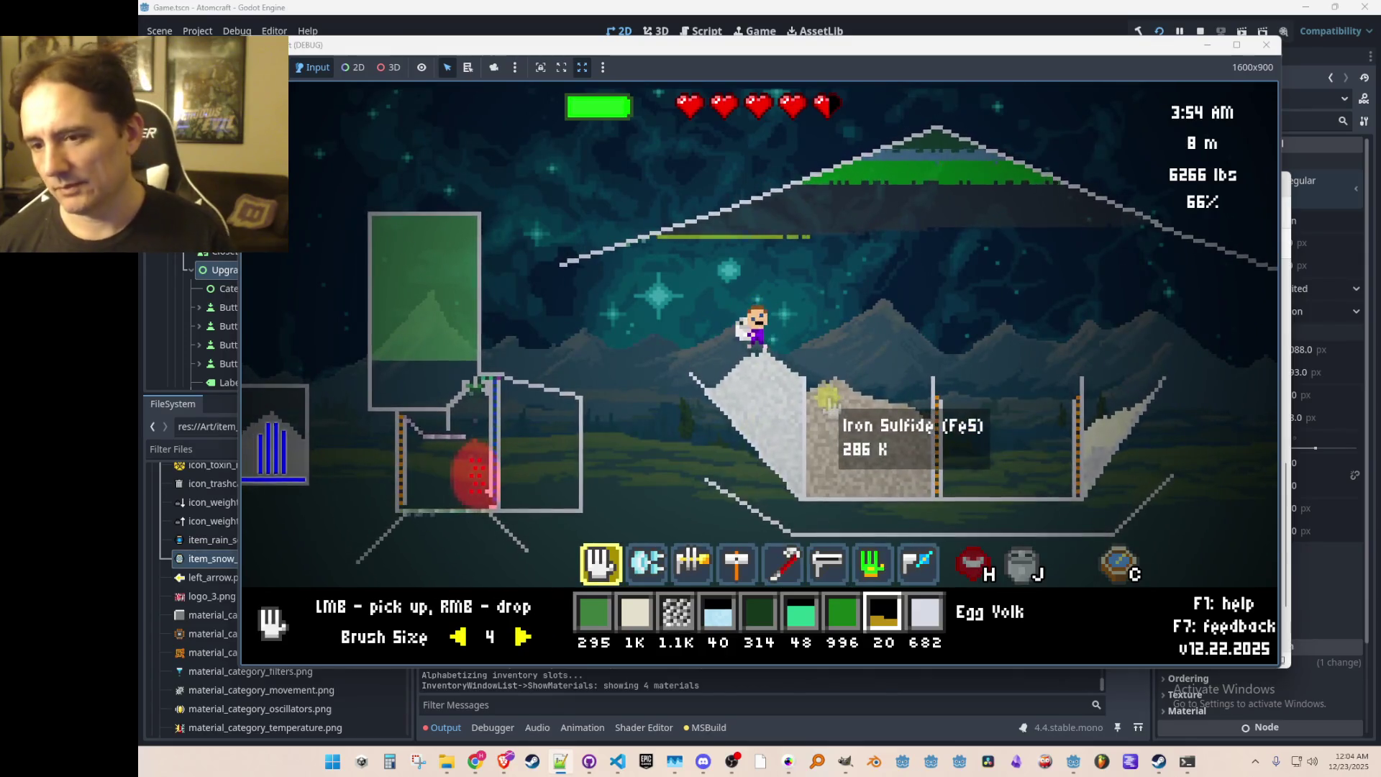
pyautogui.press('a')
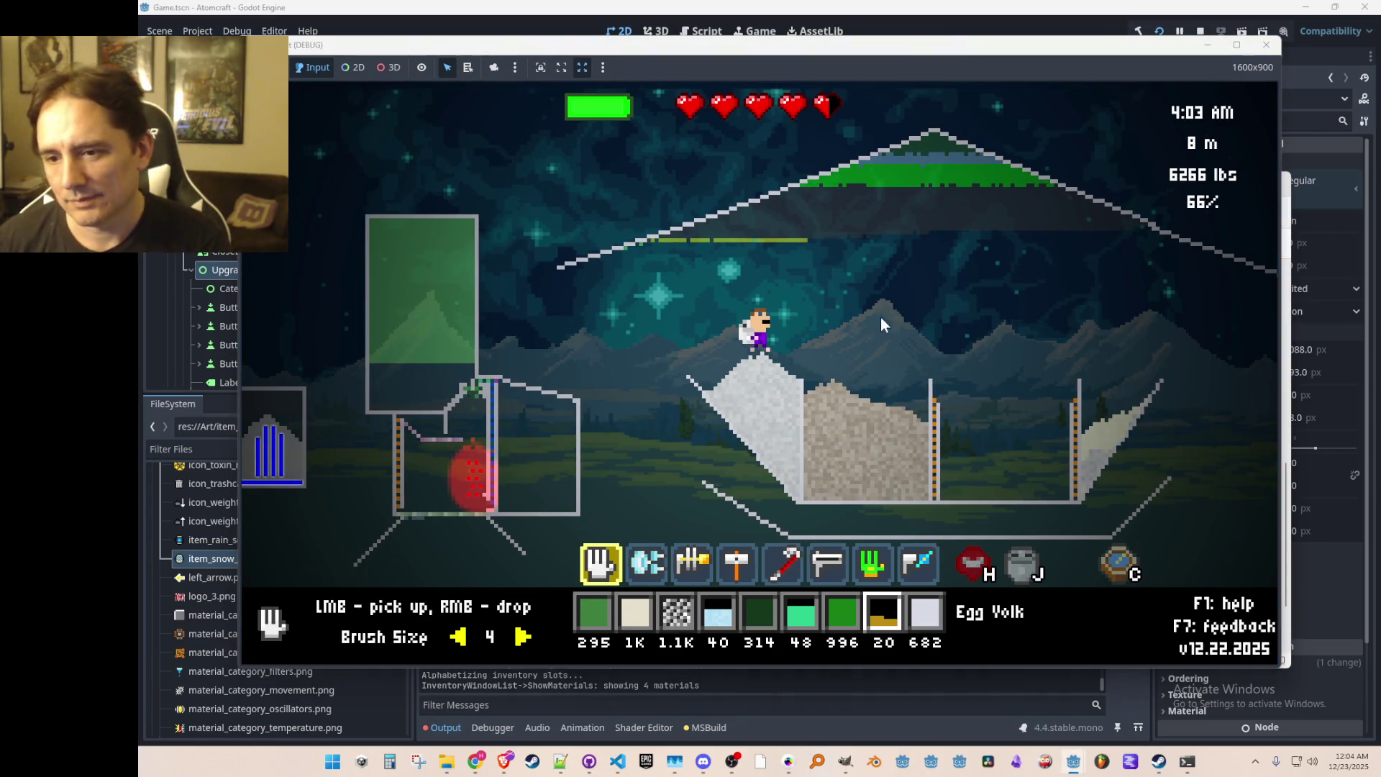
pyautogui.hotkey('alt', 'F4')
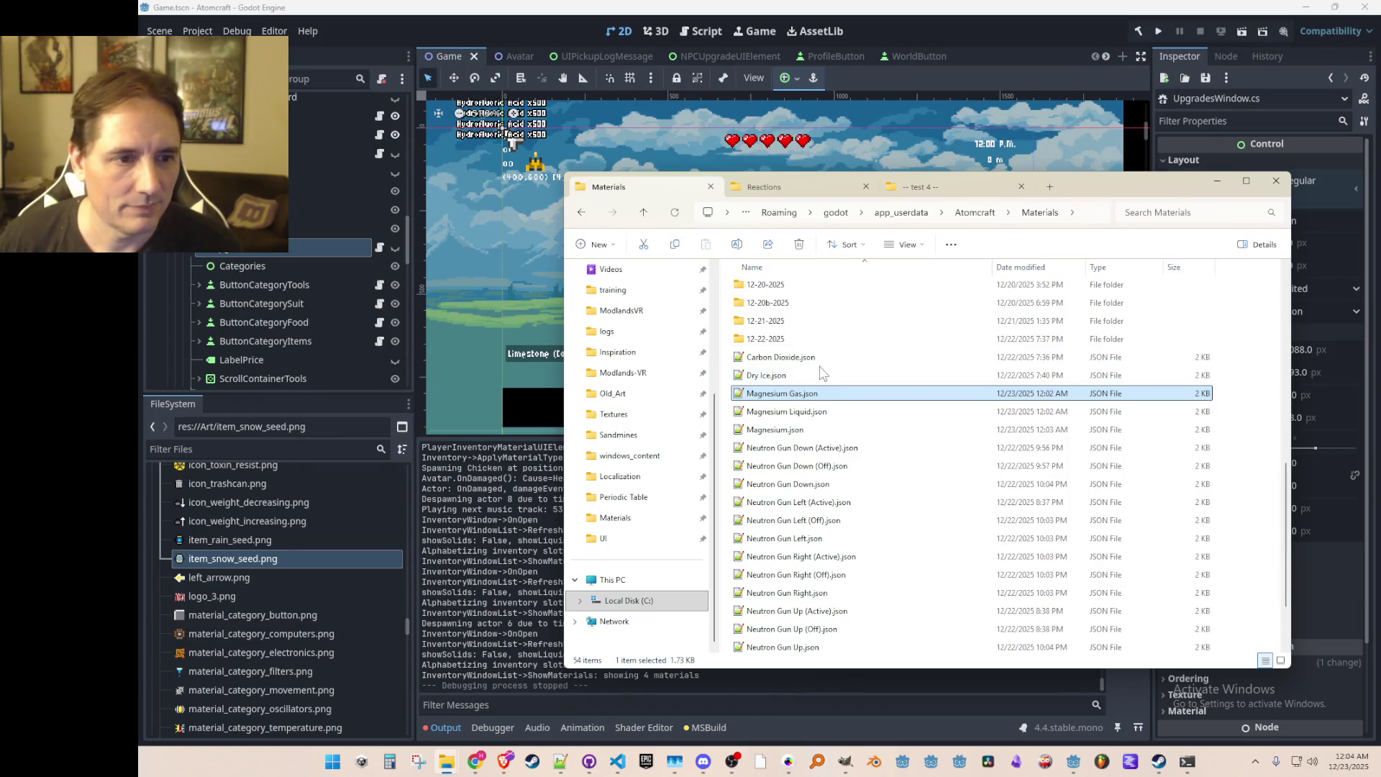
# Step: Select Magnesium Gas.json, minimize the Materials folder, and save the Game scene
pyautogui.click(784, 393)
pyautogui.scroll(1, 899, 374)
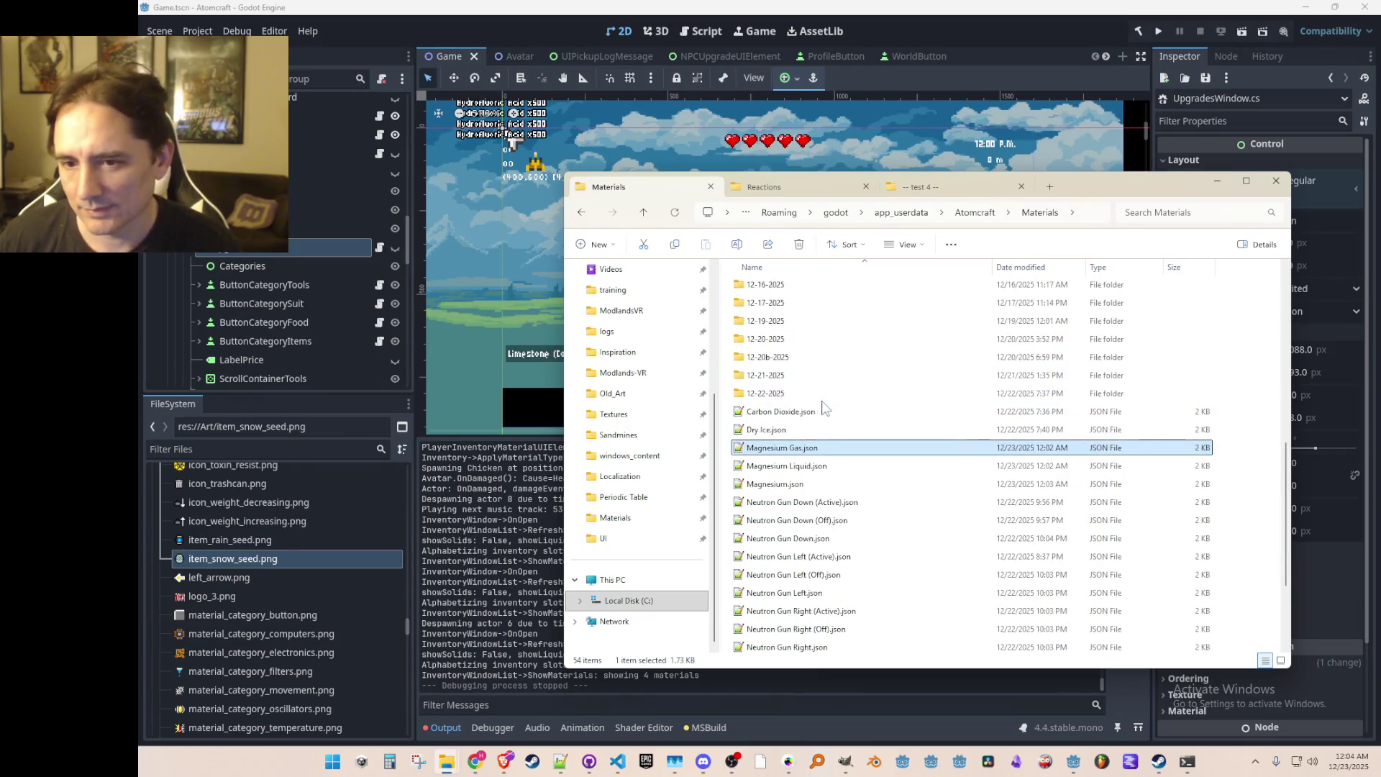
pyautogui.click(1217, 181)
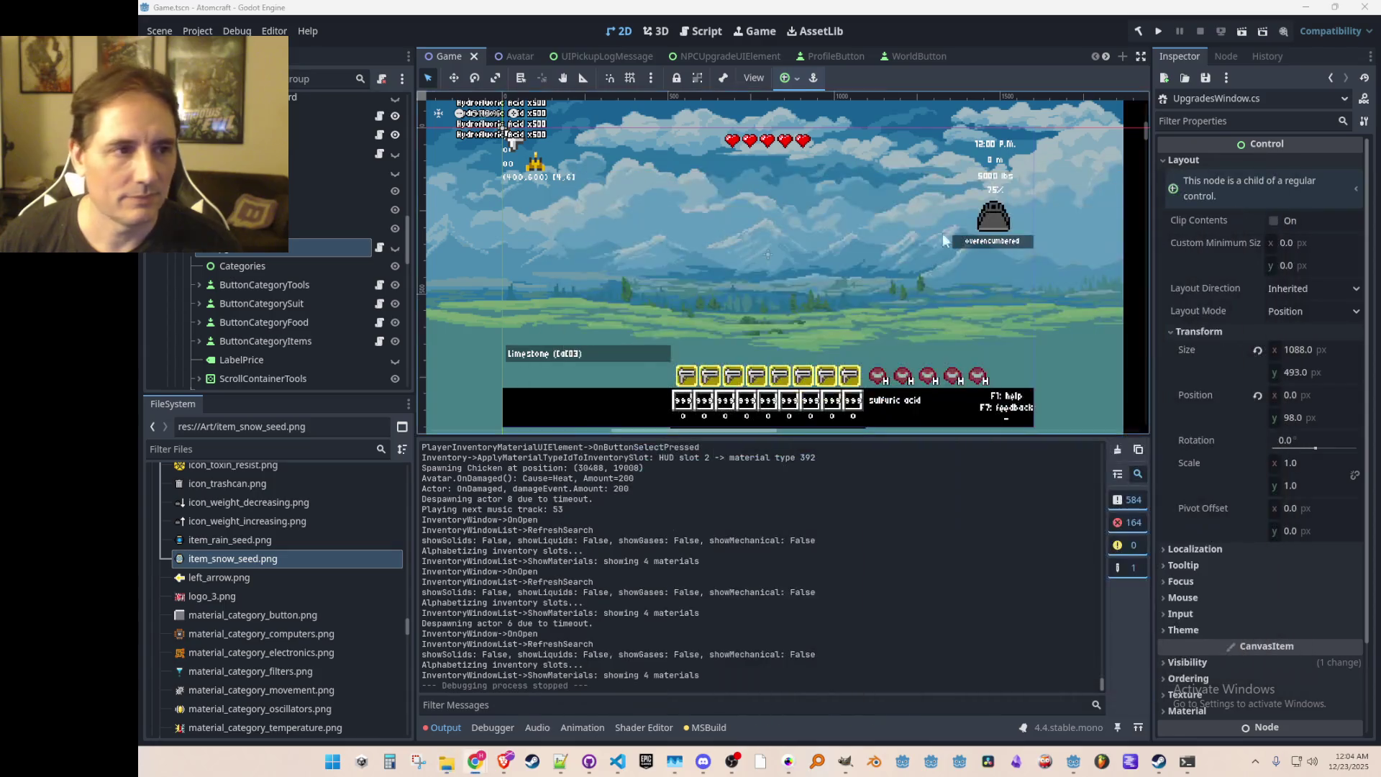
pyautogui.scroll(-2, 781, 287)
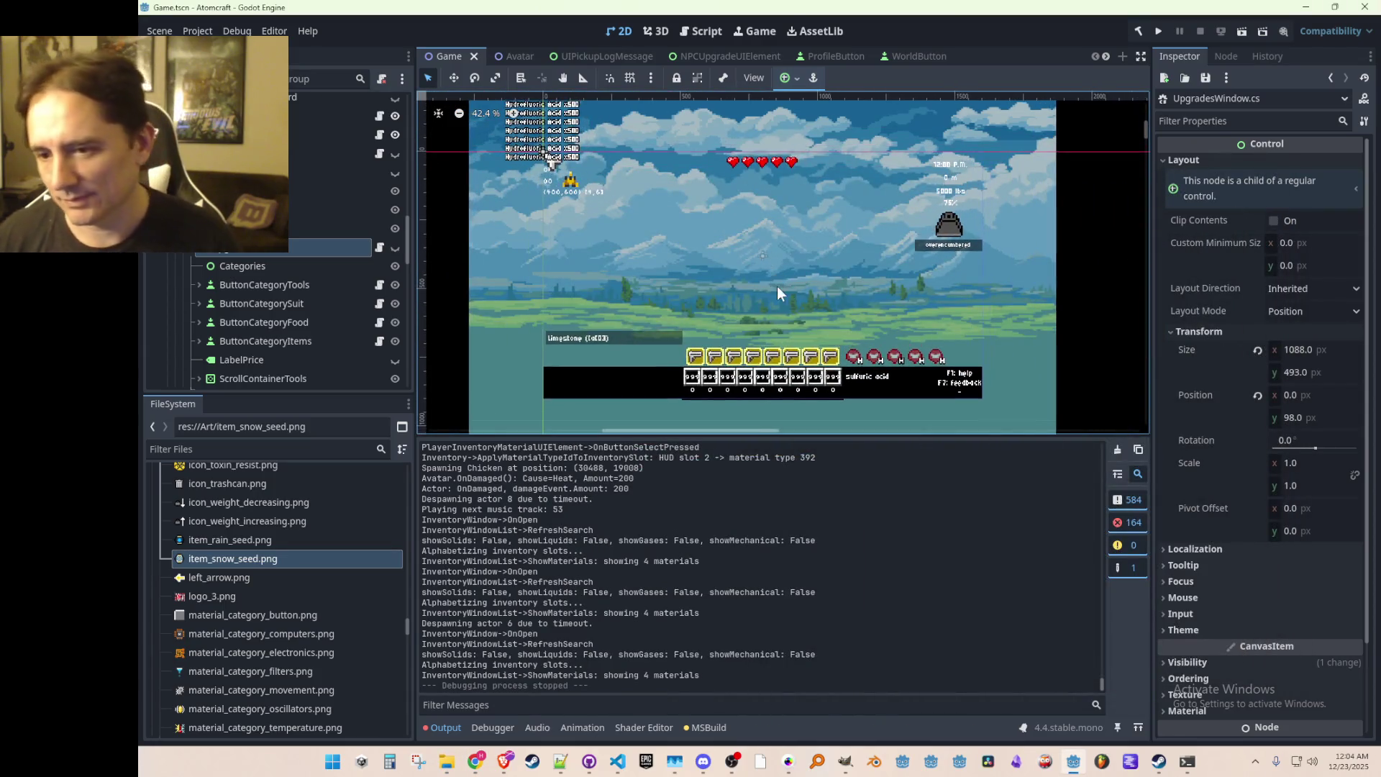
pyautogui.scroll(1, 778, 287)
pyautogui.hotkey('ctrl', 's')
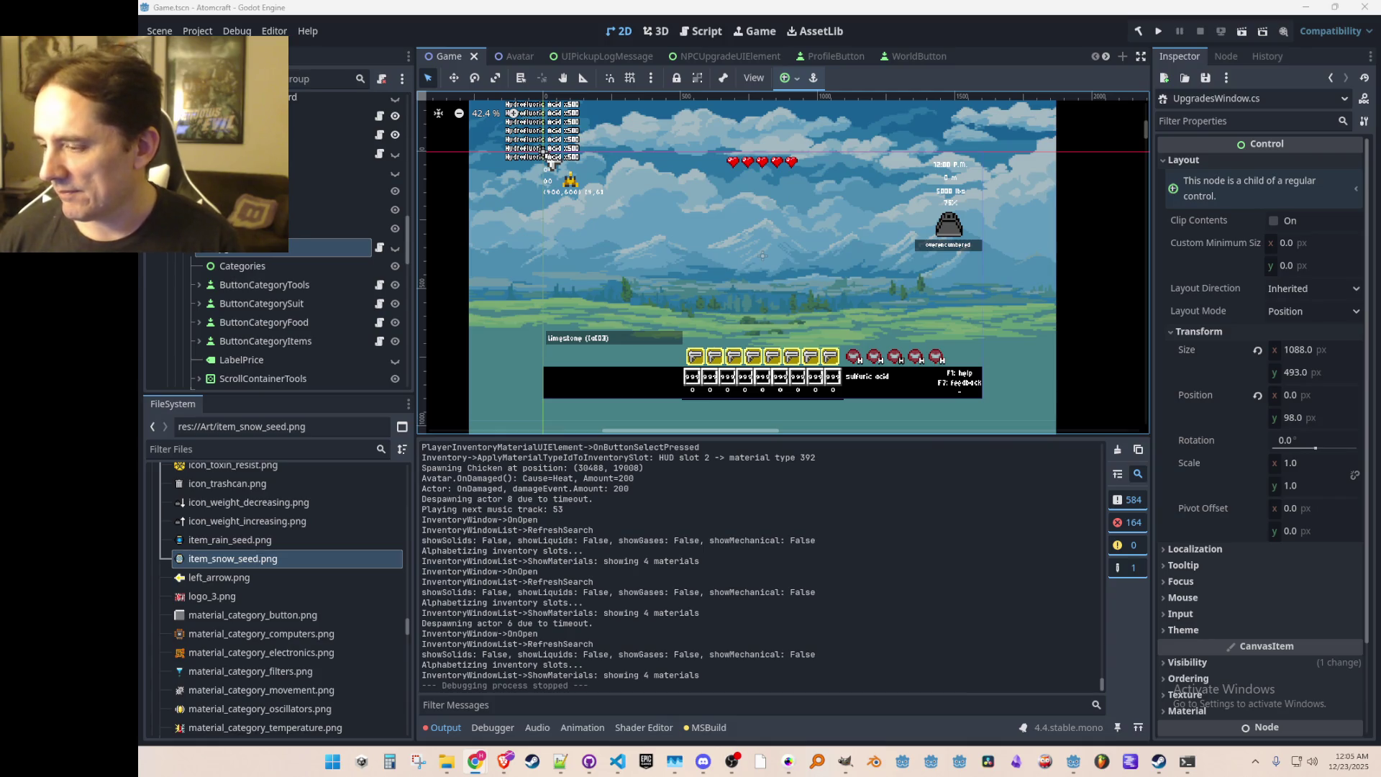
pyautogui.scroll(-2, 723, 244)
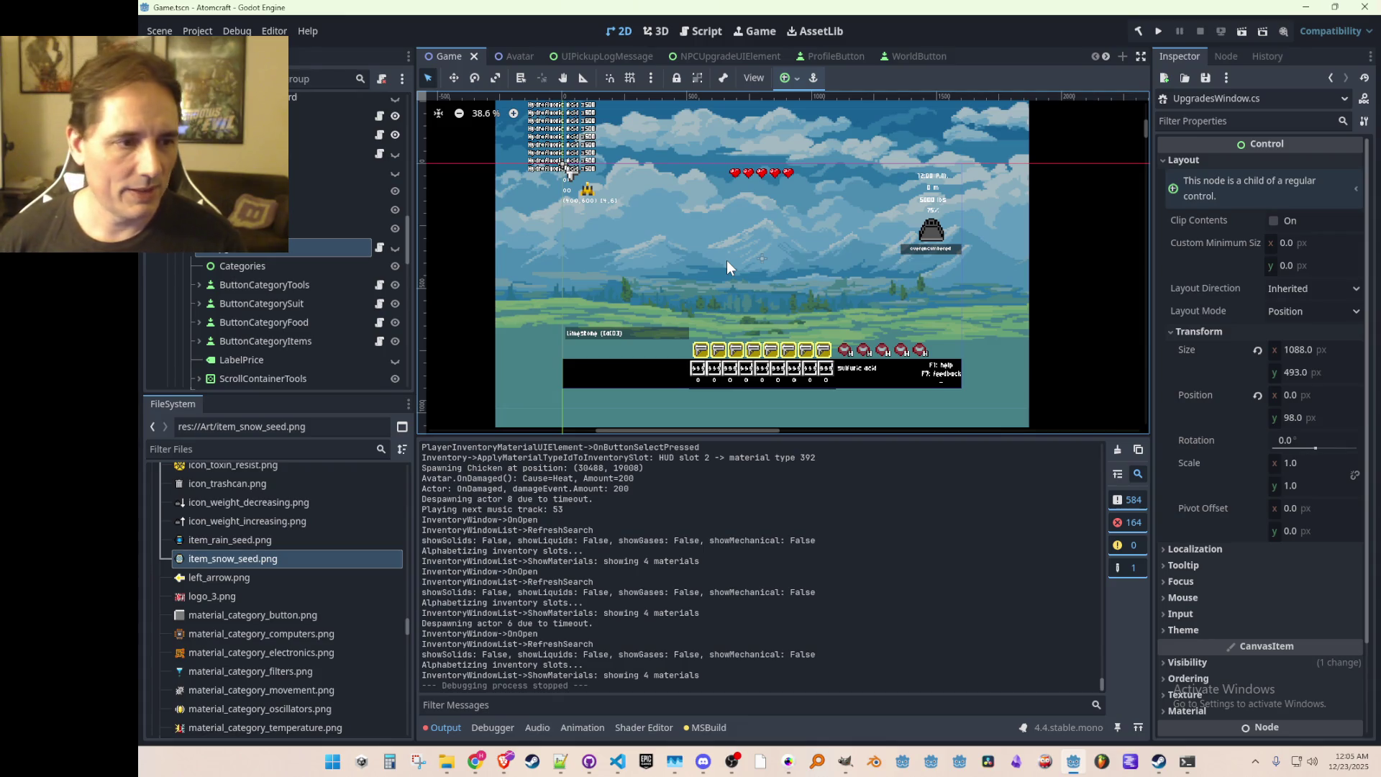
# Step: Uncomment the RAIN_SEED and SNOW_SEED recipes on lines 167–186 of Recipes.cs
pyautogui.click(617, 761)
pyautogui.click(918, 438)
pyautogui.click(936, 352)
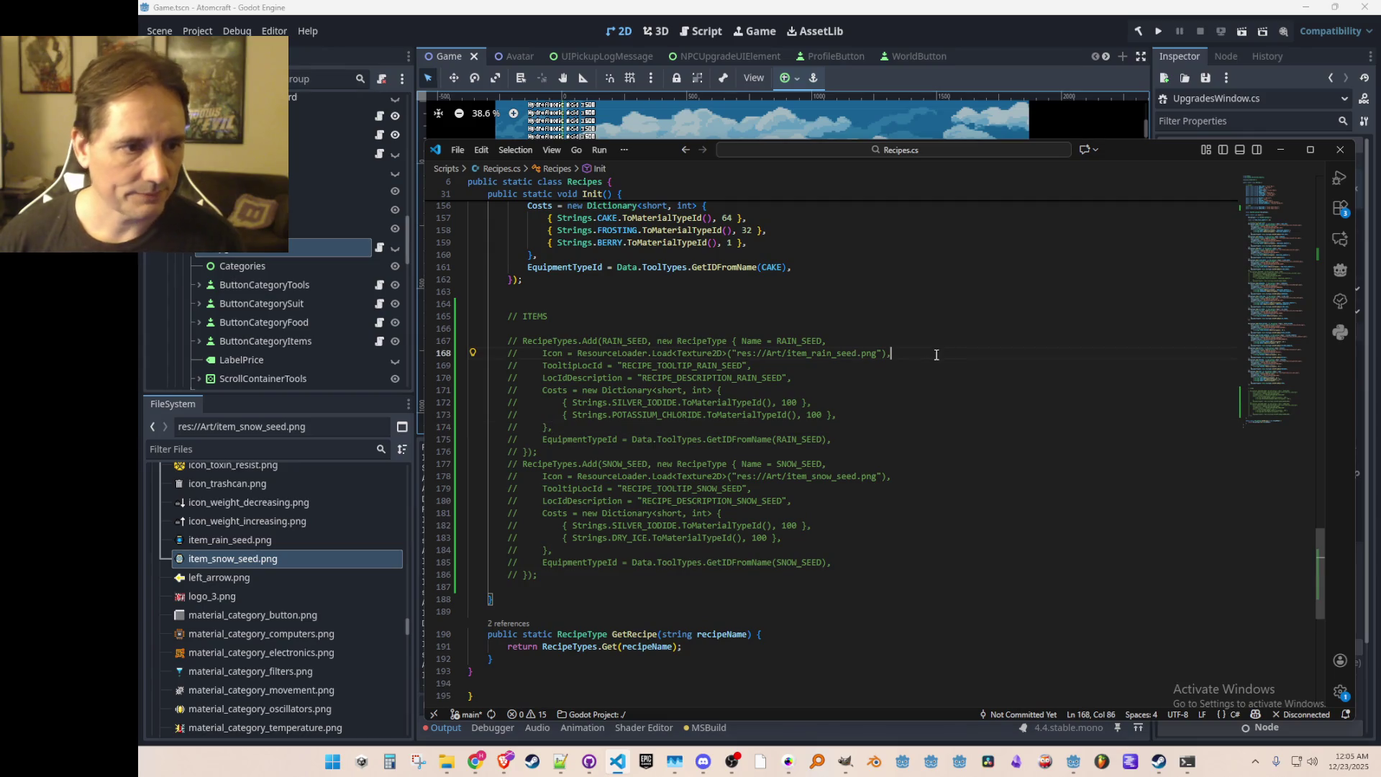
pyautogui.press('Up')
pyautogui.hotkey('ctrl', 'l')
pyautogui.hotkey('ctrl', 'l')
pyautogui.hotkey('ctrl', 'l')
pyautogui.hotkey('ctrl', 'l')
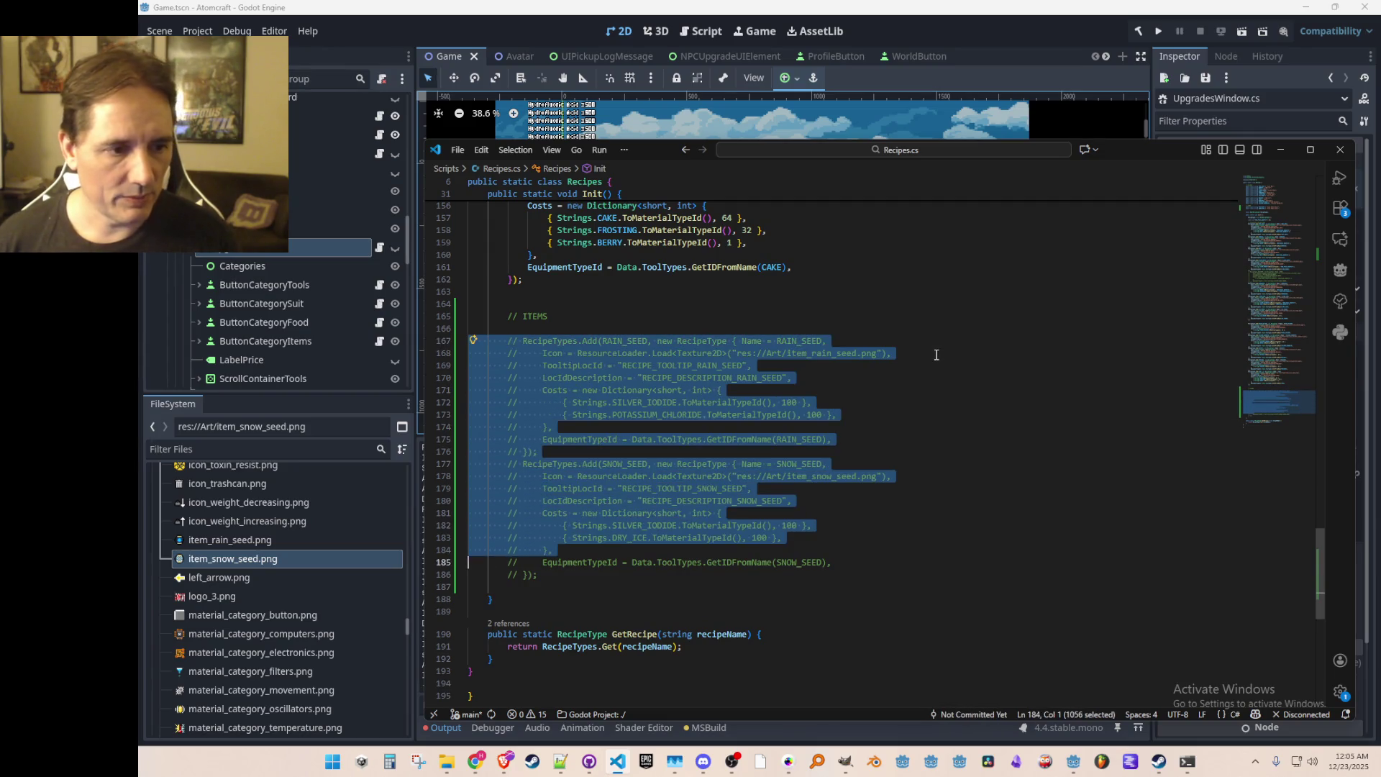
pyautogui.hotkey('ctrl', '/')
pyautogui.press('Up')
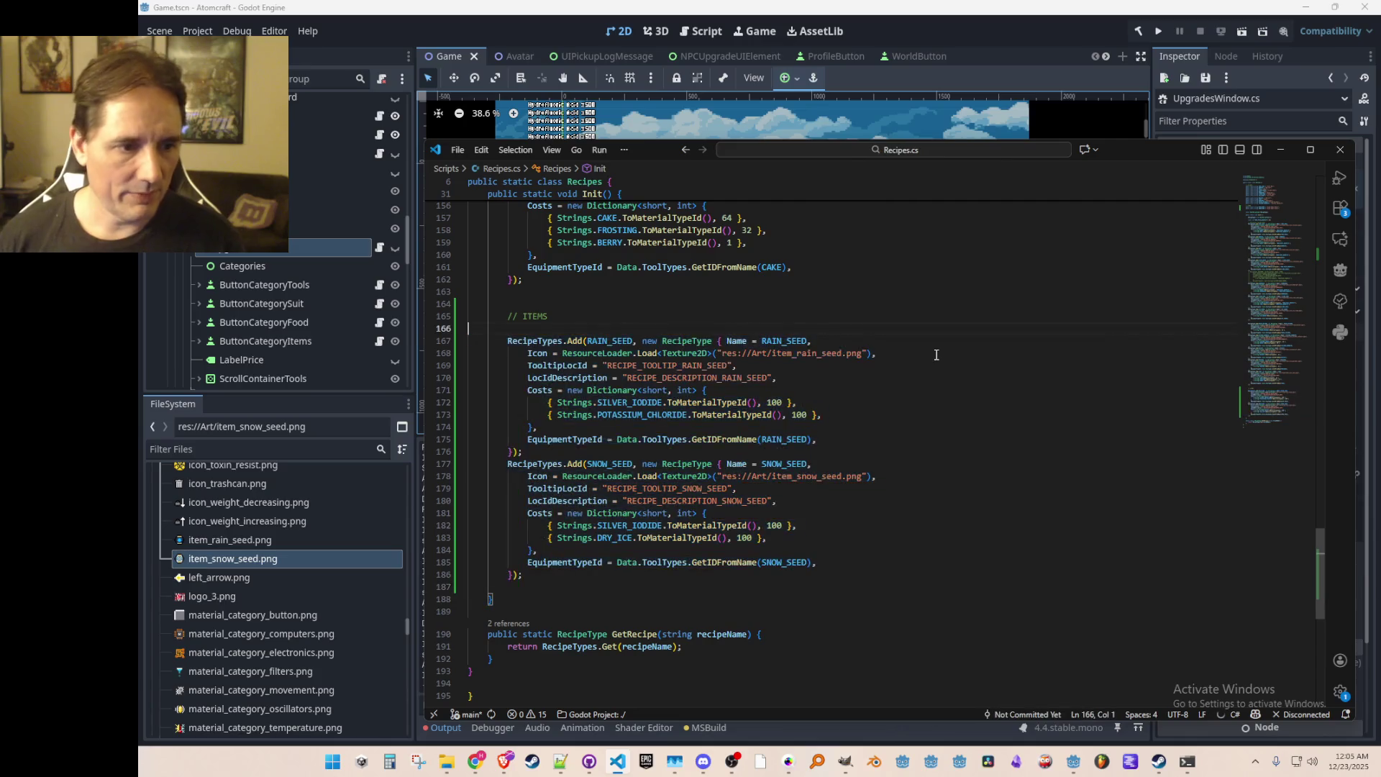
# Step: Jump to the ToolTypes definition in Data.cs and move down to the tool type declarations
pyautogui.rightClick(675, 442)
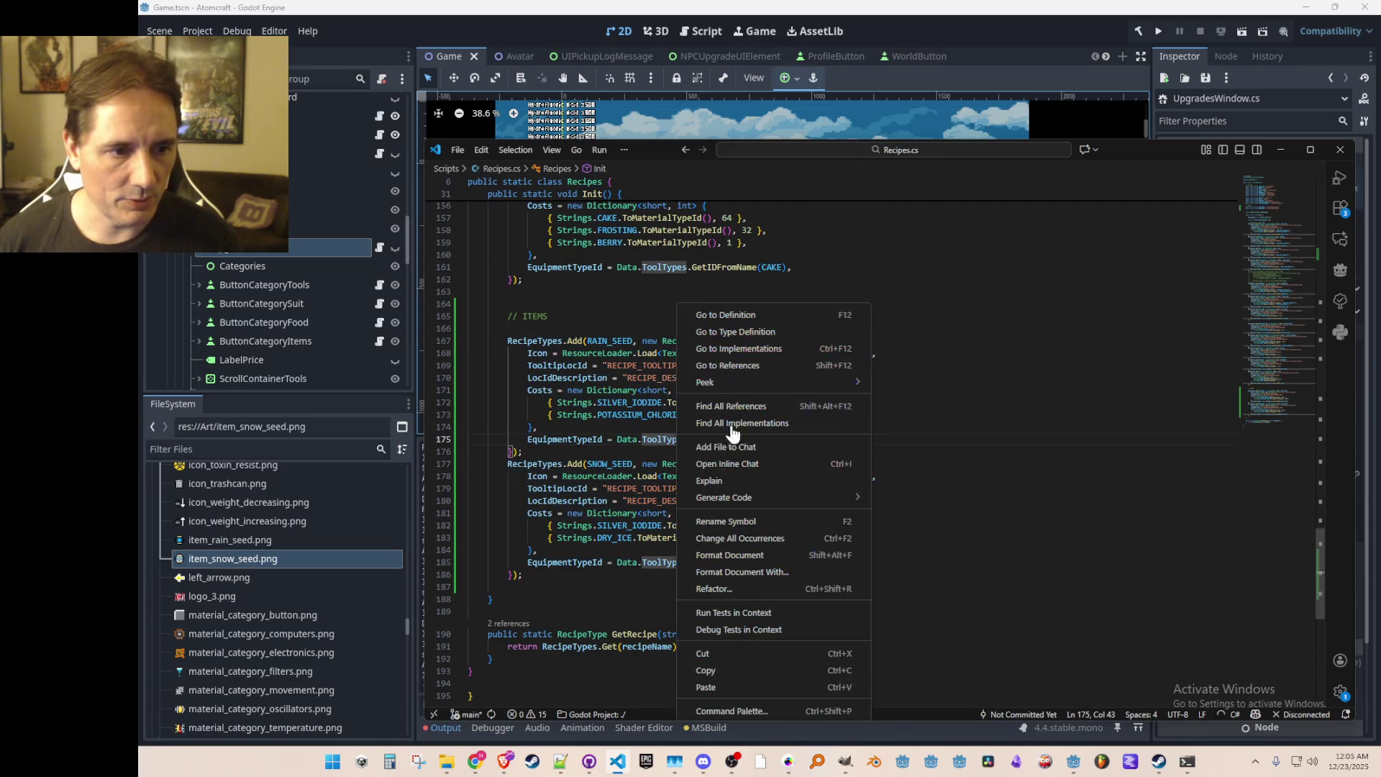
pyautogui.click(801, 312)
pyautogui.click(871, 411)
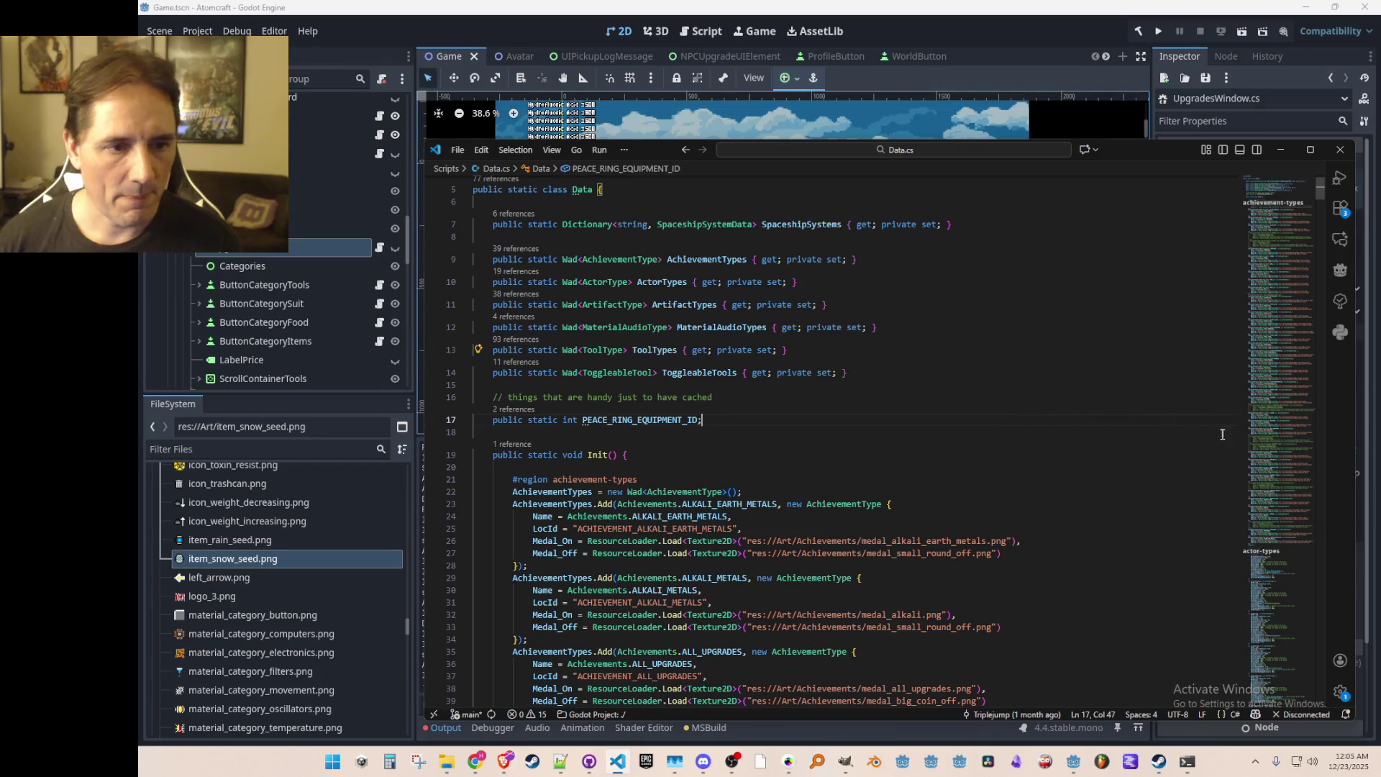
pyautogui.click(1270, 451)
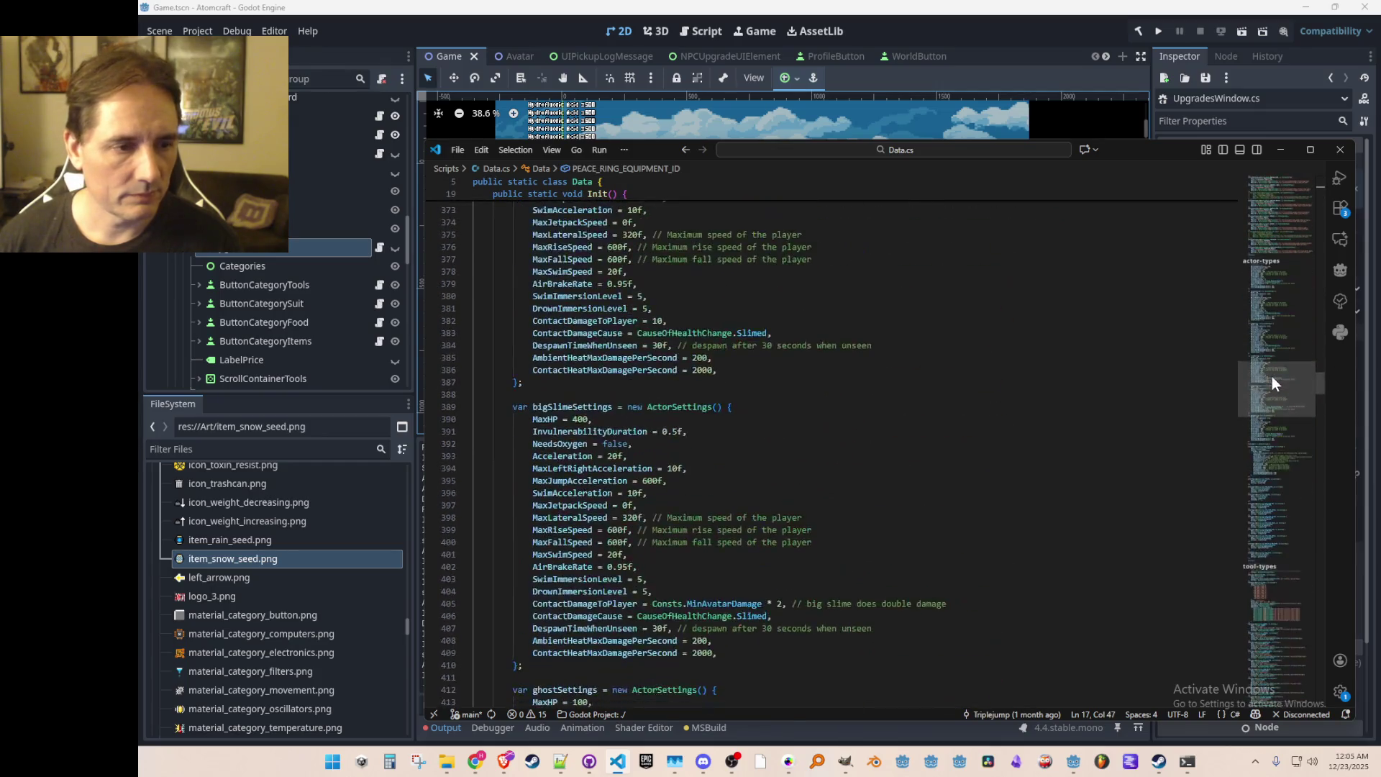